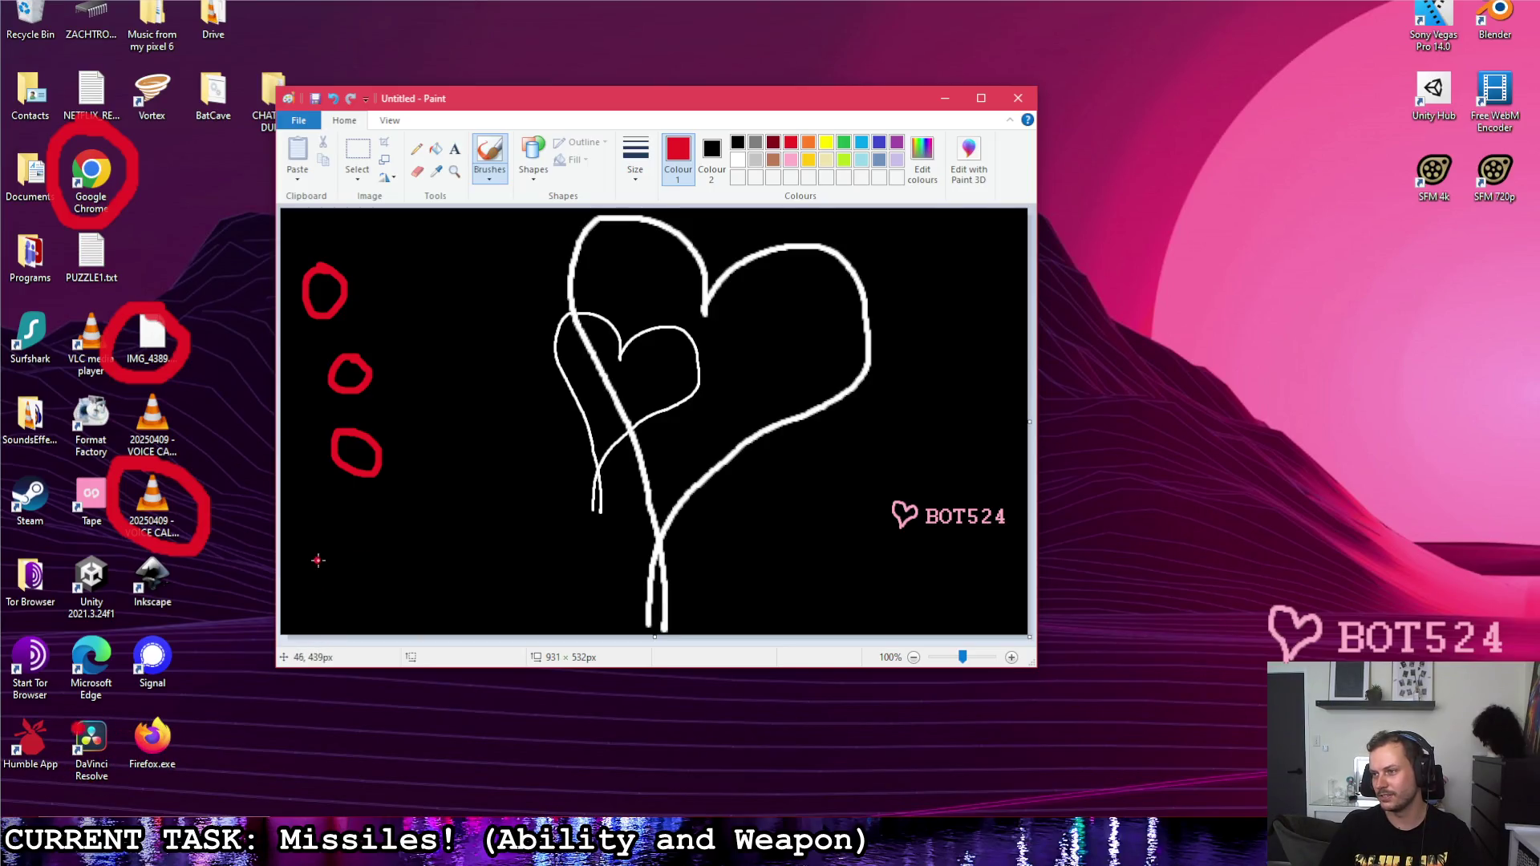
Step: Scribble a red X, a checkmark and two loops over the heart sketch
mouse_move(311, 551)
mouse_down()
mouse_move(338, 586)
mouse_move(309, 587)
mouse_up()
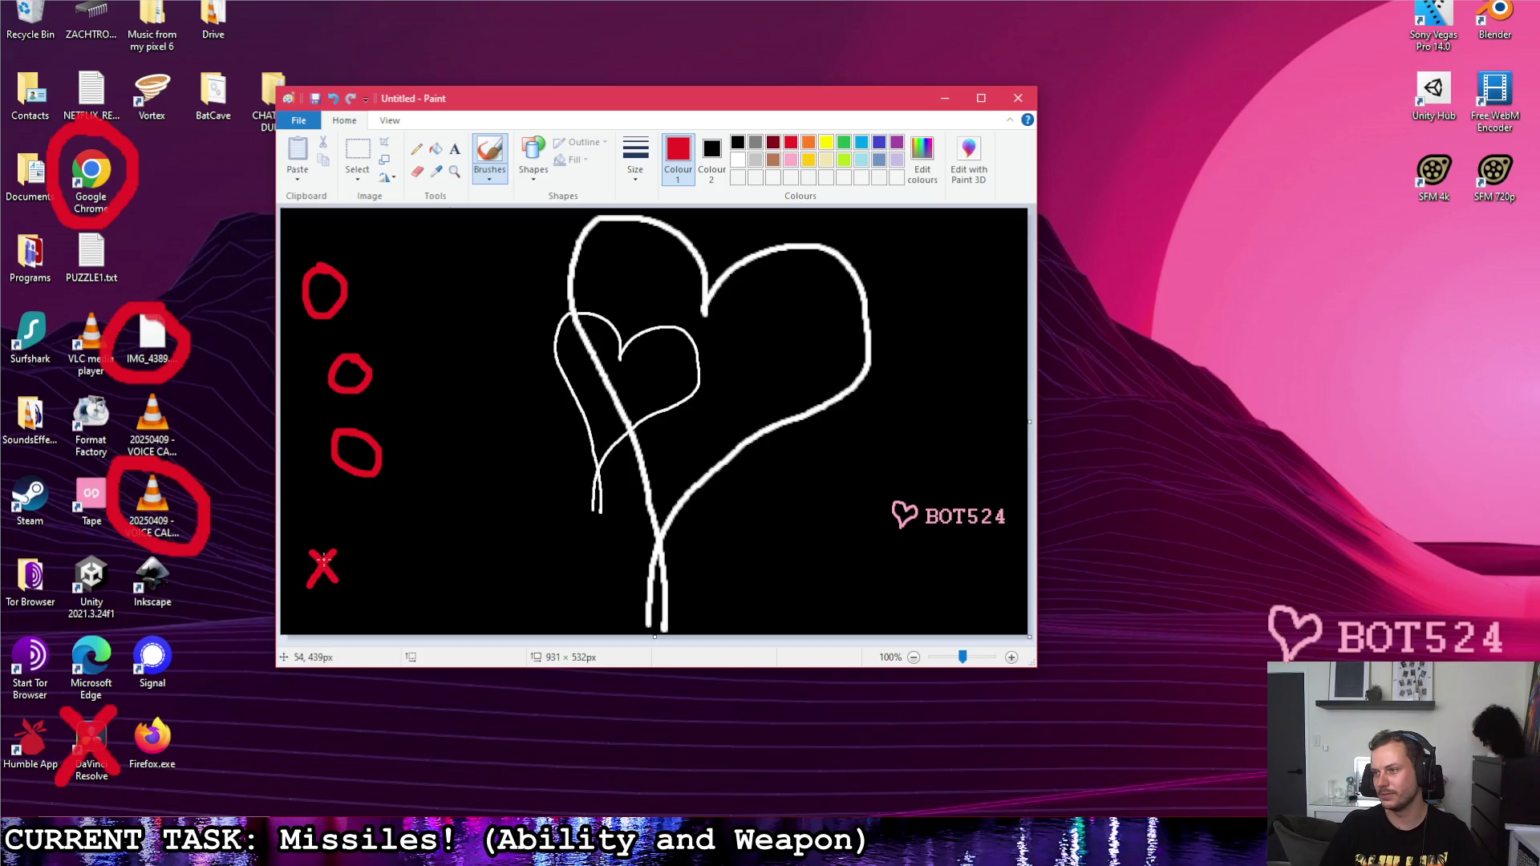
drag(341, 541, 373, 523)
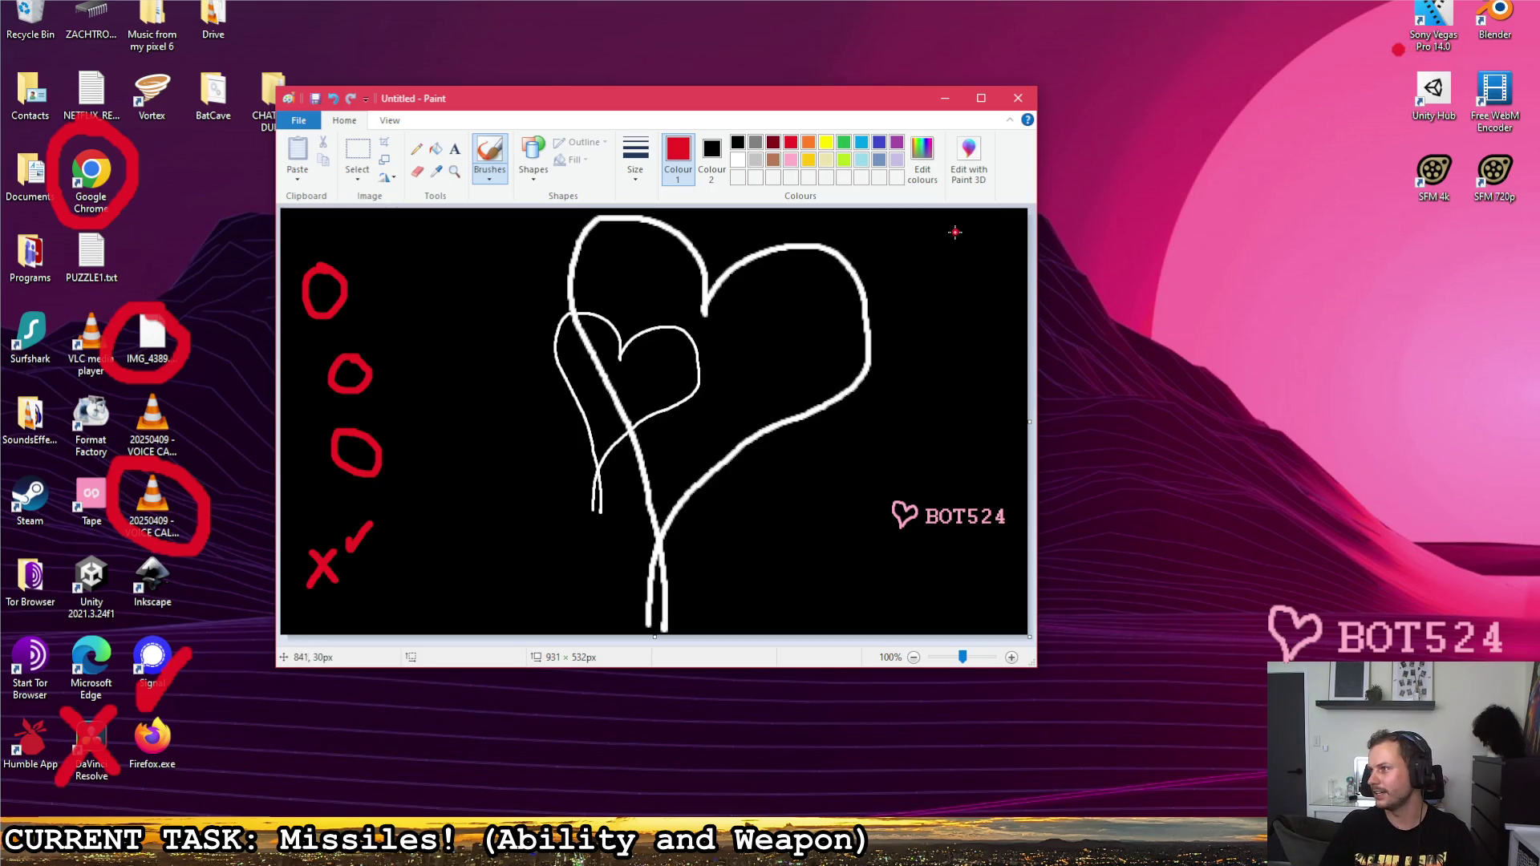
mouse_move(957, 236)
mouse_down()
mouse_move(933, 232)
mouse_move(942, 250)
mouse_up()
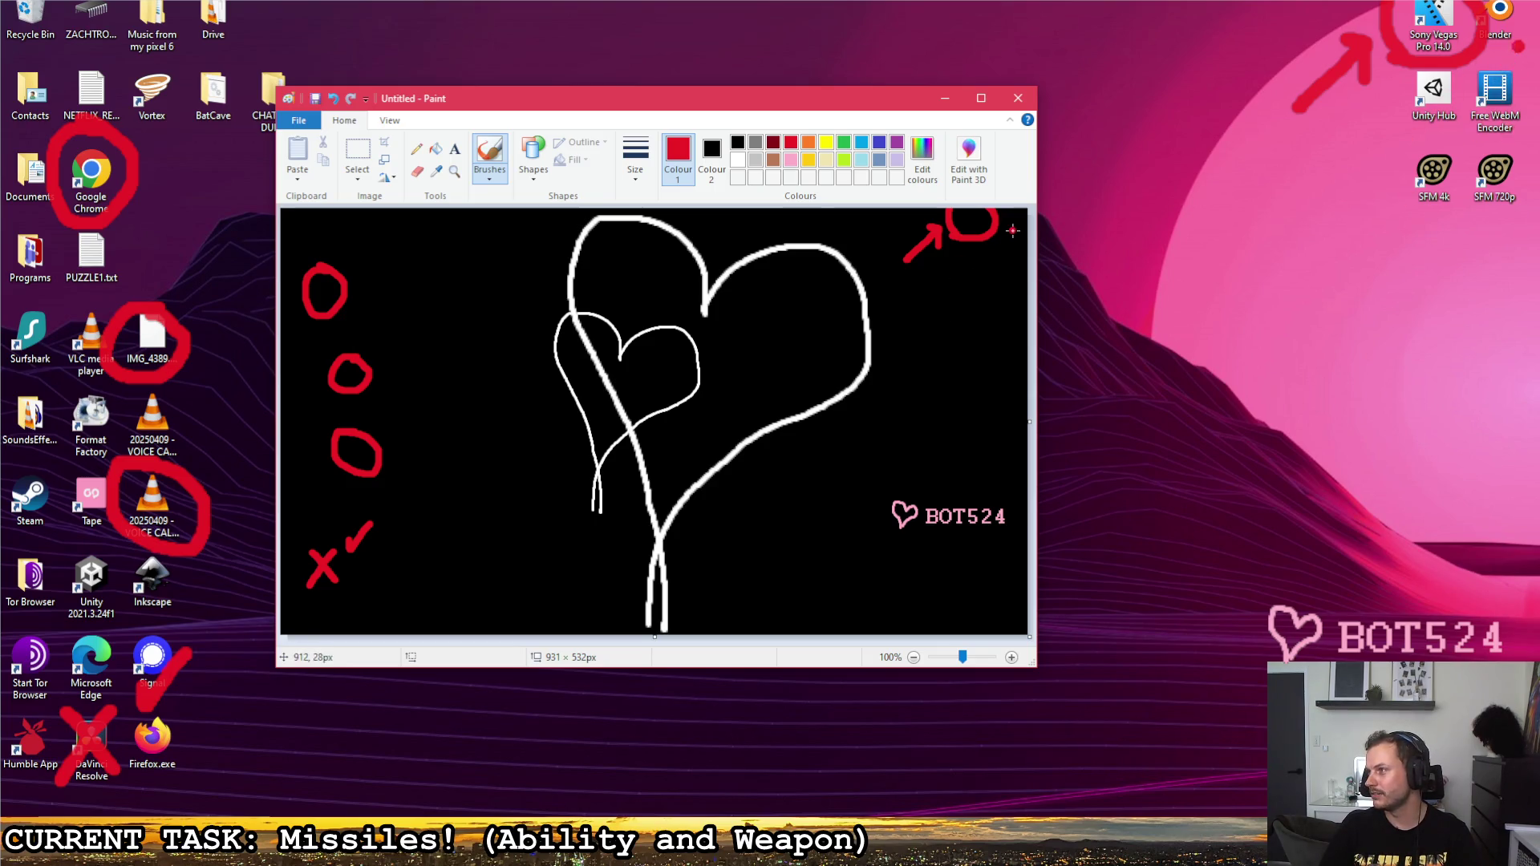
drag(994, 237, 1024, 235)
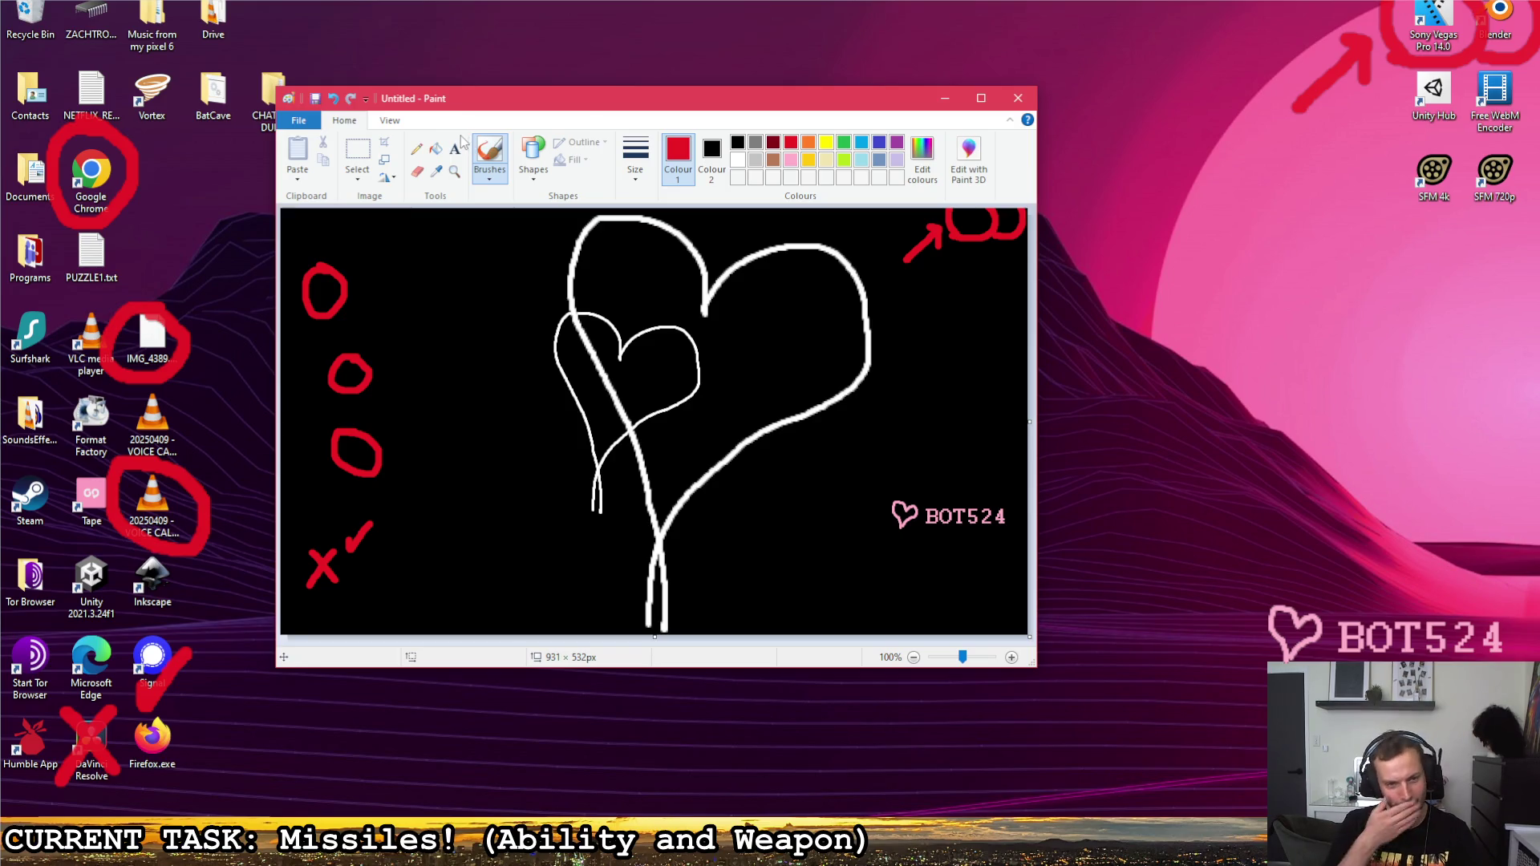
Step: Put the heart sketch window away, erase all red marks and bring the to-do sketch into place
drag(494, 102, 710, 174)
click(1161, 165)
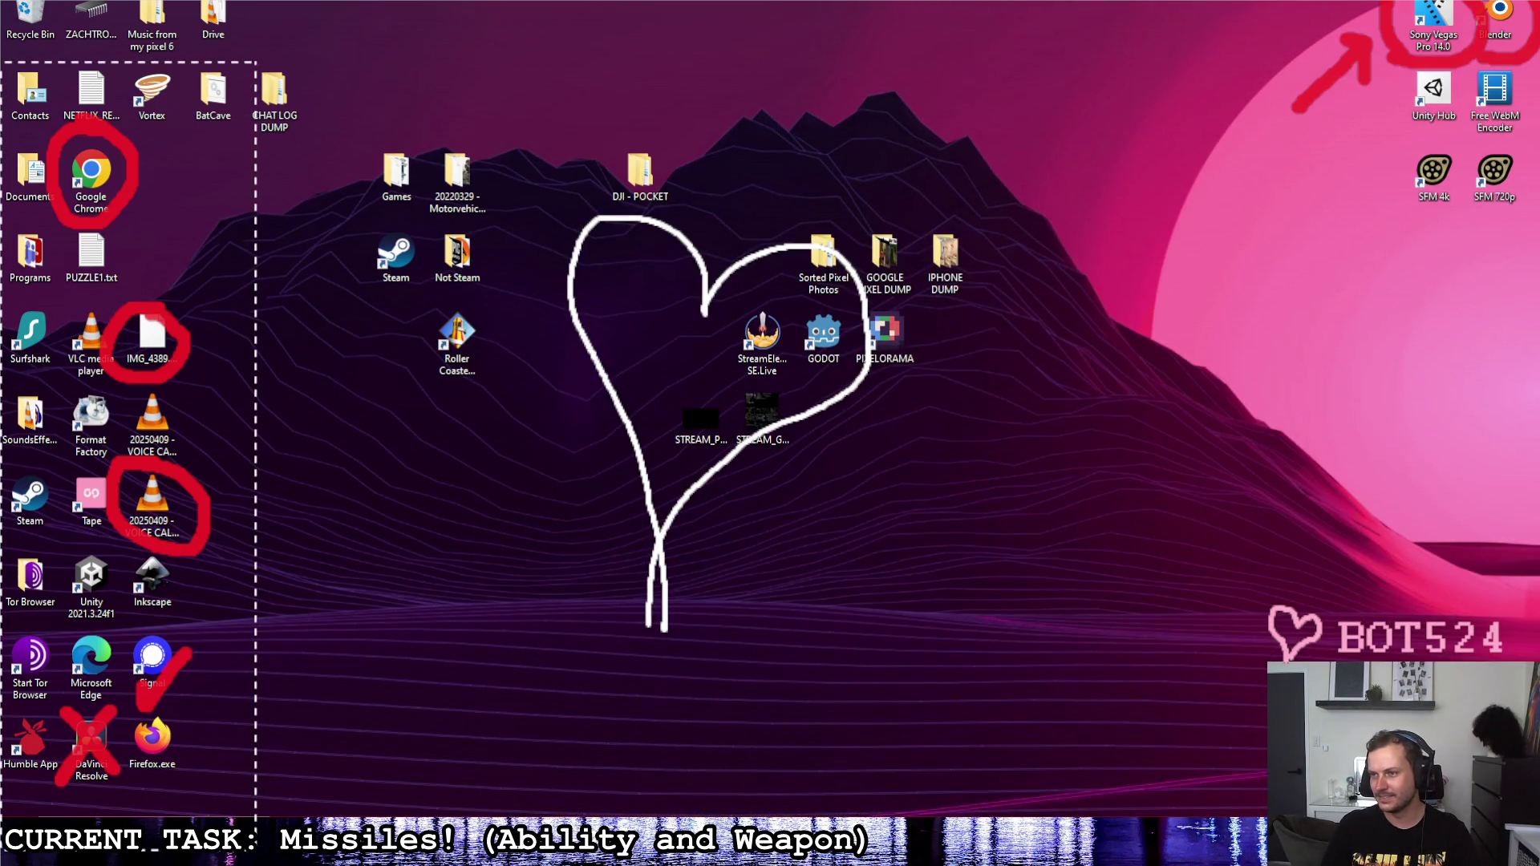
key(Delete)
drag(406, 164, 951, 658)
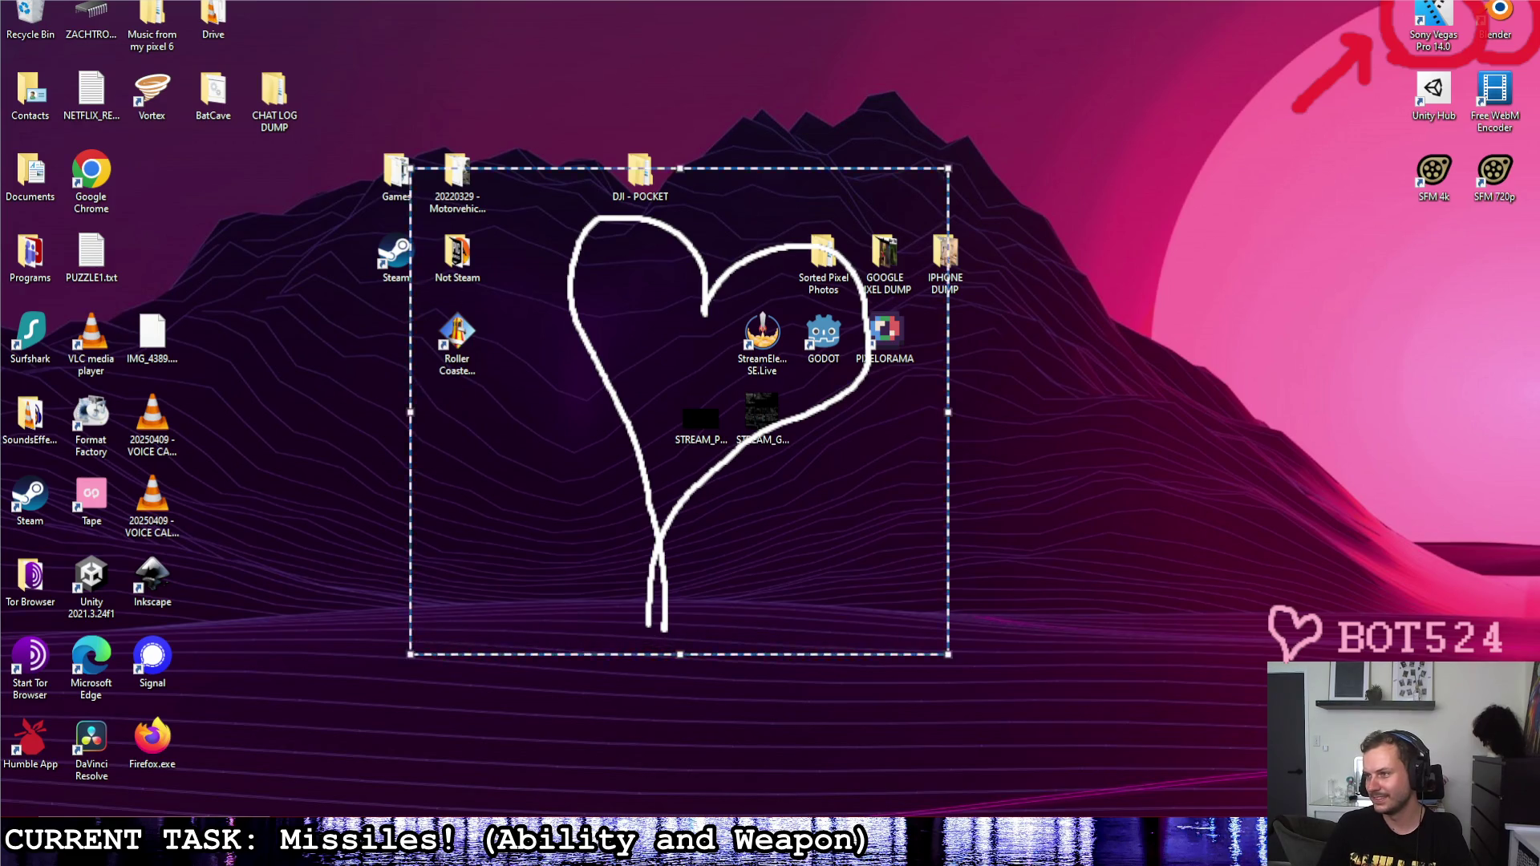
key(Delete)
drag(1157, 212, 1539, 4)
key(Delete)
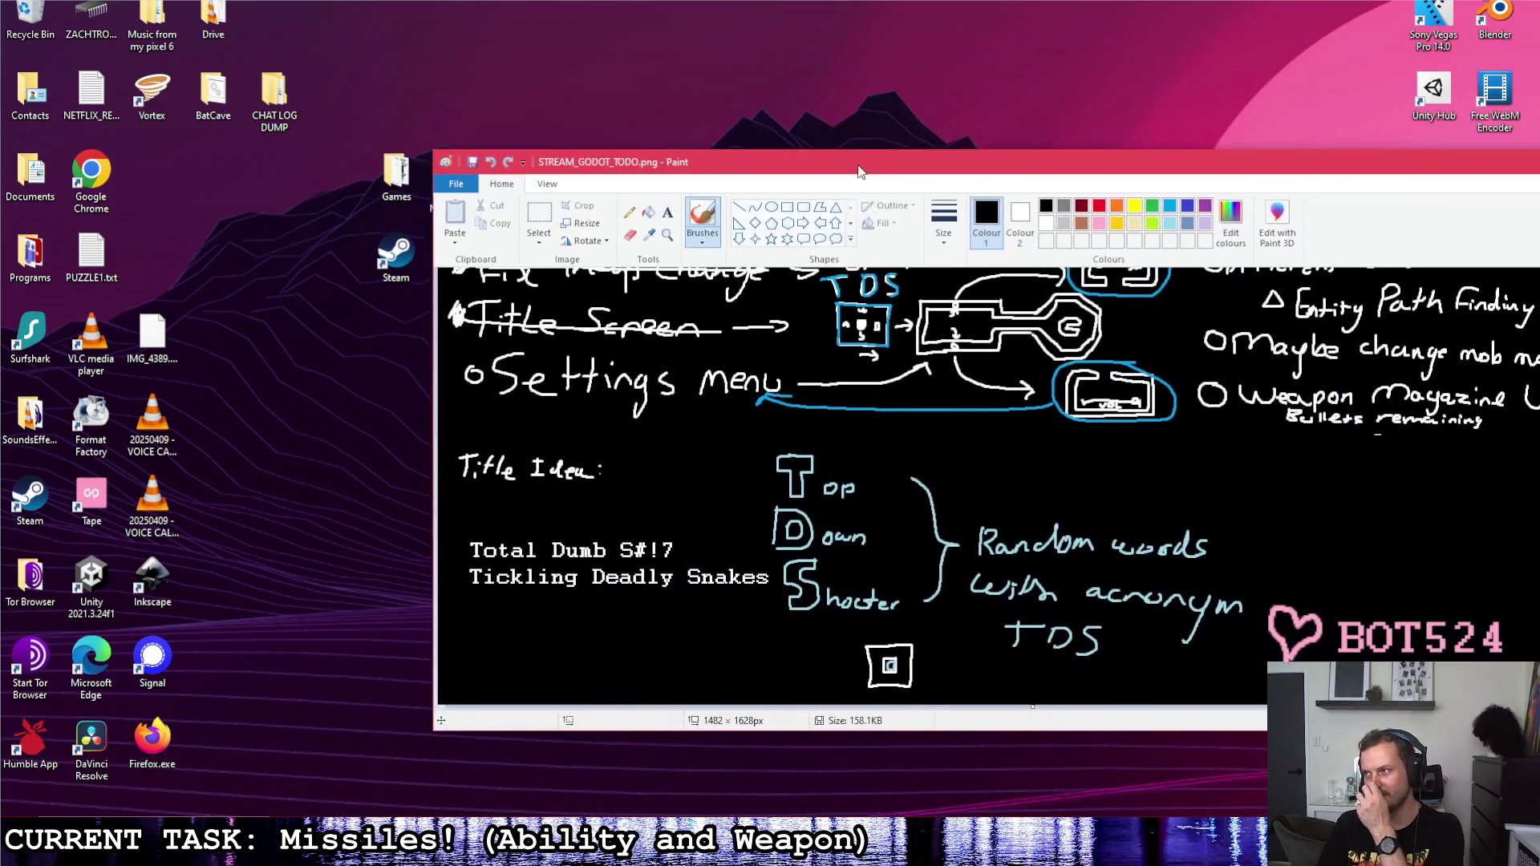
drag(861, 154, 598, 145)
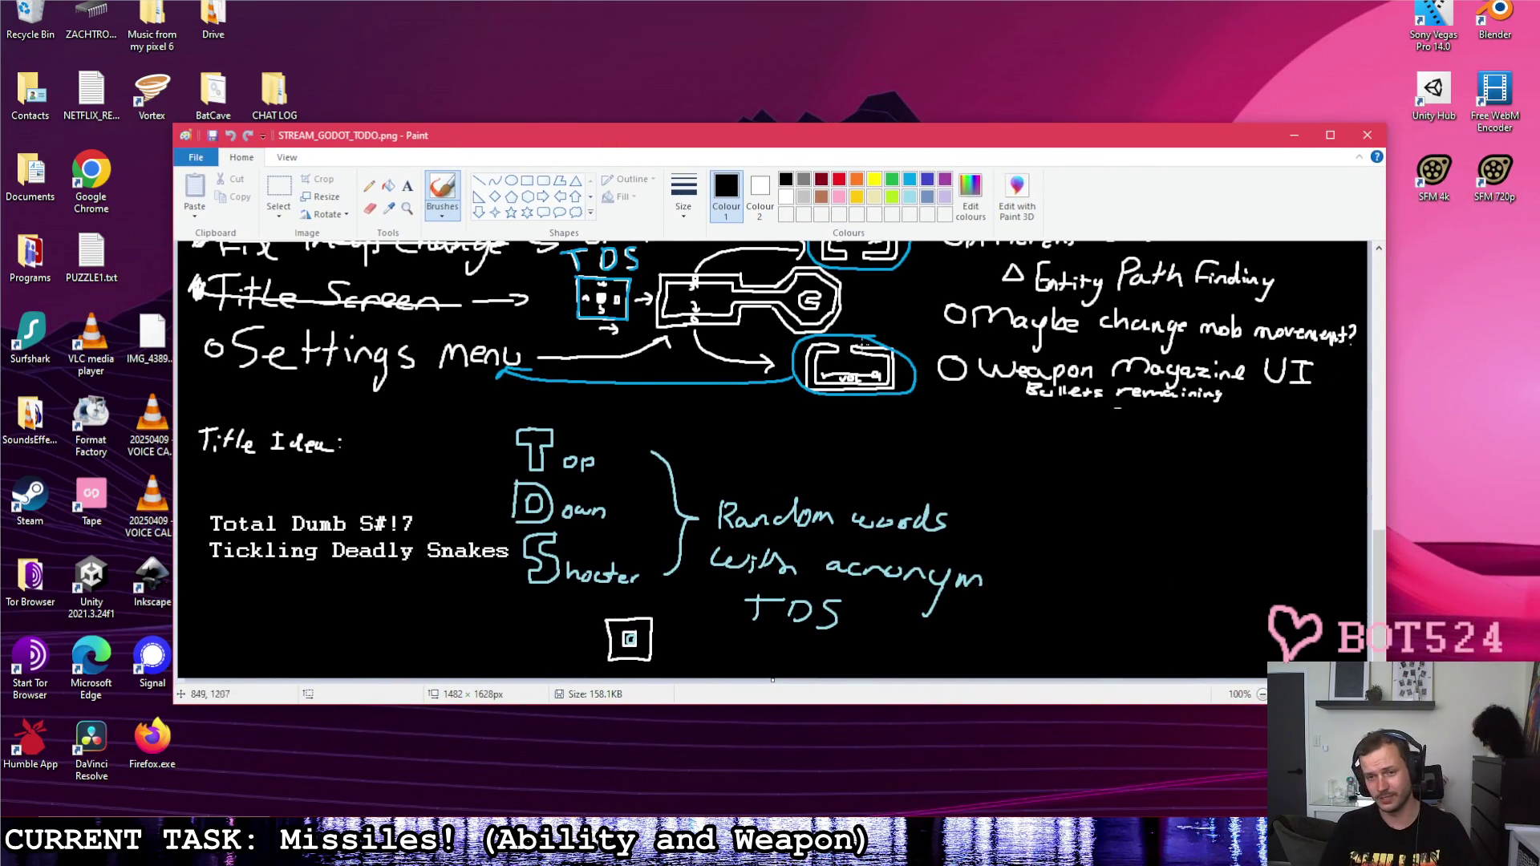
scroll(942, 445, up, 3)
scroll(941, 445, up, 4)
scroll(937, 468, up, 3)
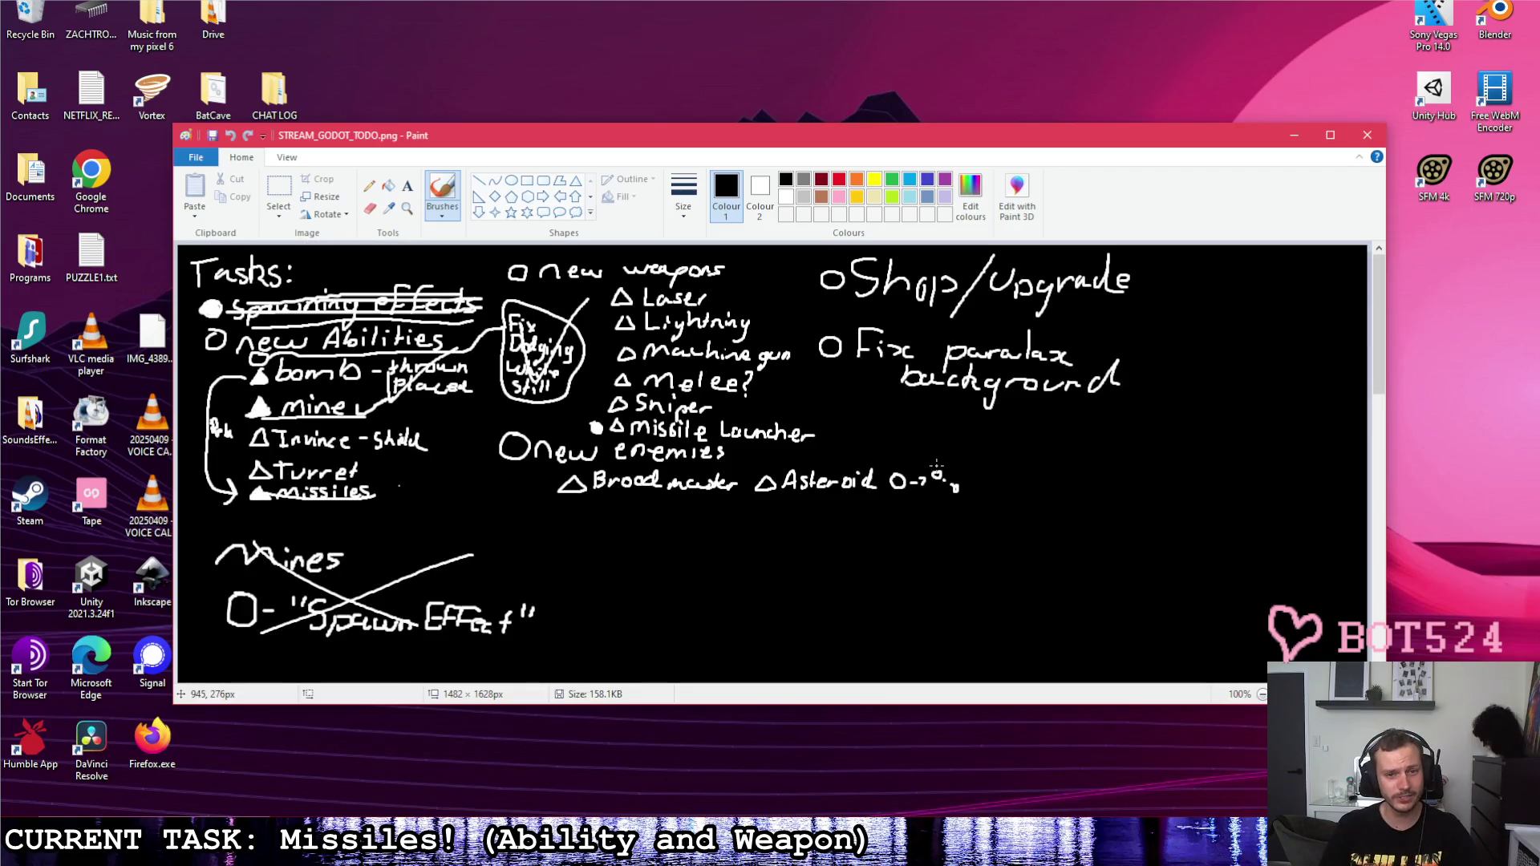
scroll(936, 463, down, 3)
scroll(937, 463, down, 5)
scroll(936, 463, up, 2)
scroll(934, 460, up, 2)
scroll(935, 461, down, 5)
scroll(937, 464, up, 4)
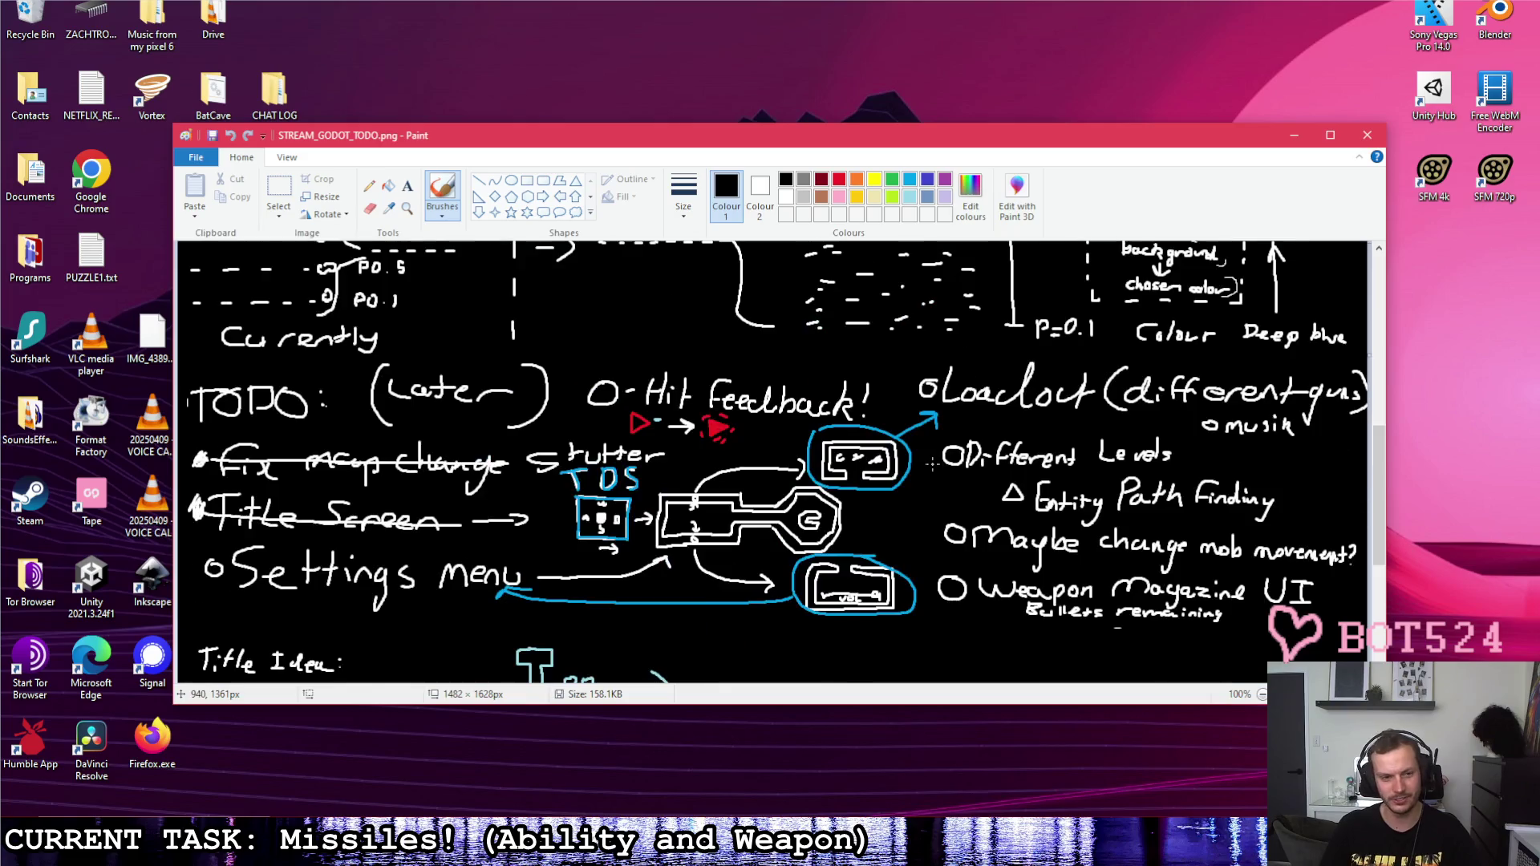
scroll(936, 464, up, 6)
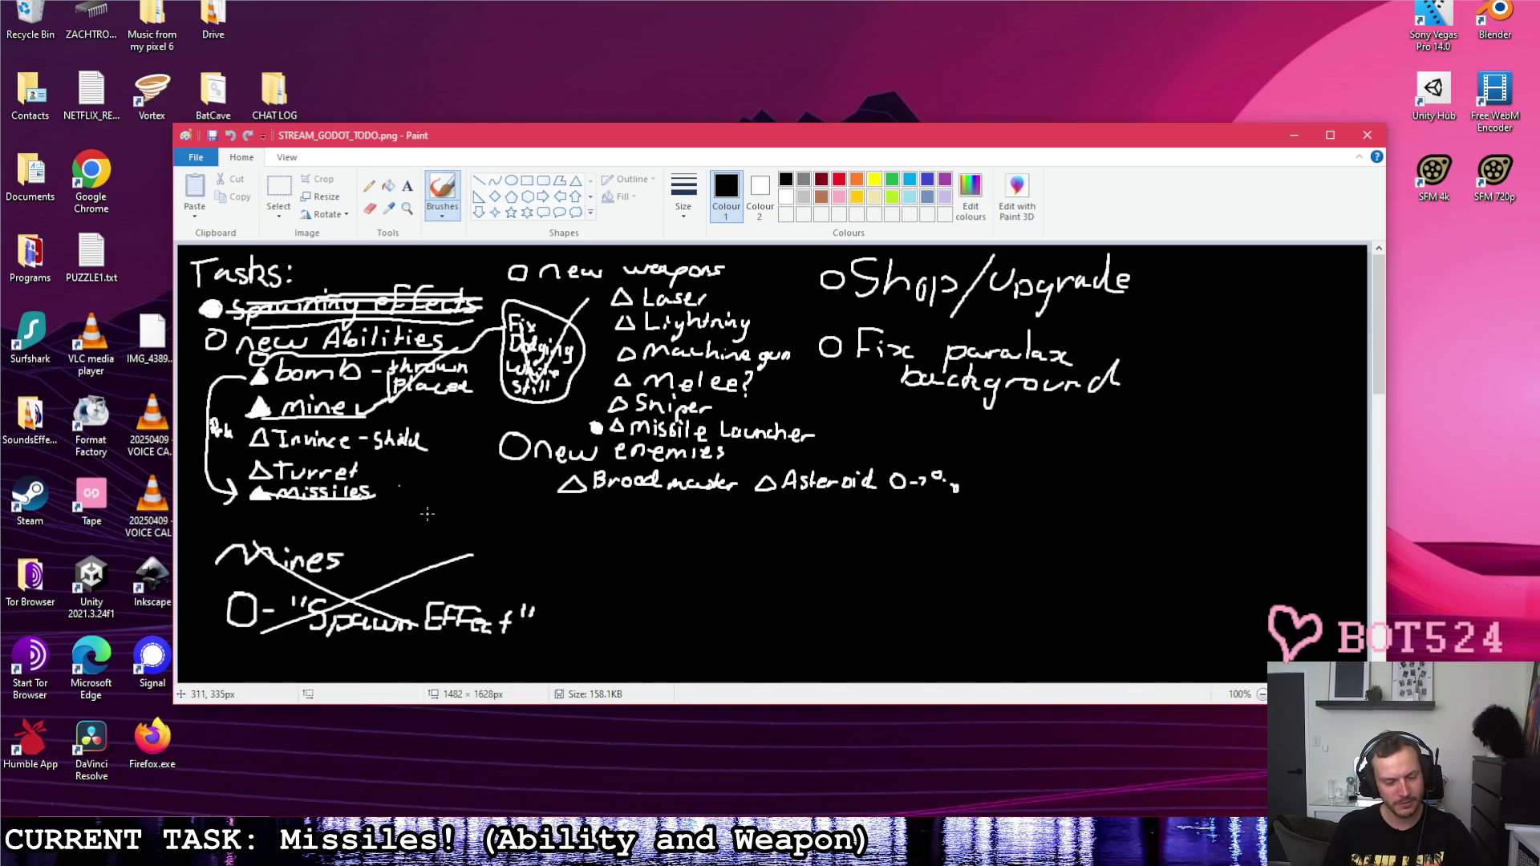
scroll(425, 514, down, 10)
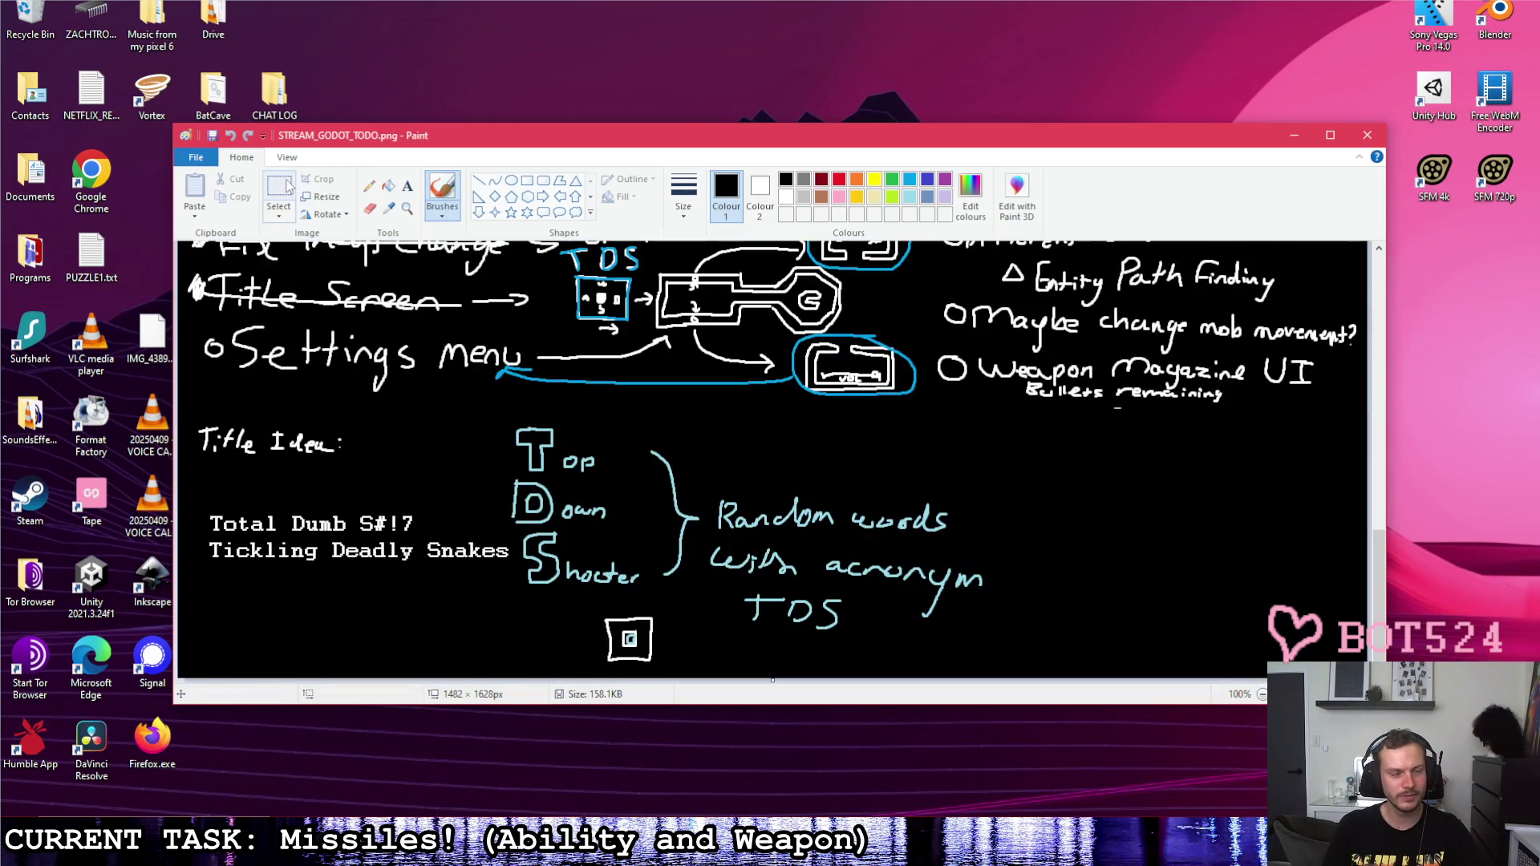
drag(773, 679, 772, 691)
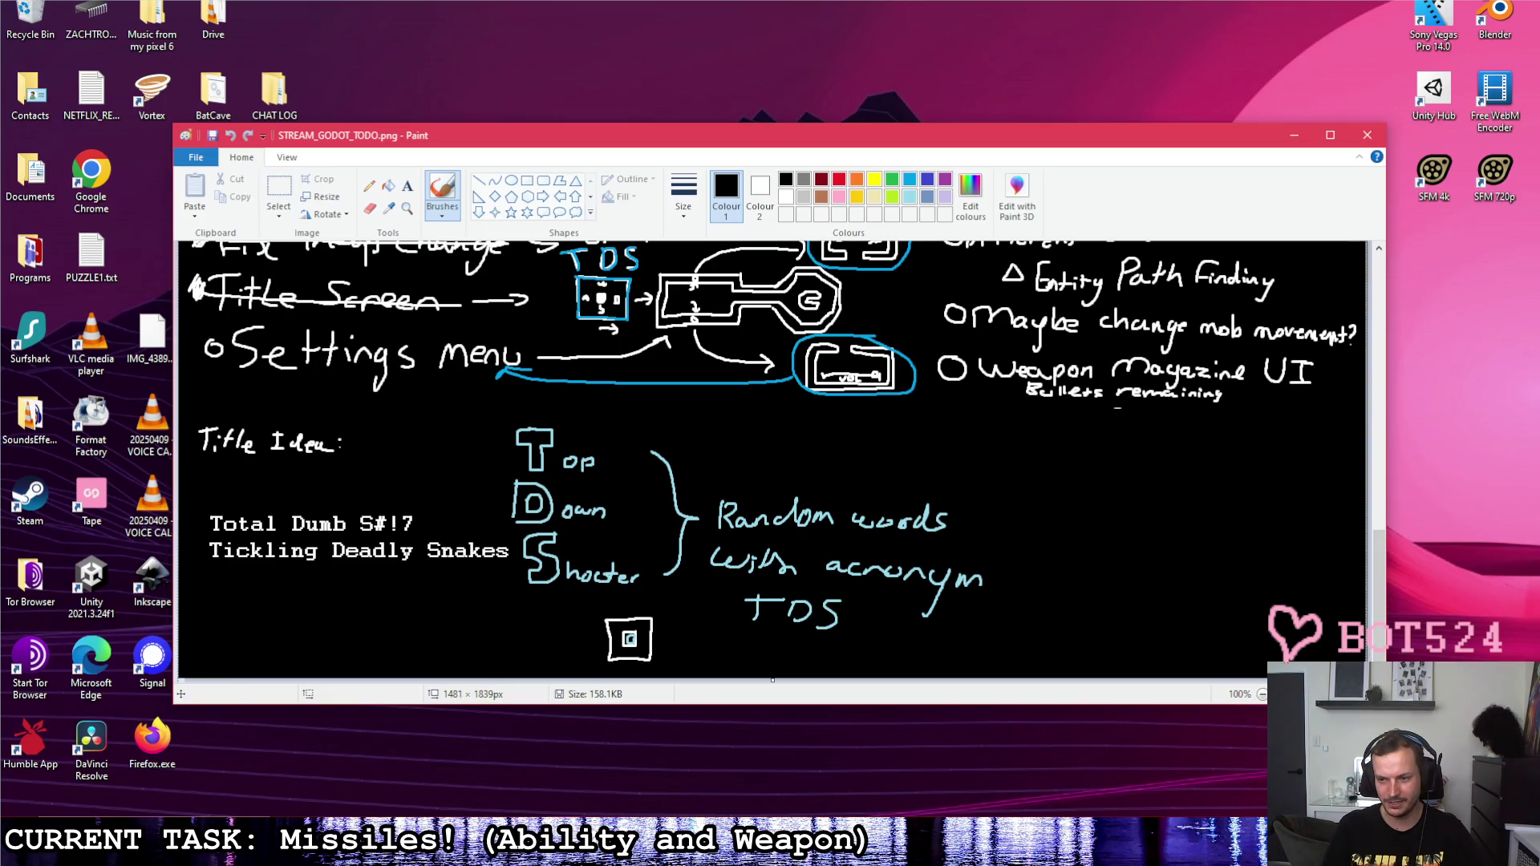
scroll(770, 457, down, 2)
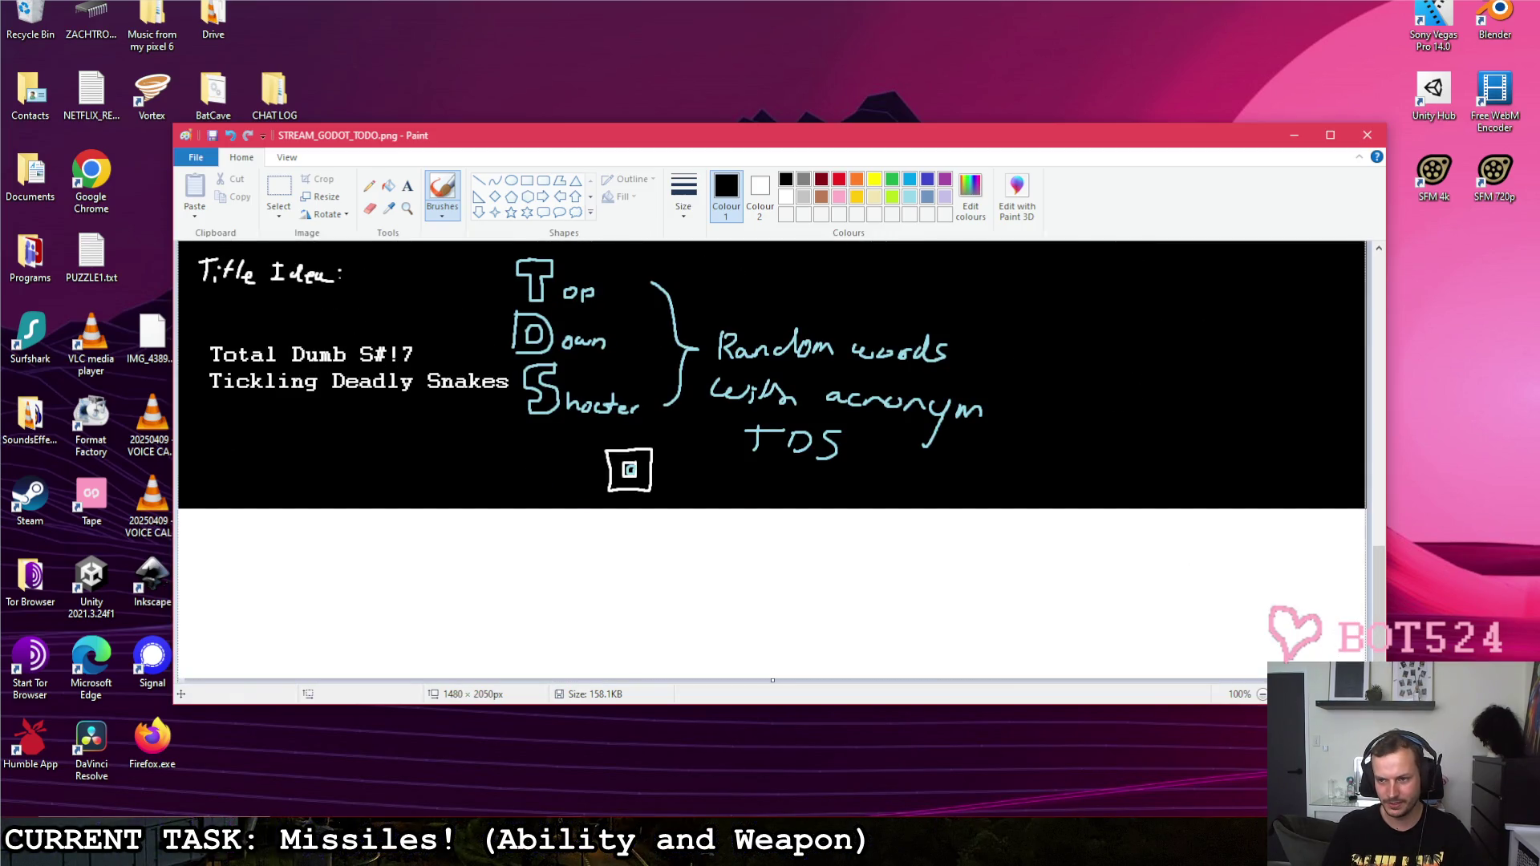
Step: Drag the to-do canvas's bottom handle down to add blank space below the title ideas
drag(1366, 680, 1367, 693)
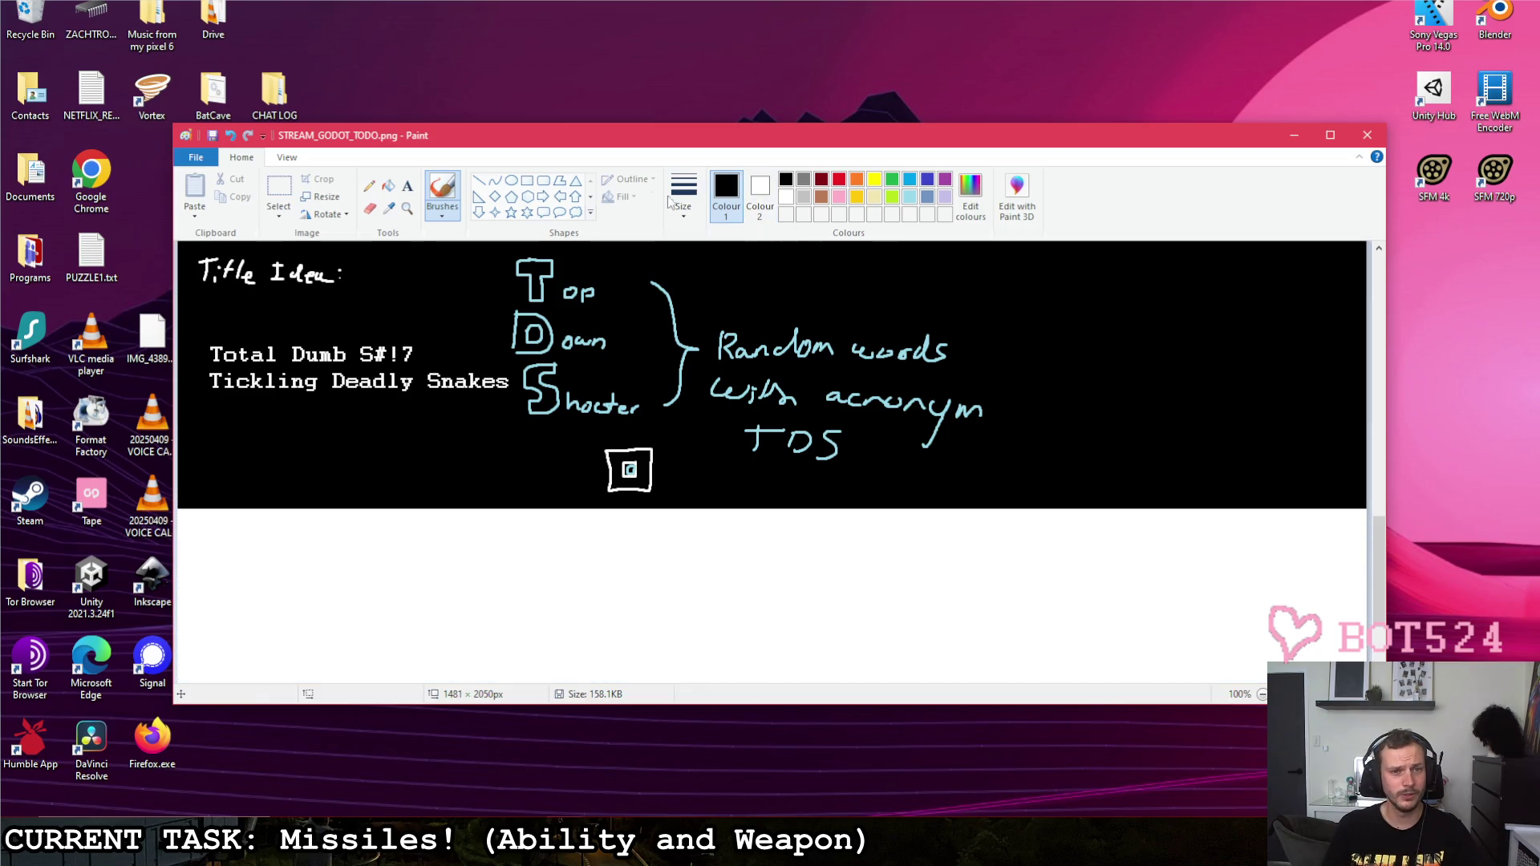
Step: Fill the new space black, switch to a white brush and hand-write 'Glitches:' then begin 'Mi'
click(389, 189)
click(688, 577)
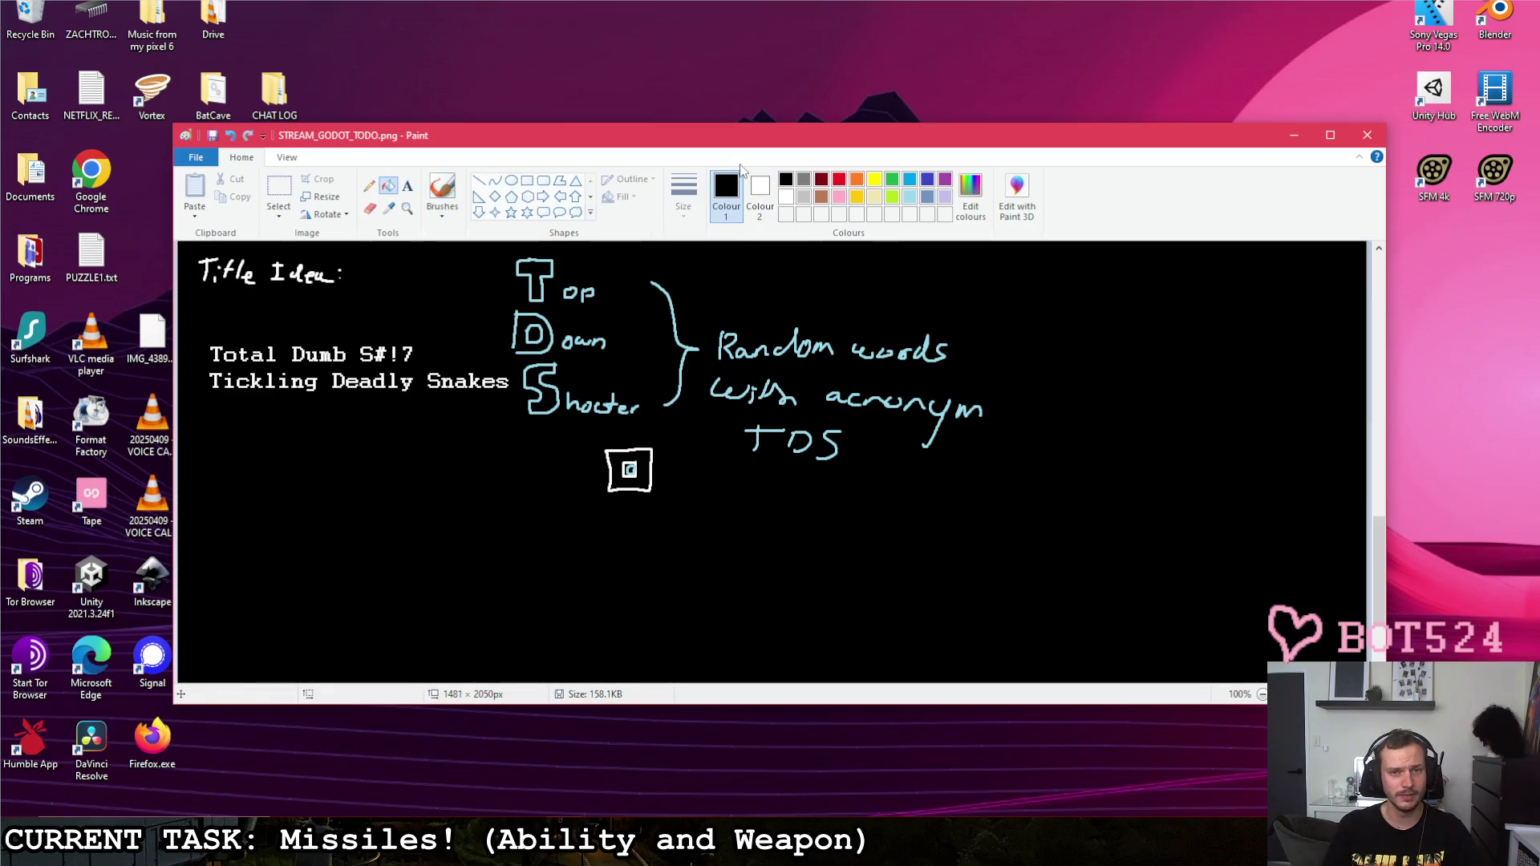
click(785, 198)
click(759, 192)
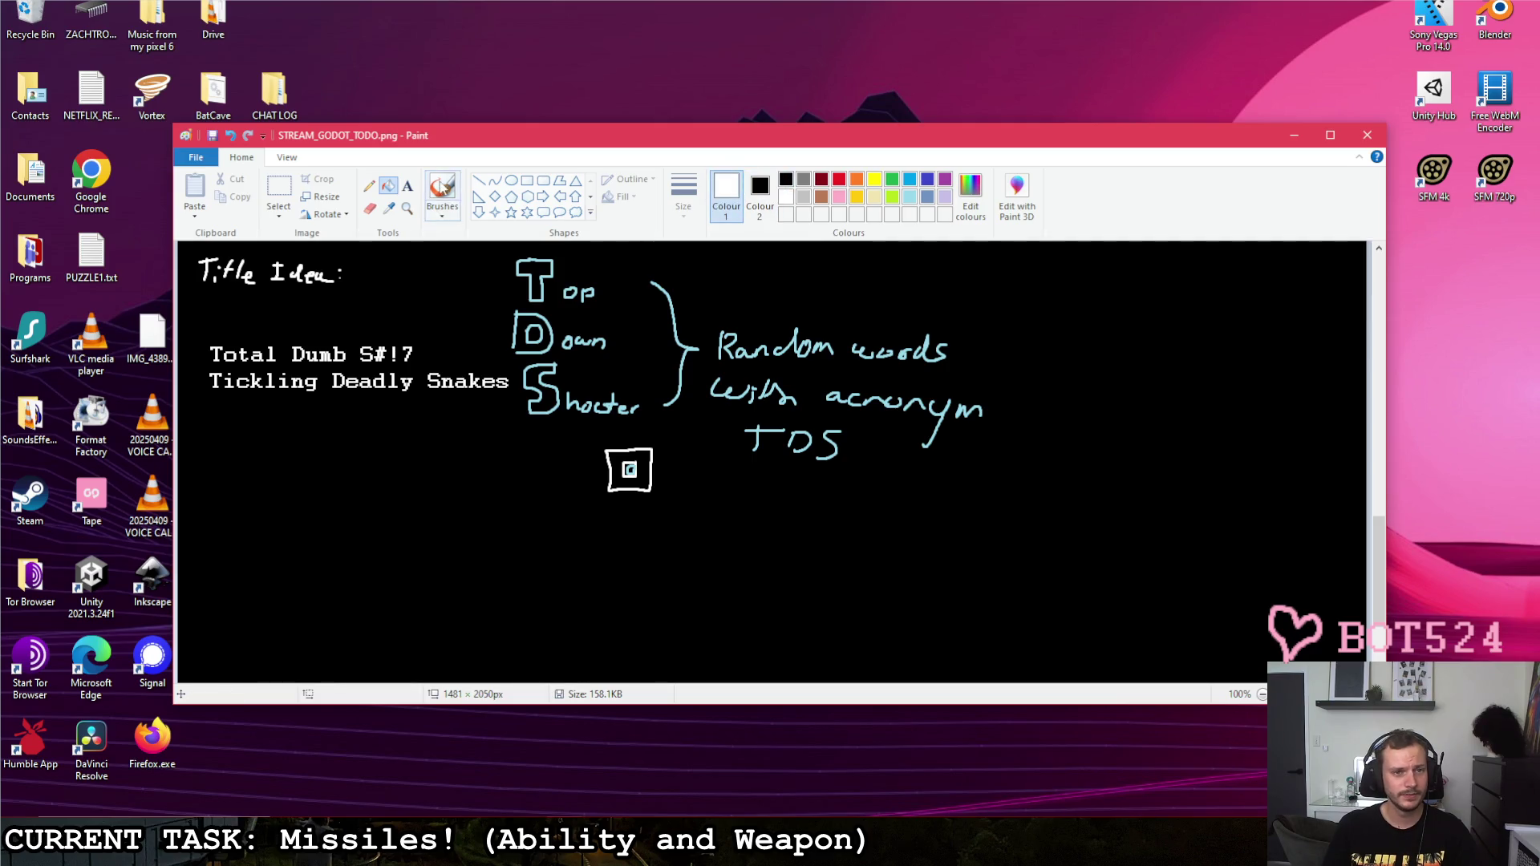
click(442, 191)
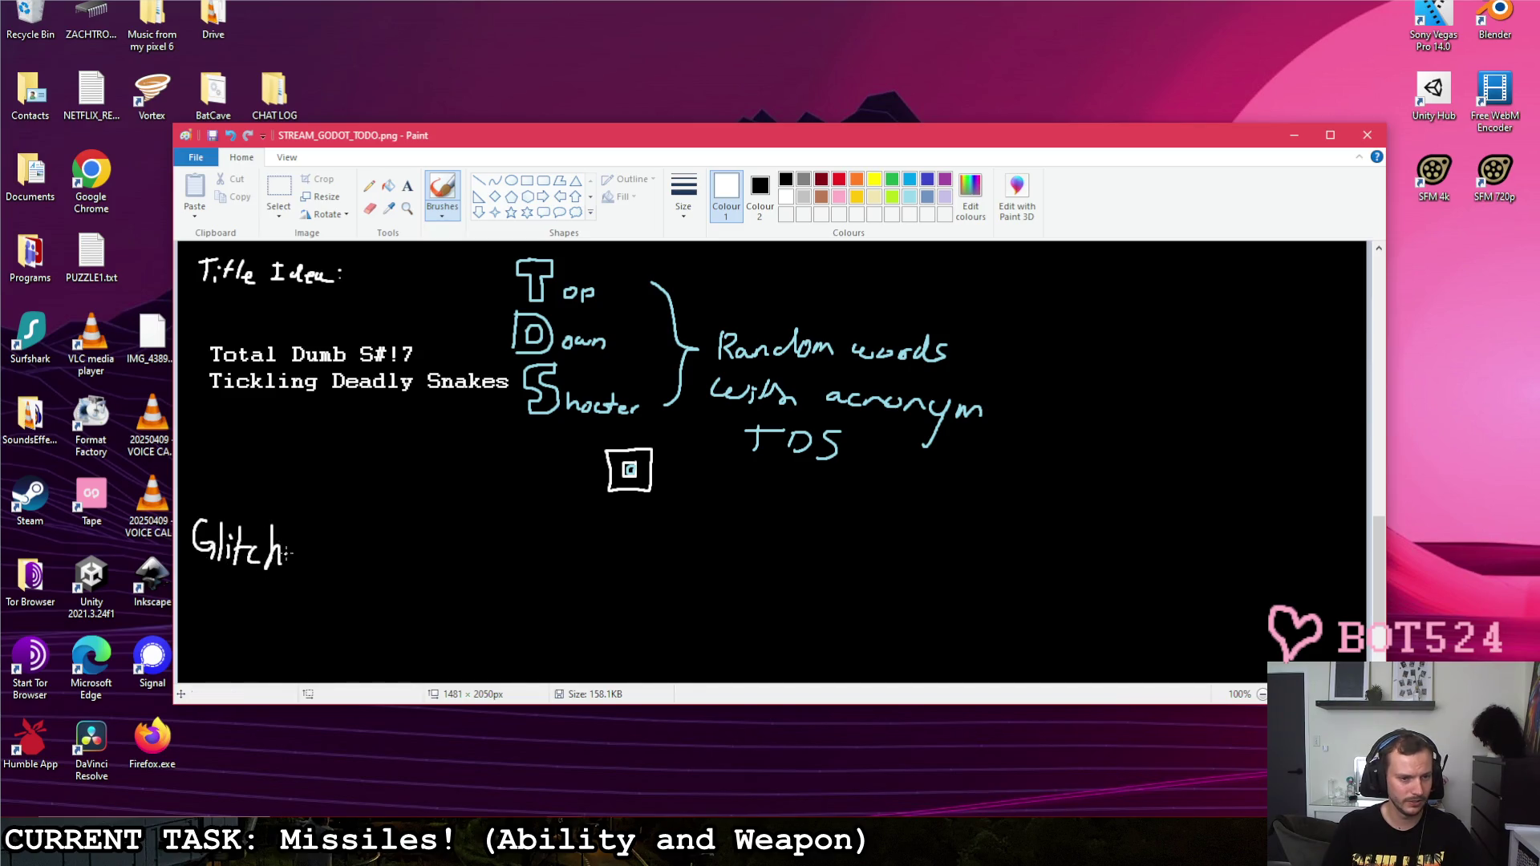
click(337, 557)
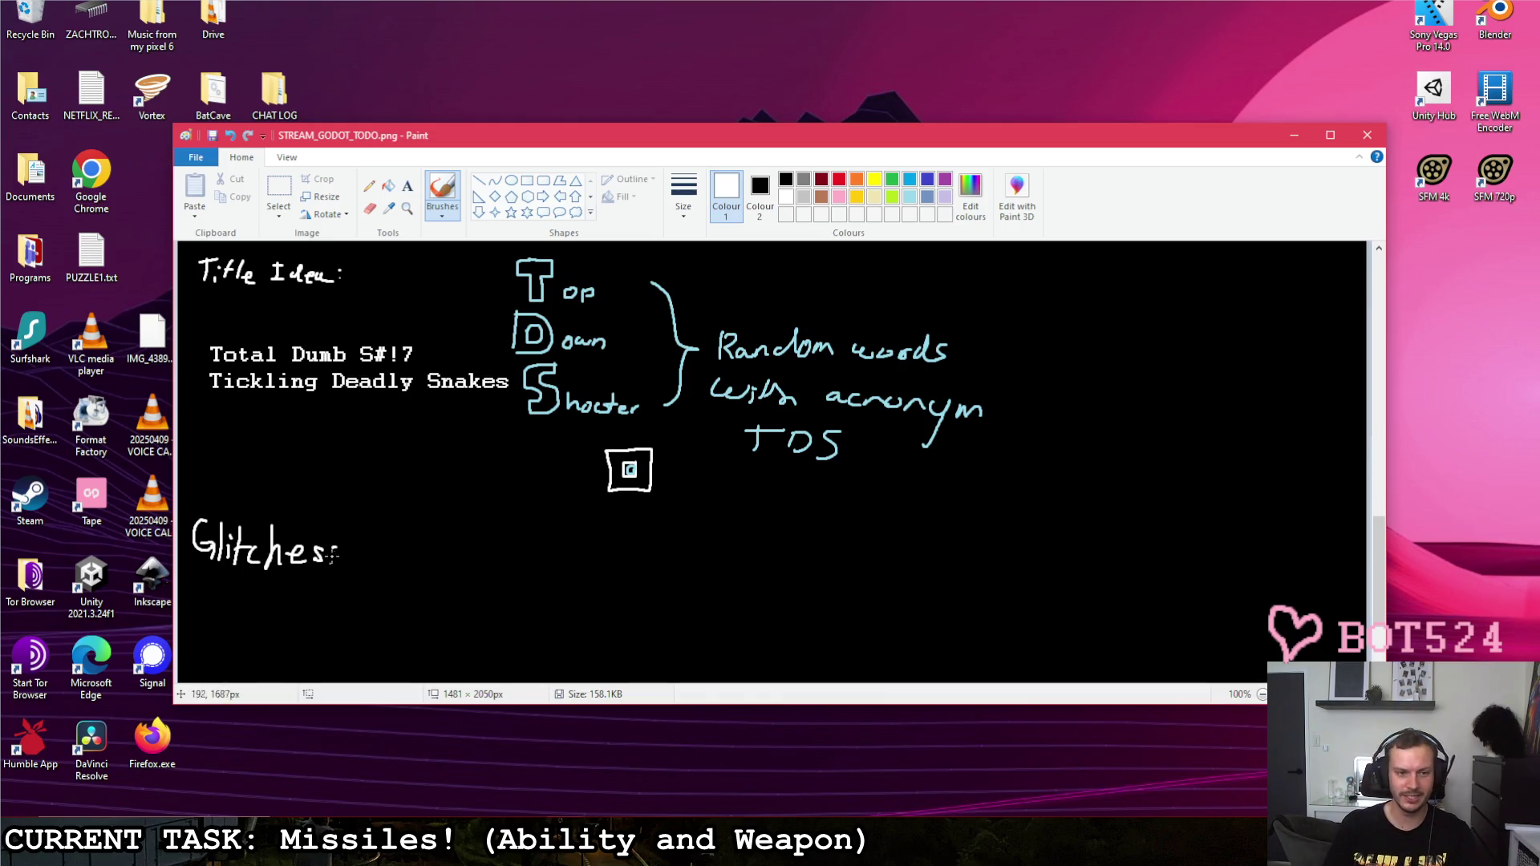
scroll(361, 566, down, 3)
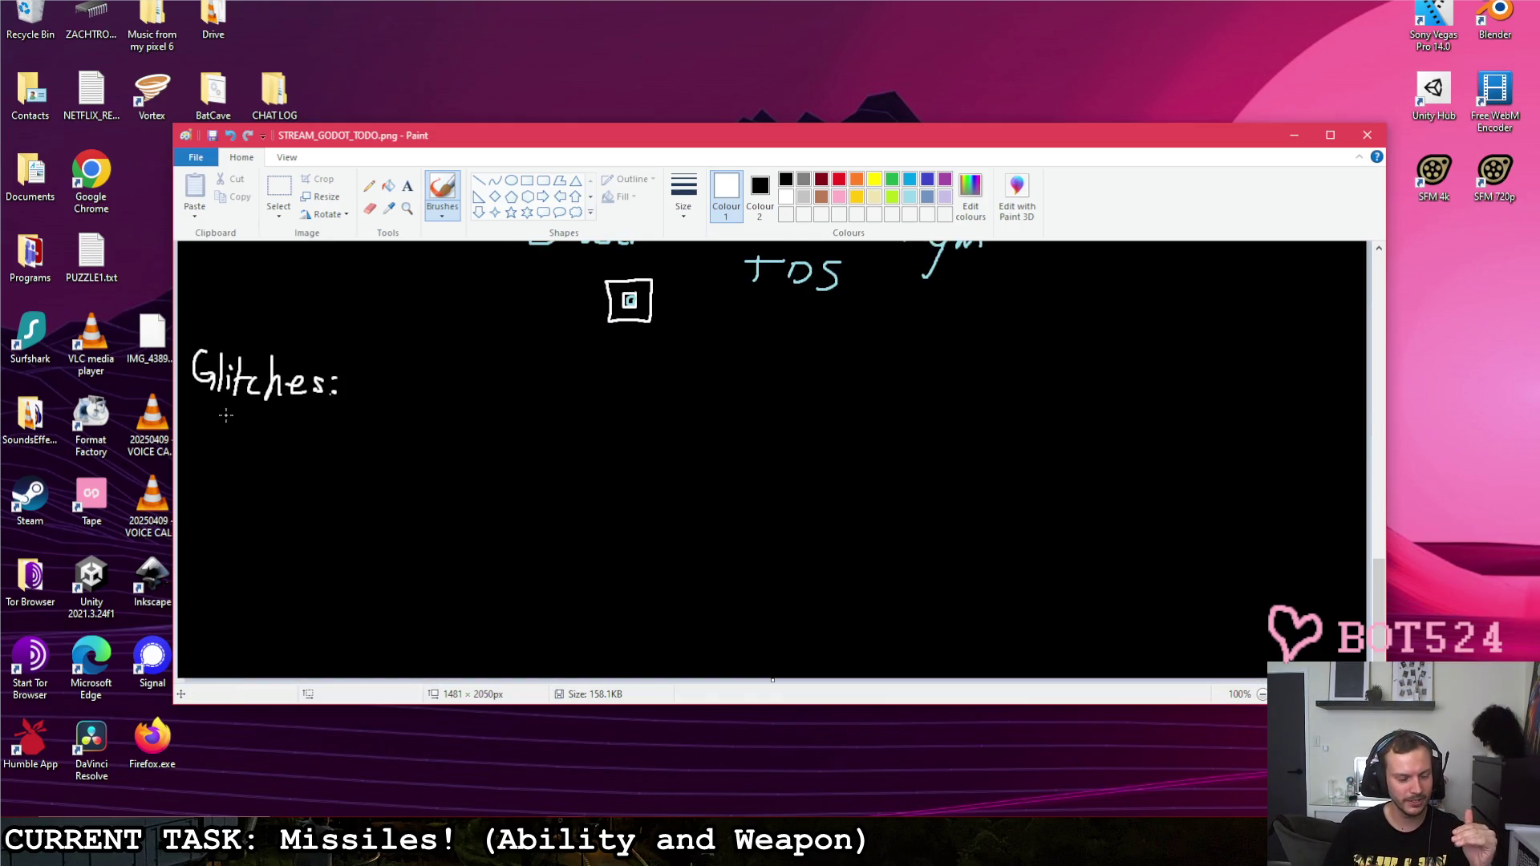
mouse_move(207, 431)
mouse_down()
mouse_move(234, 417)
mouse_move(243, 431)
mouse_up()
Step: Hand-write 'Missiles' under Glitches: and start a size-12 text box to its right
mouse_move(251, 417)
mouse_down()
mouse_move(251, 433)
mouse_move(521, 421)
mouse_up()
key(ctrl+z)
key(ctrl+z)
key(ctrl+z)
key(ctrl+z)
key(ctrl+z)
click(406, 185)
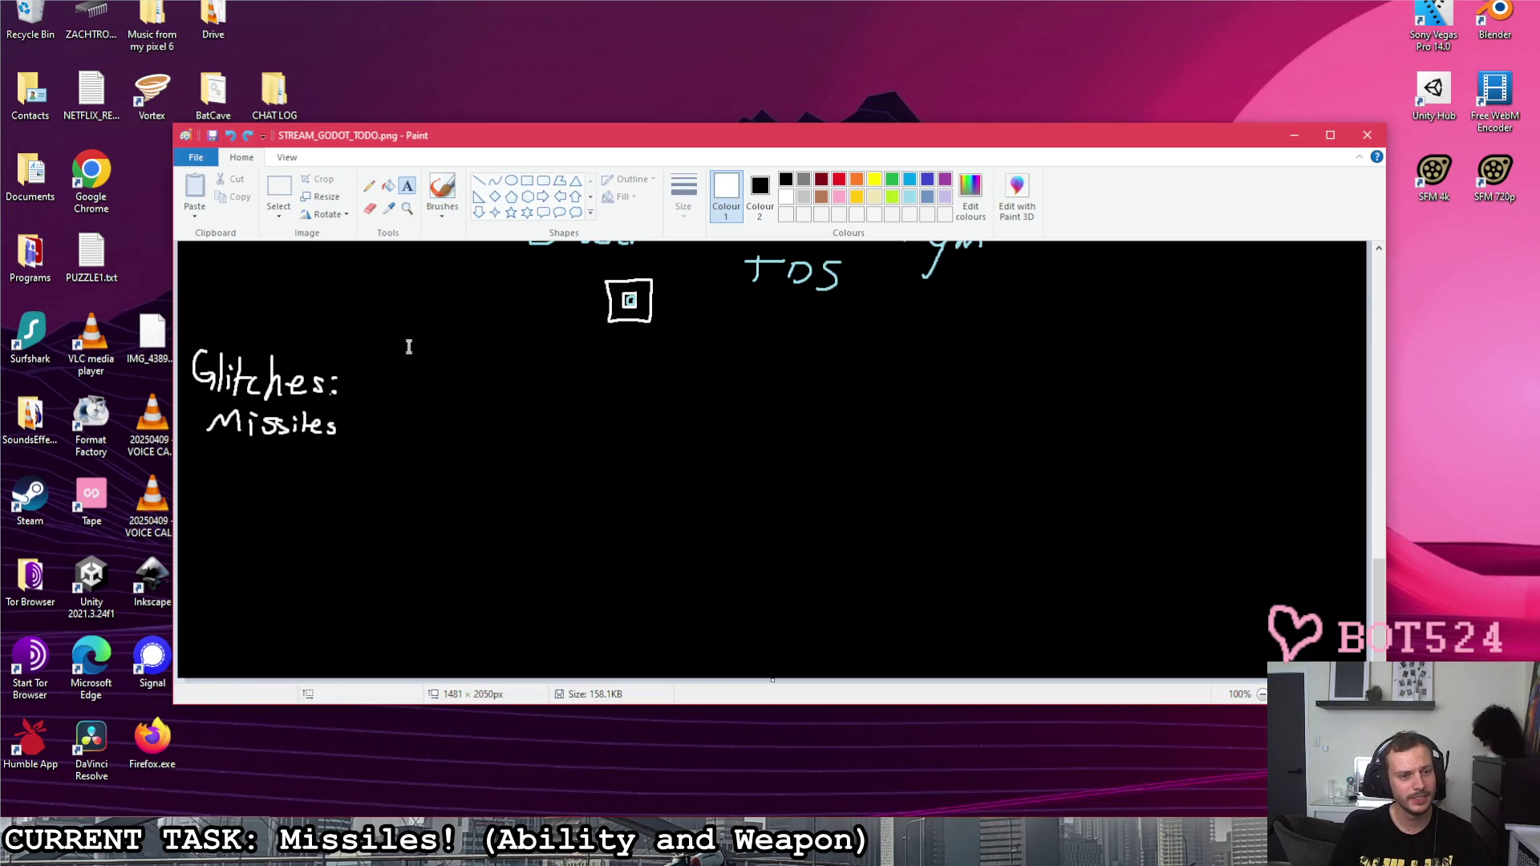
click(350, 419)
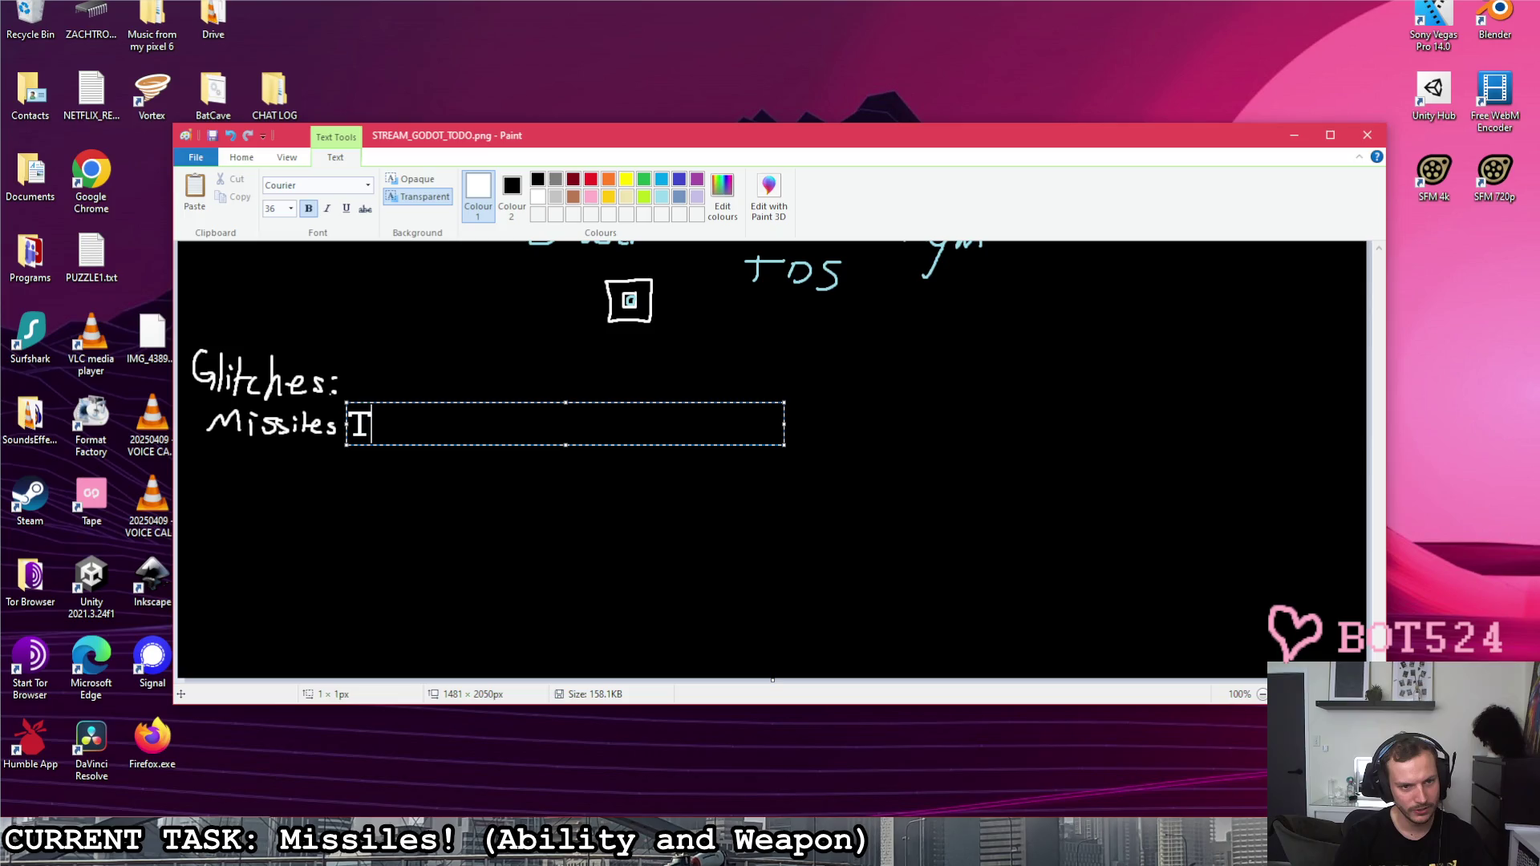
click(290, 209)
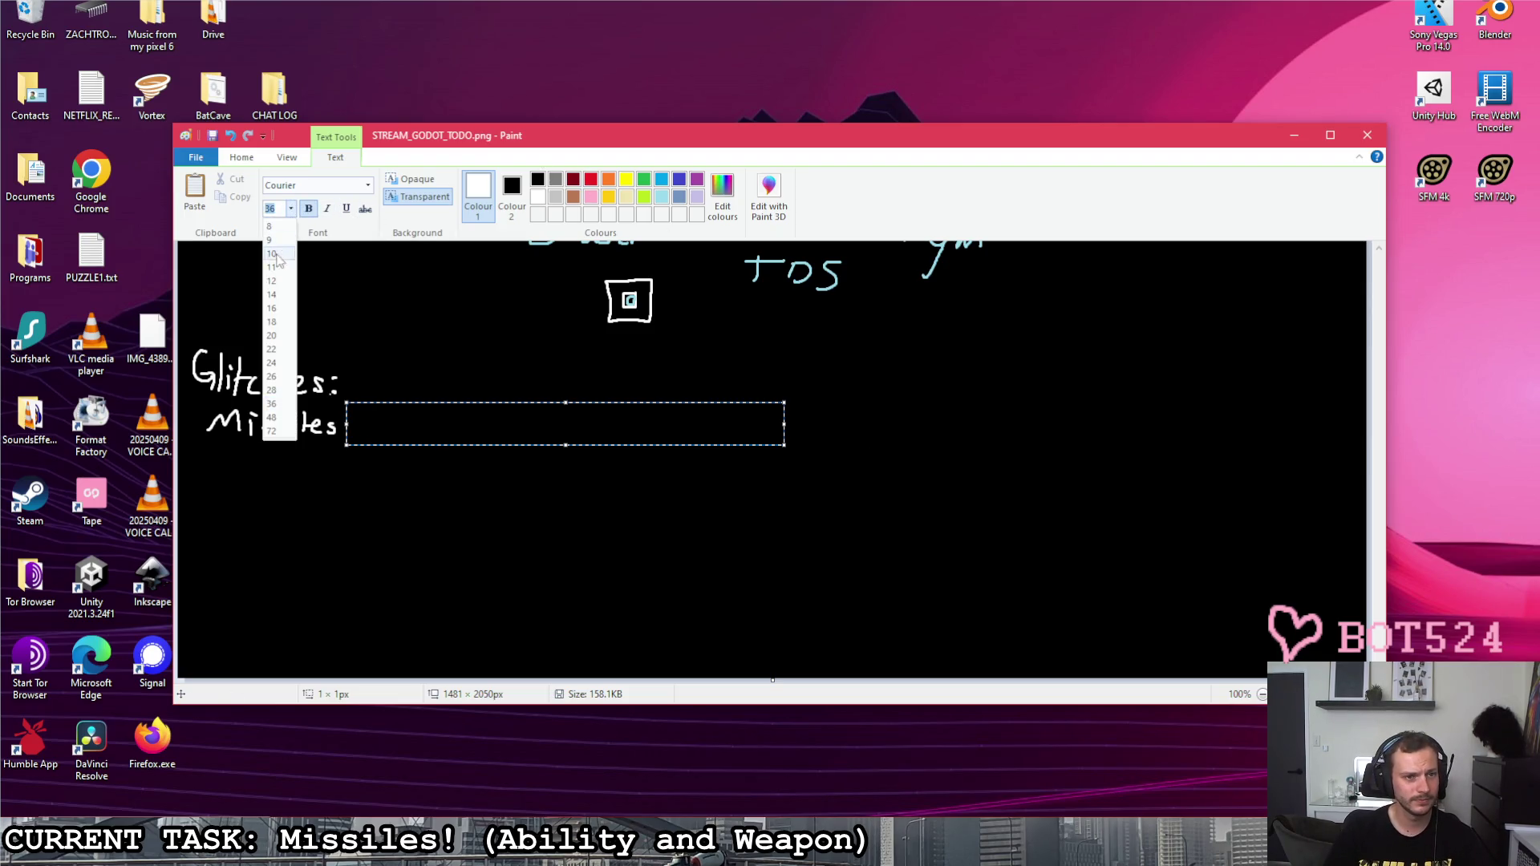
click(275, 281)
text(Shoot through walls when shot at point blank range)
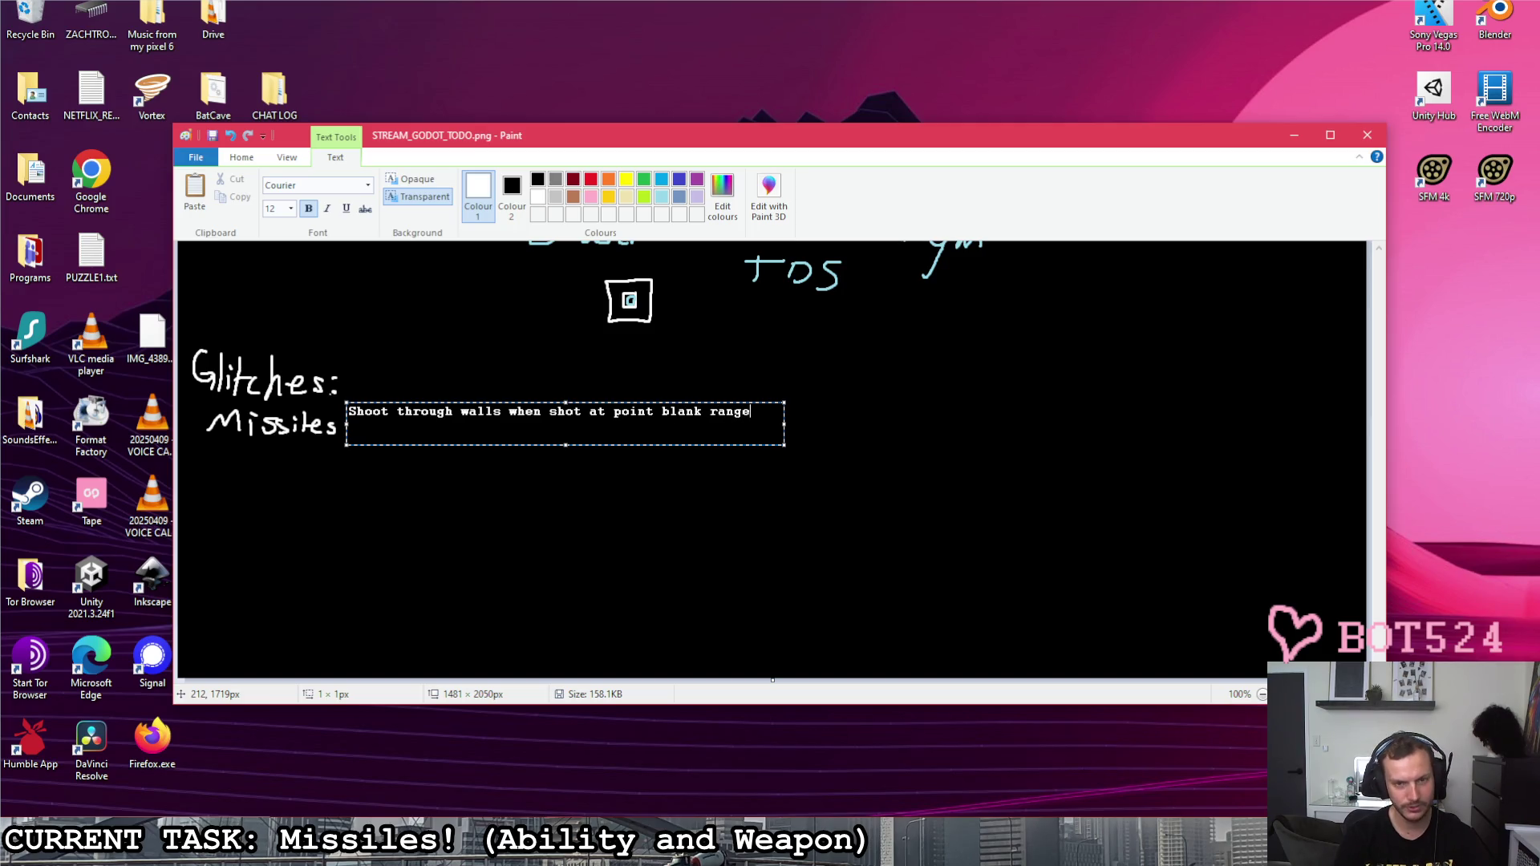
Step: Commit the note 'Shoot through walls when shot at point blank range.' beside Missiles
drag(626, 444, 622, 453)
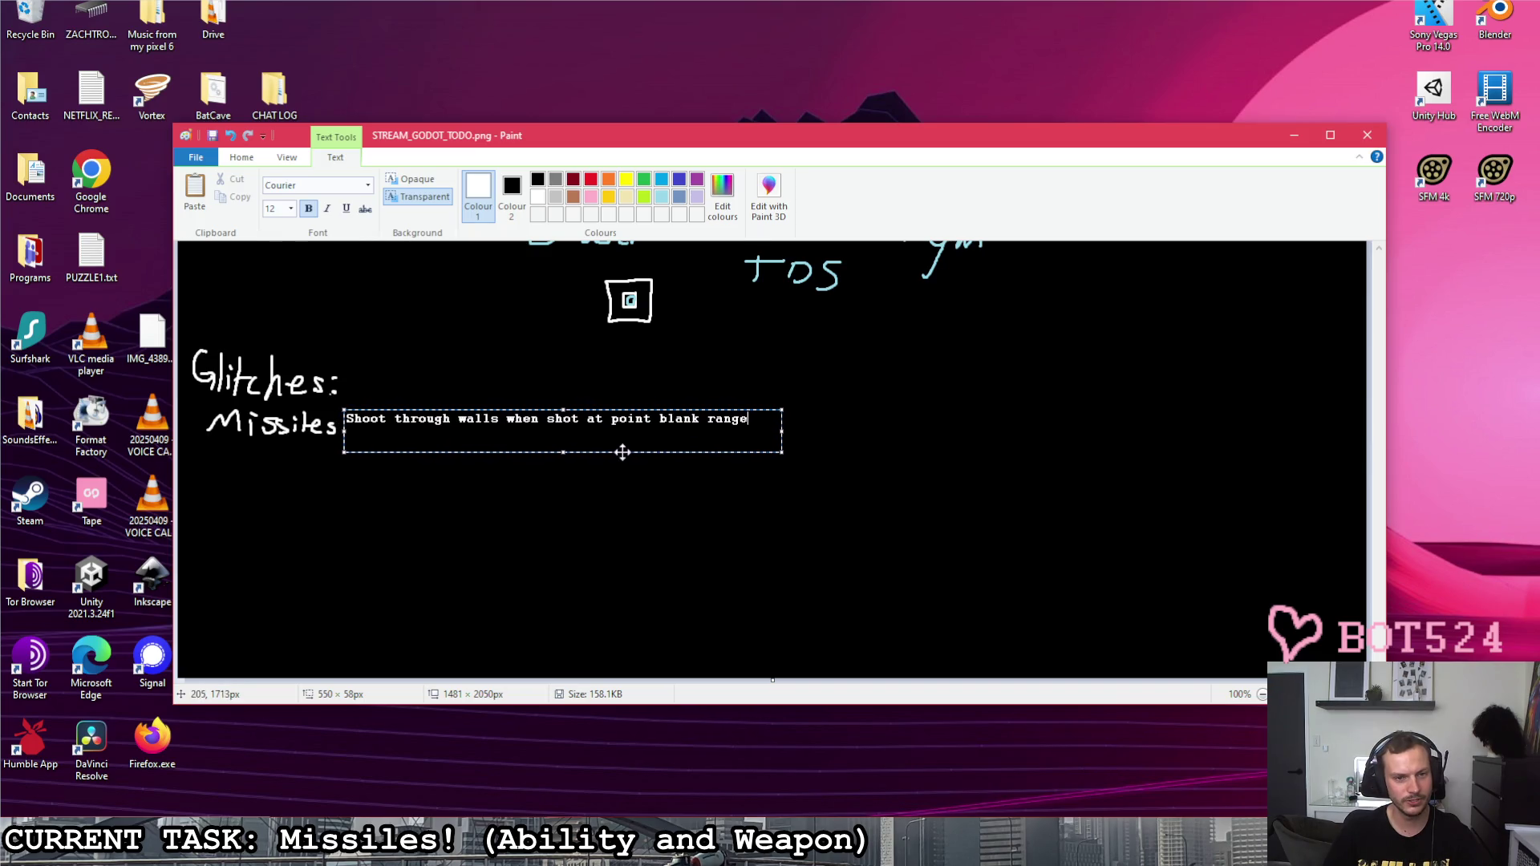
click(804, 430)
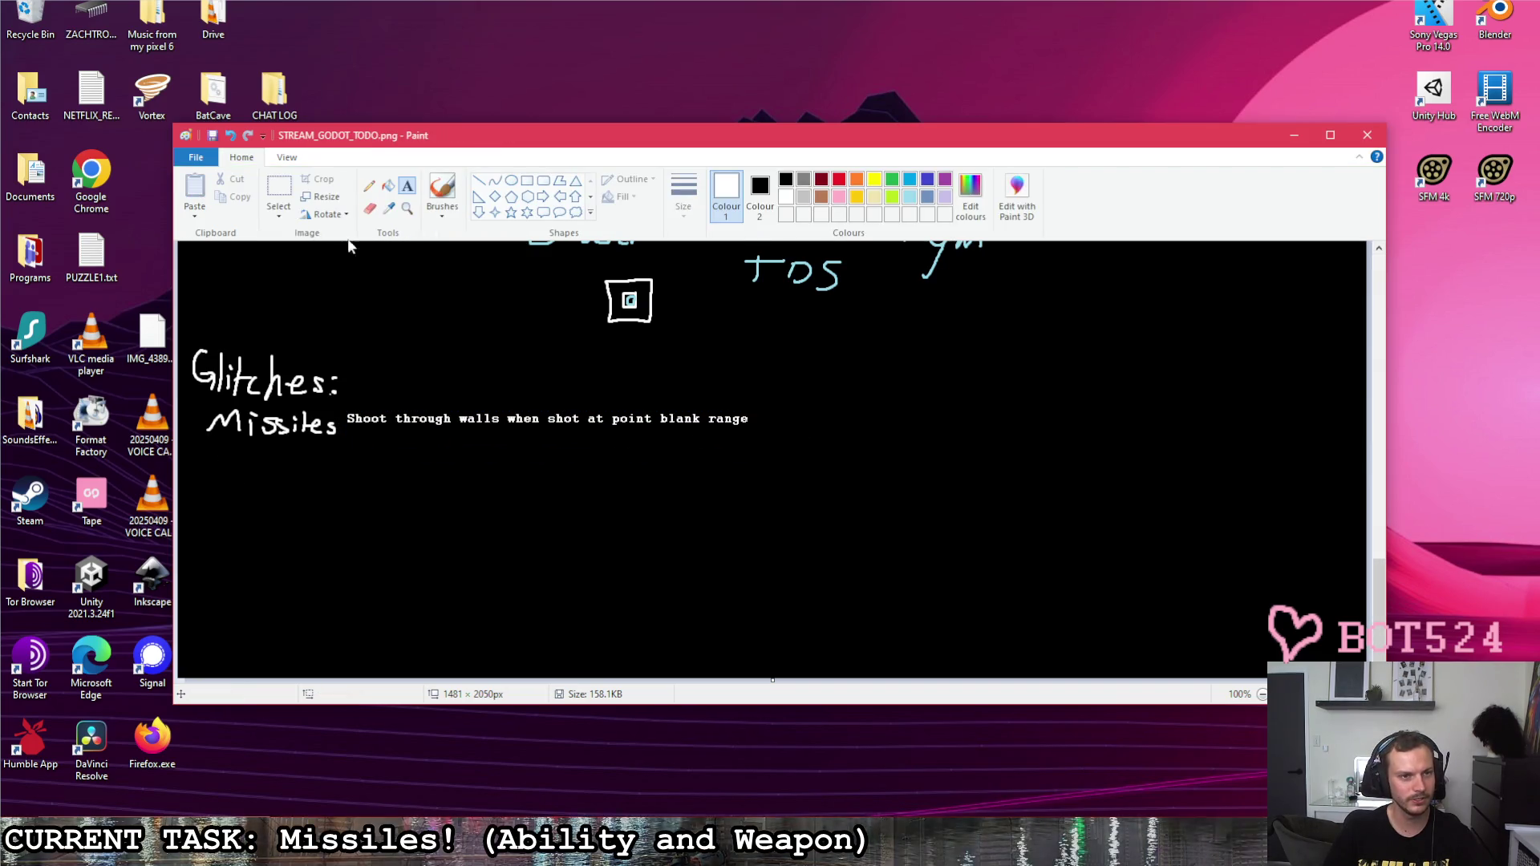
click(441, 190)
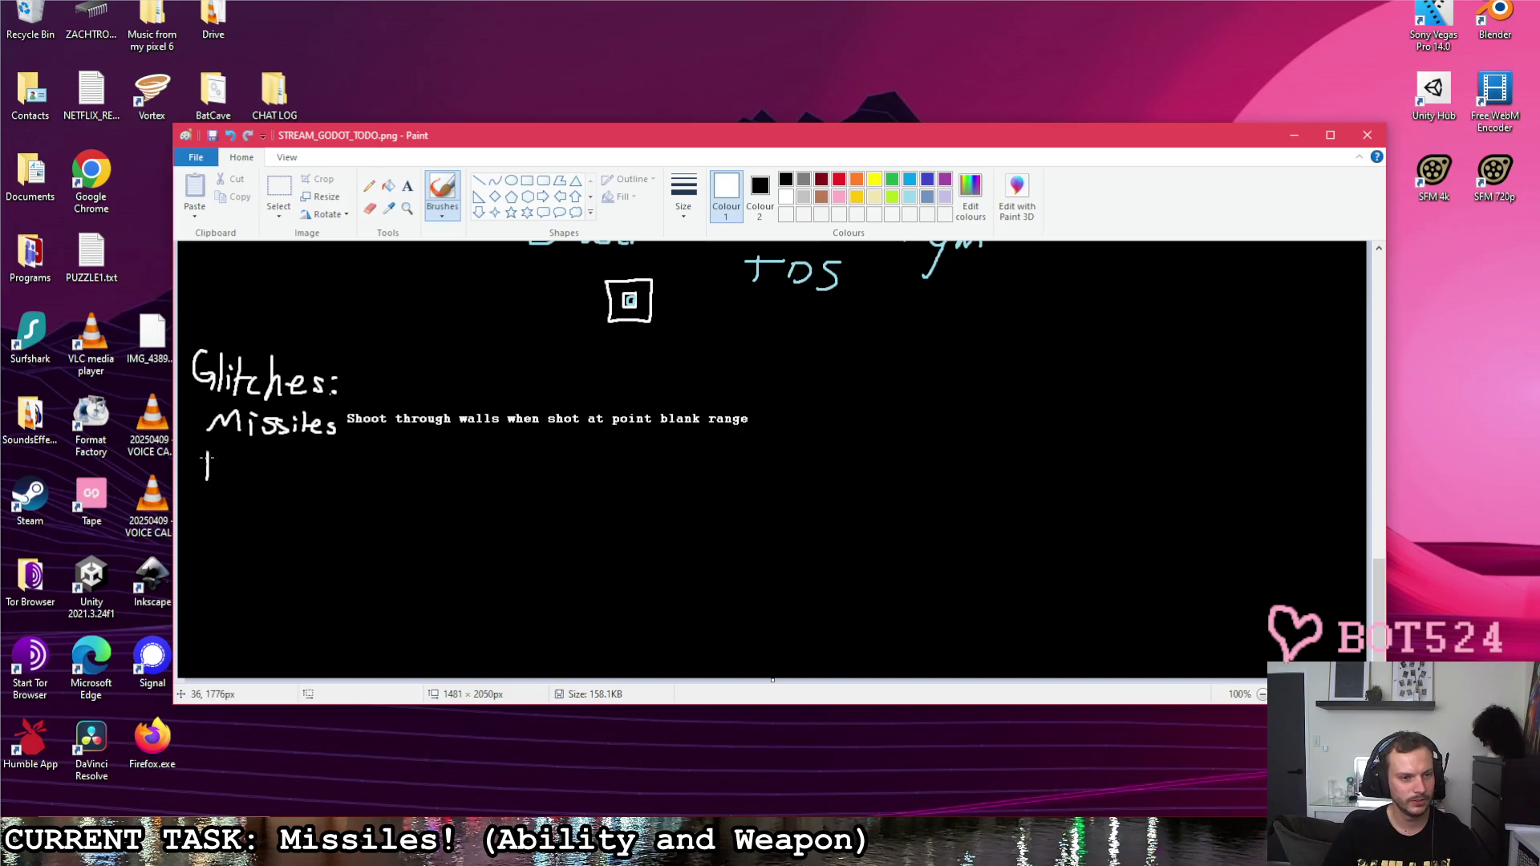
Step: After 'Dodge:' add a one-line note: pings the player to 0,0 if activated while stationary
mouse_move(248, 470)
mouse_down()
mouse_move(256, 483)
mouse_move(282, 472)
mouse_up()
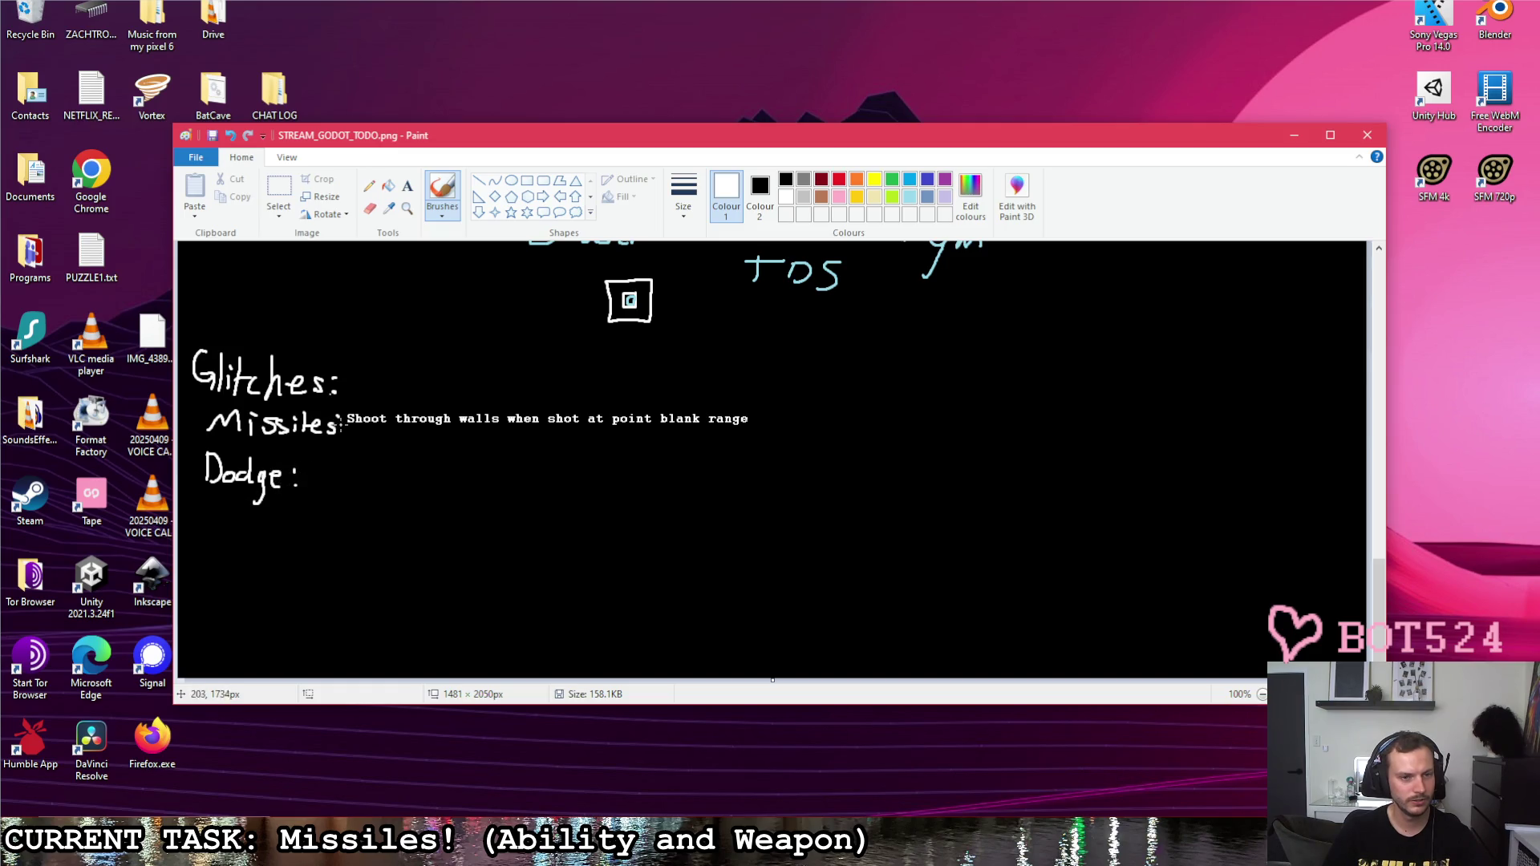
click(406, 185)
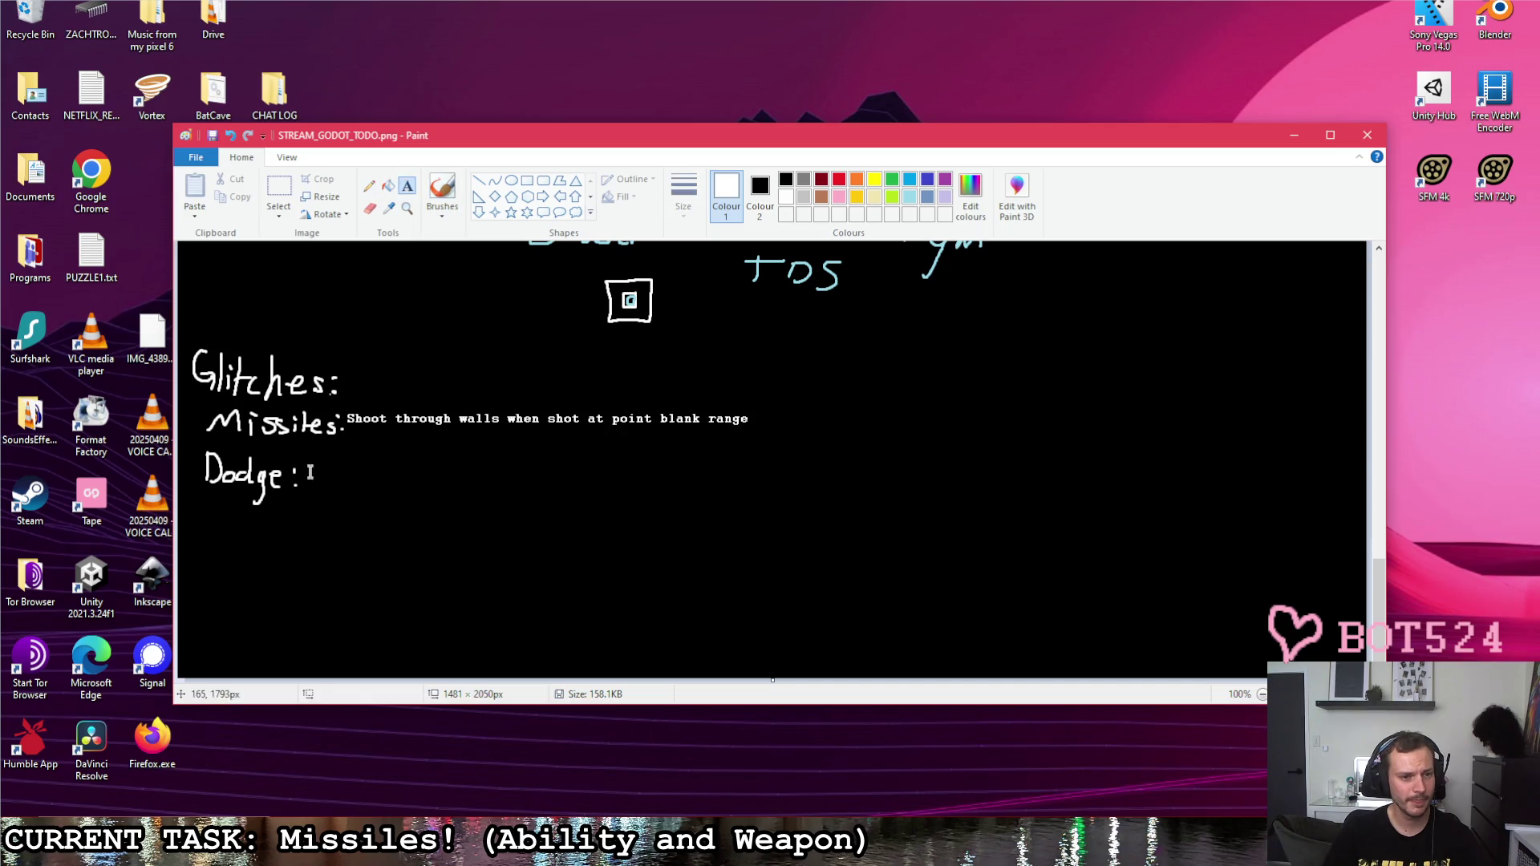
click(310, 469)
text(Pnigs the )
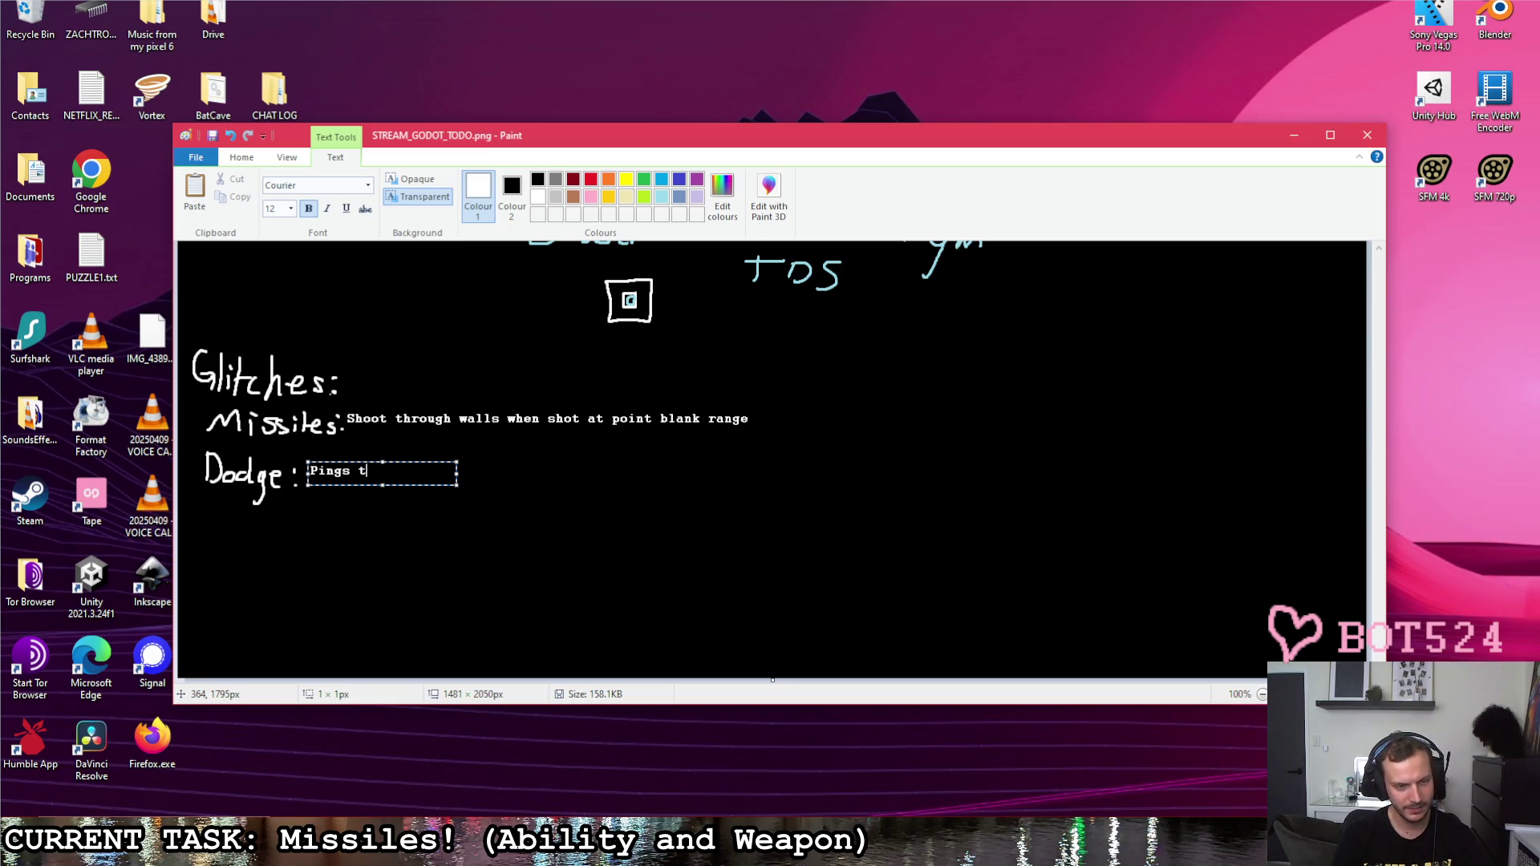
text(to 0,0 if)
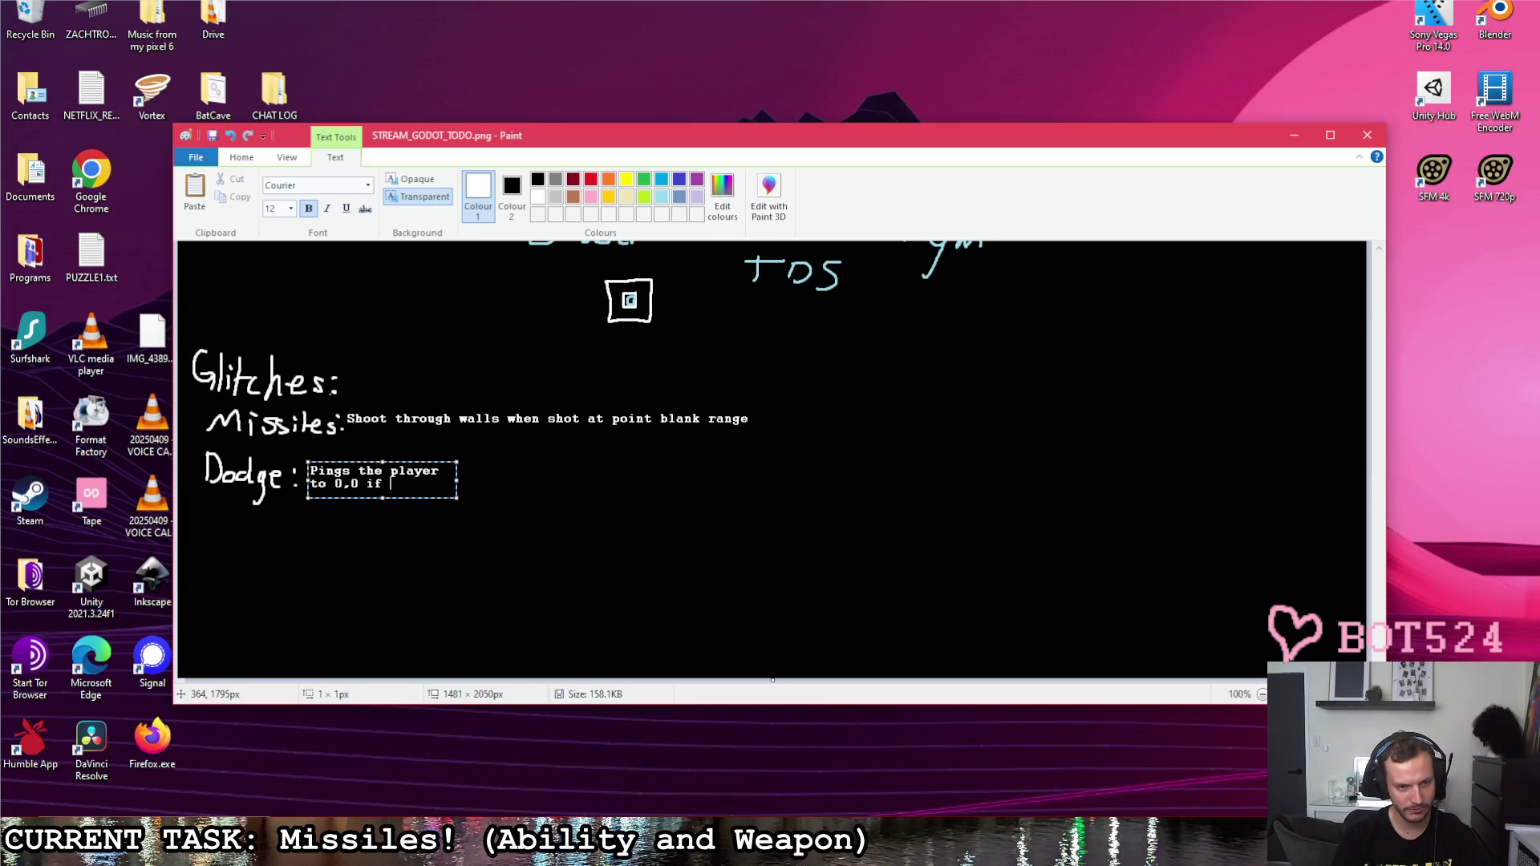
text(active)
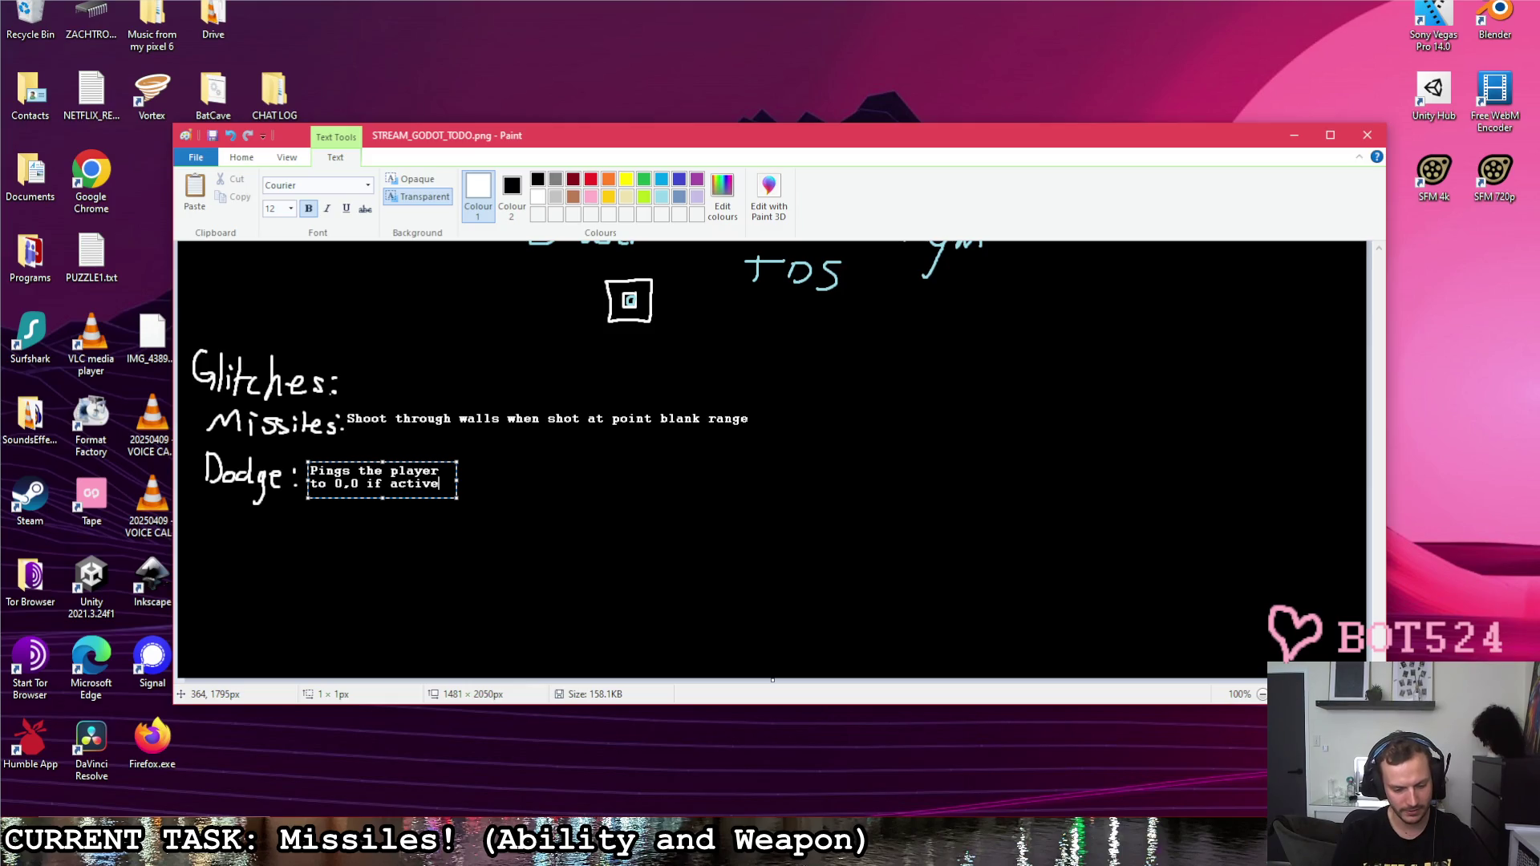
key(BackSpace)
text(ated whil)
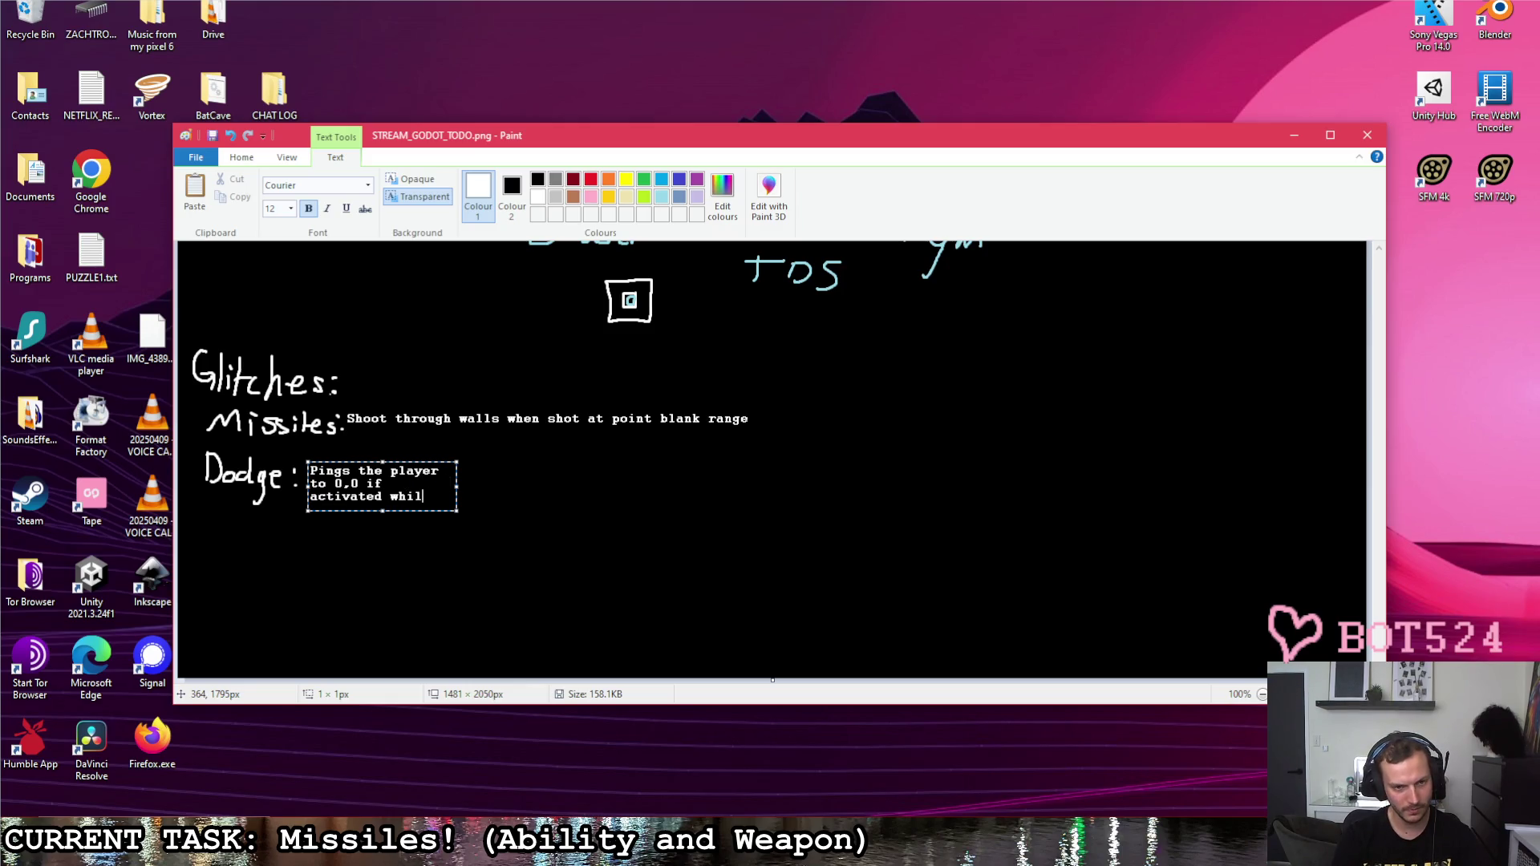
text(e stationar)
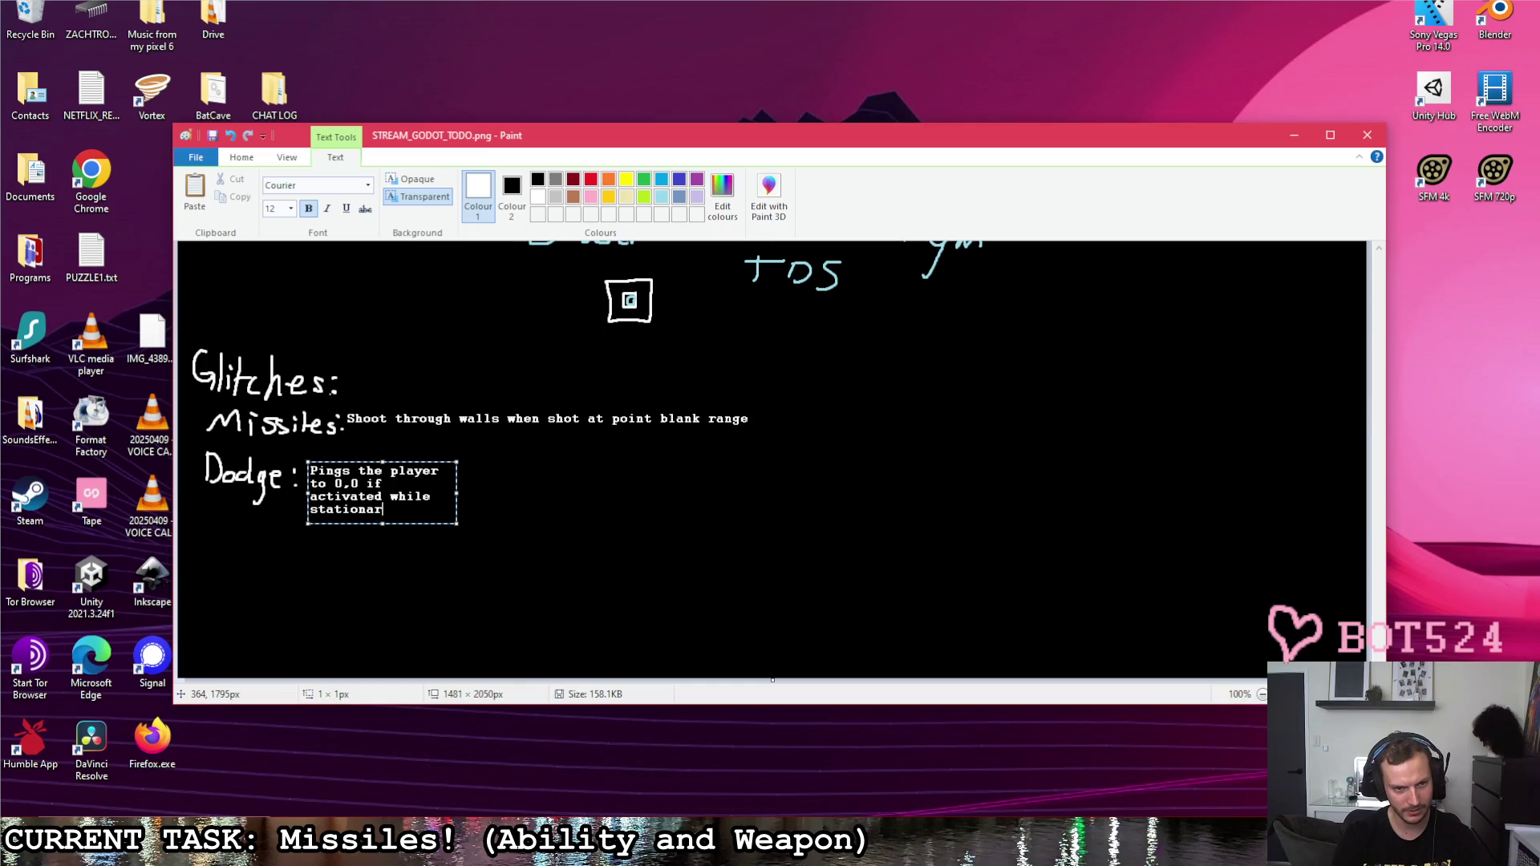
text(y, and no)
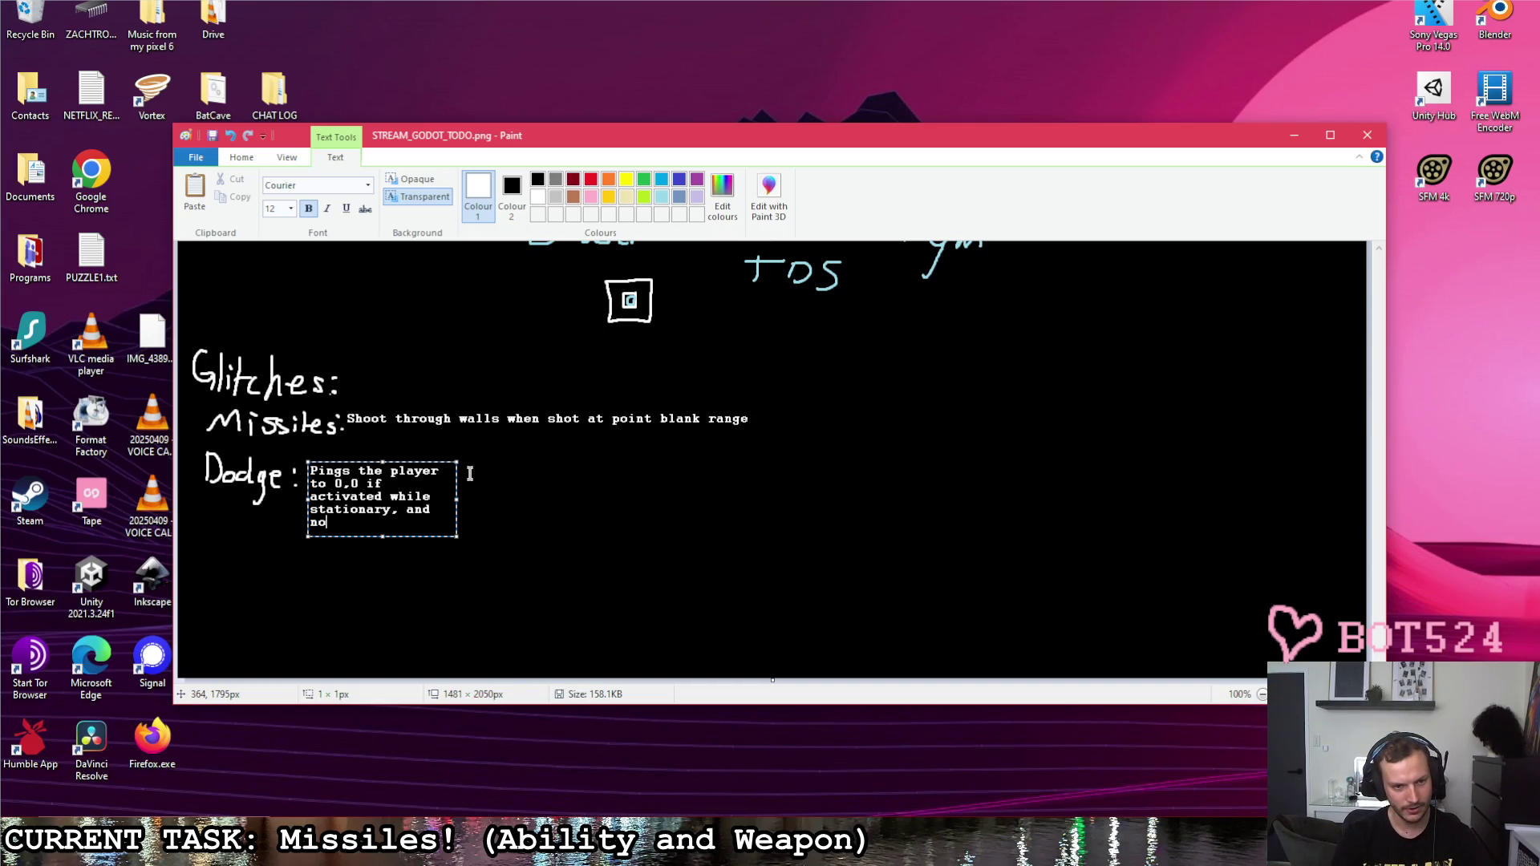
text(puts)
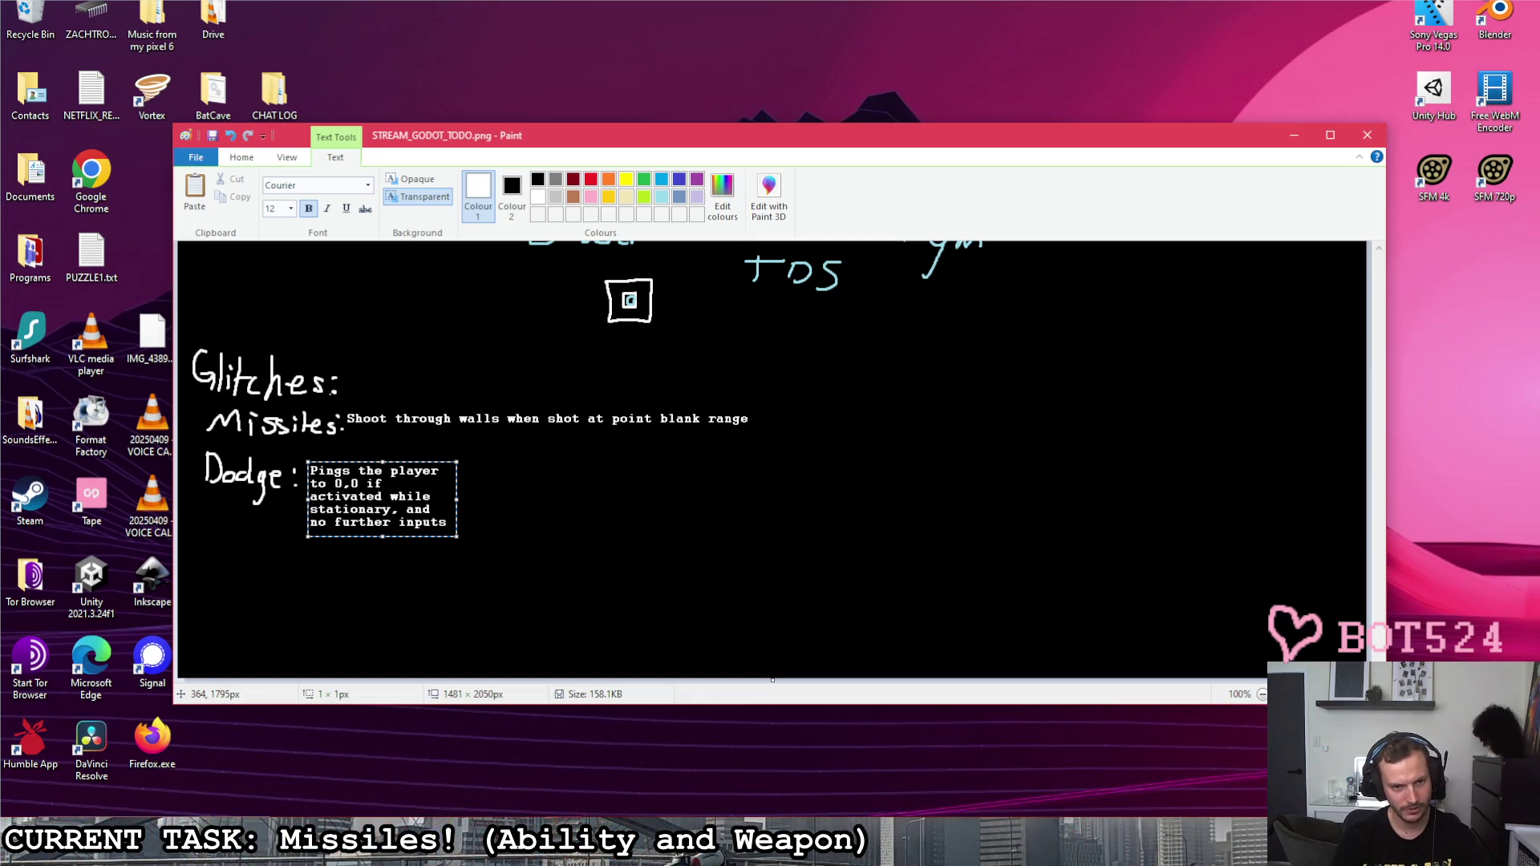
text( pressed)
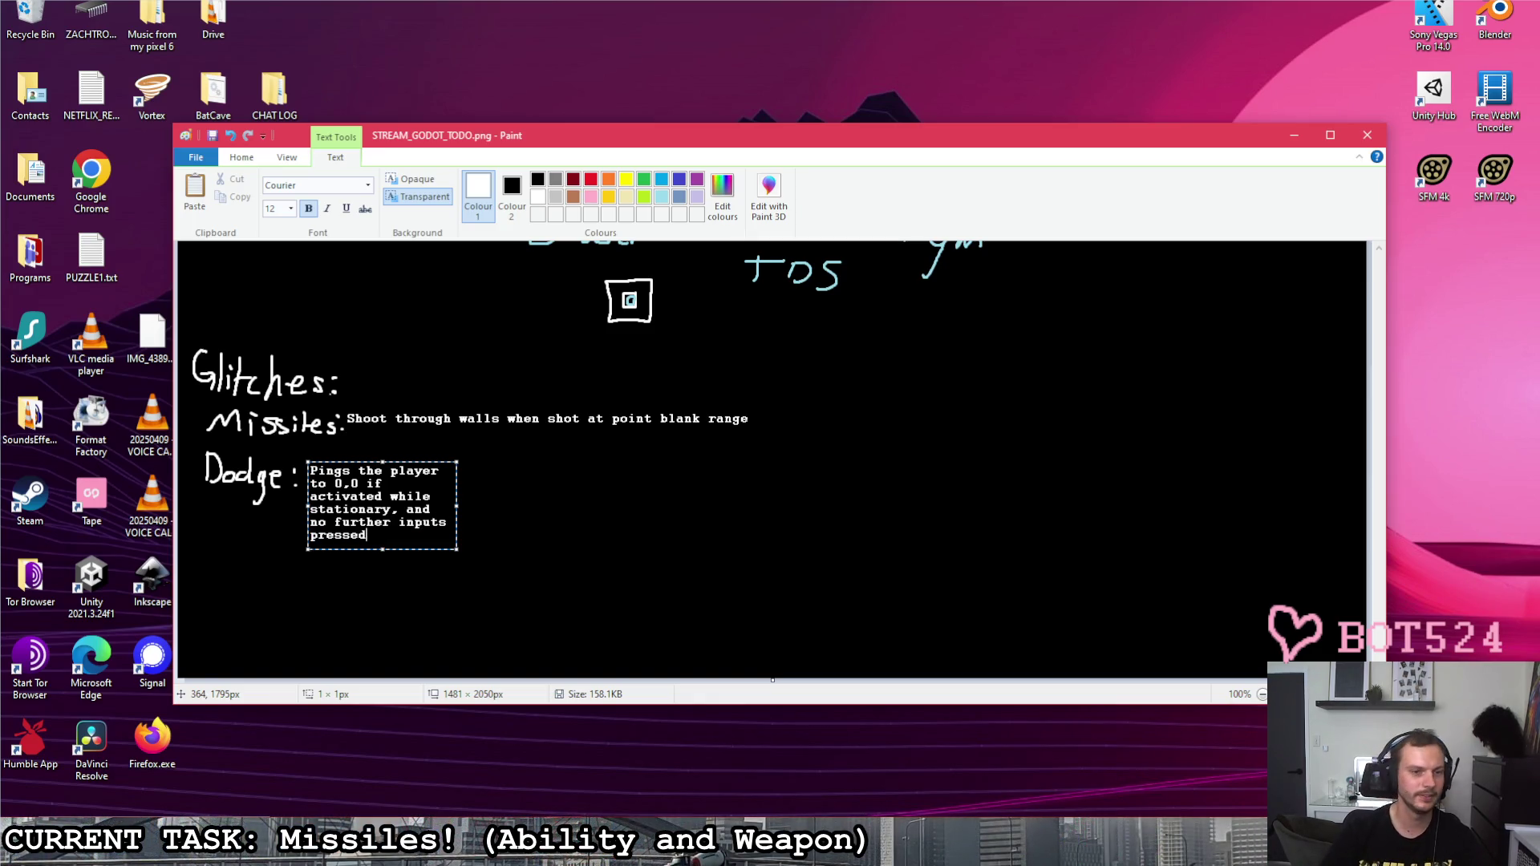
drag(456, 506, 871, 519)
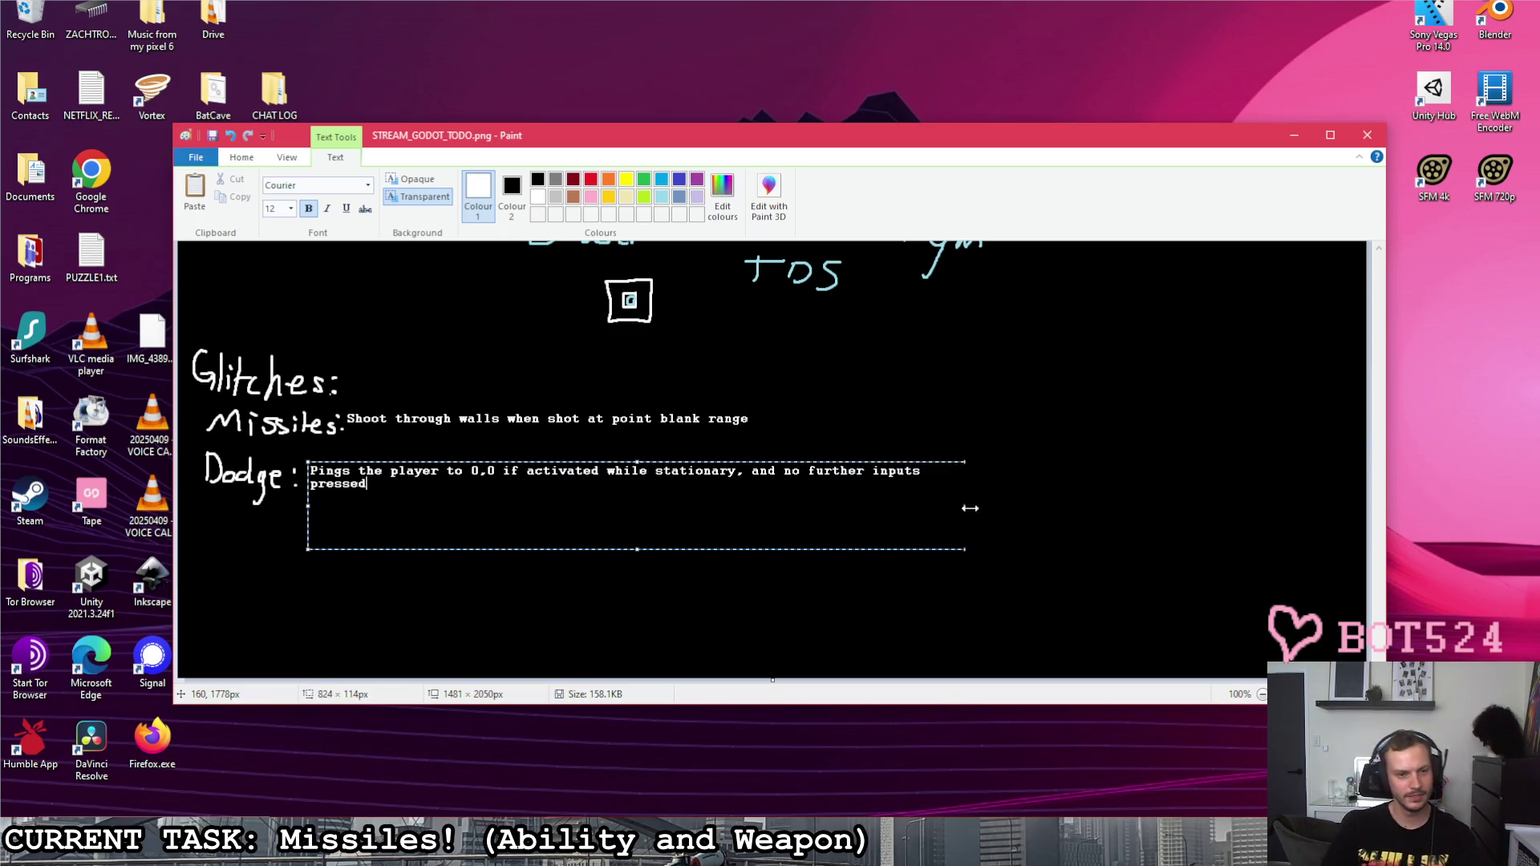
drag(871, 518, 994, 503)
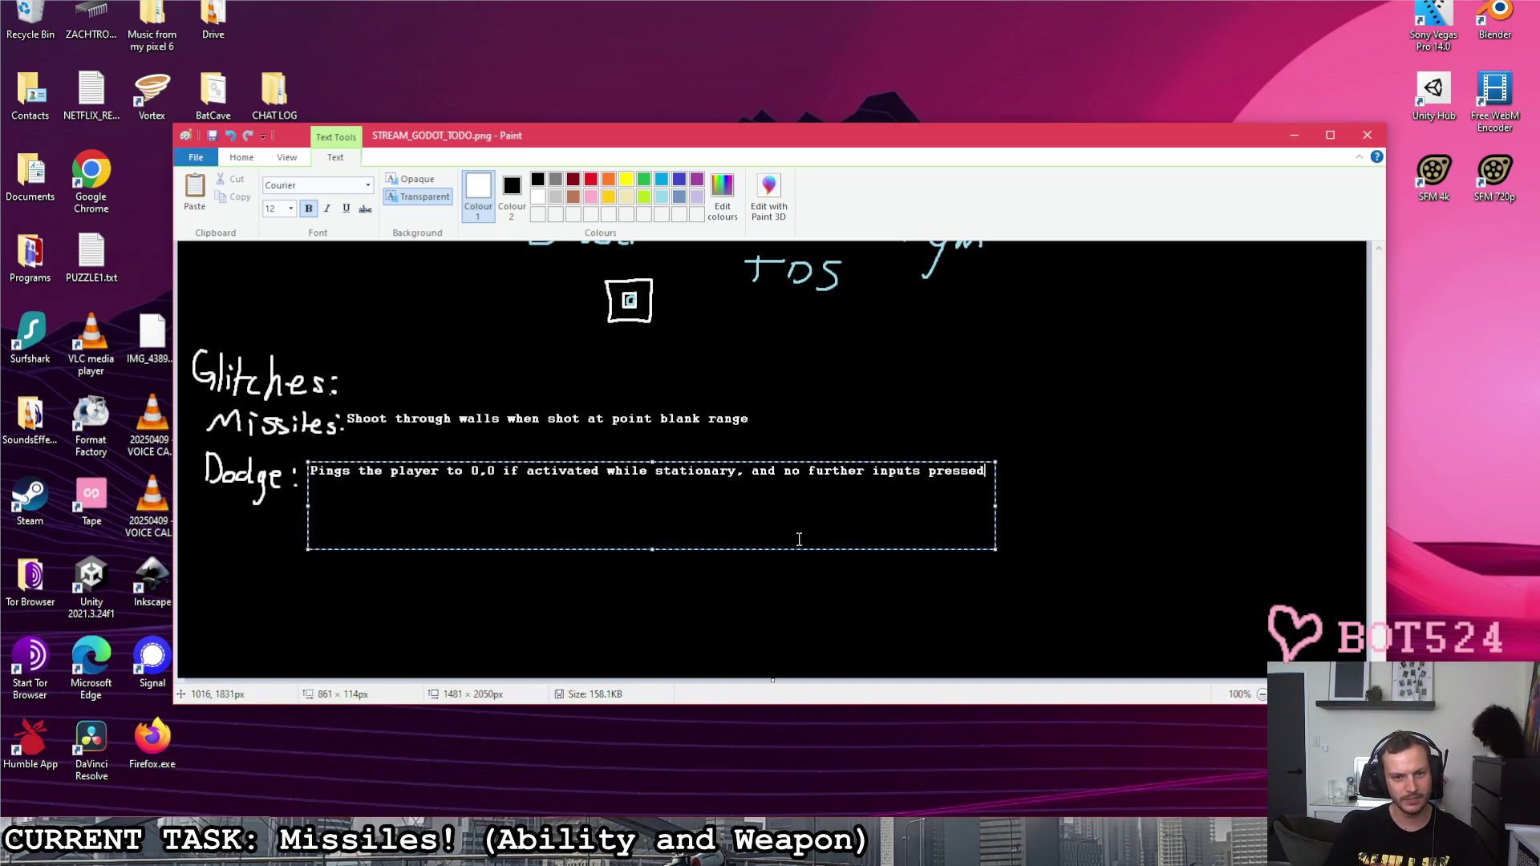
drag(791, 551, 785, 541)
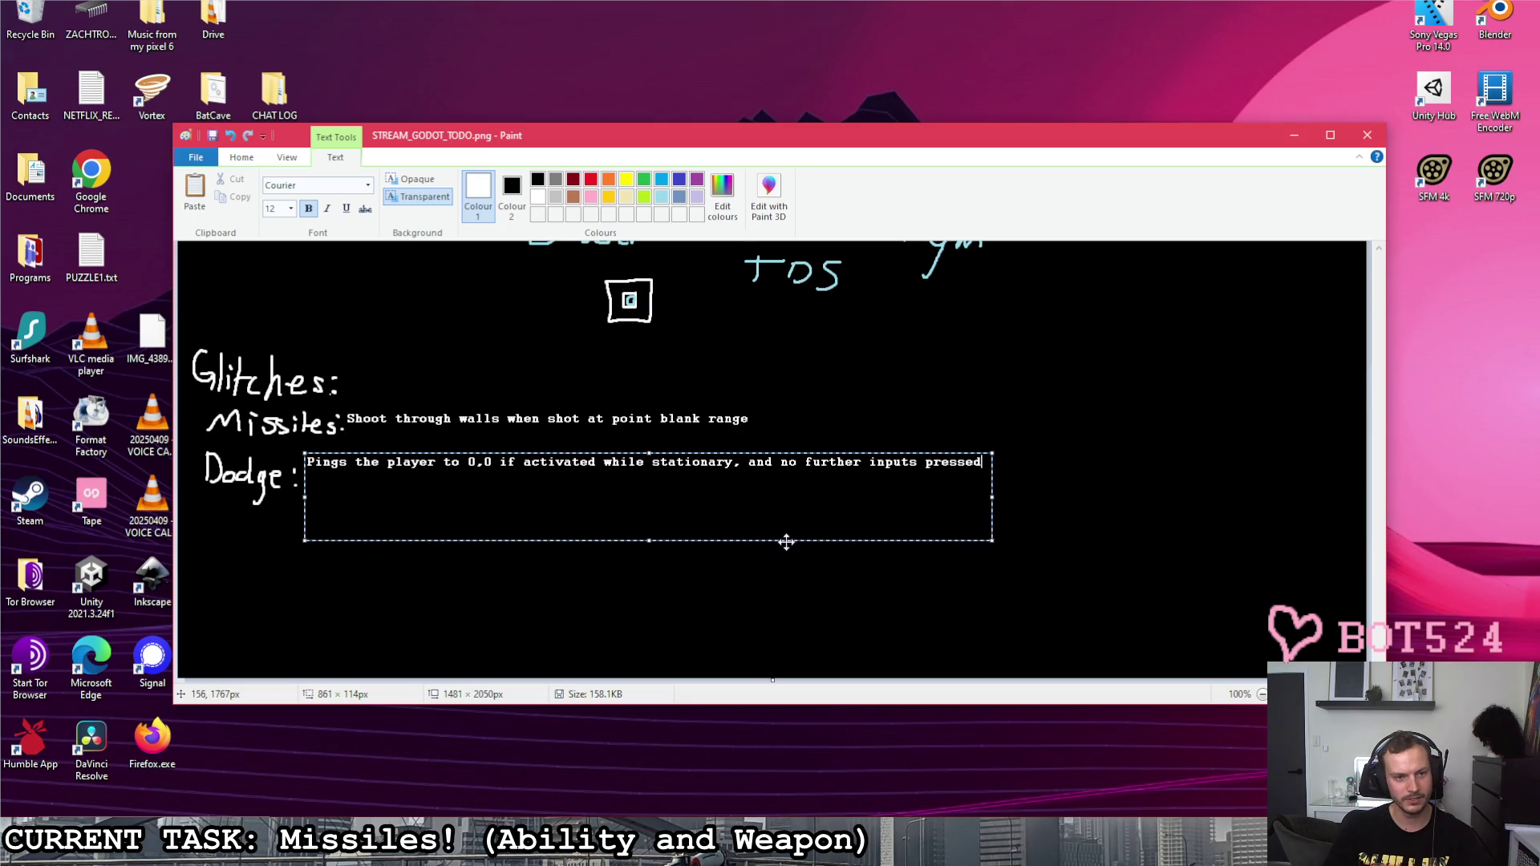
click(813, 416)
scroll(817, 457, up, 15)
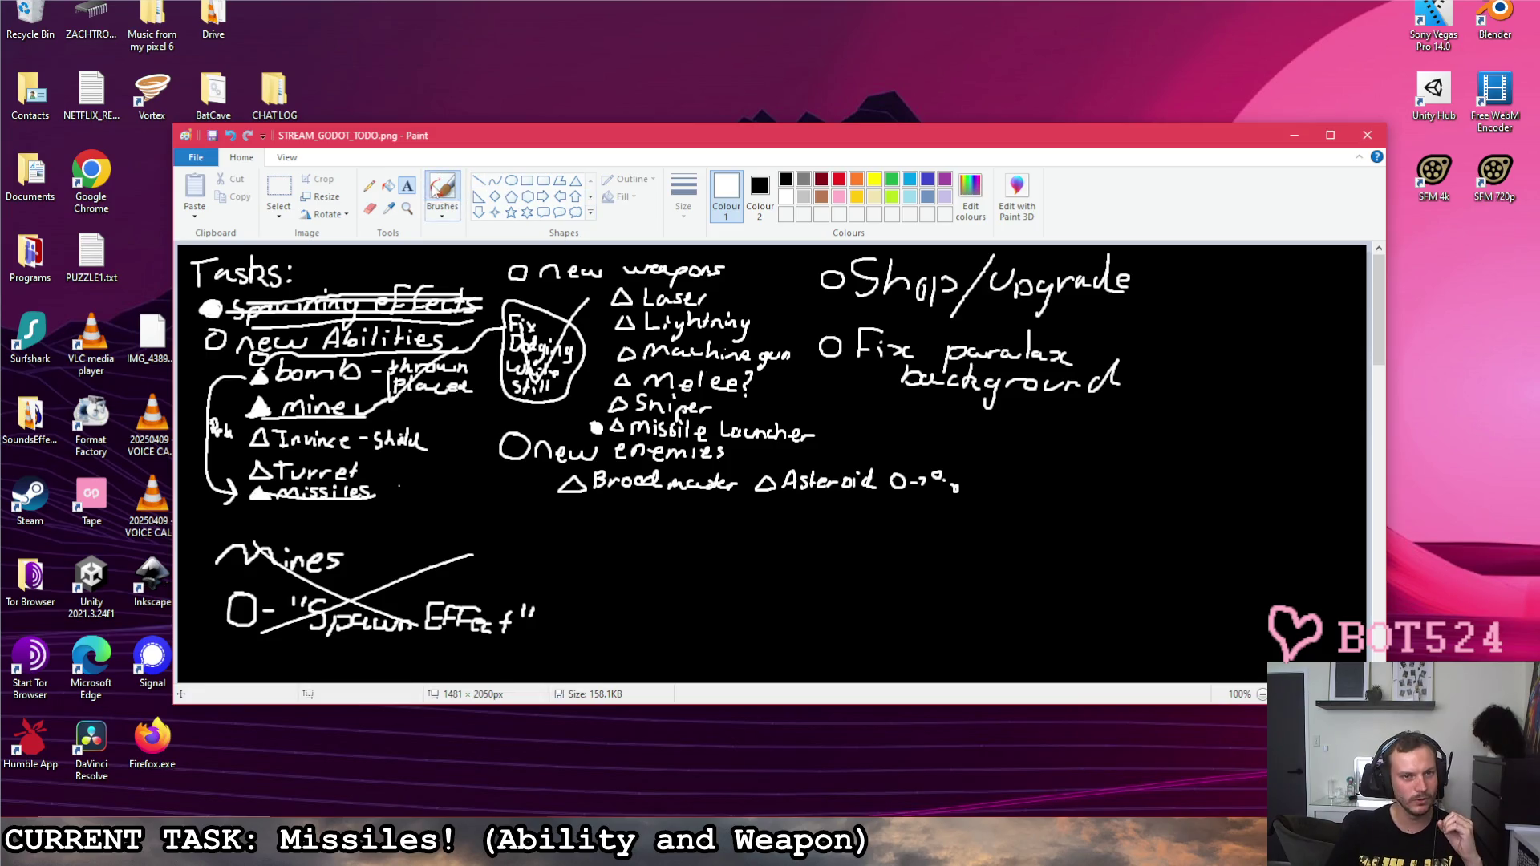
Step: Draw a curved arrow from Turret to the new enemies item, with the arrowhead at Turret
click(442, 193)
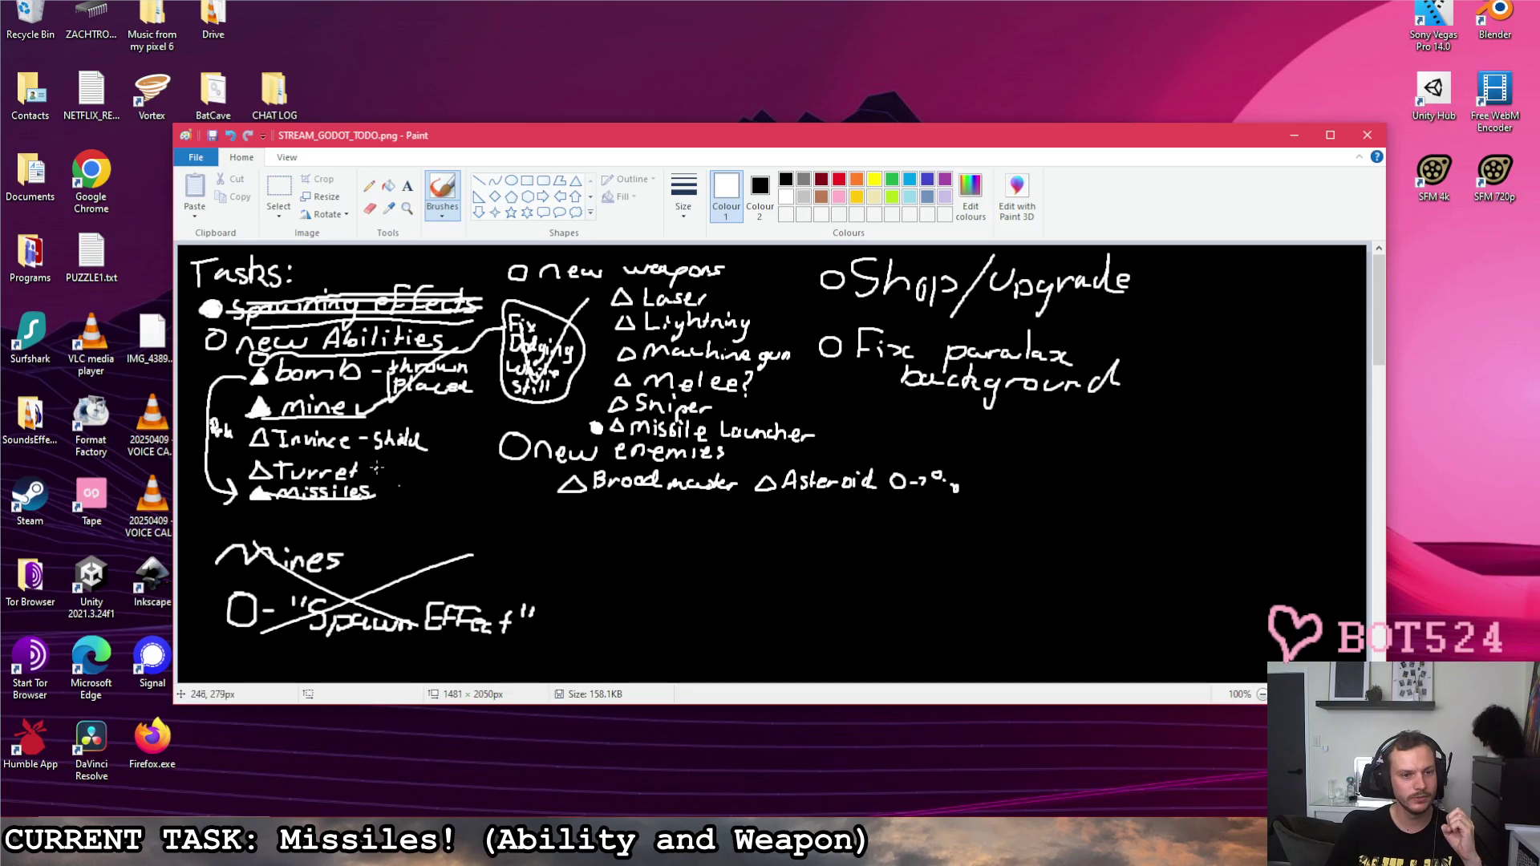
drag(380, 461, 480, 455)
key(ctrl+z)
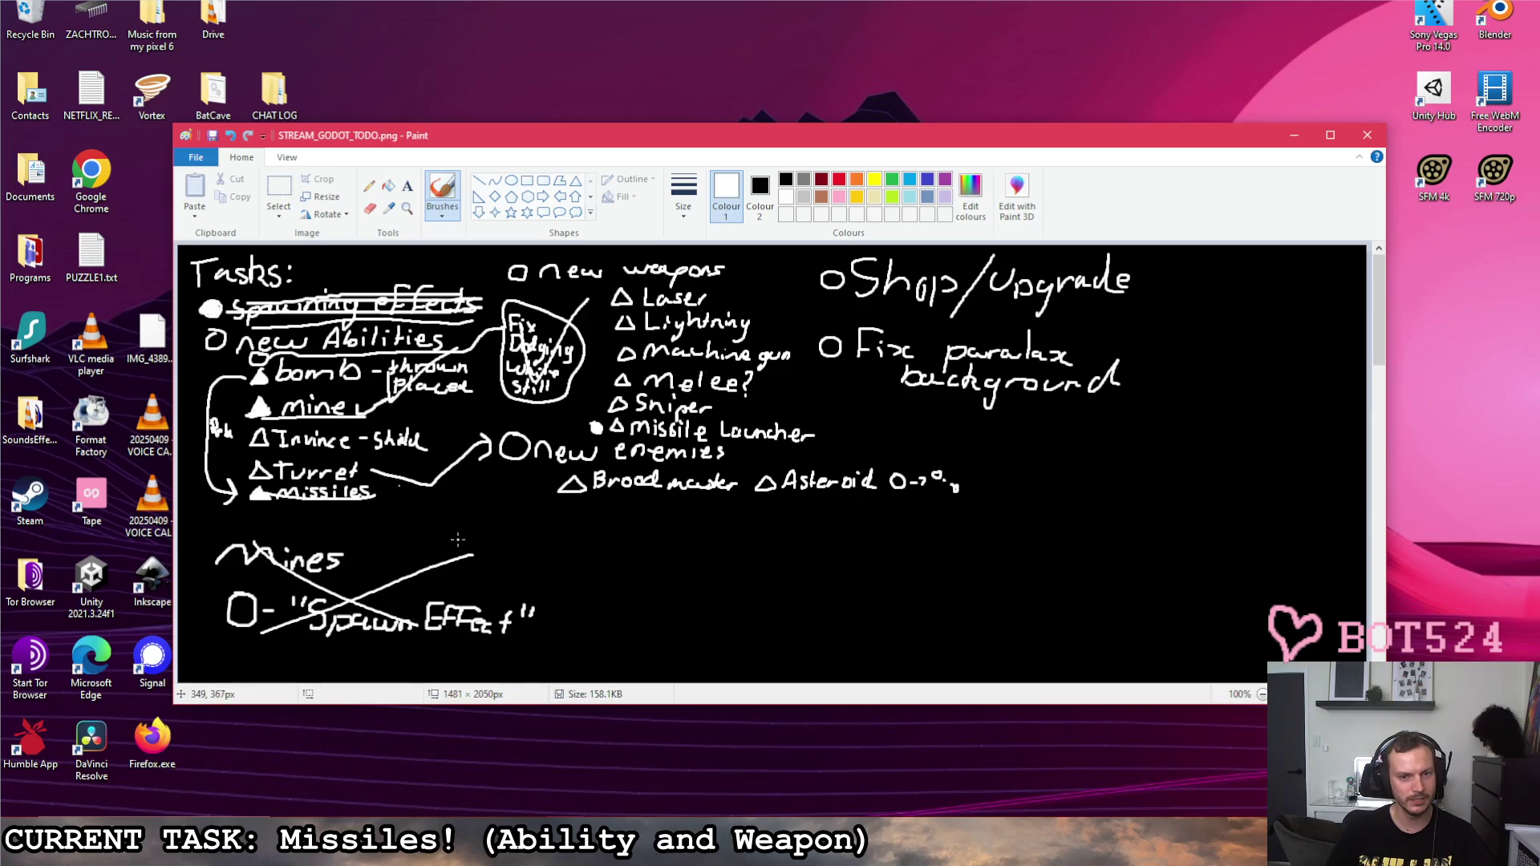
drag(379, 463, 440, 524)
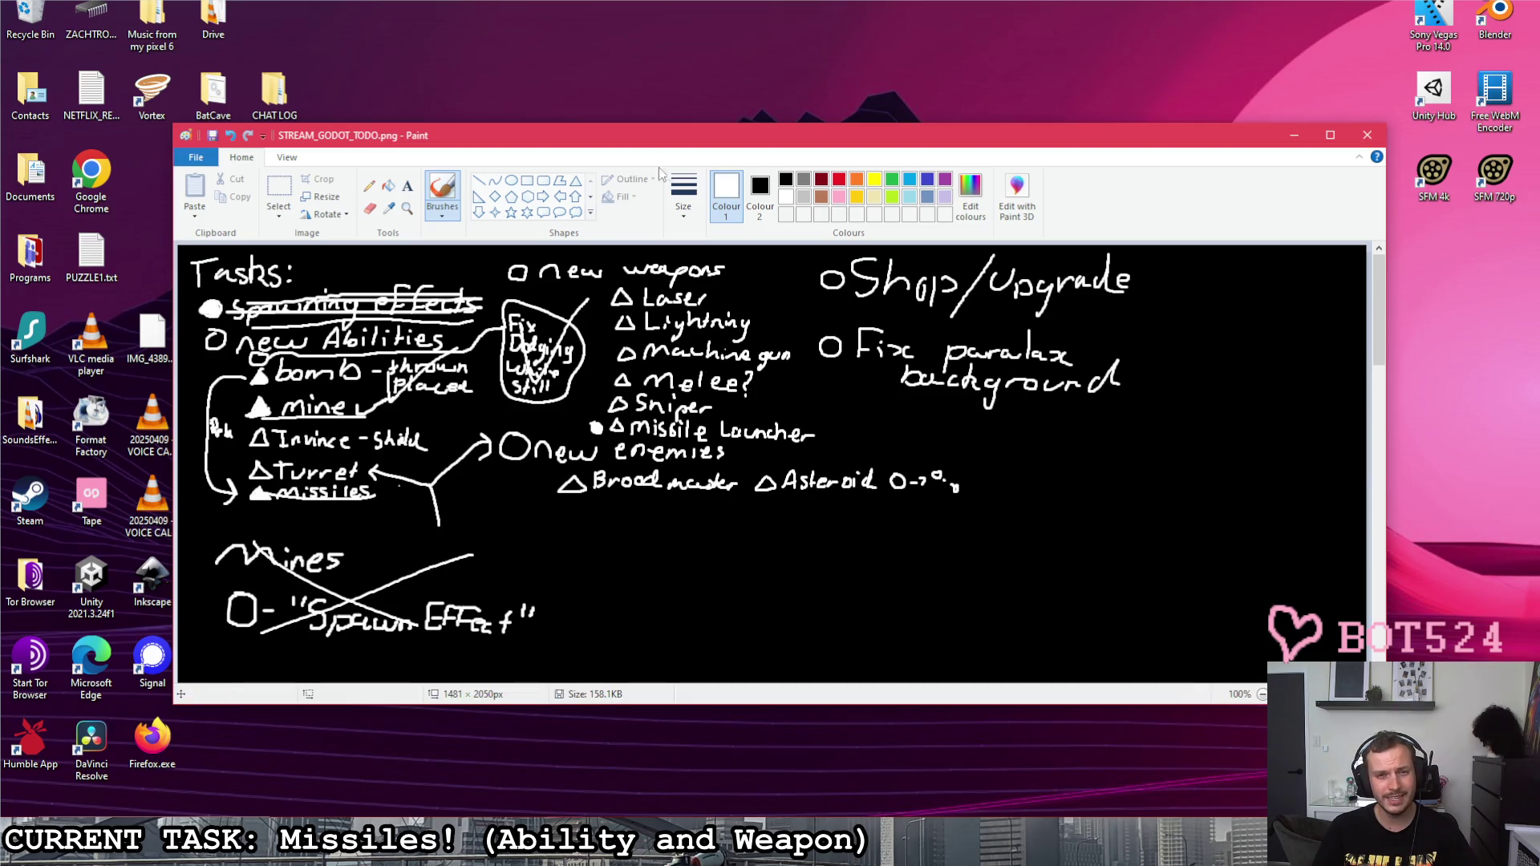
Step: Under Broodmaster, draw an empty checkbox and hand-write 'UI to point to off screen enemies'
drag(569, 506, 589, 532)
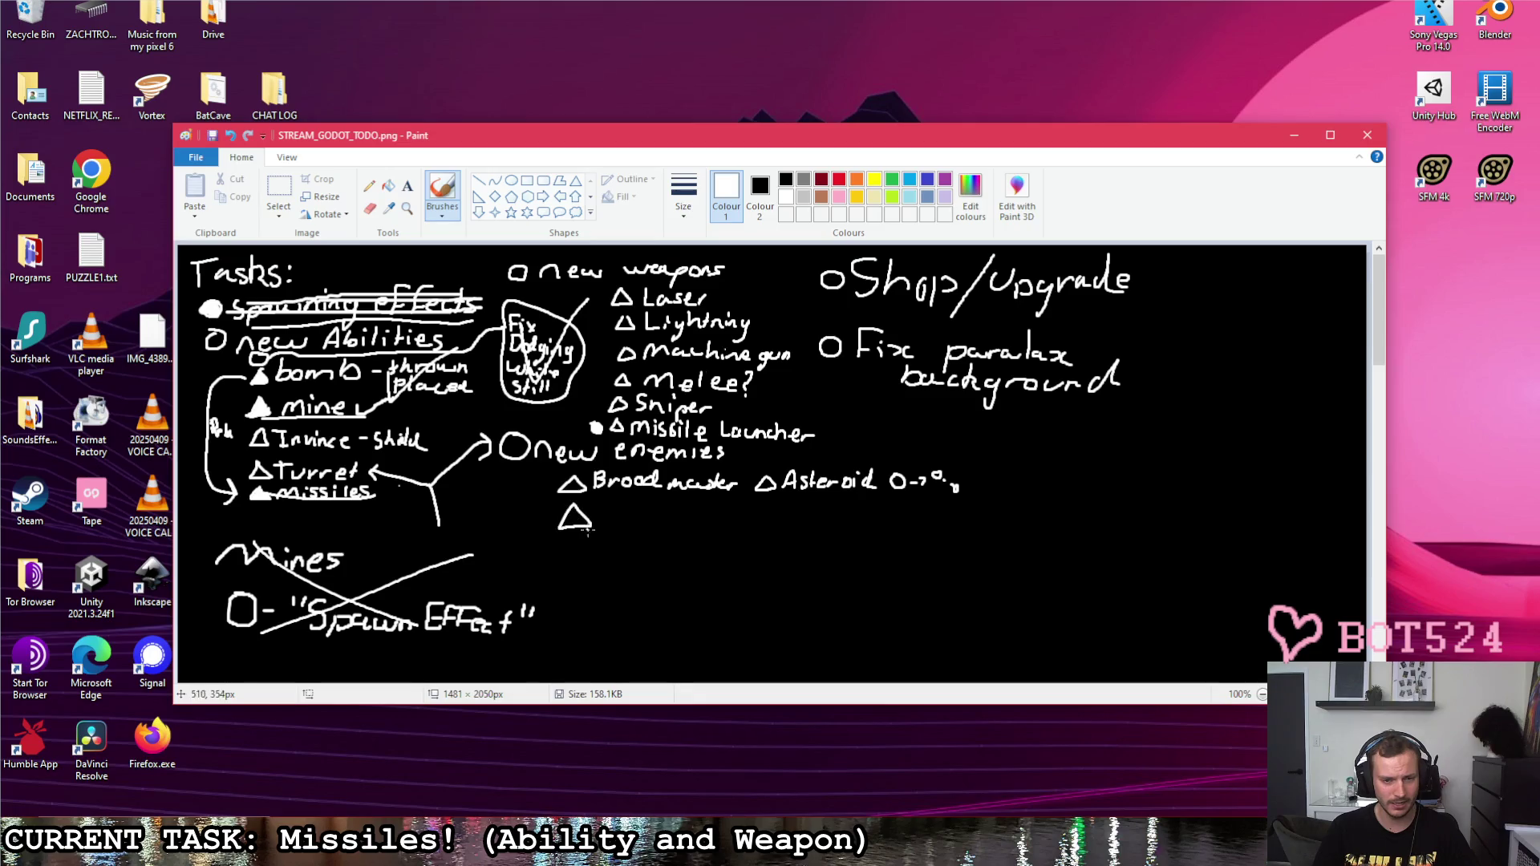
key(ctrl+z)
mouse_move(559, 512)
mouse_down()
mouse_move(639, 511)
mouse_move(647, 532)
mouse_move(657, 510)
mouse_move(662, 533)
mouse_move(832, 532)
mouse_up()
drag(826, 522, 978, 527)
drag(979, 532, 1020, 539)
drag(636, 556, 770, 575)
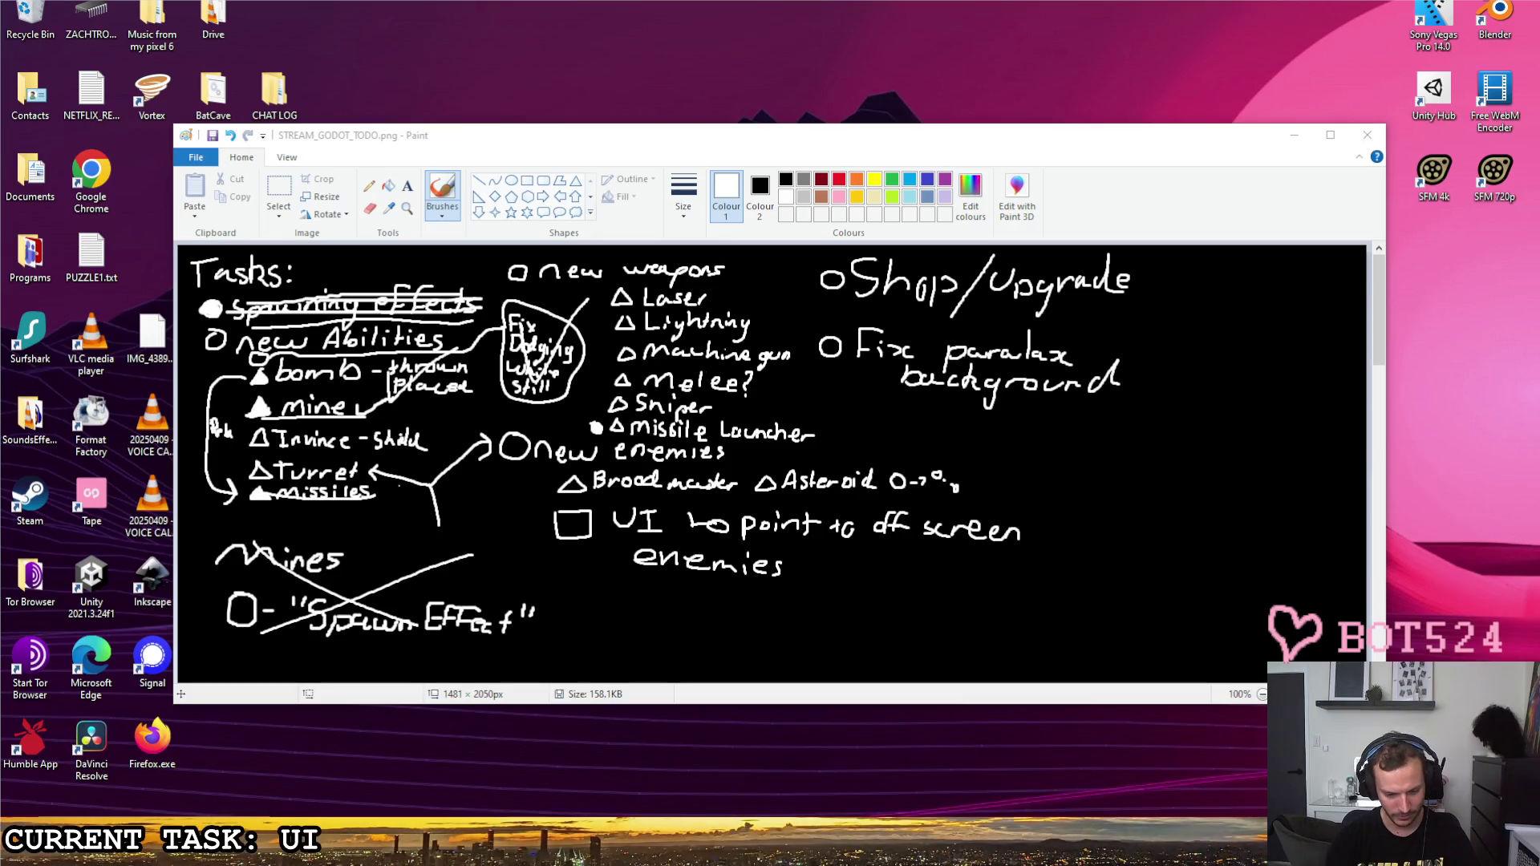
text(To point to odd)
Step: Leave Paint and bring the Godot editor with the pause-screen script to the front
key(BackSpace)
key(BackSpace)
text(ffscreen)
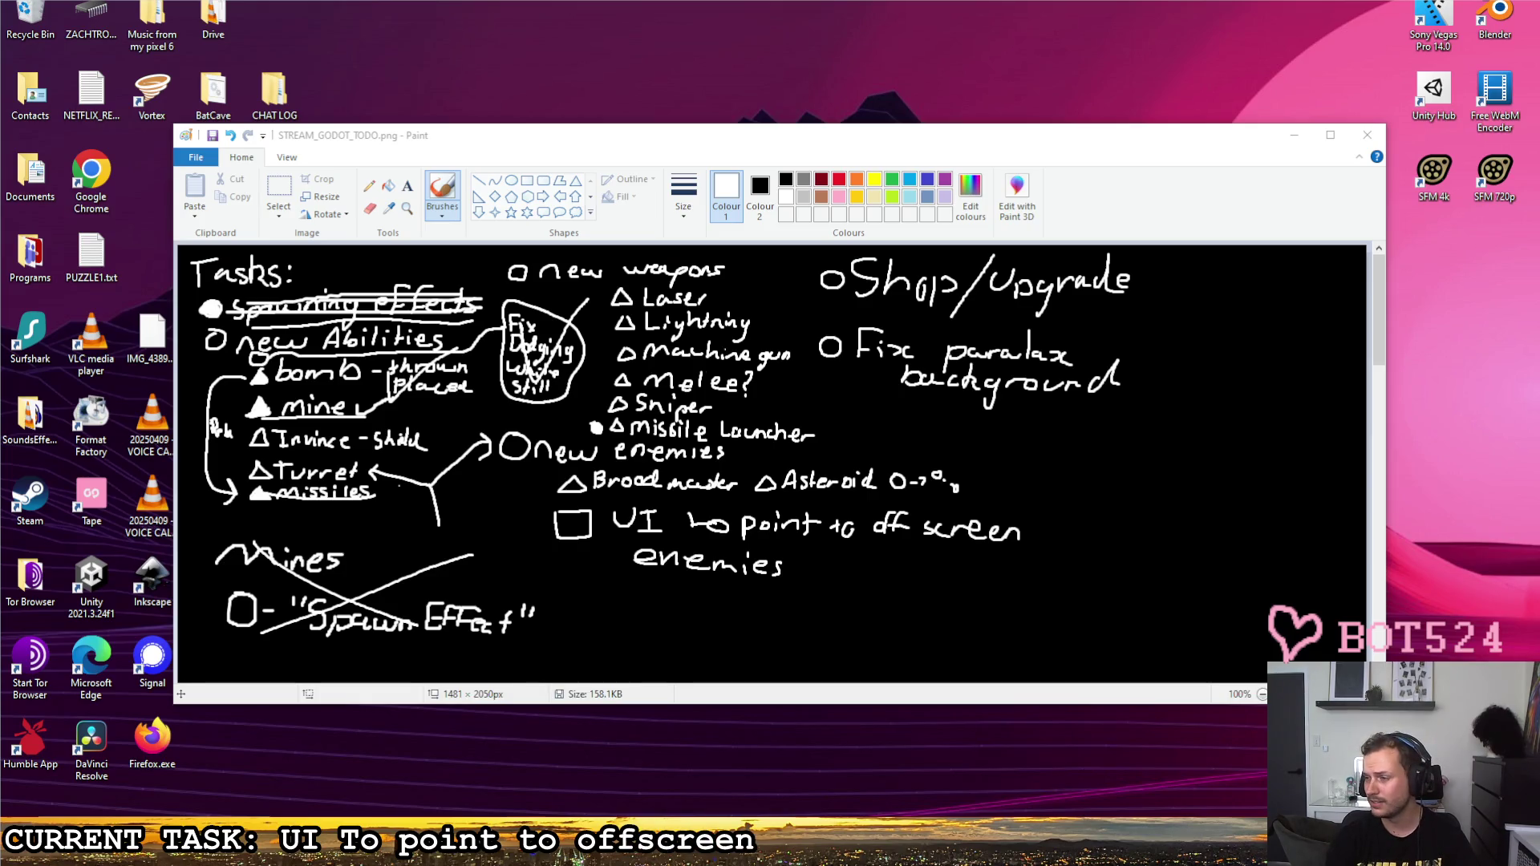
text( elements (en)
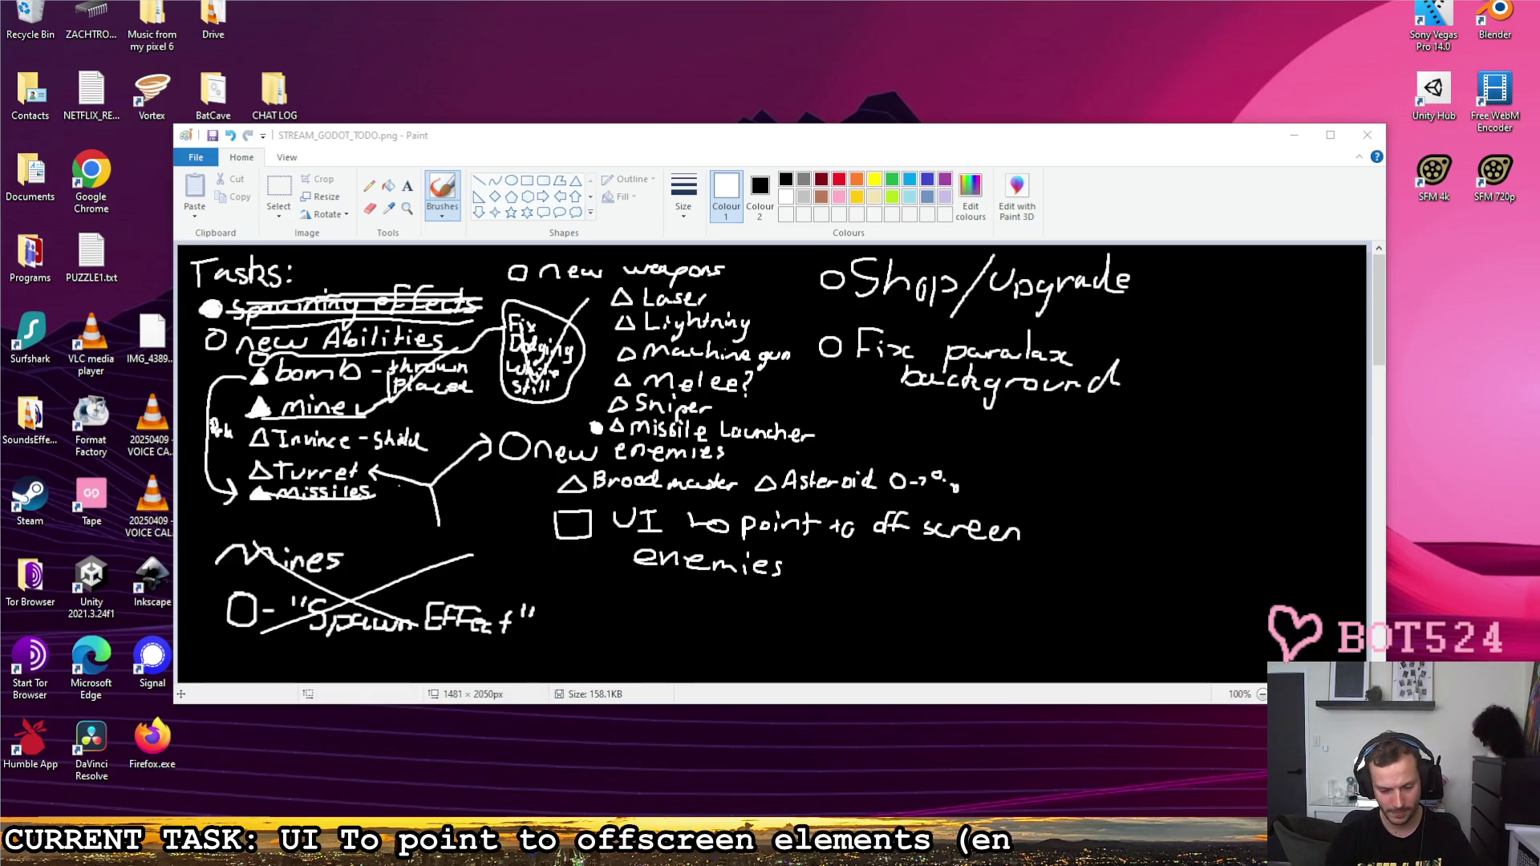
text(emies)
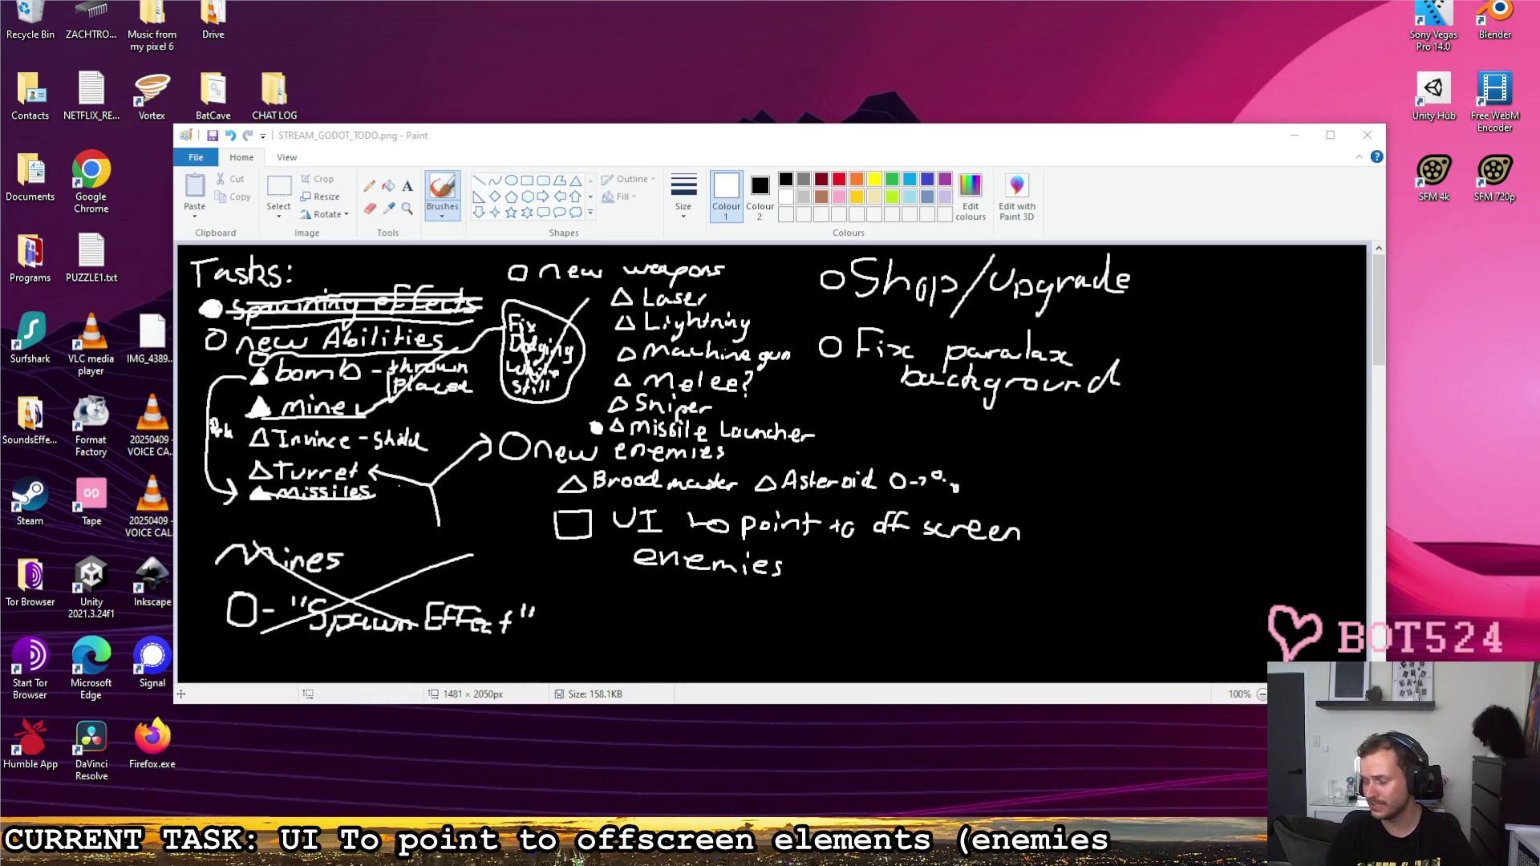
text( / projec)
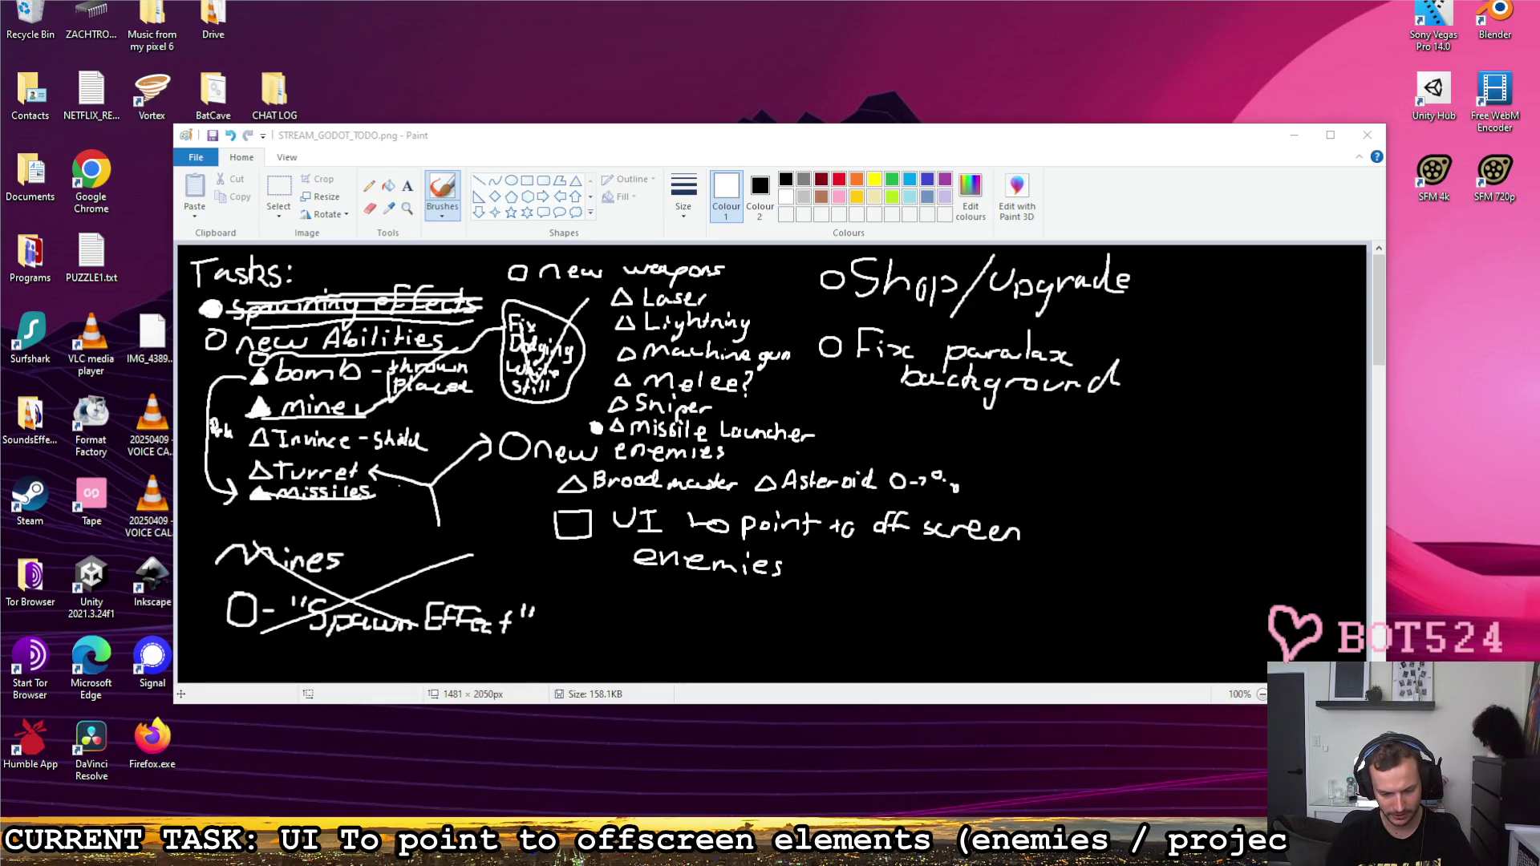
text(tiles)
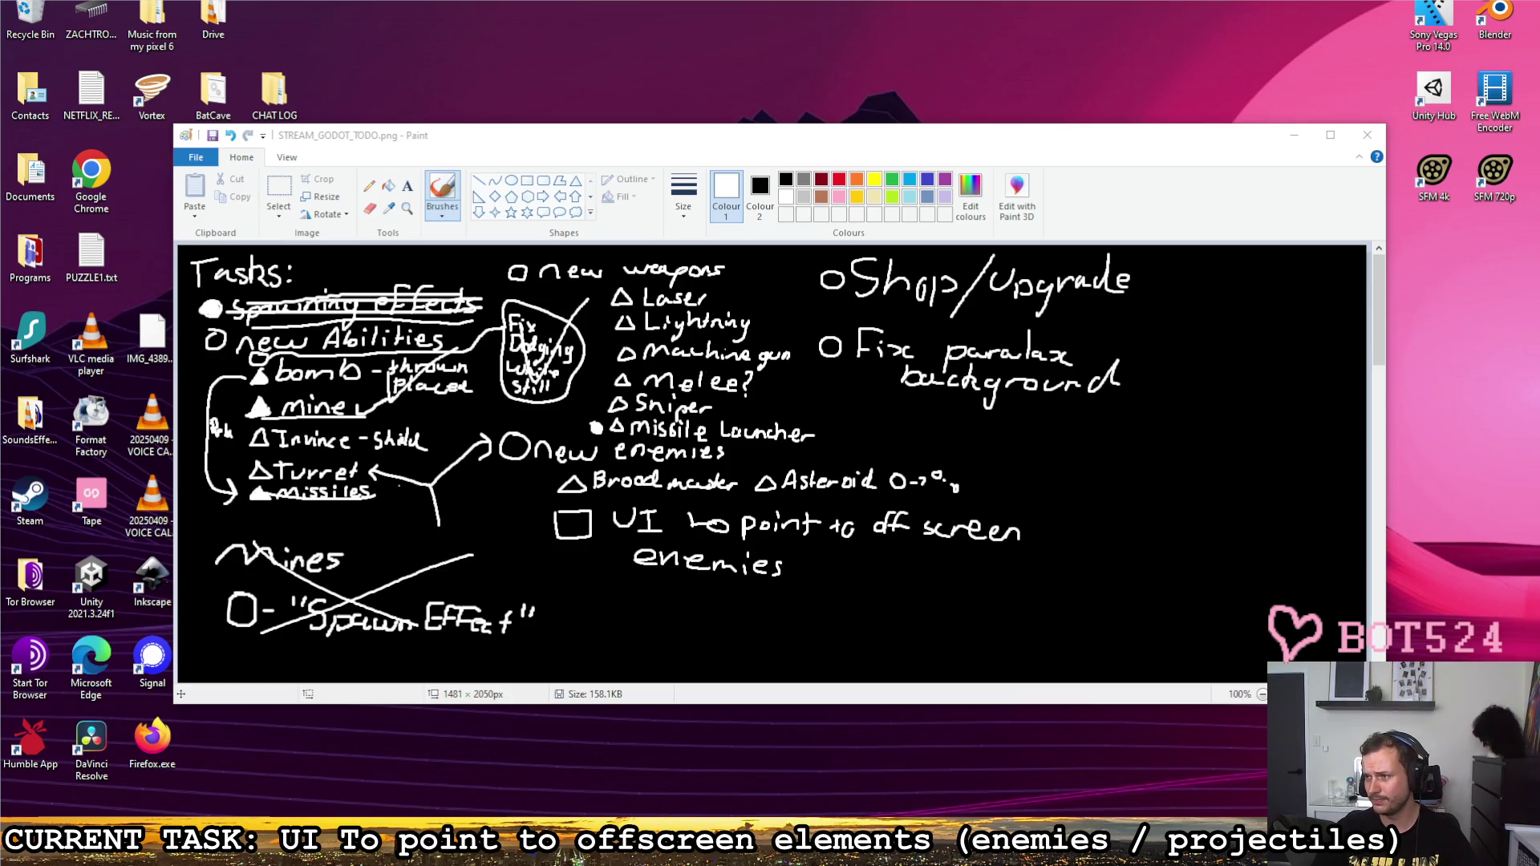
key(alt+Tab)
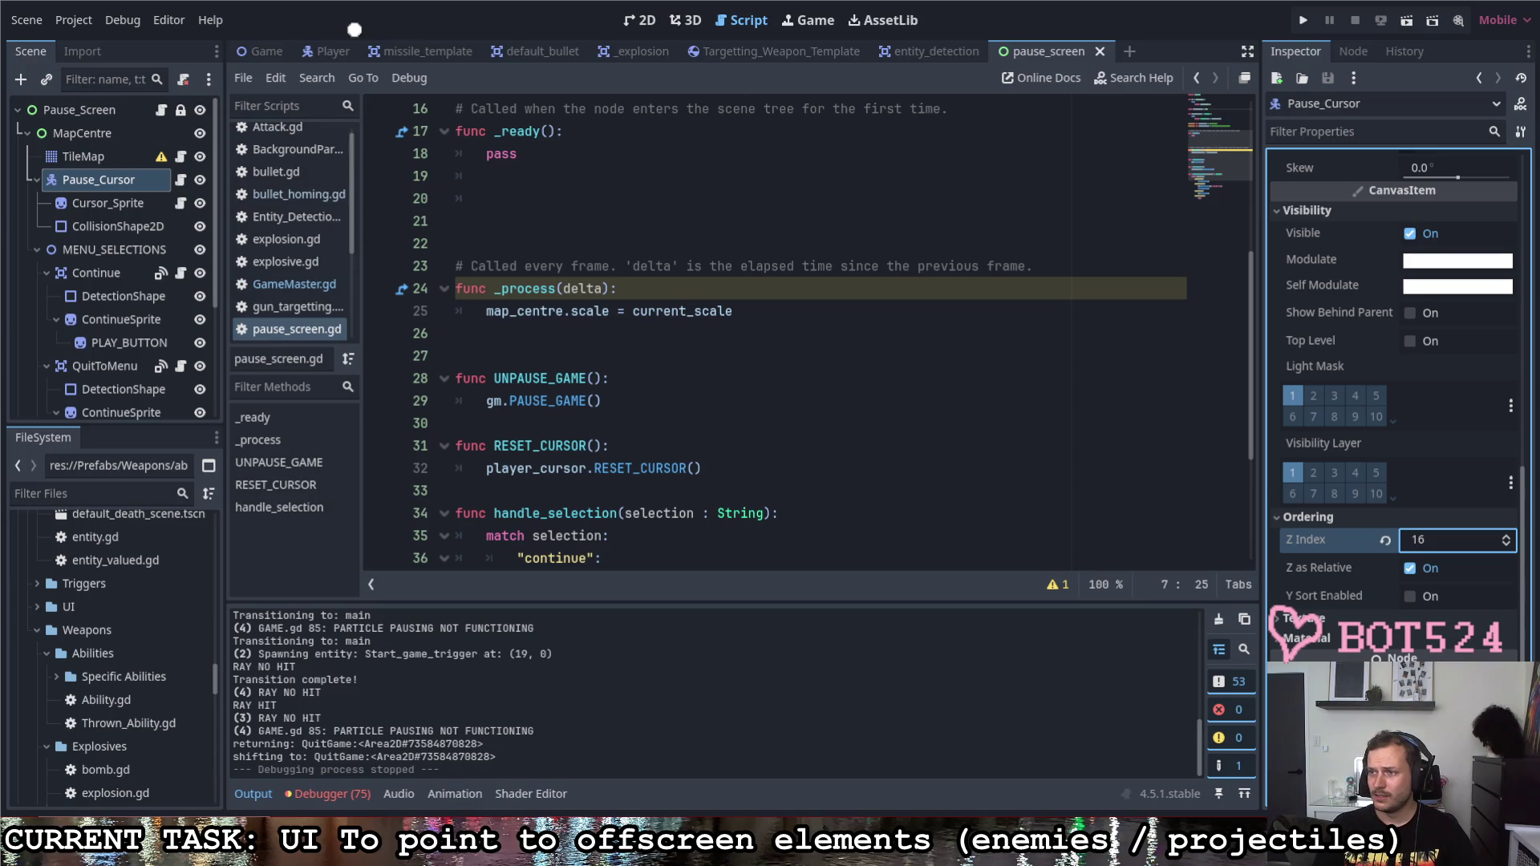
Step: Draw a vertical divider over the editor, labelling the left '1 UI' and the right '2'
drag(694, 13, 725, 861)
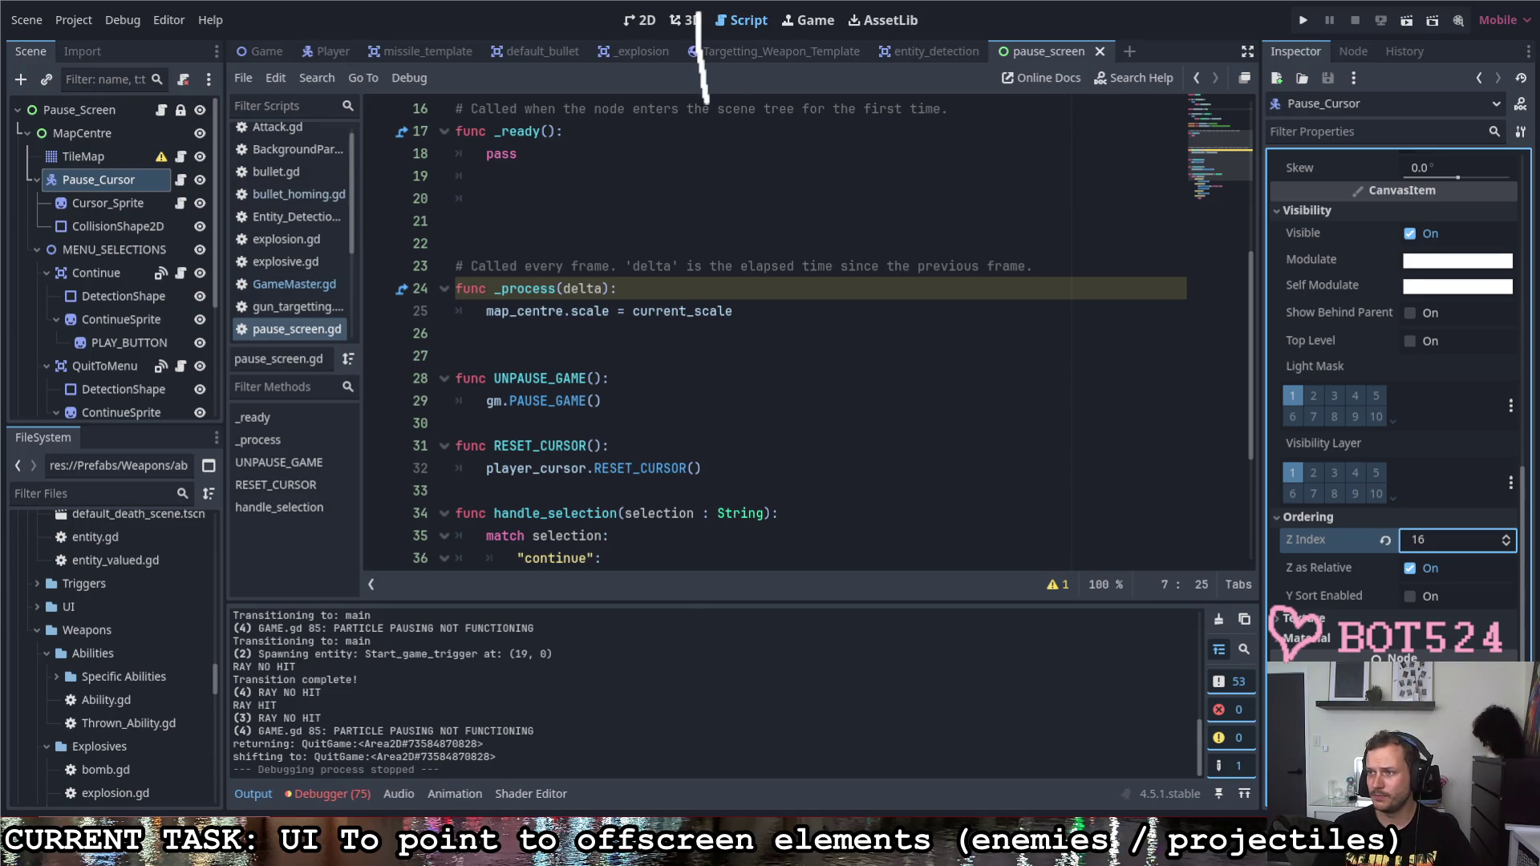
drag(768, 12, 736, 861)
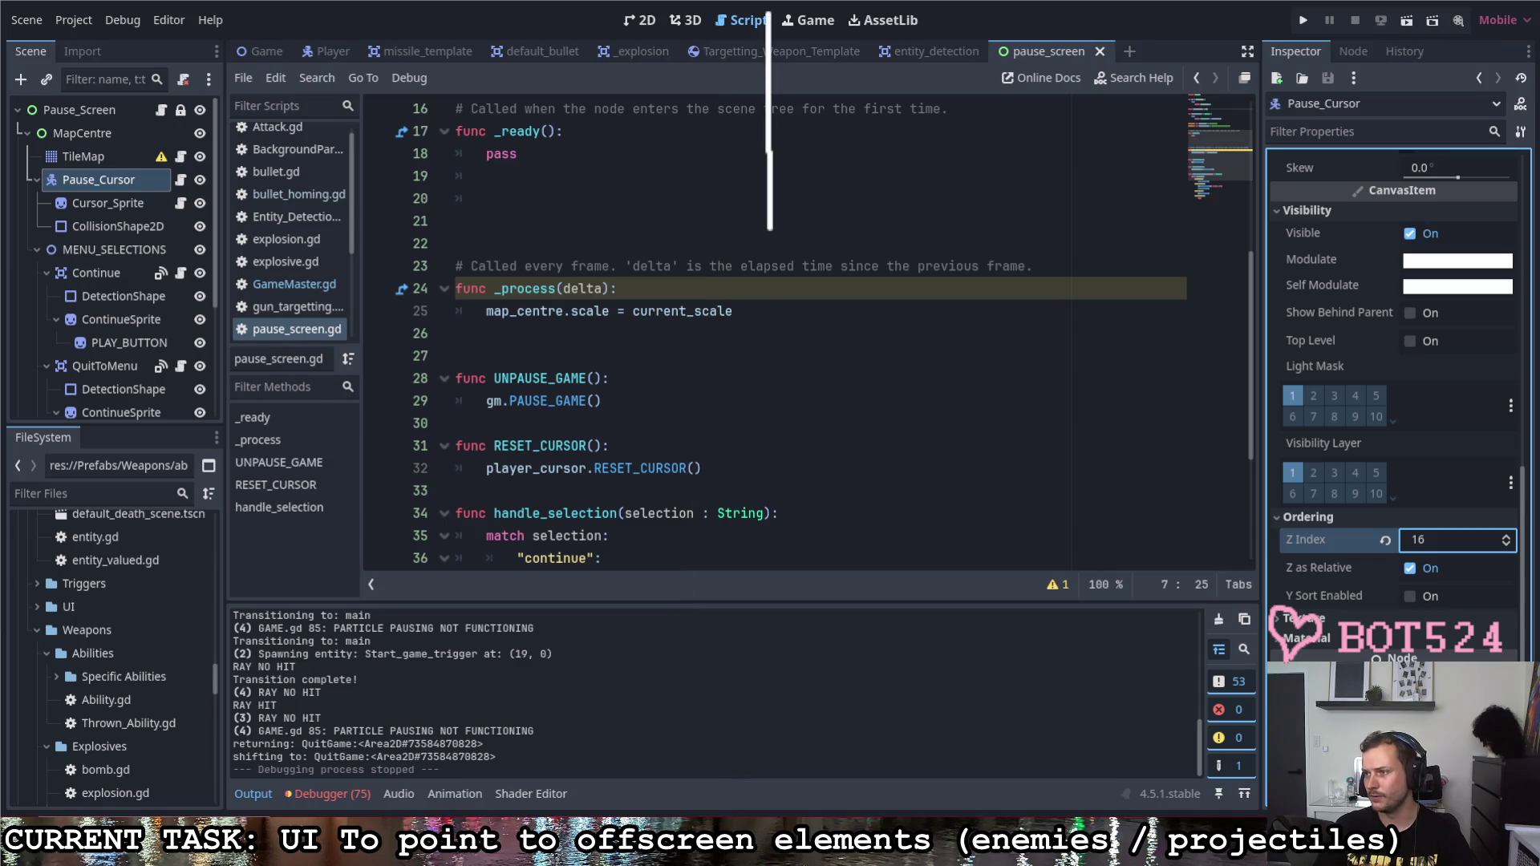
drag(232, 51, 307, 93)
drag(1129, 27, 1173, 77)
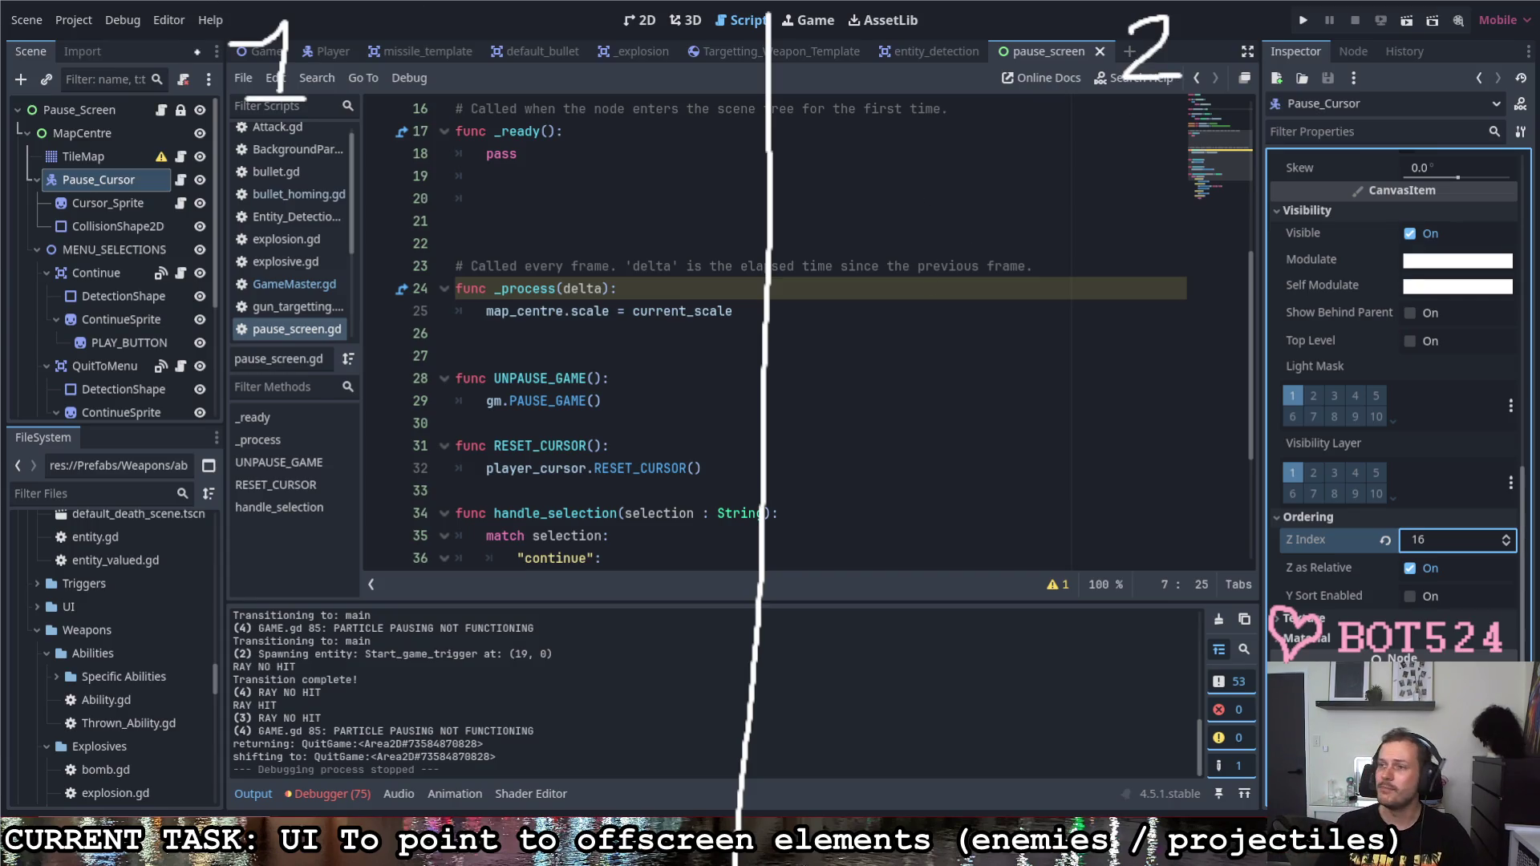
mouse_move(49, 138)
mouse_down()
mouse_move(70, 181)
mouse_move(109, 143)
mouse_move(142, 178)
mouse_move(152, 140)
mouse_move(173, 166)
mouse_up()
Step: Write 'Sprite 2D/Line2D' under option 2 on the right side
mouse_move(842, 117)
mouse_down()
mouse_move(807, 135)
mouse_move(814, 174)
mouse_move(857, 189)
mouse_move(910, 139)
mouse_up()
mouse_move(917, 141)
mouse_down()
mouse_move(919, 161)
mouse_move(960, 139)
mouse_up()
mouse_move(948, 149)
mouse_down()
mouse_move(970, 164)
mouse_move(1006, 144)
mouse_move(1055, 169)
mouse_up()
mouse_move(1059, 119)
mouse_down()
mouse_move(1061, 168)
mouse_move(1166, 97)
mouse_move(1198, 161)
mouse_move(1335, 173)
mouse_up()
click(1216, 128)
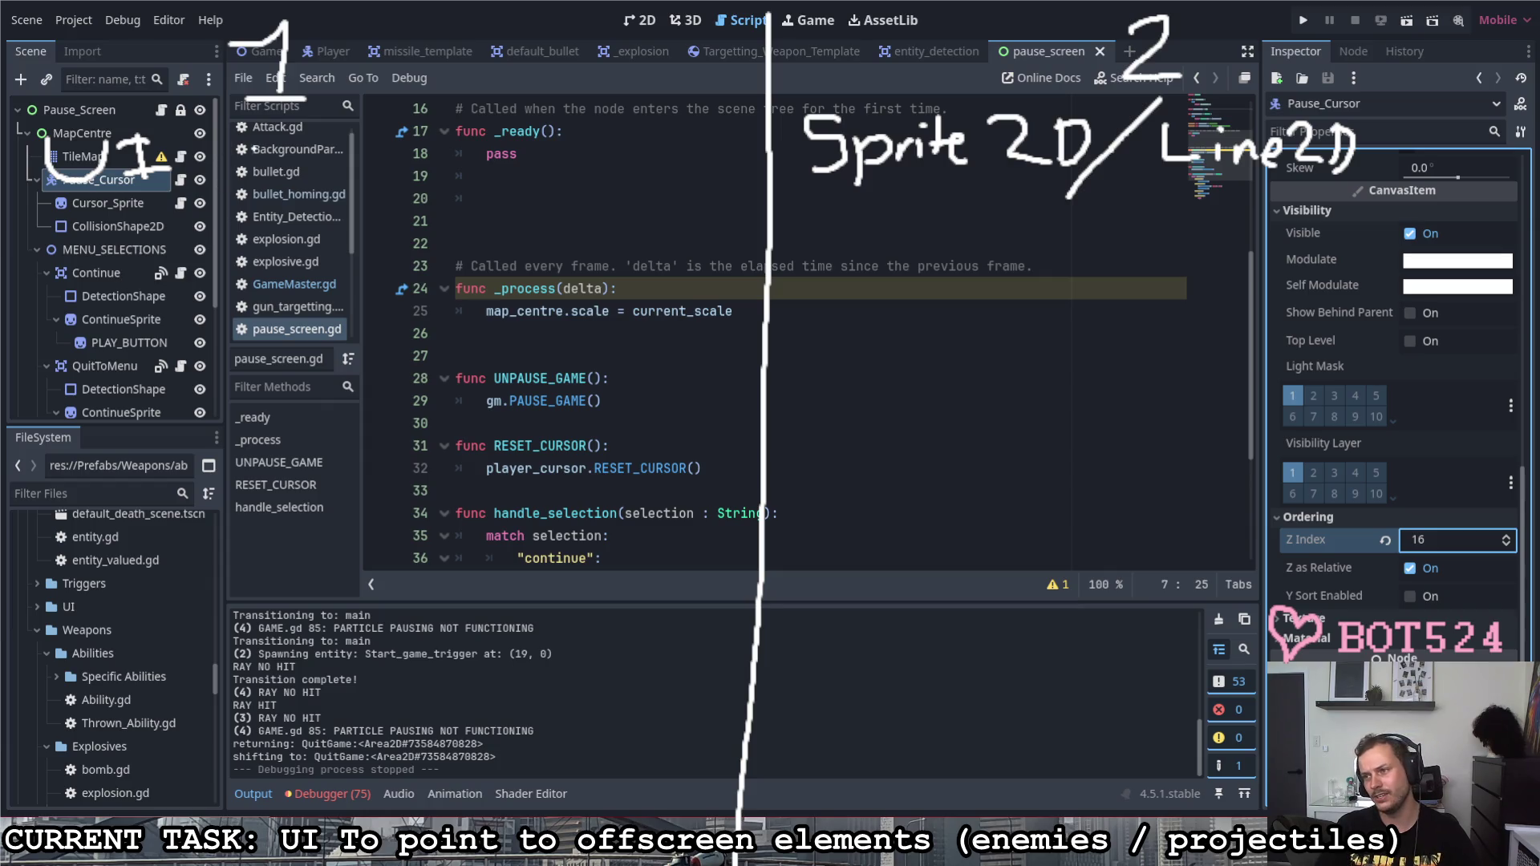
Step: Write 'MASTER' after UI under option 1
mouse_move(241, 168)
mouse_down()
mouse_move(342, 179)
mouse_move(352, 155)
mouse_up()
mouse_move(396, 141)
mouse_down()
mouse_move(356, 183)
mouse_move(414, 178)
mouse_up()
mouse_move(395, 142)
mouse_down()
mouse_move(429, 135)
mouse_move(472, 173)
mouse_move(486, 154)
mouse_up()
mouse_move(491, 131)
mouse_down()
mouse_move(489, 174)
mouse_move(518, 176)
mouse_up()
Step: Add '[All Dangers]' below it and a bracketed arrow symbol underneath
mouse_move(111, 210)
mouse_down()
mouse_move(77, 282)
mouse_move(98, 286)
mouse_move(128, 255)
mouse_up()
mouse_move(145, 230)
mouse_down()
mouse_move(149, 263)
mouse_move(222, 273)
mouse_up()
mouse_move(281, 248)
mouse_down()
mouse_move(258, 267)
mouse_move(338, 268)
mouse_move(345, 306)
mouse_move(410, 267)
mouse_up()
mouse_move(397, 267)
mouse_down()
mouse_move(446, 245)
mouse_move(407, 279)
mouse_up()
mouse_move(445, 216)
mouse_down()
mouse_move(477, 251)
mouse_move(460, 286)
mouse_up()
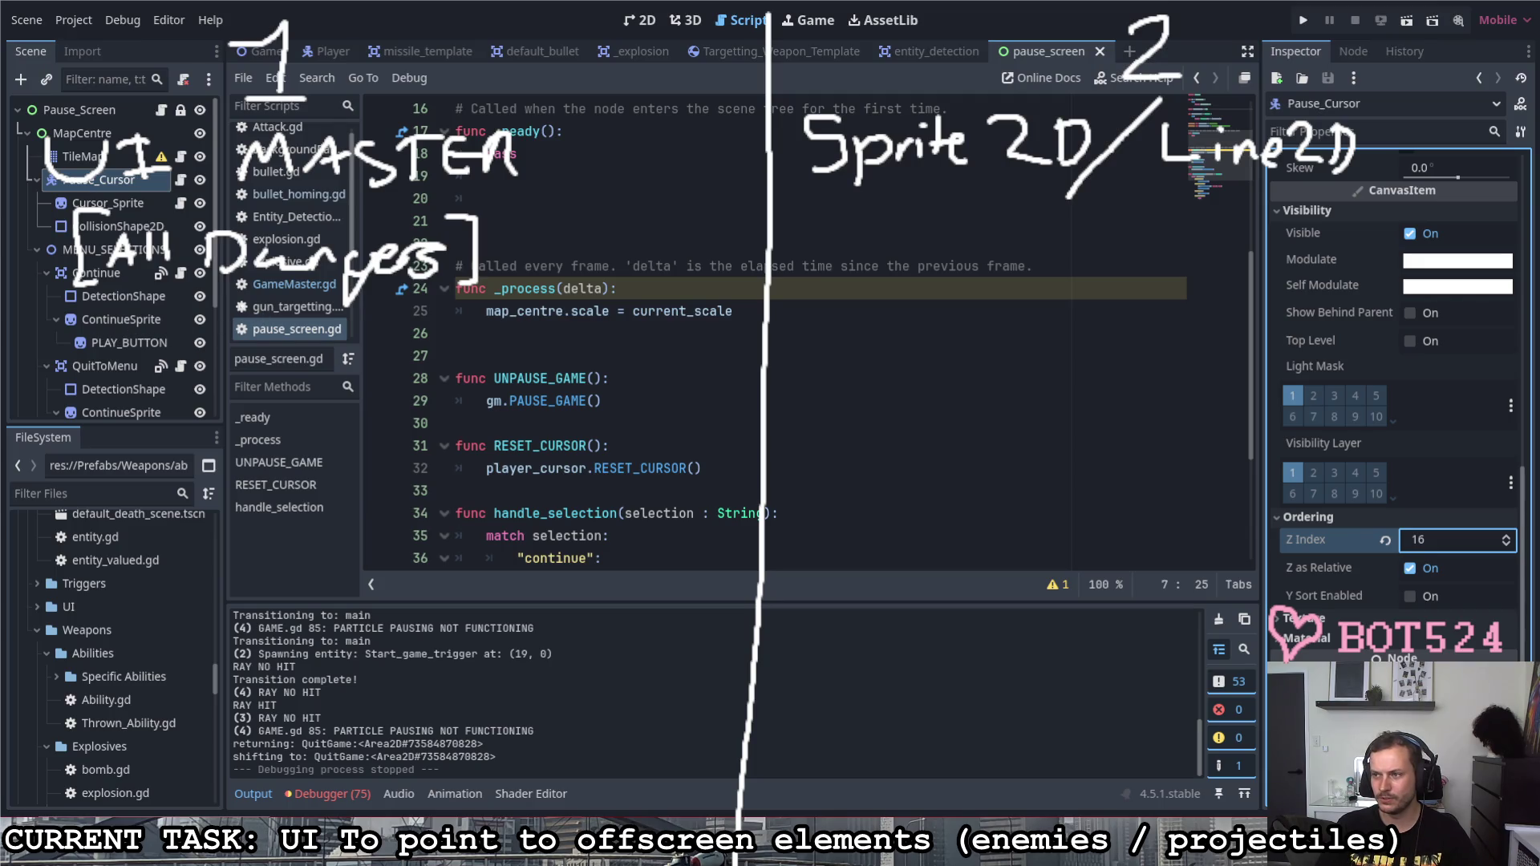
mouse_move(190, 302)
mouse_down()
mouse_move(135, 361)
mouse_move(183, 412)
mouse_move(268, 391)
mouse_move(267, 411)
mouse_move(204, 380)
mouse_move(202, 440)
mouse_move(219, 443)
mouse_up()
mouse_move(281, 378)
mouse_down()
mouse_move(296, 439)
mouse_move(277, 441)
mouse_up()
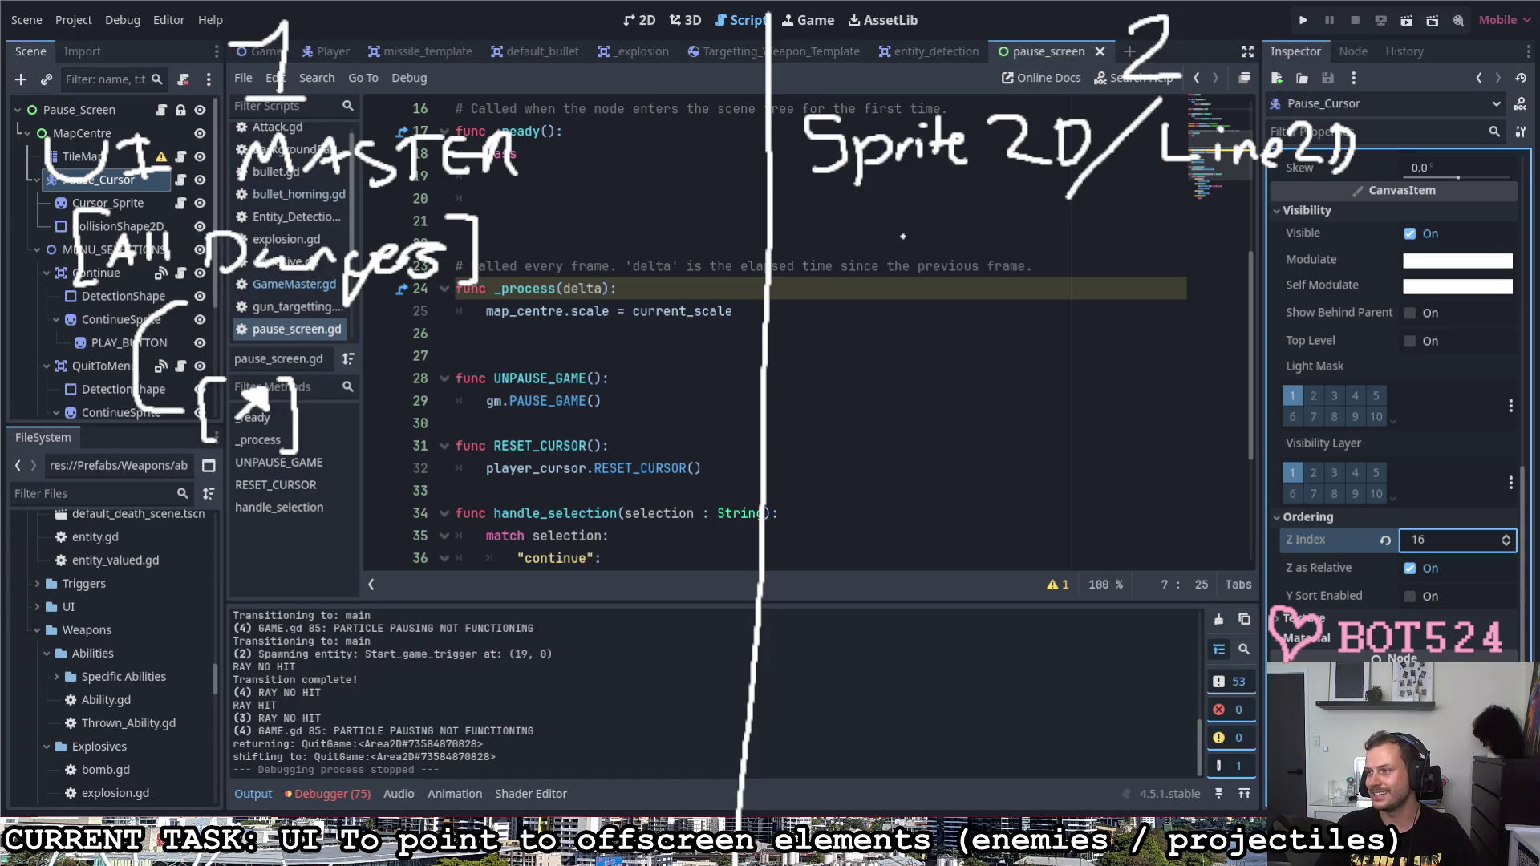
Step: Handwrite 'Each Danger' under the Sprite2D/Line2D heading
mouse_move(927, 220)
mouse_down()
mouse_move(925, 273)
mouse_move(920, 251)
mouse_move(959, 272)
mouse_move(1031, 273)
mouse_up()
mouse_move(1090, 221)
mouse_down()
mouse_move(1090, 269)
mouse_move(1204, 265)
mouse_move(1208, 301)
mouse_move(1264, 248)
mouse_move(1309, 253)
mouse_up()
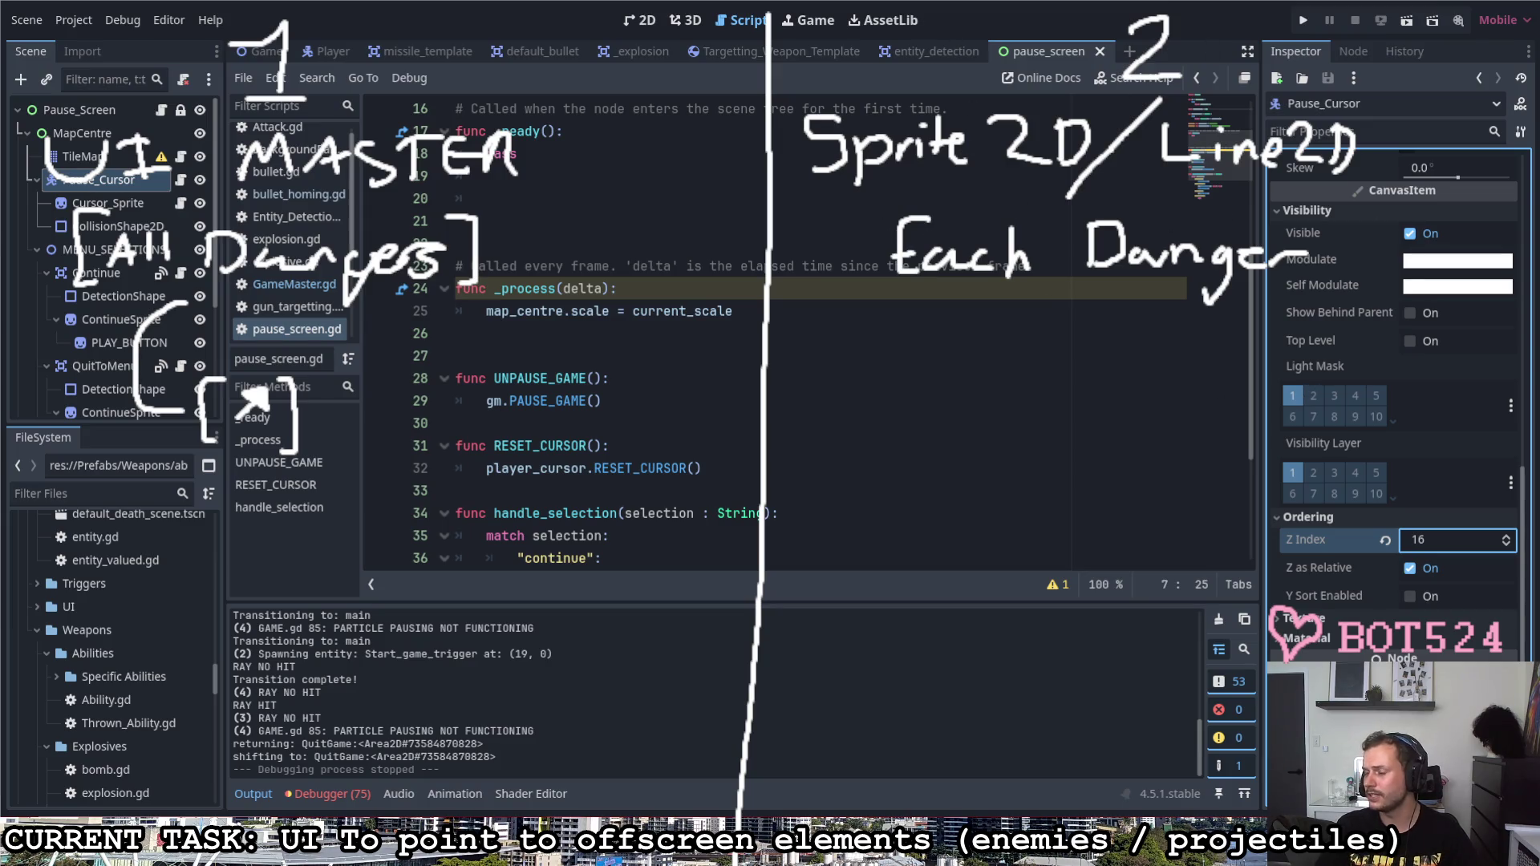
Step: Handwrite the bullet '-Off-screen indicator' beneath Each Danger, hyphenating Off and screen
mouse_move(794, 323)
mouse_down()
mouse_move(852, 298)
mouse_move(882, 337)
mouse_up()
mouse_move(881, 320)
mouse_down()
mouse_move(903, 319)
mouse_move(900, 340)
mouse_move(930, 326)
mouse_move(989, 344)
mouse_up()
mouse_move(1011, 330)
mouse_down()
mouse_move(1005, 343)
mouse_move(1032, 325)
mouse_move(1066, 351)
mouse_move(1213, 350)
mouse_move(1251, 311)
mouse_move(1263, 348)
mouse_up()
click(1146, 353)
mouse_move(1268, 333)
mouse_down()
mouse_move(1289, 349)
mouse_move(1377, 352)
mouse_up()
drag(1379, 356, 1391, 337)
drag(925, 326, 952, 325)
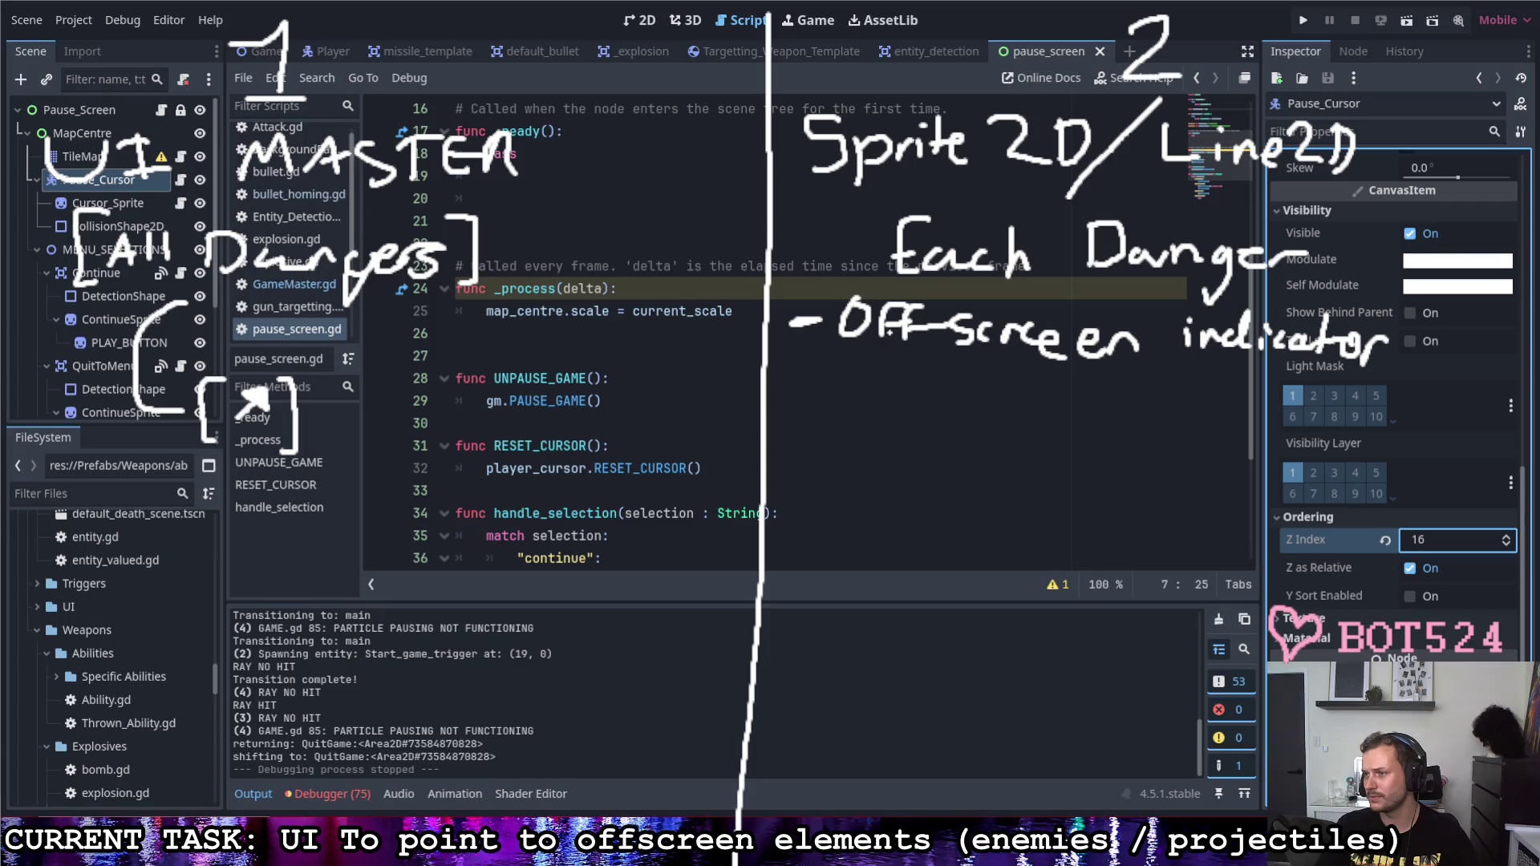
Step: Sketch a bulleted screen rectangle with a corner arrow inside, then underline the UI MASTER heading
mouse_move(790, 410)
mouse_down()
mouse_move(822, 410)
mouse_move(876, 579)
mouse_up()
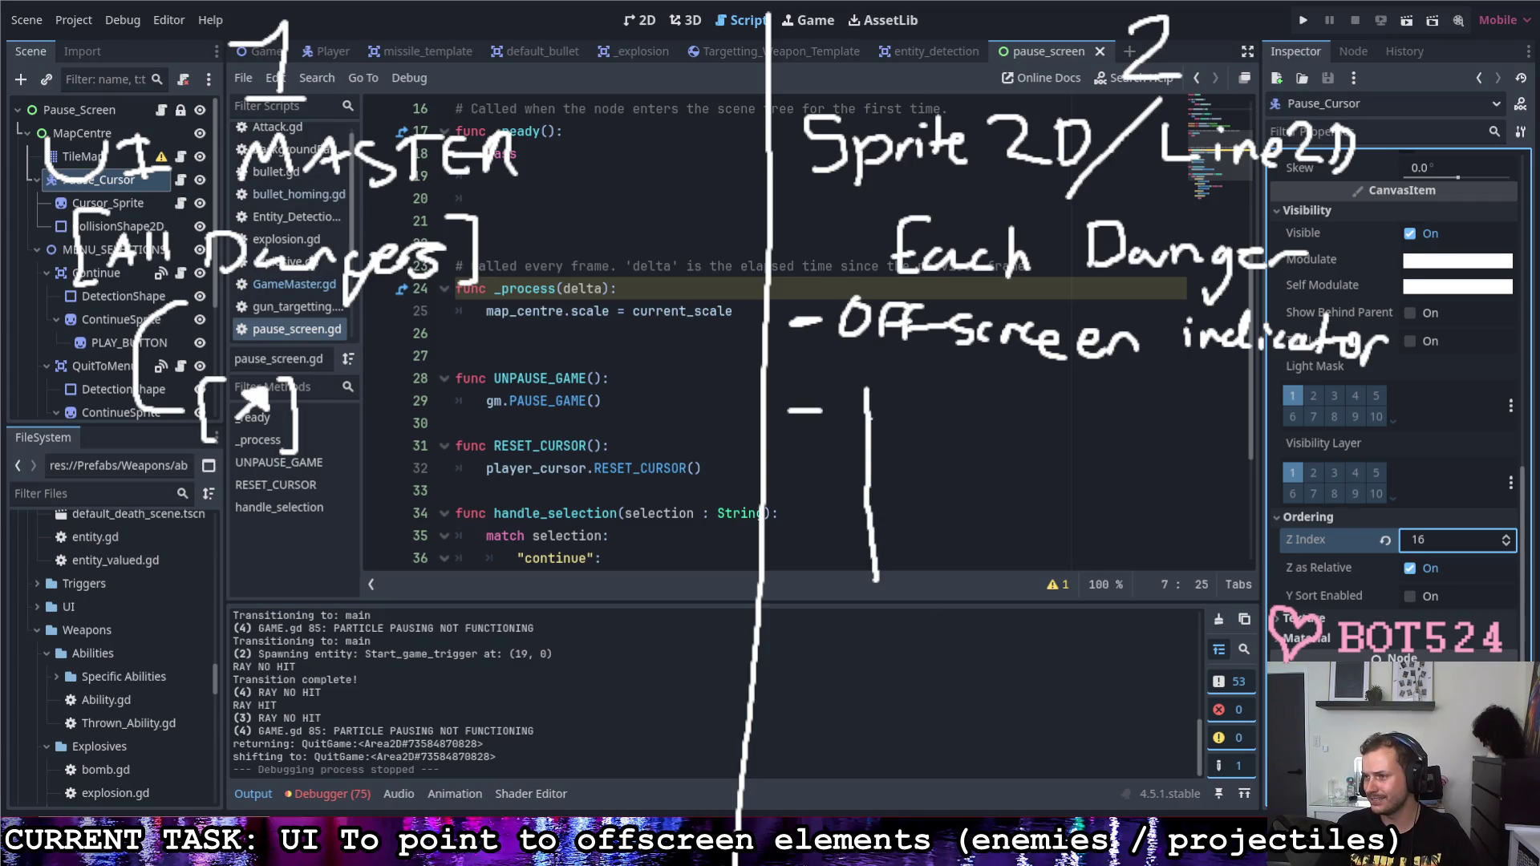
mouse_move(866, 387)
mouse_down()
mouse_move(1180, 391)
mouse_move(1191, 548)
mouse_move(1047, 584)
mouse_move(881, 581)
mouse_up()
mouse_move(1129, 443)
mouse_down()
mouse_move(1155, 416)
mouse_move(1157, 441)
mouse_up()
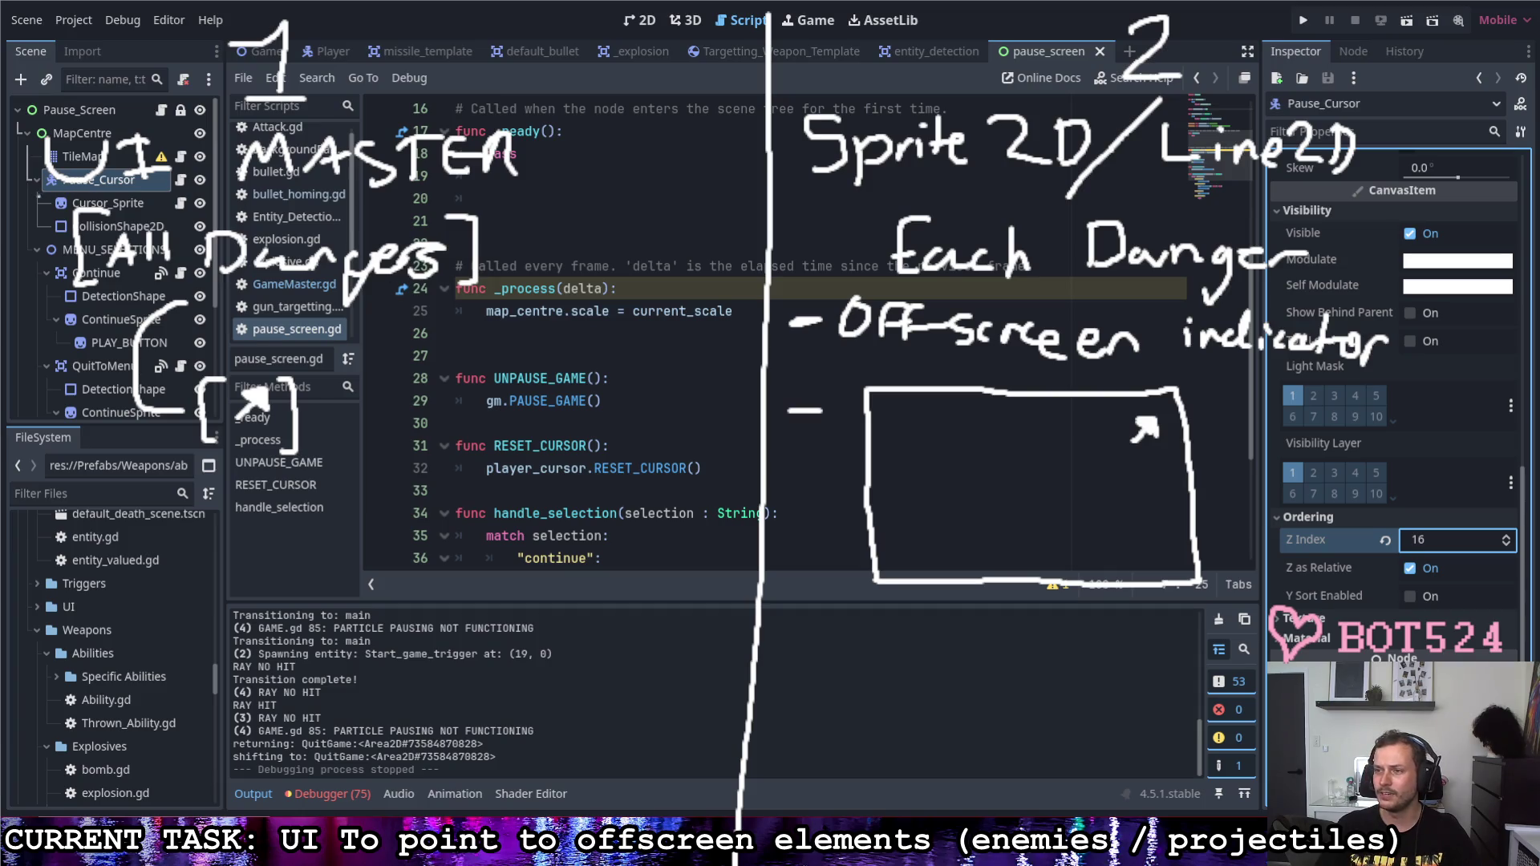
drag(34, 190, 560, 205)
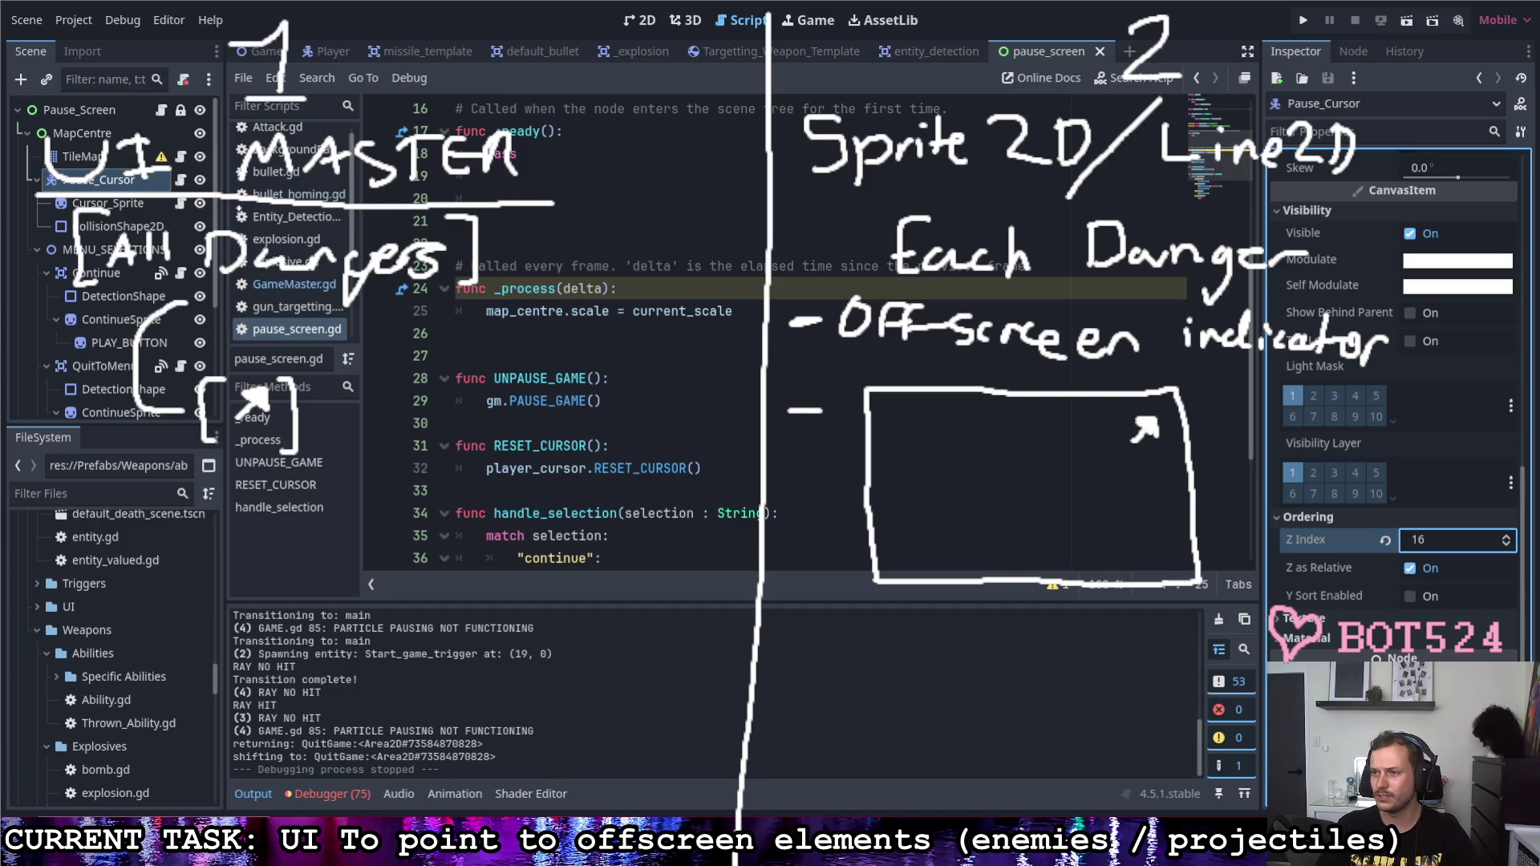
Step: Dash the All Dangers item, underline Off-screen indicator, and bracket the Each Danger note
drag(15, 238, 56, 246)
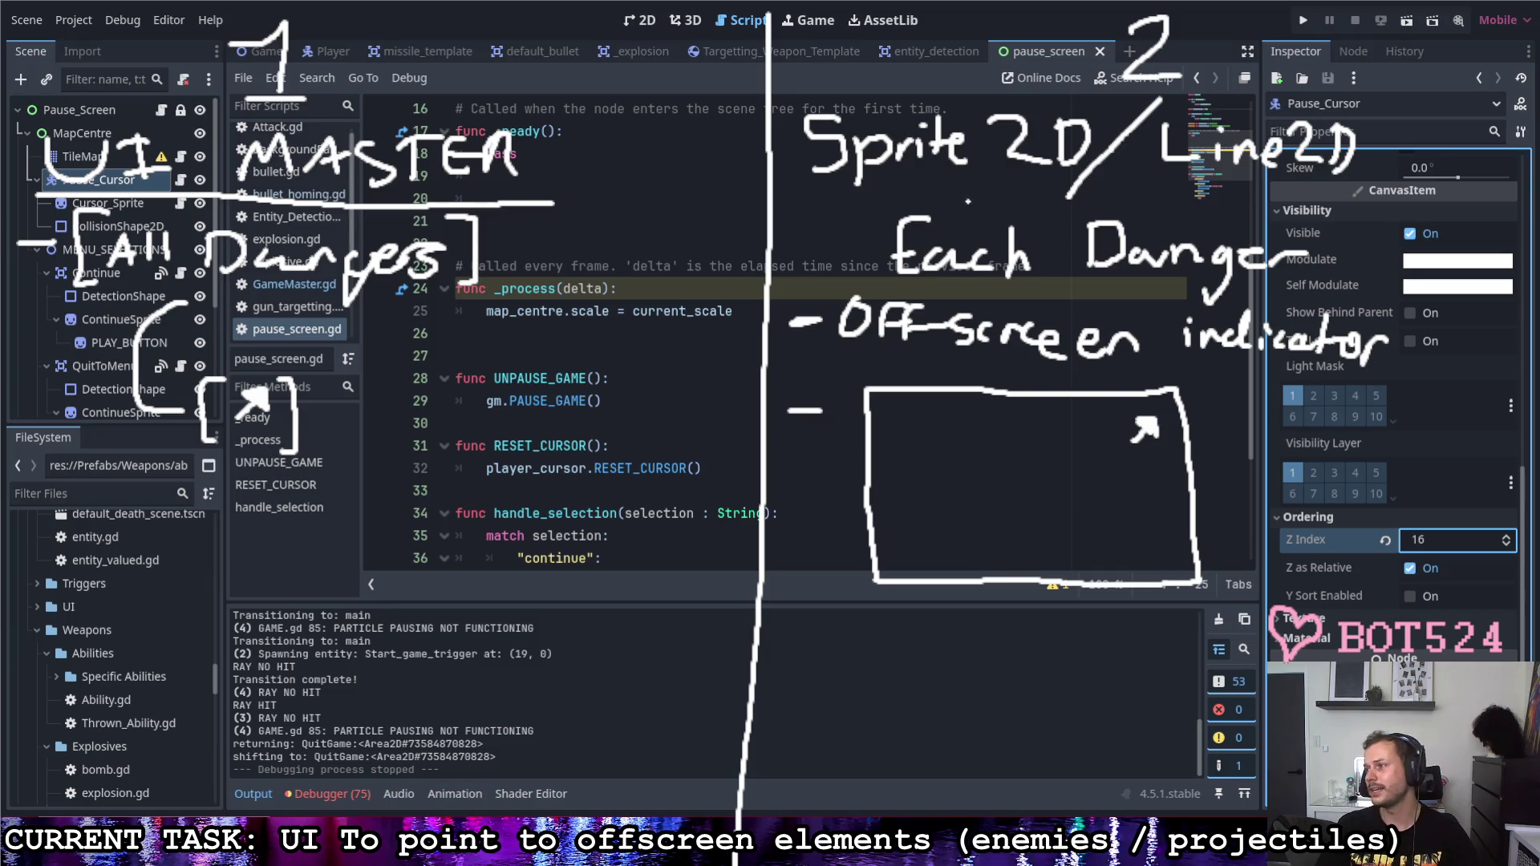
drag(848, 351, 1402, 380)
mouse_move(1370, 315)
mouse_down()
mouse_move(1397, 287)
mouse_move(1314, 199)
mouse_move(1354, 202)
mouse_up()
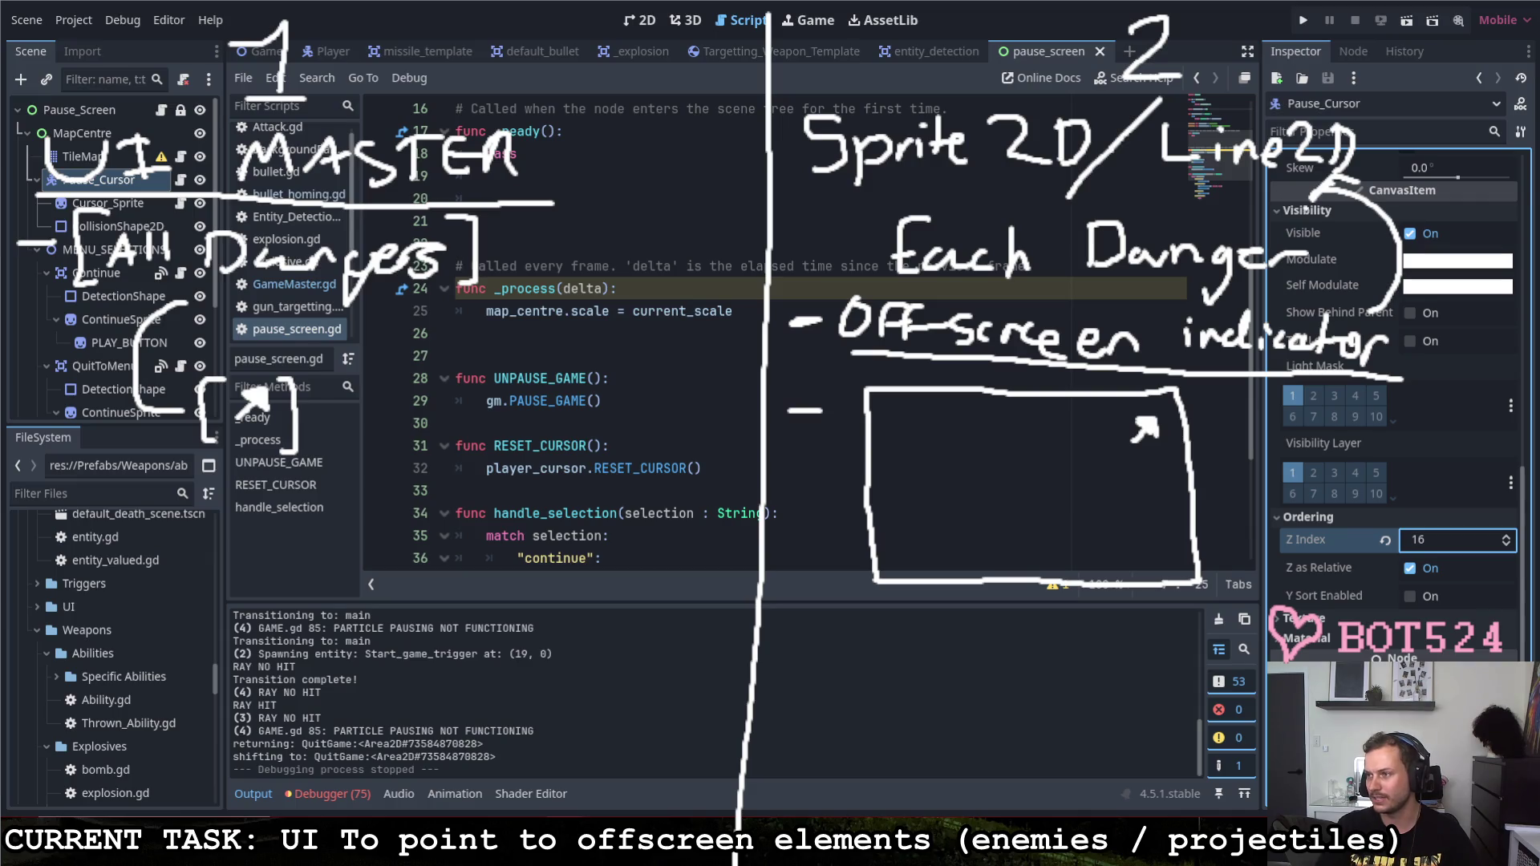
mouse_move(897, 193)
mouse_down()
mouse_move(867, 195)
mouse_move(858, 294)
mouse_up()
mouse_move(1285, 198)
mouse_down()
mouse_move(1317, 201)
mouse_move(1291, 291)
mouse_up()
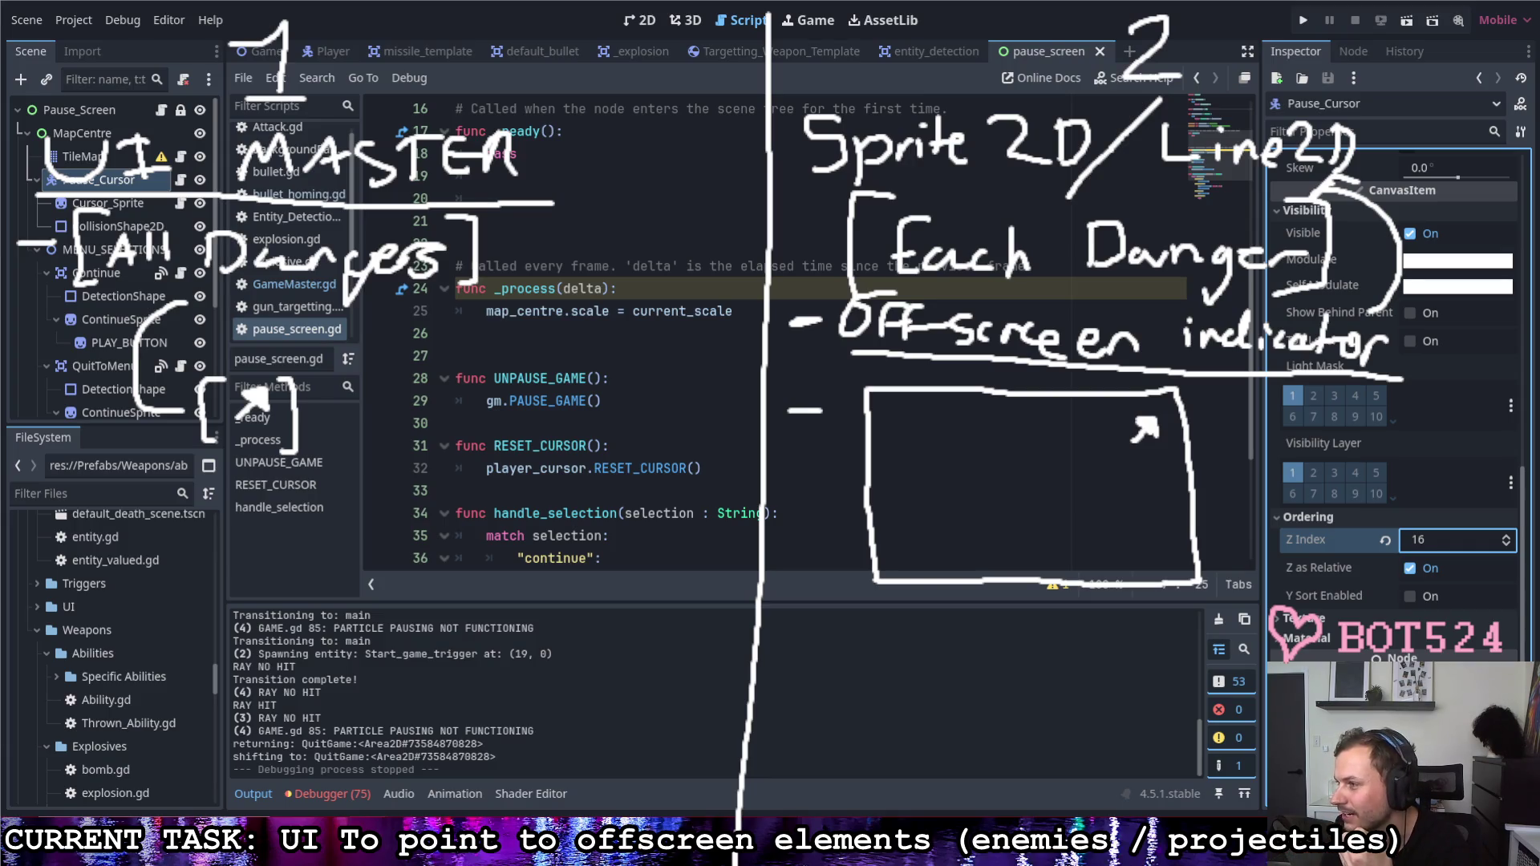
Step: Switch to the browser window with the Bluey Brisbane image results
key(alt+Tab)
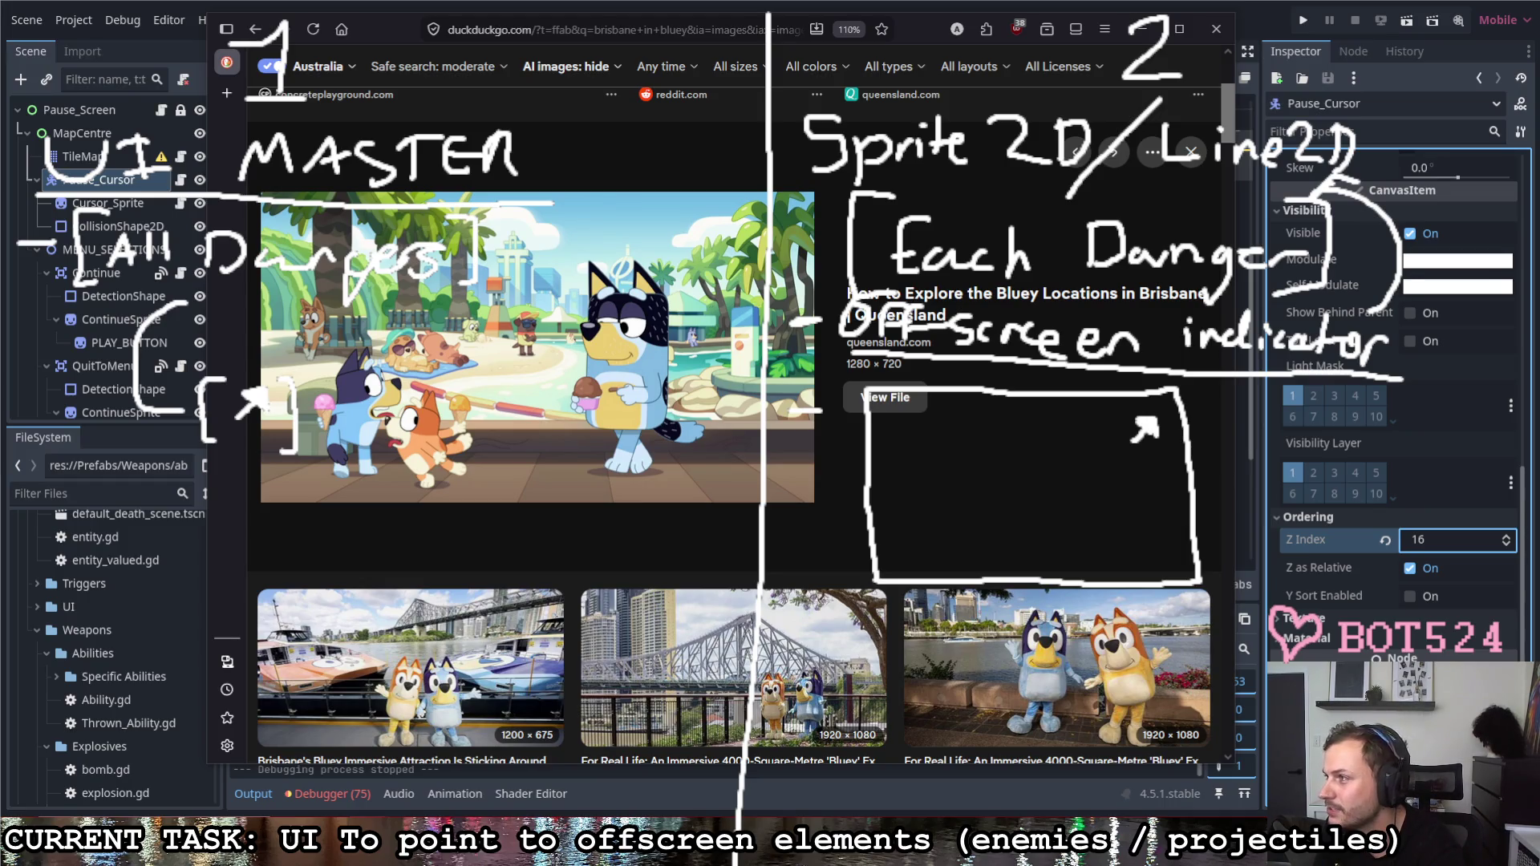
Step: Arrange the Google Maps window beside the image results and open the Queensland article on Bluey locations
drag(1539, 24, 1241, 24)
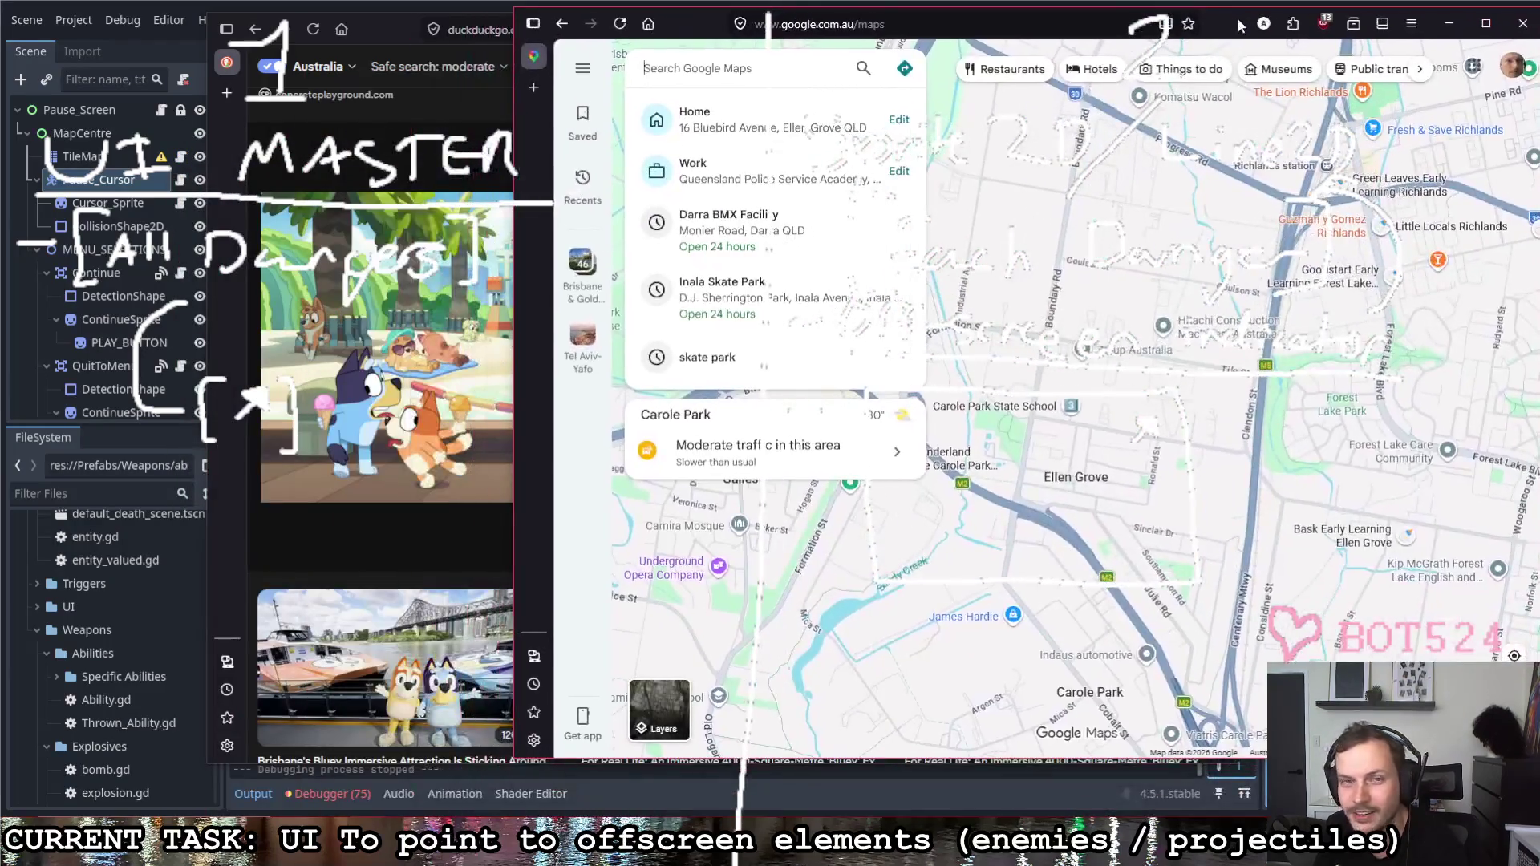
mouse_move(409, 31)
mouse_down()
mouse_move(904, 40)
mouse_move(718, 27)
mouse_up()
click(520, 281)
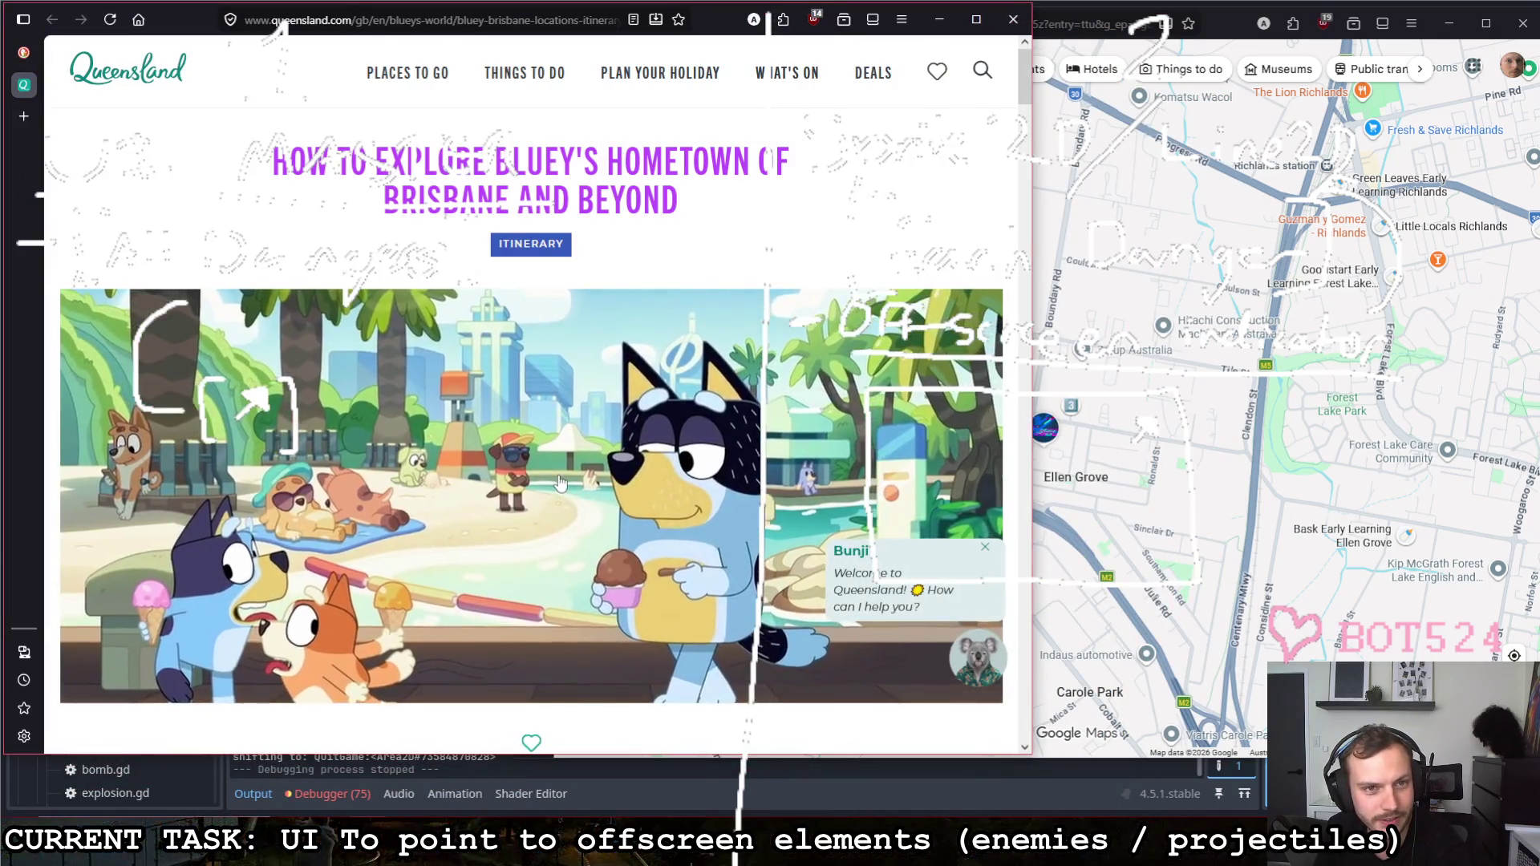
Step: Enlarge the Heeler family at South Bank image and split the screen between it and Google Maps
click(560, 481)
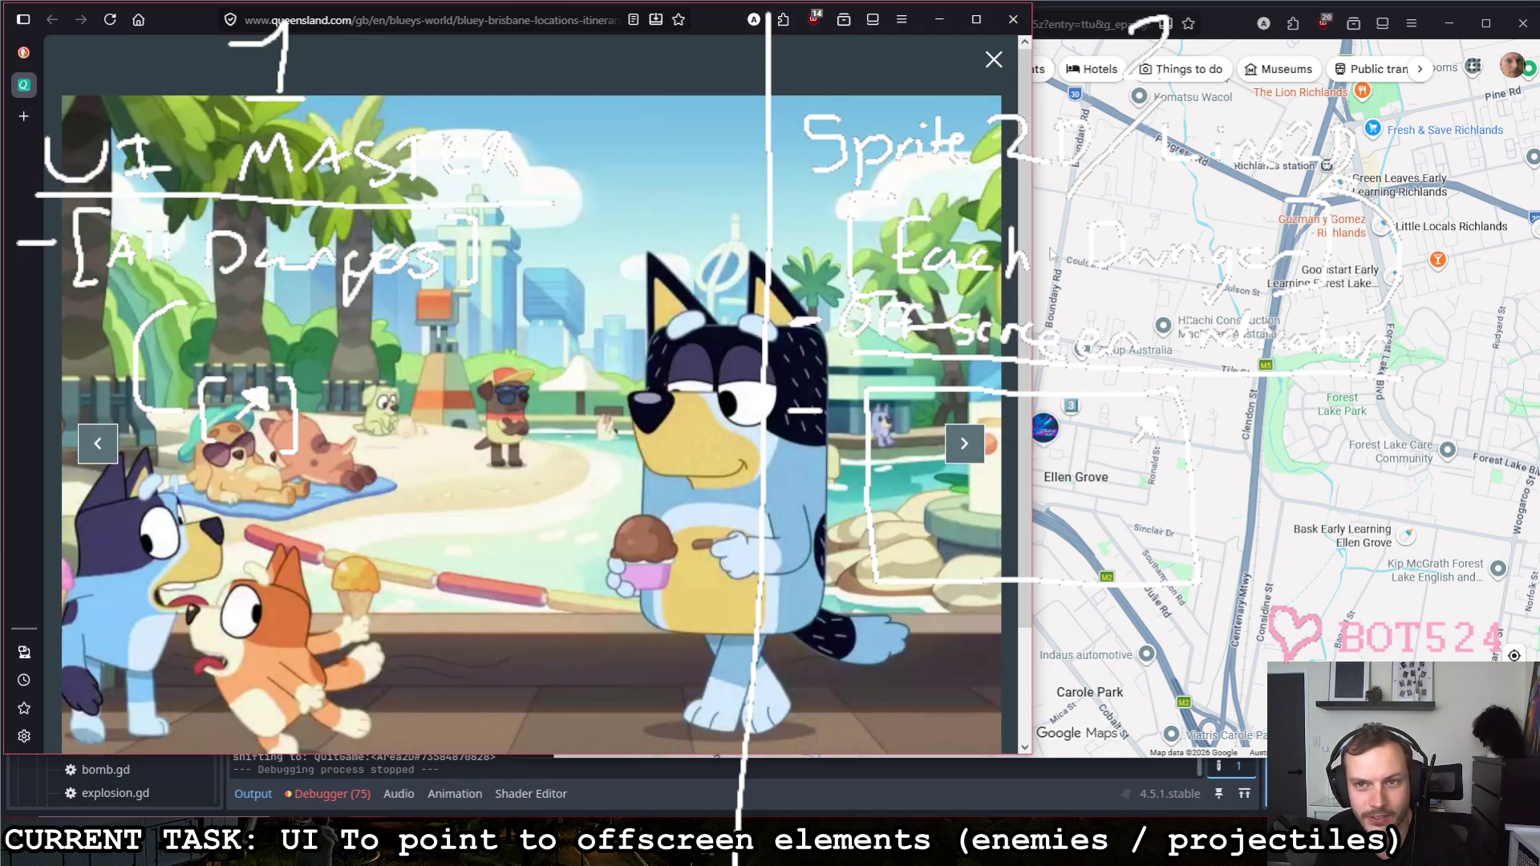
mouse_move(1029, 241)
mouse_down()
mouse_move(688, 229)
mouse_move(749, 228)
mouse_up()
click(557, 424)
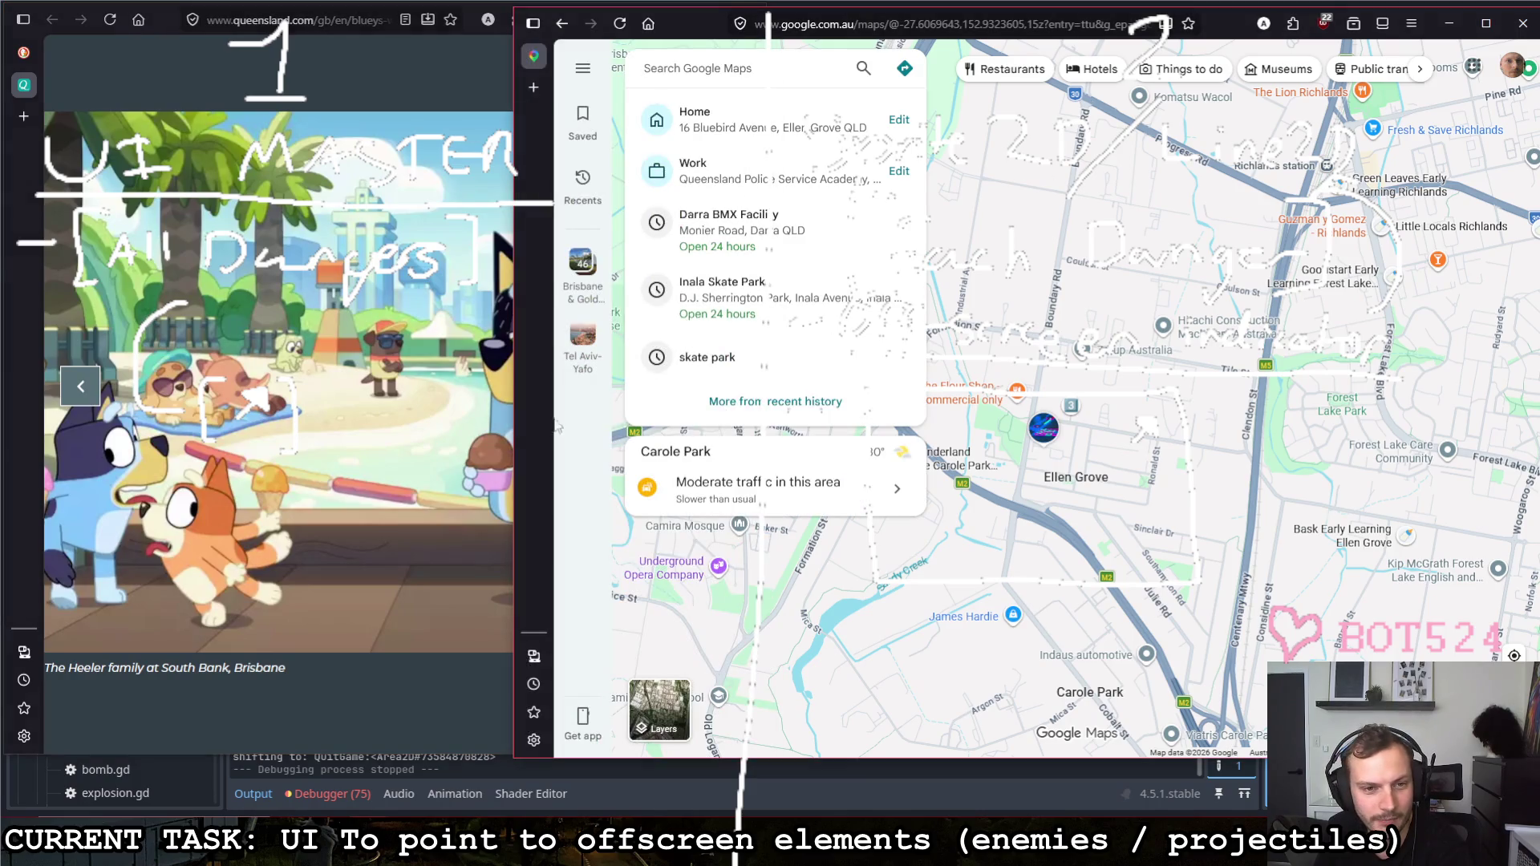
drag(1051, 96, 864, 616)
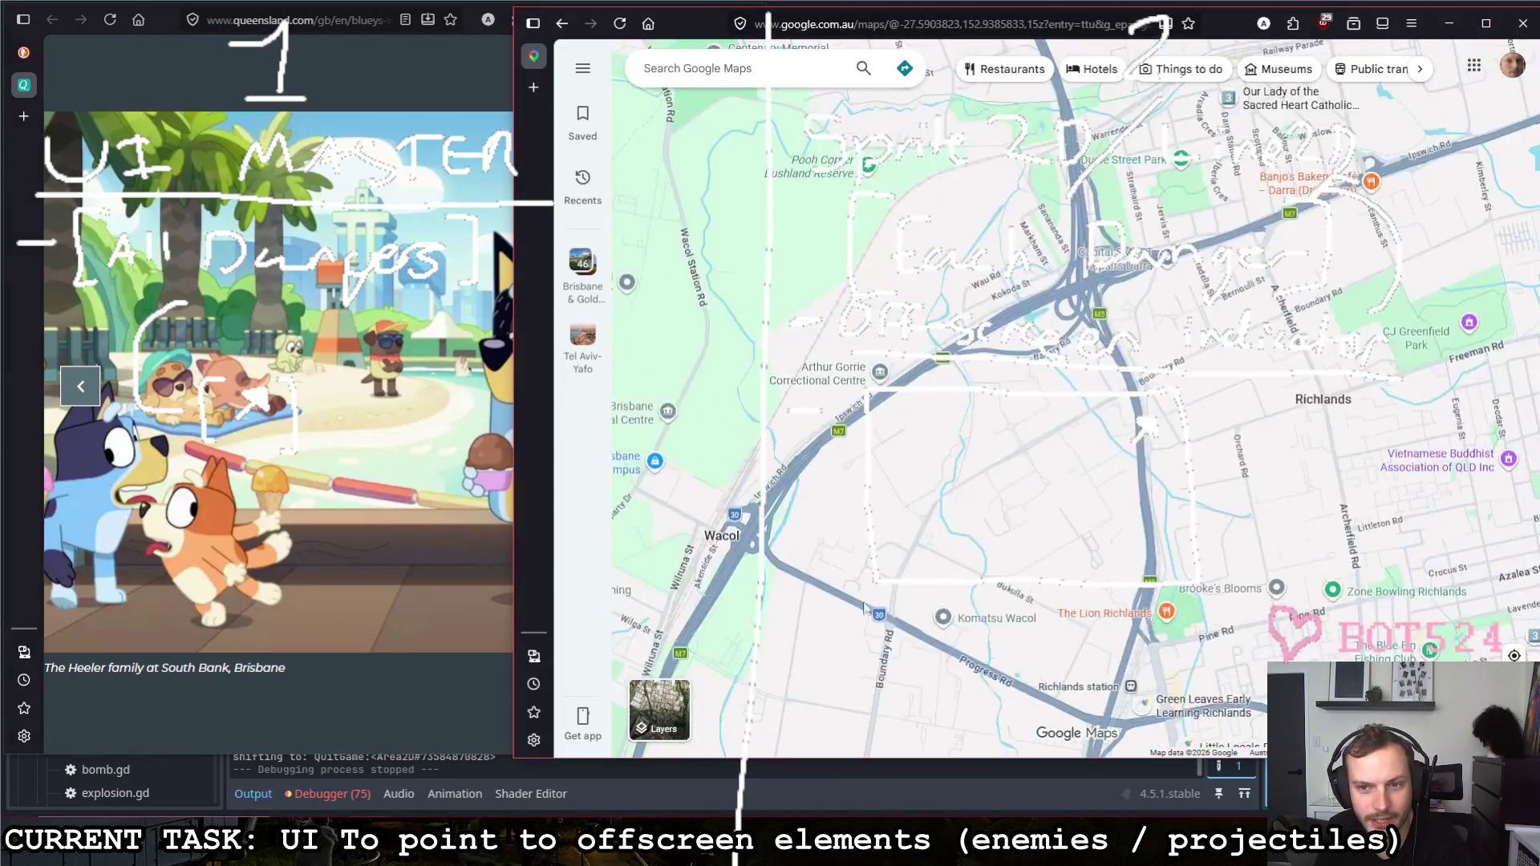
drag(518, 451, 765, 452)
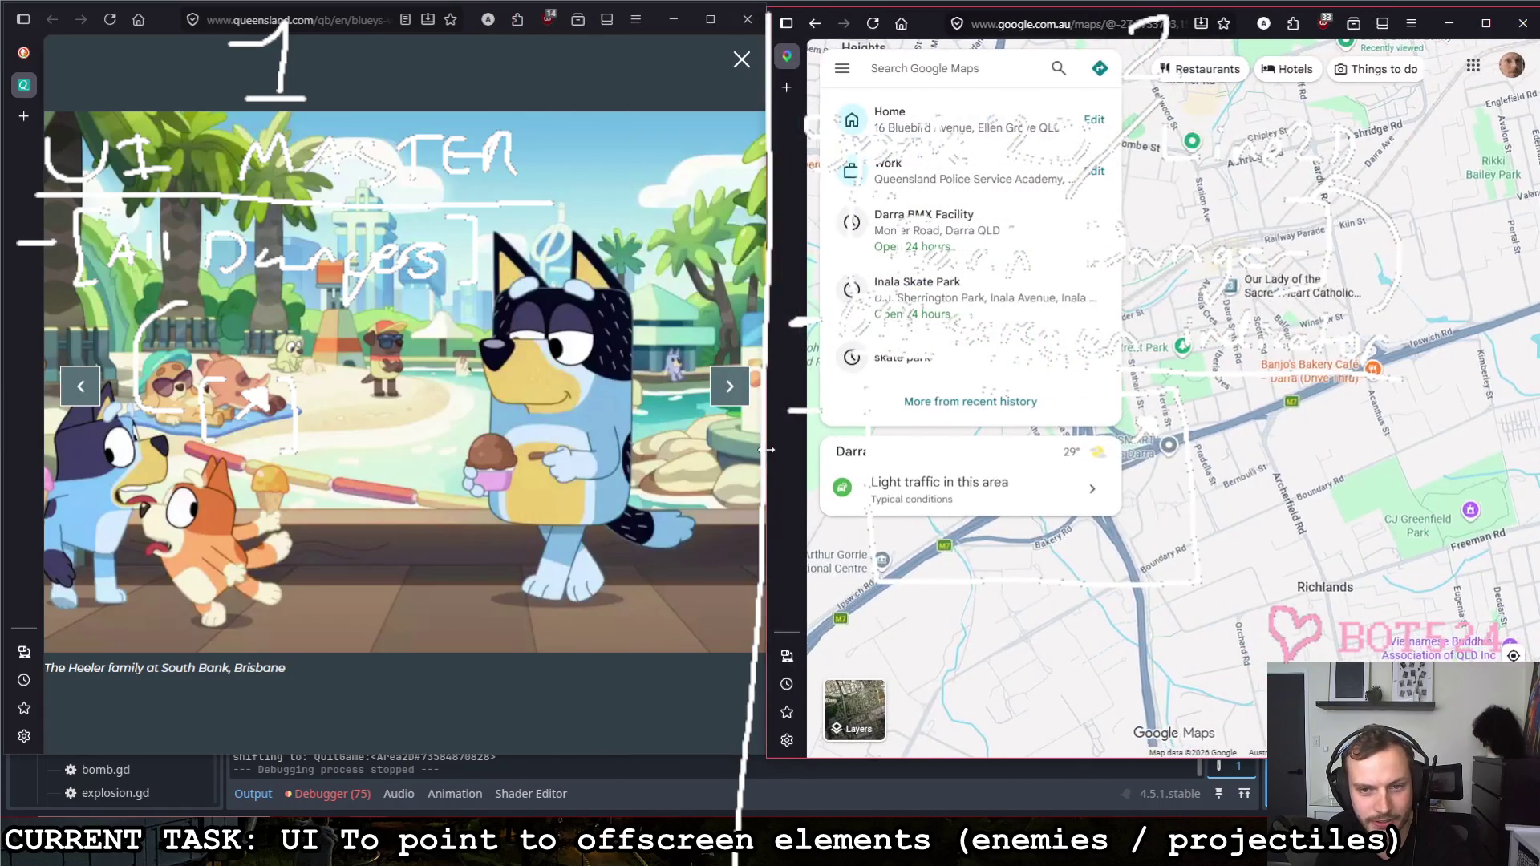
scroll(1188, 410, down, 5)
scroll(1147, 427, up, 3)
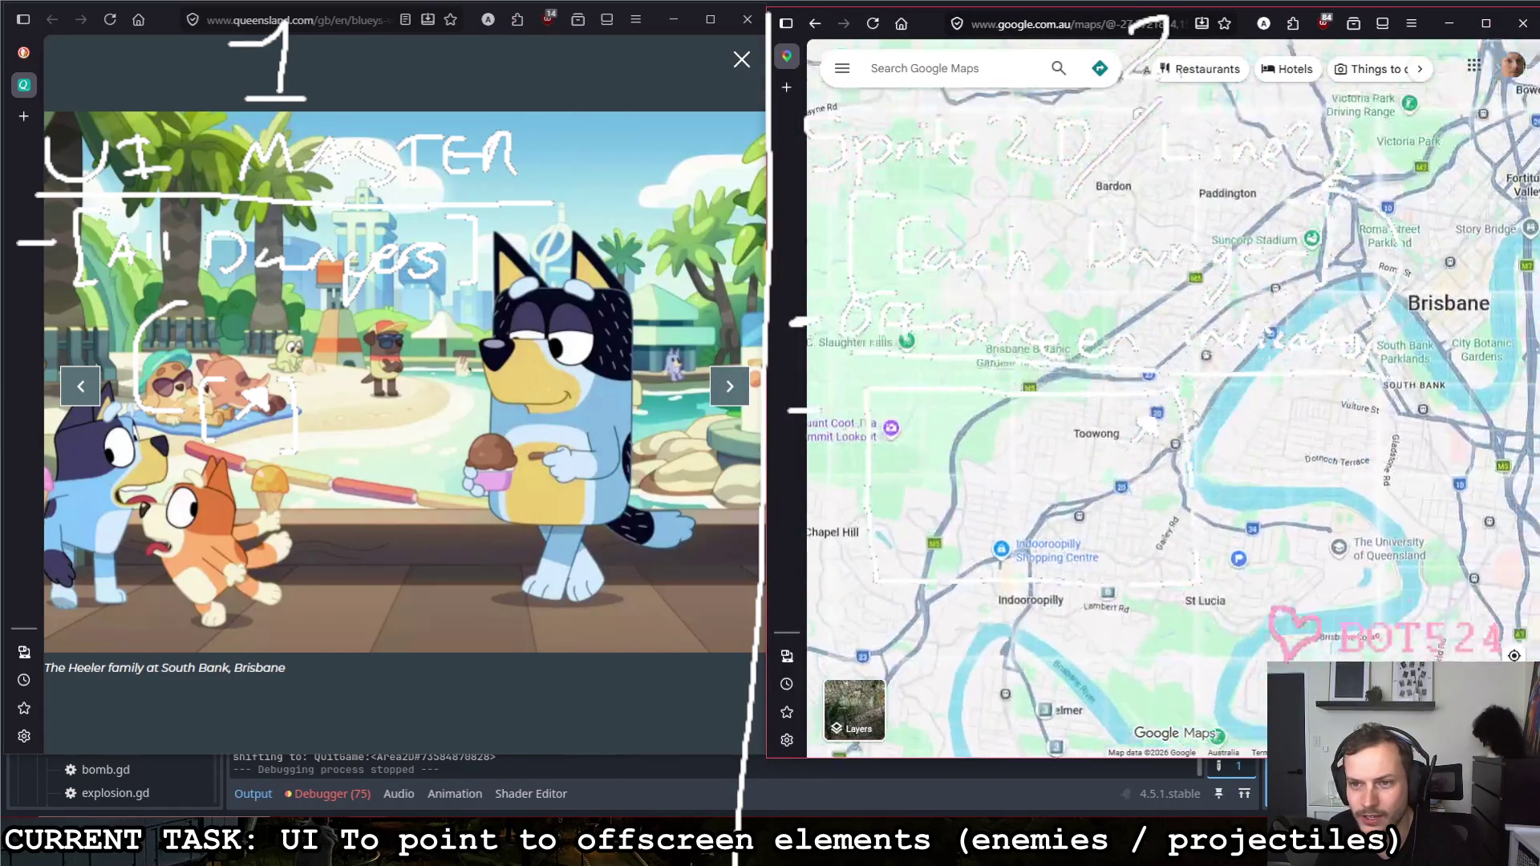
scroll(1149, 425, up, 2)
scroll(1148, 424, up, 2)
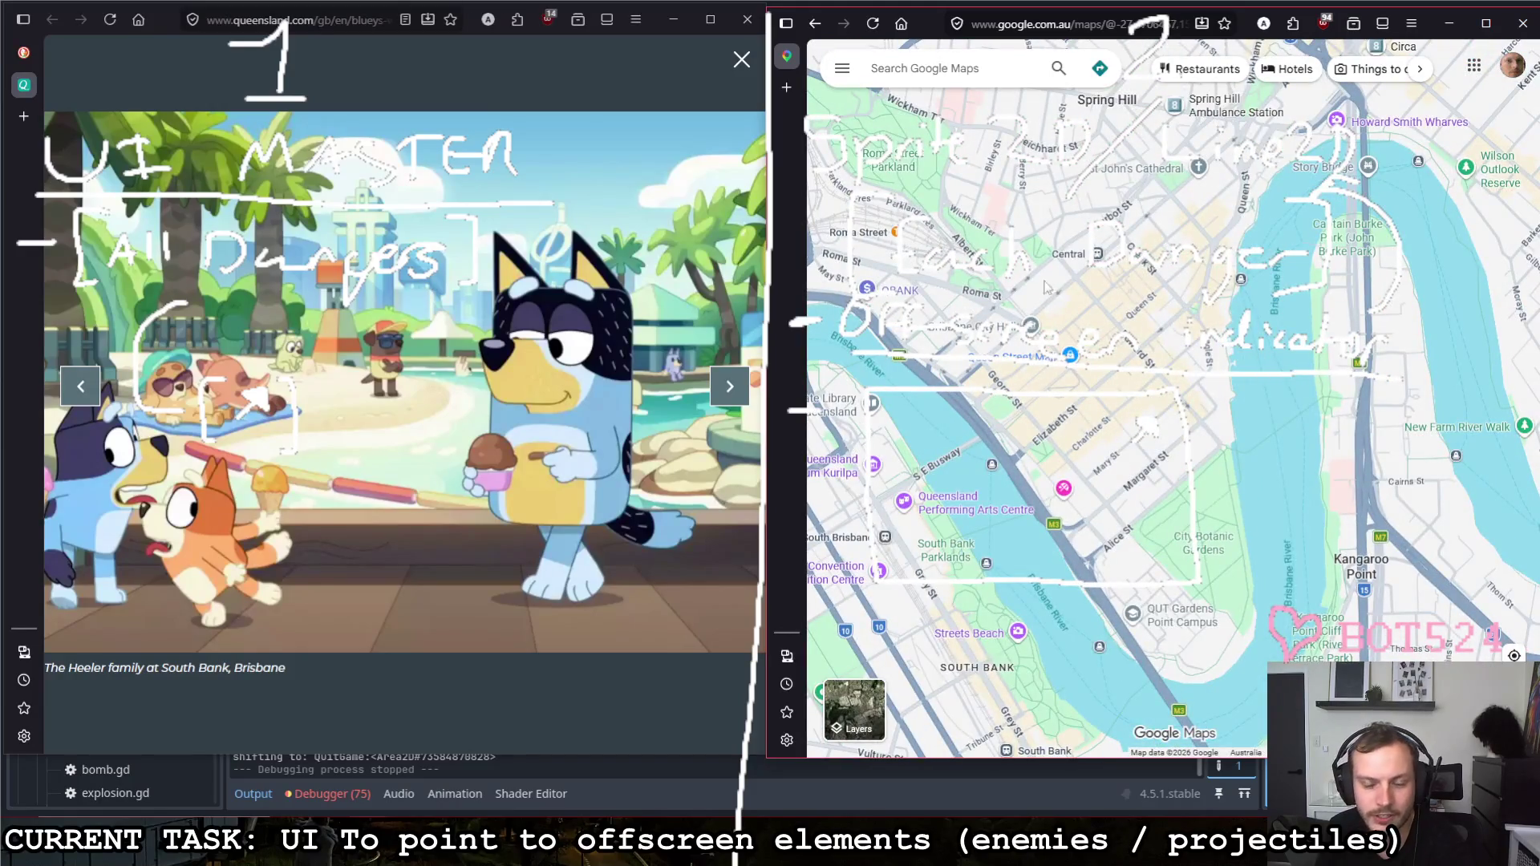
mouse_move(1069, 354)
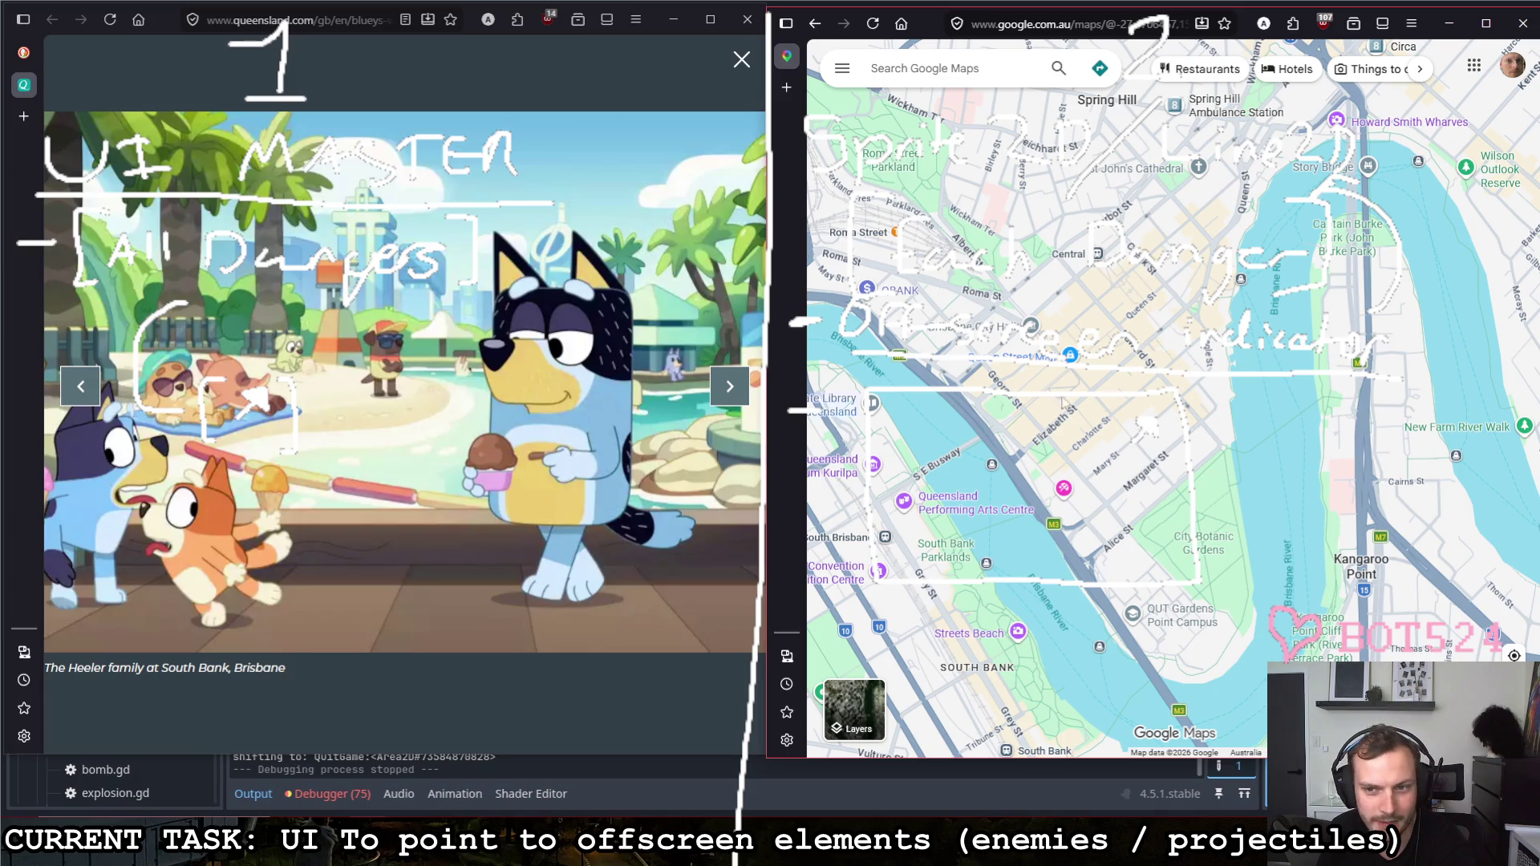
scroll(1101, 379, up, 1)
Step: Pan to South Bank, switch to satellite imagery and move across the river to QUT Gardens Point
drag(1128, 403, 1297, 218)
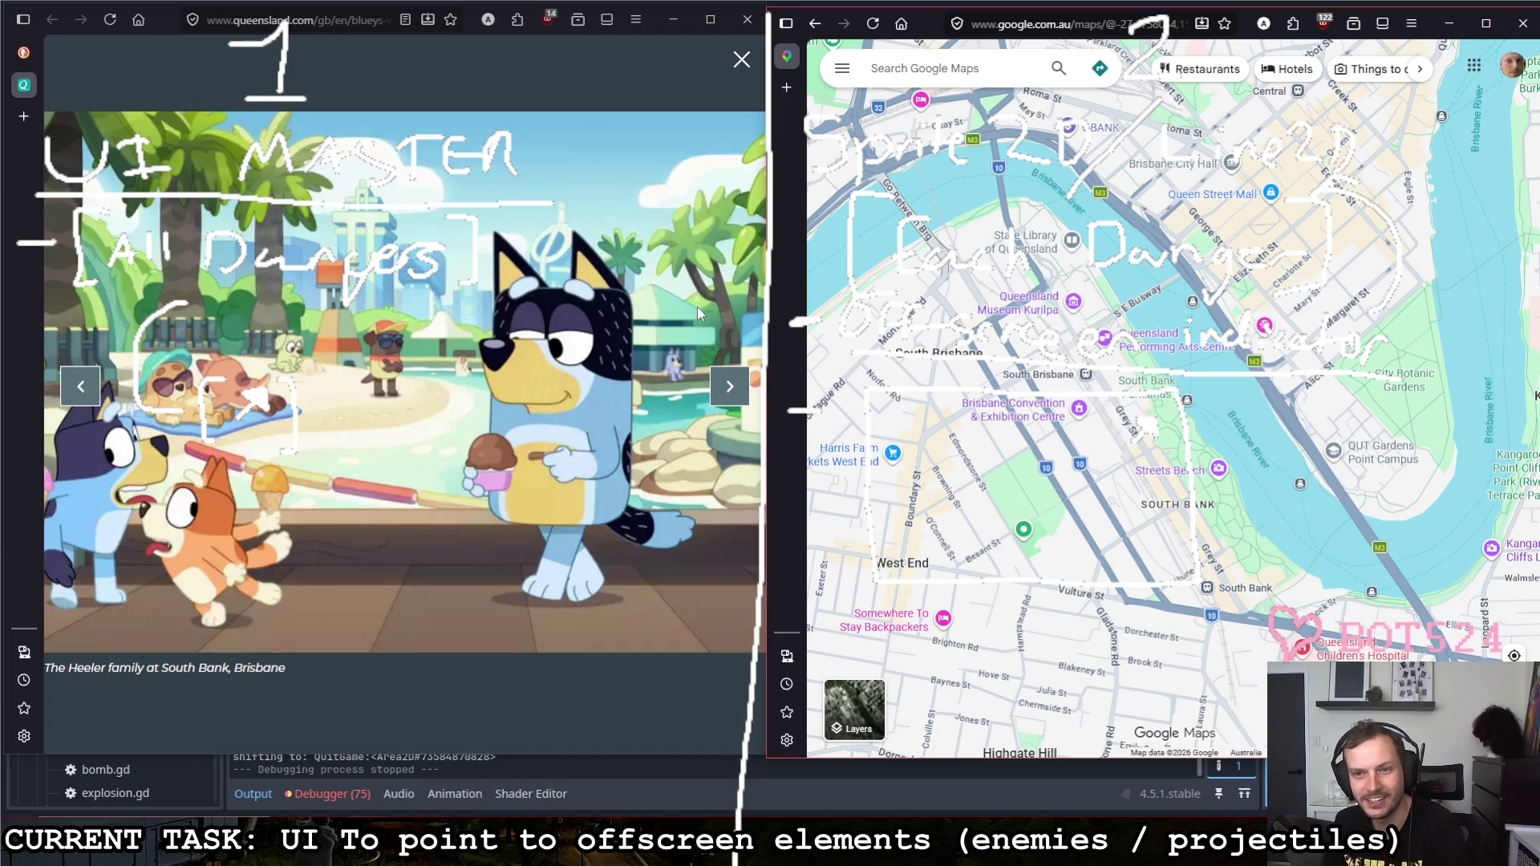
scroll(1169, 328, up, 1)
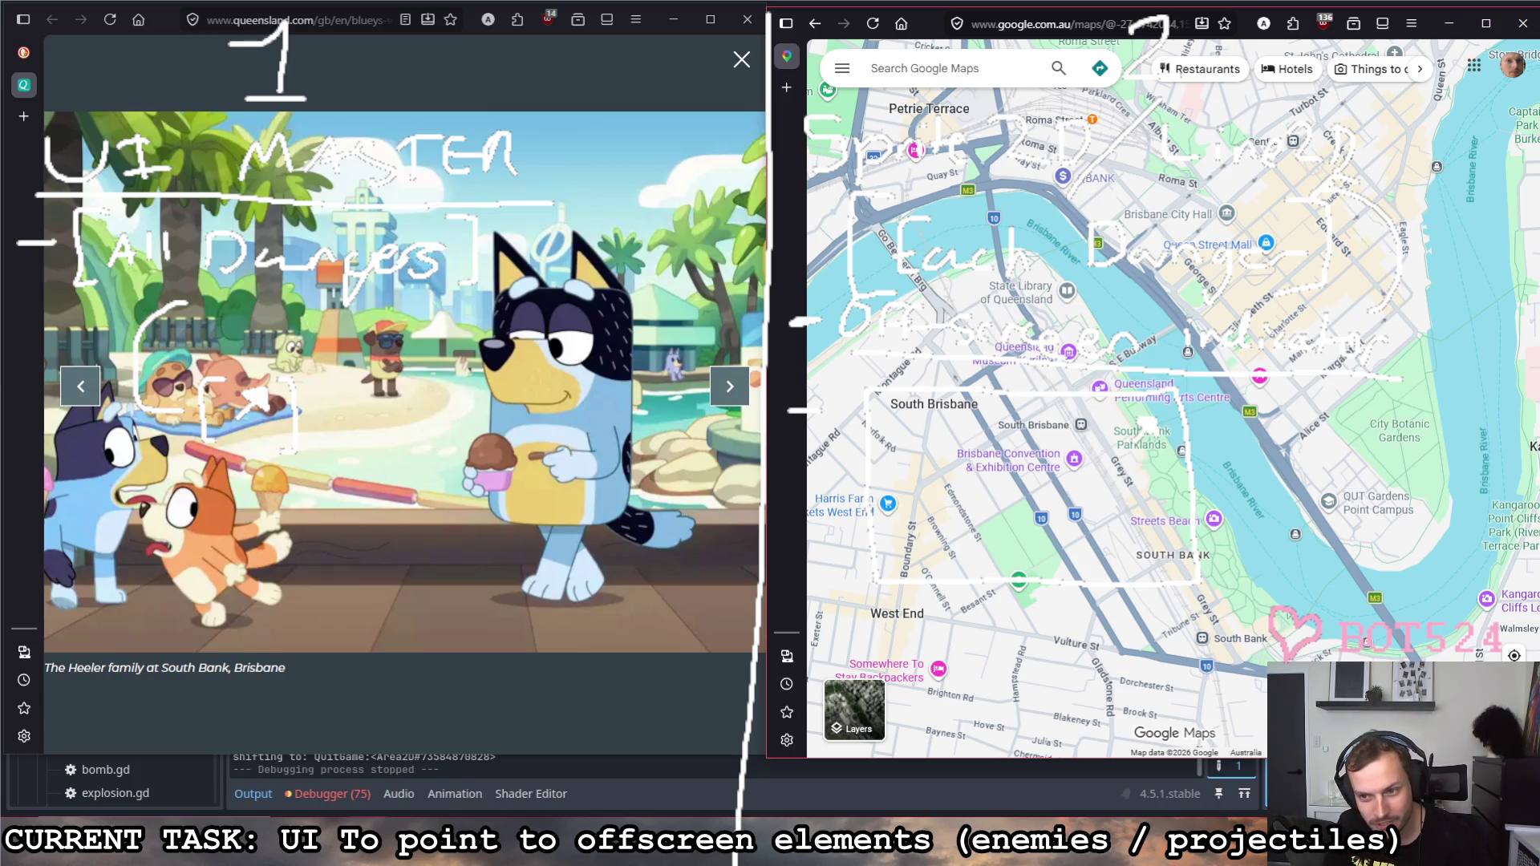
drag(1206, 584, 1148, 425)
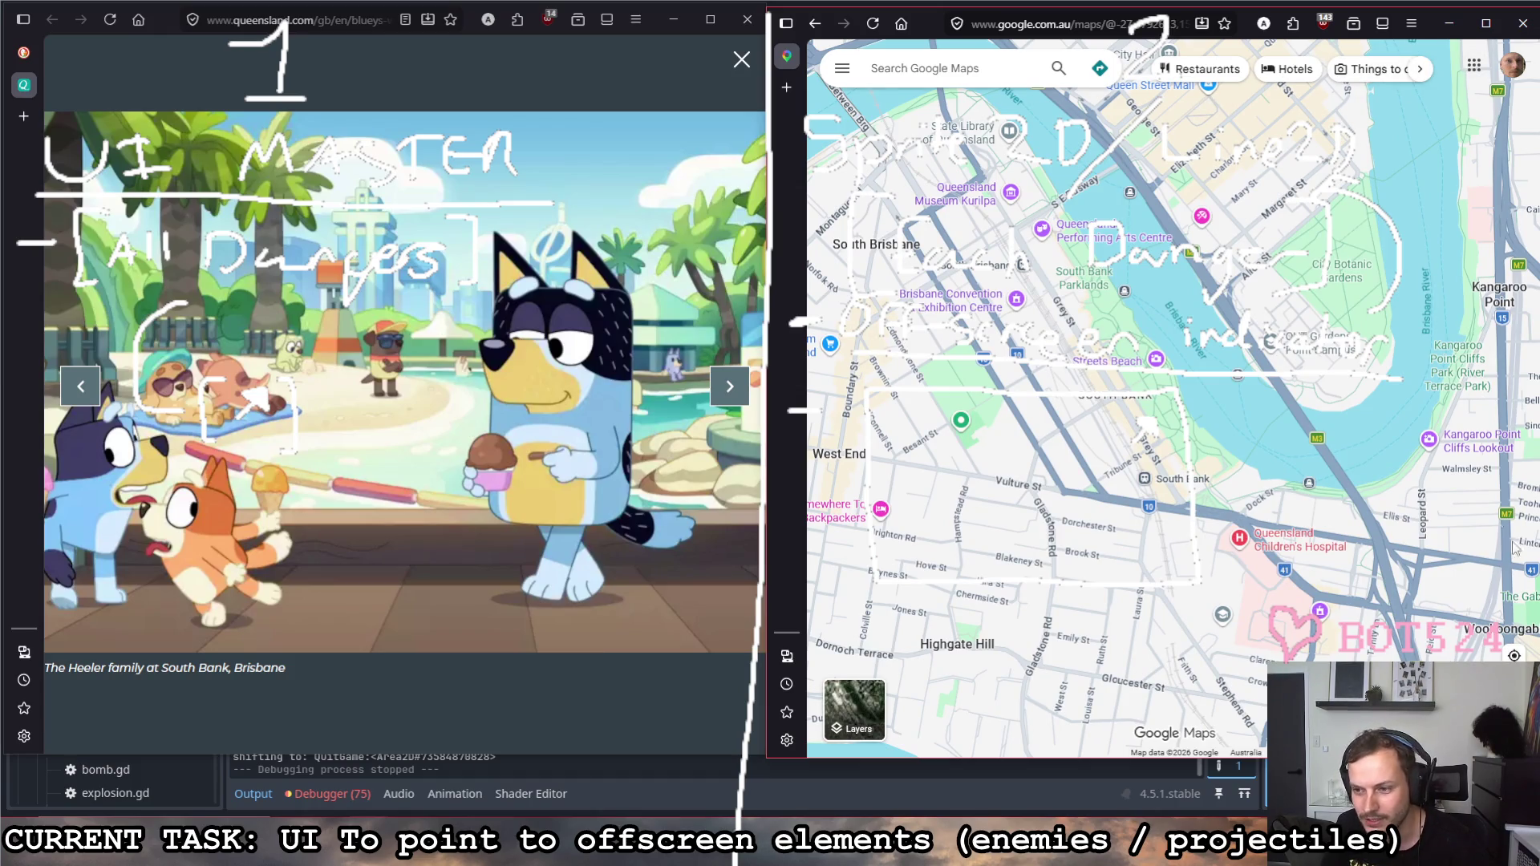
click(855, 710)
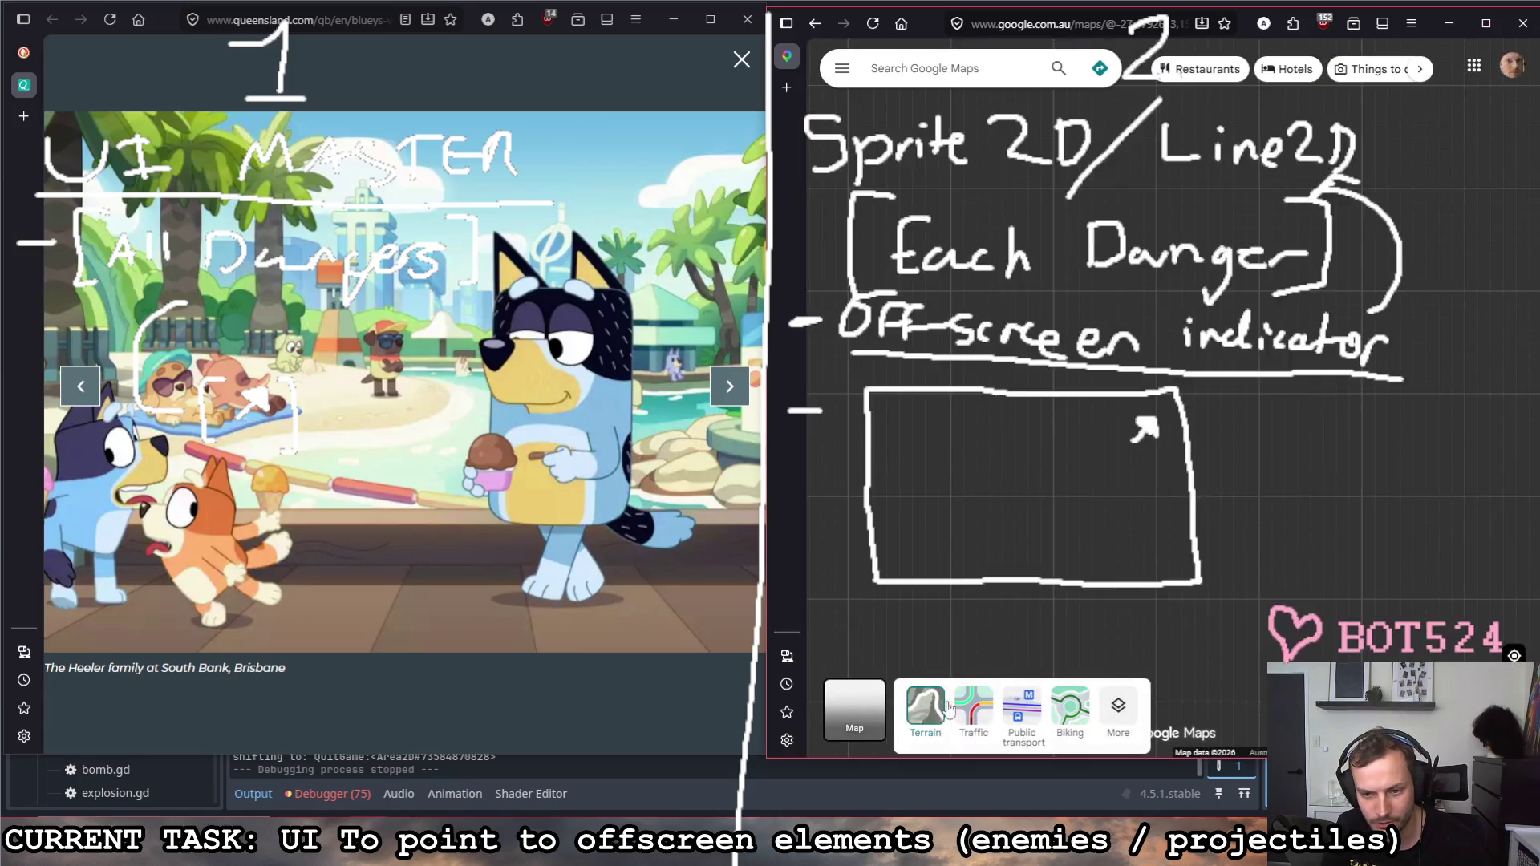
scroll(1222, 413, up, 2)
scroll(1197, 373, up, 2)
scroll(1173, 337, up, 2)
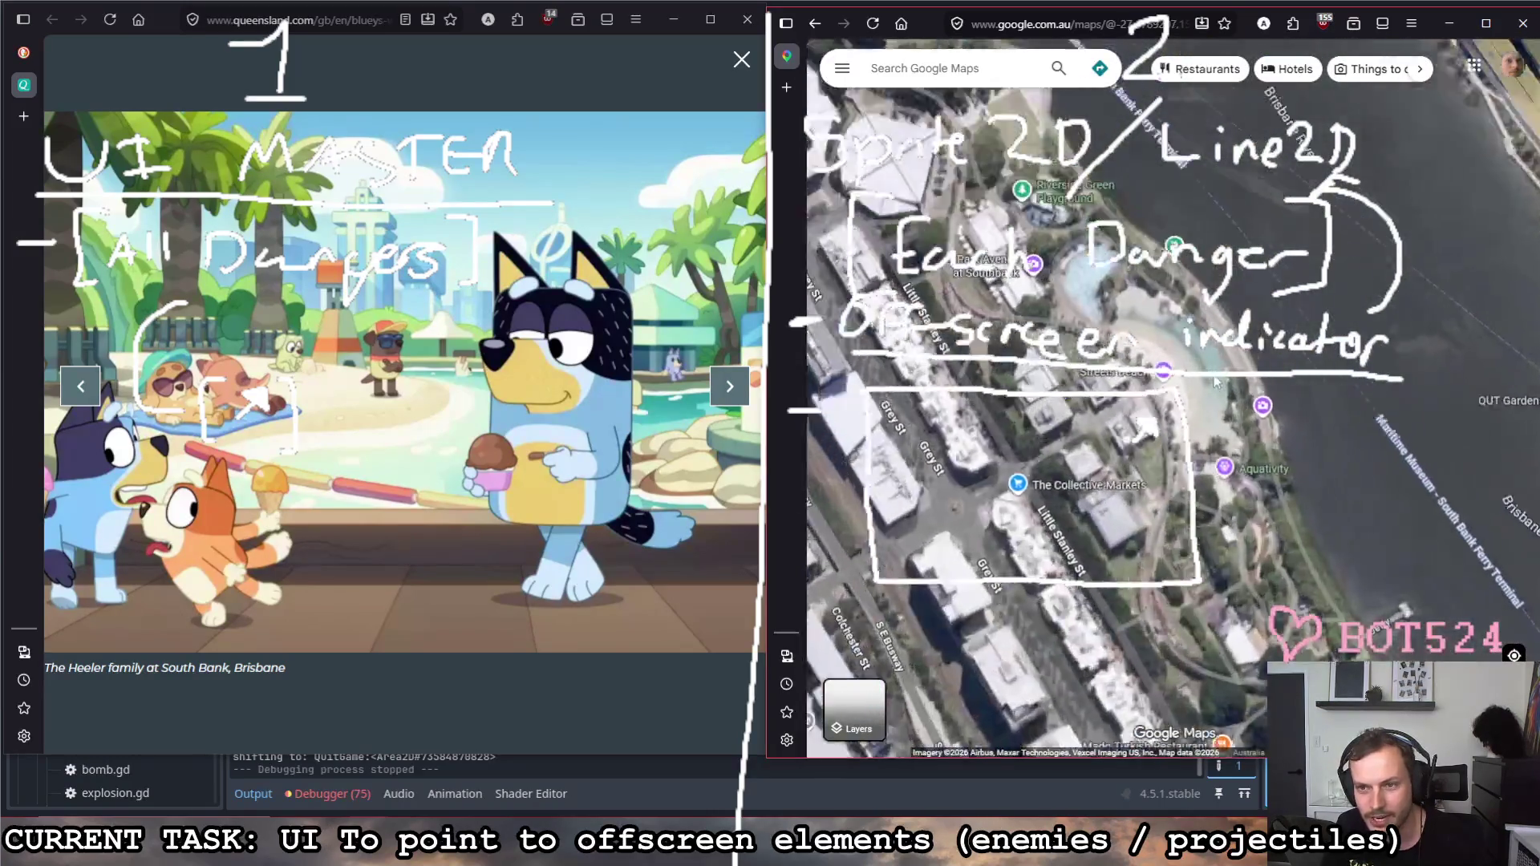
scroll(1159, 304, down, 3)
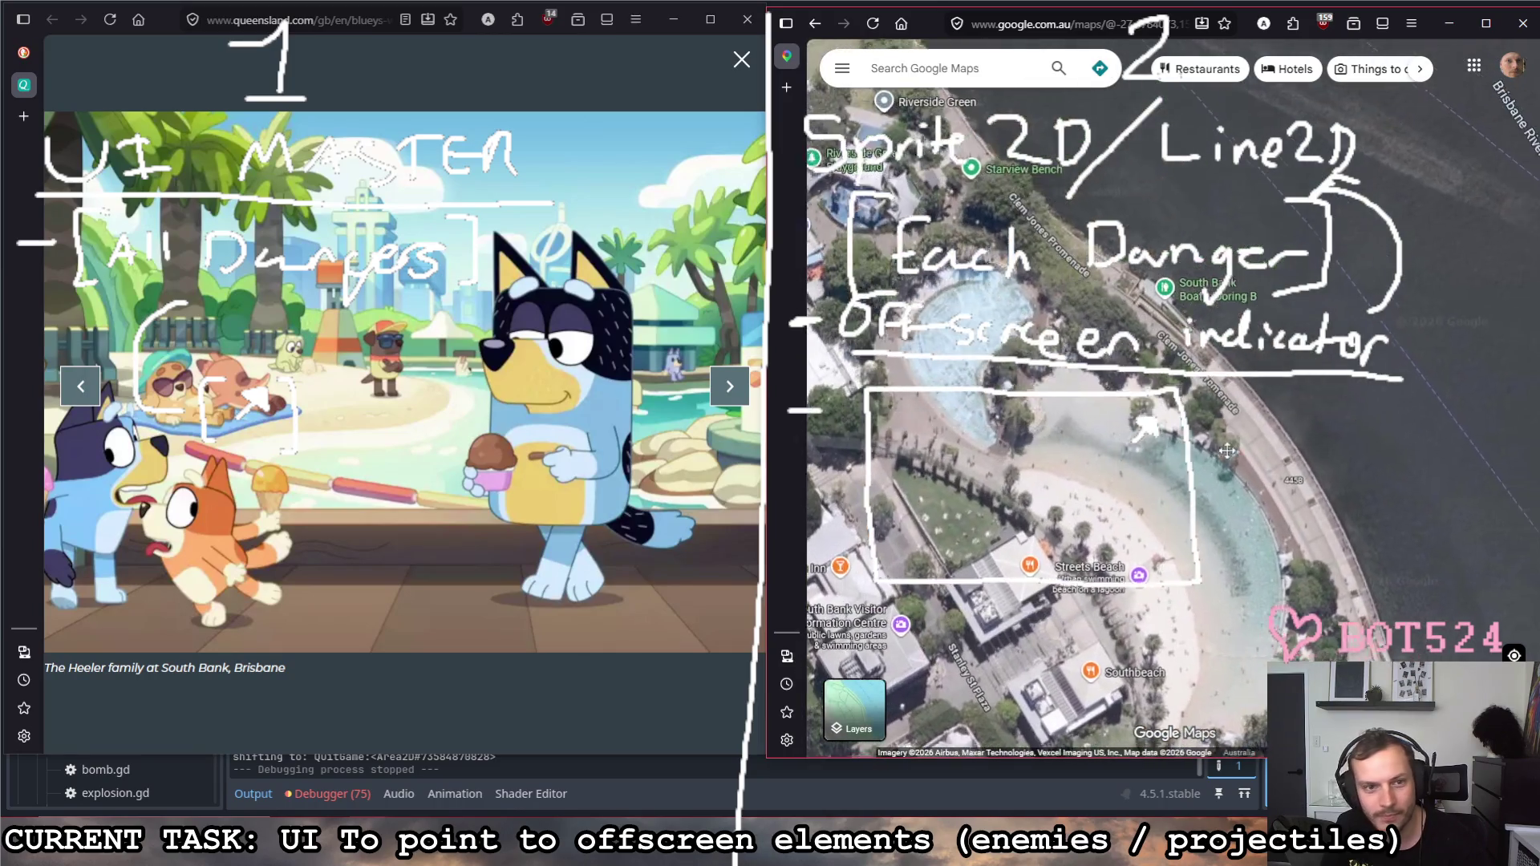
drag(1499, 473, 1223, 406)
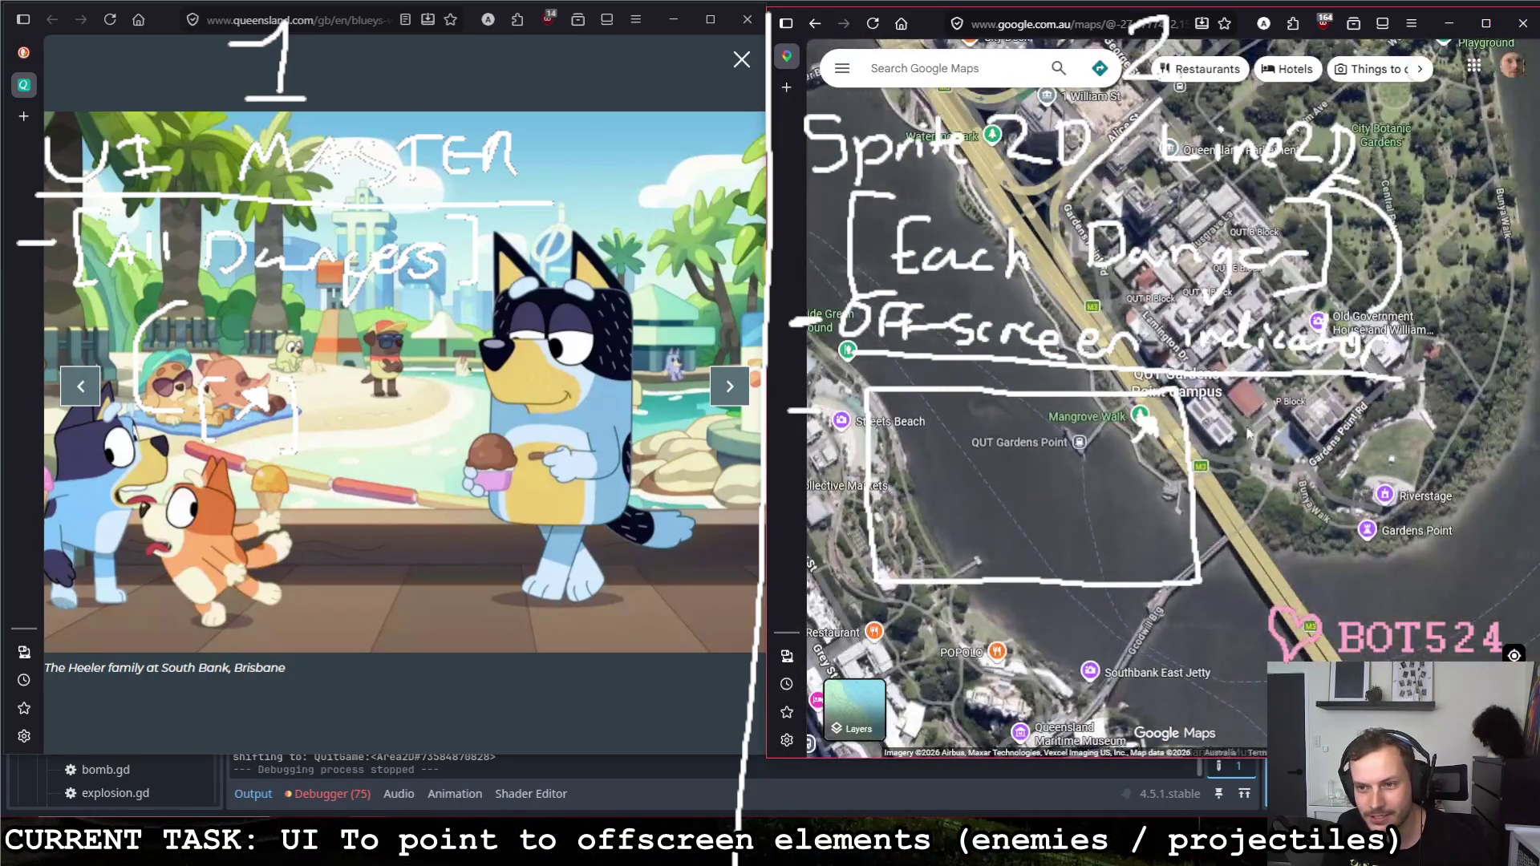
scroll(1215, 415, up, 2)
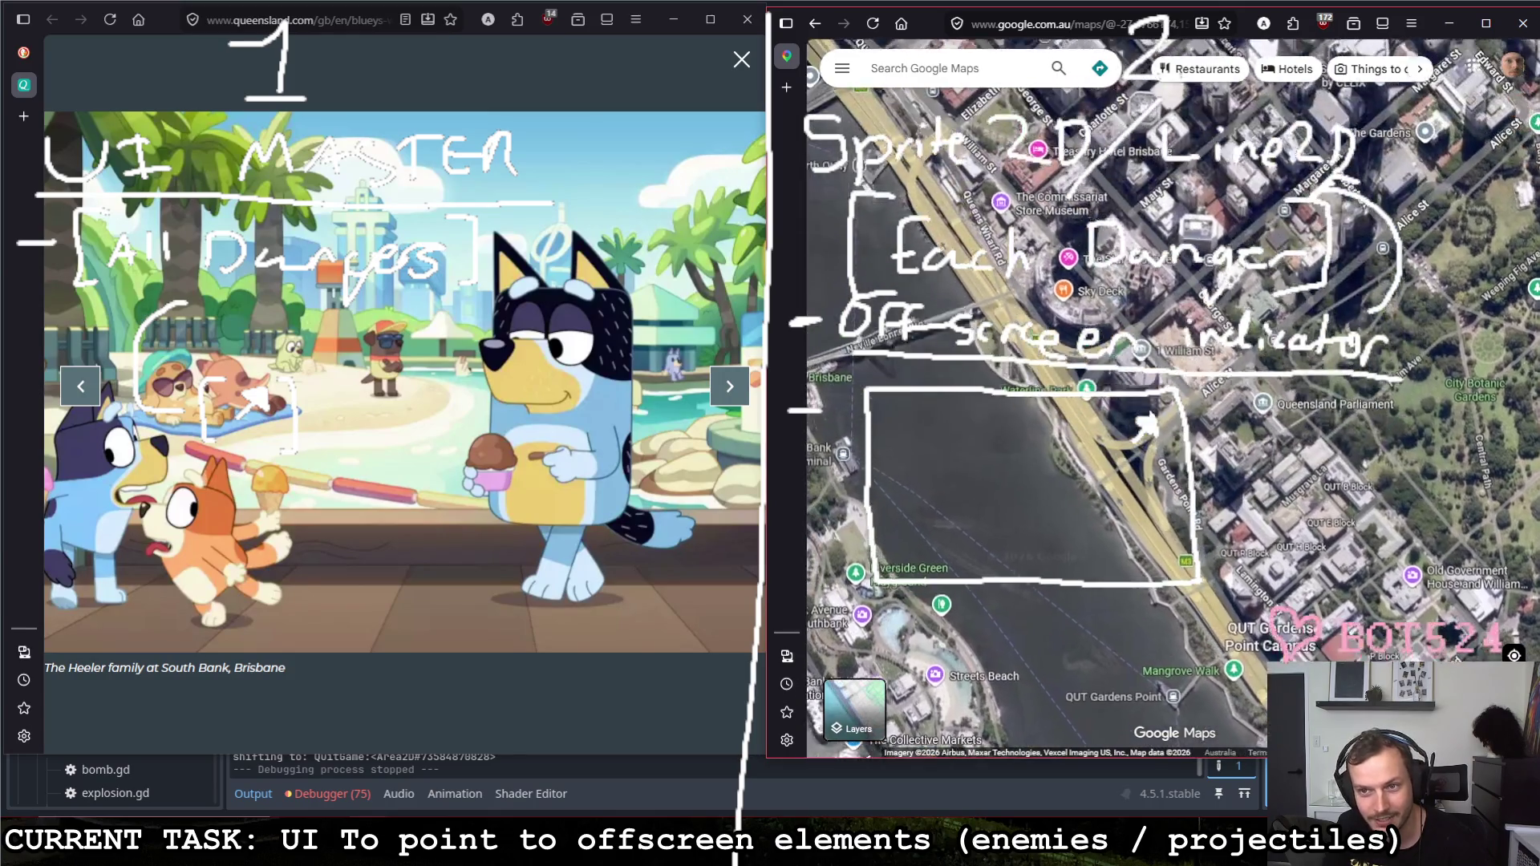
scroll(1144, 510, up, 3)
scroll(1144, 511, up, 2)
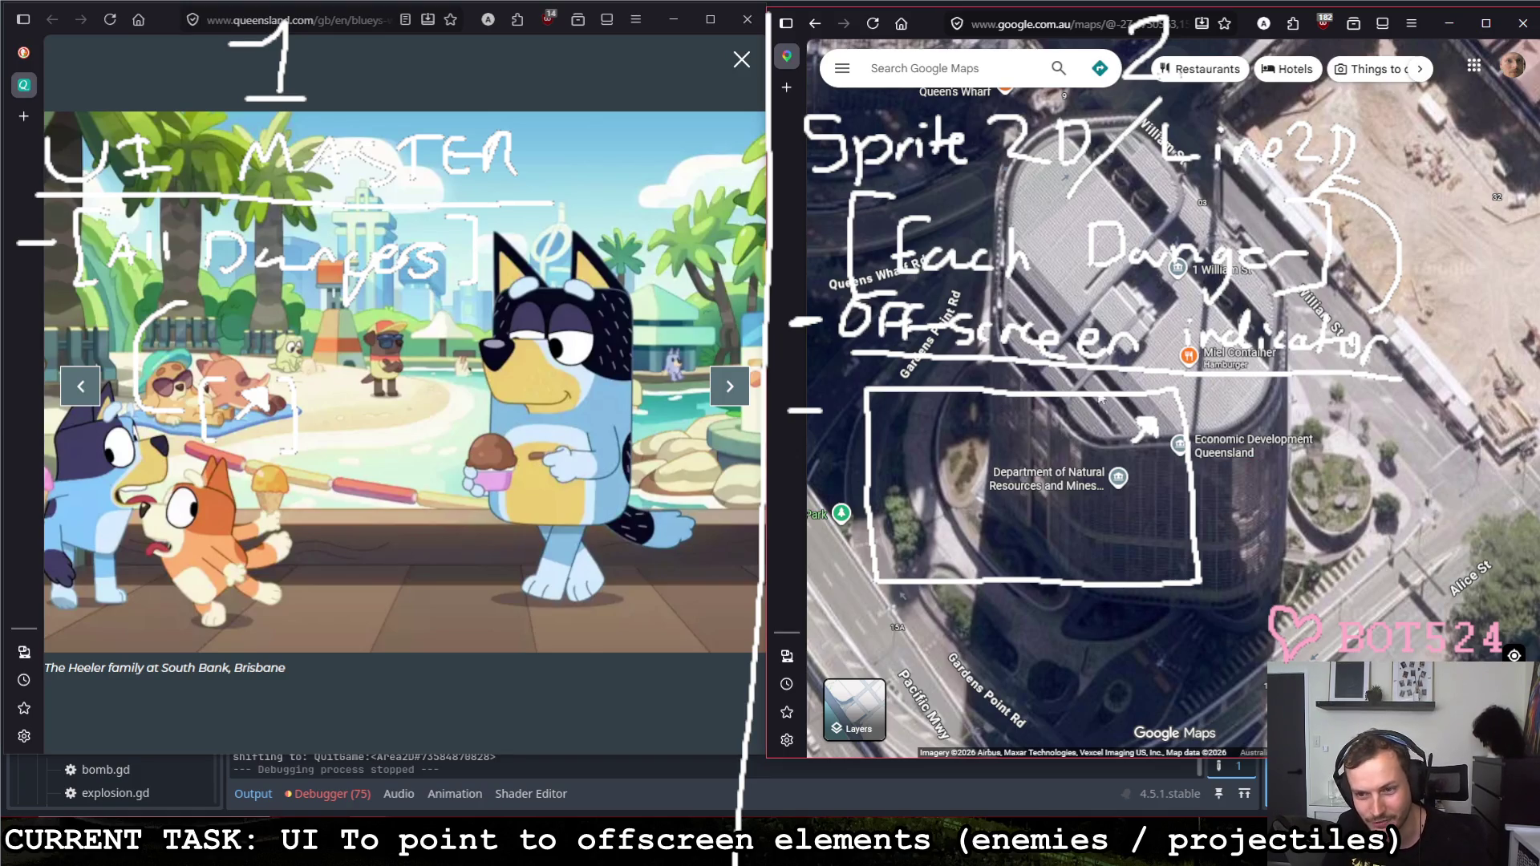
scroll(1095, 372, down, 2)
scroll(1100, 385, down, 2)
scroll(1109, 402, down, 1)
scroll(1120, 432, down, 1)
scroll(1122, 434, up, 1)
scroll(1126, 421, up, 1)
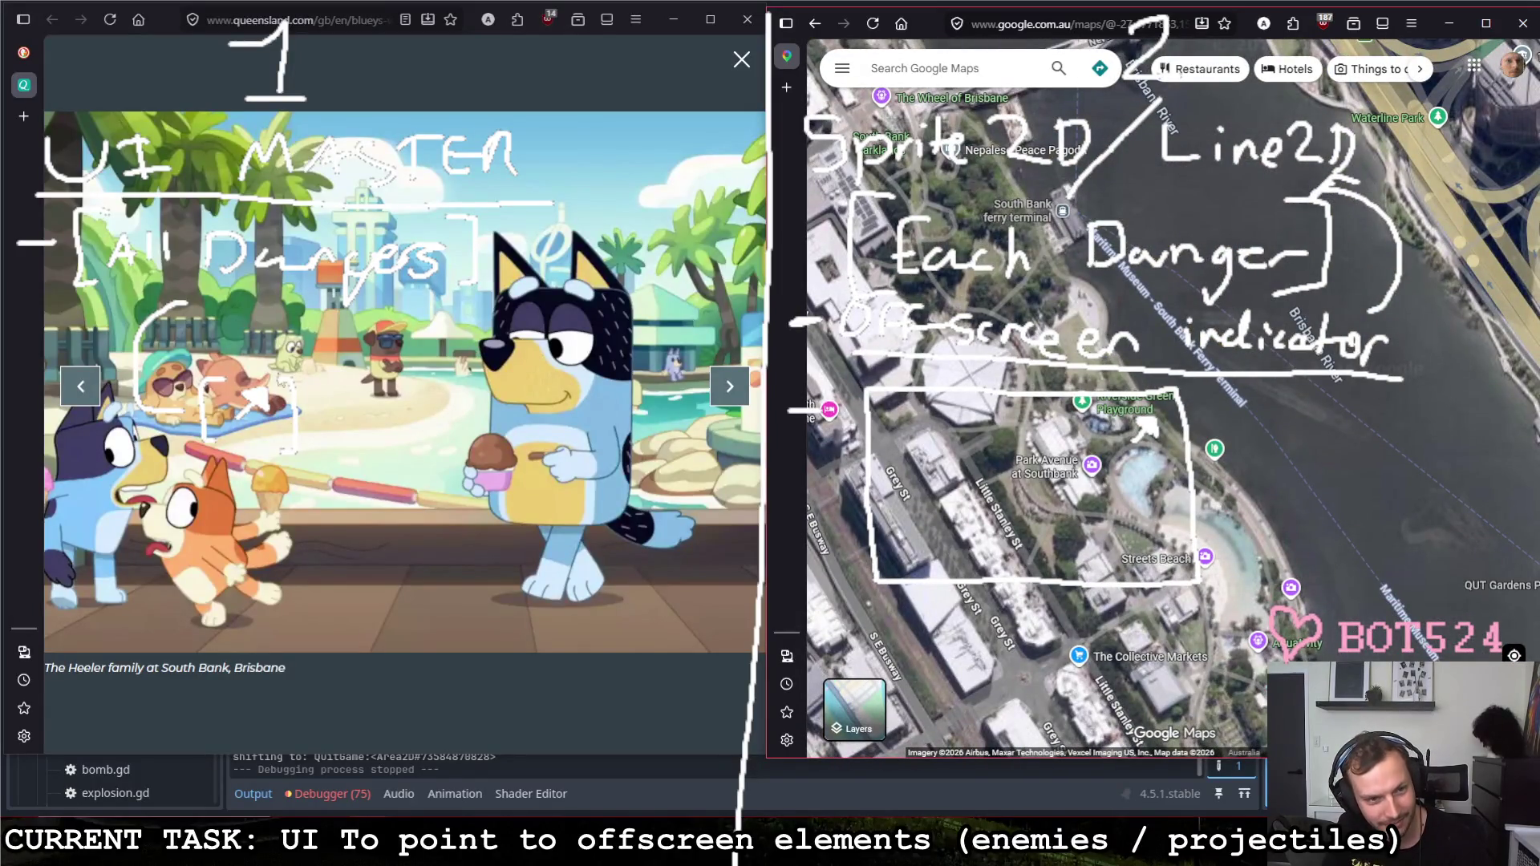
scroll(1306, 470, up, 1)
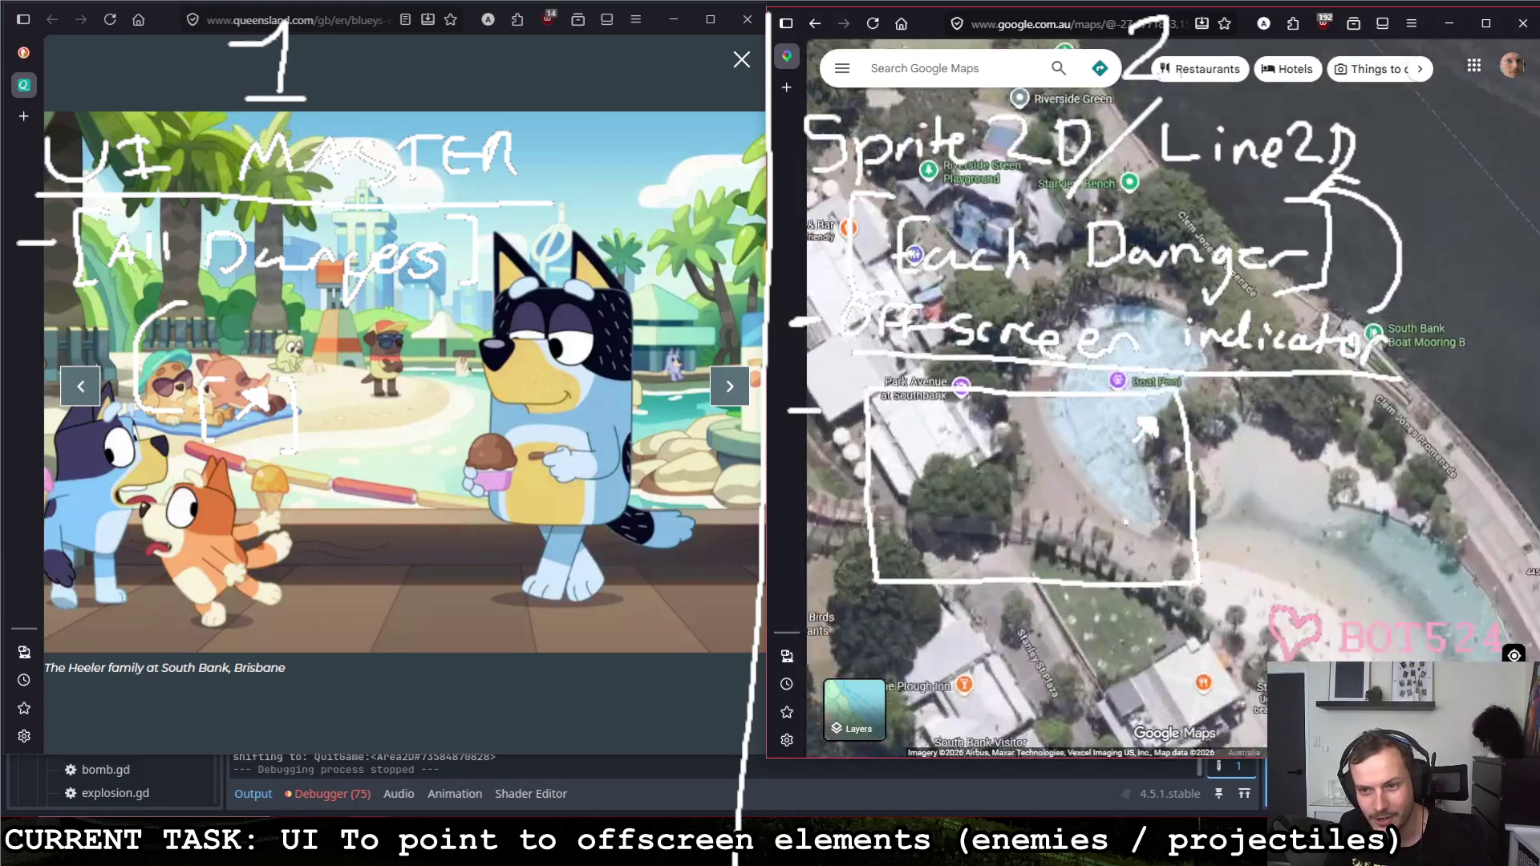
scroll(1239, 480, up, 1)
scroll(1108, 496, up, 2)
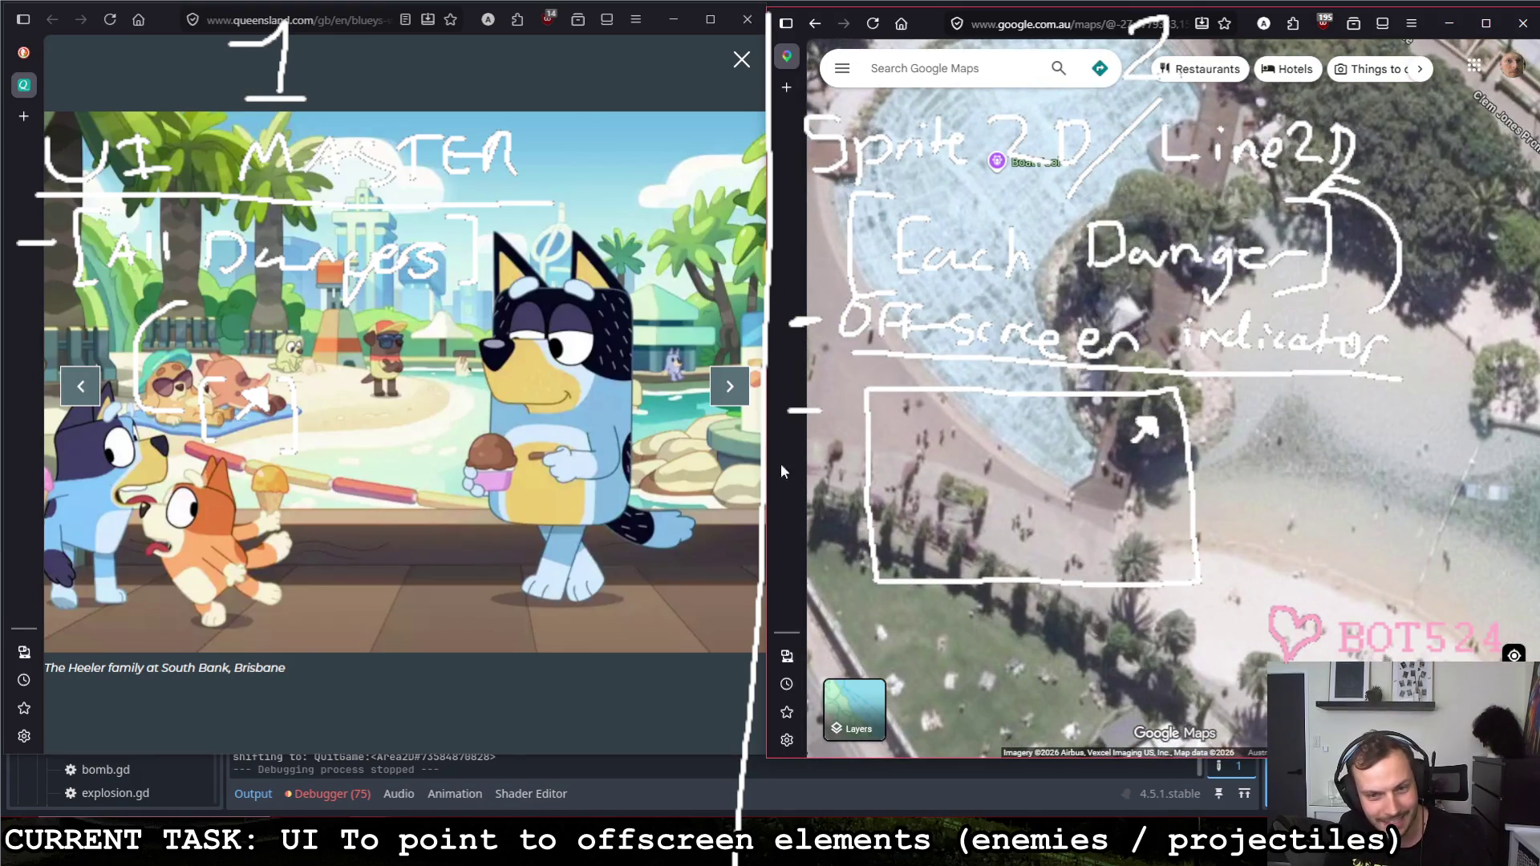
scroll(1095, 460, up, 1)
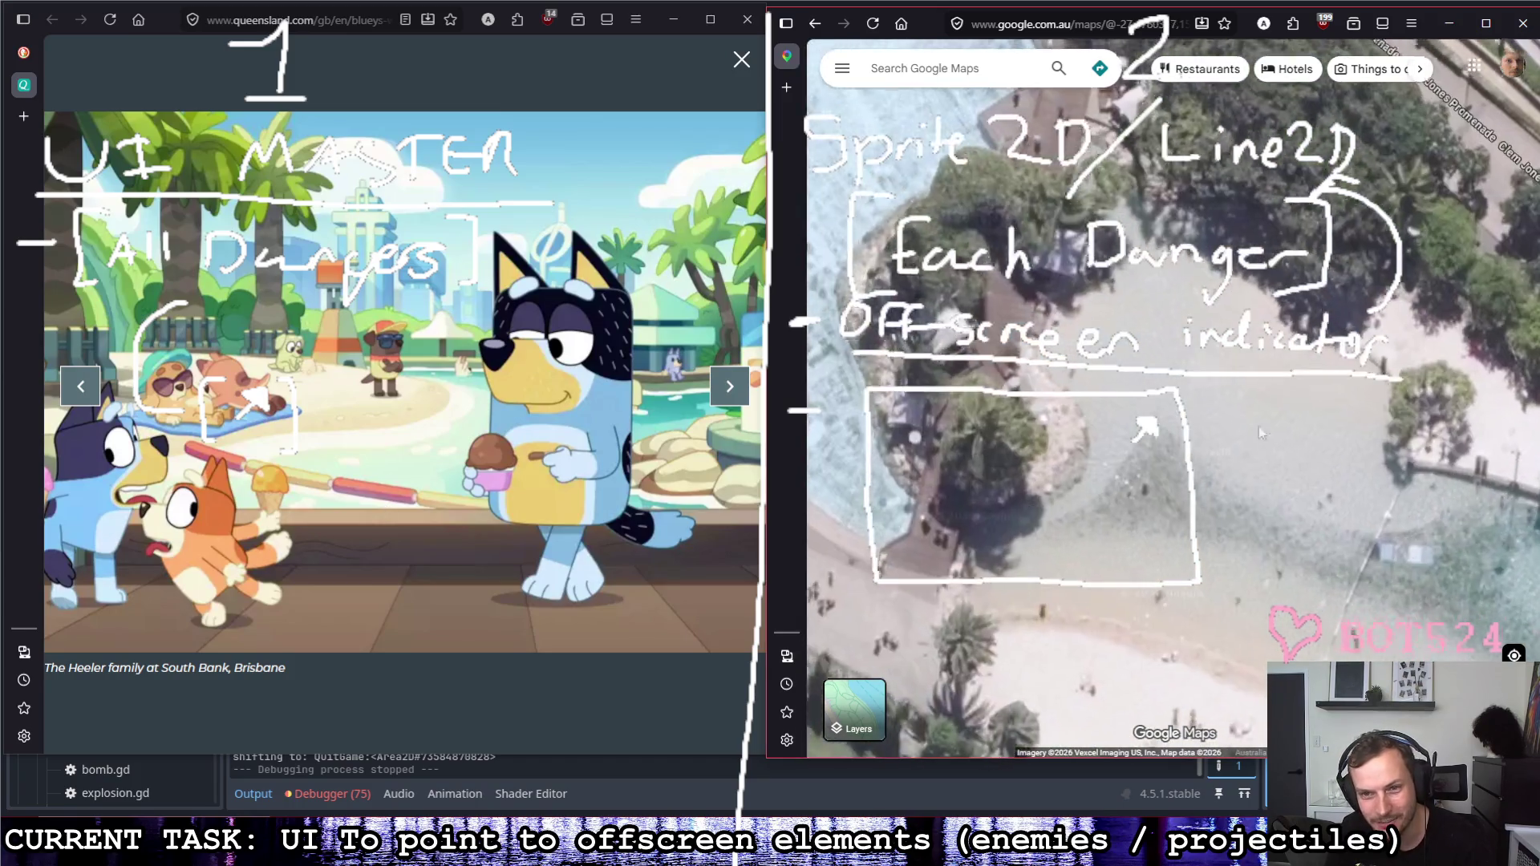
scroll(1121, 468, up, 2)
scroll(1120, 470, up, 2)
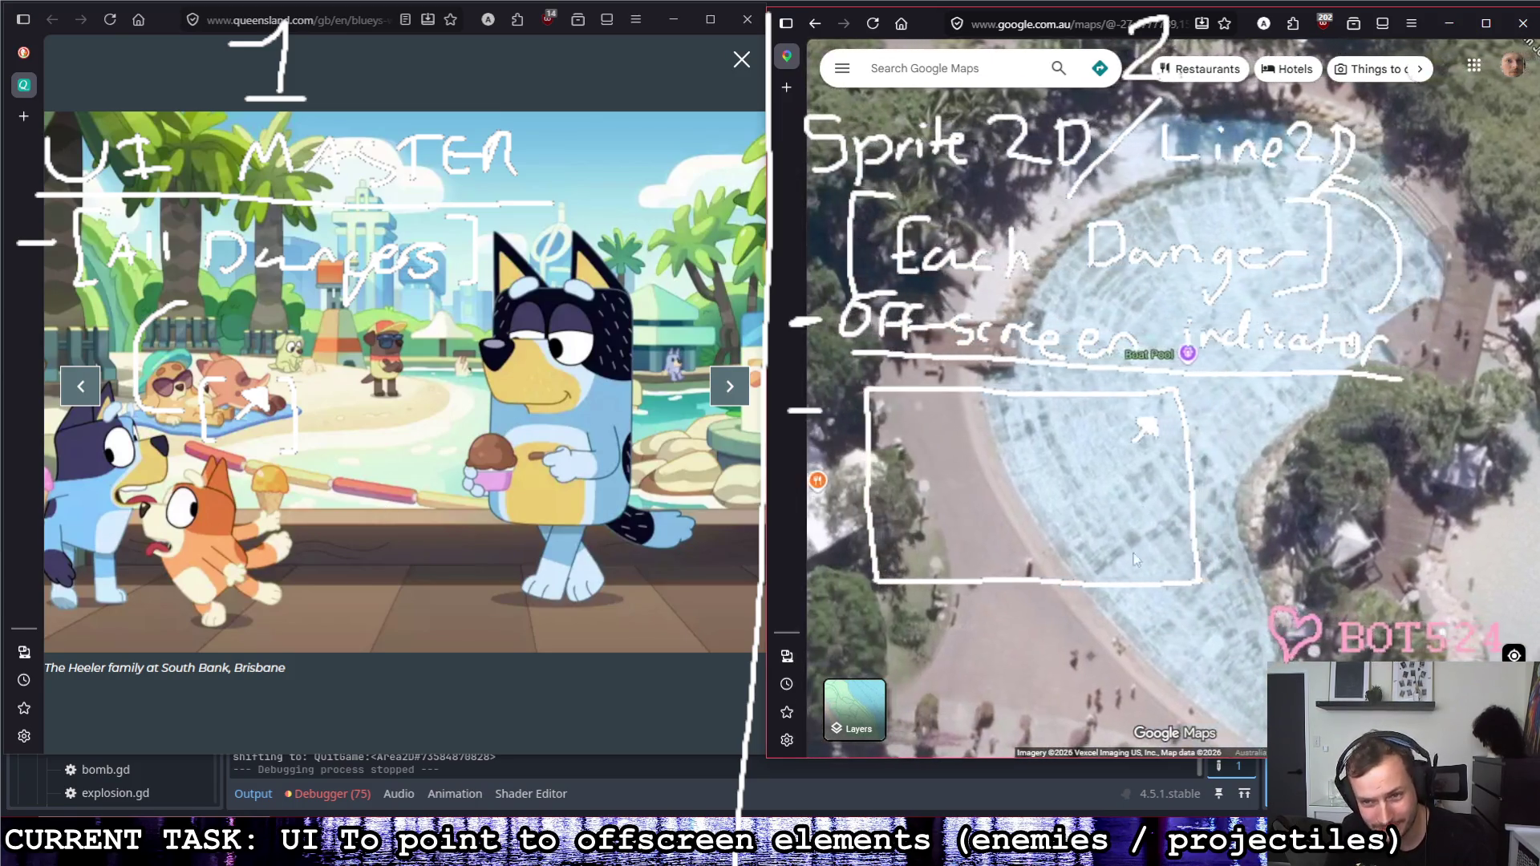
Step: Pan the satellite view from the Boat Pool to Streets Beach
drag(1196, 431, 1069, 284)
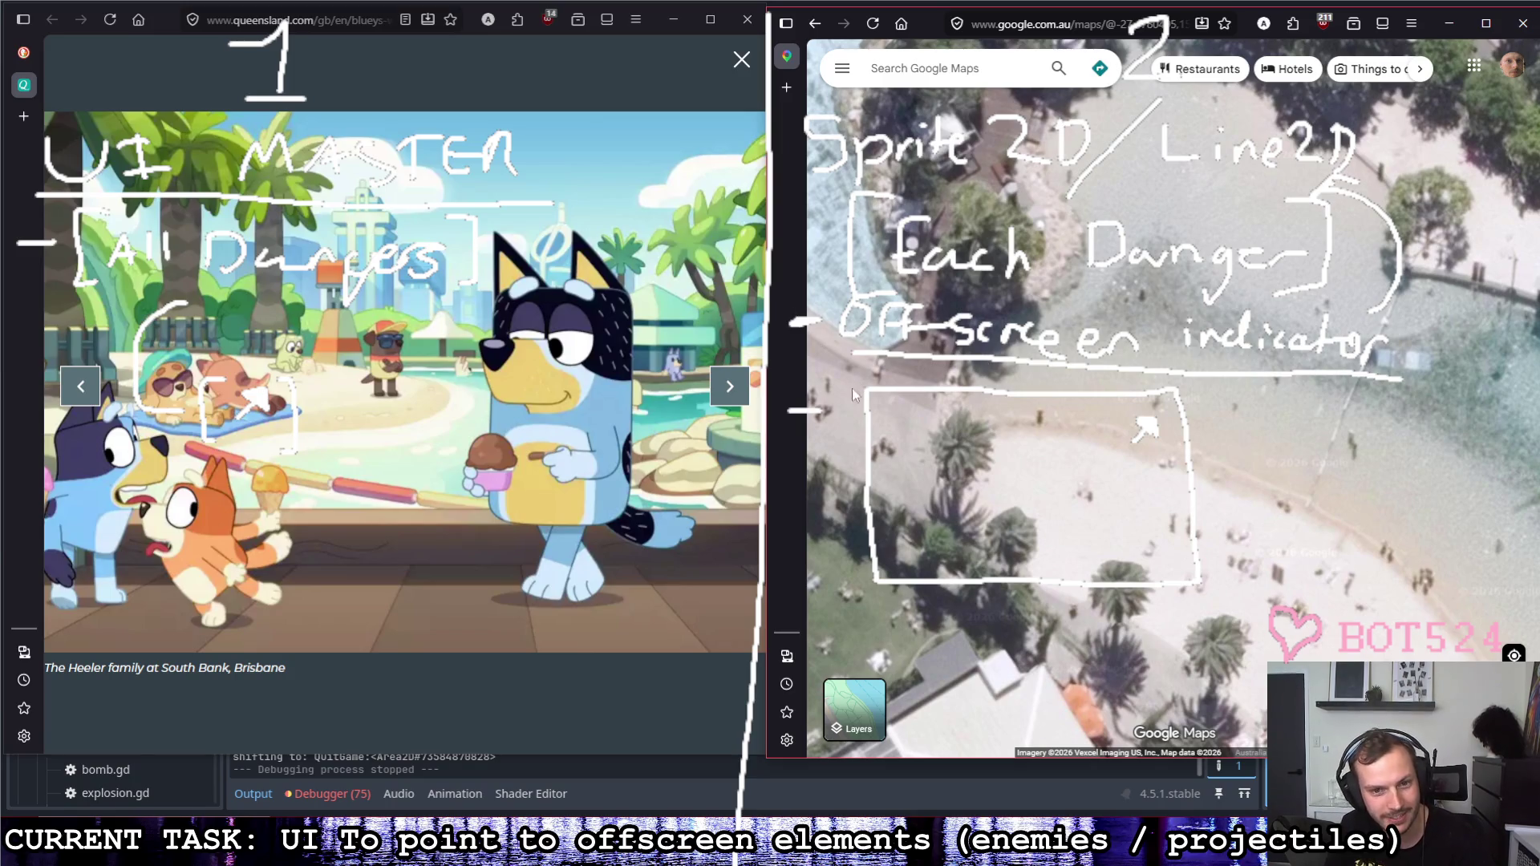
scroll(1070, 296, down, 2)
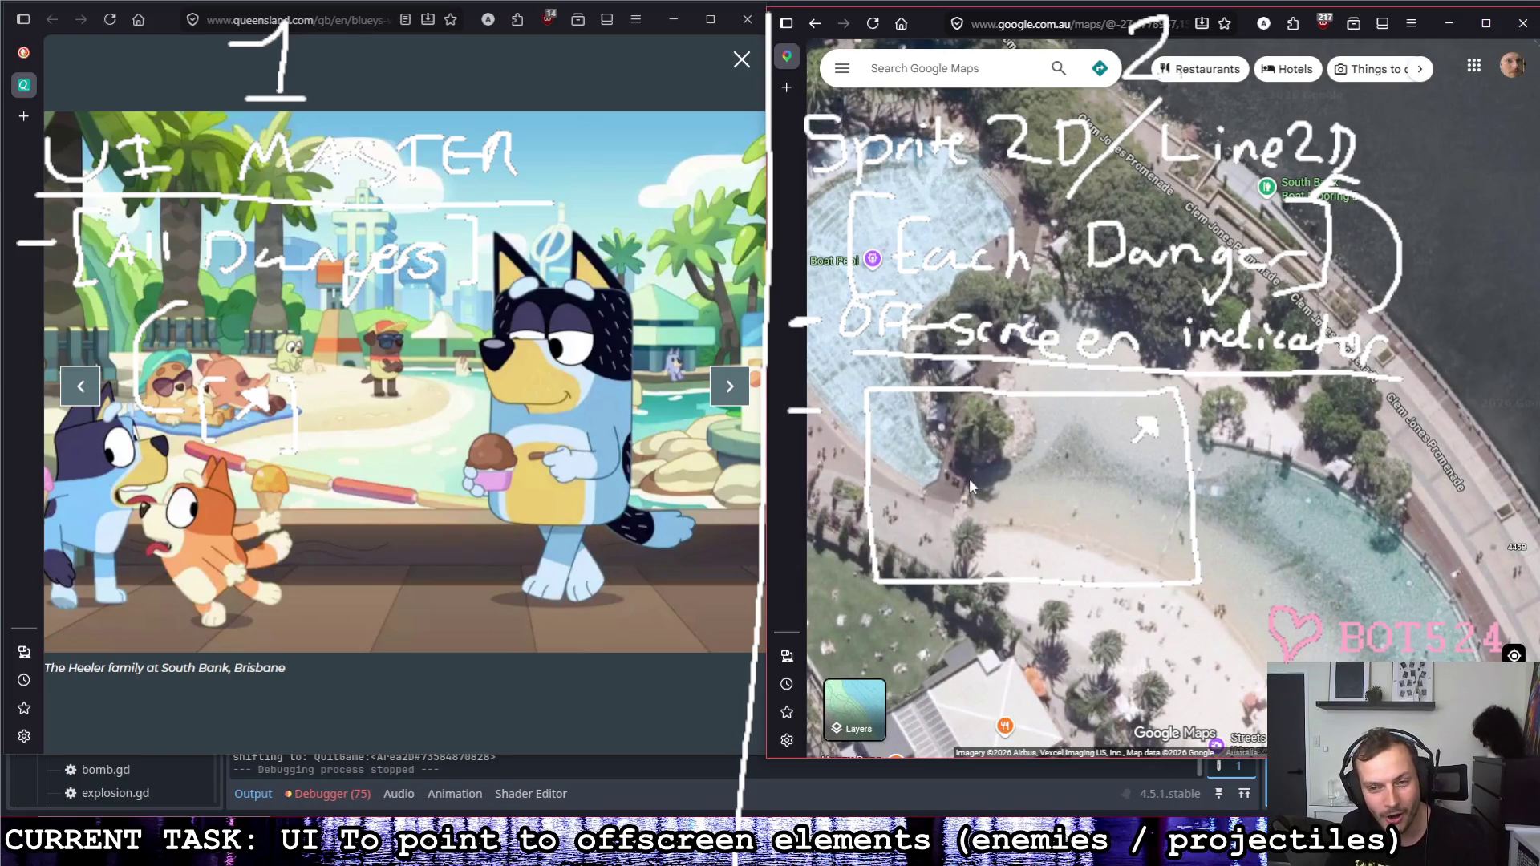
scroll(957, 500, down, 2)
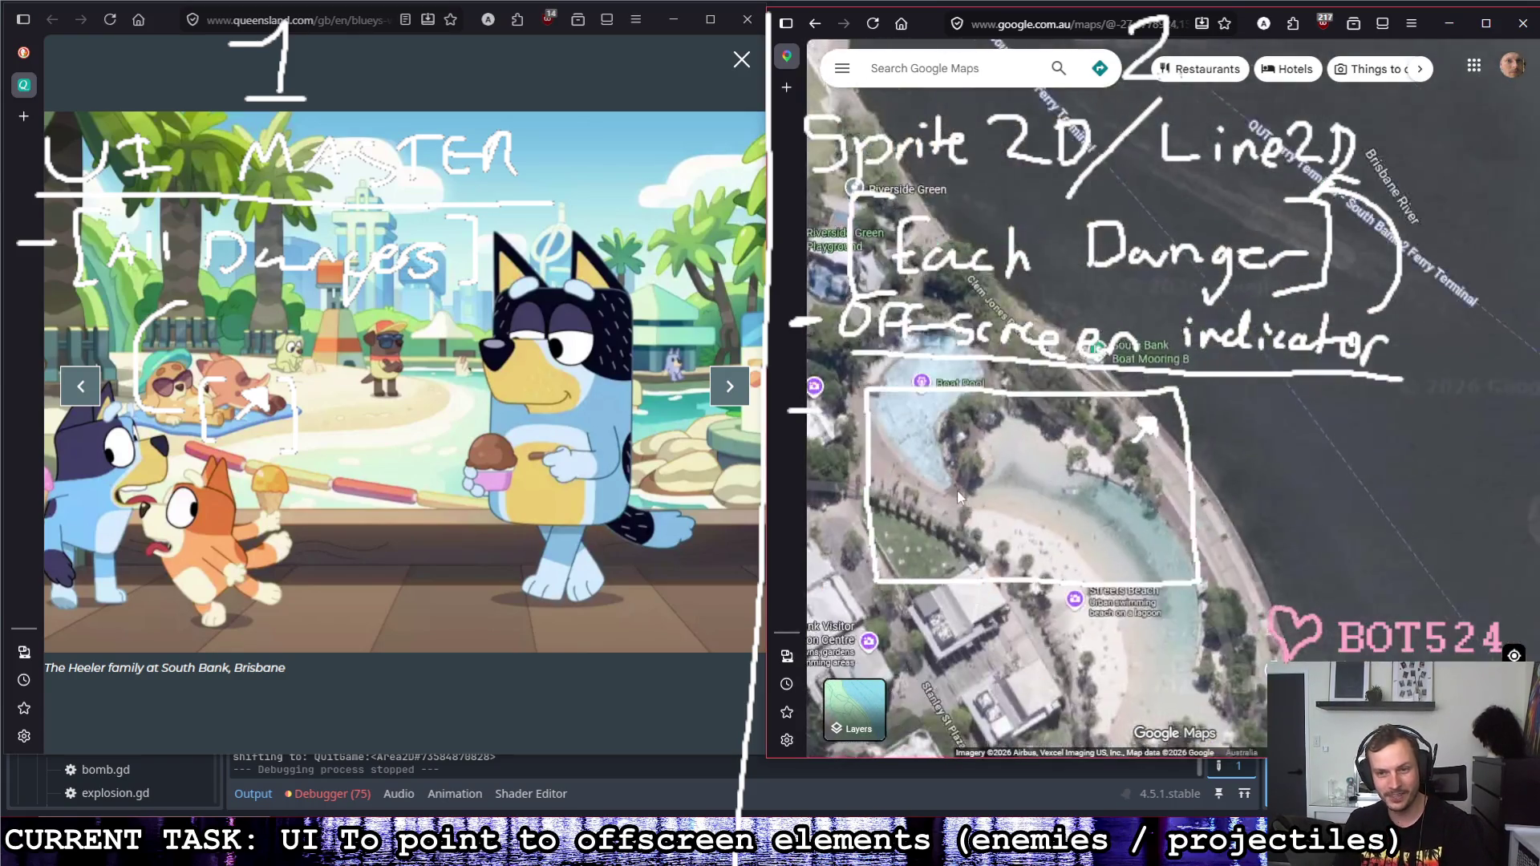
scroll(956, 491, down, 1)
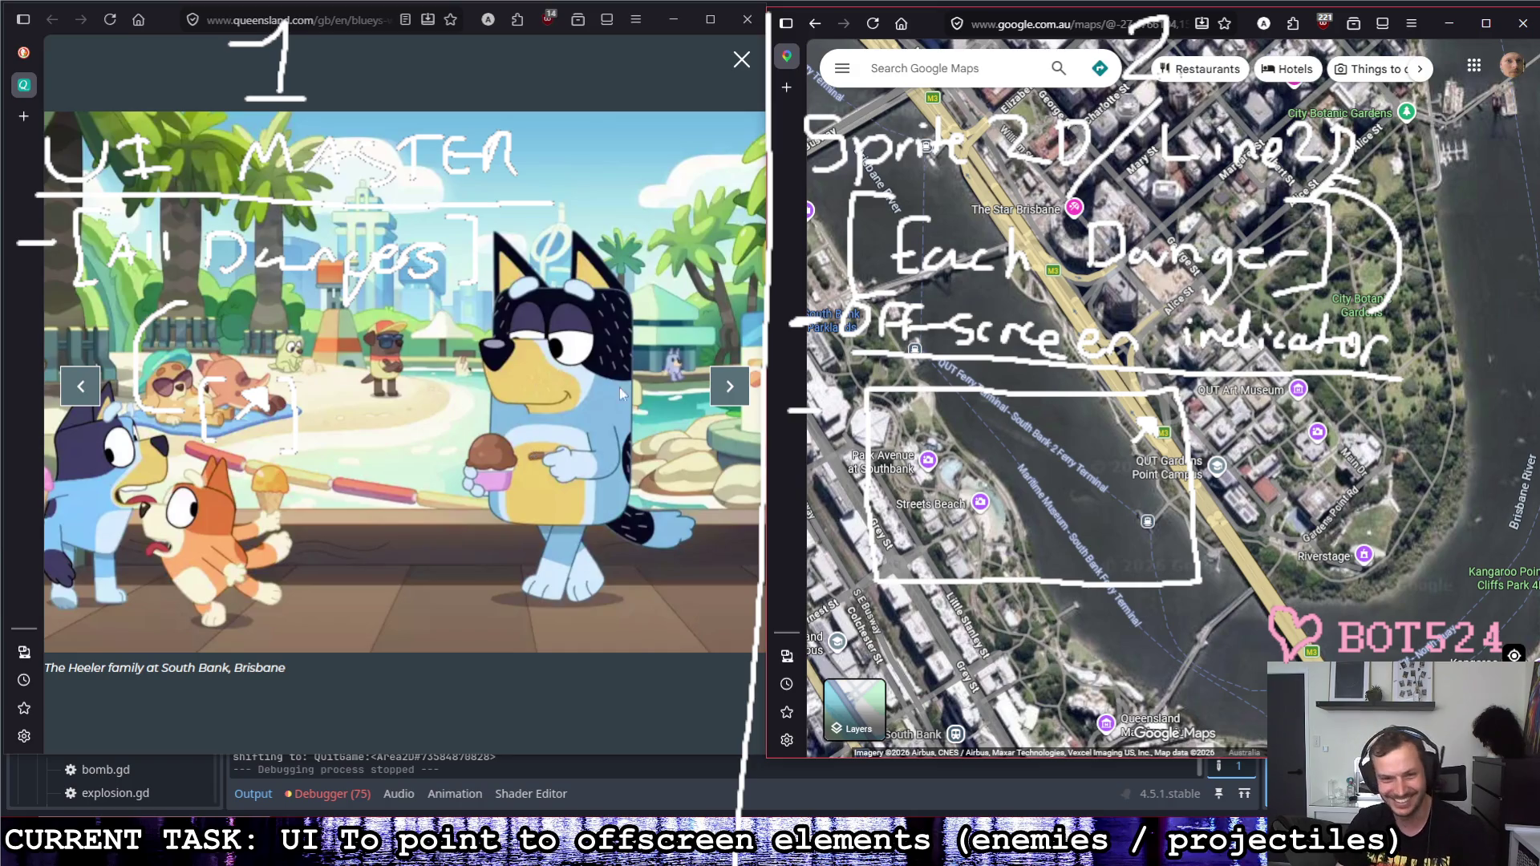
scroll(1163, 356, up, 2)
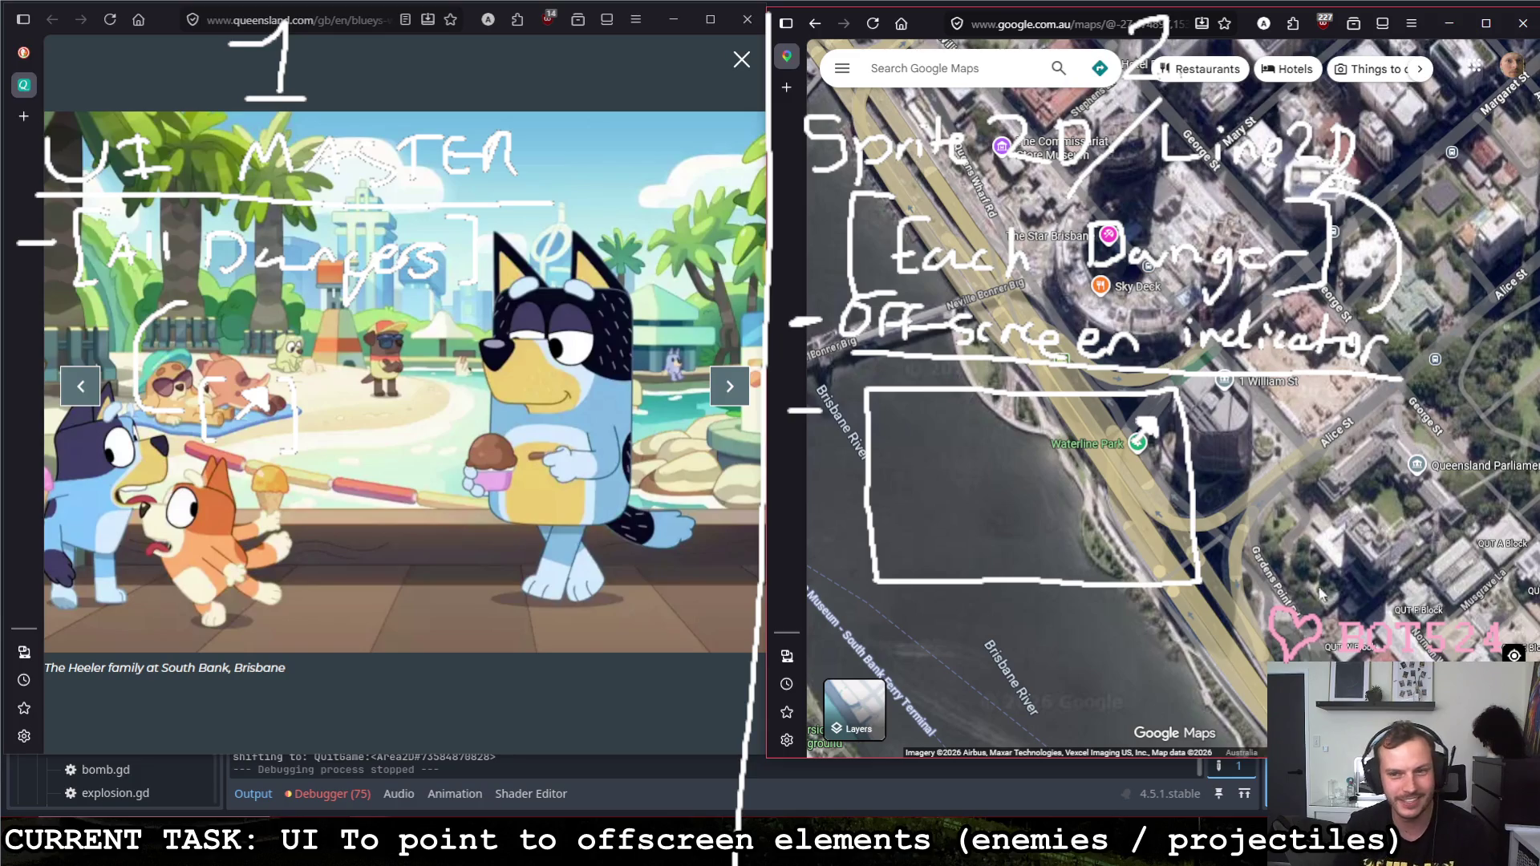
scroll(1062, 431, down, 2)
scroll(1111, 437, up, 2)
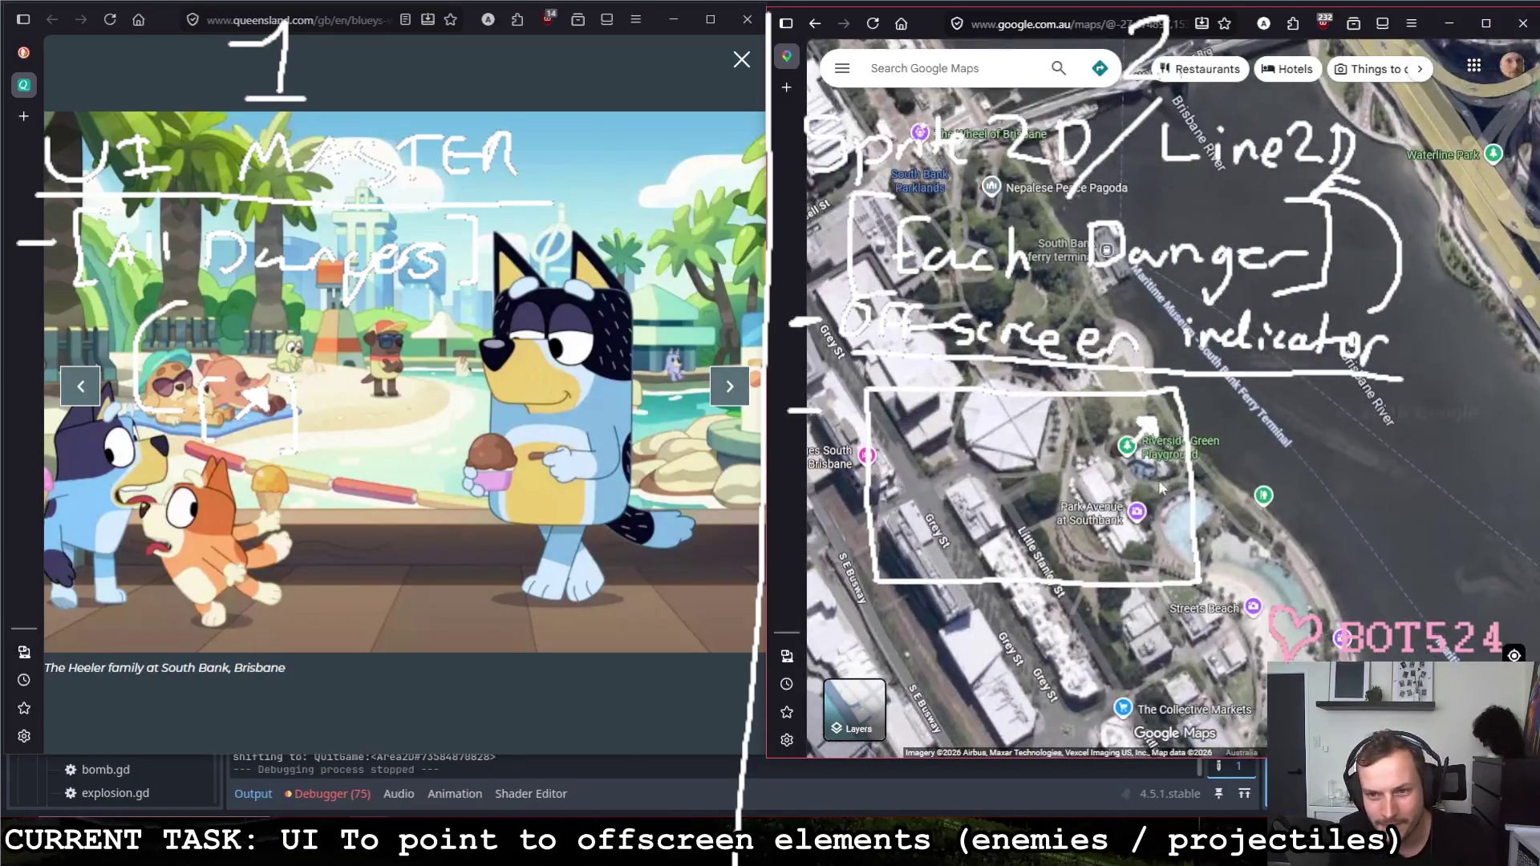
Step: Pan the satellite map past the Park Avenue buildings toward the river near Rainforest Green
drag(1112, 439, 1125, 265)
scroll(1132, 489, up, 2)
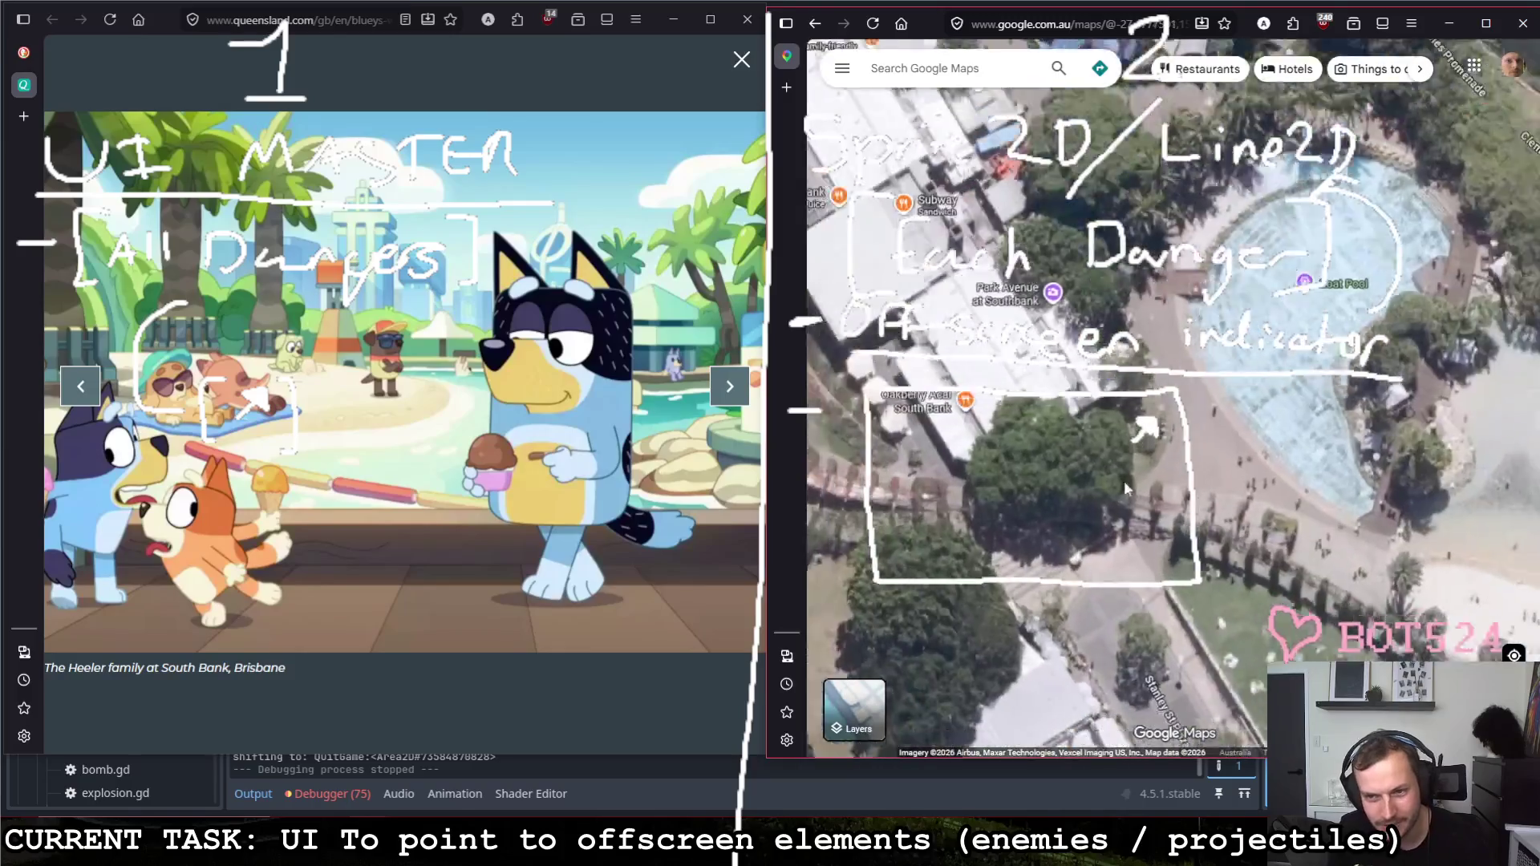
scroll(1172, 473, down, 2)
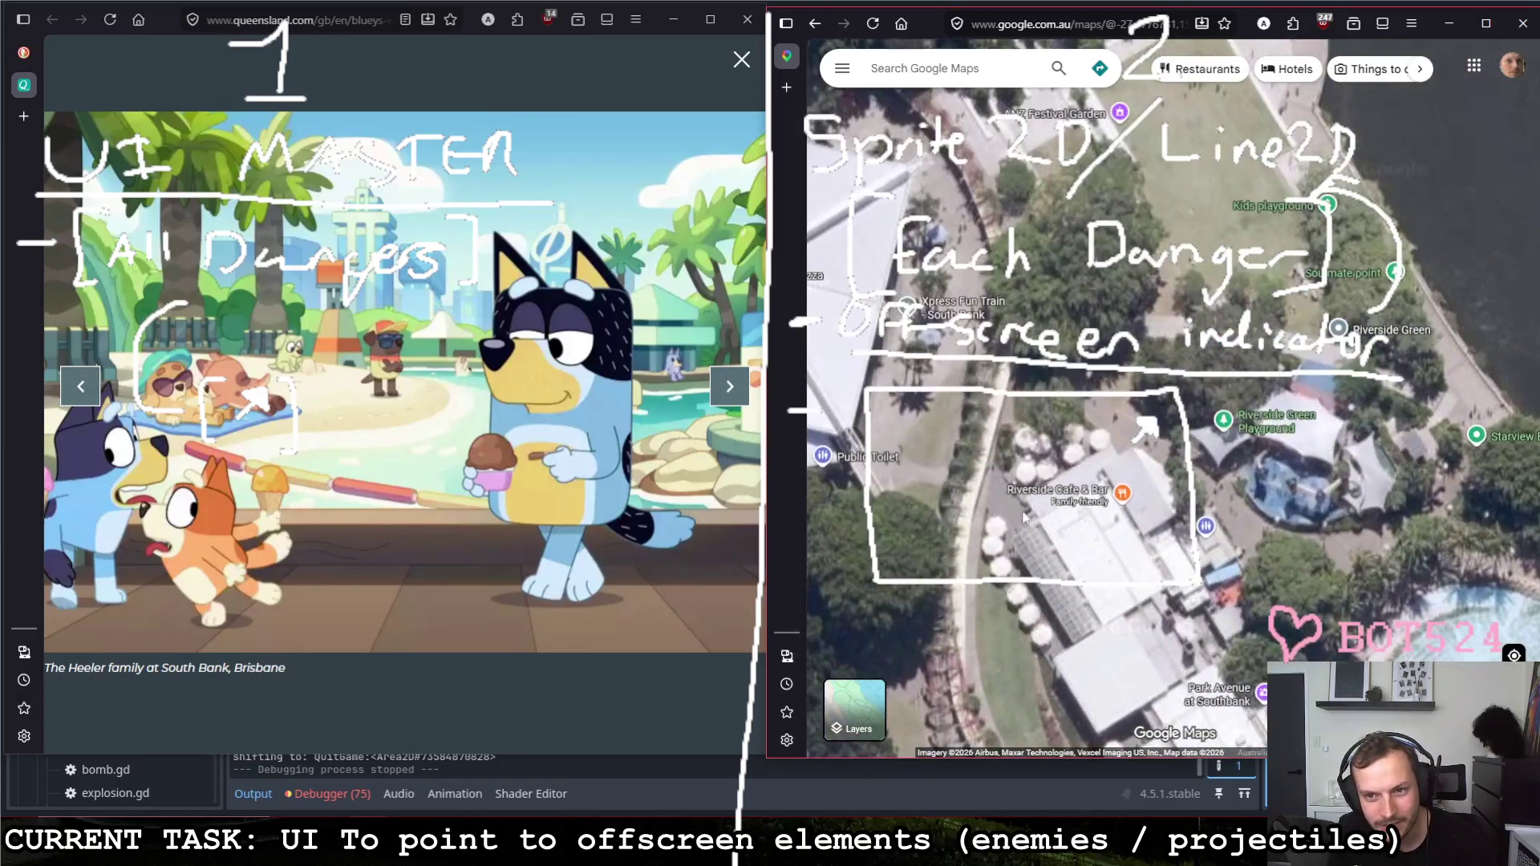
scroll(978, 402, up, 2)
scroll(966, 537, up, 2)
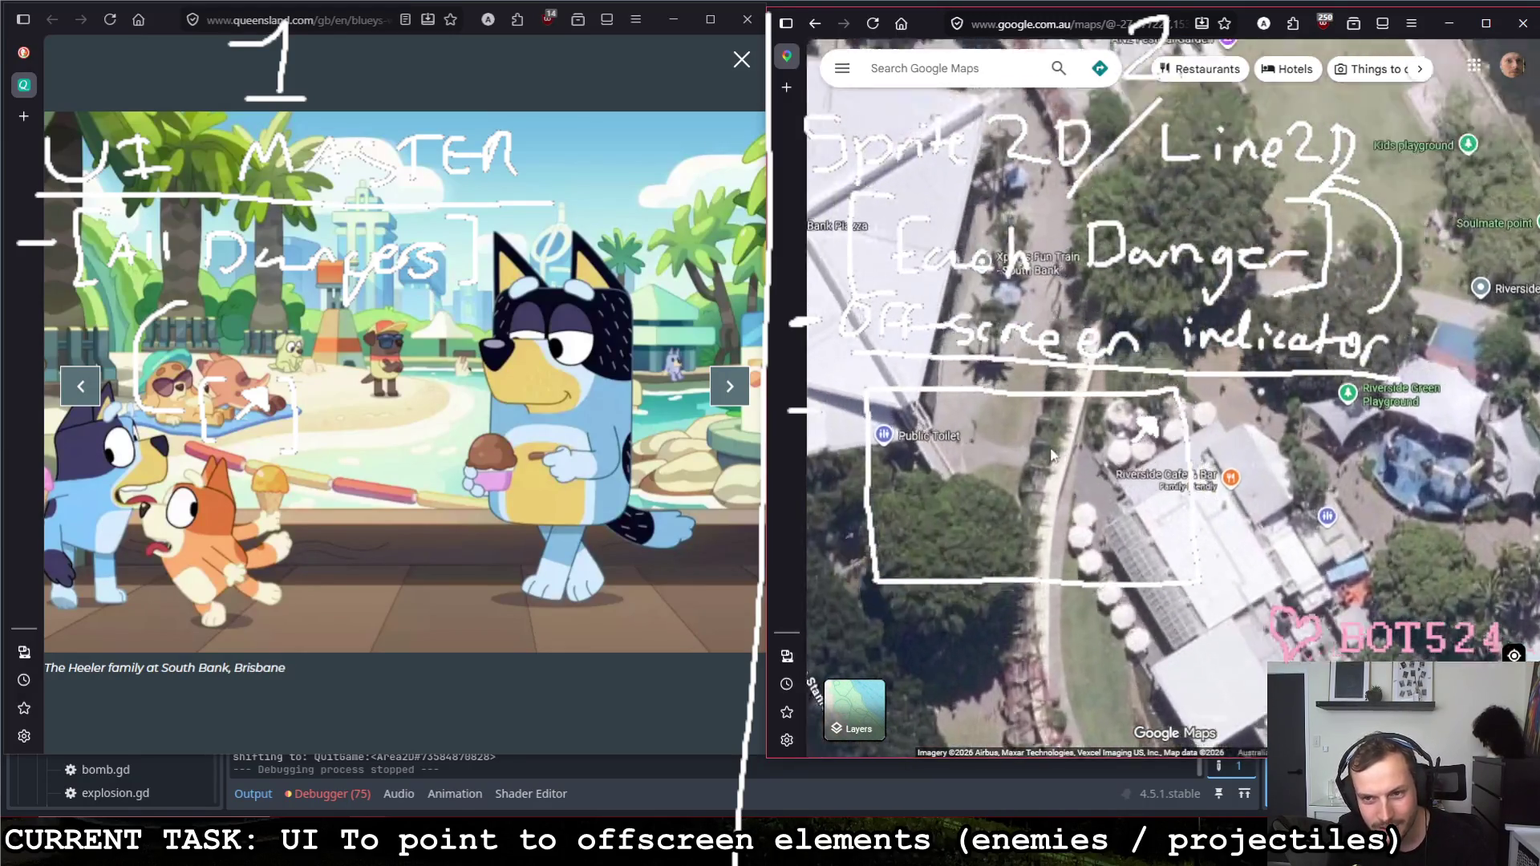
scroll(1073, 424, down, 2)
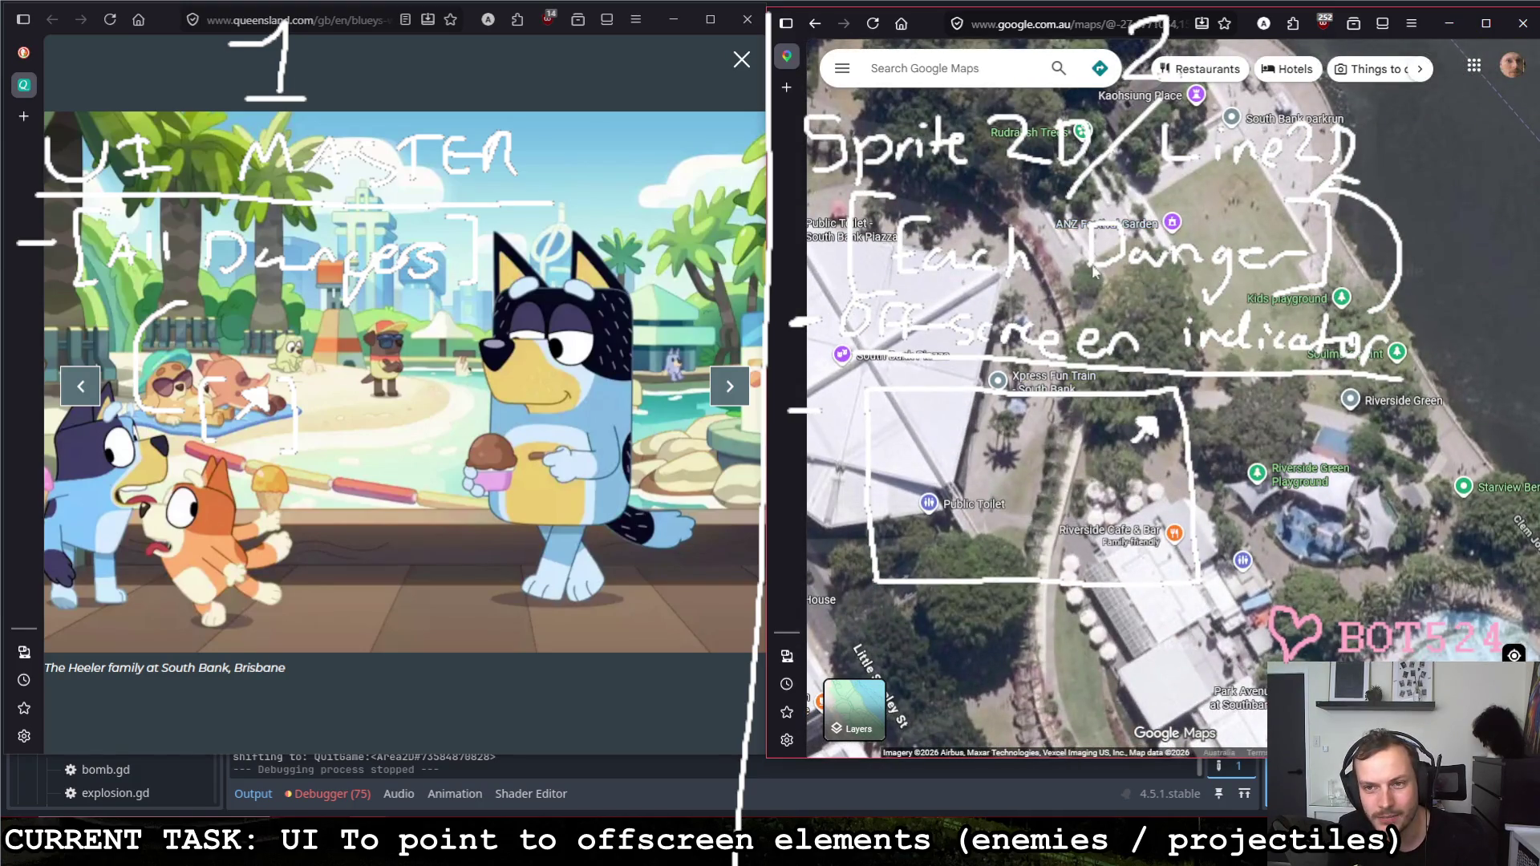
scroll(1072, 425, down, 2)
drag(998, 349, 1184, 542)
scroll(1185, 543, up, 2)
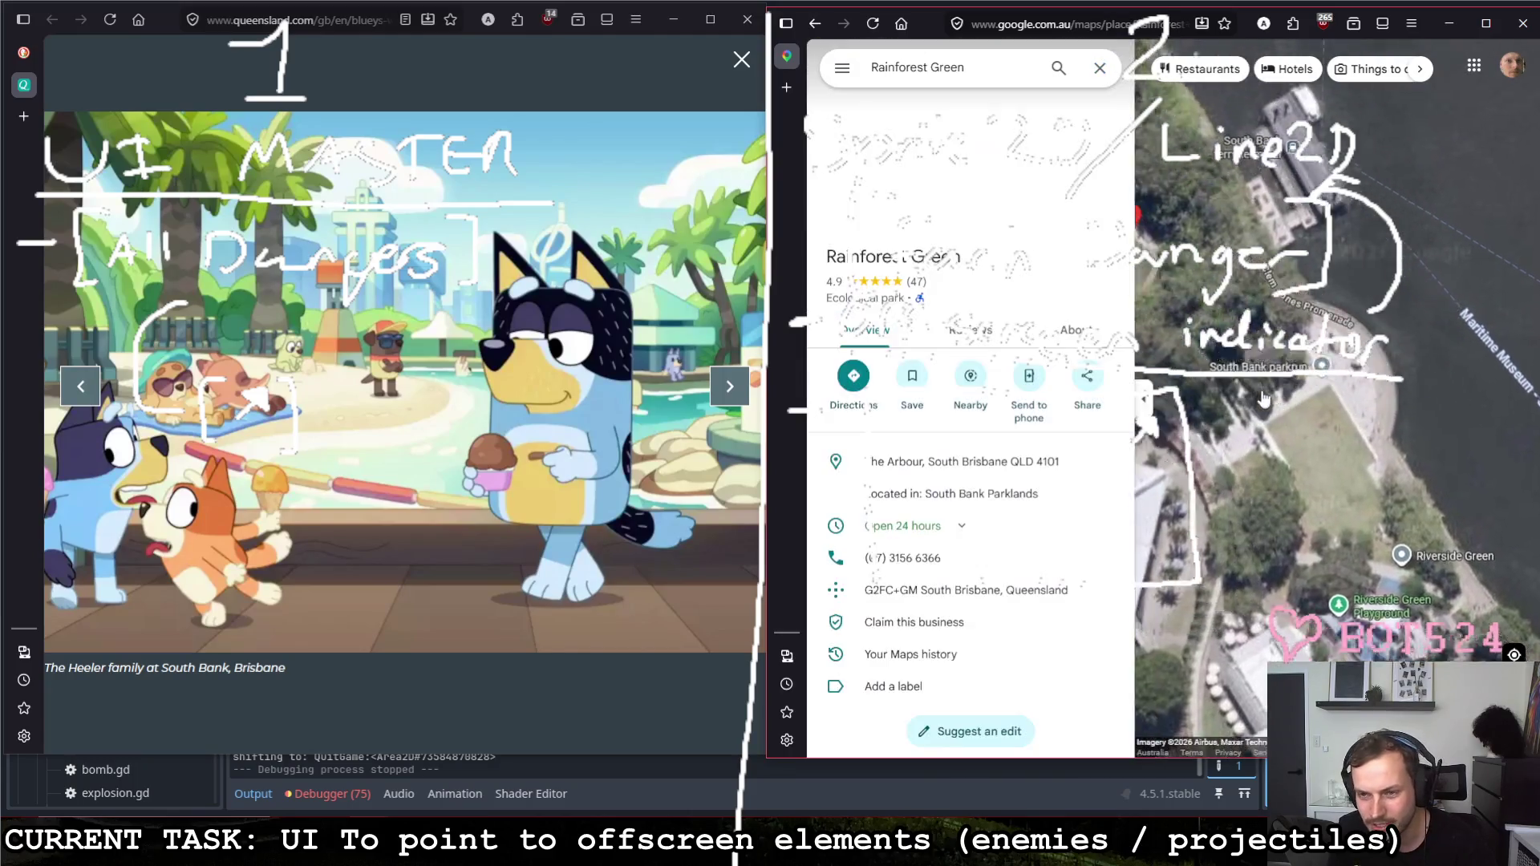
scroll(967, 493, down, 3)
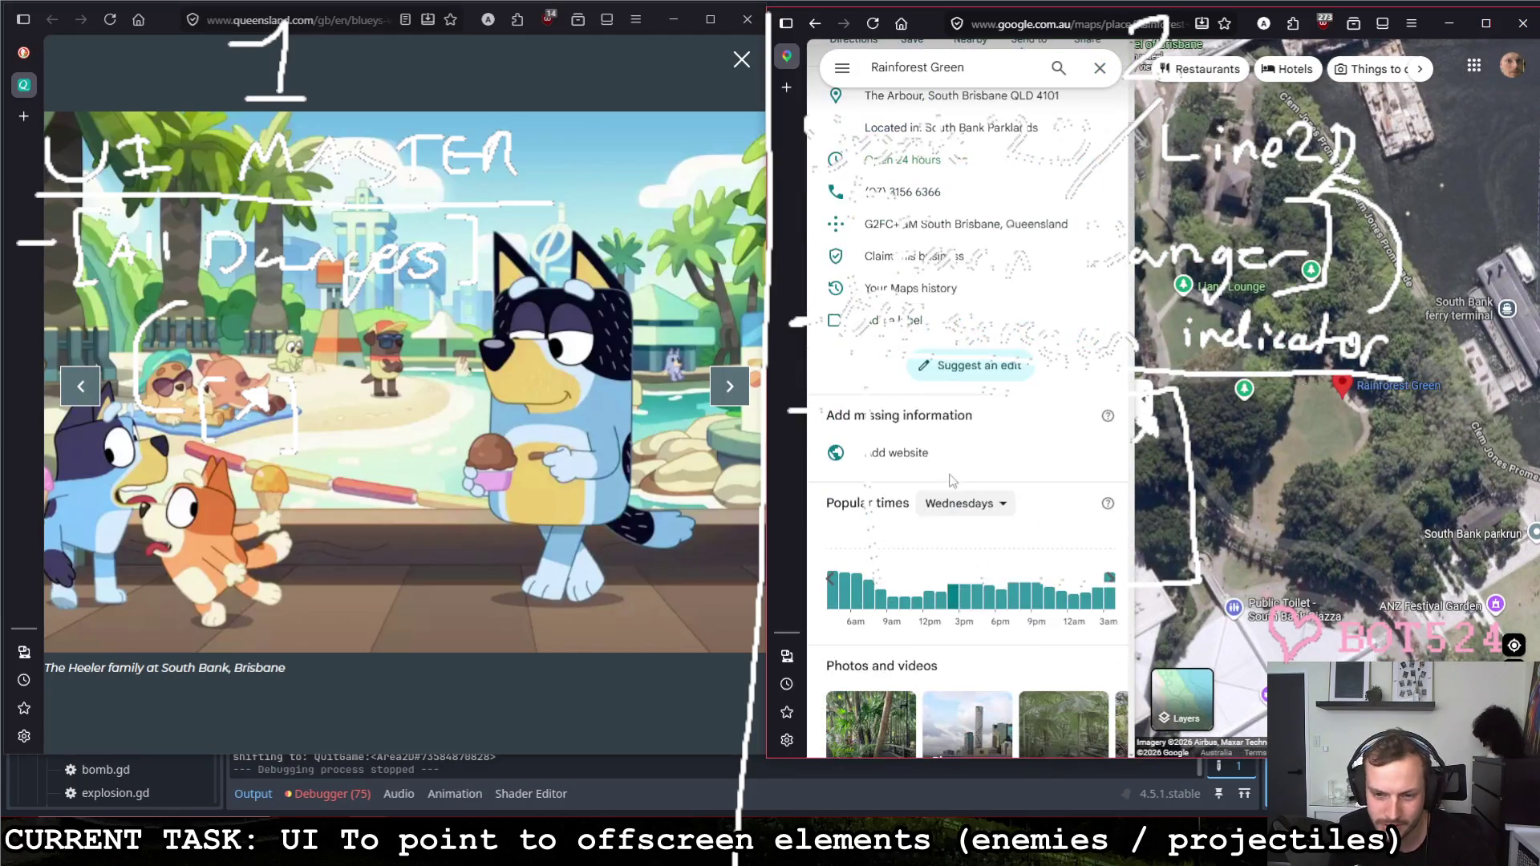
scroll(953, 472, down, 3)
Step: Browse the Rainforest Green place photos, enlarge one, then close back to the map
click(1109, 295)
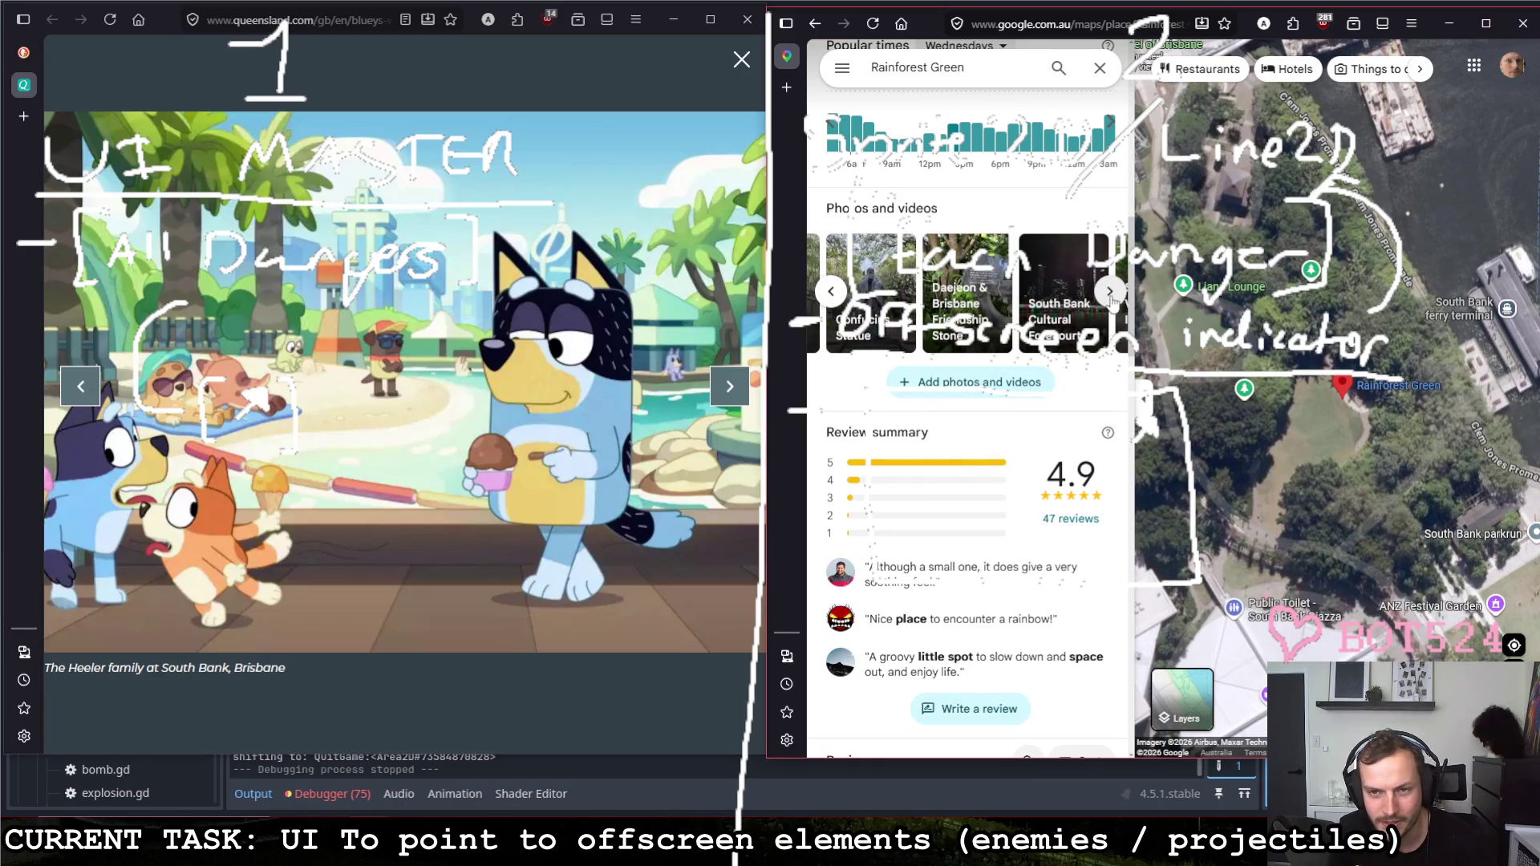
click(1109, 294)
click(837, 295)
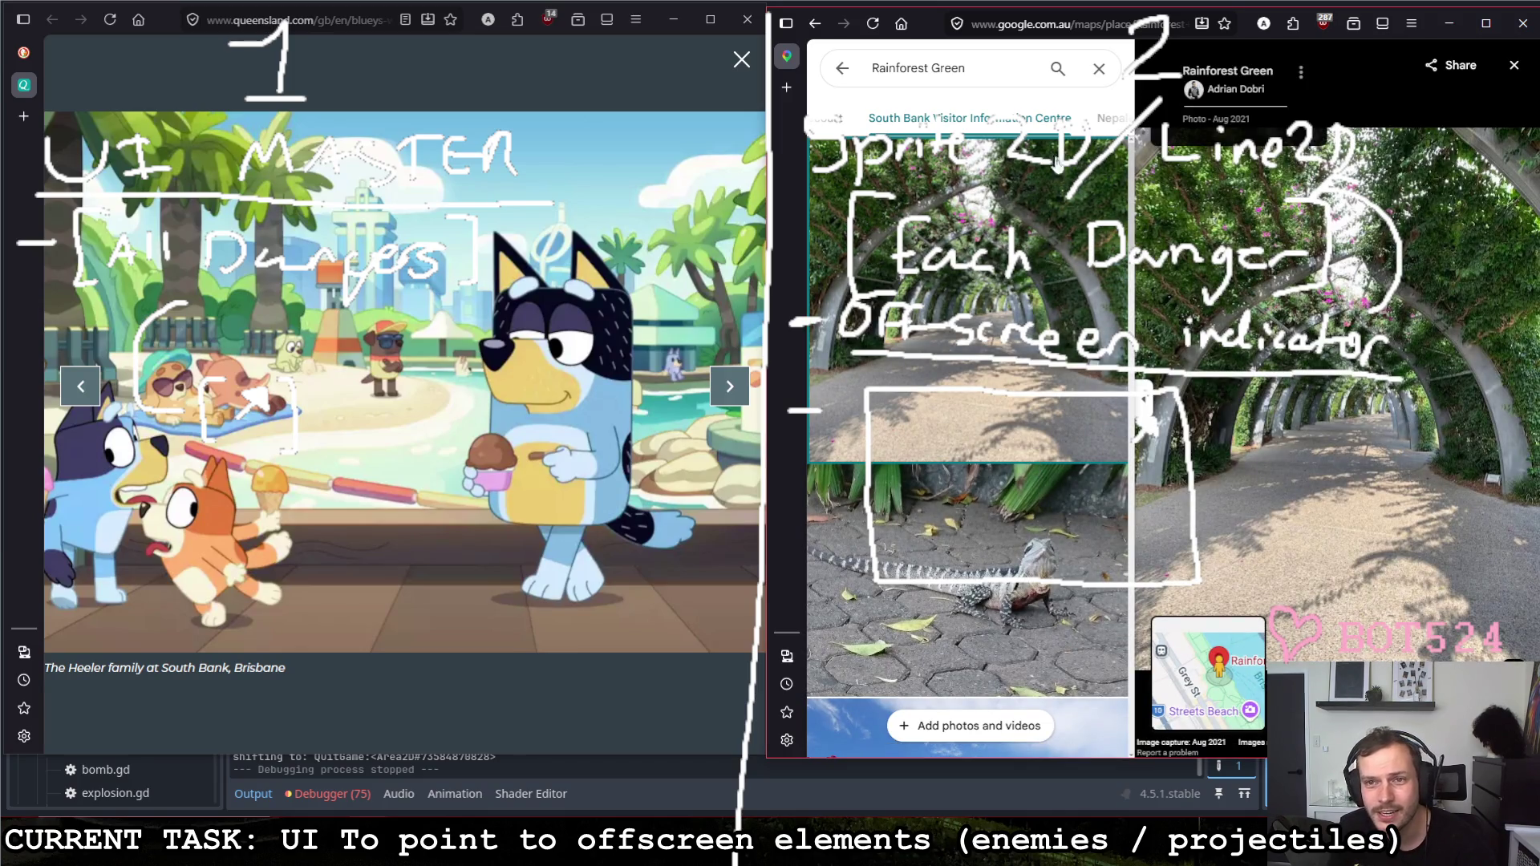
click(1140, 400)
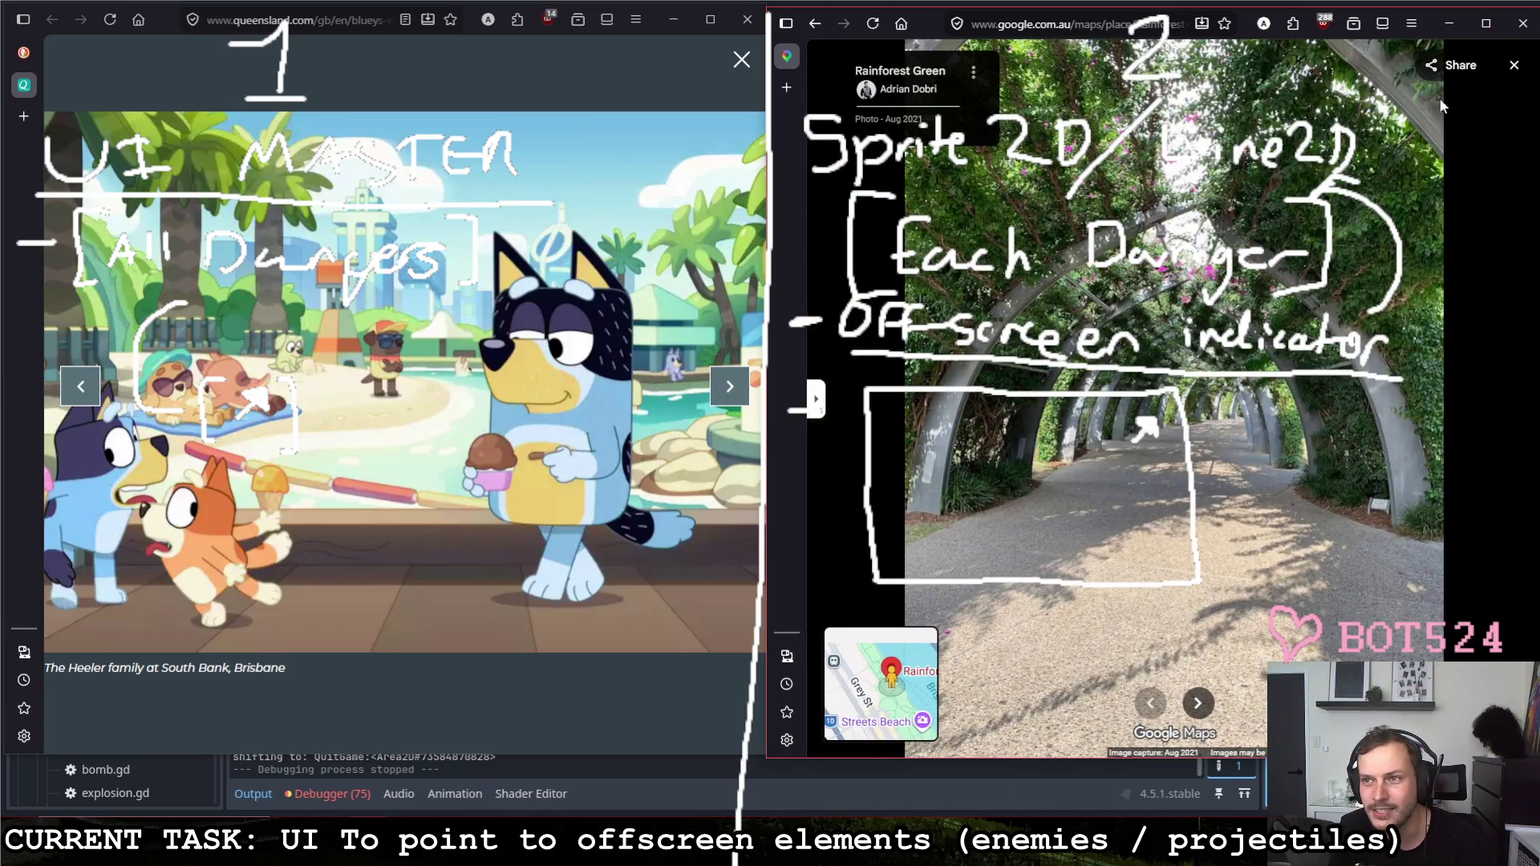
click(1513, 65)
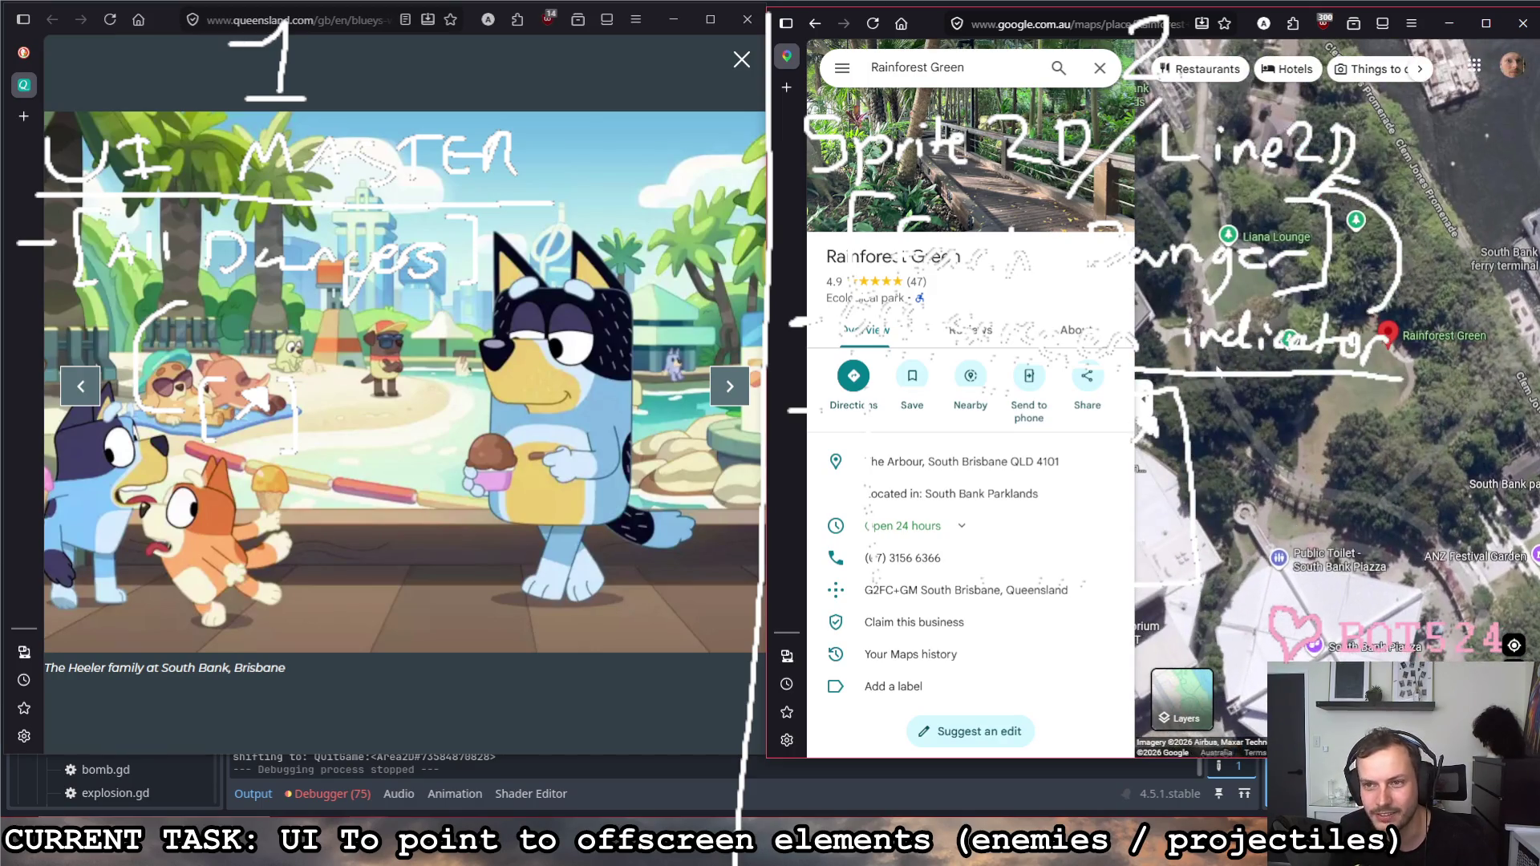
Step: Browse further through the photos and open the vine-covered arbour walkway photo in the viewer
drag(1222, 381, 1292, 438)
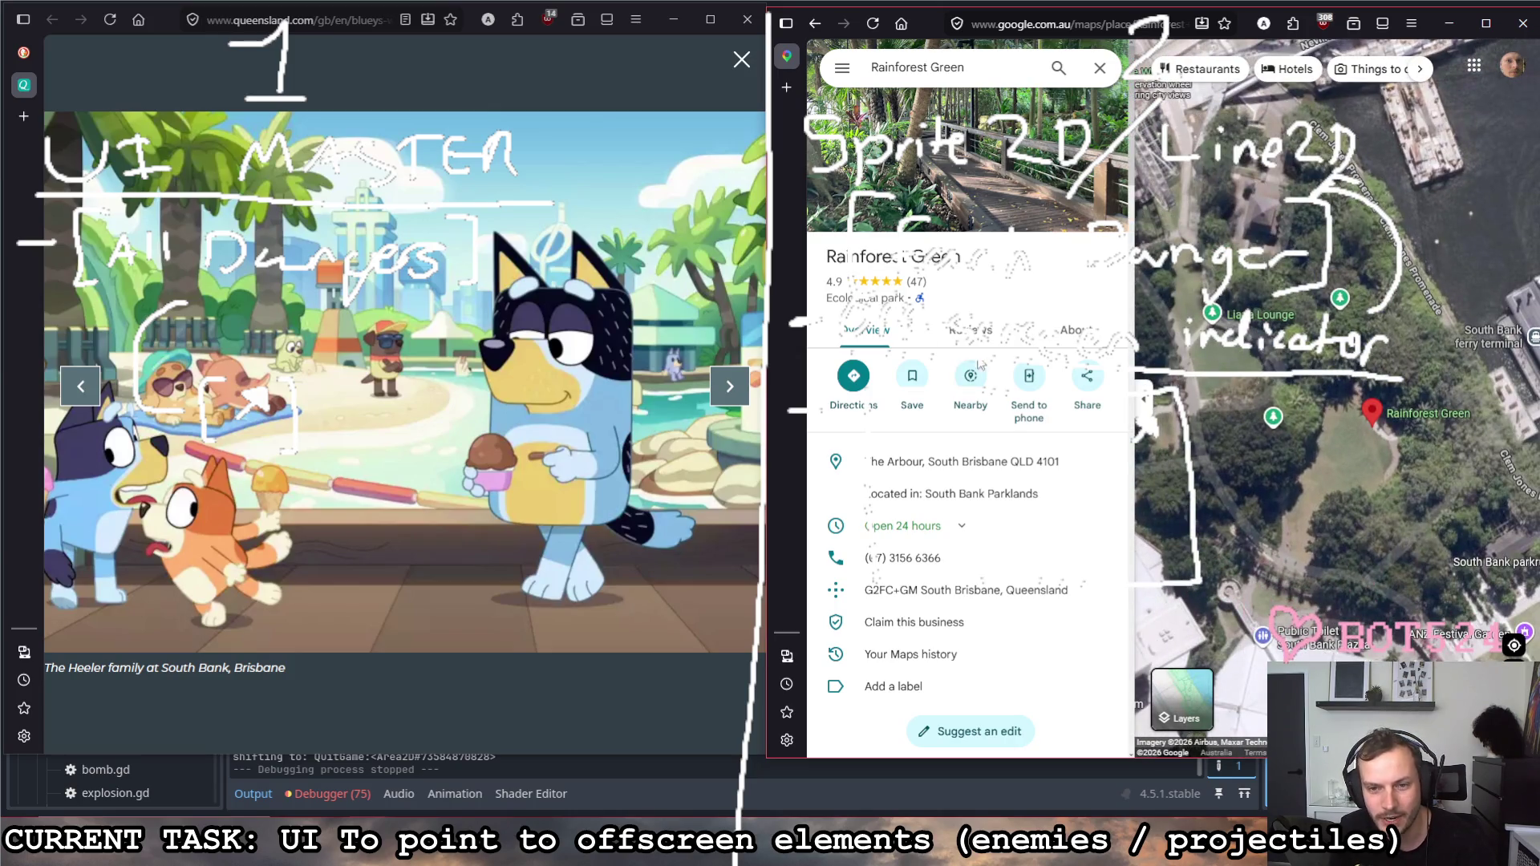
scroll(969, 622, down, 3)
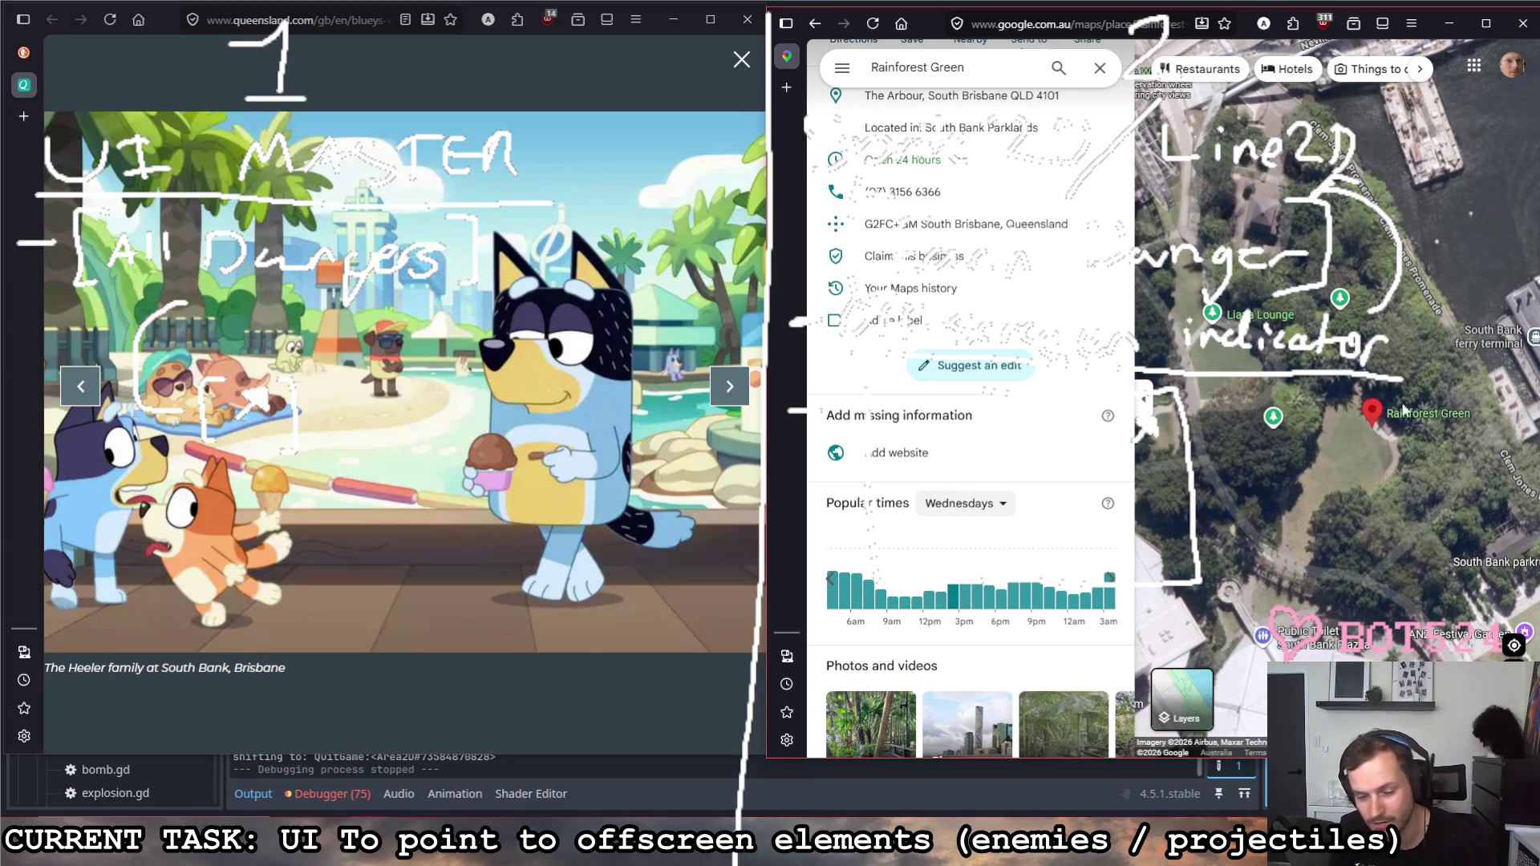
scroll(1068, 506, down, 2)
click(1109, 477)
click(1109, 477)
click(892, 476)
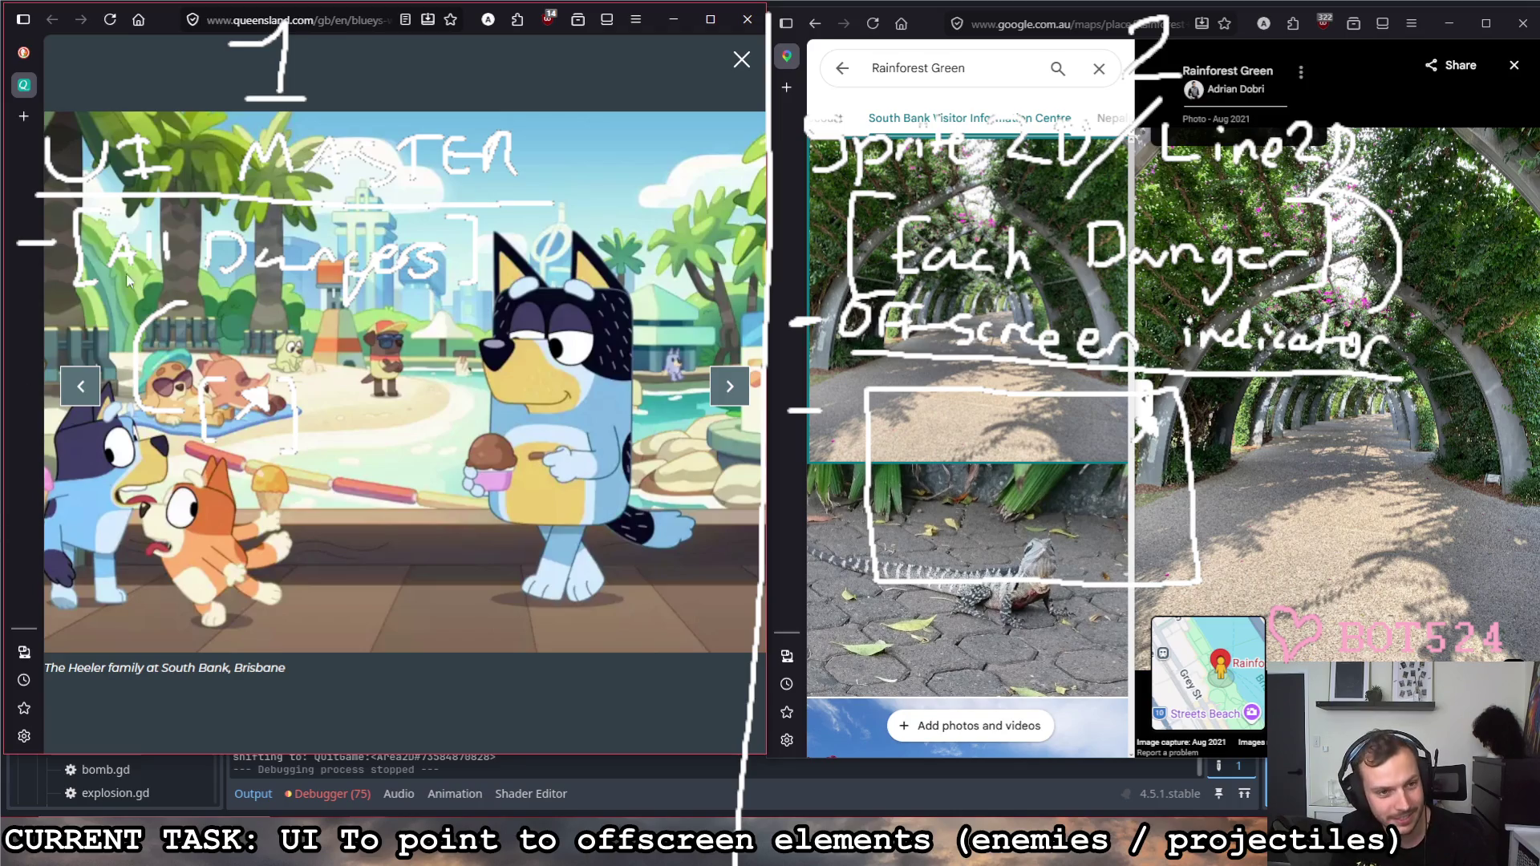
Step: Return to the 'brisbane in bluey' image results and preview the Bluey Locations arbour image
click(742, 62)
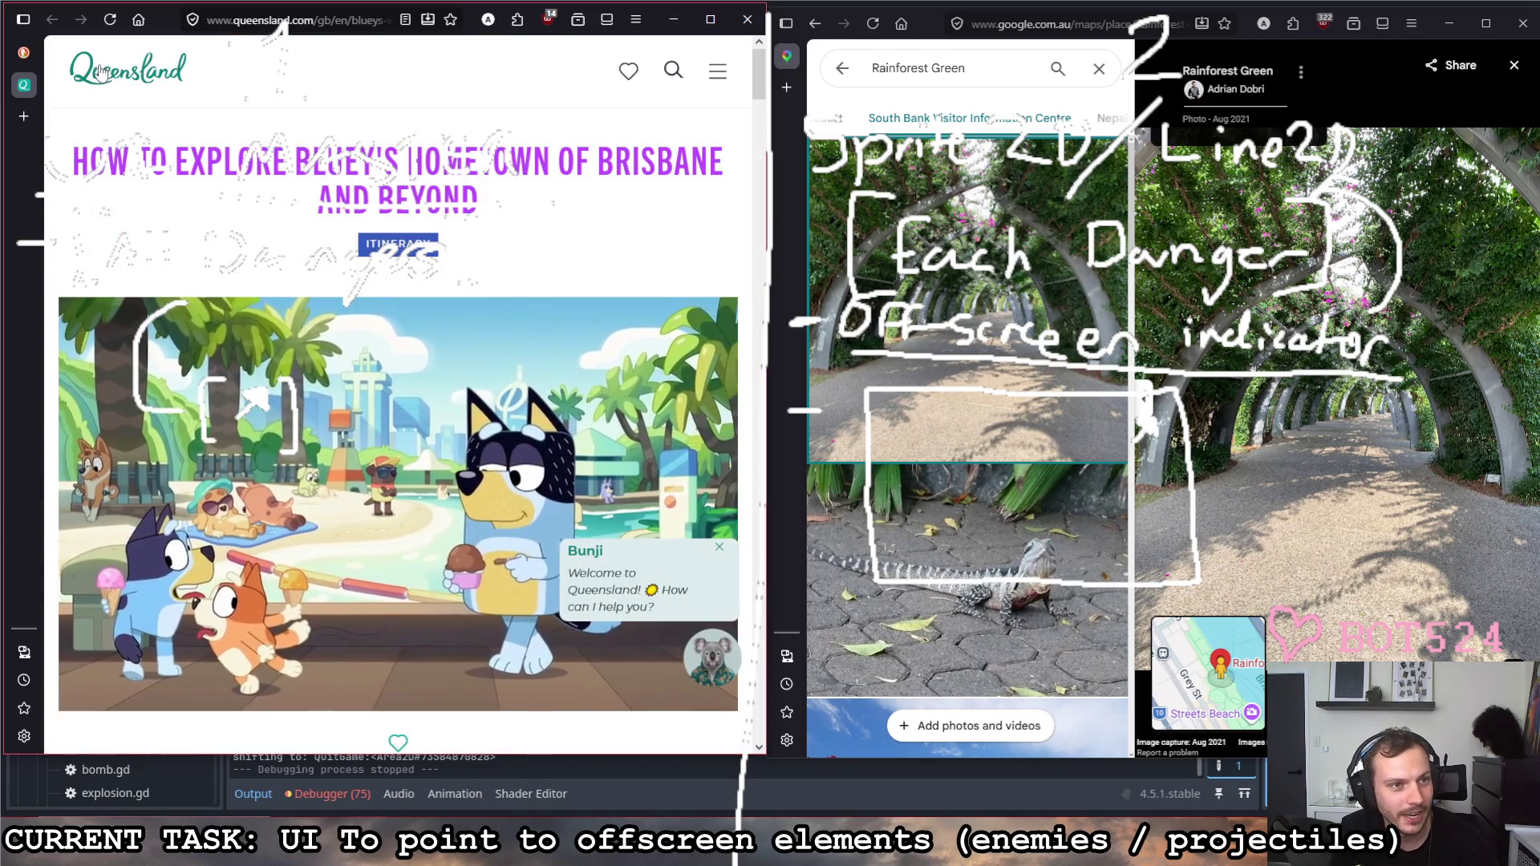
click(52, 19)
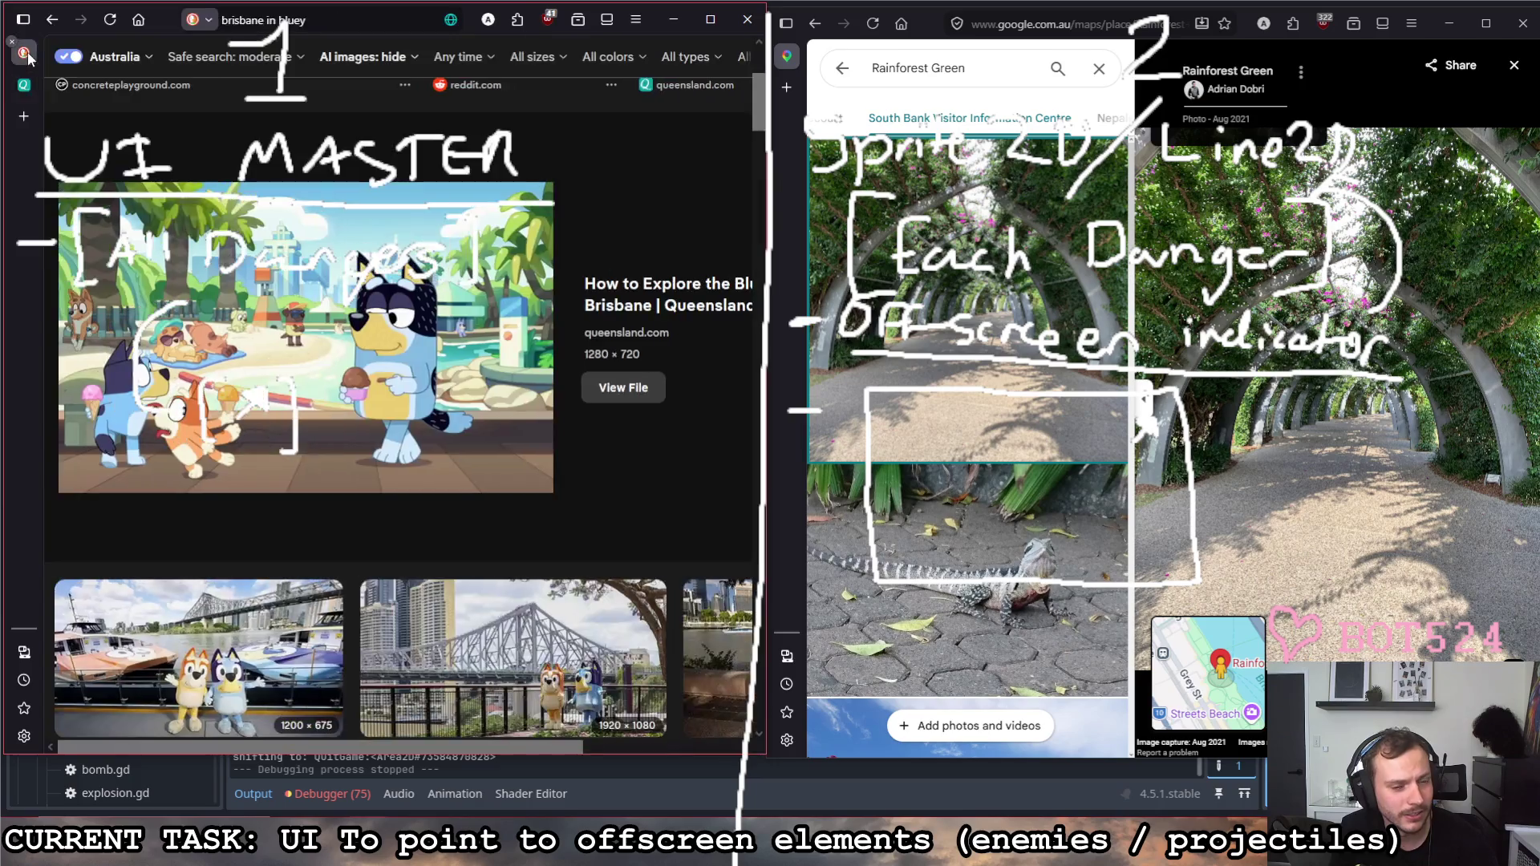
scroll(431, 445, down, 1)
scroll(431, 444, down, 2)
scroll(429, 442, down, 2)
scroll(426, 441, down, 2)
scroll(428, 441, down, 3)
scroll(429, 435, down, 2)
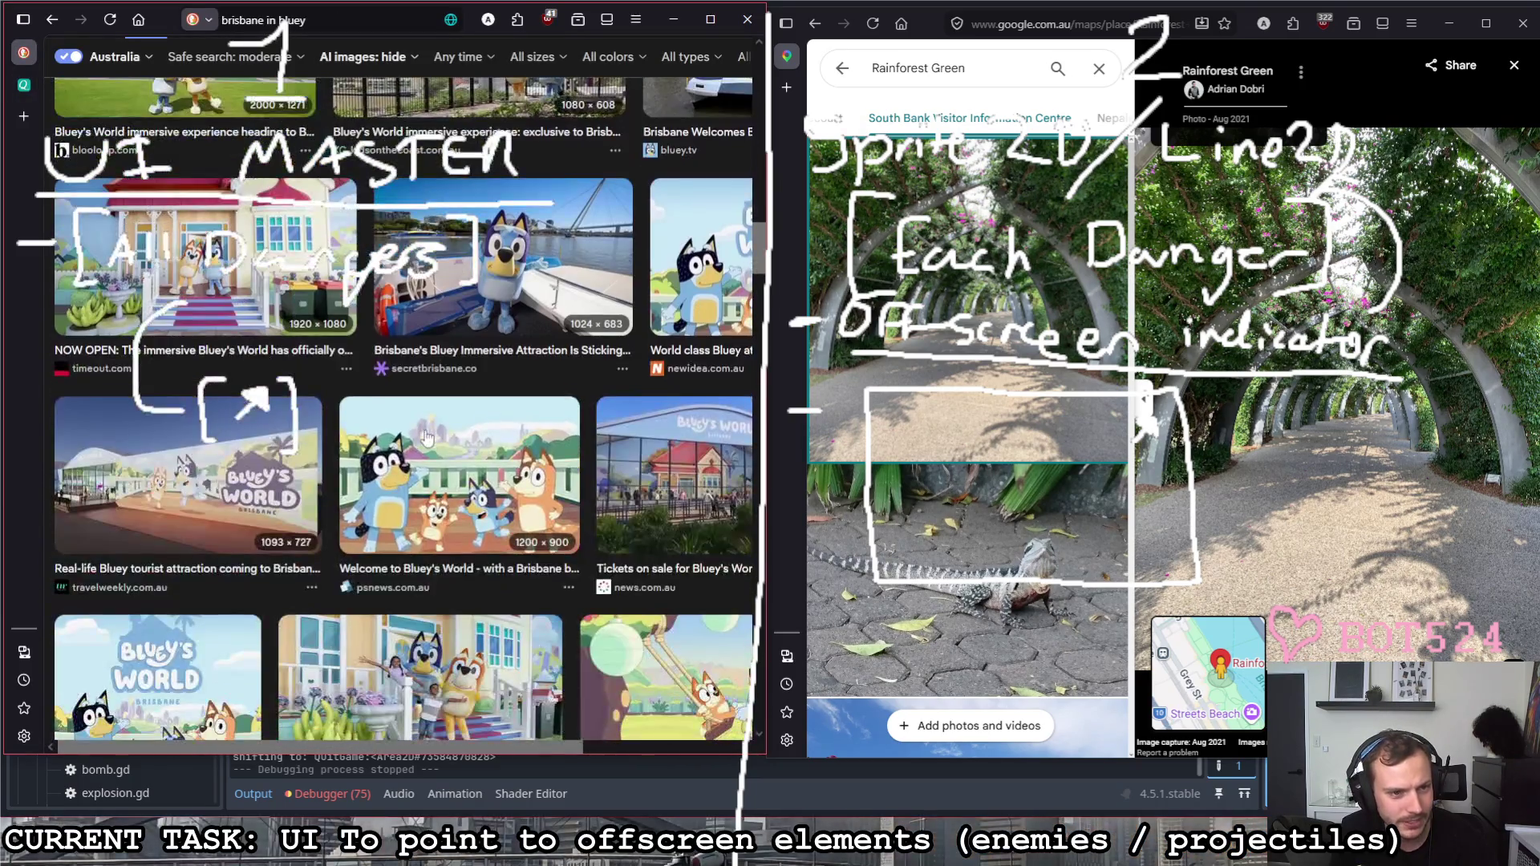
scroll(427, 440, down, 3)
scroll(431, 438, down, 2)
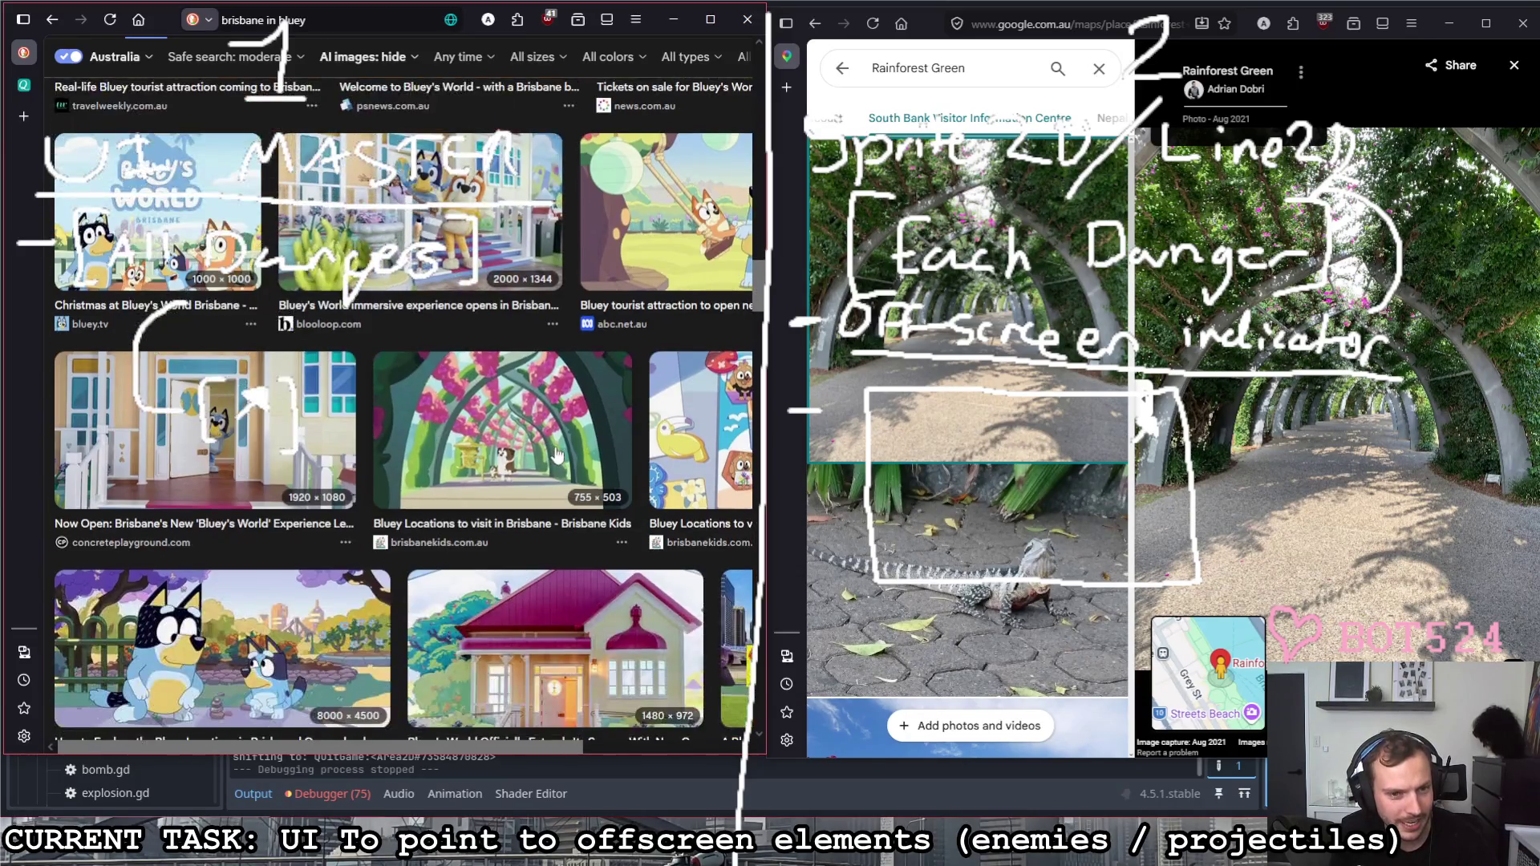
click(558, 458)
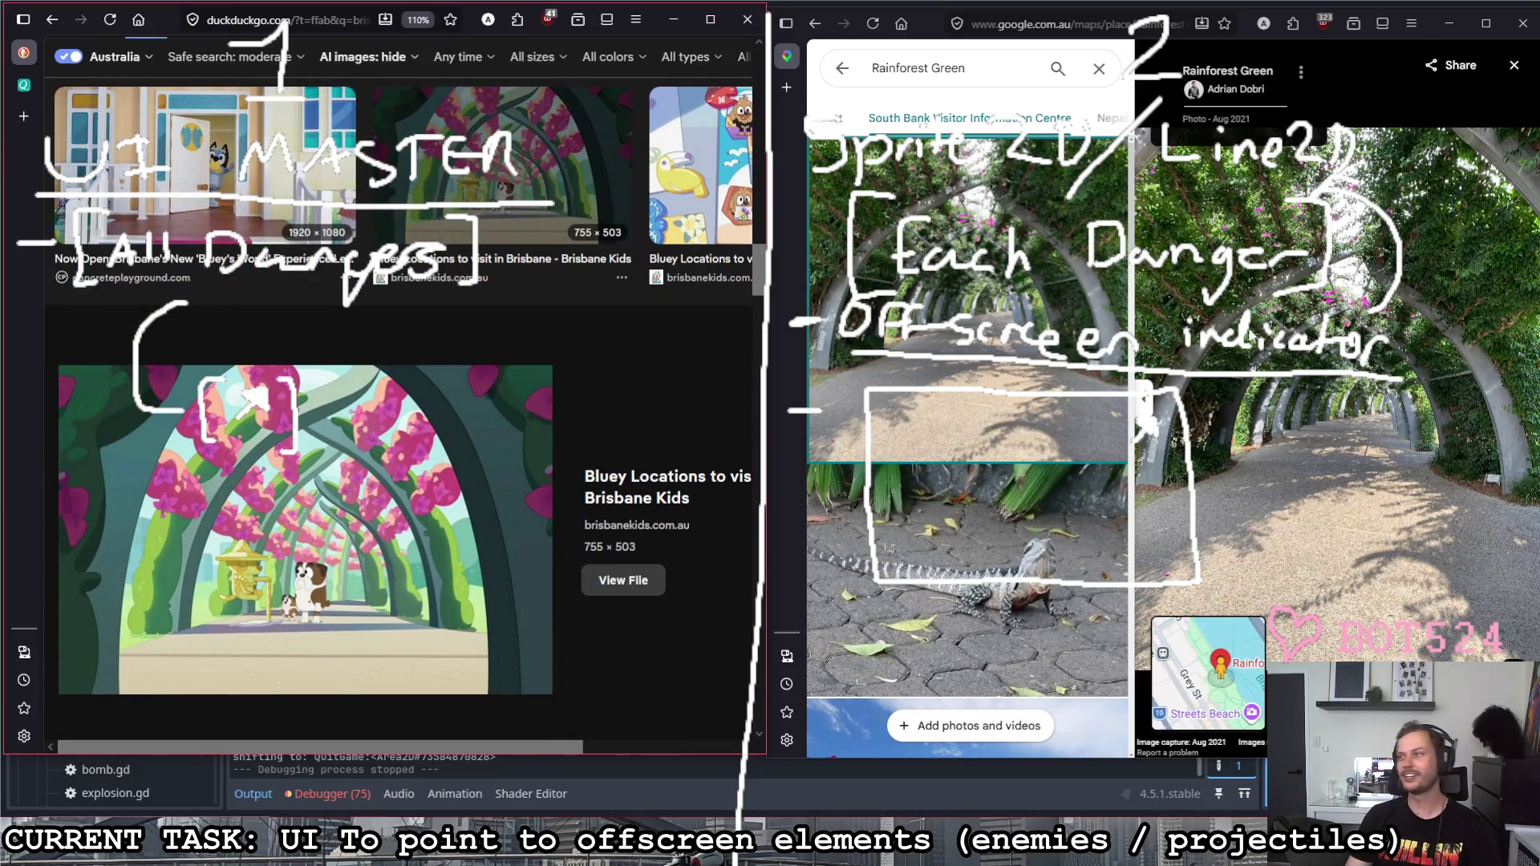
click(282, 553)
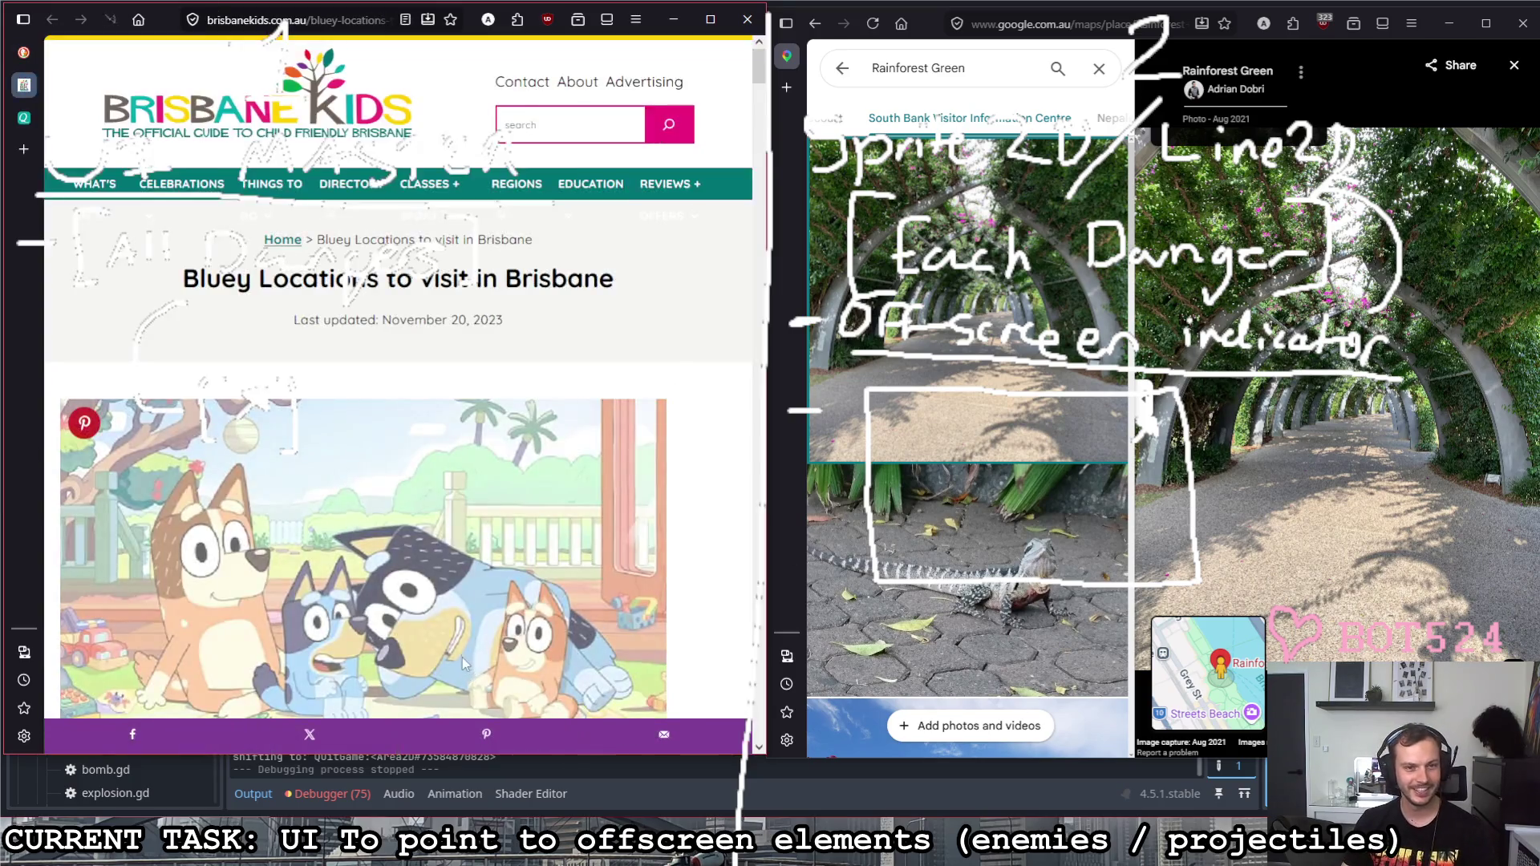
scroll(400, 517, down, 1)
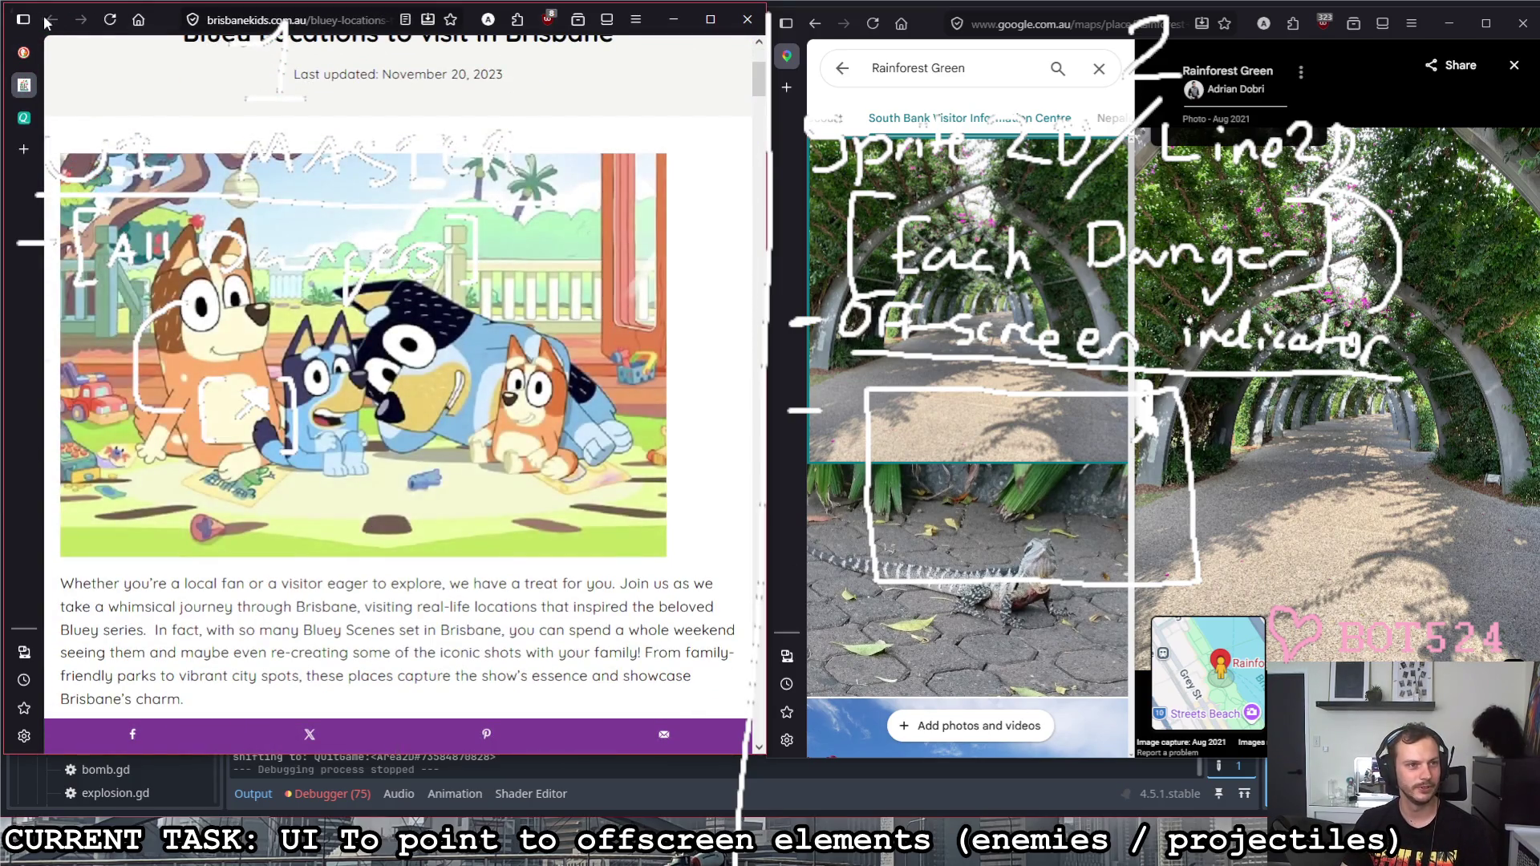
key(alt+Left)
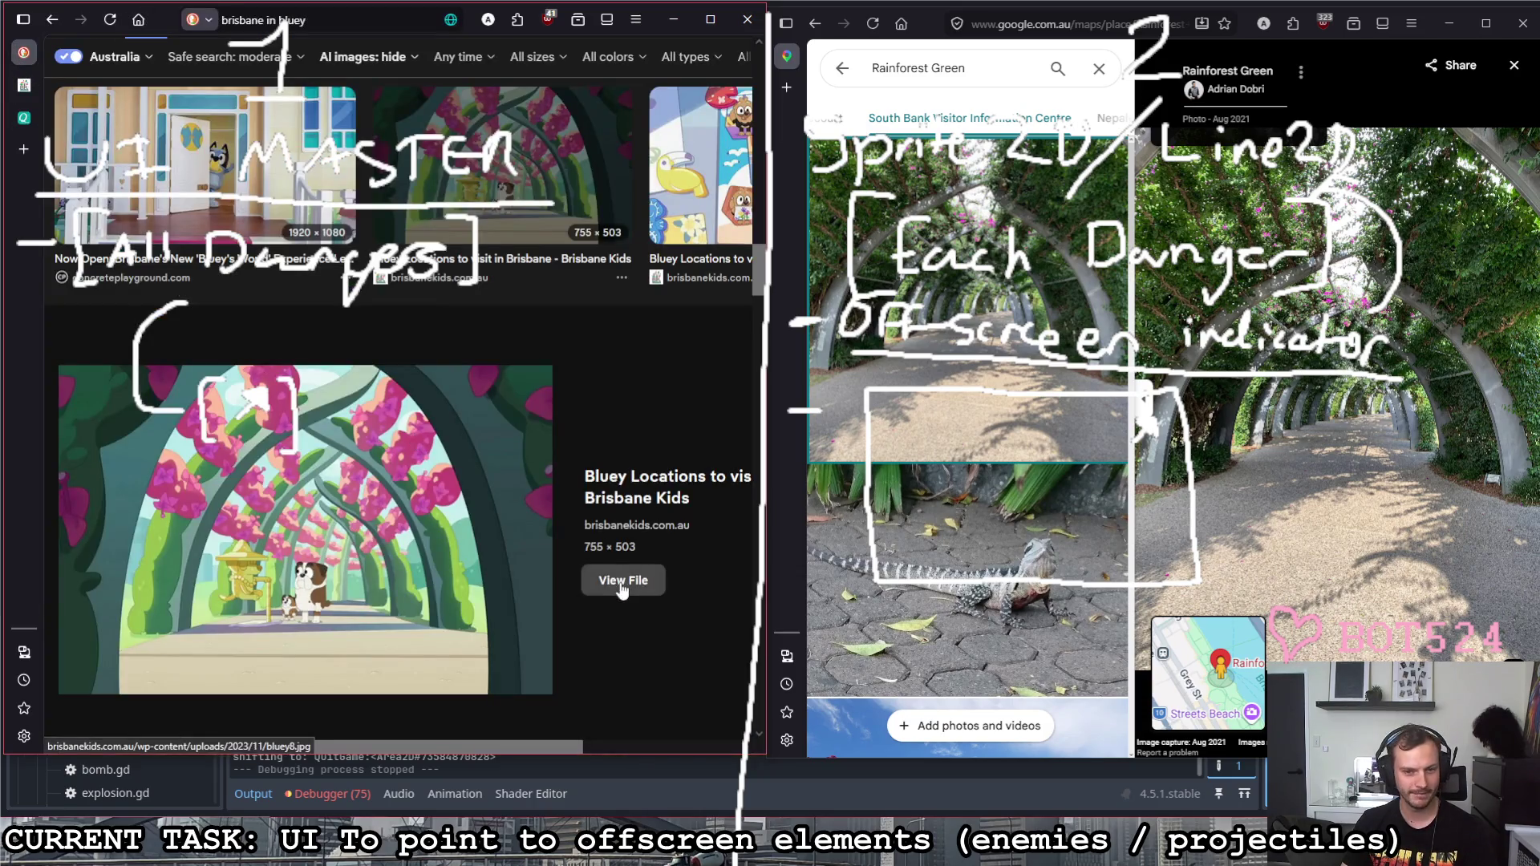
Step: View the Bluey arch image at full size, then go back to the image results and the Rainforest Green map
click(629, 585)
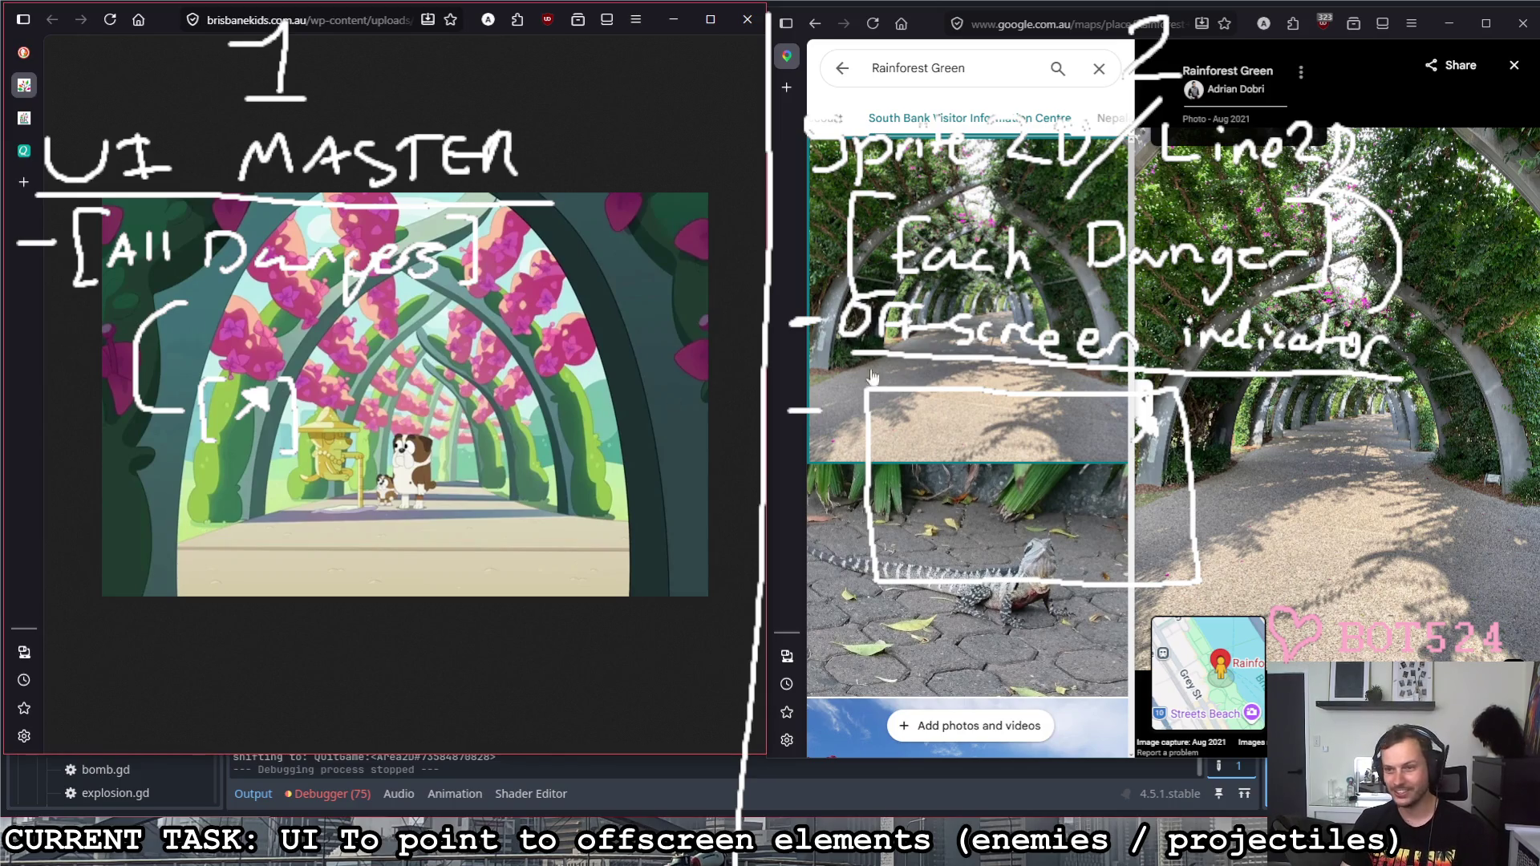
click(1139, 402)
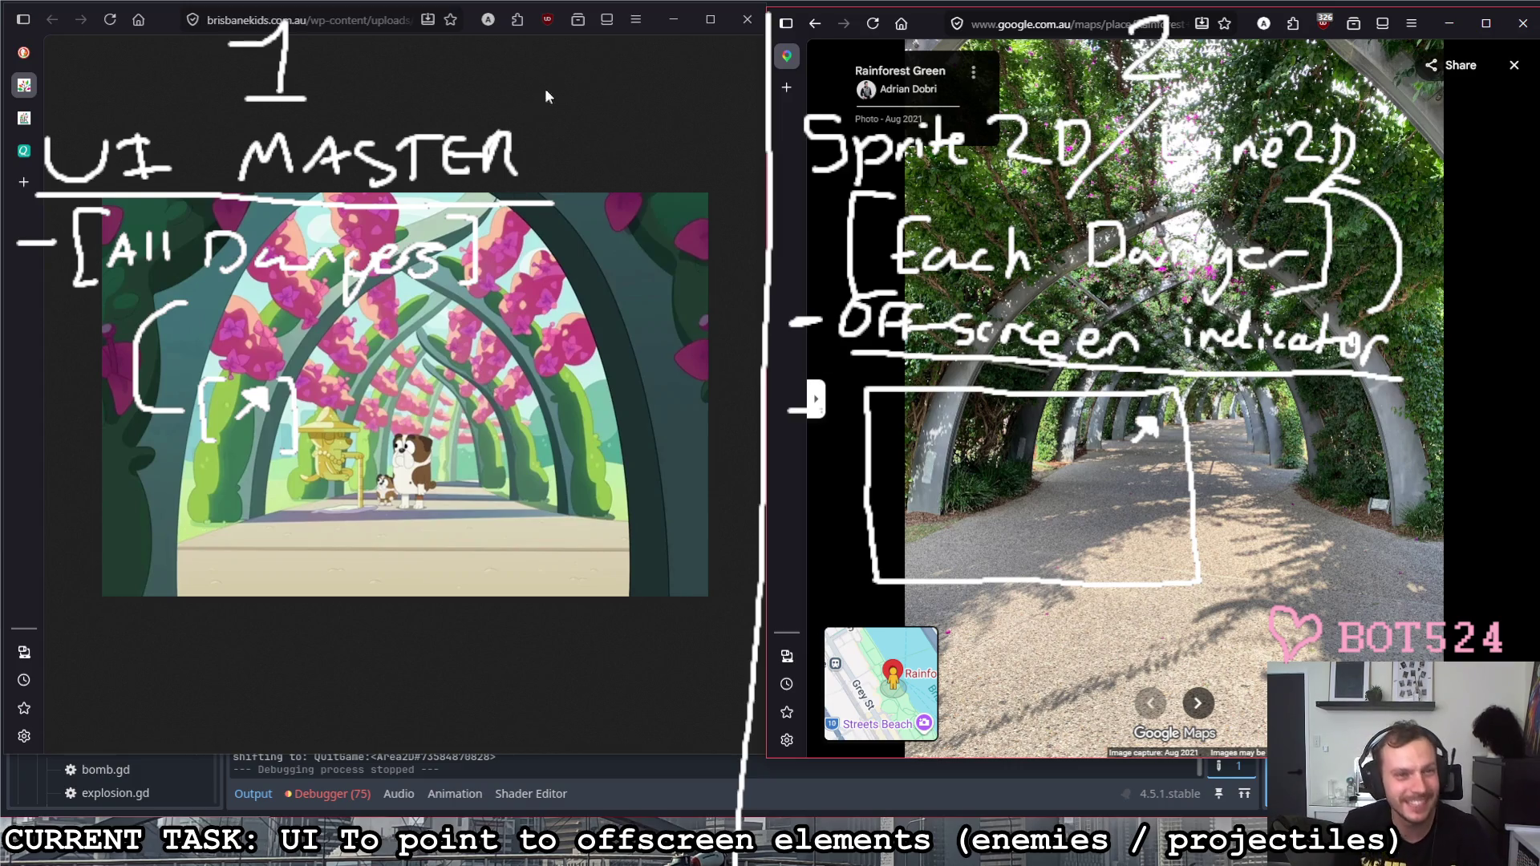
click(23, 55)
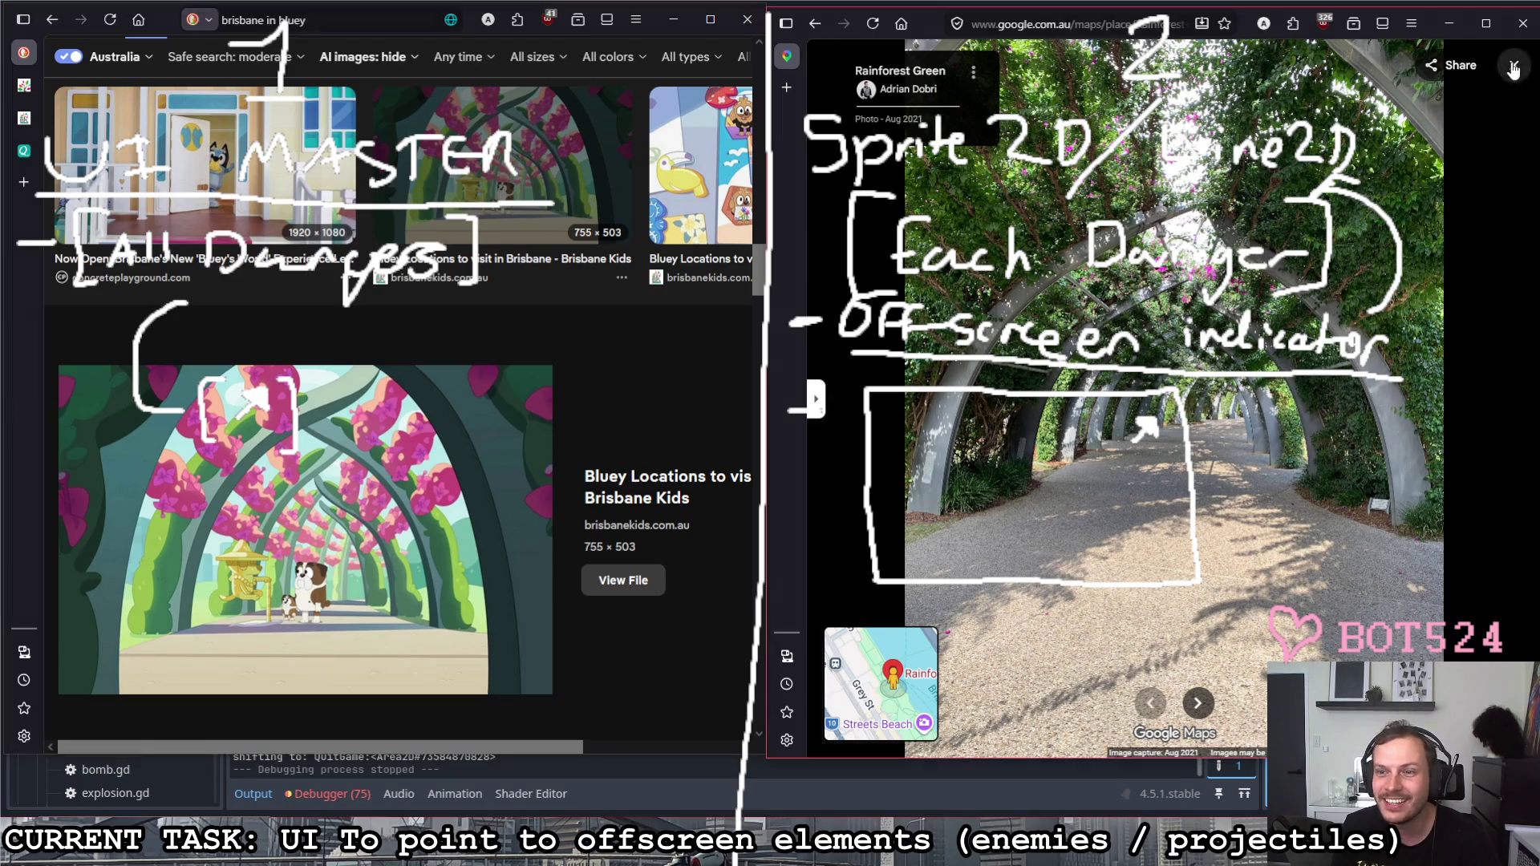
click(1515, 64)
scroll(1217, 480, up, 2)
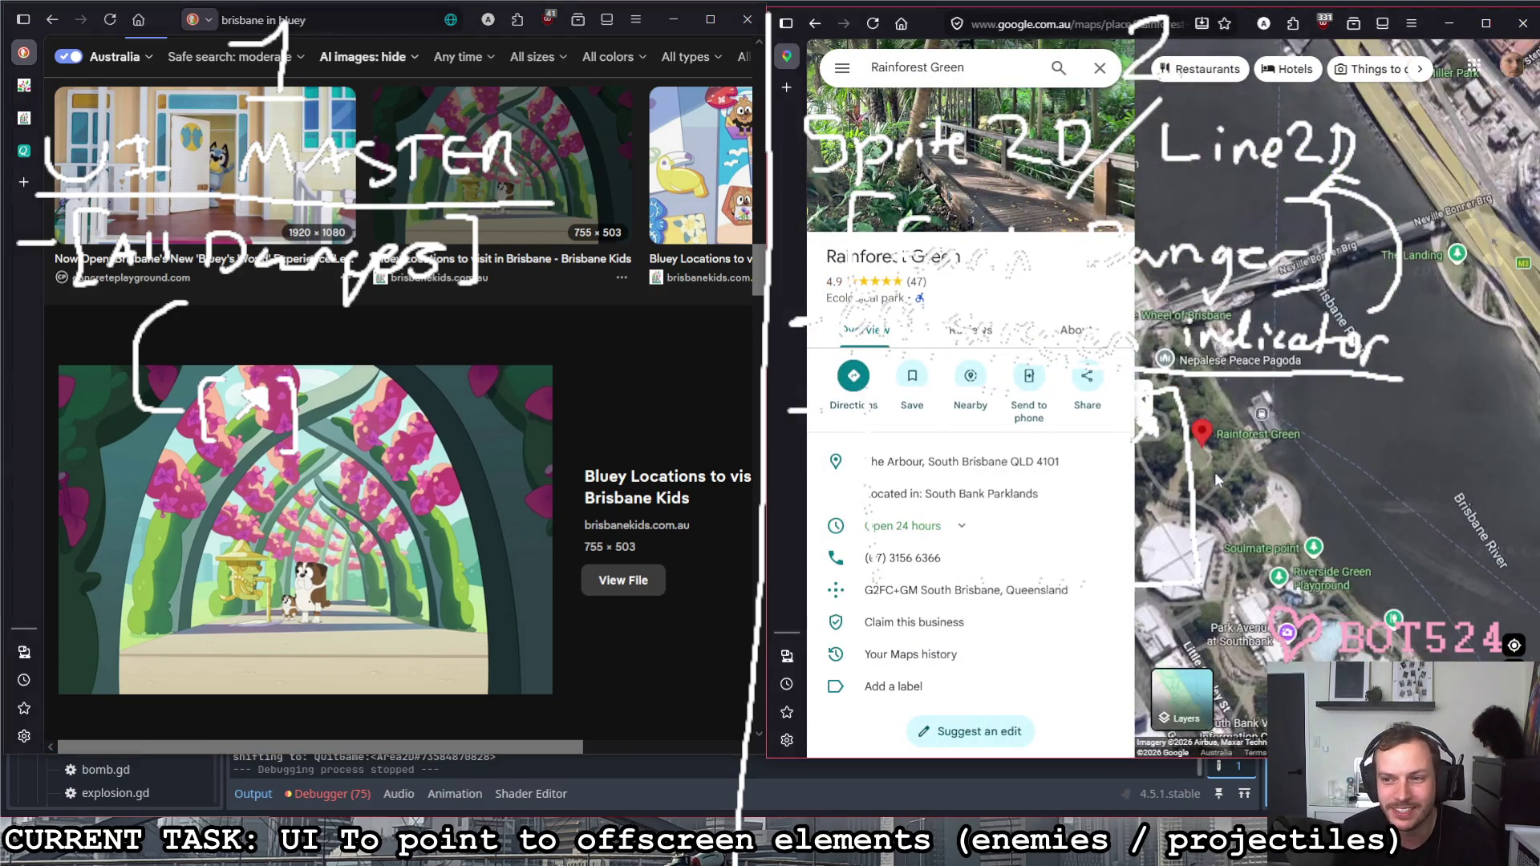
Step: Close the Rainforest Green details, preview the queensland.com Bluey beach image, and show Street View coverage lines
click(1103, 73)
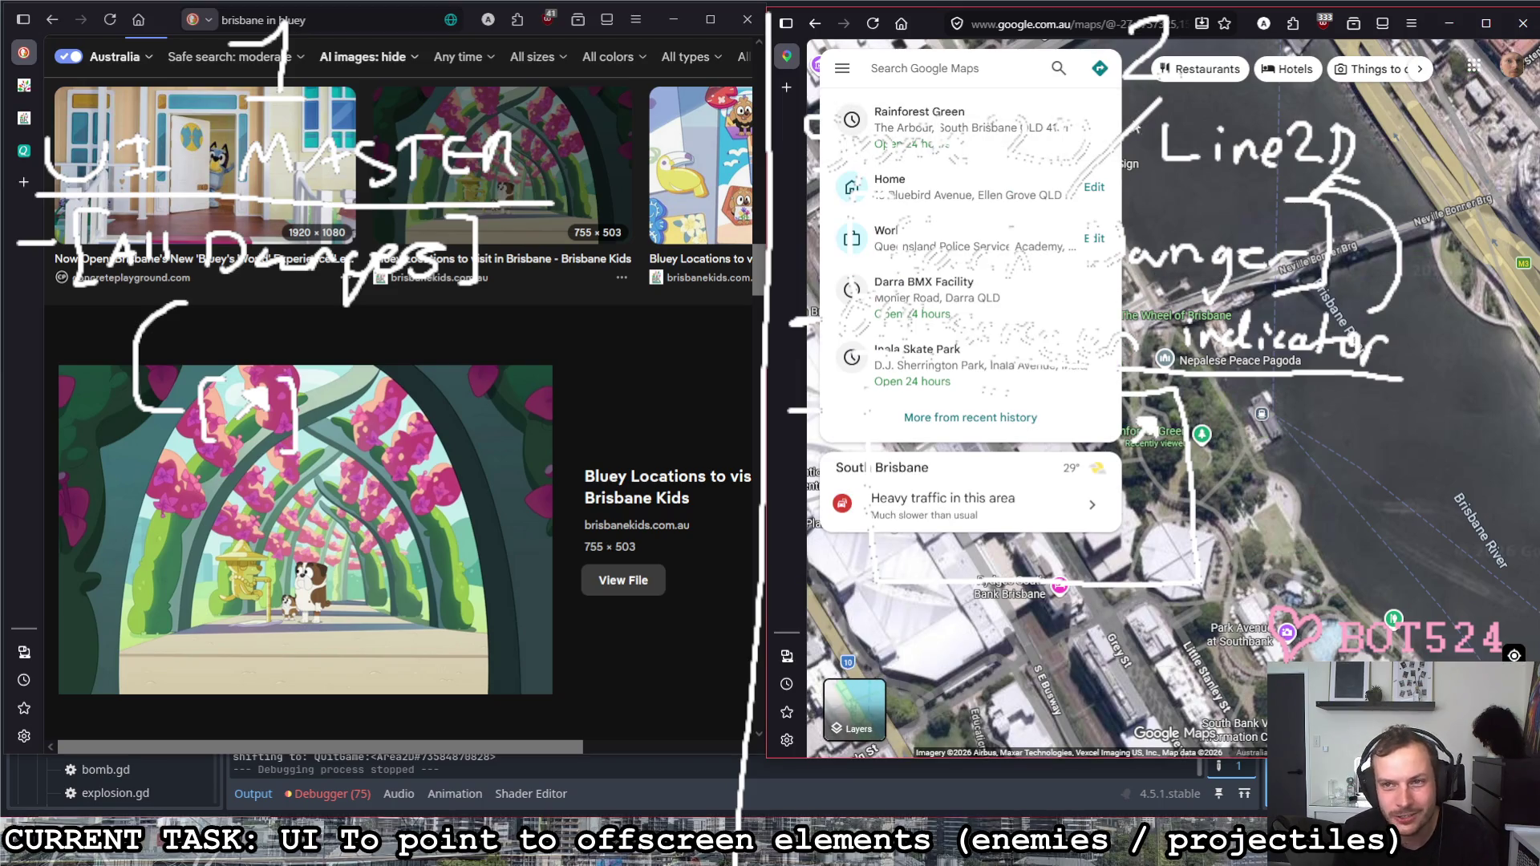
scroll(1080, 403, up, 2)
scroll(843, 590, down, 2)
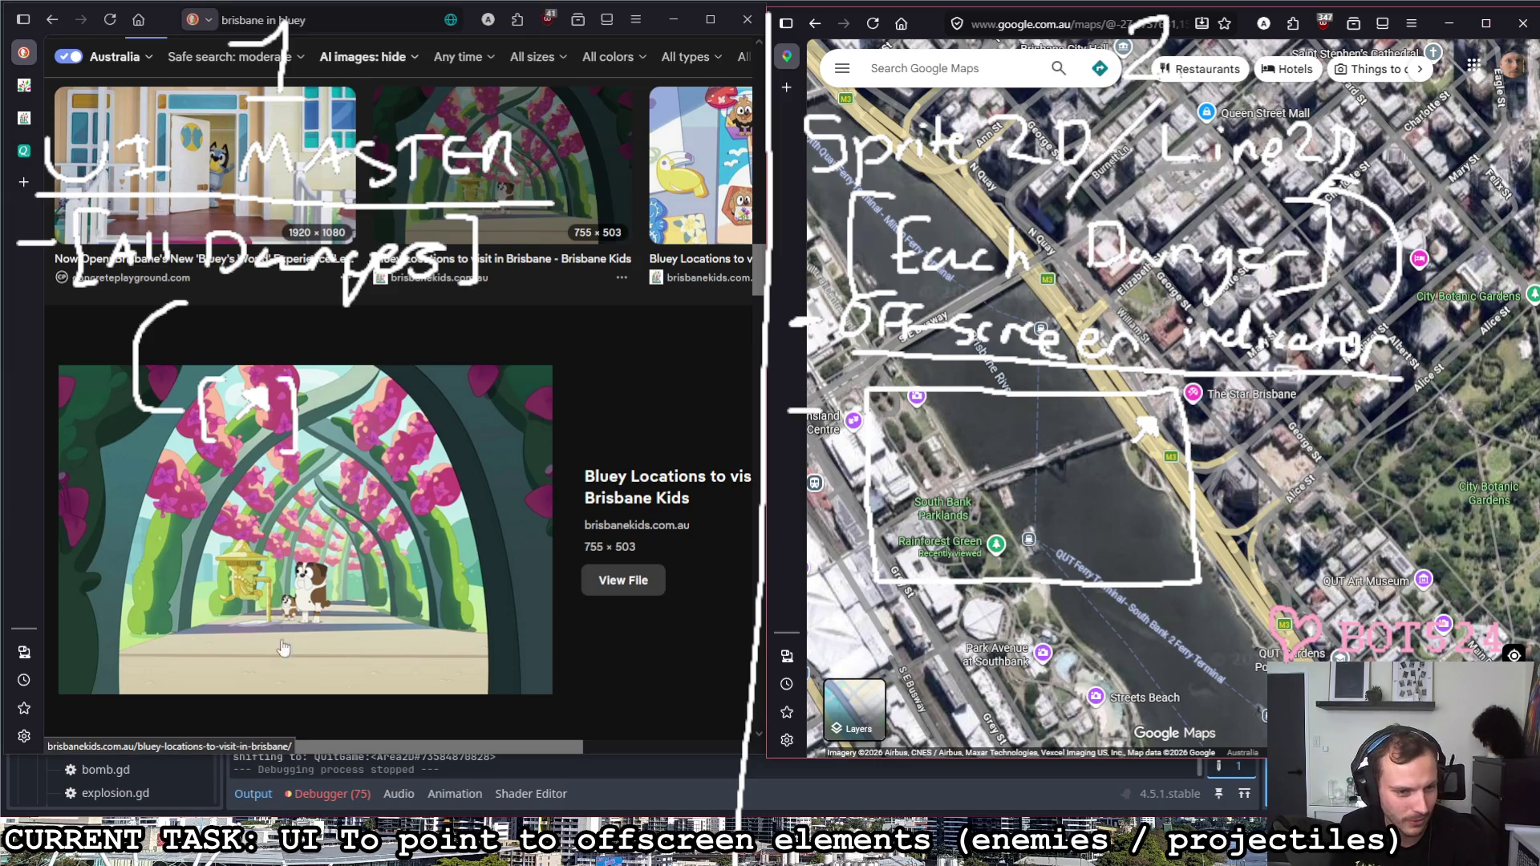
scroll(539, 418, up, 5)
scroll(518, 445, up, 5)
scroll(511, 457, up, 5)
scroll(504, 472, up, 5)
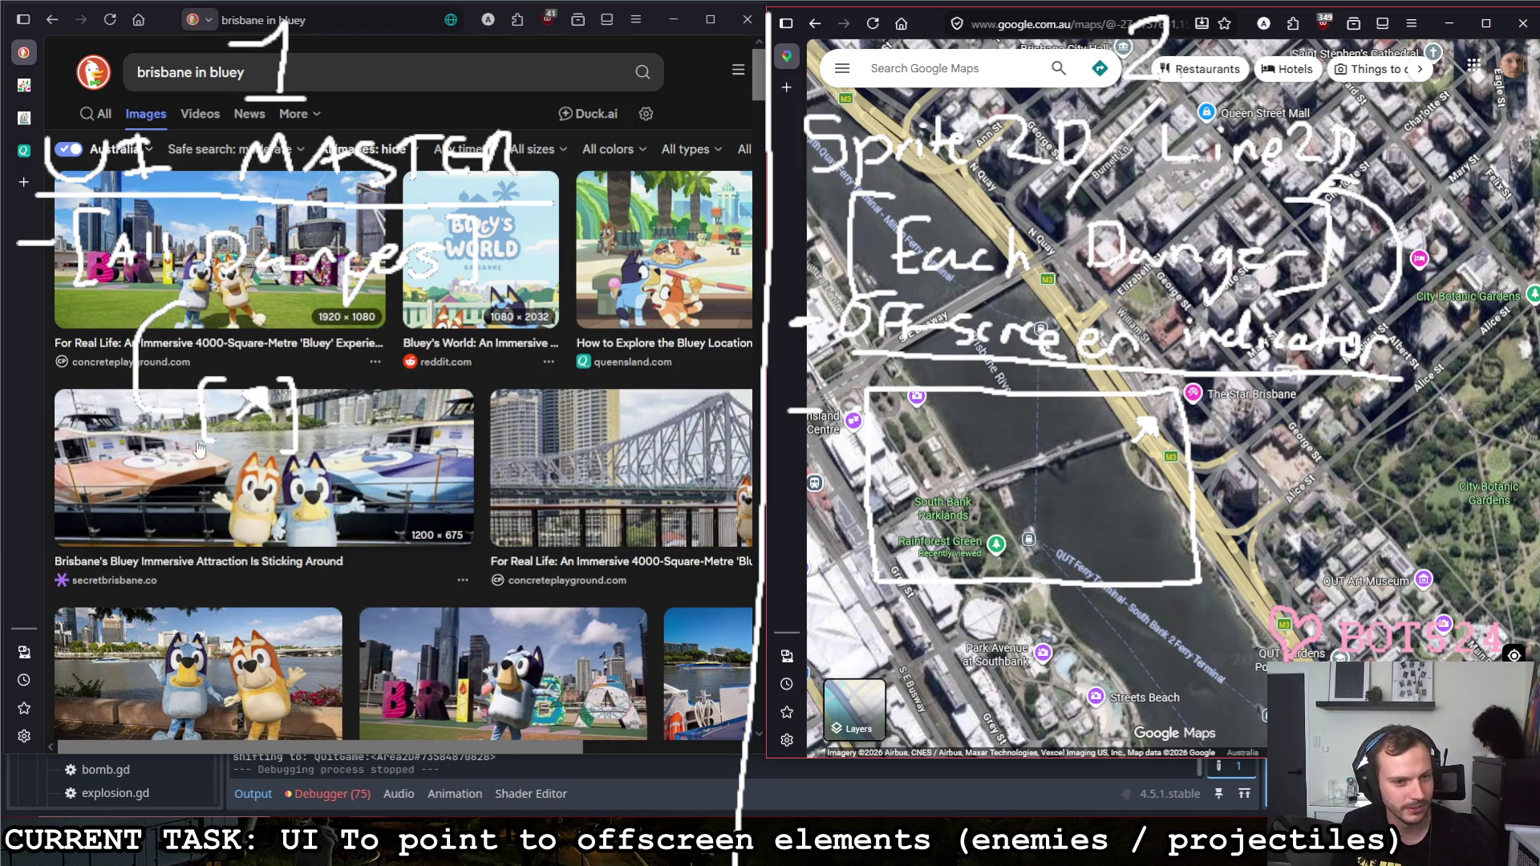
click(590, 323)
scroll(464, 515, down, 1)
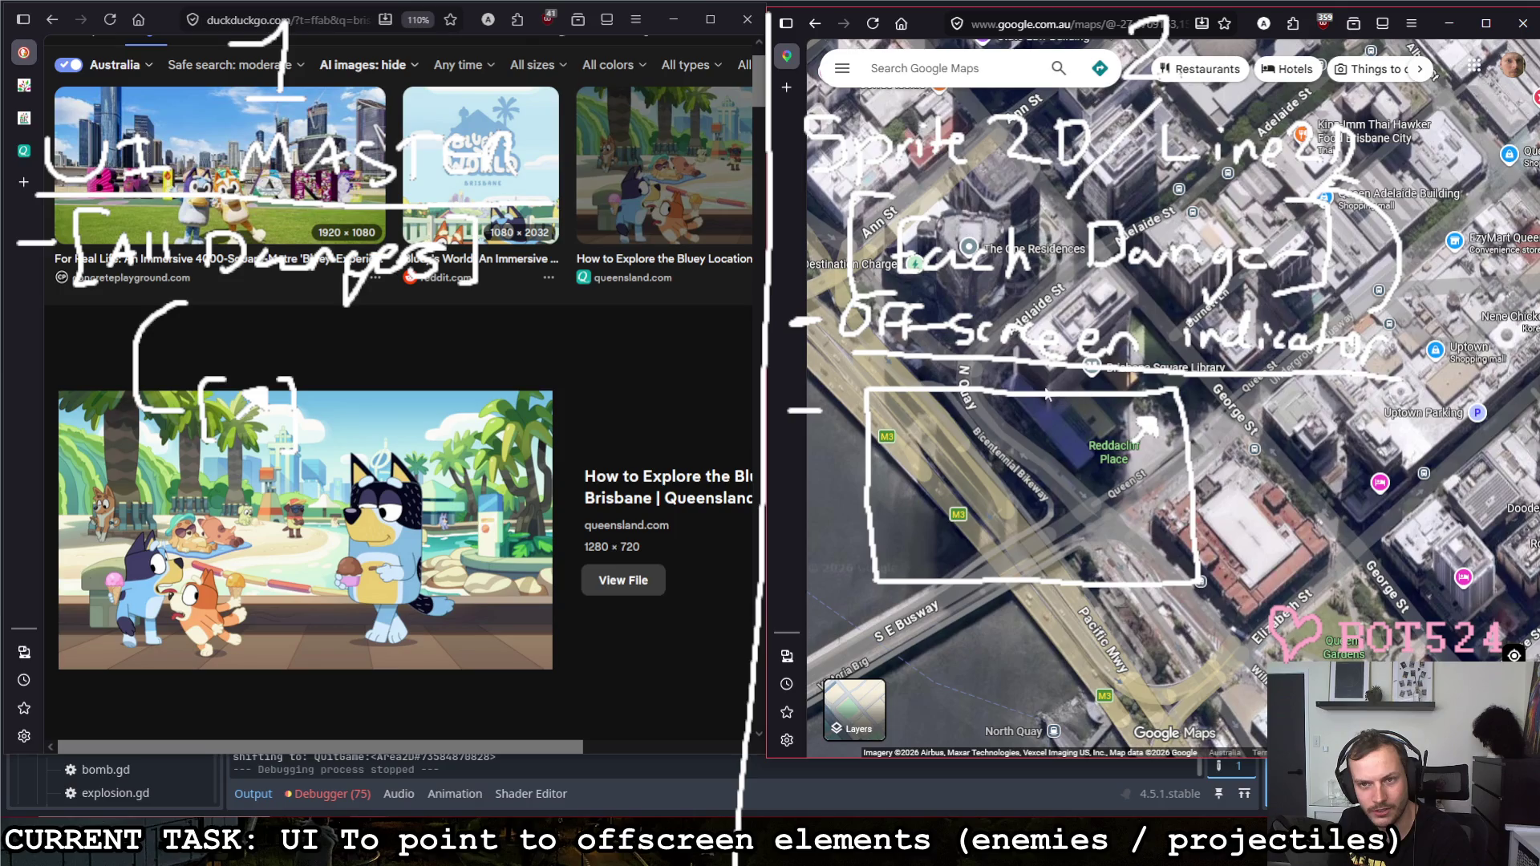
scroll(1047, 395, up, 2)
scroll(1047, 394, up, 1)
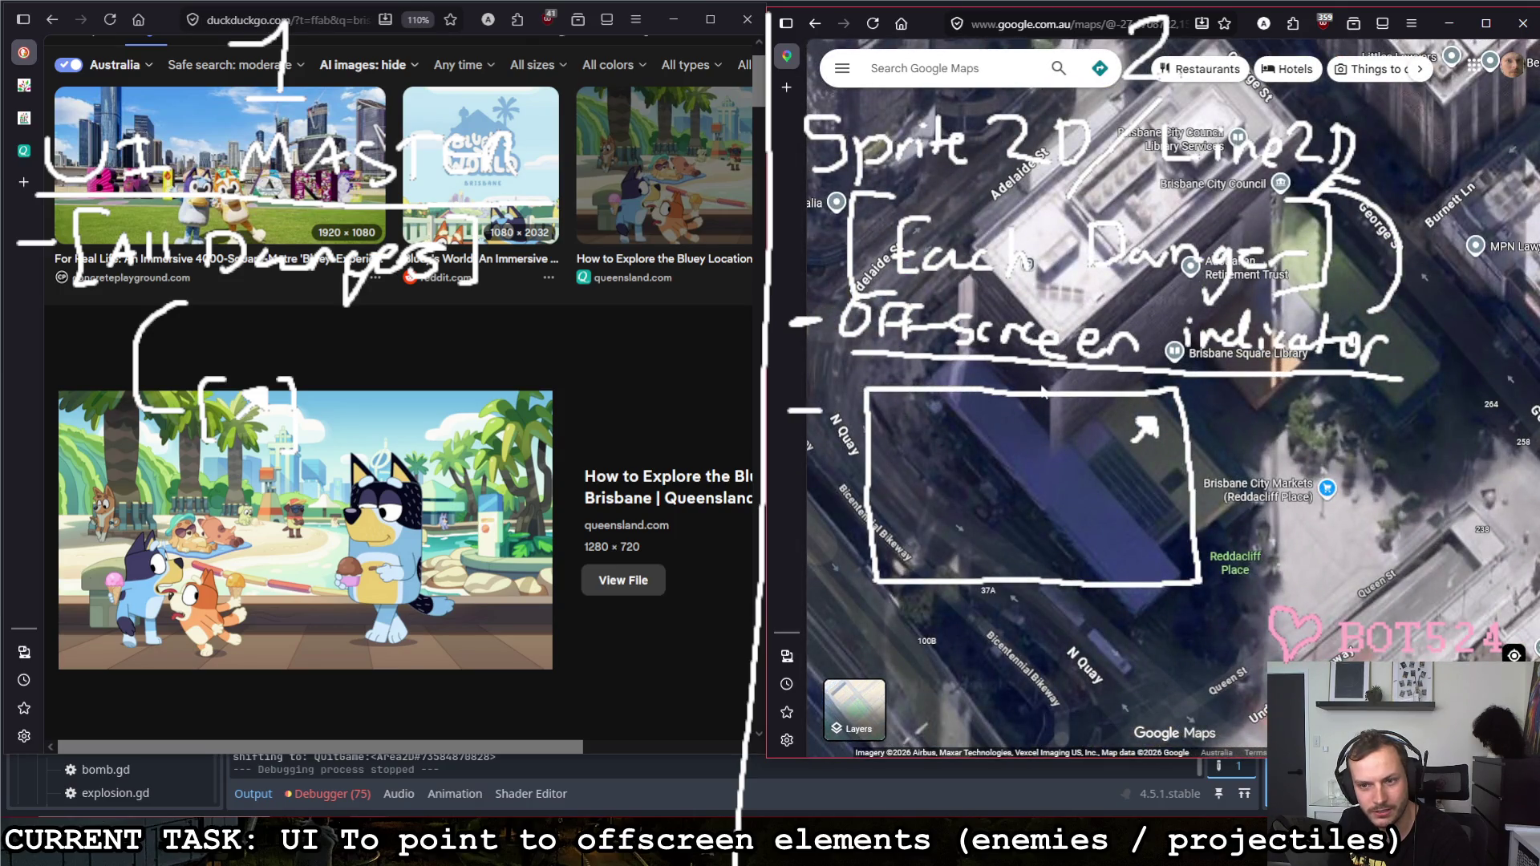
scroll(1042, 392, down, 1)
scroll(1042, 390, down, 1)
scroll(1042, 391, down, 1)
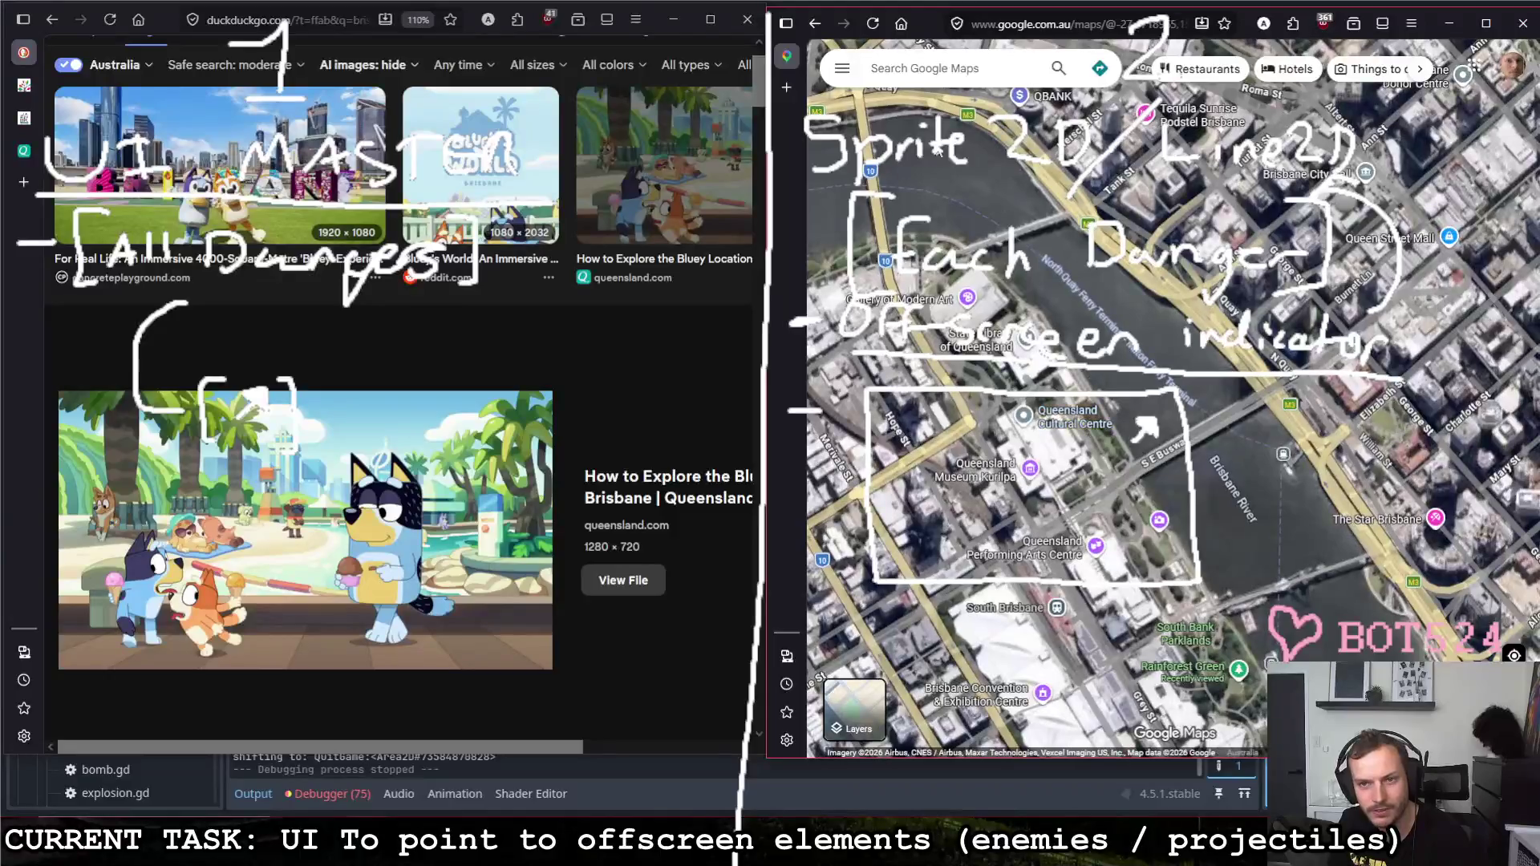
click(1513, 656)
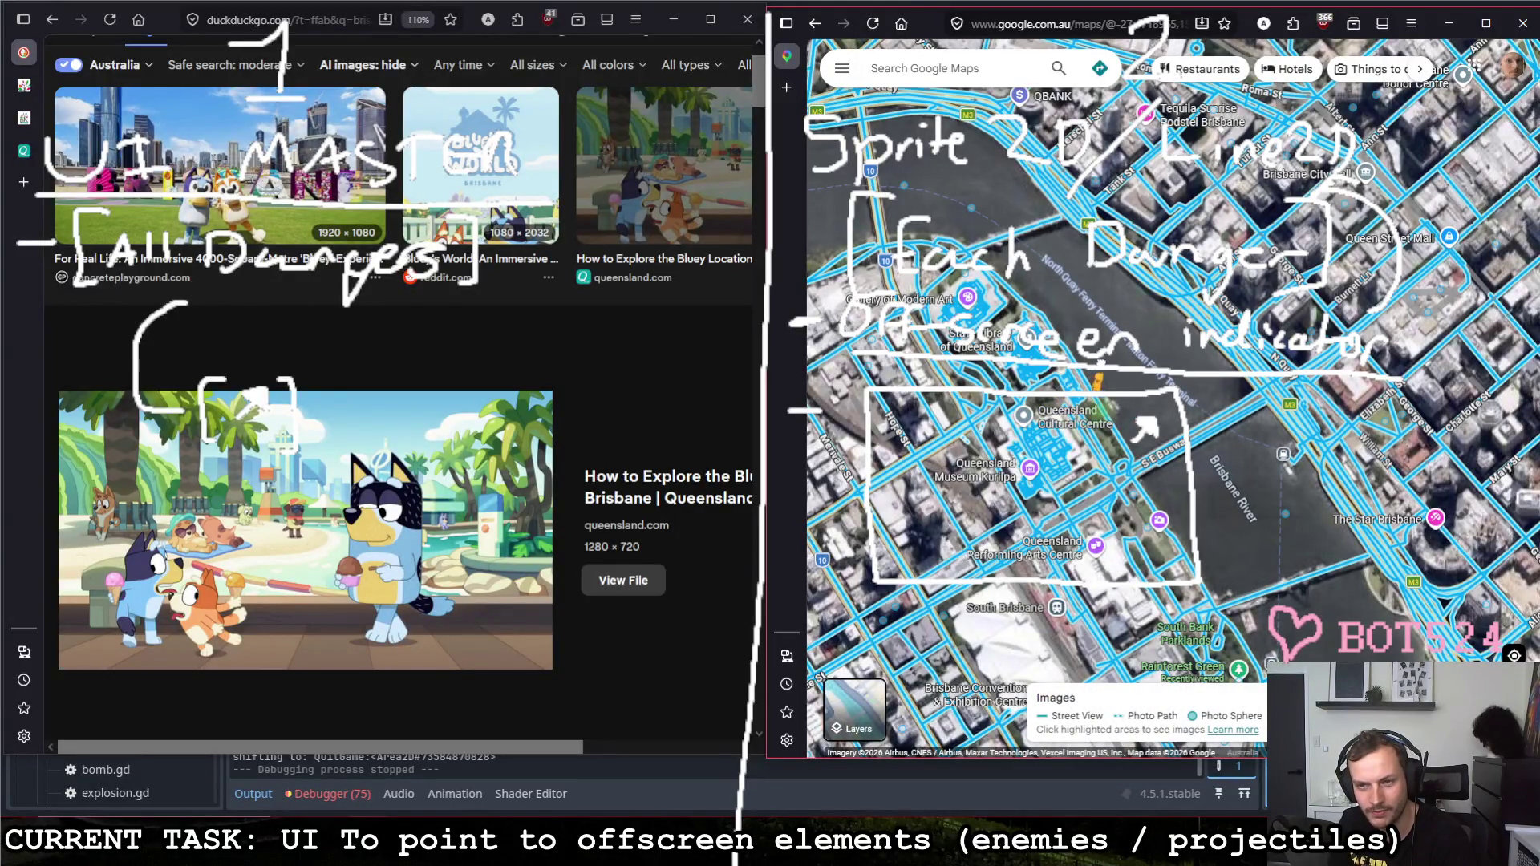
Step: Enter Street View at the South Bank ferry terminal and look around the pier, bridge and skyline
click(1194, 388)
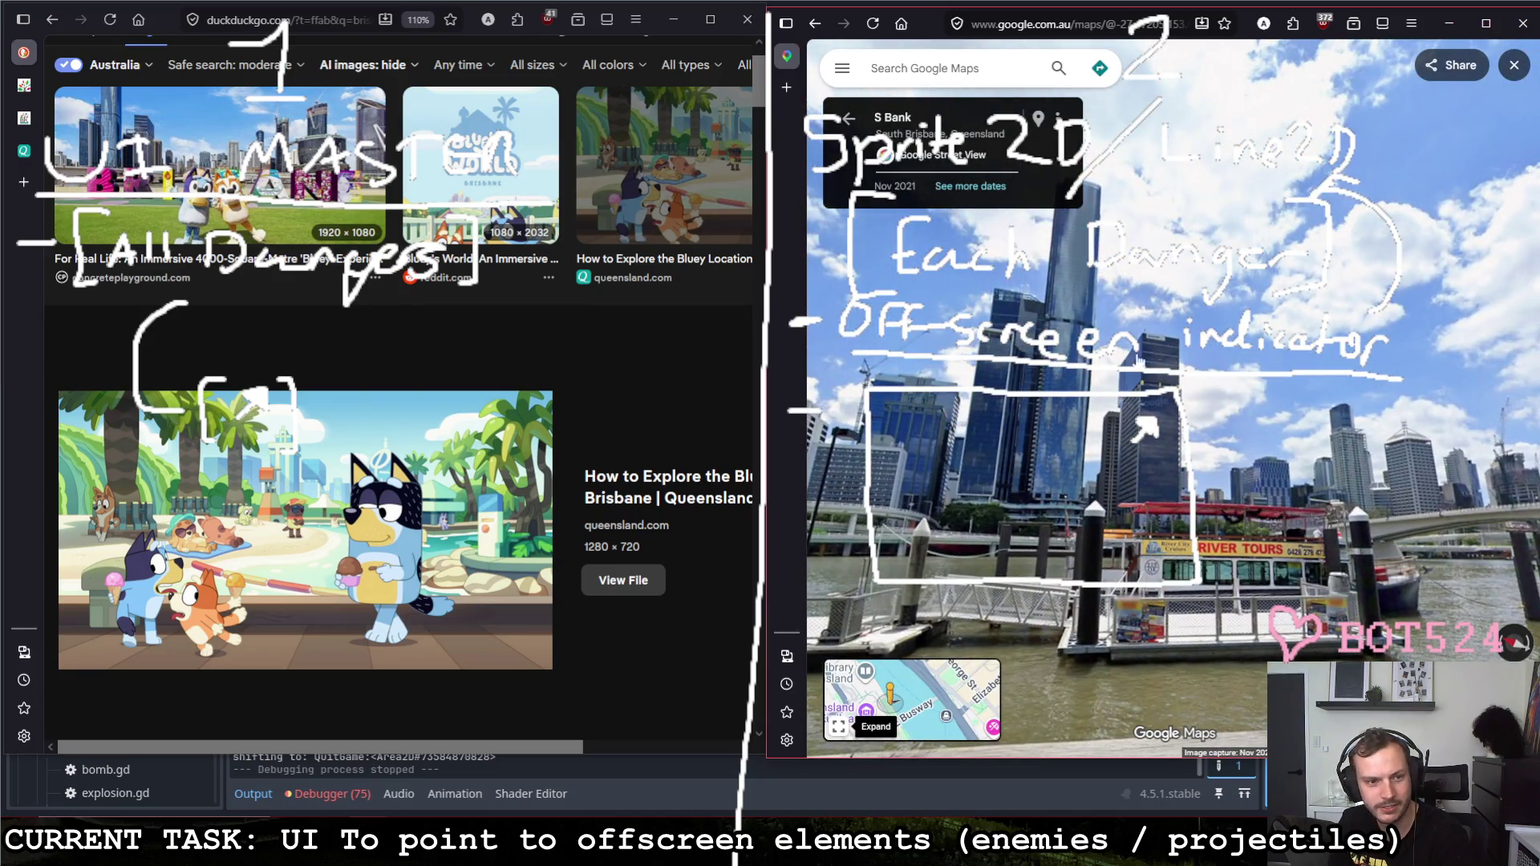
scroll(1132, 376, up, 3)
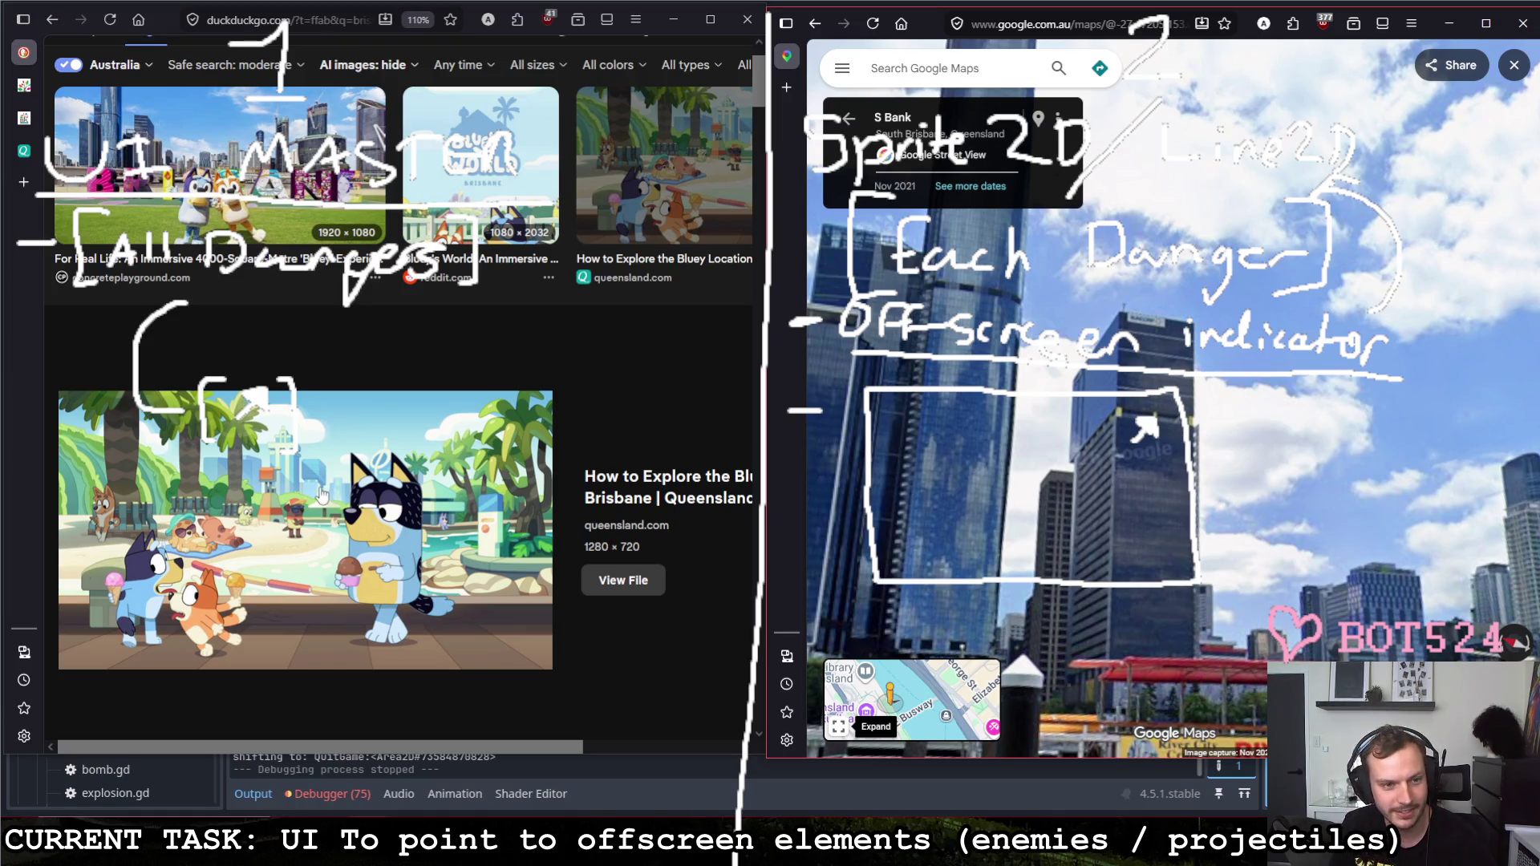
scroll(1143, 425, down, 3)
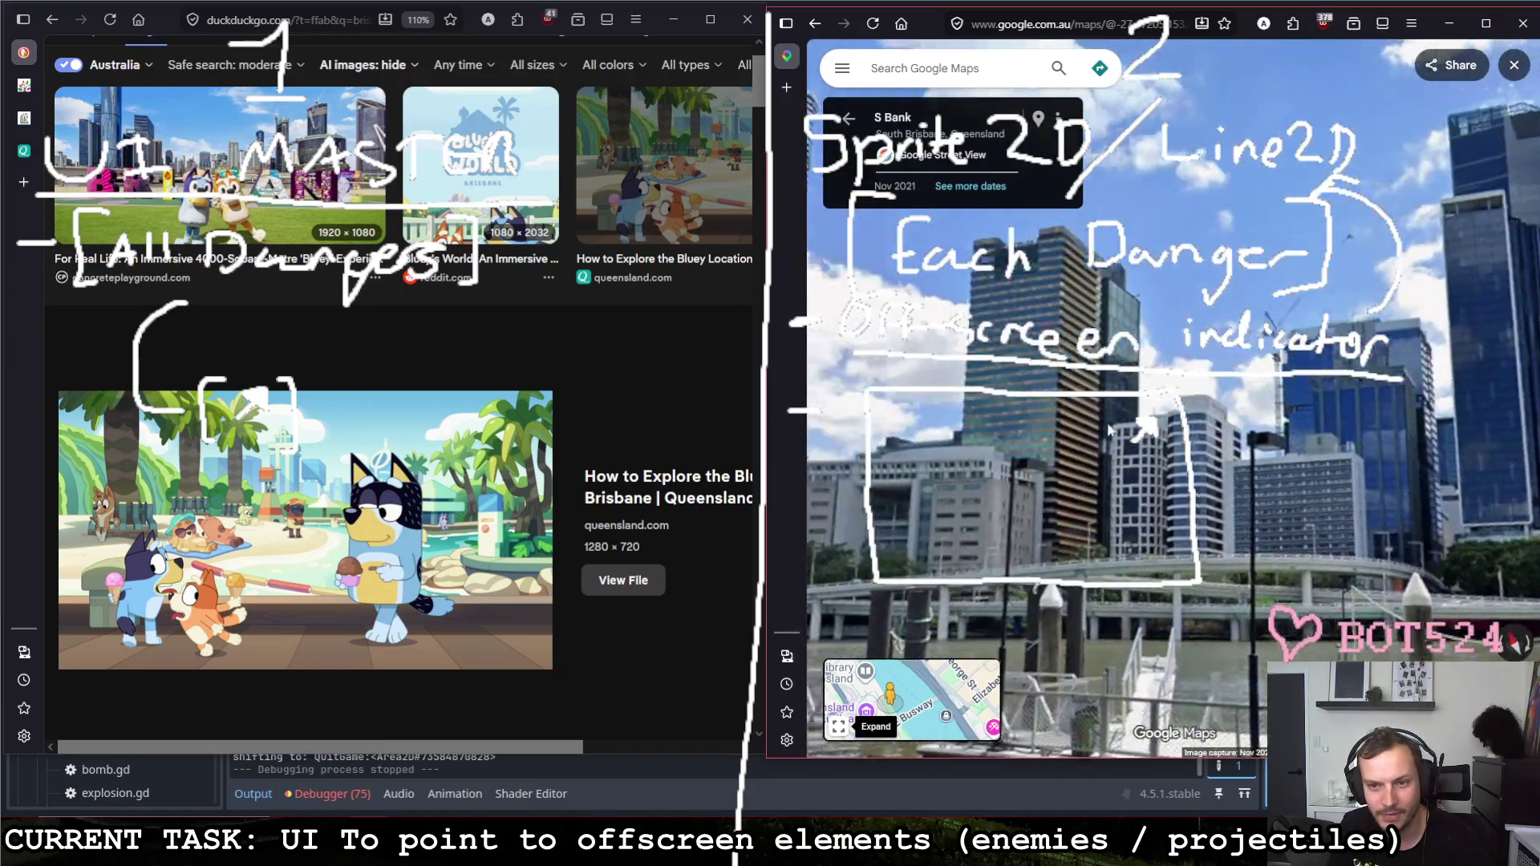
drag(1143, 425, 1129, 377)
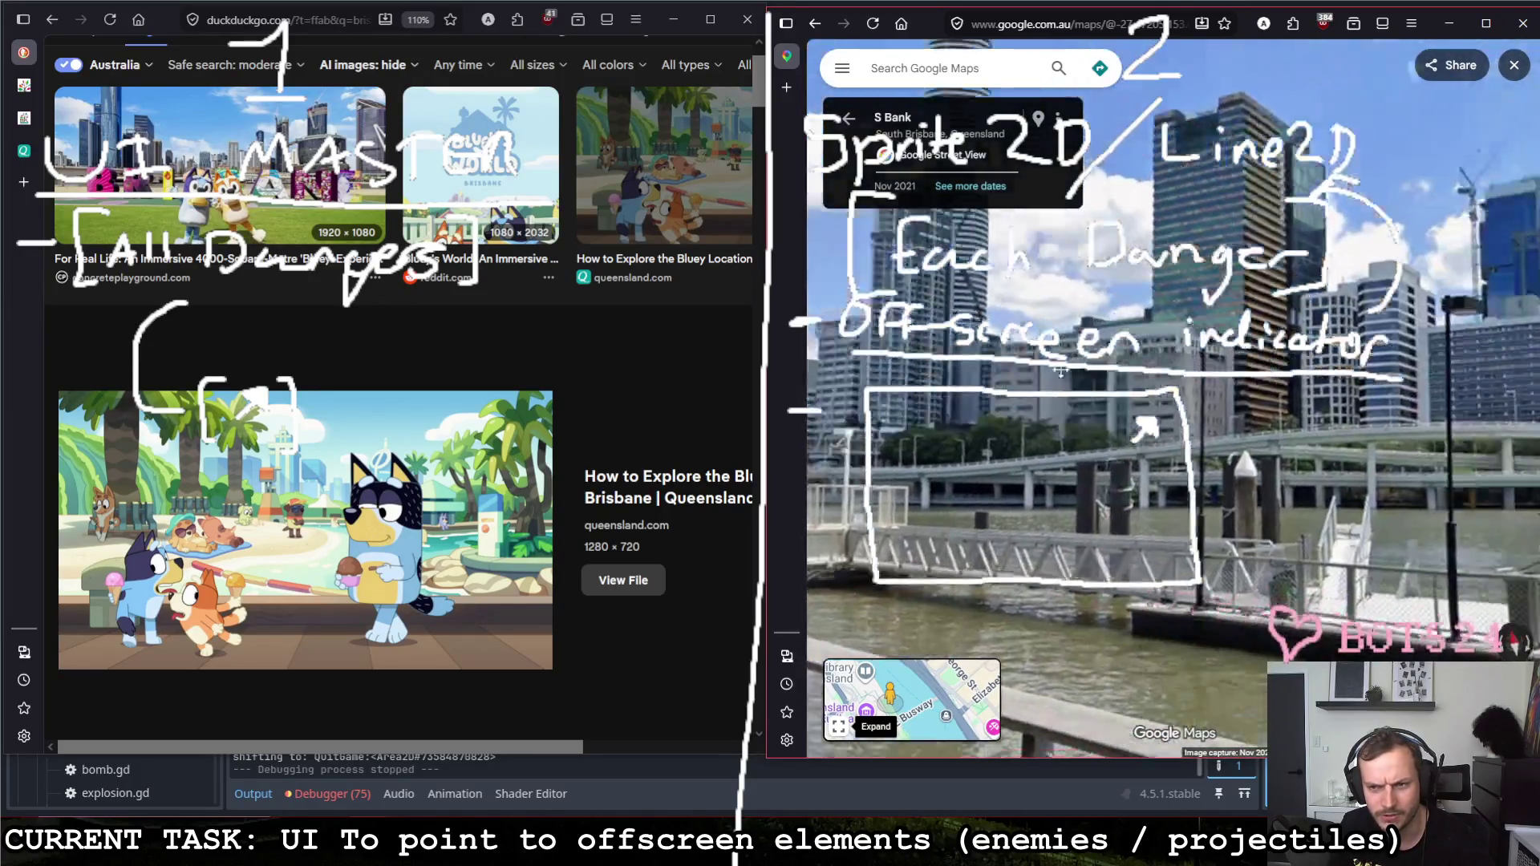
drag(1130, 376, 1147, 443)
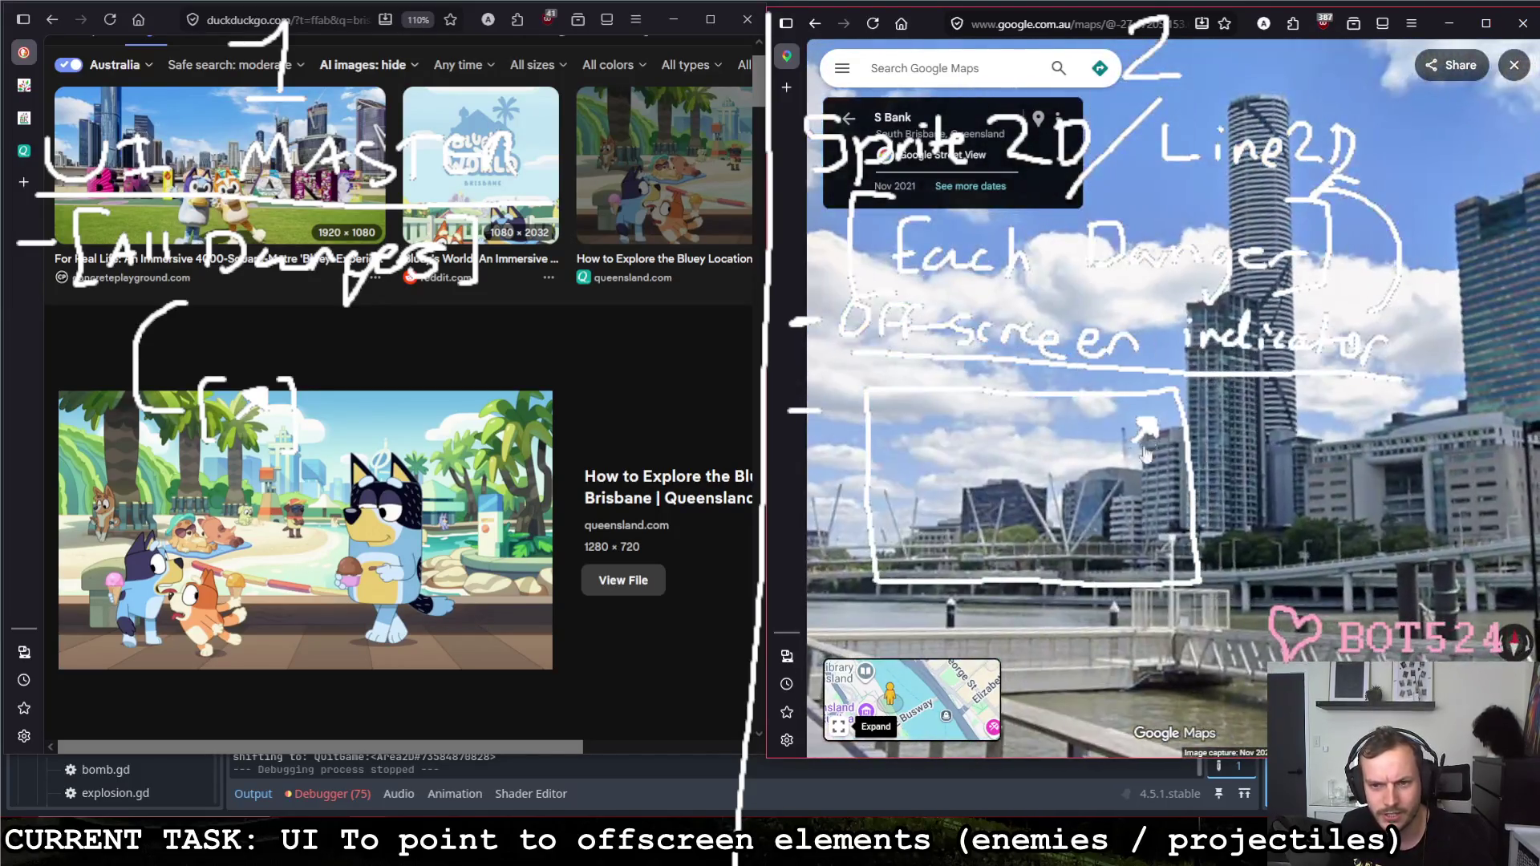
drag(992, 481, 1200, 494)
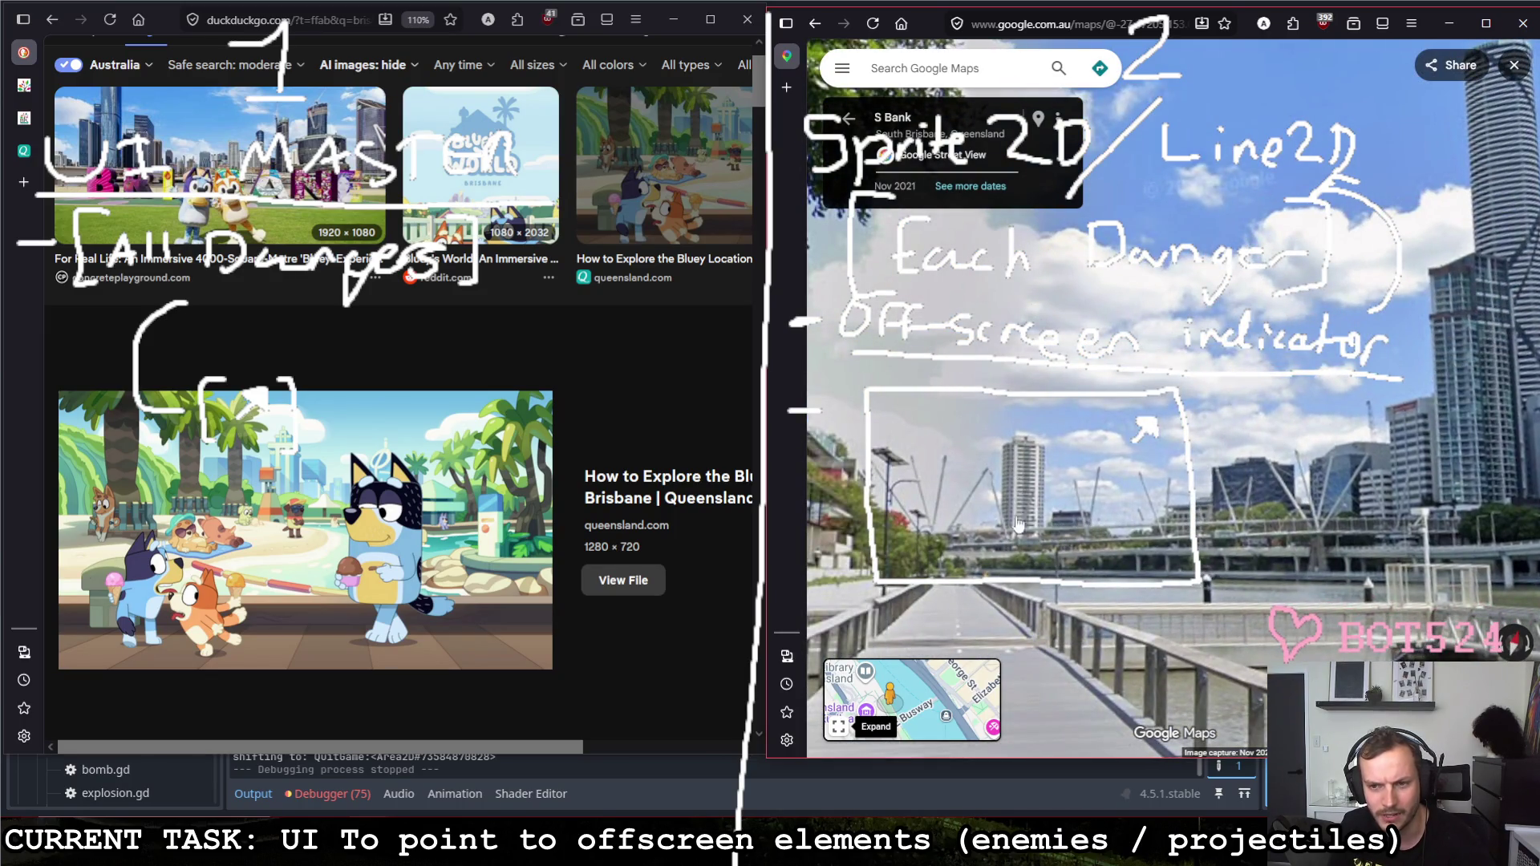
mouse_move(1134, 489)
mouse_down()
mouse_move(1189, 407)
mouse_move(1200, 639)
mouse_up()
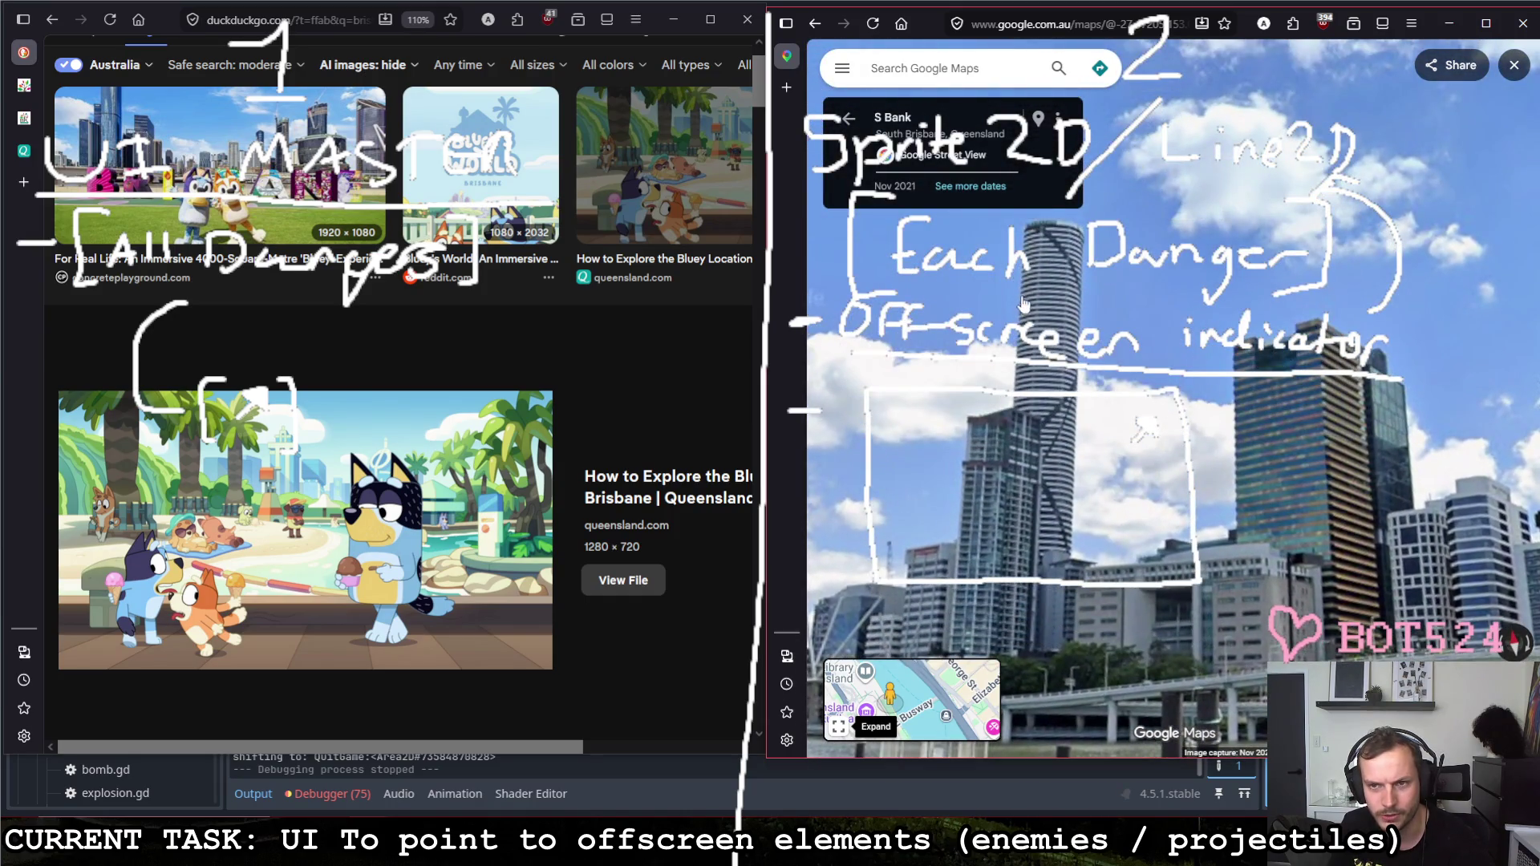
drag(1102, 508, 1067, 362)
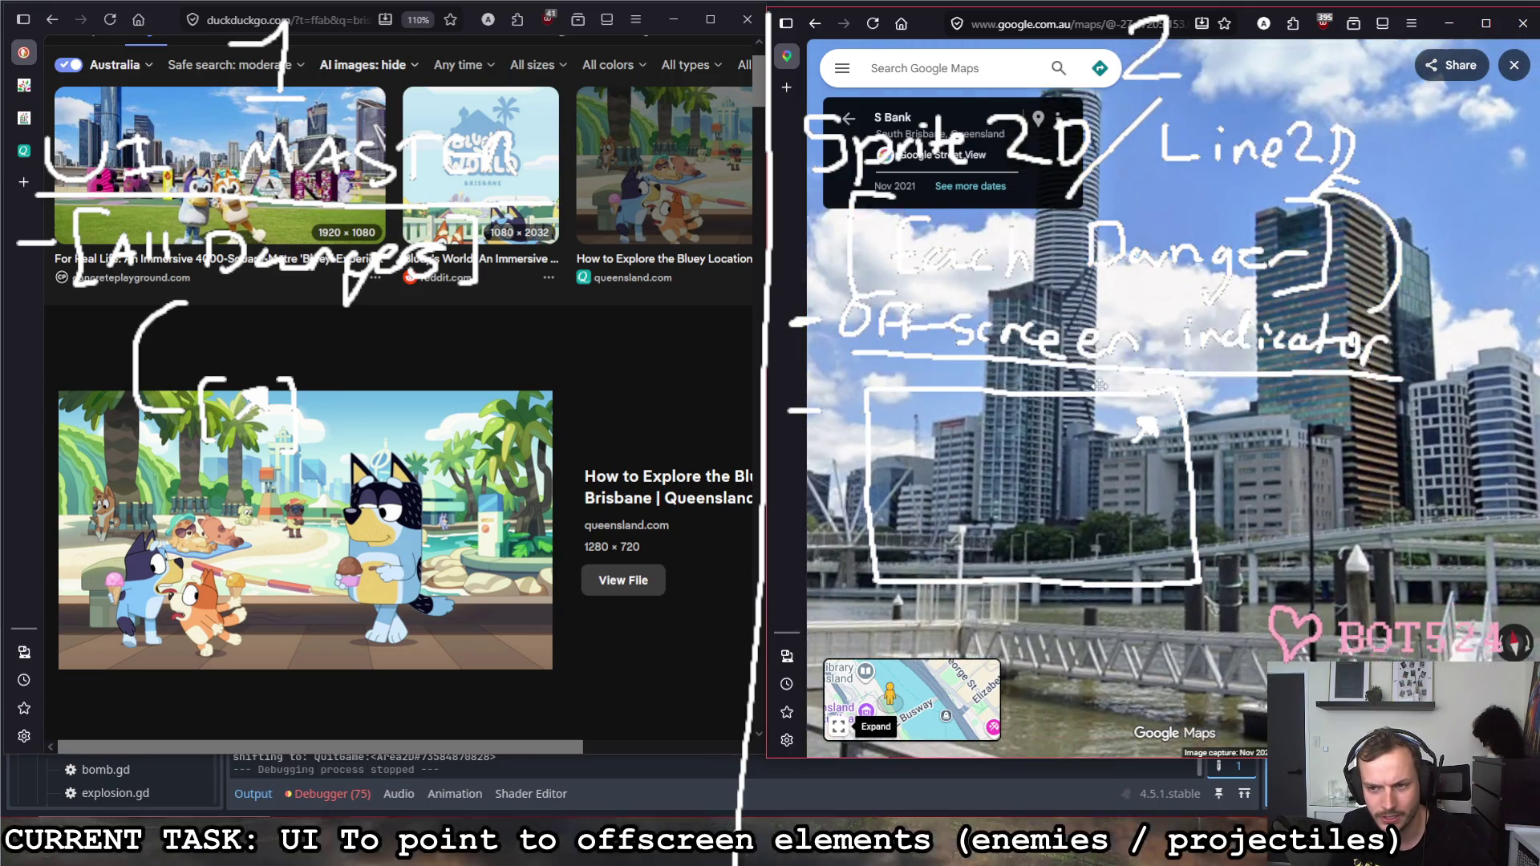
Step: Move forward along the riverside toward the blue office towers
click(1240, 422)
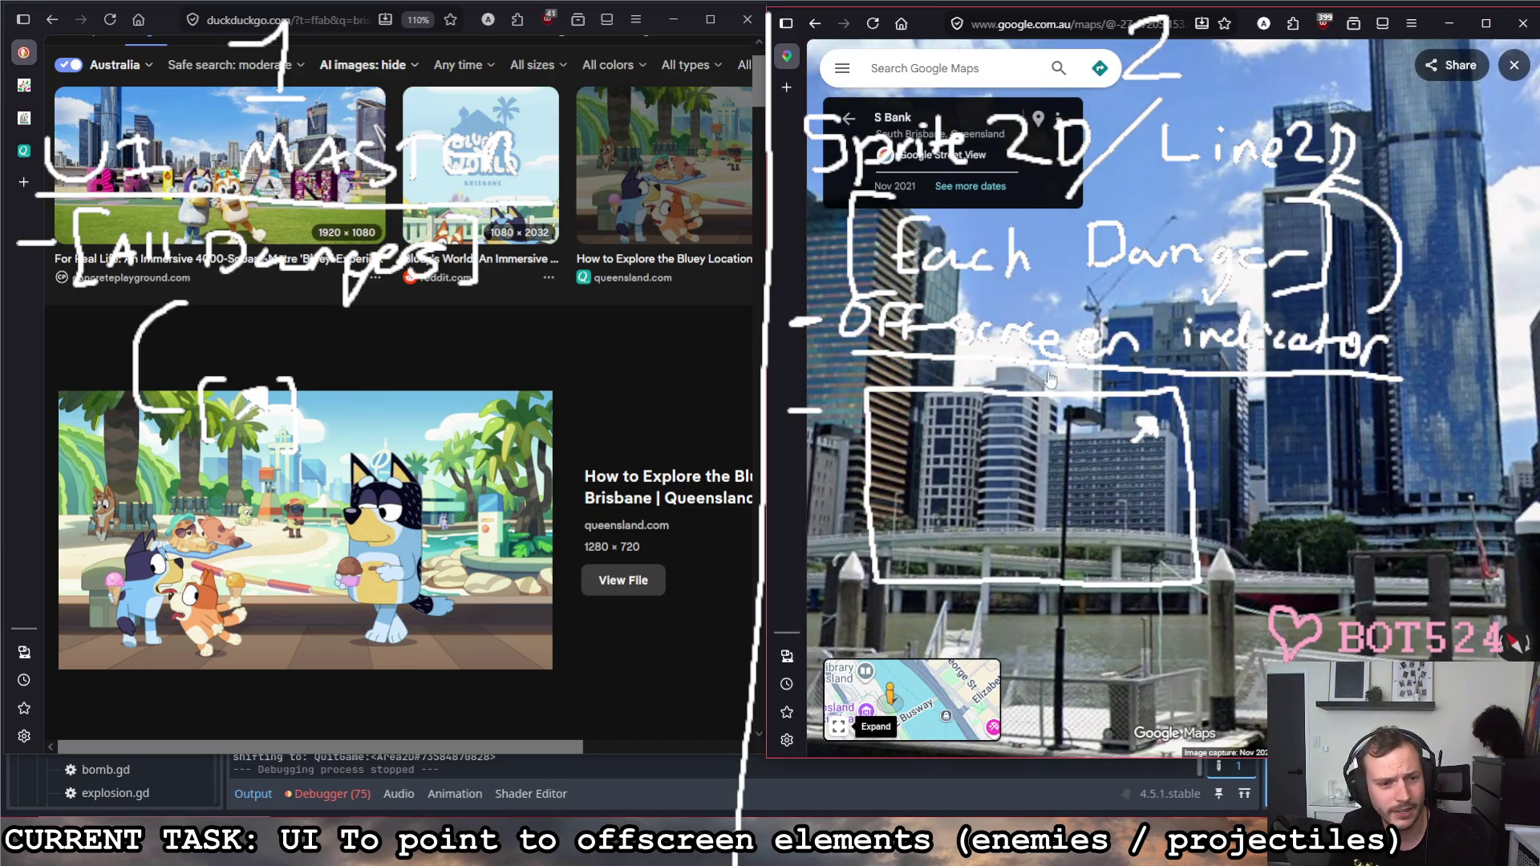
drag(891, 224, 1011, 296)
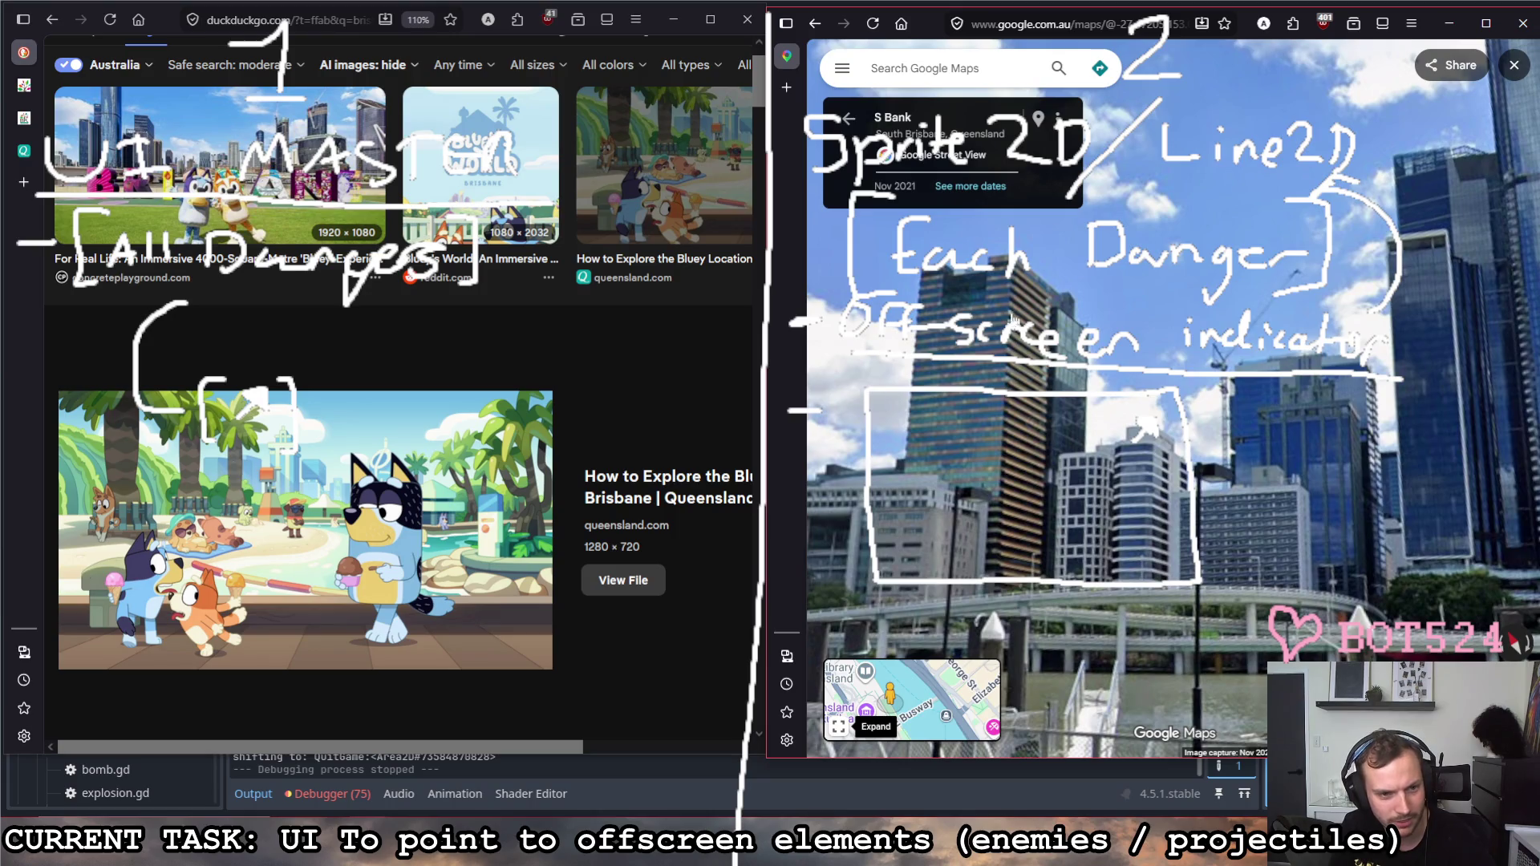
click(1143, 462)
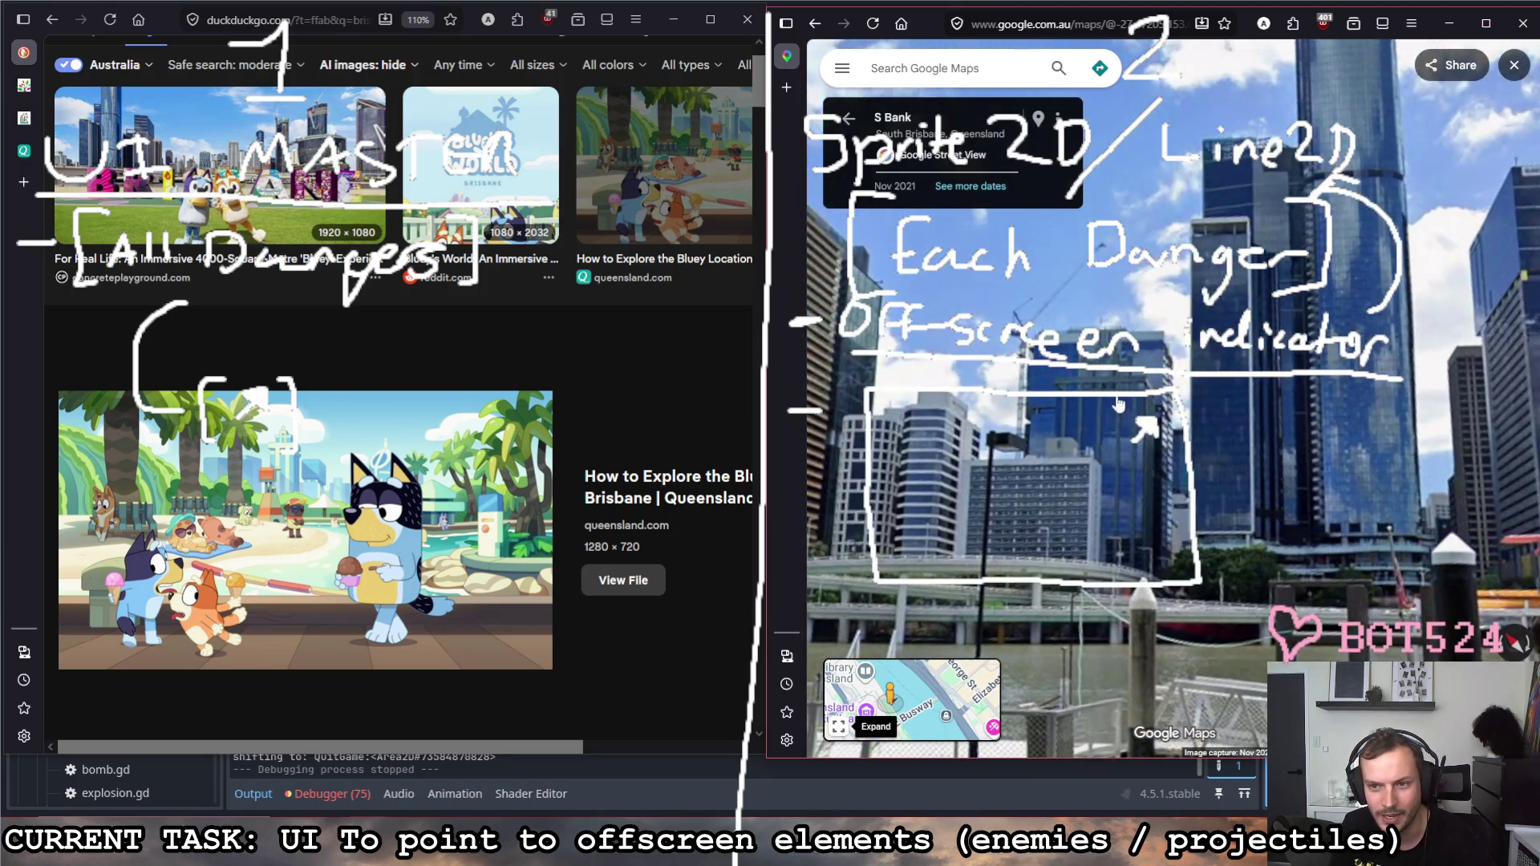
click(1108, 404)
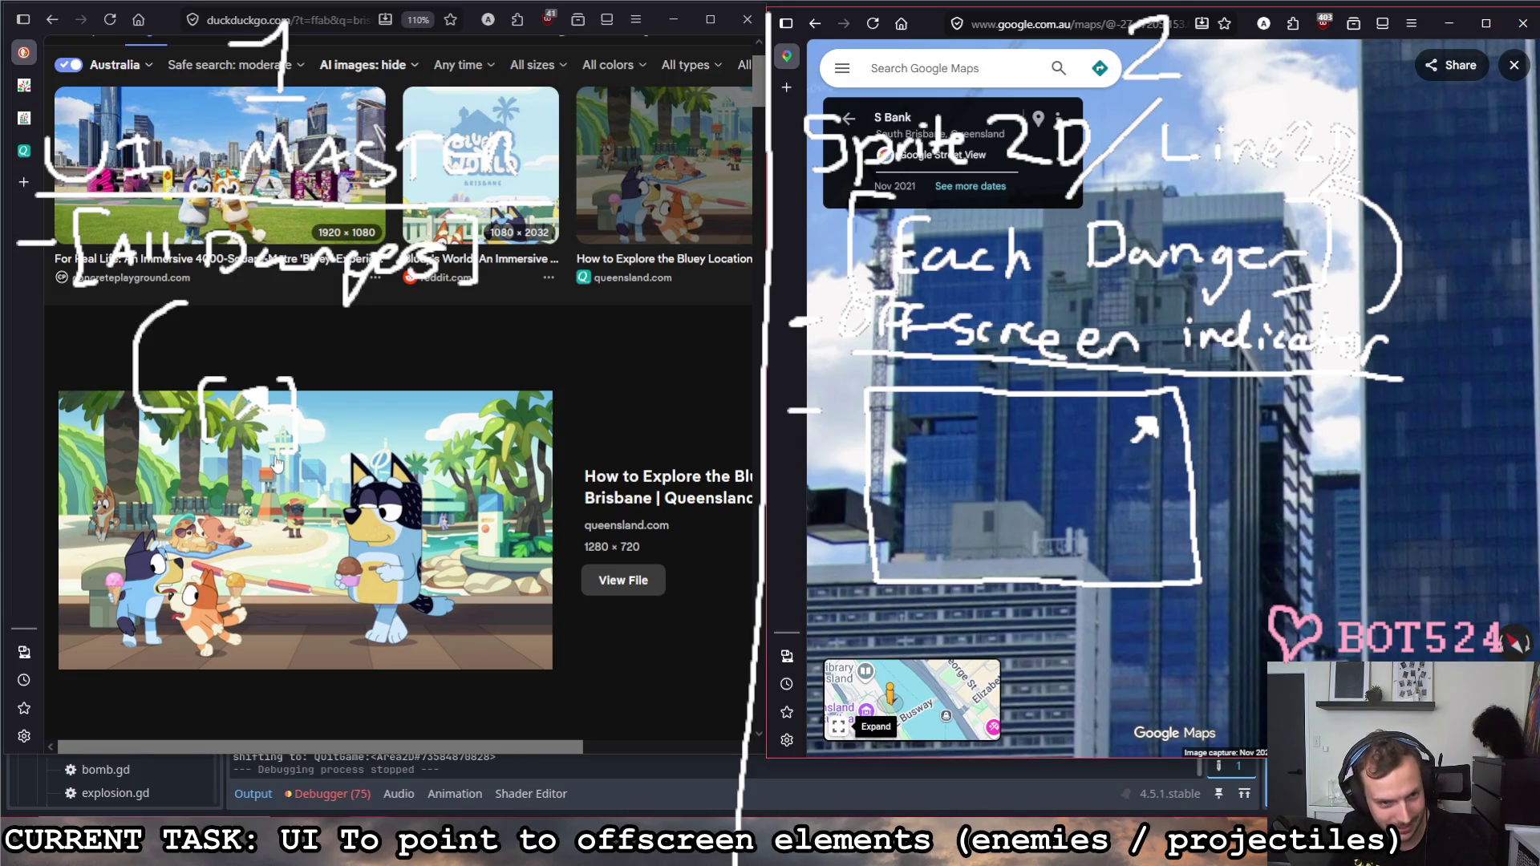
click(1143, 388)
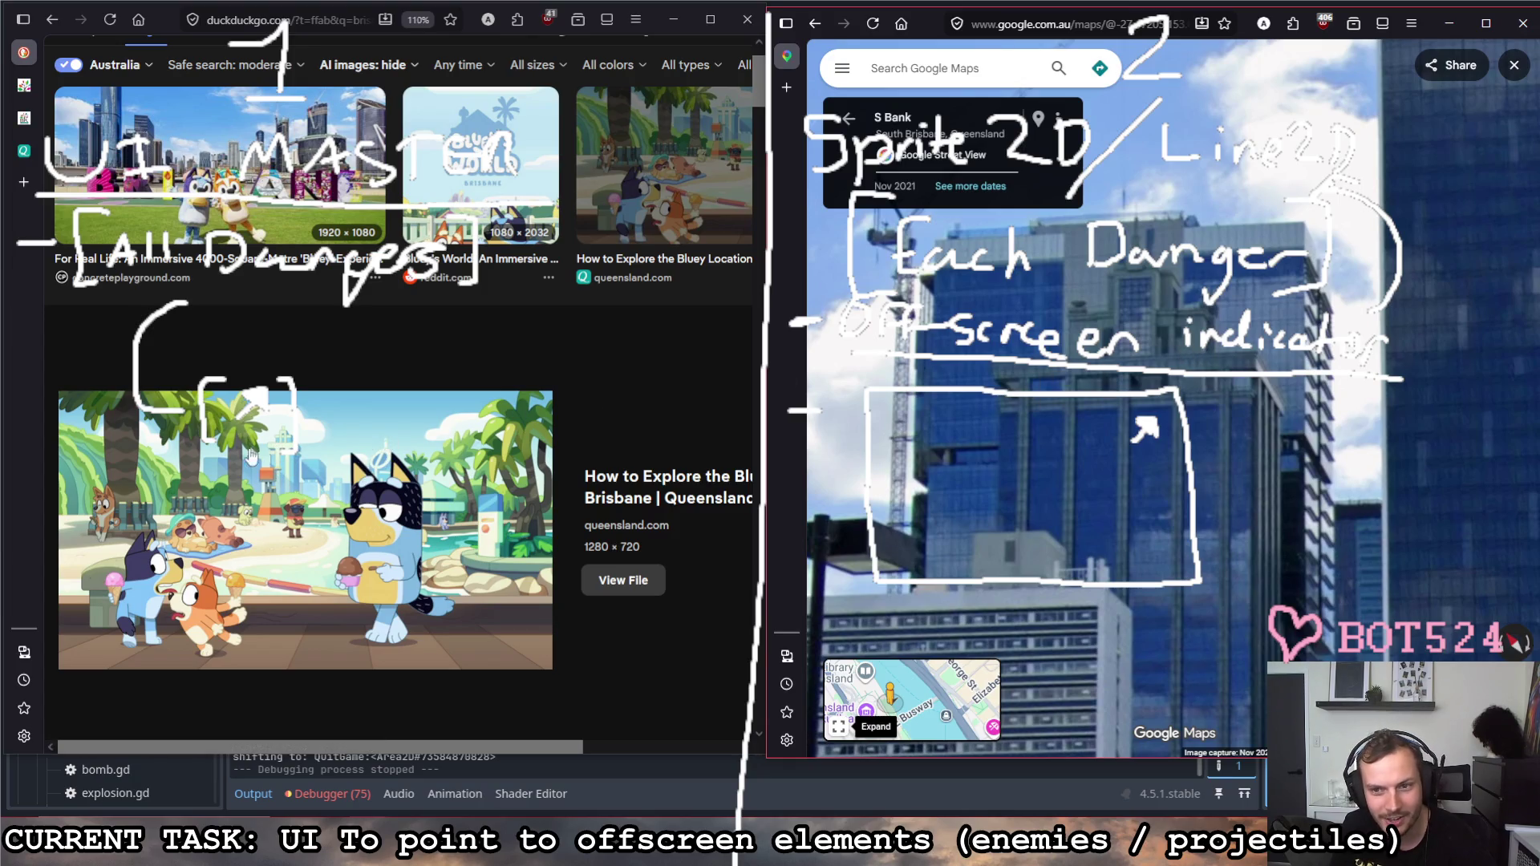
scroll(290, 481, up, 1)
scroll(644, 372, down, 3)
Step: Enlarge the queensland.com Bluey beach image to full size and pan around it
click(644, 371)
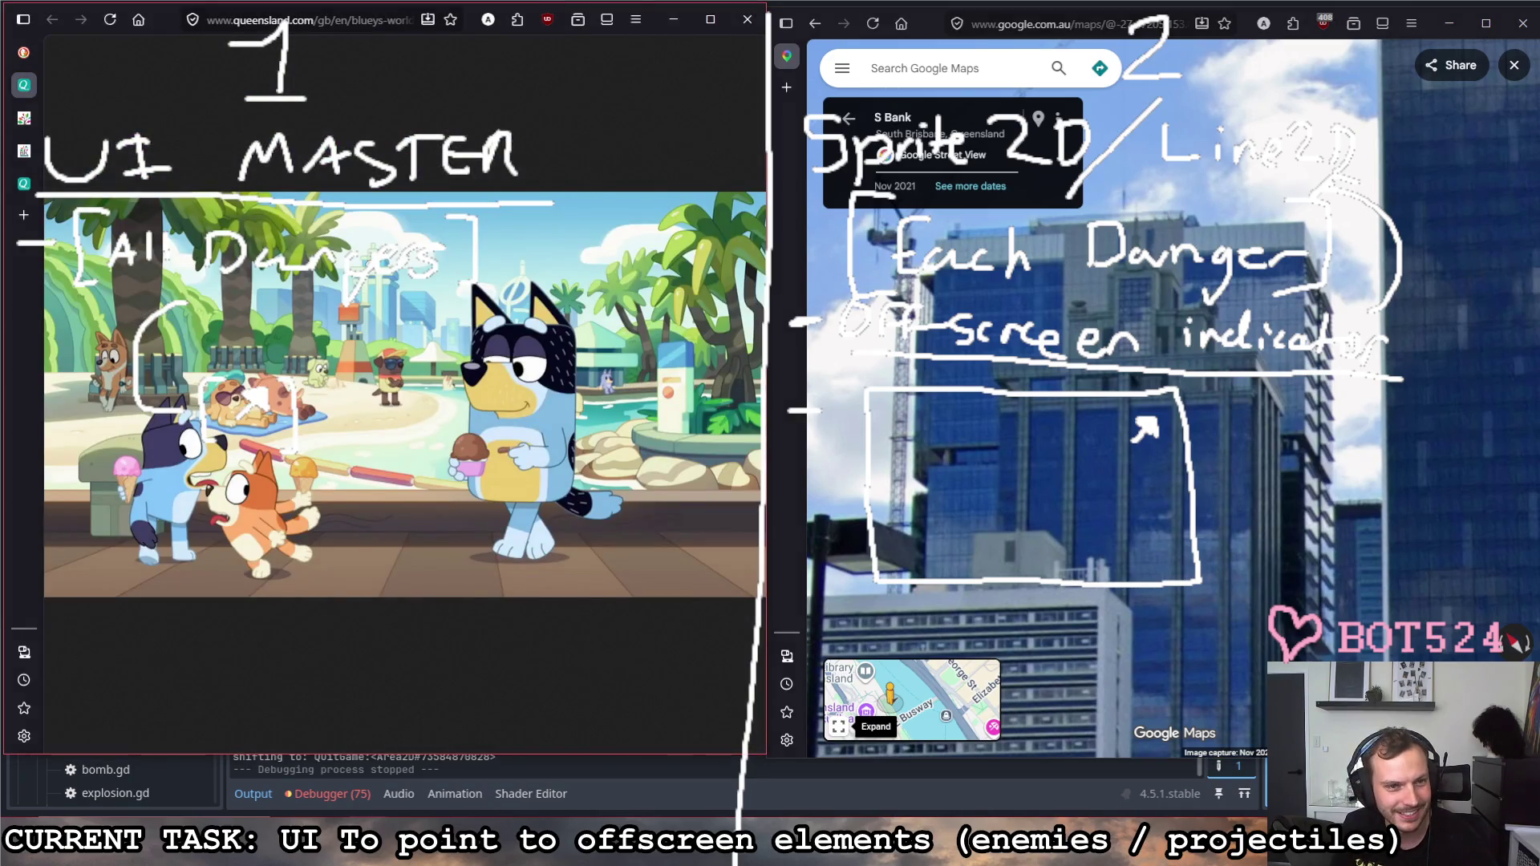
click(410, 236)
ctrl+scroll(399, 220, up, 2)
ctrl+scroll(410, 235, up, 2)
scroll(395, 233, down, 2)
middle_click(517, 299)
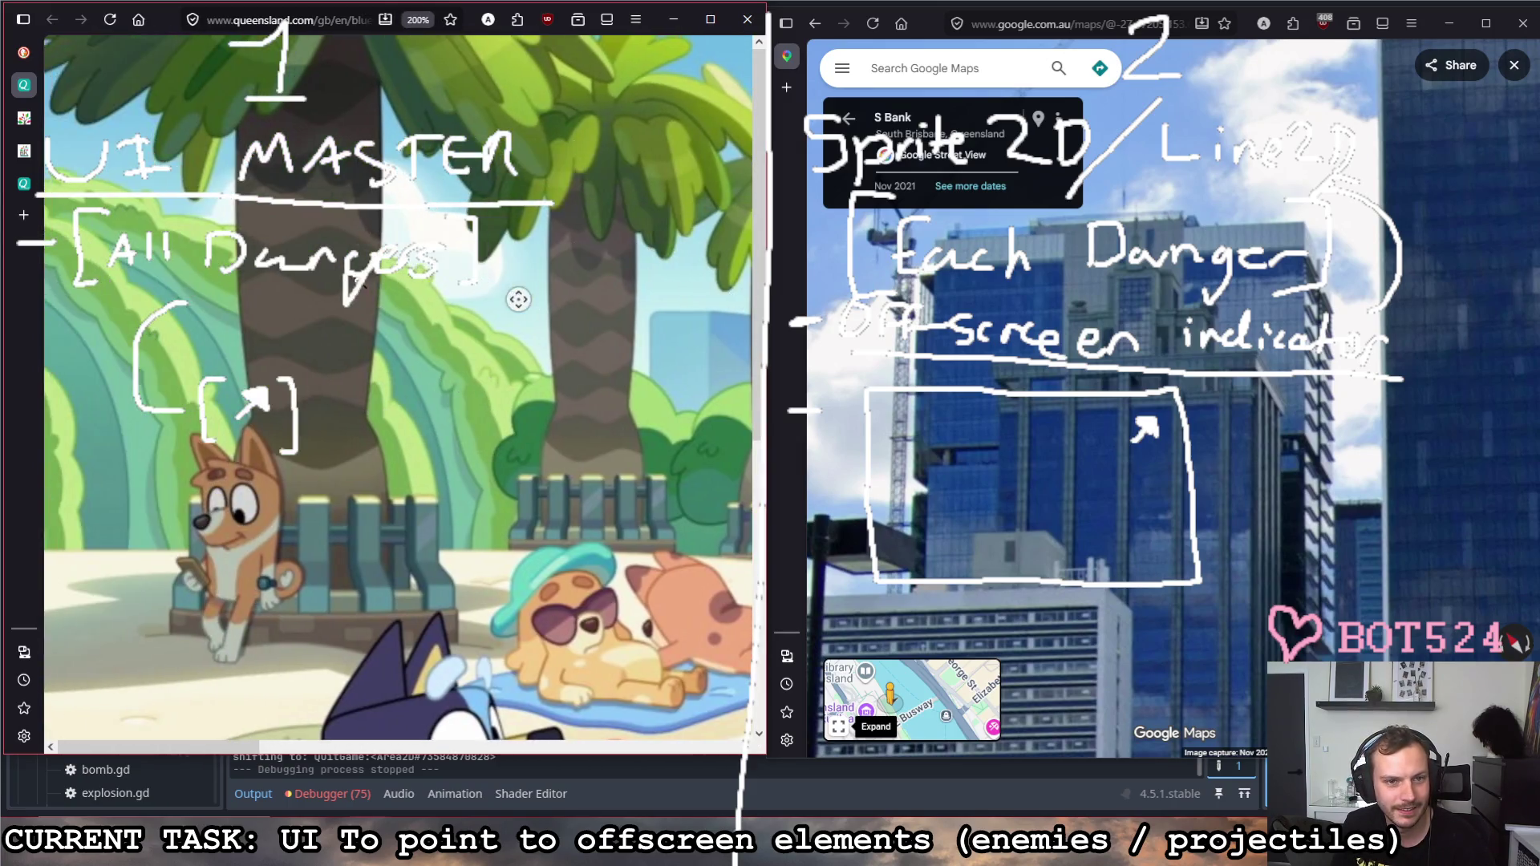
scroll(363, 286, right, 5)
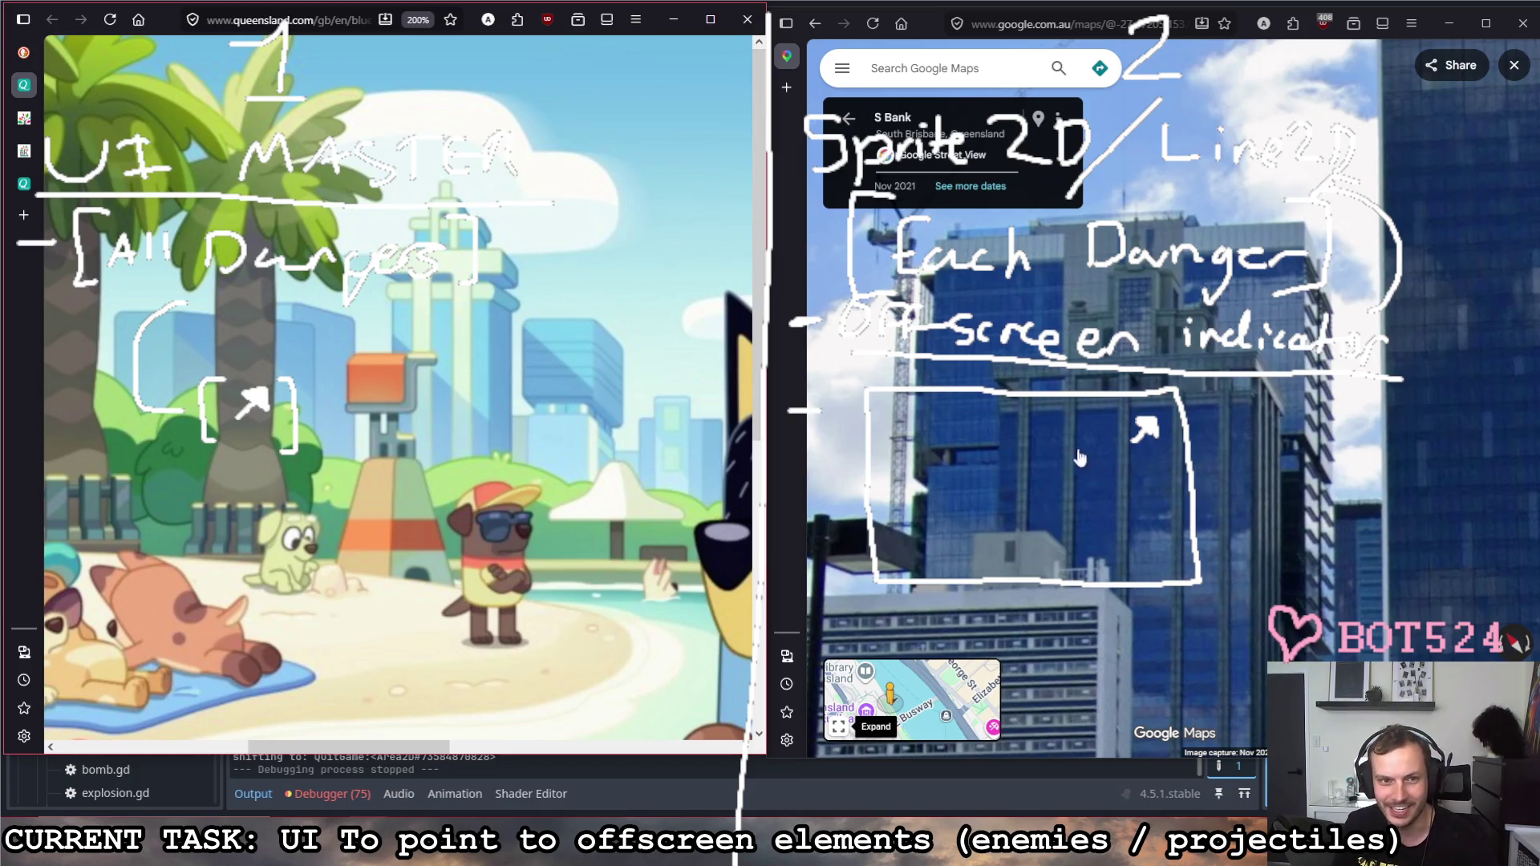
Step: Step along Stanley St in Street View with the minimap enlarged, then leave street level for the map
click(1037, 444)
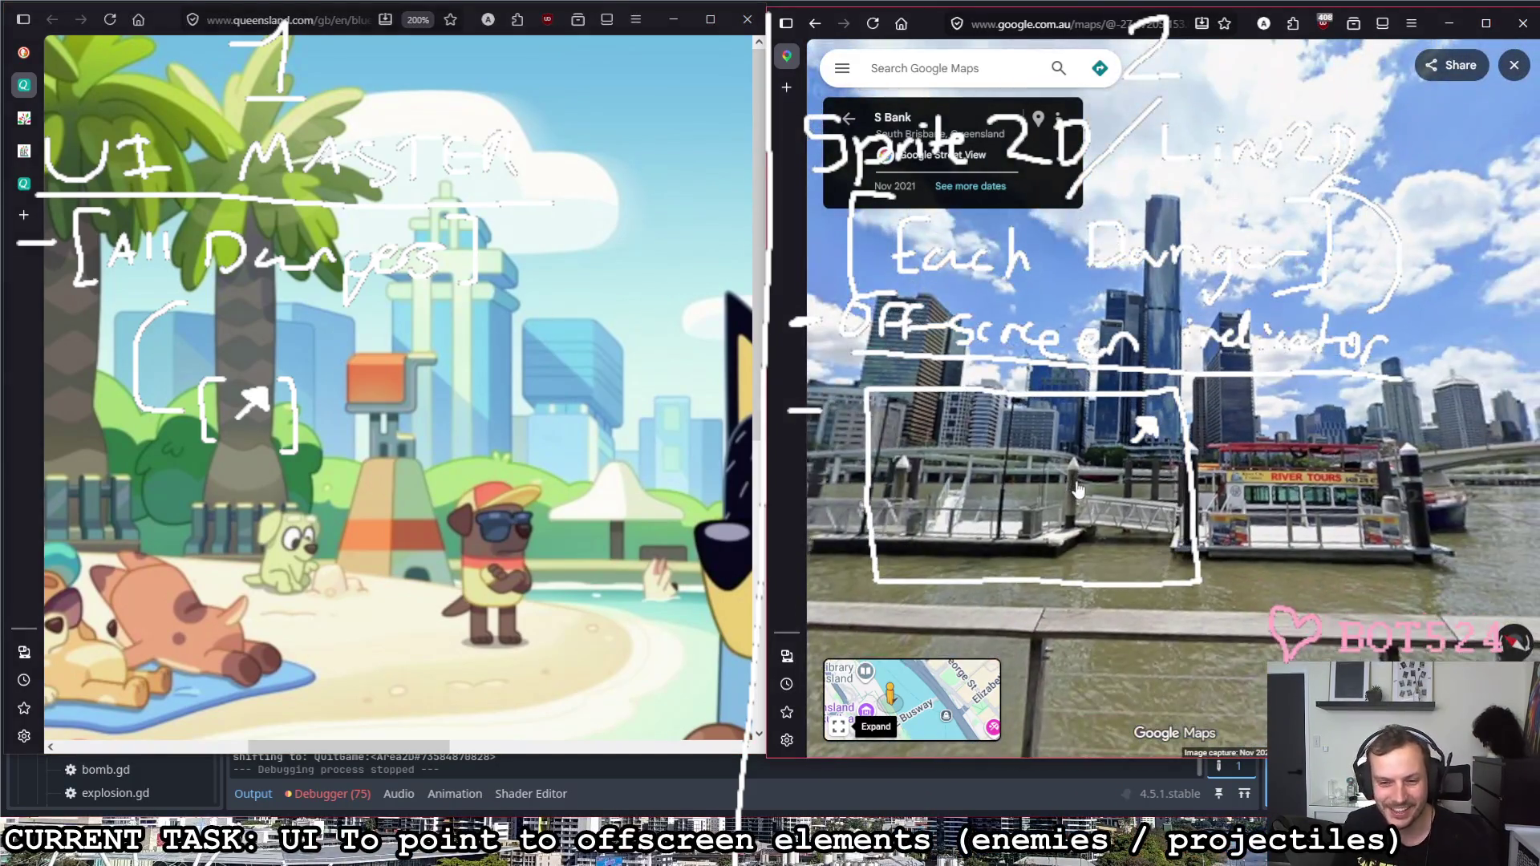
click(840, 725)
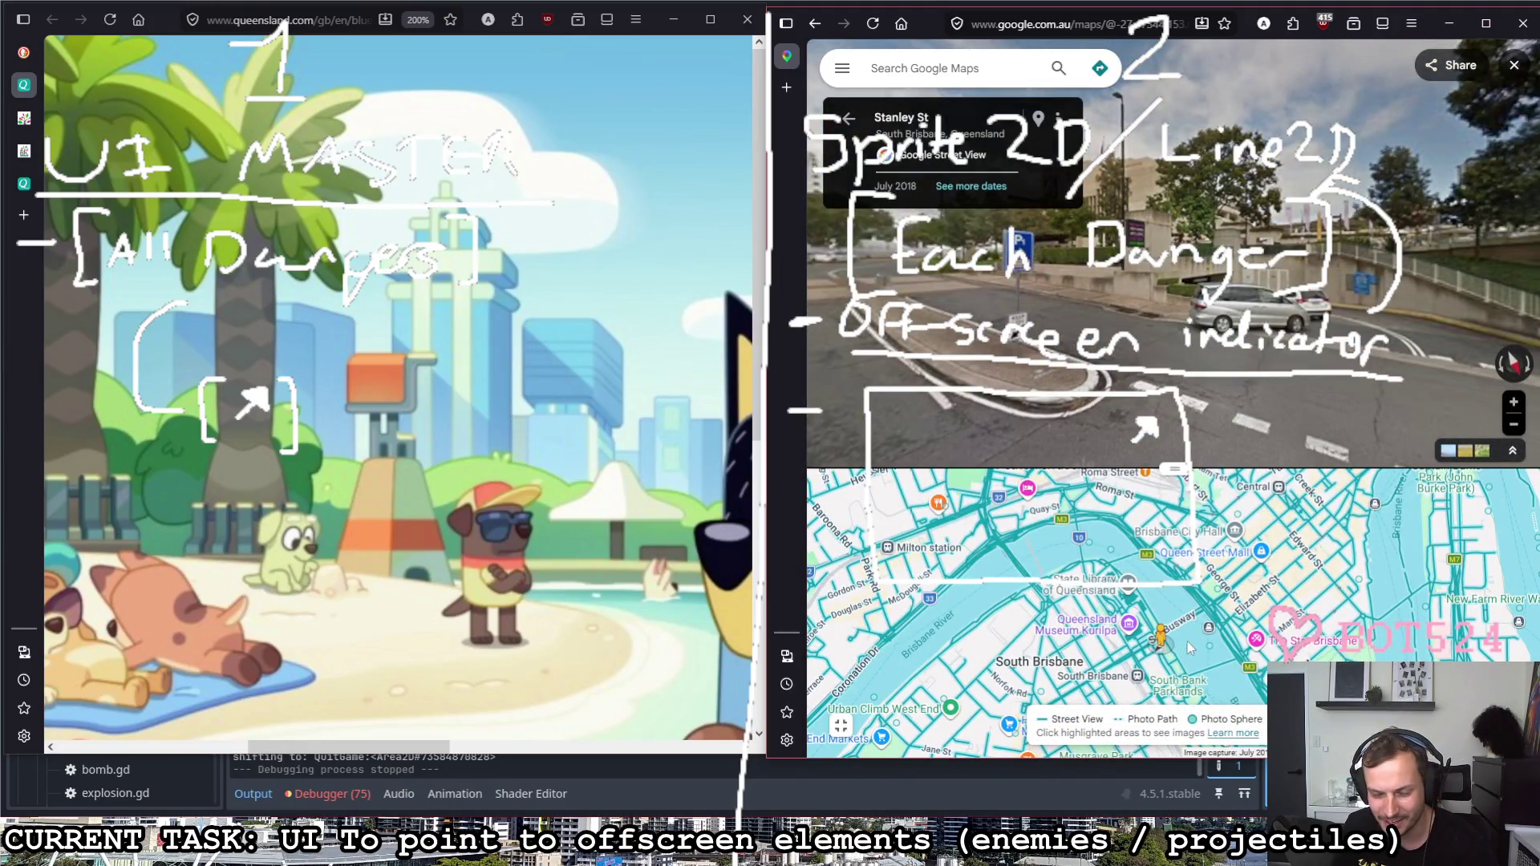
drag(986, 241, 1172, 220)
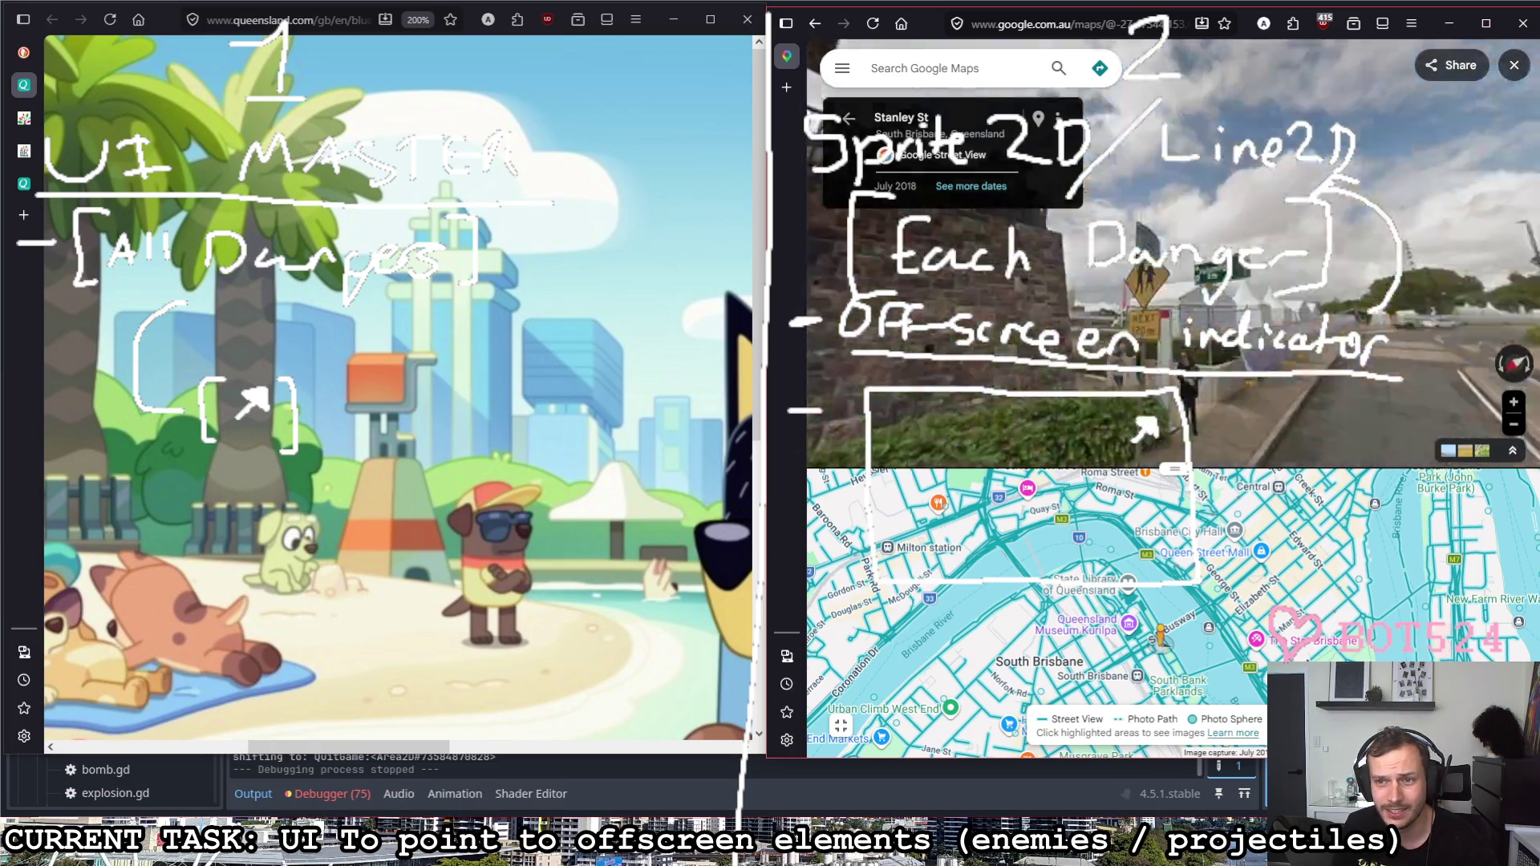
click(1171, 221)
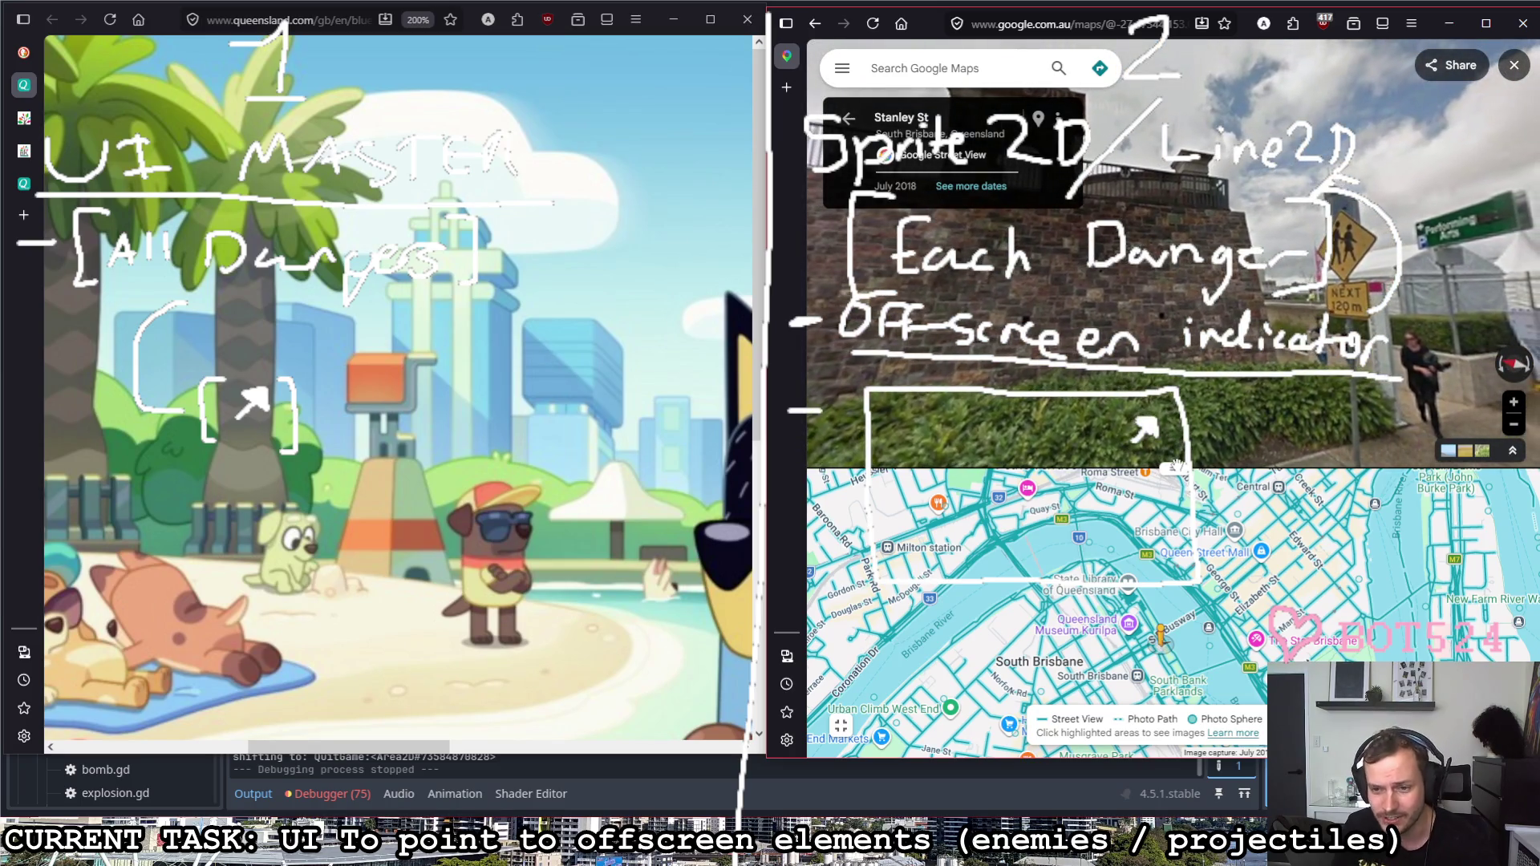
click(1513, 65)
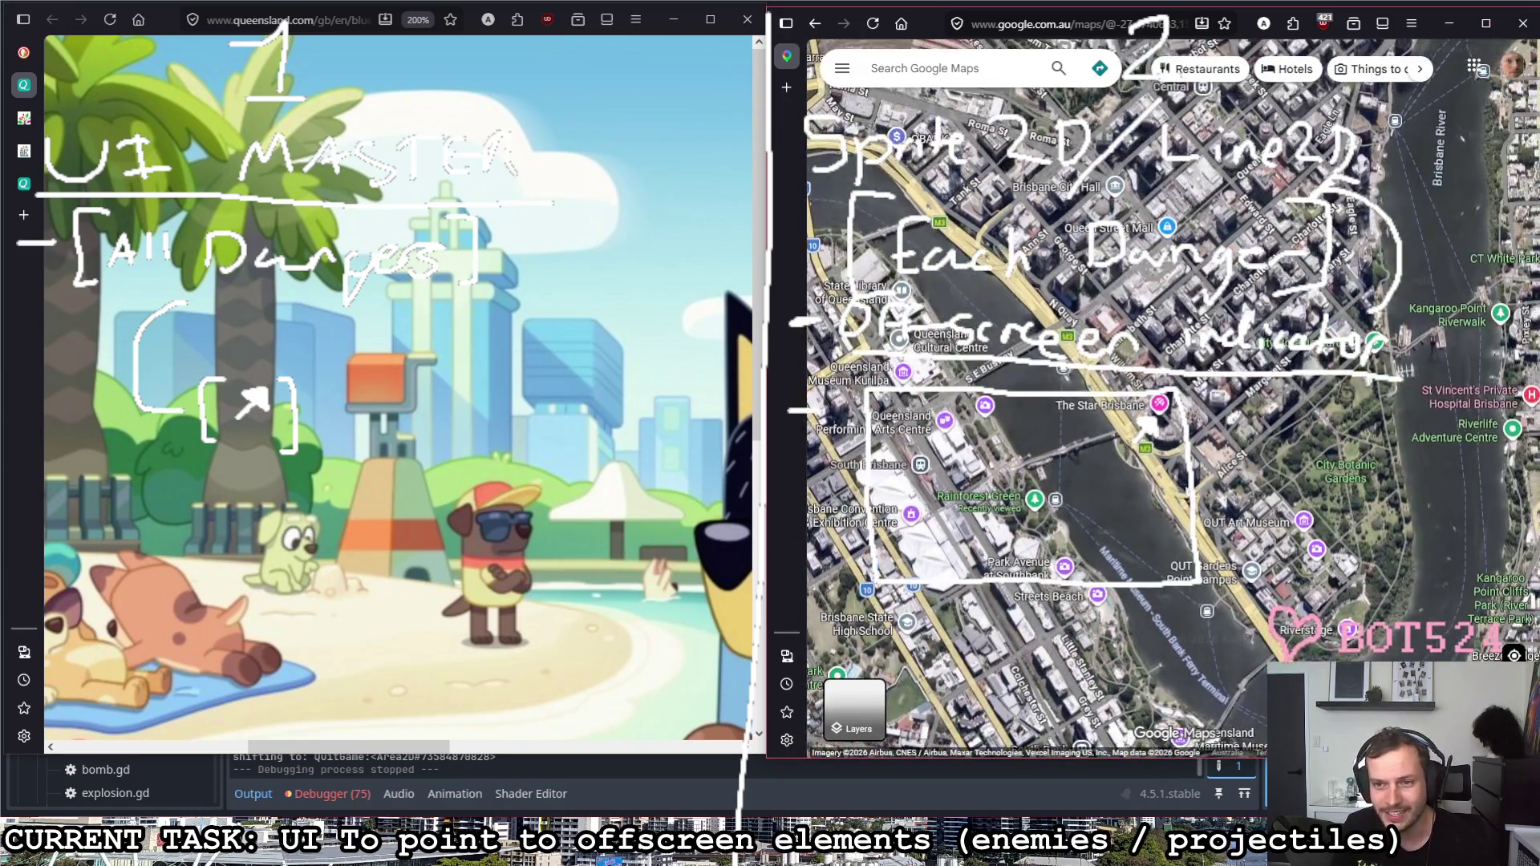
scroll(1195, 479, up, 2)
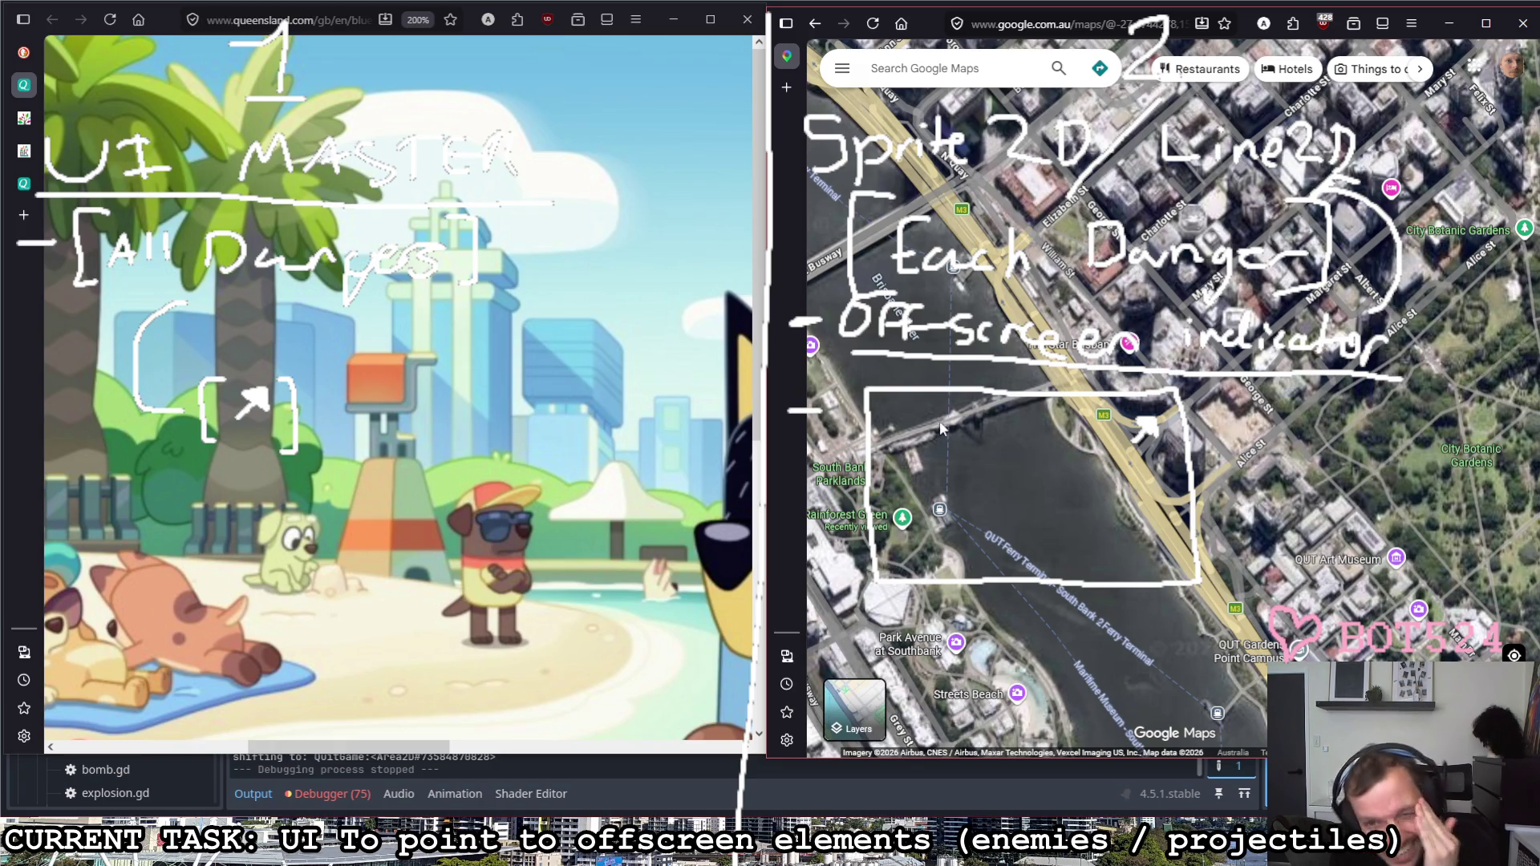
Step: Pan the satellite map to bring the State Law Building and George St blocks into close view
drag(1101, 490, 1041, 483)
scroll(1041, 484, up, 2)
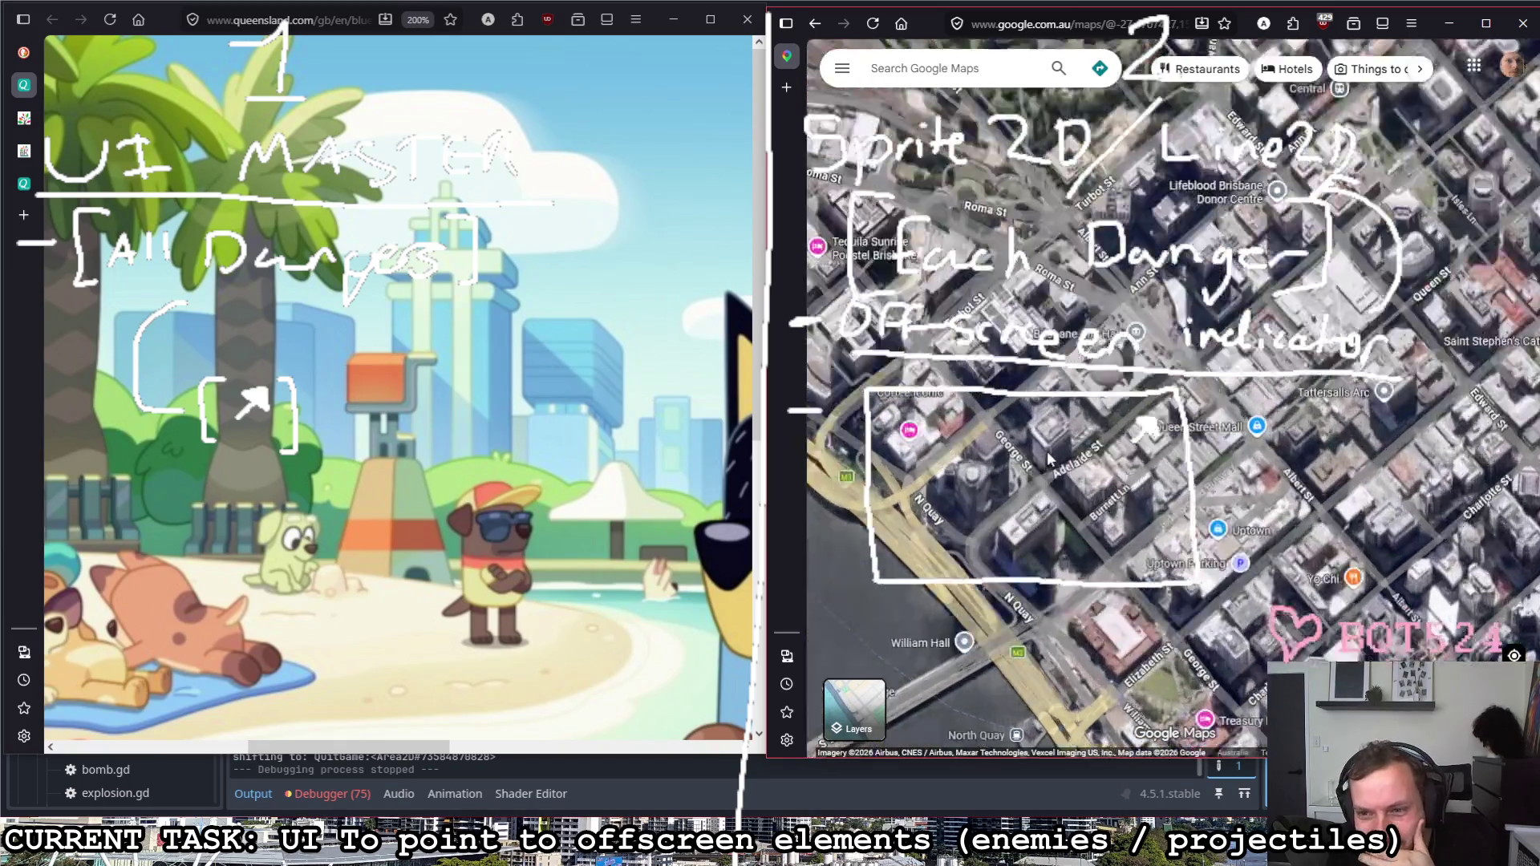
drag(1009, 460, 1252, 650)
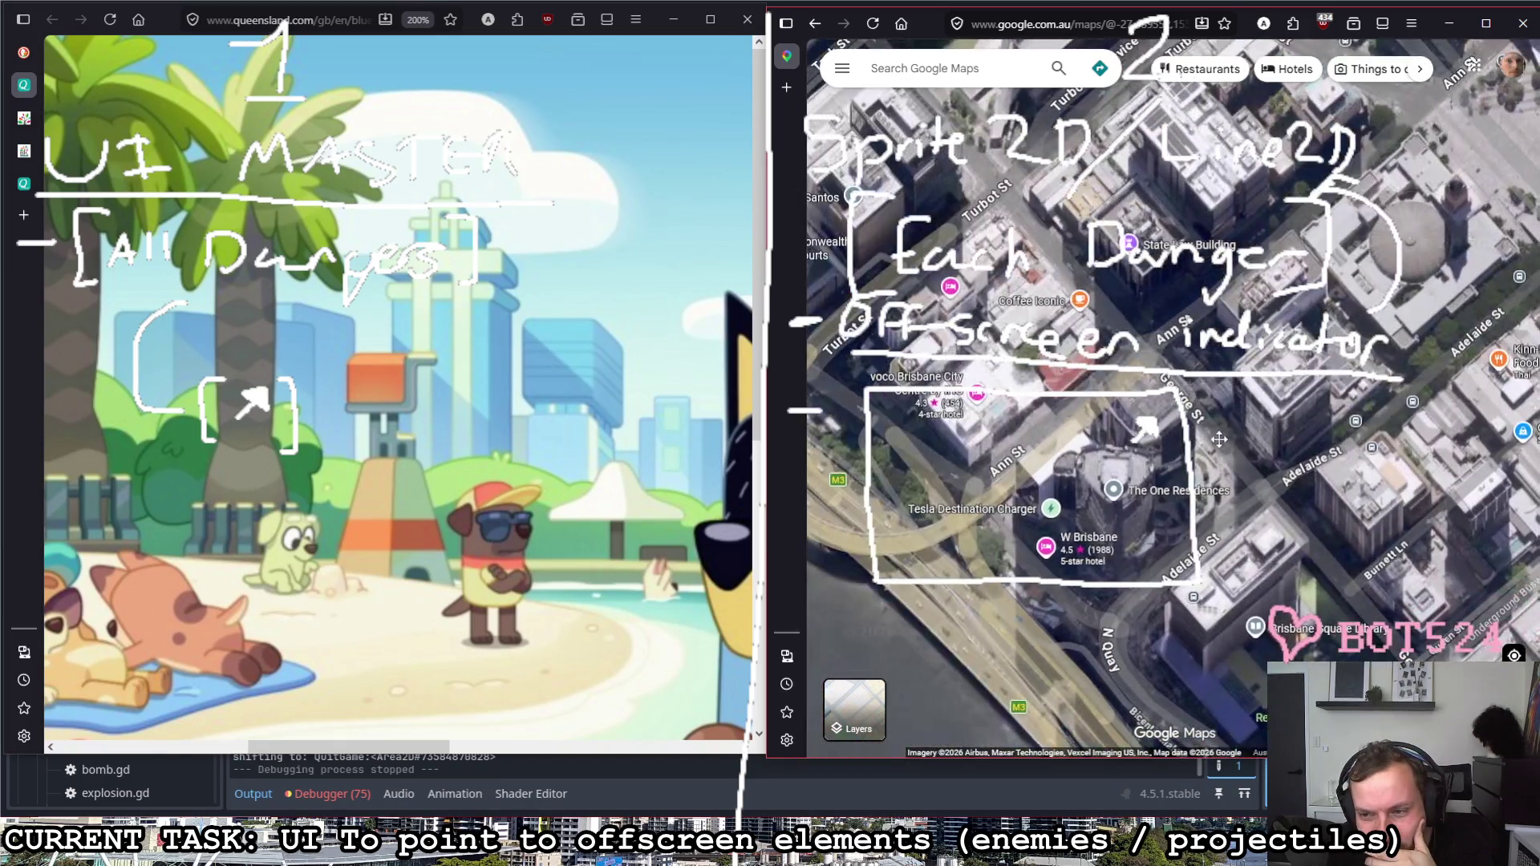
scroll(1161, 493, up, 2)
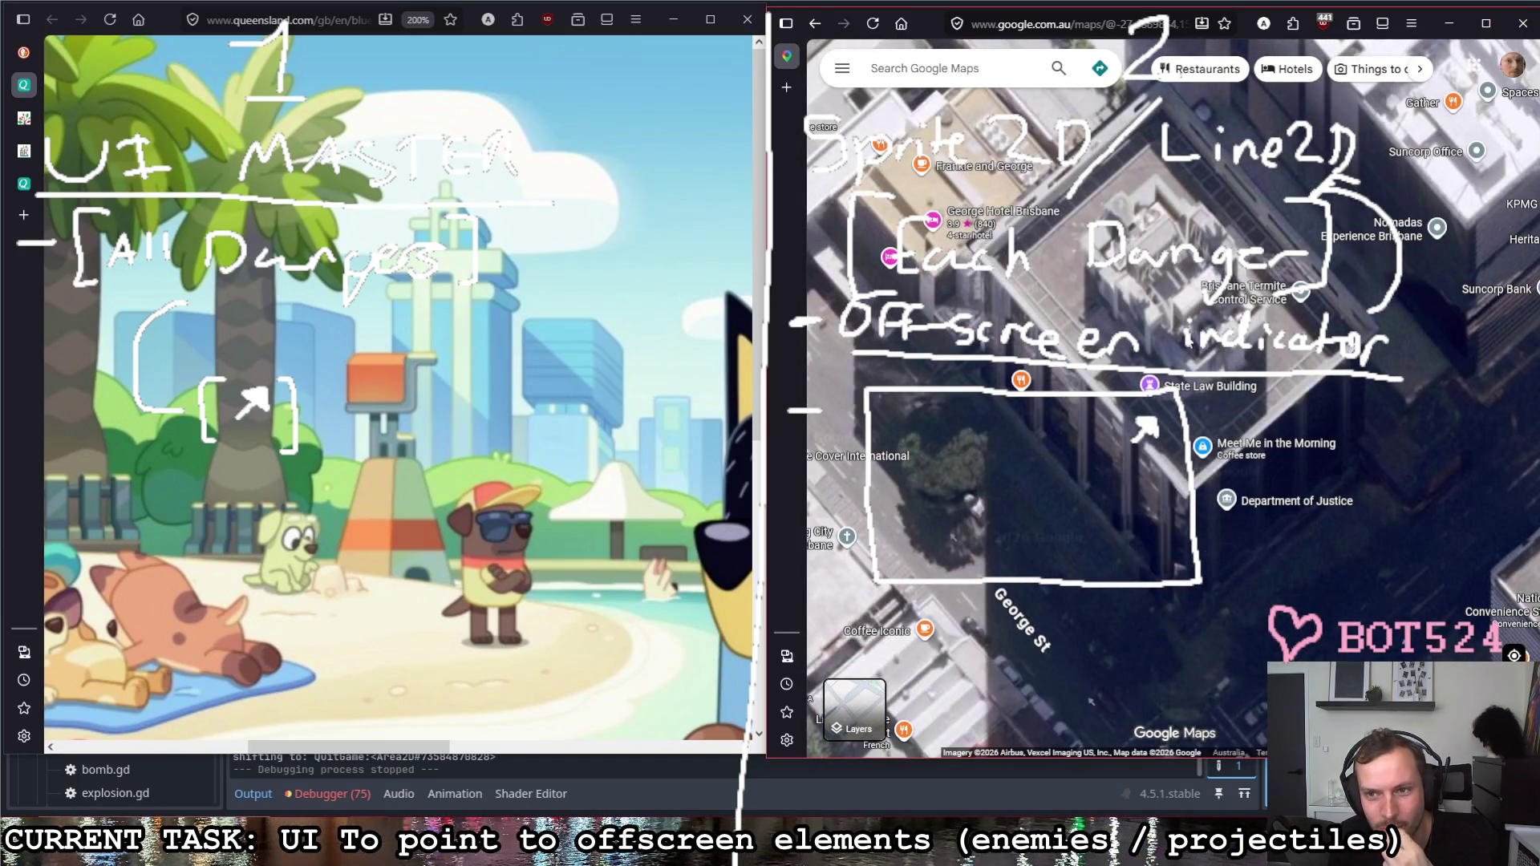
Step: View the State Law Building's details and photos, shift the map around it, then close the place panel
click(1151, 386)
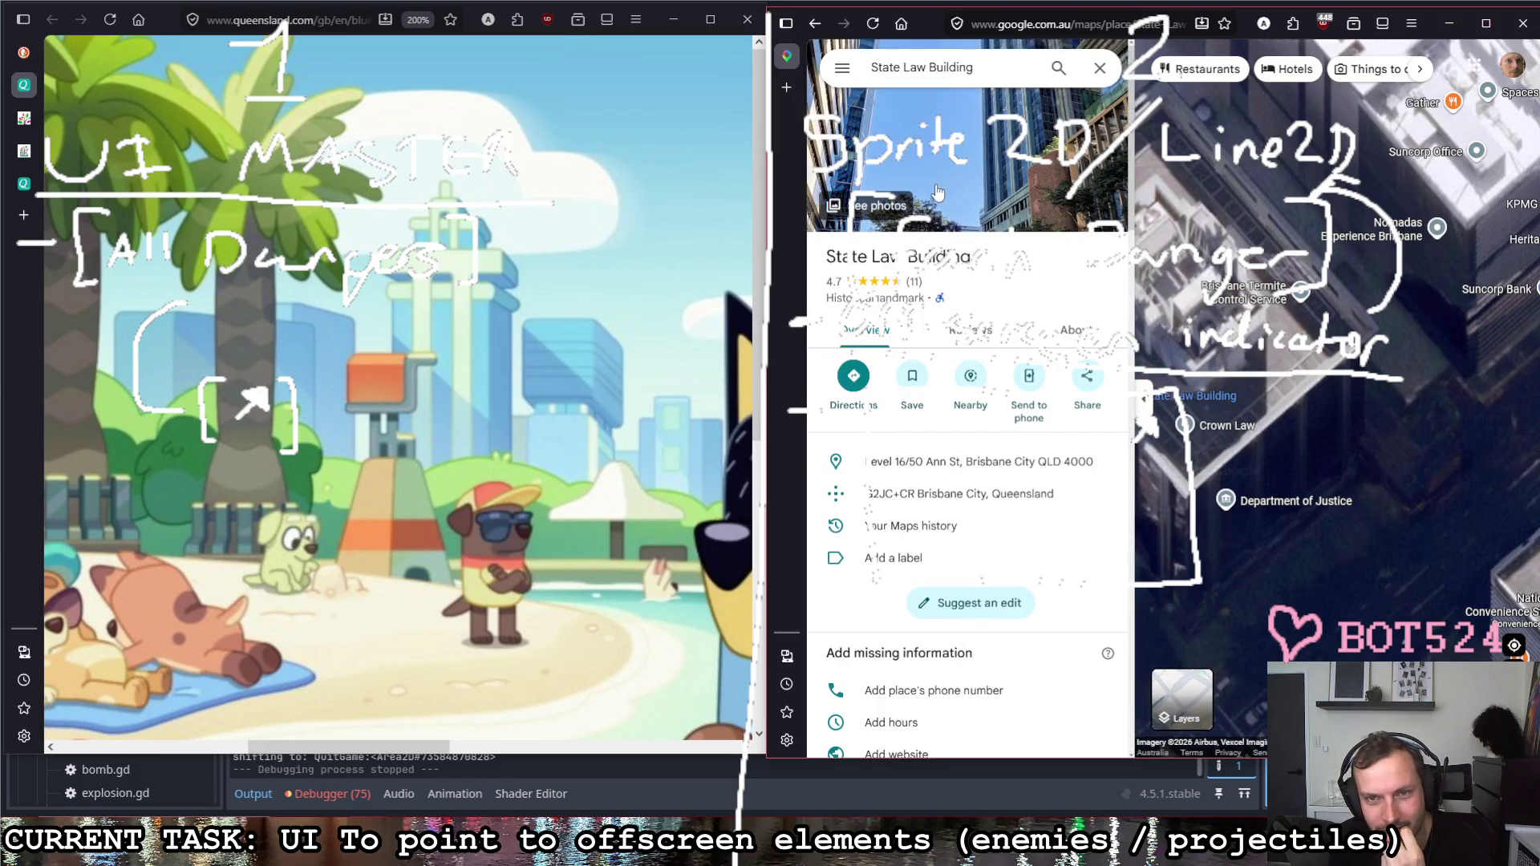
click(938, 195)
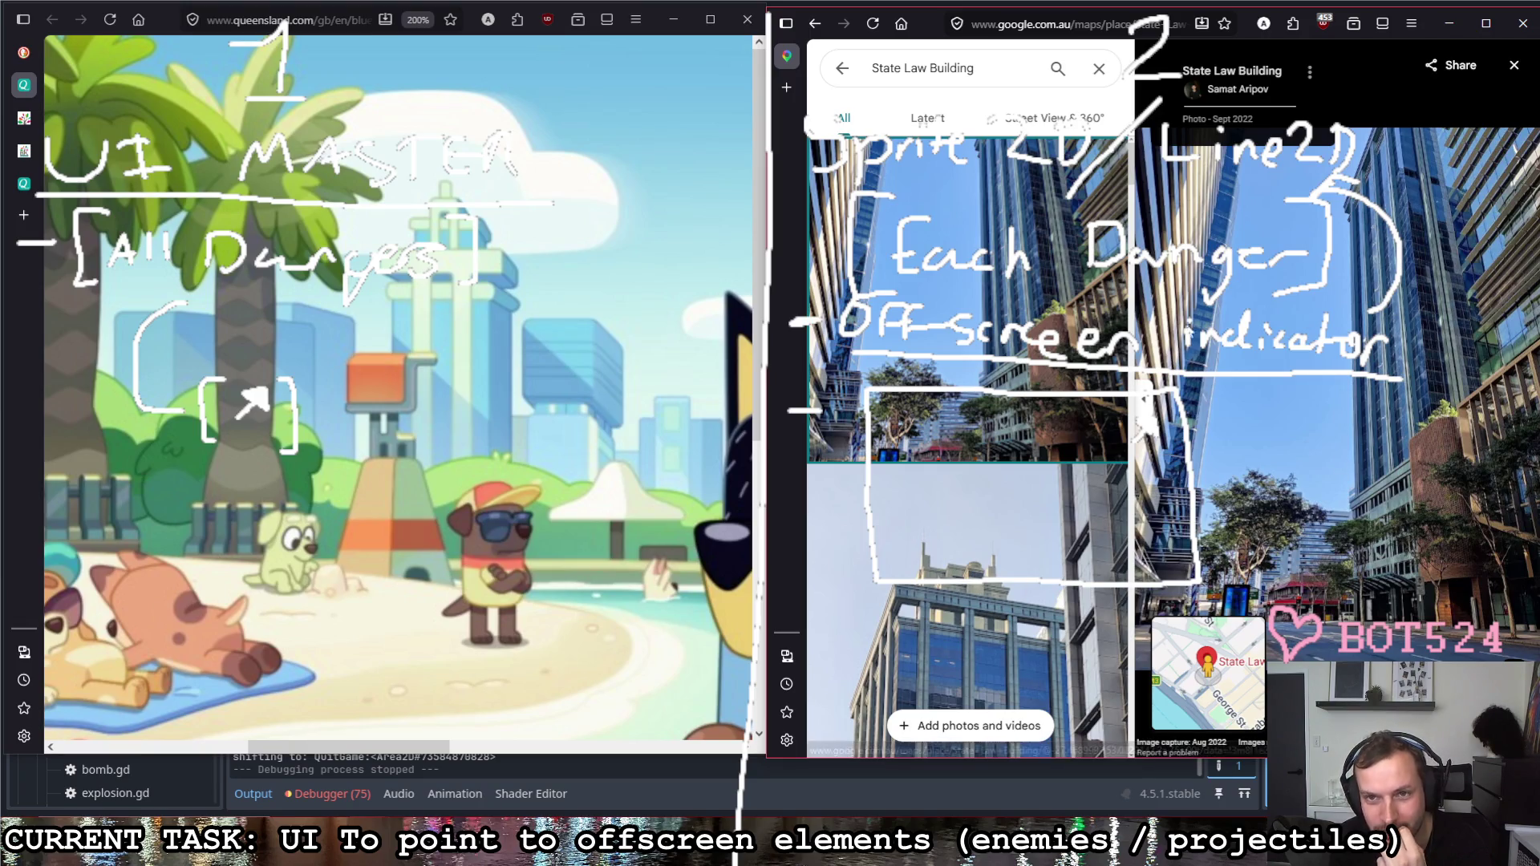
click(841, 70)
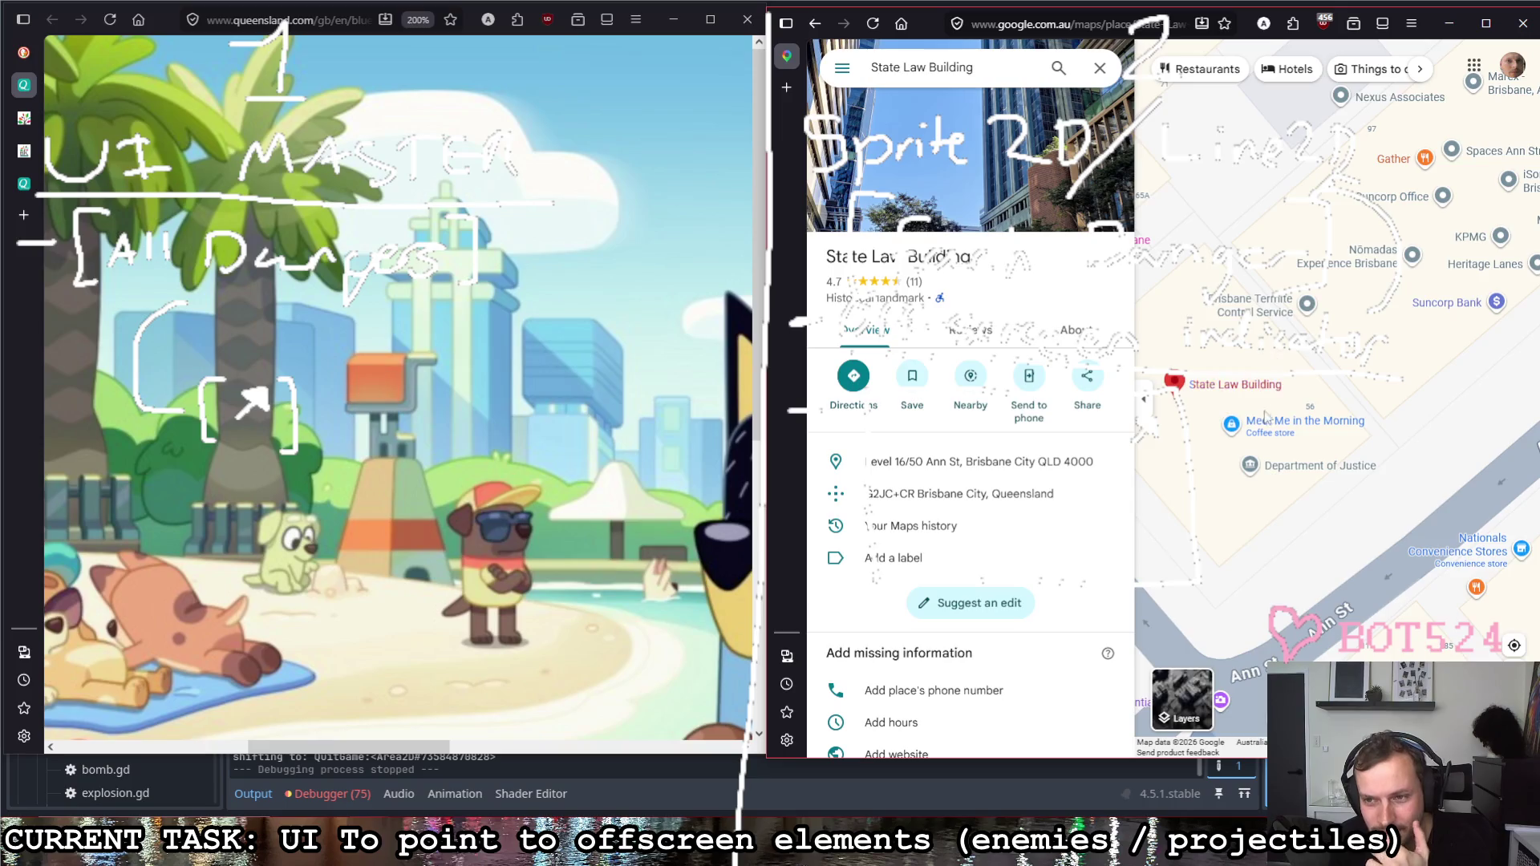
drag(1252, 423, 1318, 438)
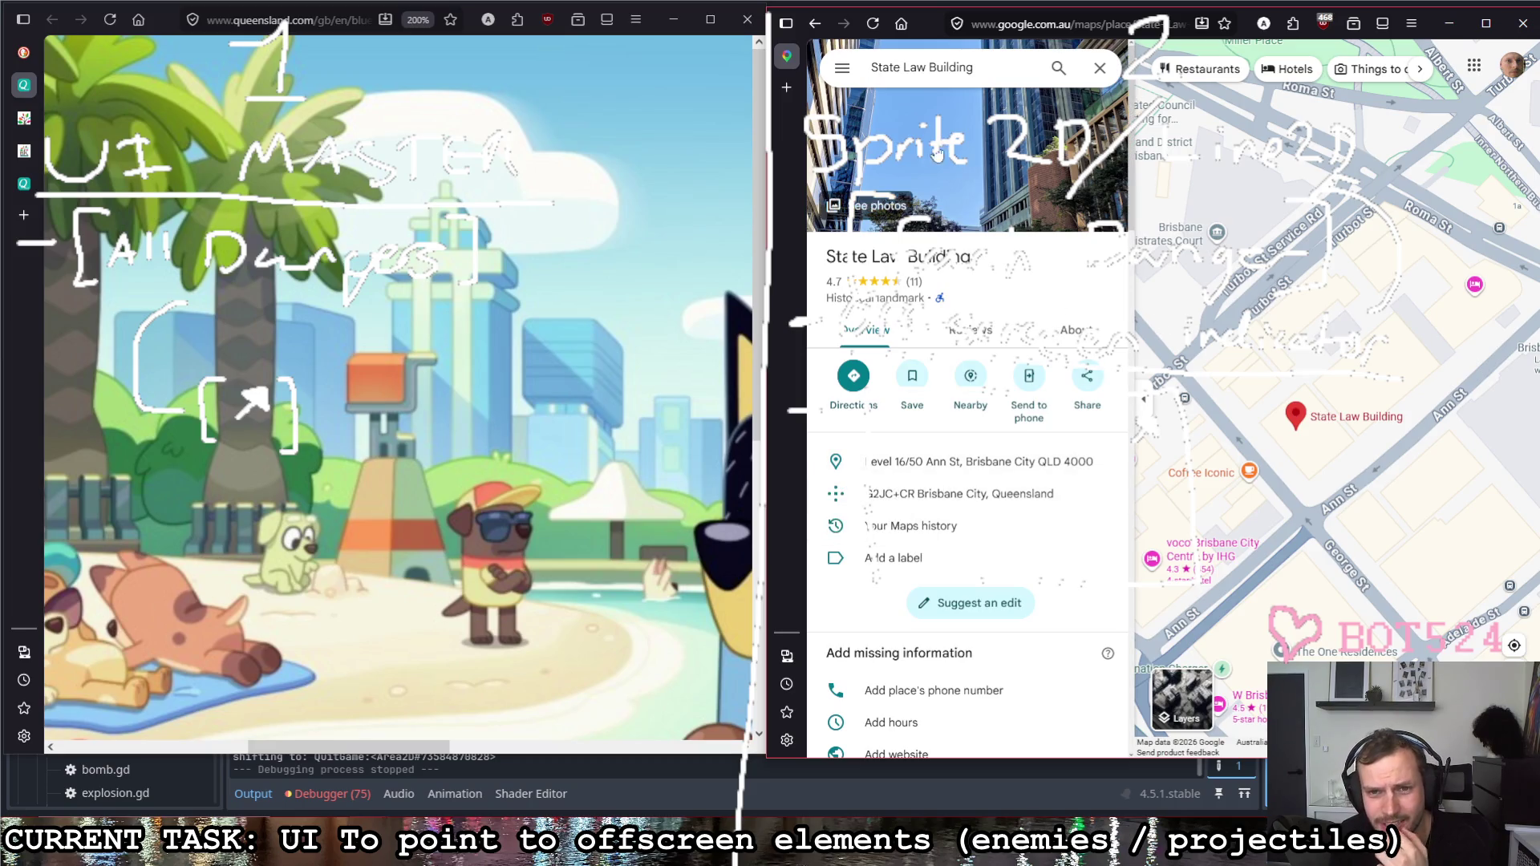
click(1101, 67)
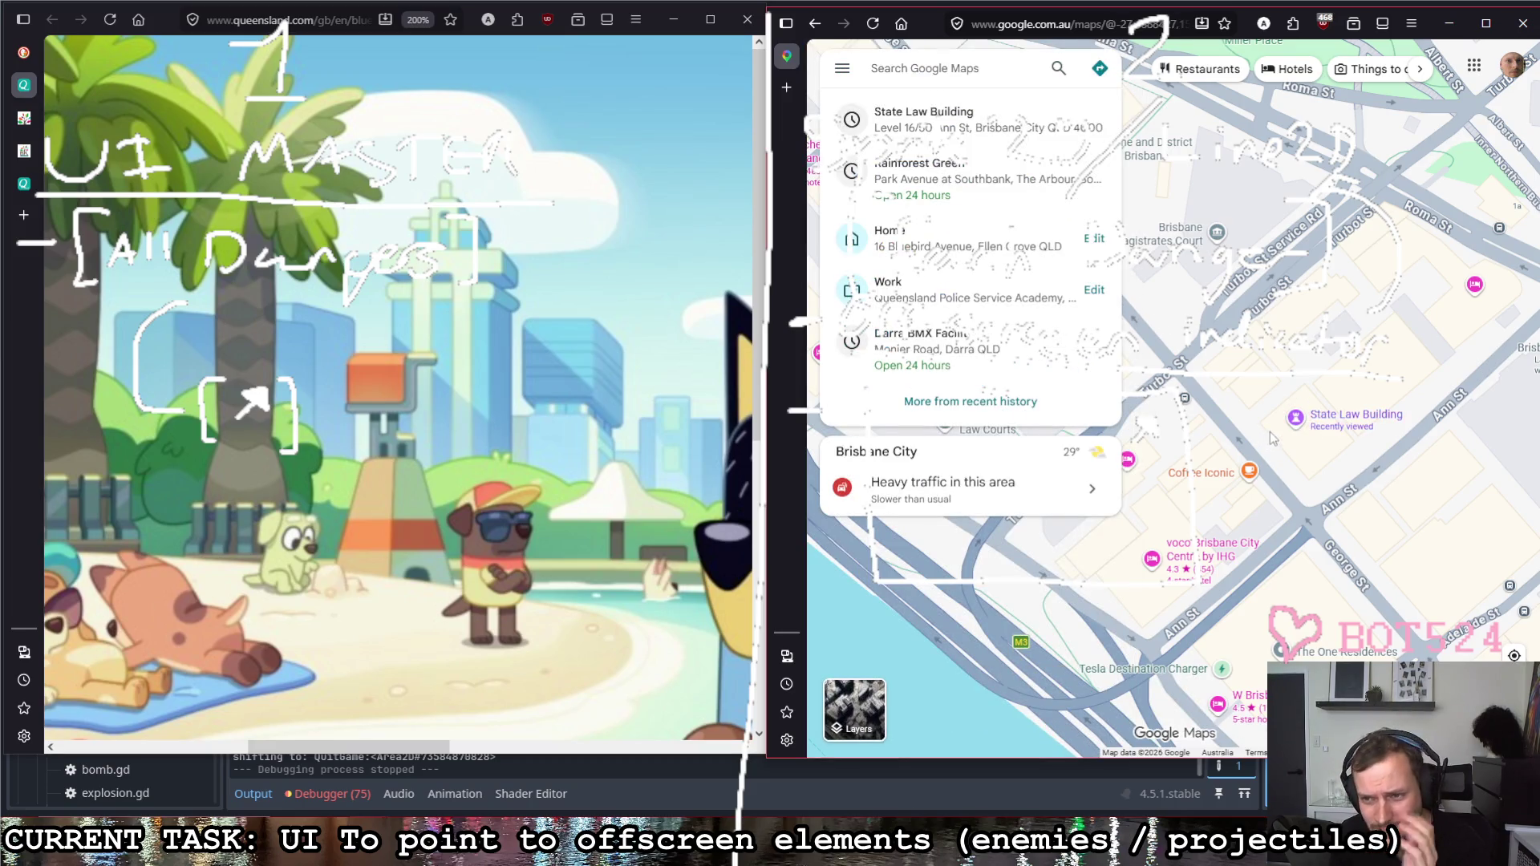
scroll(1271, 438, down, 3)
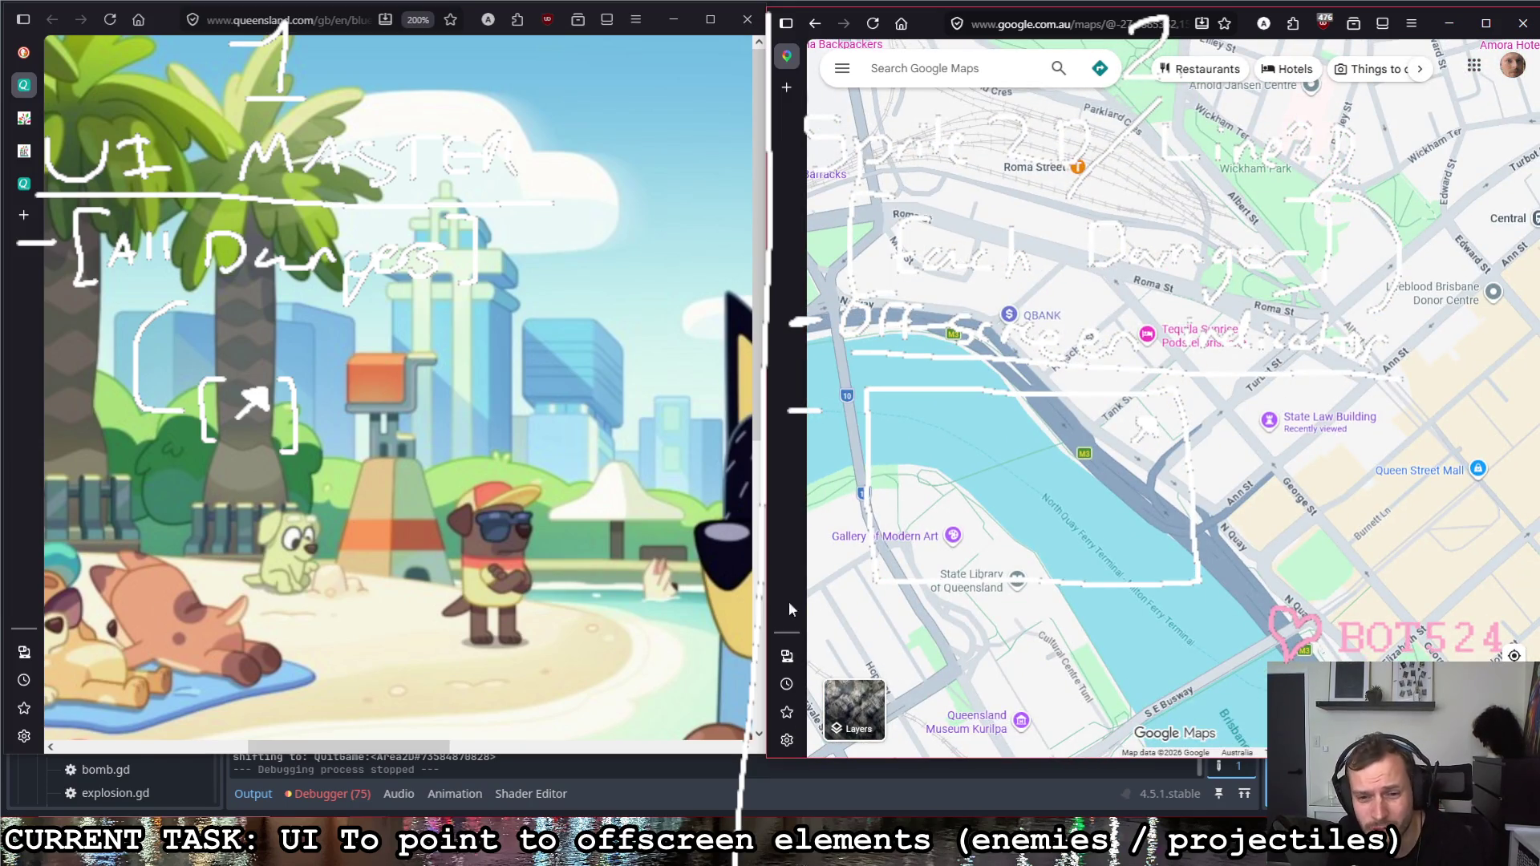
Step: Switch the map to satellite imagery and pan over to the Queens Gardens and Miller Park area
click(854, 710)
scroll(1159, 455, up, 2)
scroll(1192, 482, up, 1)
scroll(1215, 516, up, 1)
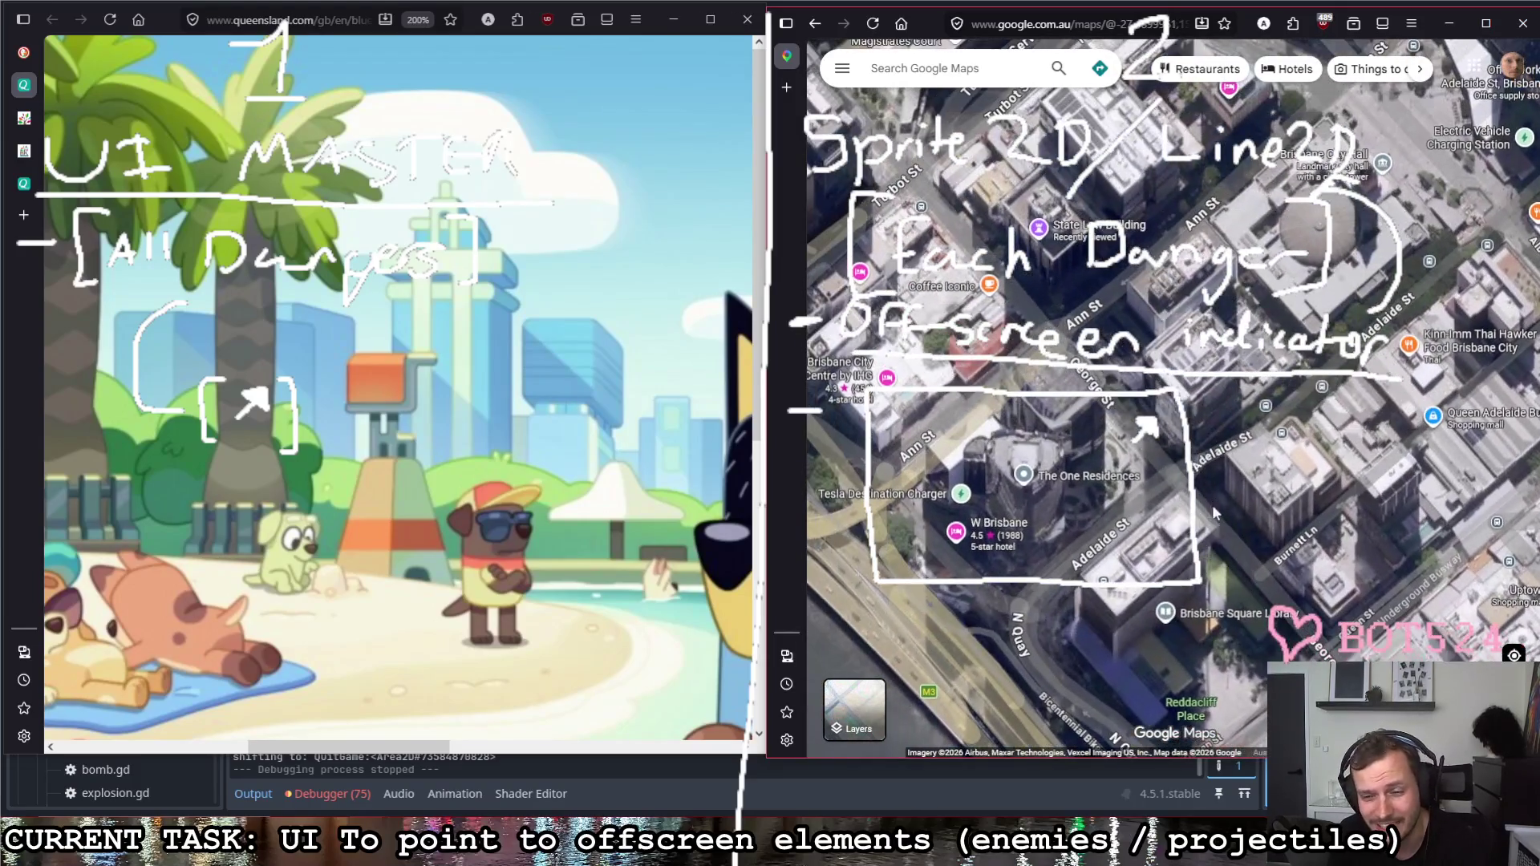
drag(1159, 455, 575, 432)
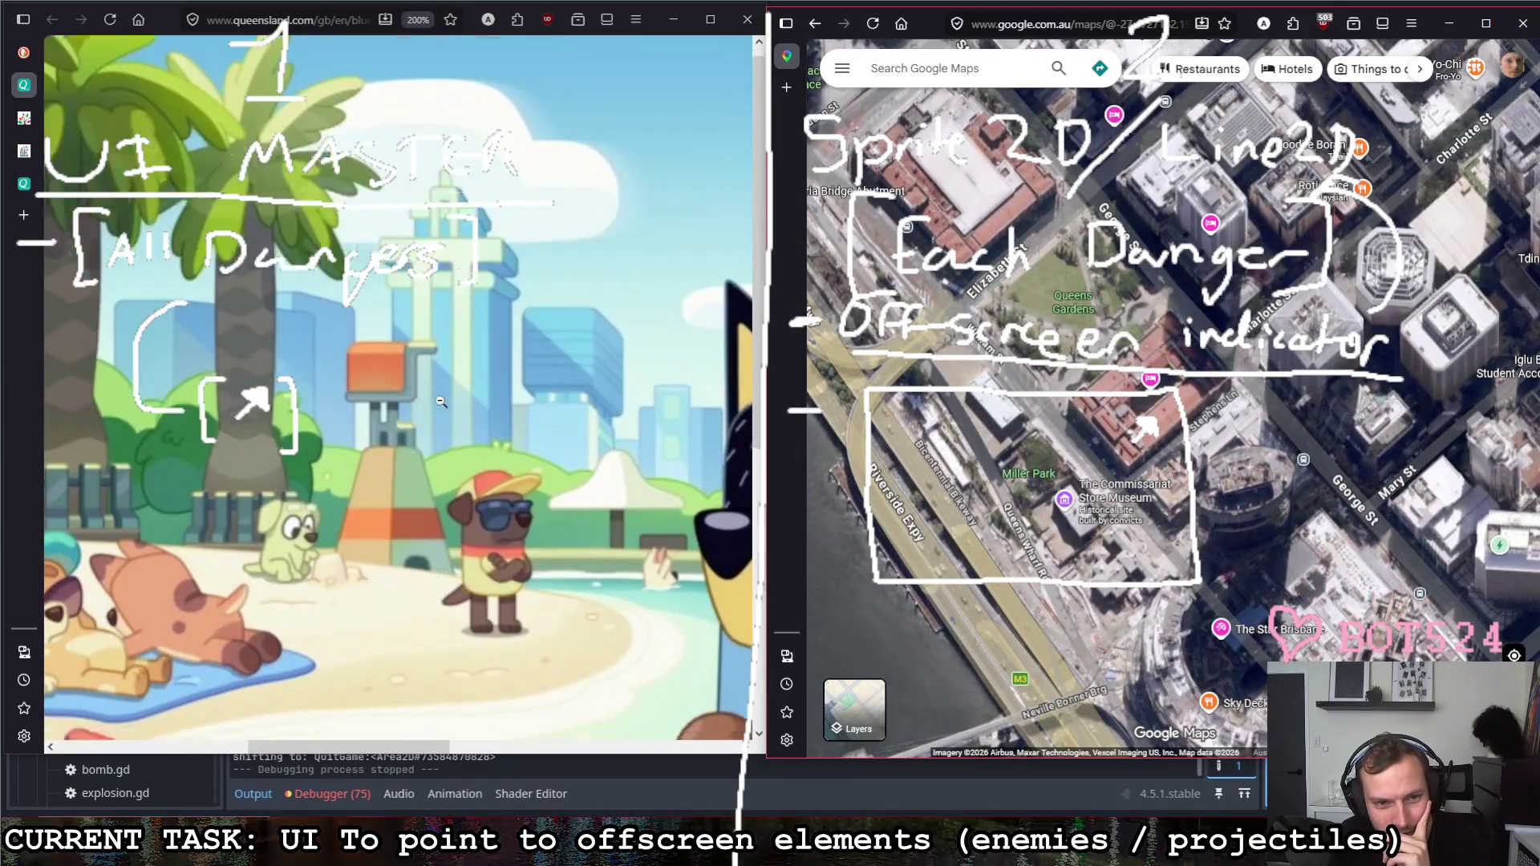
key(ctrl+0)
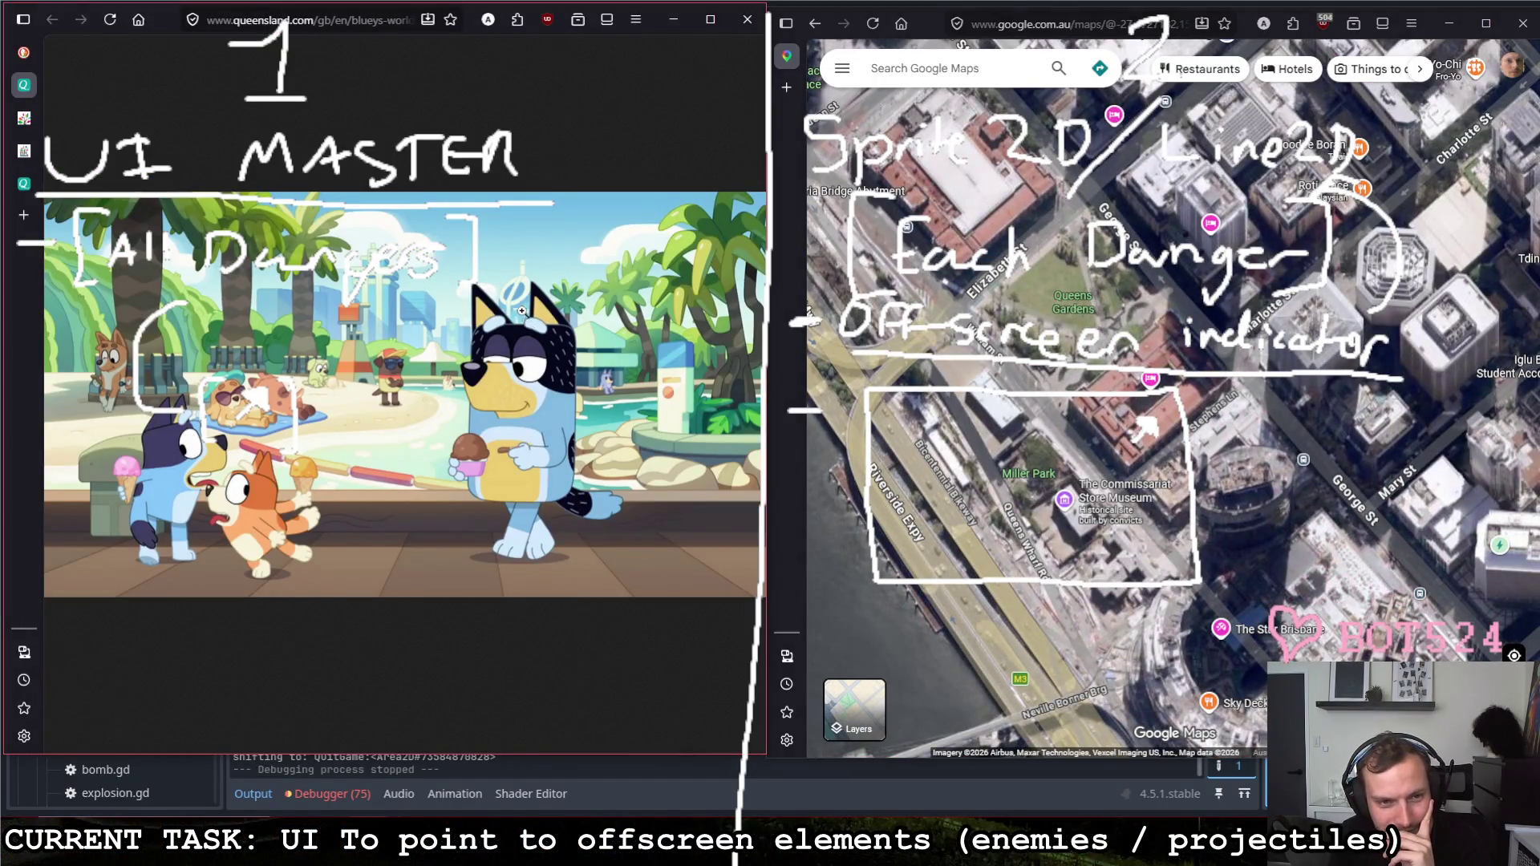
scroll(1078, 468, down, 2)
scroll(1078, 467, down, 2)
scroll(1078, 467, down, 2)
Step: Briefly open South Bank Parklands' details, then drag the pegman out to reveal street-level coverage
click(1020, 467)
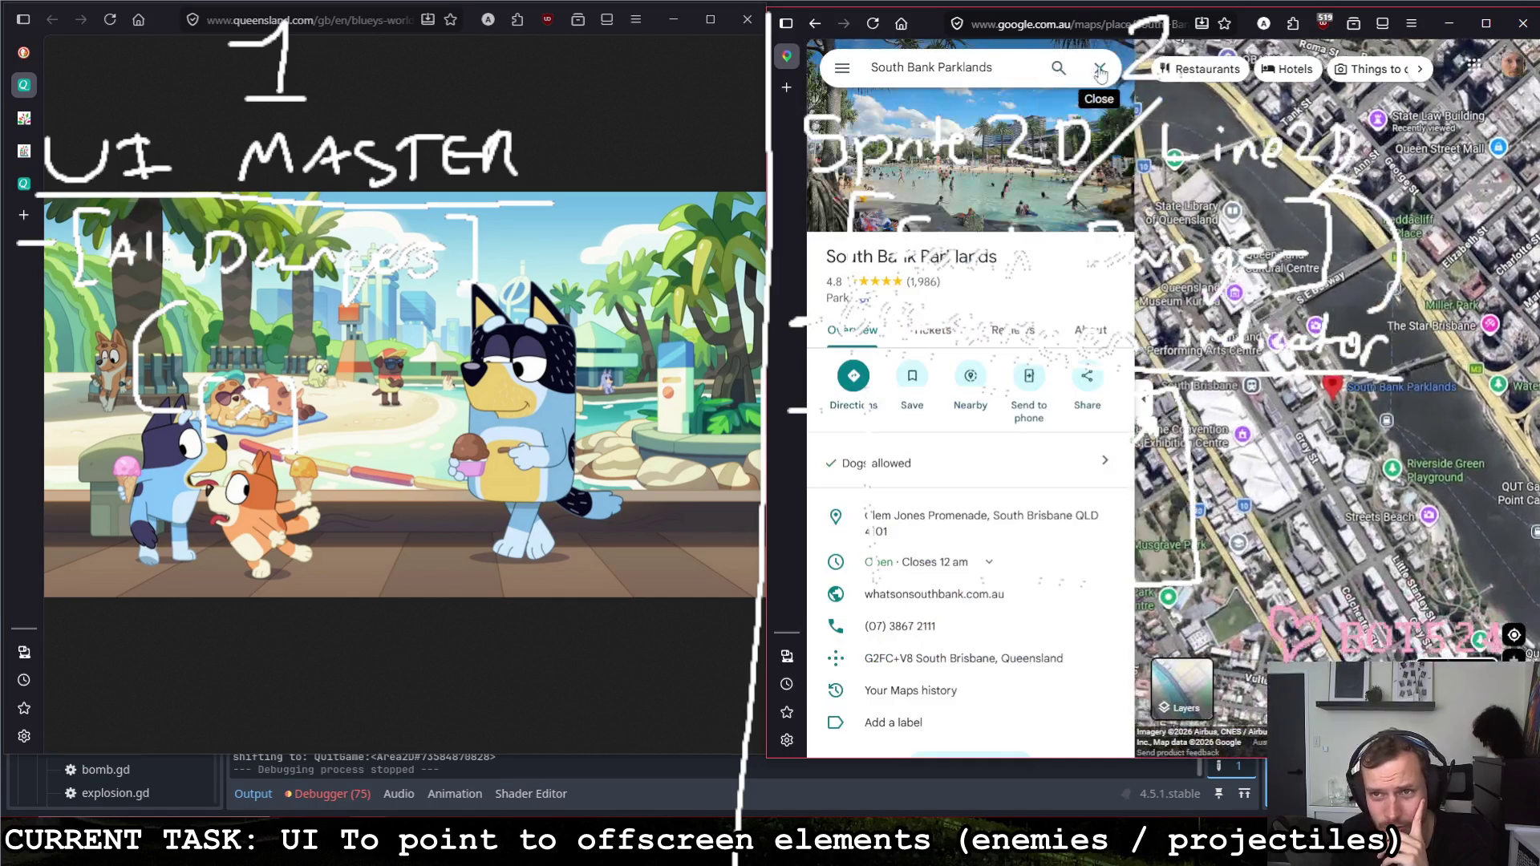
click(1099, 68)
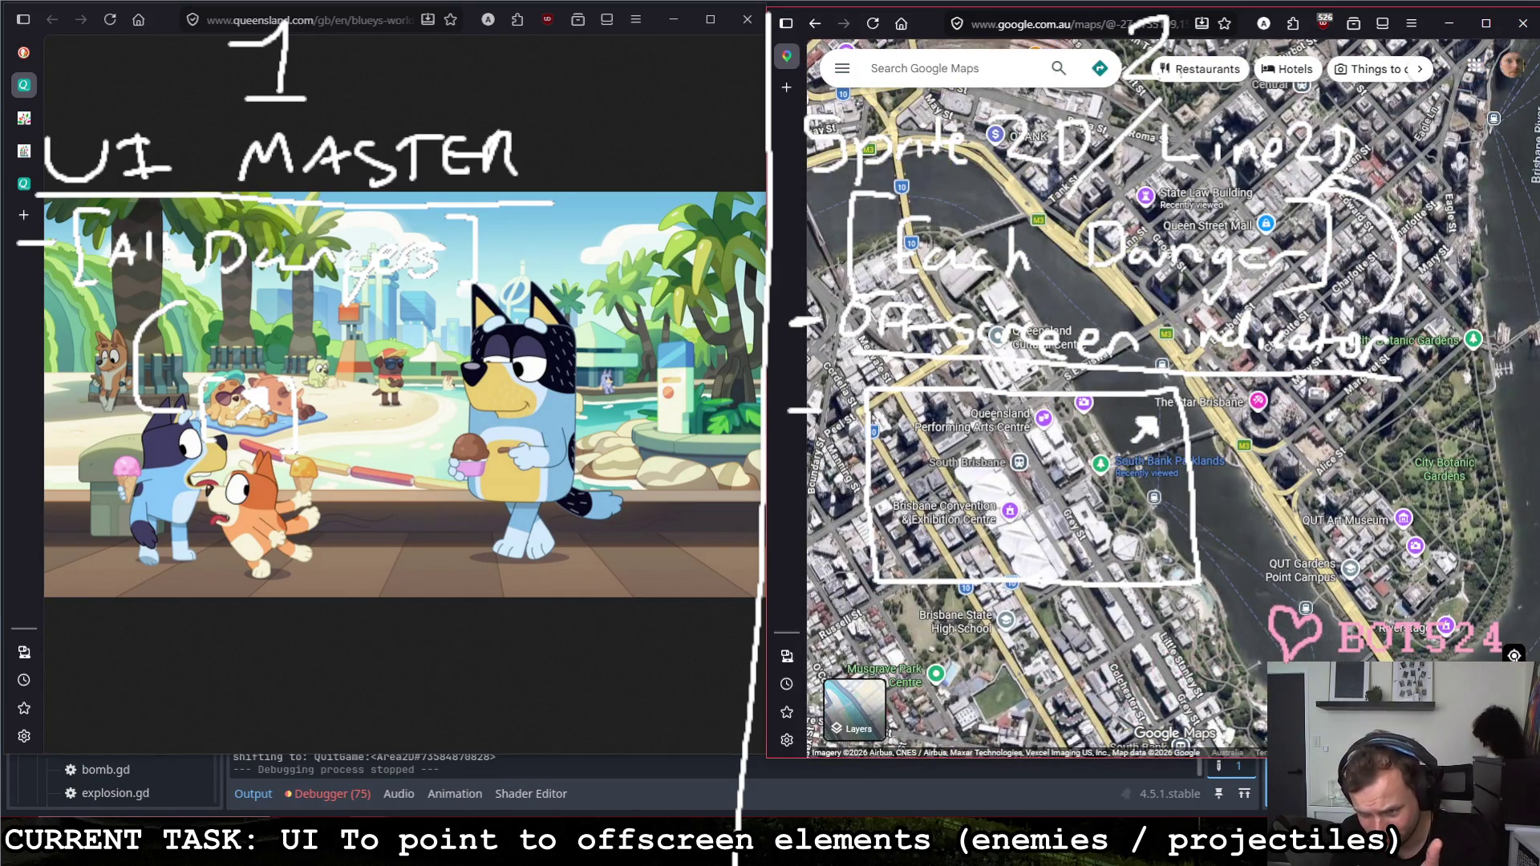
drag(1513, 653, 1174, 524)
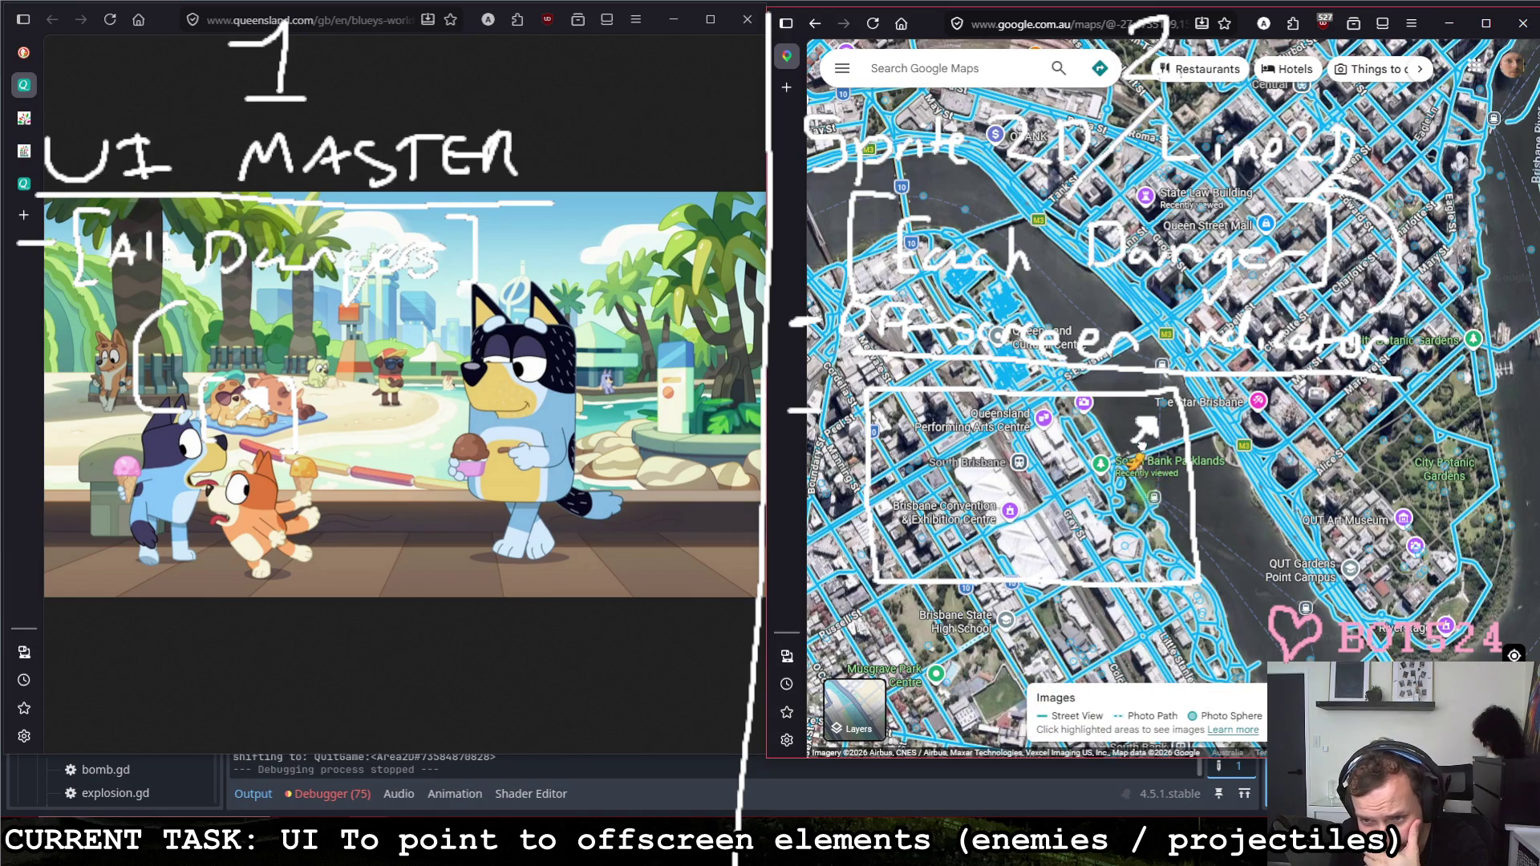
Step: Drop into Street View on the South Bank riverside and look toward the walkway, Kurilpa bridge and round tower
drag(1137, 473, 1137, 476)
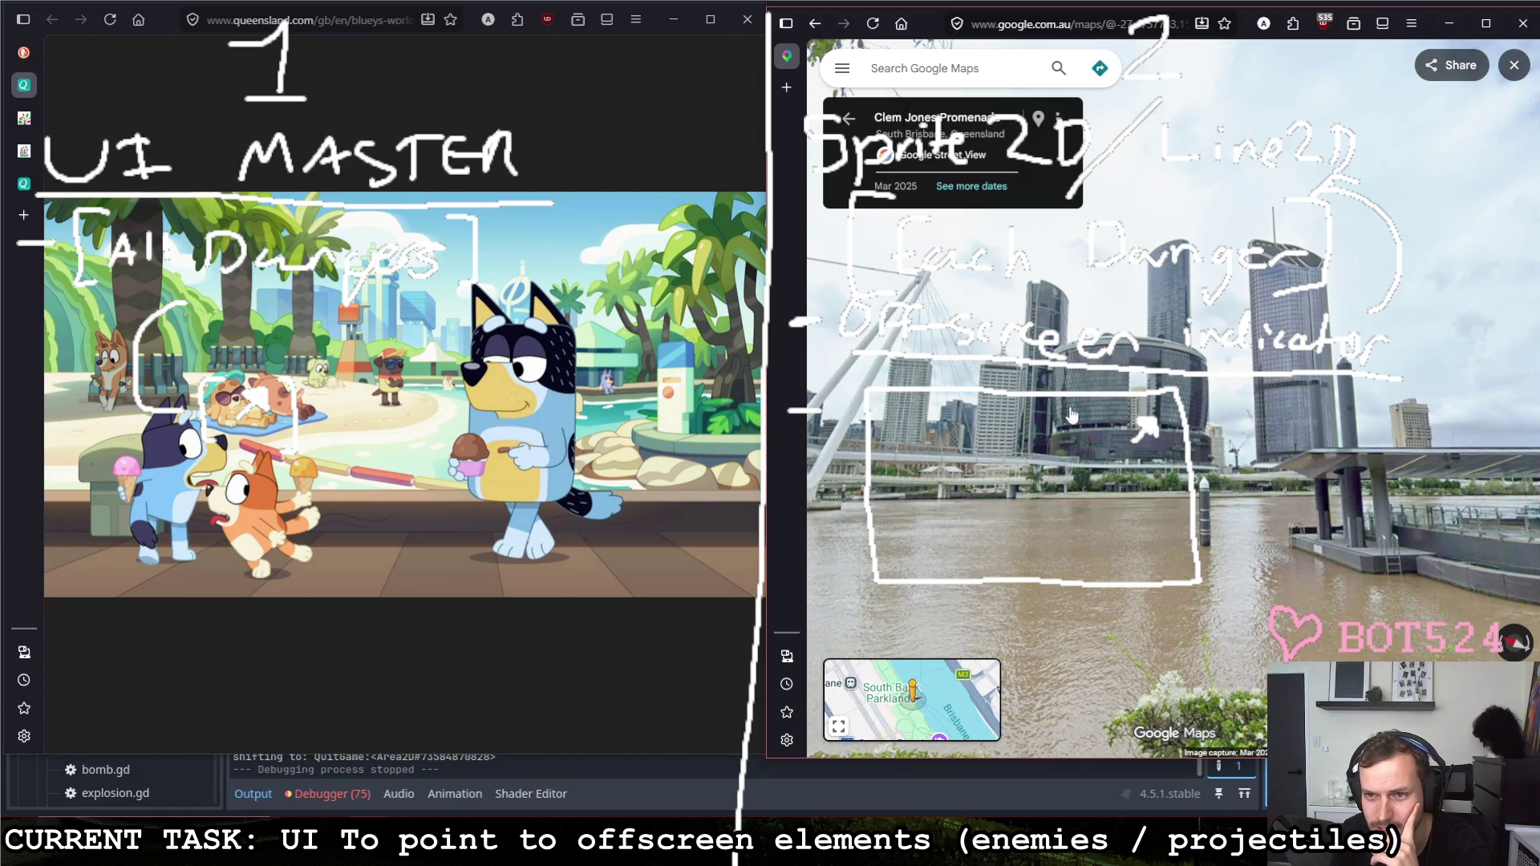
scroll(1148, 572, up, 3)
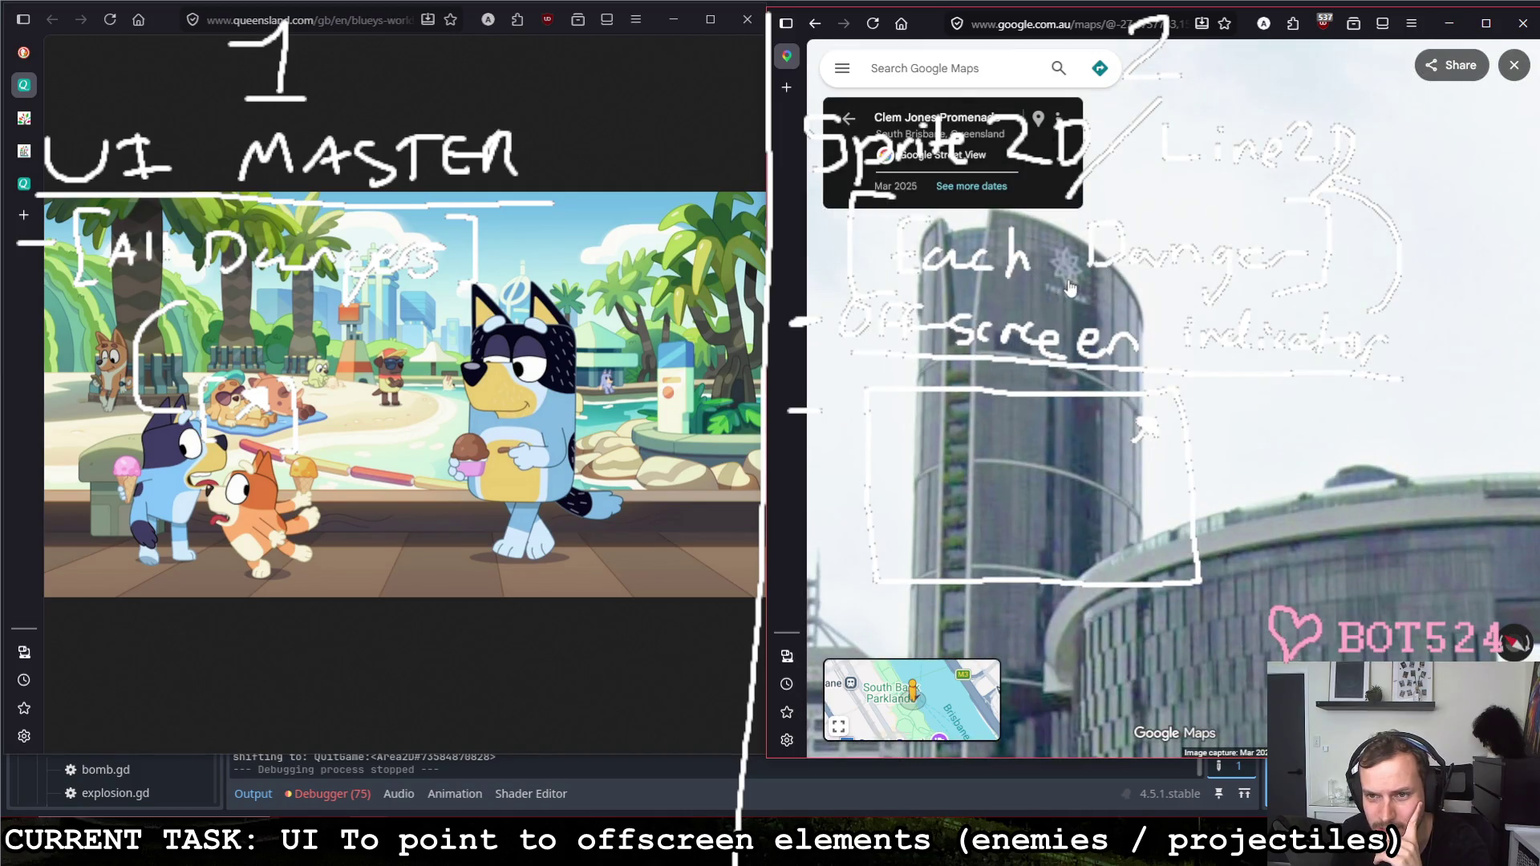
scroll(1069, 288, down, 3)
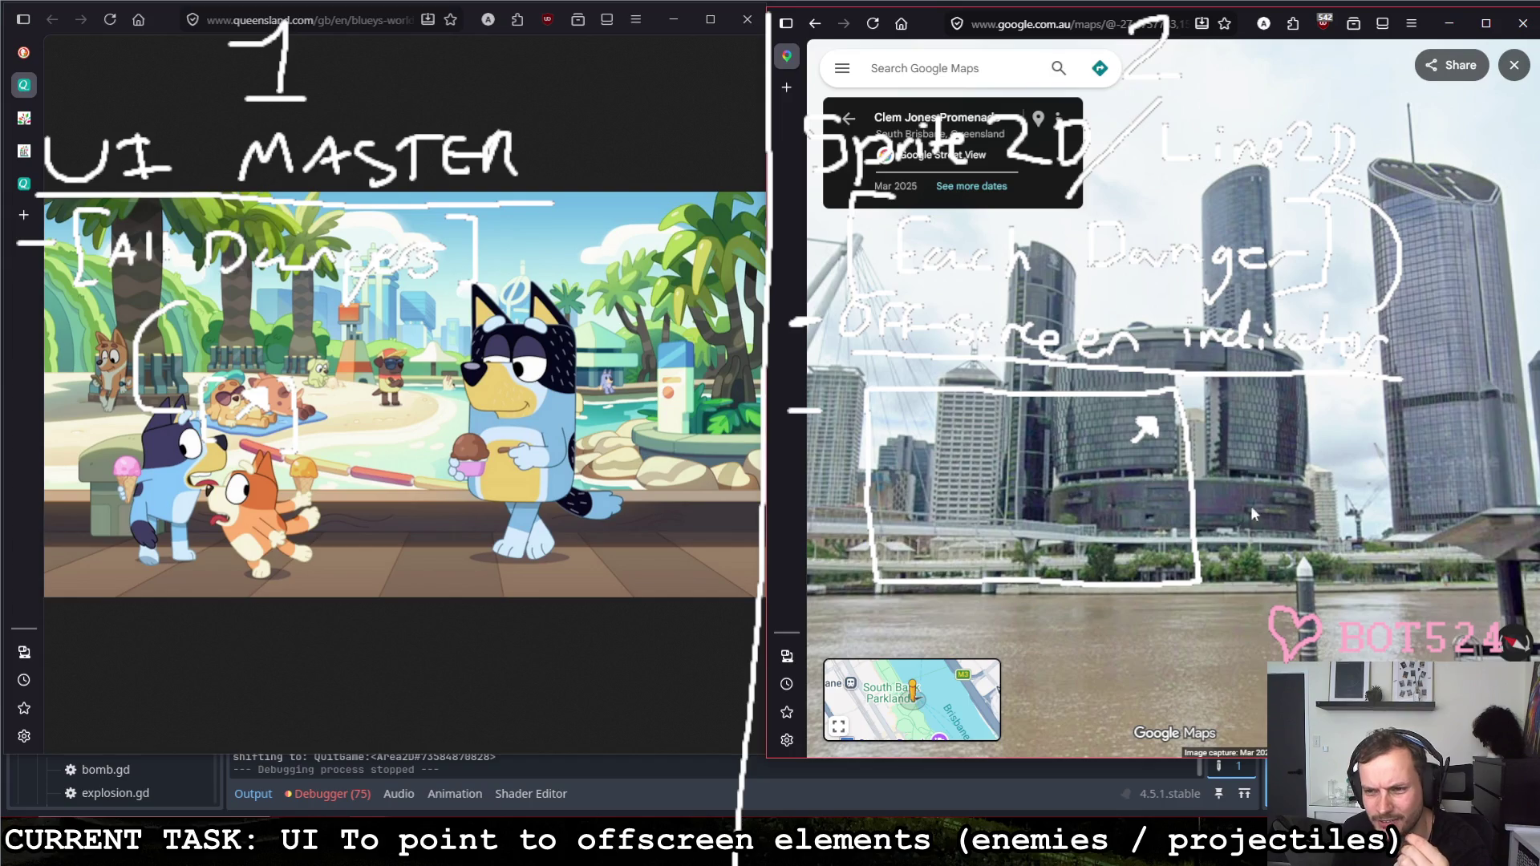
mouse_move(1275, 412)
mouse_down()
mouse_move(1080, 440)
mouse_move(1179, 446)
mouse_up()
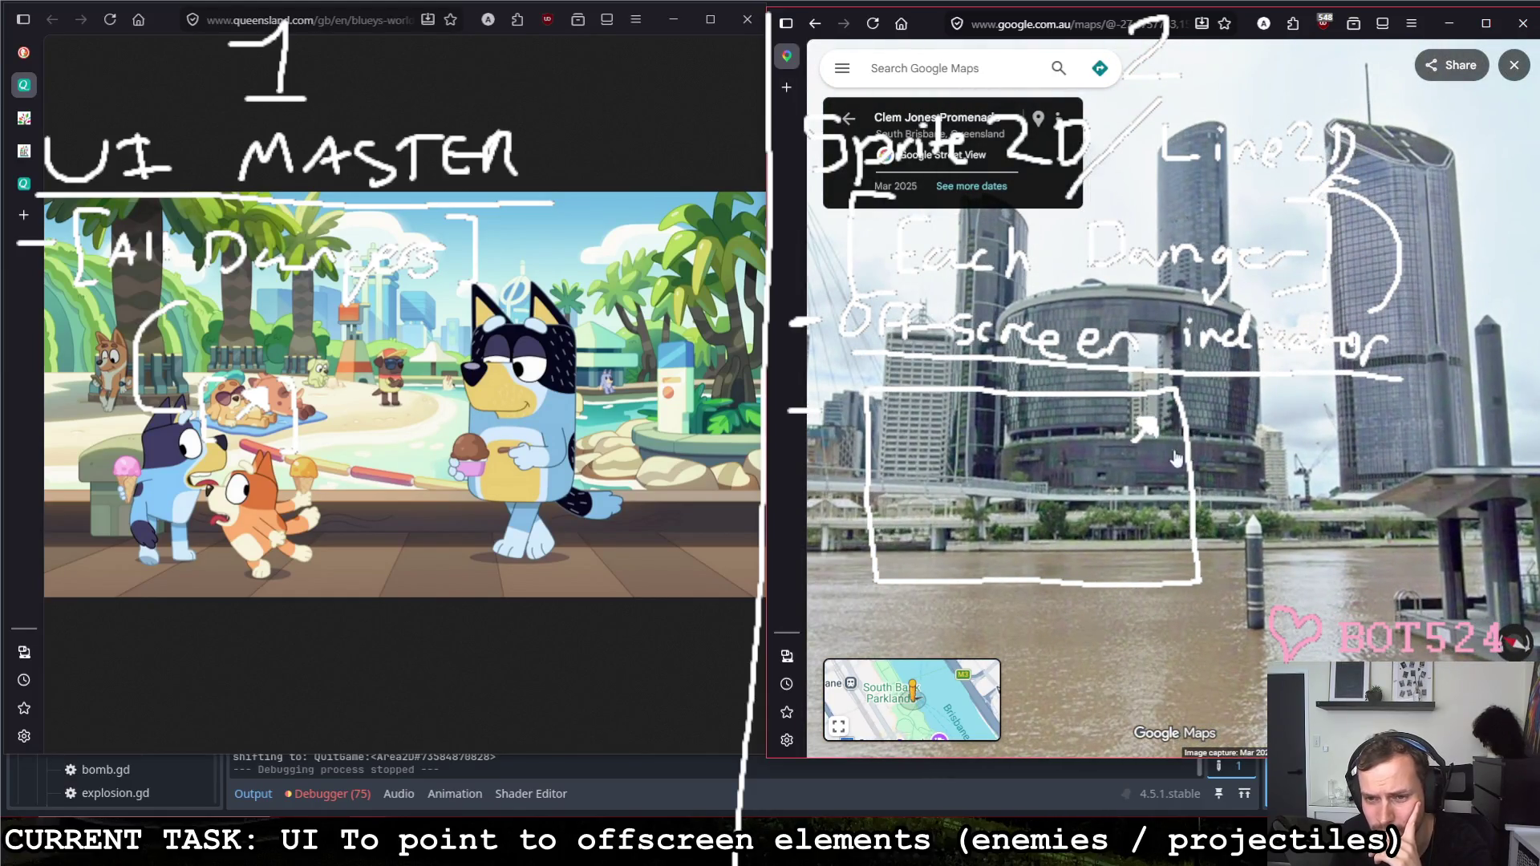
drag(1199, 458, 1504, 469)
click(1252, 520)
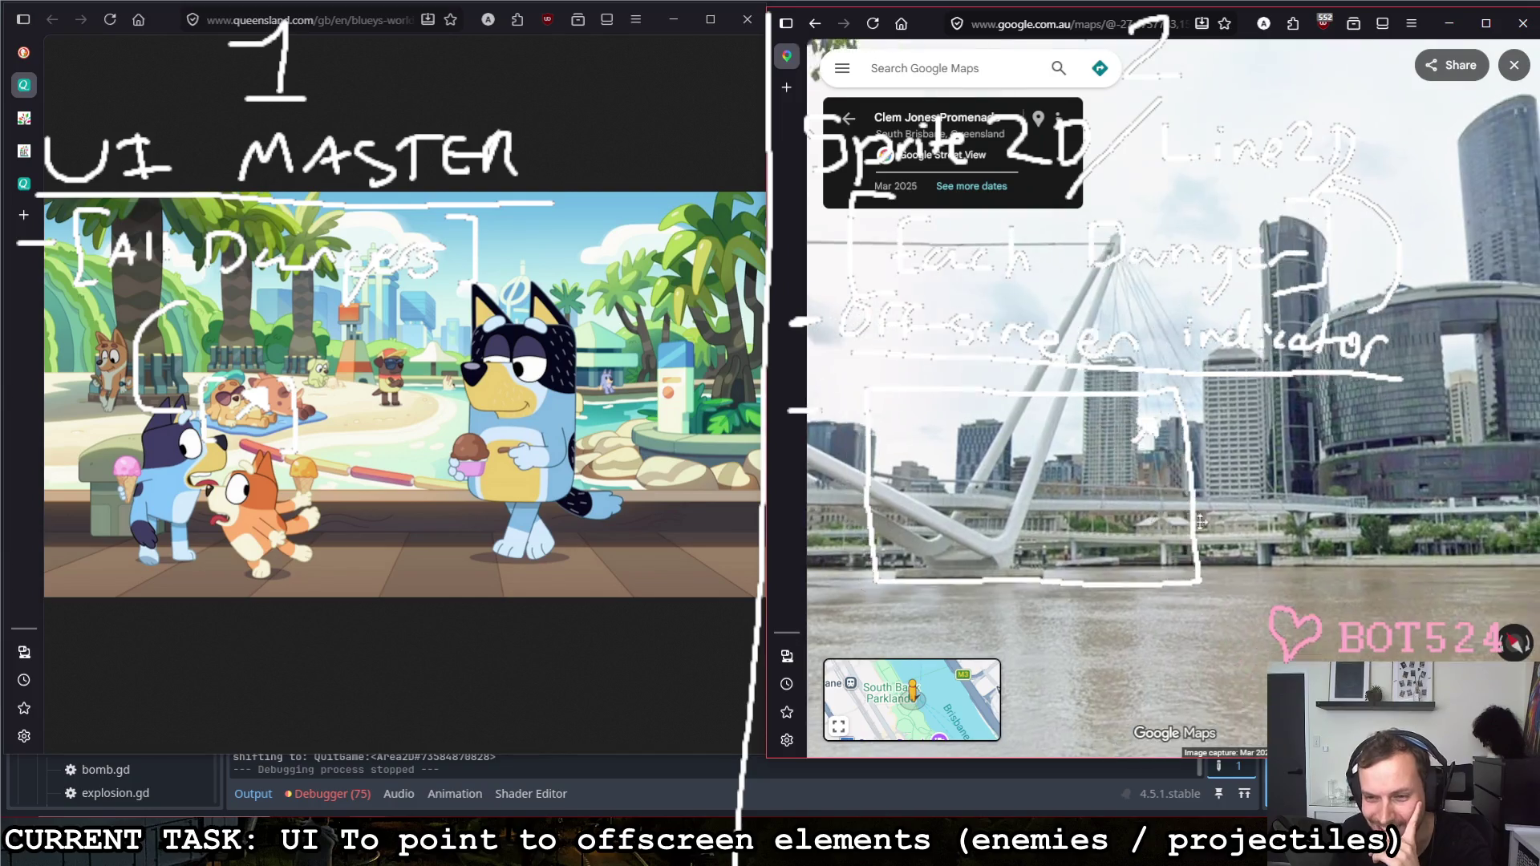
drag(1153, 465, 809, 483)
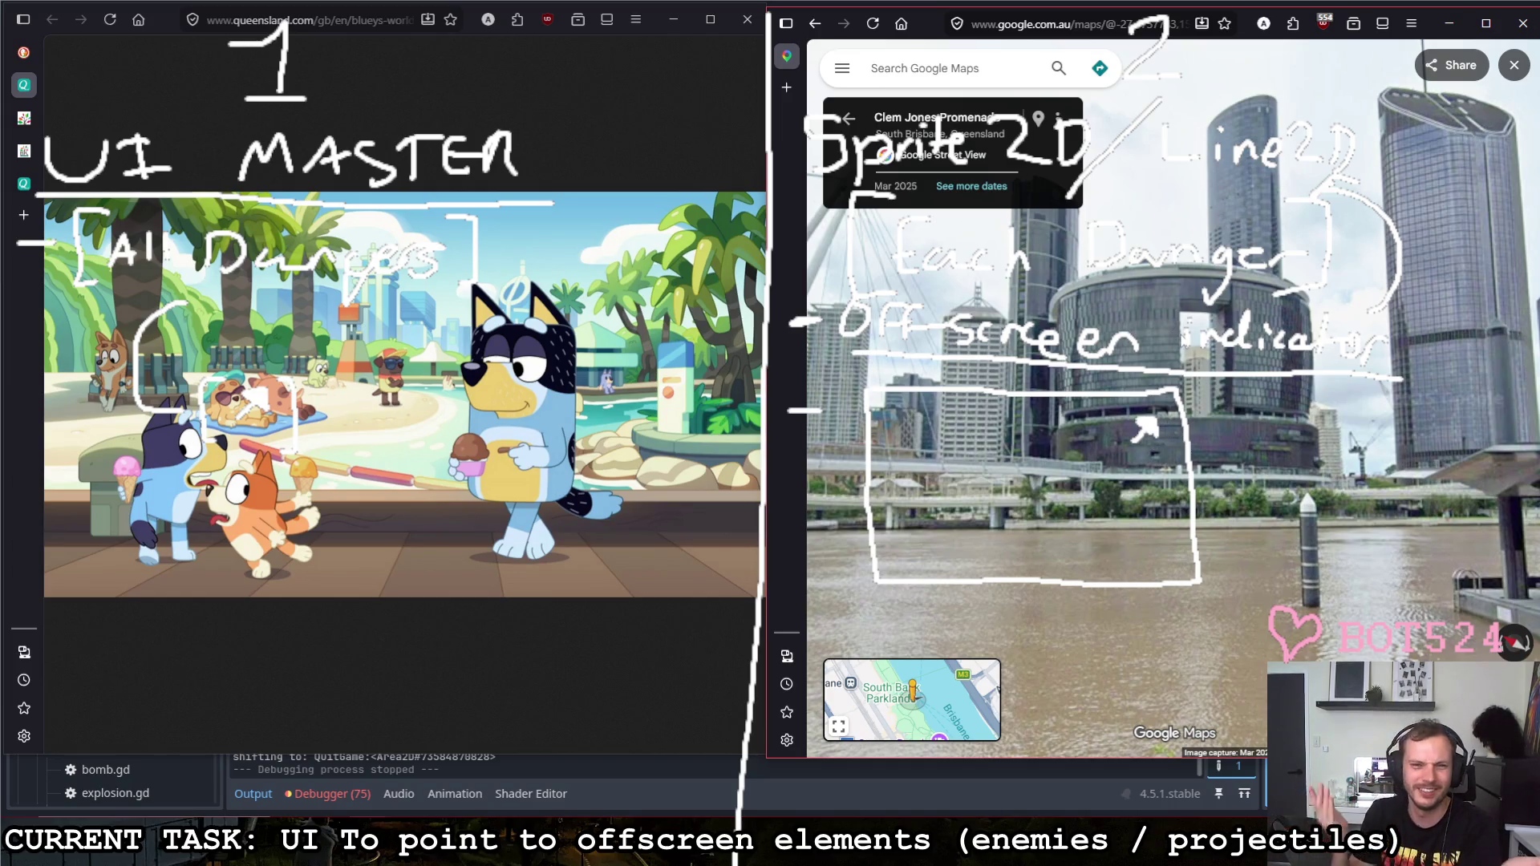
Step: Move along the river toward the towers, show the minimap, then return to the satellite map
click(1119, 349)
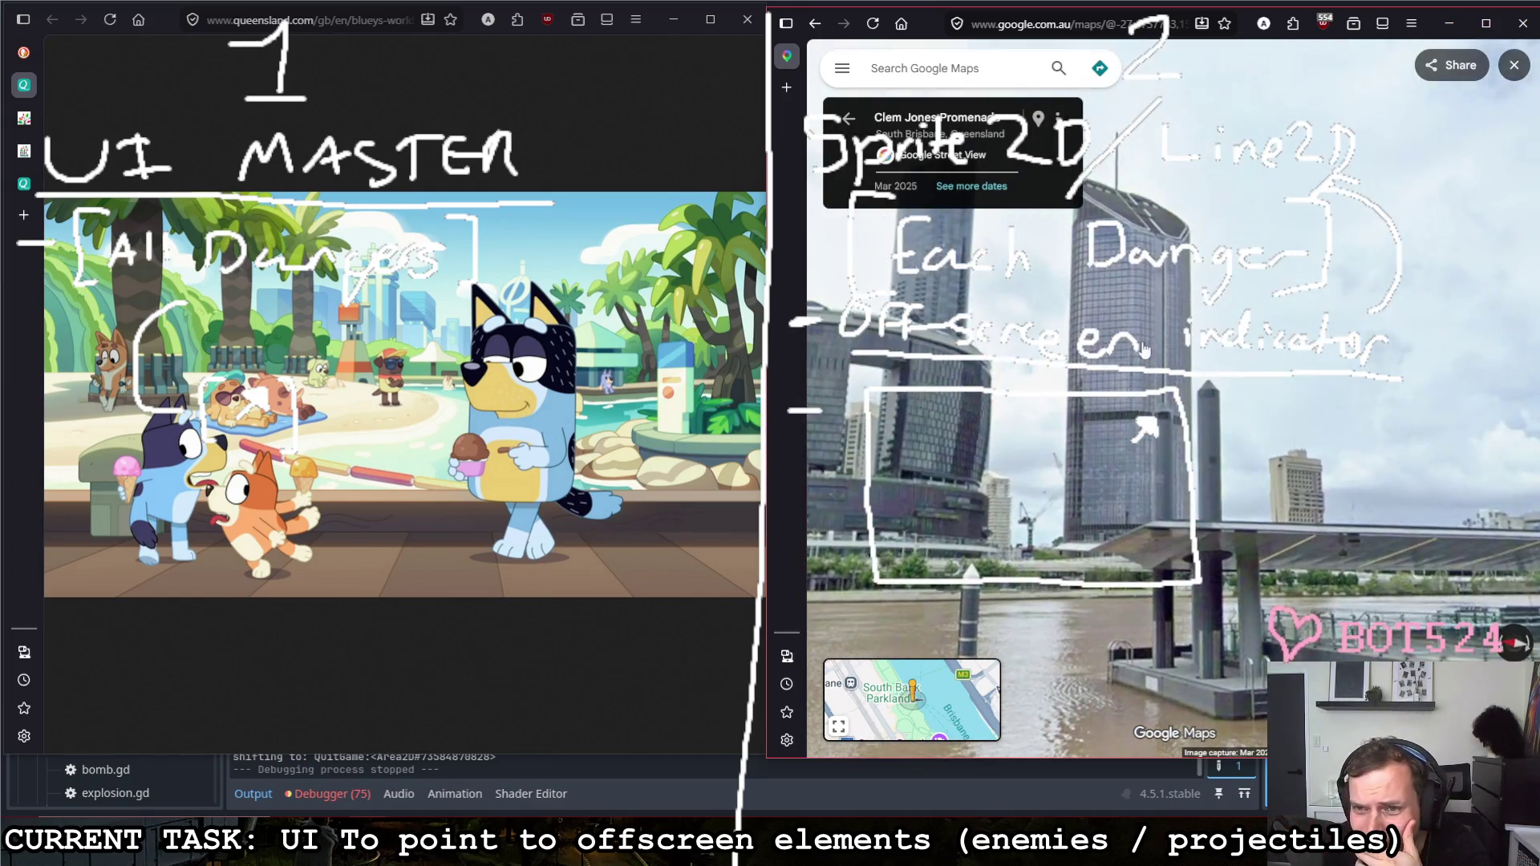
click(1028, 369)
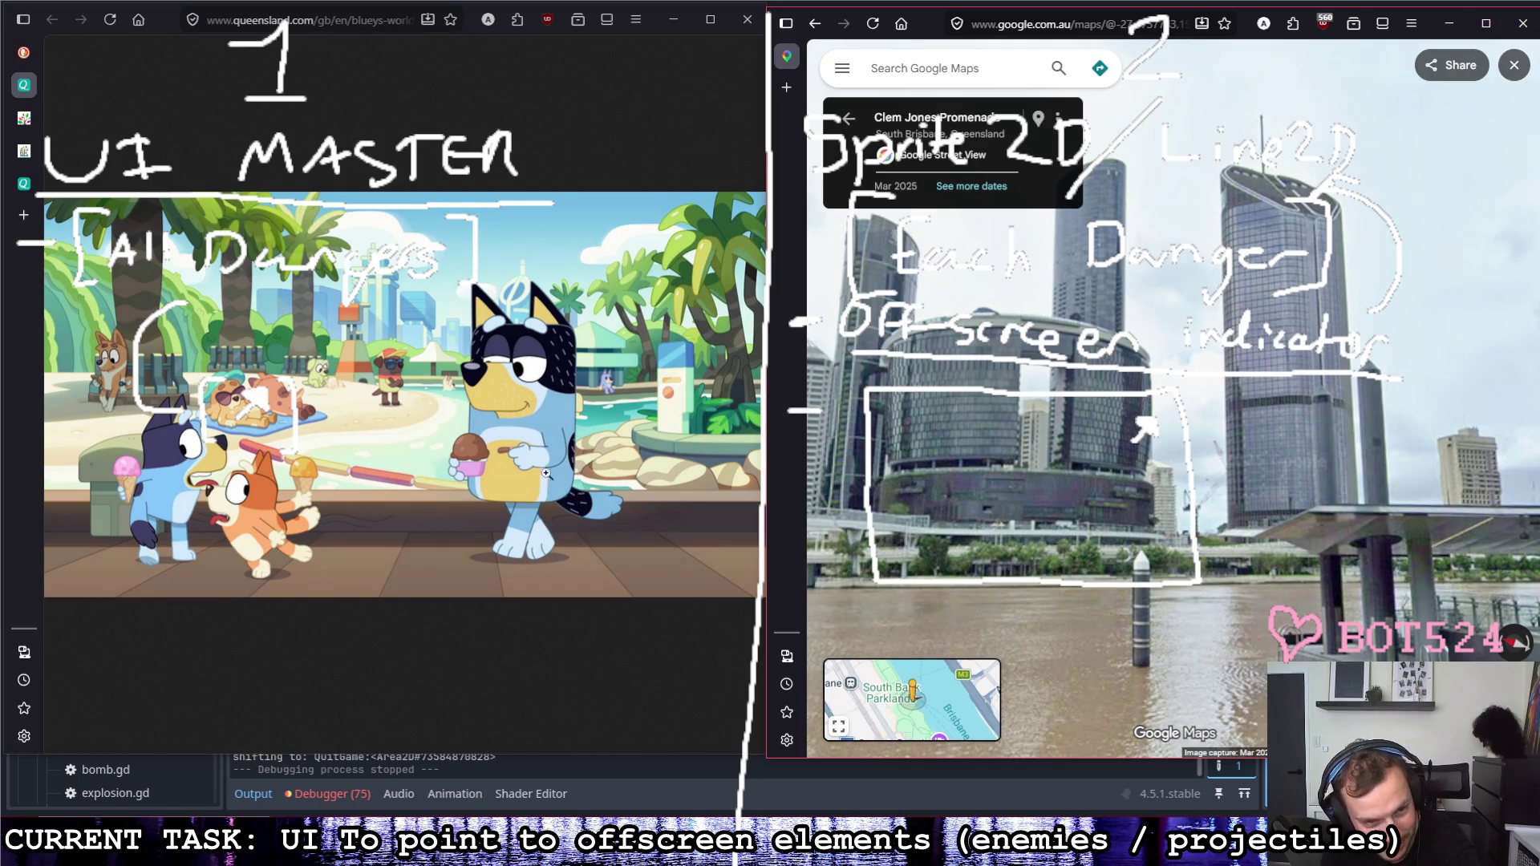
mouse_move(912, 698)
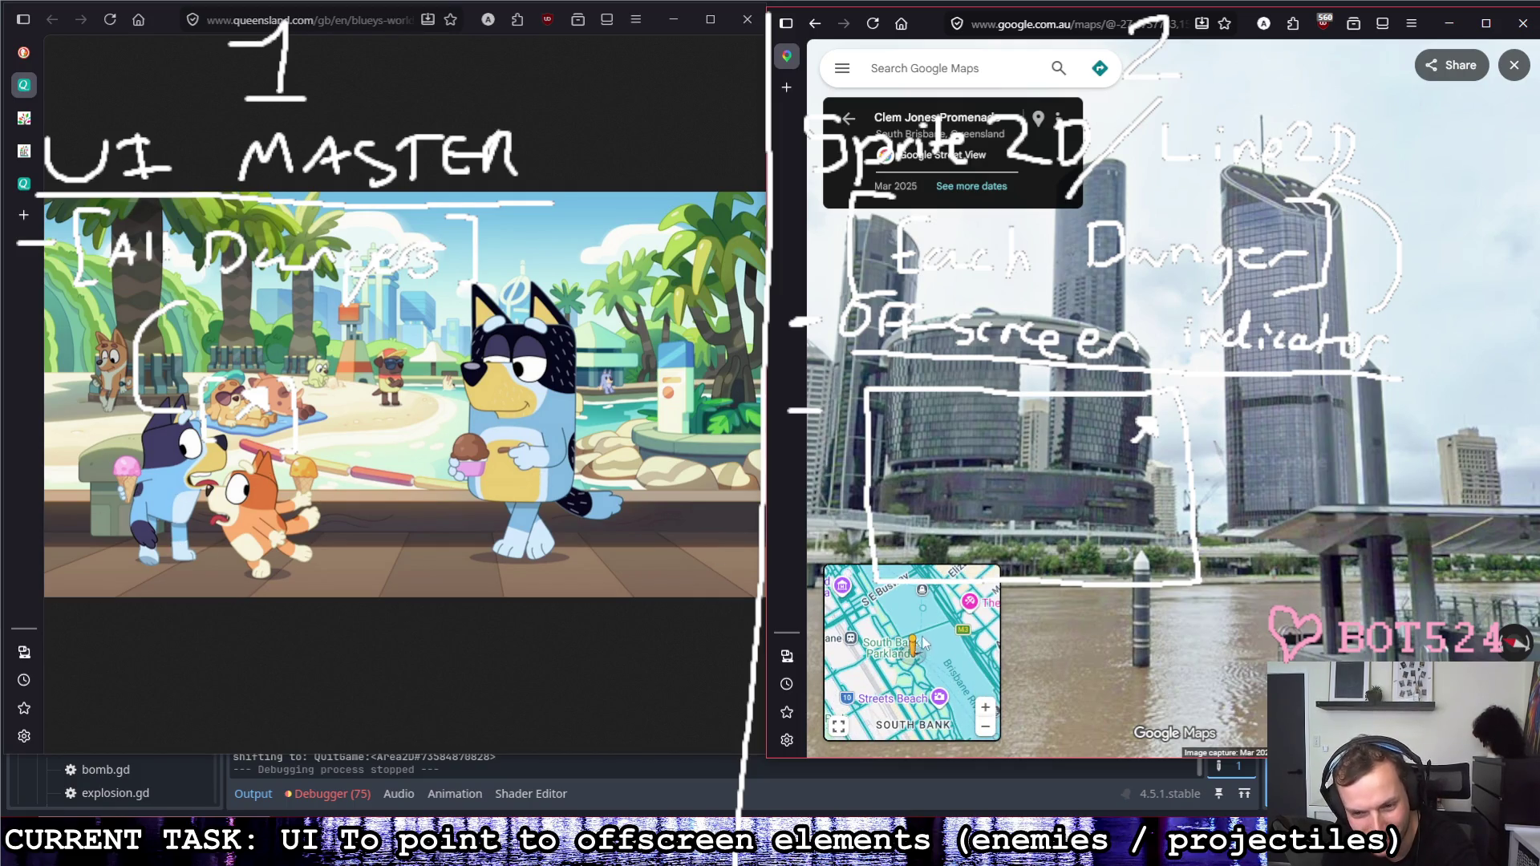
click(839, 727)
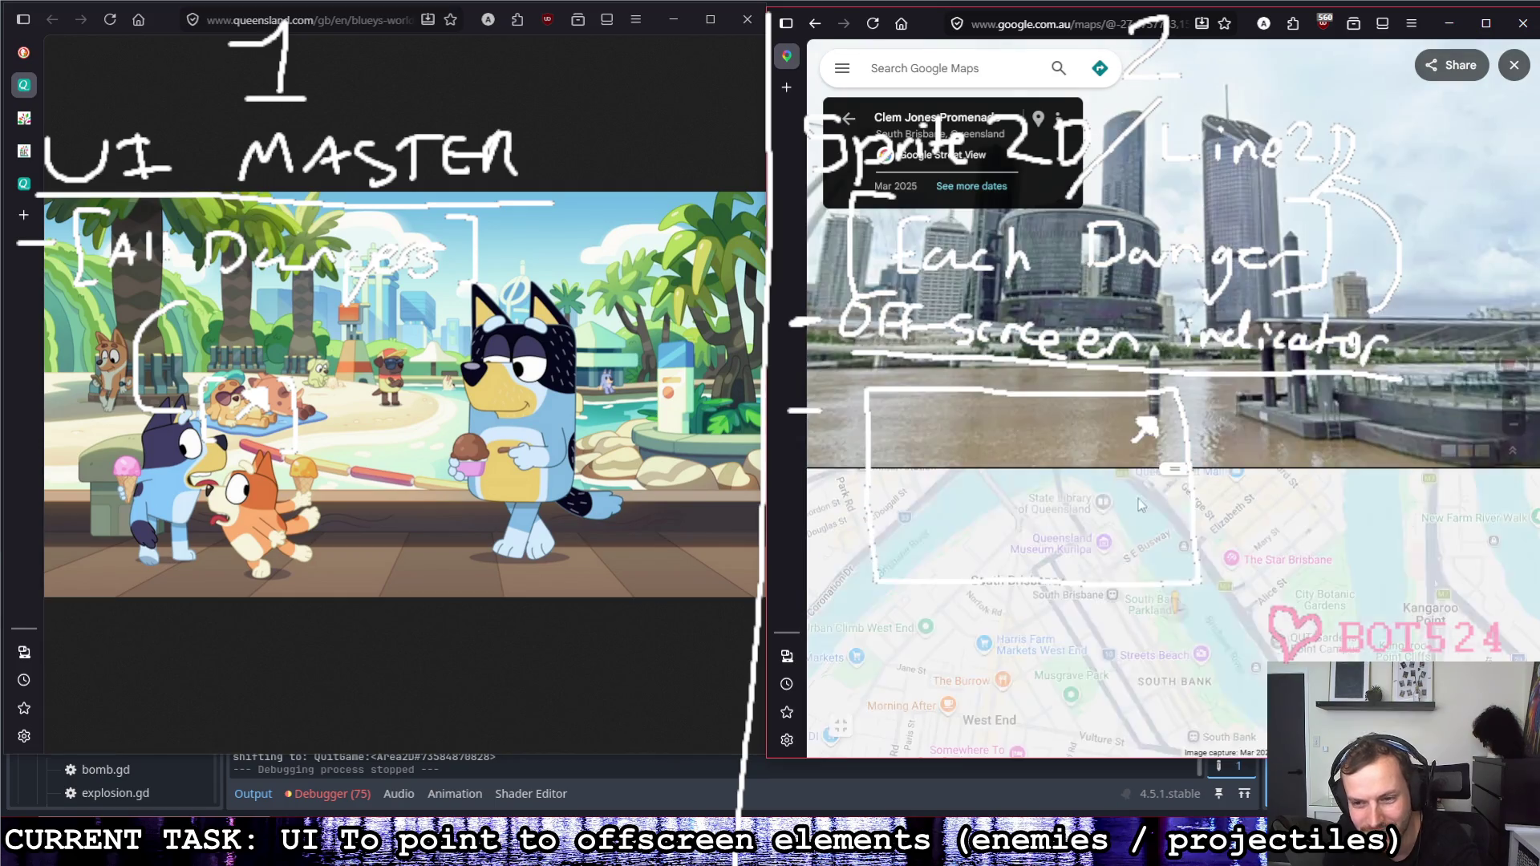
click(1513, 65)
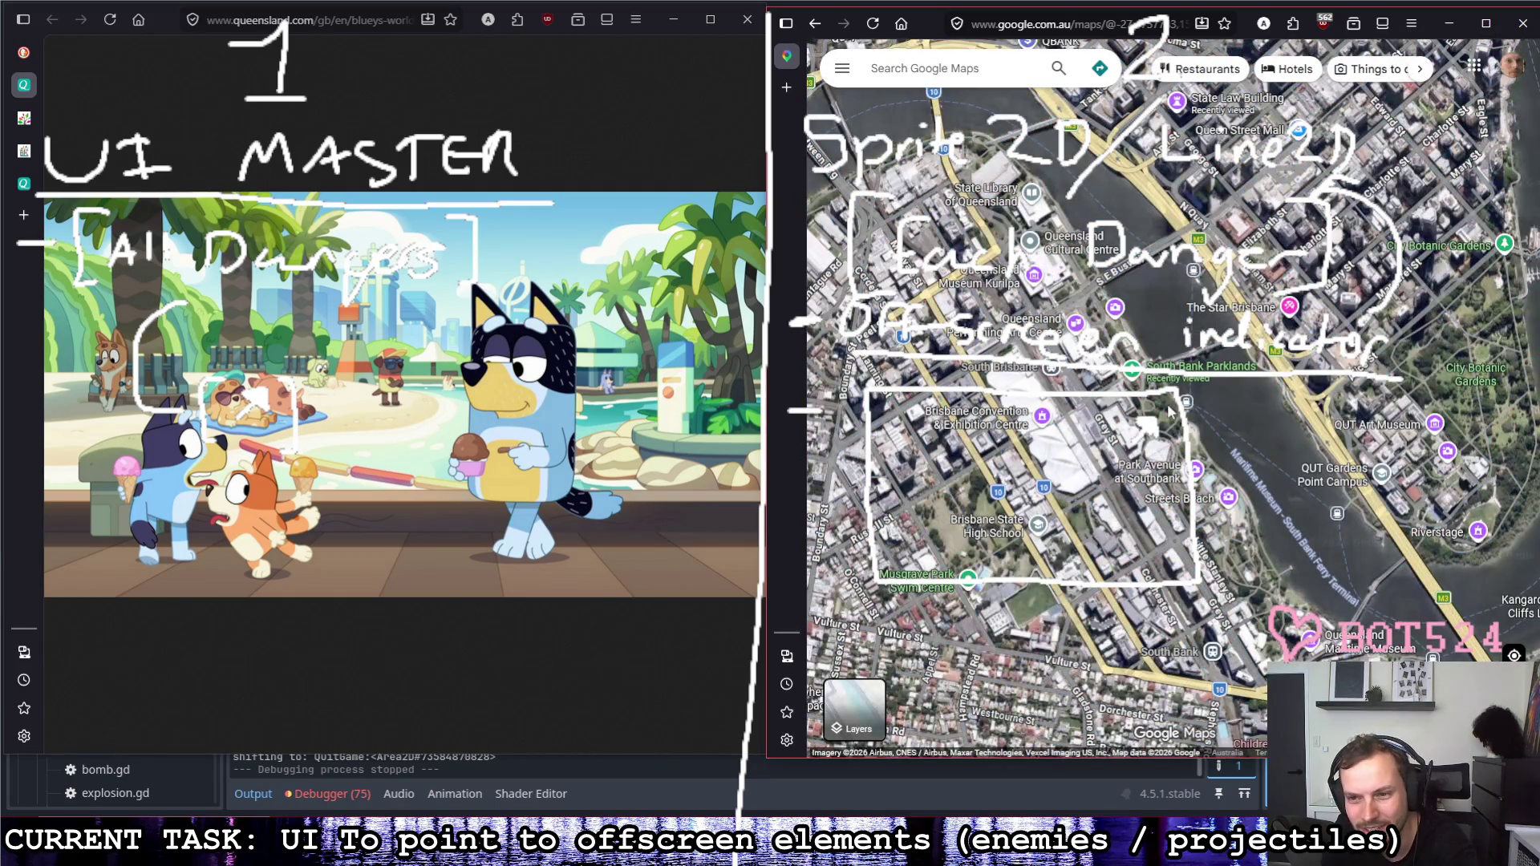
scroll(1143, 426, up, 3)
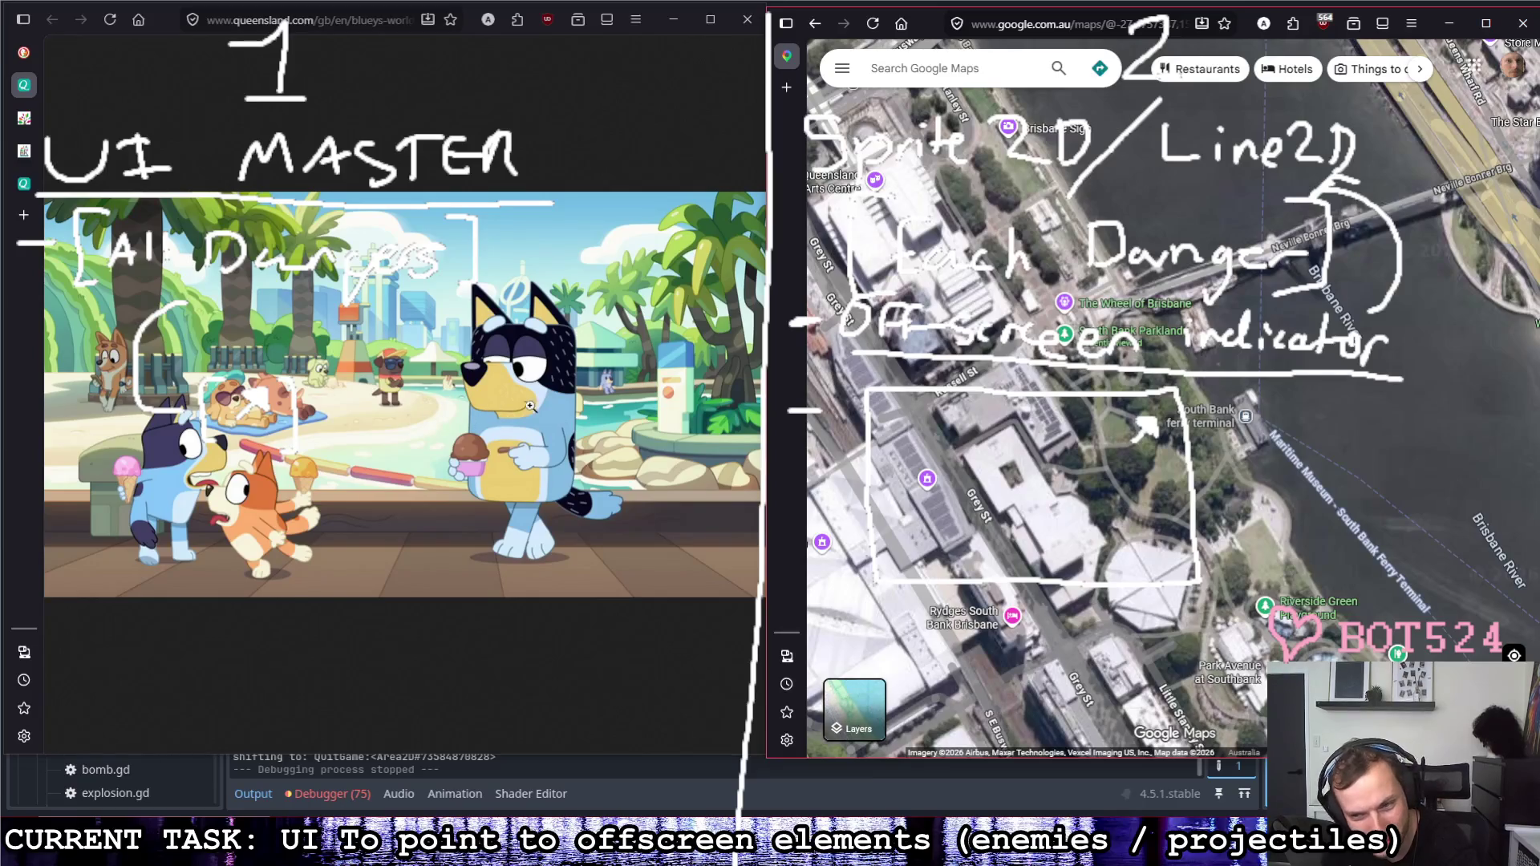
scroll(1117, 402, up, 2)
scroll(1116, 402, up, 1)
scroll(1117, 402, up, 1)
scroll(1117, 402, up, 1)
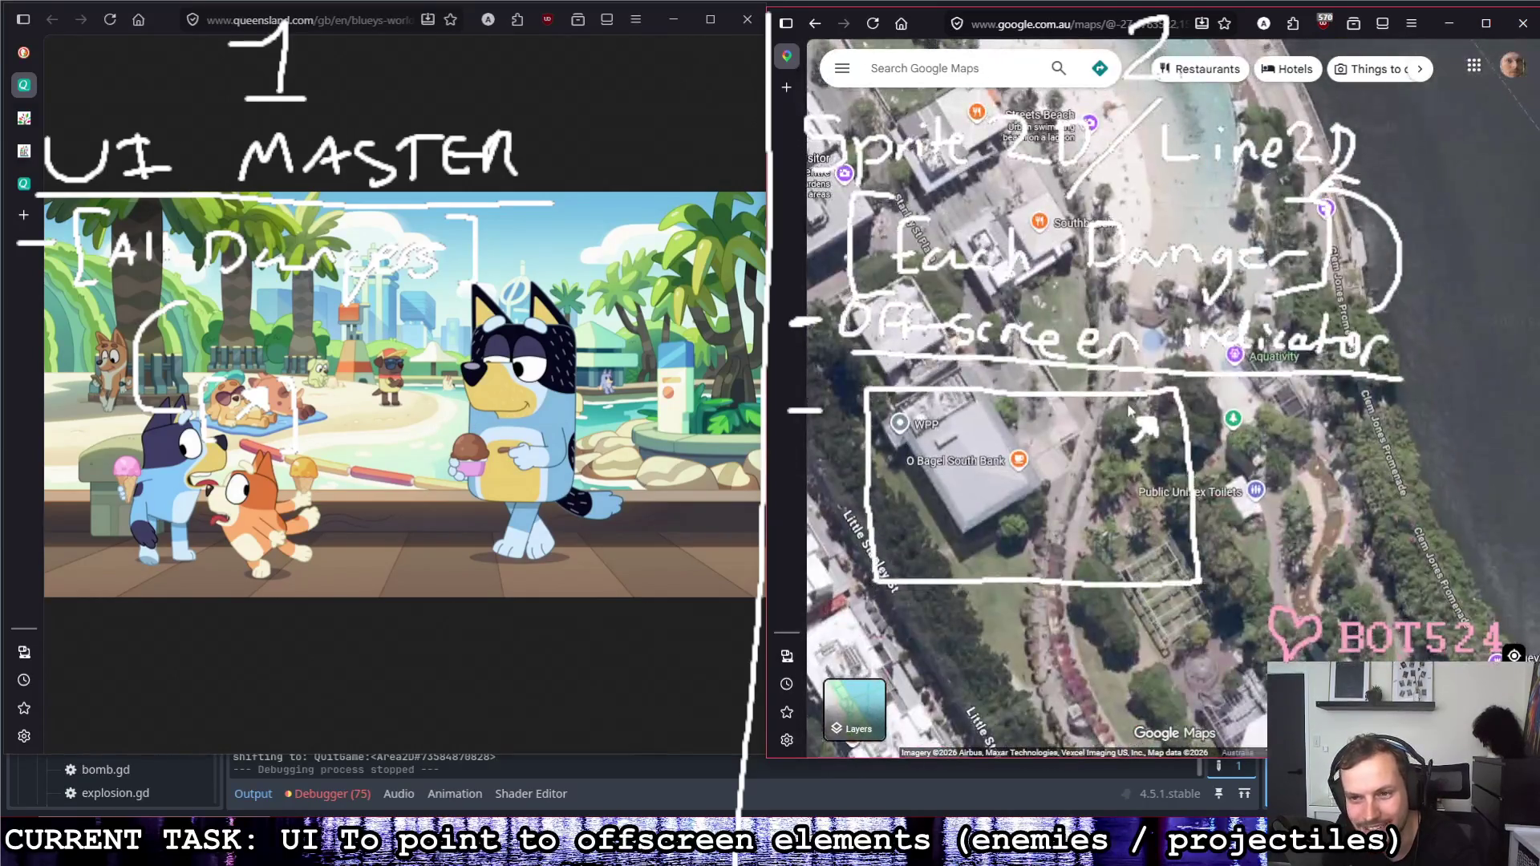
scroll(1119, 404, up, 2)
Step: Pan the satellite view across Streets Beach, Aquativity and the Flowstate gardens
mouse_move(1167, 292)
mouse_down()
mouse_move(1156, 518)
mouse_move(1186, 296)
mouse_move(1221, 275)
mouse_up()
scroll(1185, 296, up, 1)
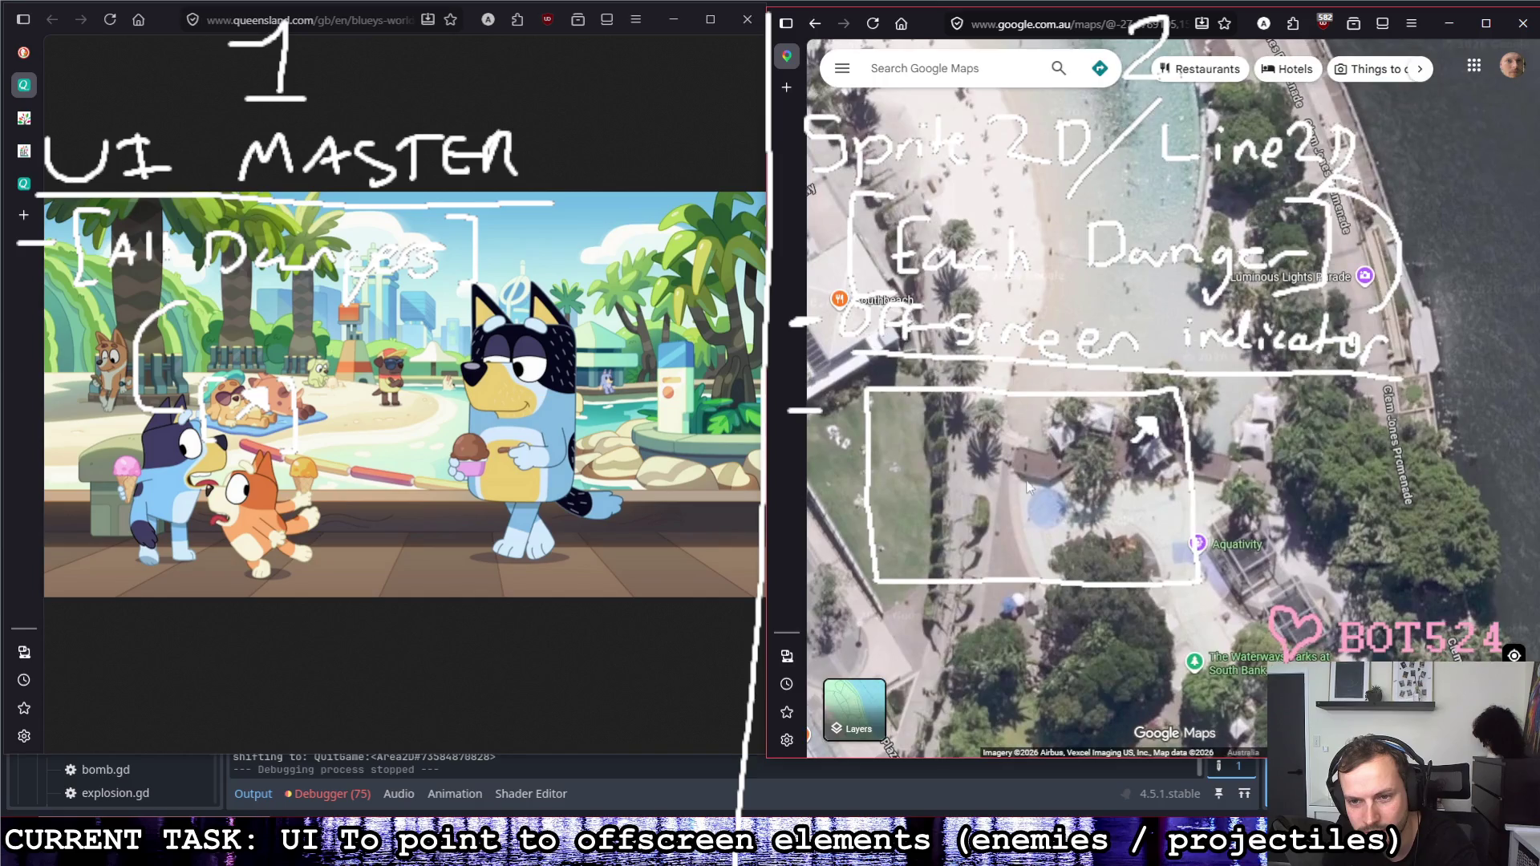
drag(1174, 349, 1159, 468)
scroll(1256, 639, down, 3)
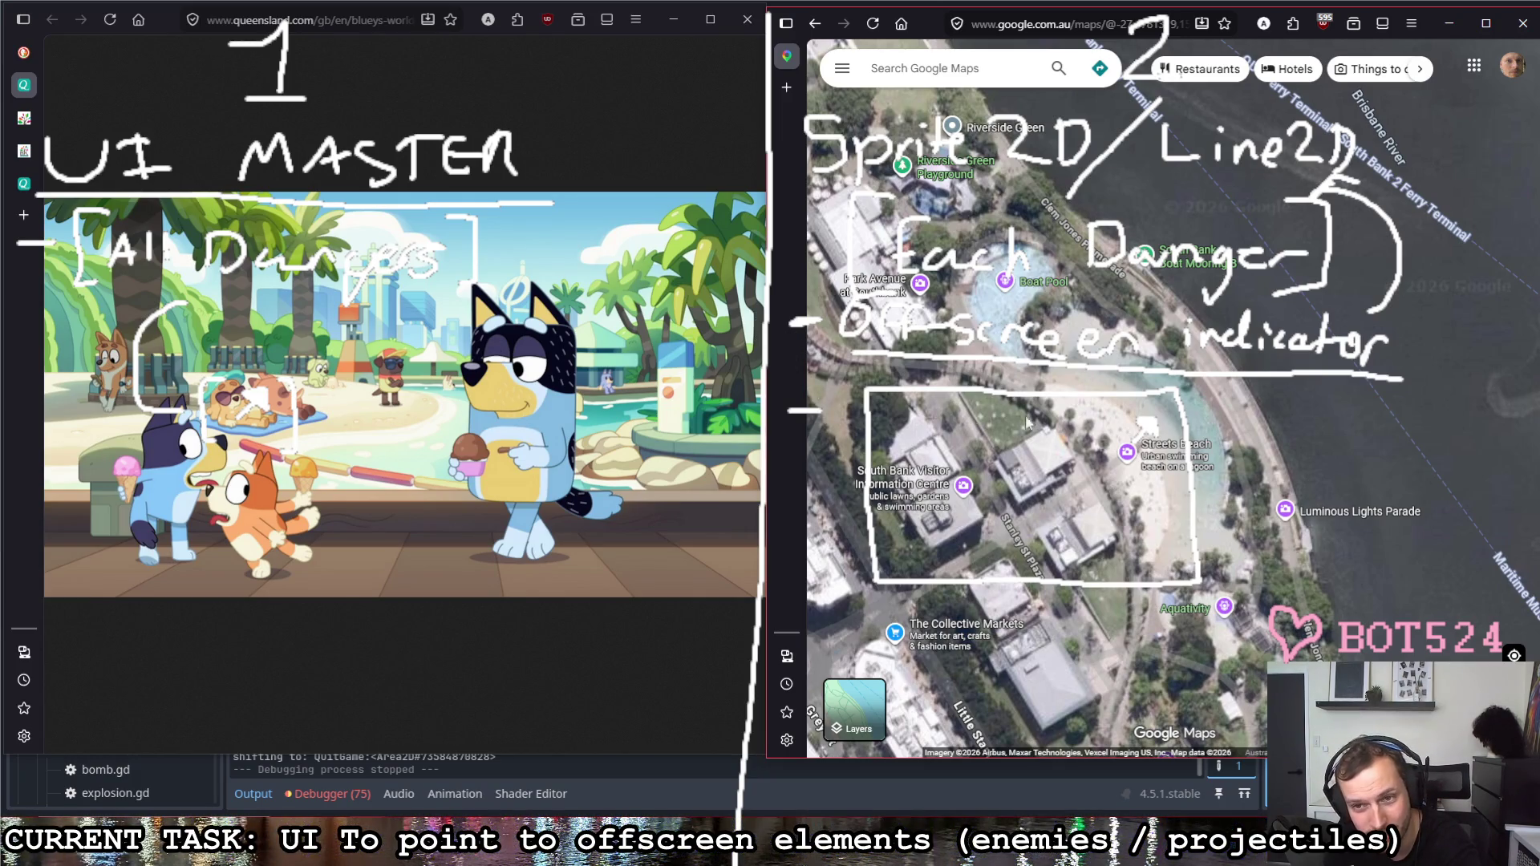
scroll(1039, 421, up, 2)
scroll(1055, 449, up, 2)
scroll(1083, 422, up, 2)
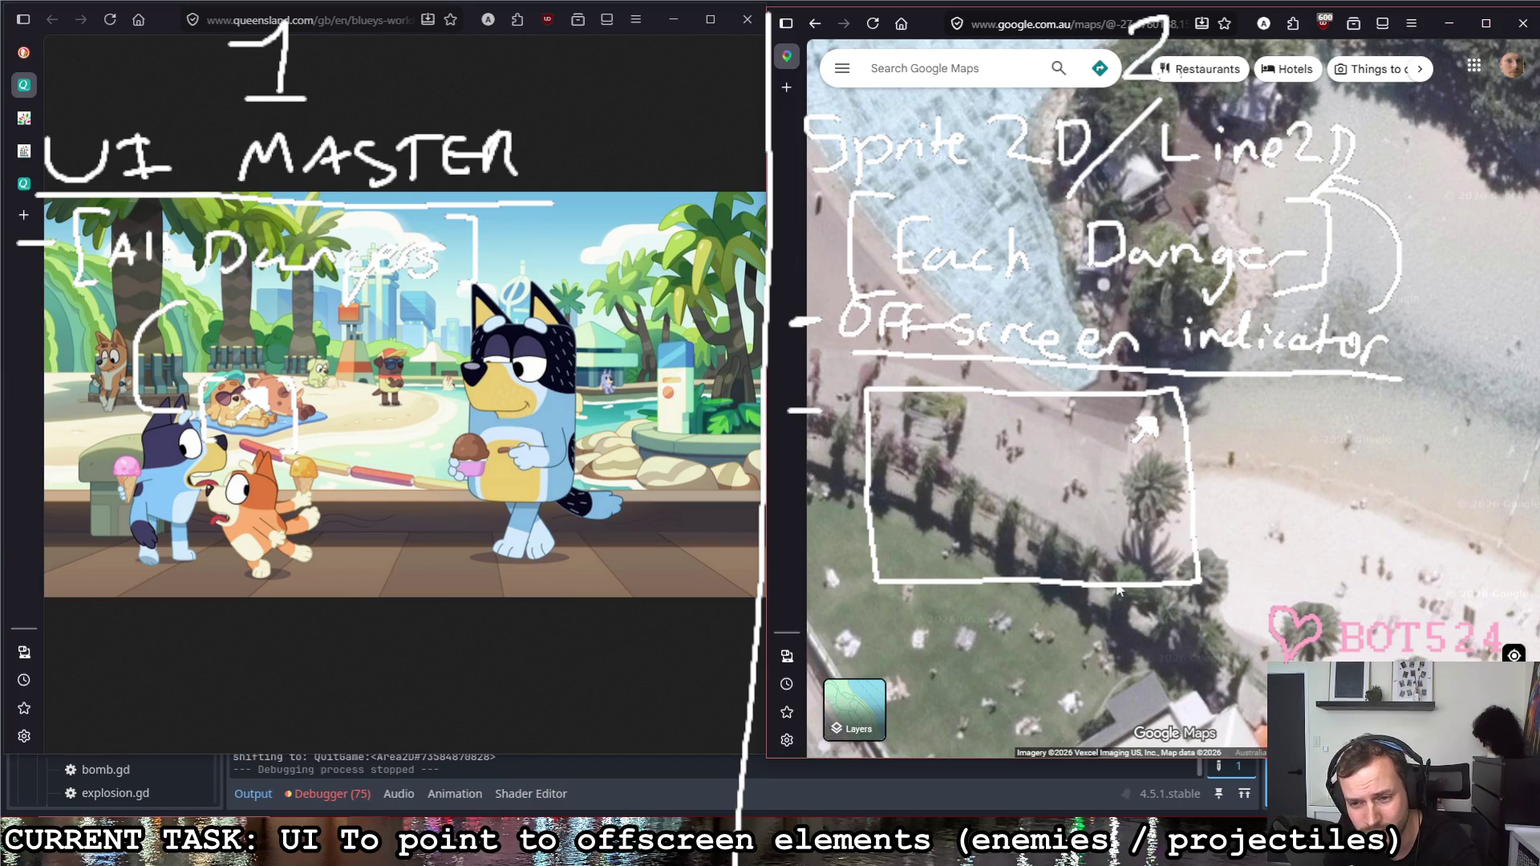
scroll(1150, 641, down, 2)
scroll(1084, 541, down, 2)
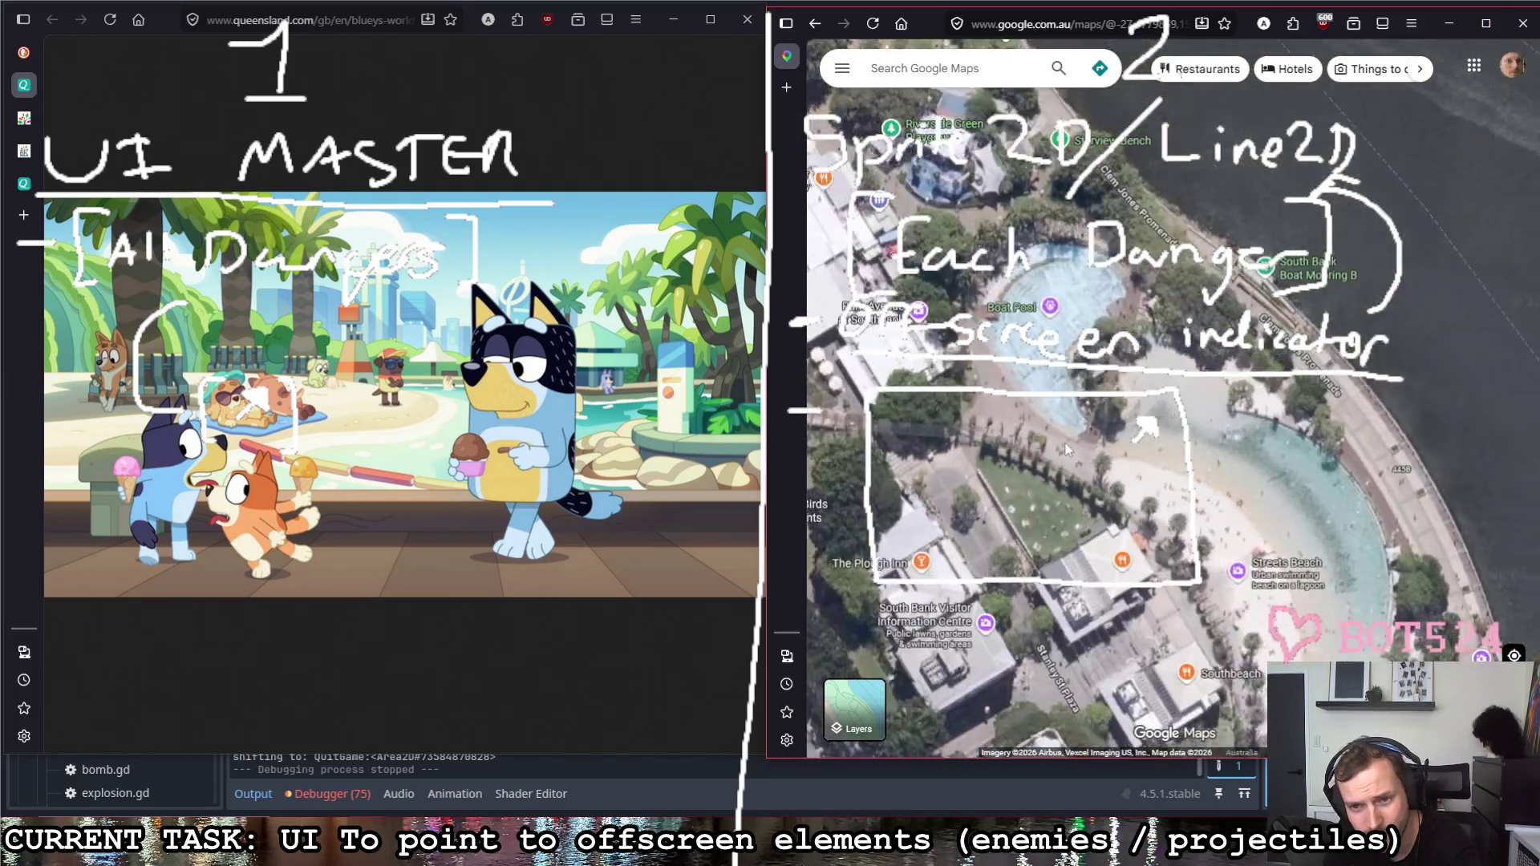
drag(1143, 482, 972, 289)
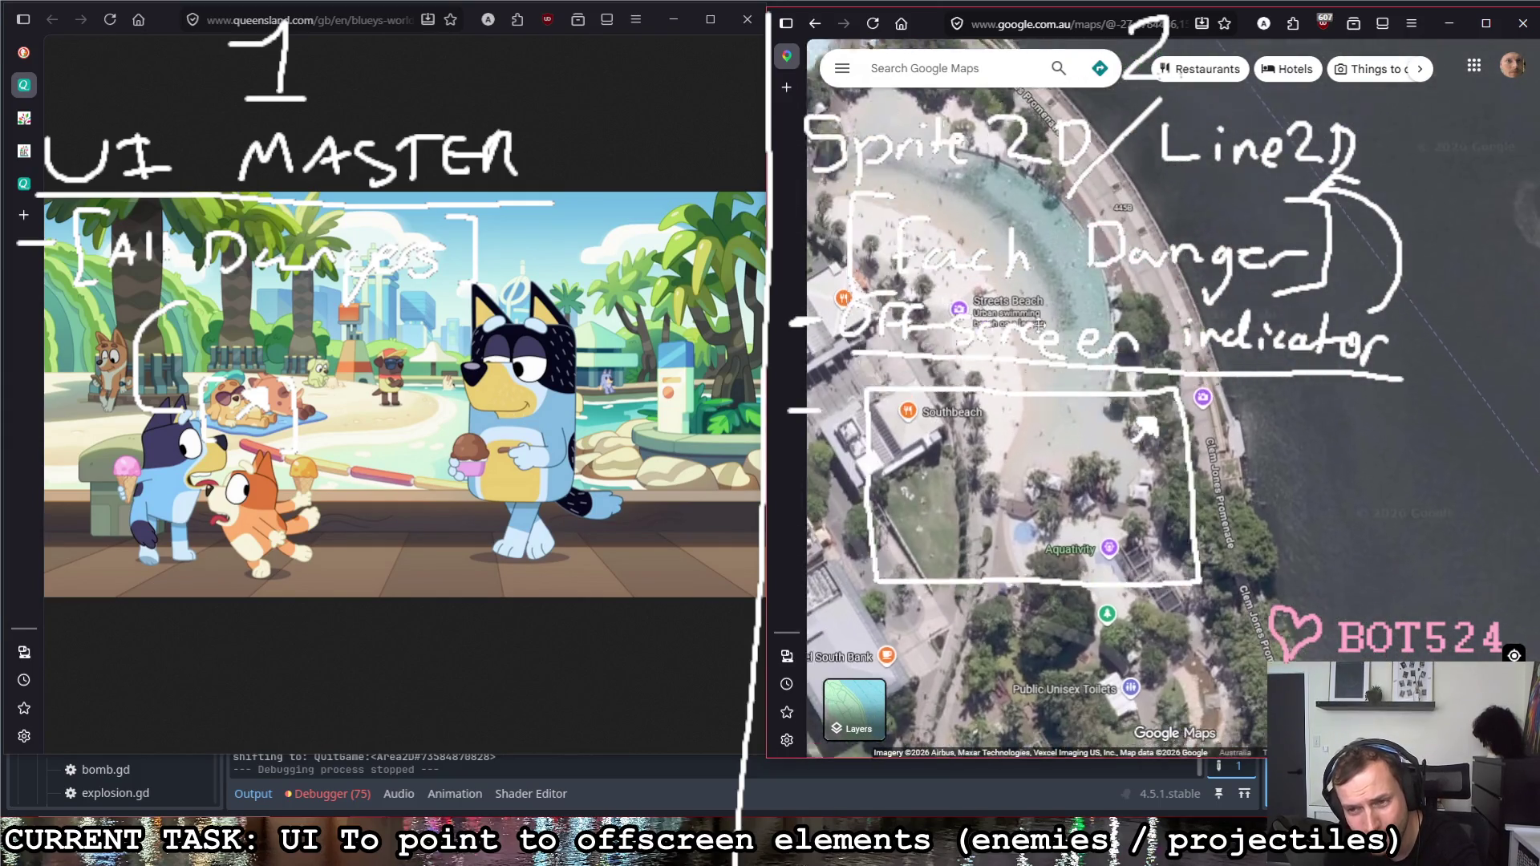
mouse_move(1083, 624)
mouse_down()
mouse_move(990, 397)
mouse_move(975, 244)
mouse_up()
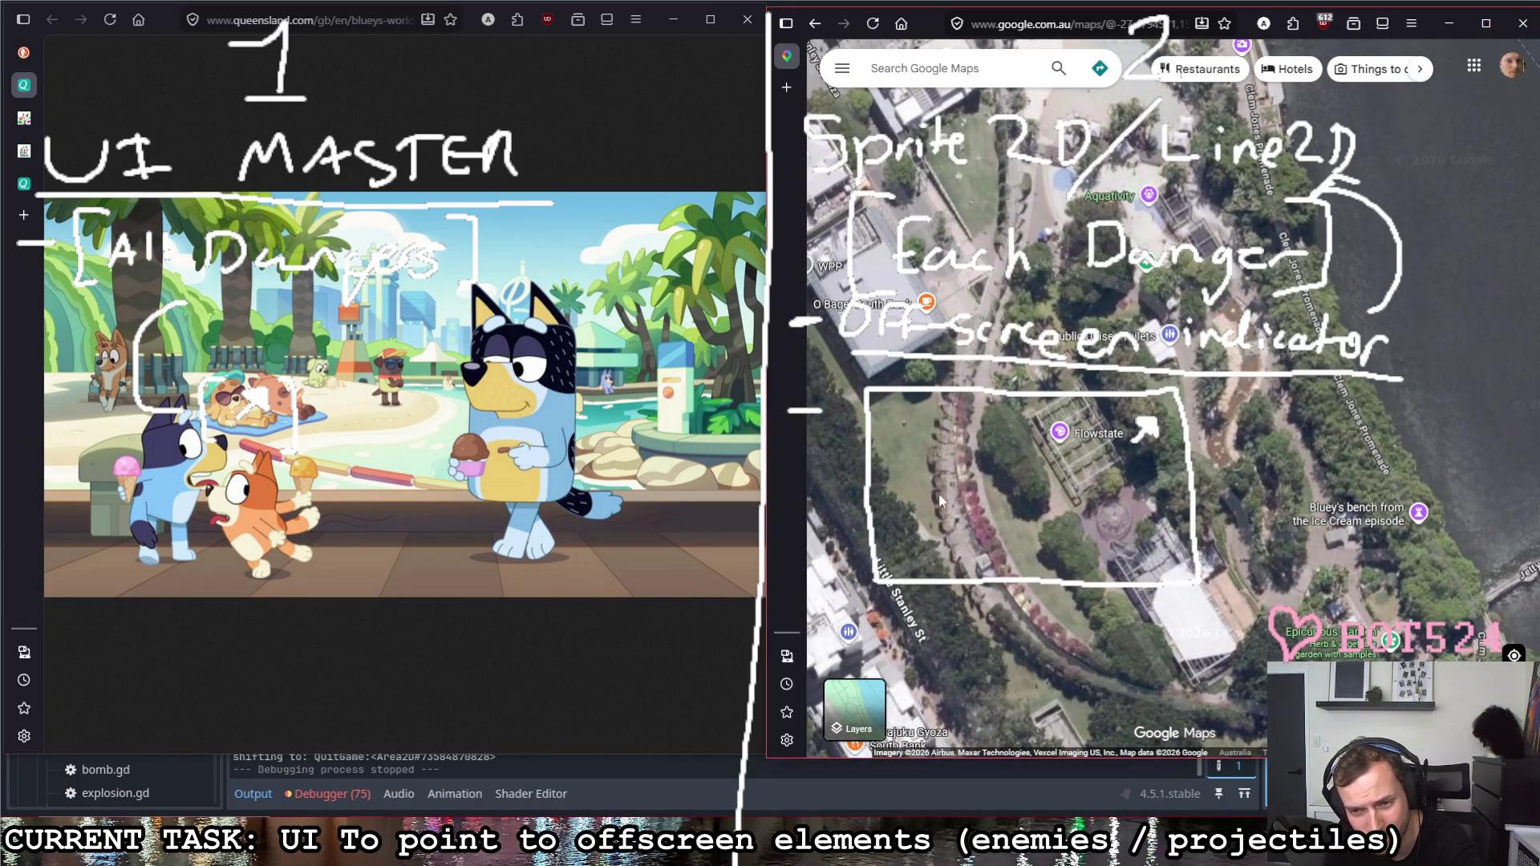
scroll(941, 493, up, 2)
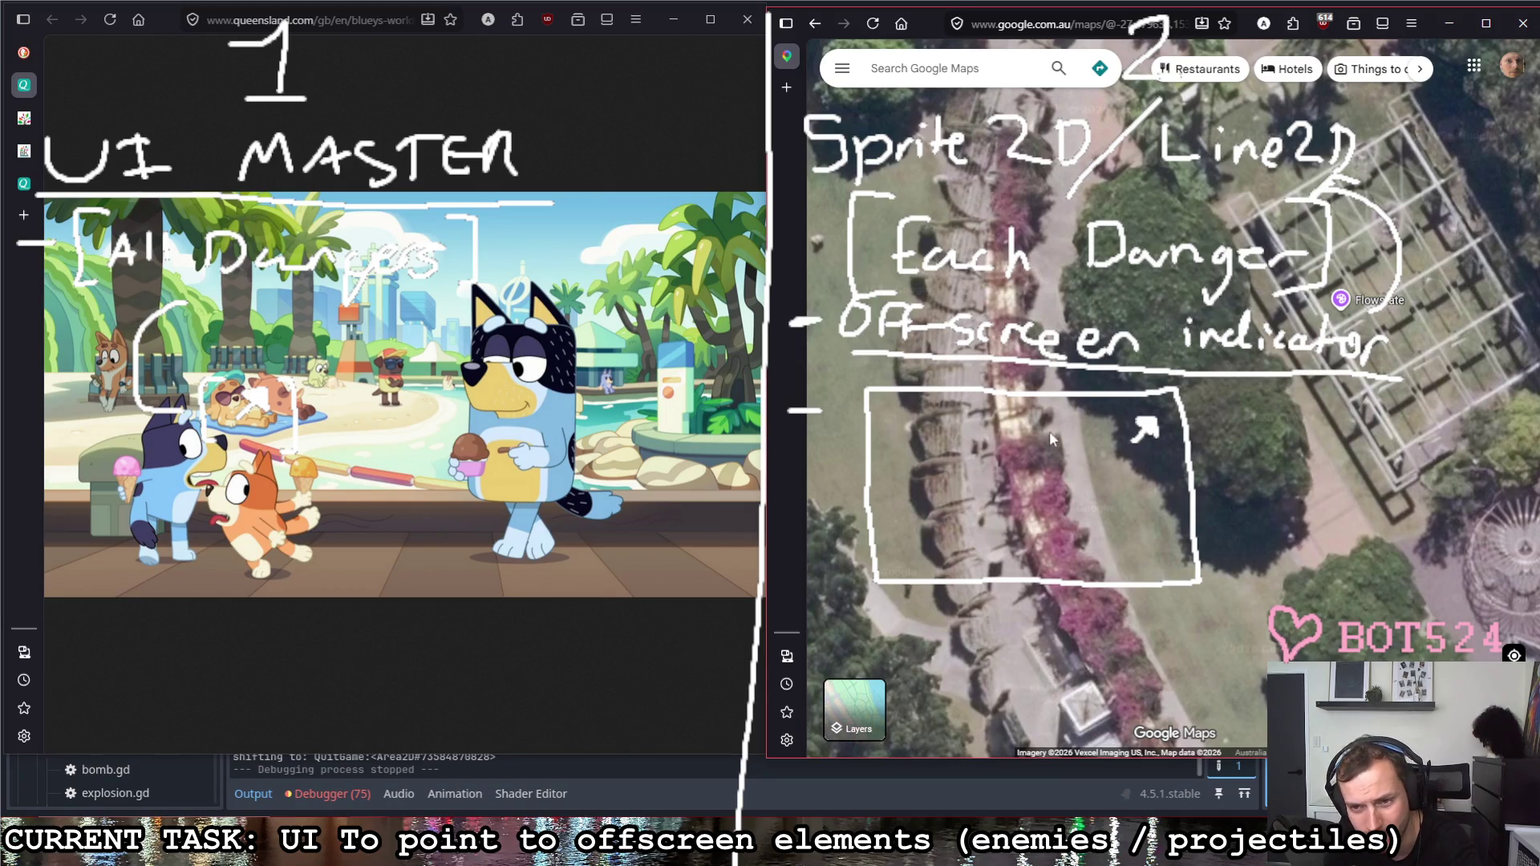
scroll(1051, 435, down, 2)
scroll(989, 593, down, 2)
scroll(1018, 553, down, 2)
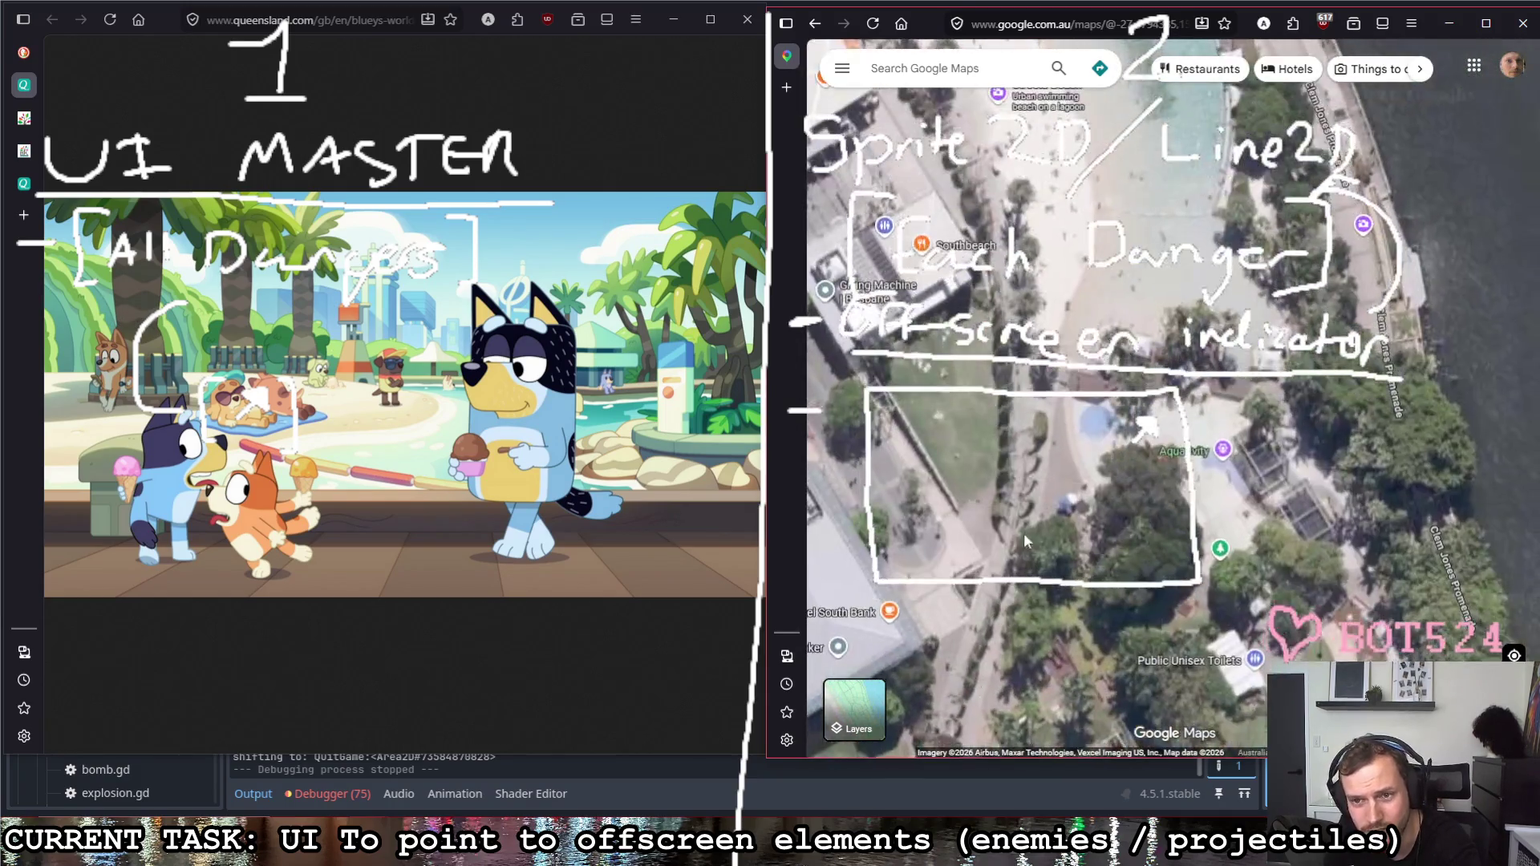
scroll(1035, 523, up, 1)
scroll(1119, 419, down, 1)
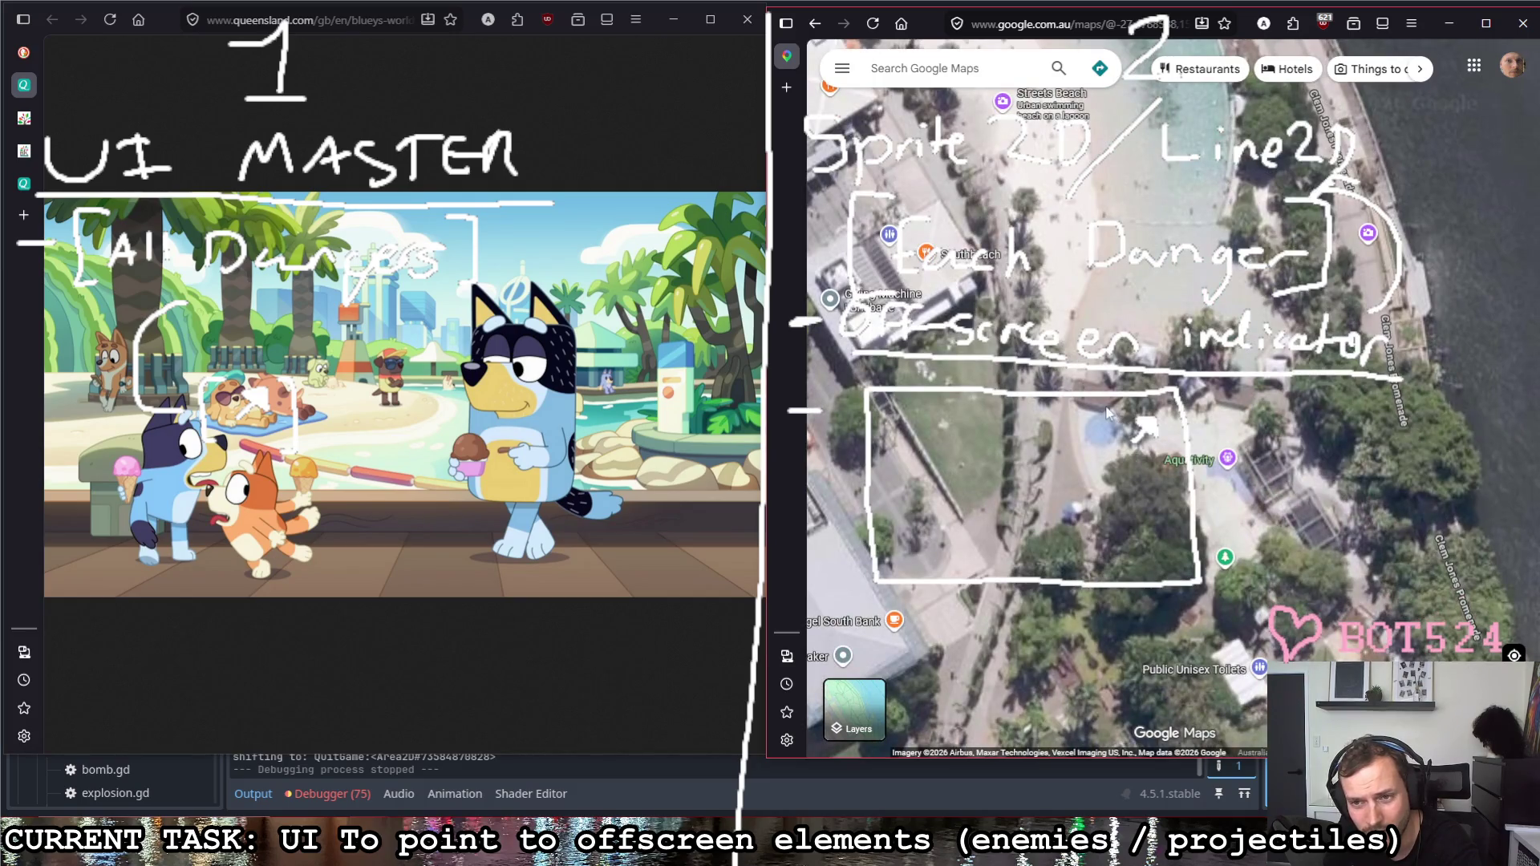
scroll(1108, 413, down, 1)
scroll(1143, 373, down, 1)
scroll(1366, 264, up, 1)
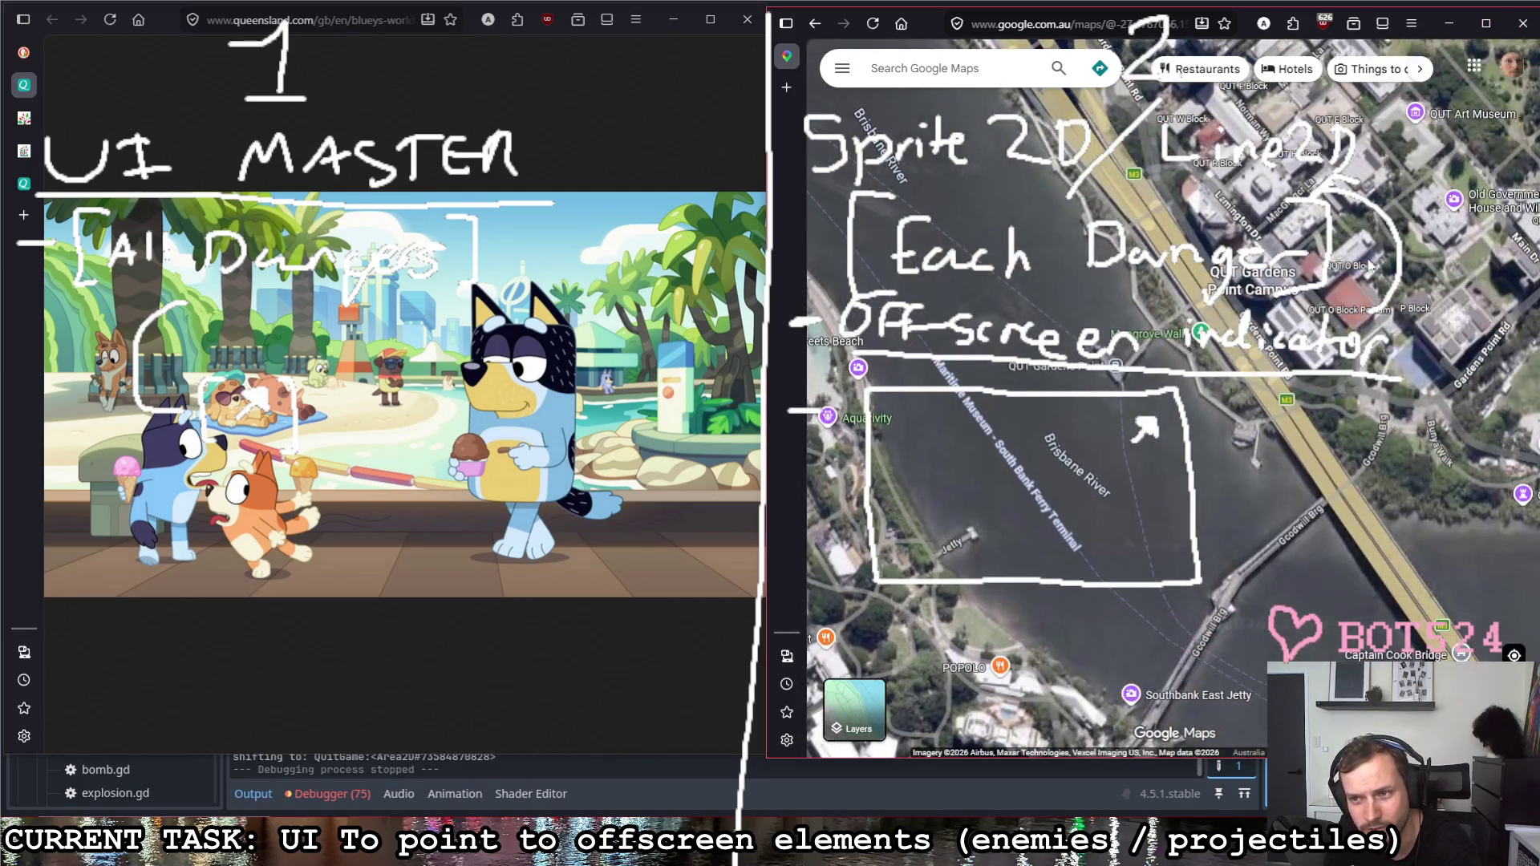
scroll(1360, 254, down, 1)
scroll(1144, 306, down, 1)
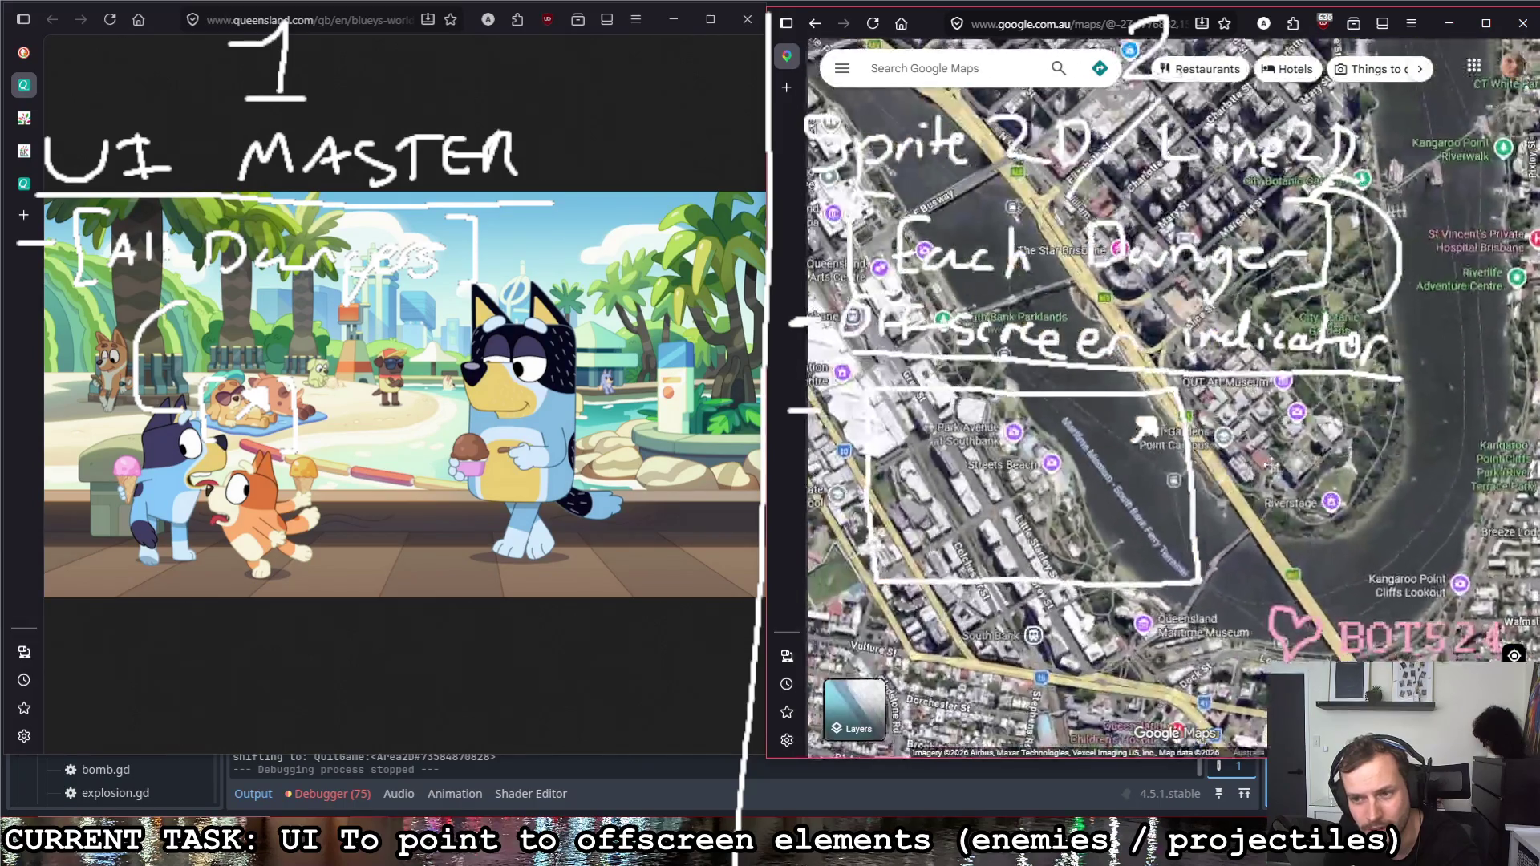
scroll(1143, 310, up, 1)
scroll(1143, 309, up, 1)
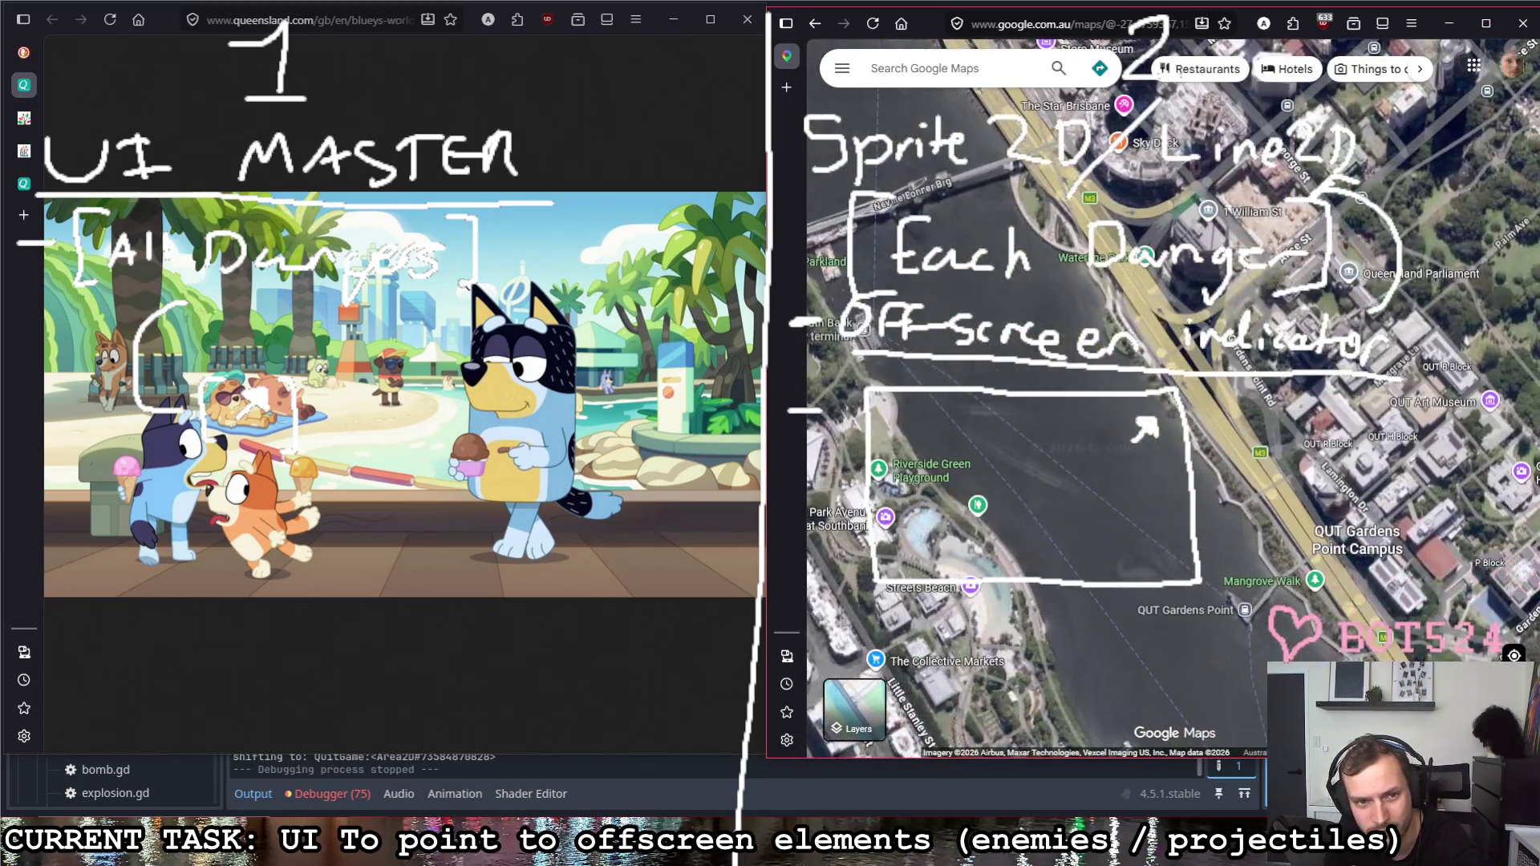
Step: Pan around the Streets Beach lagoon, Aquativity play area and lagoon shelters up close
drag(1025, 433, 1185, 313)
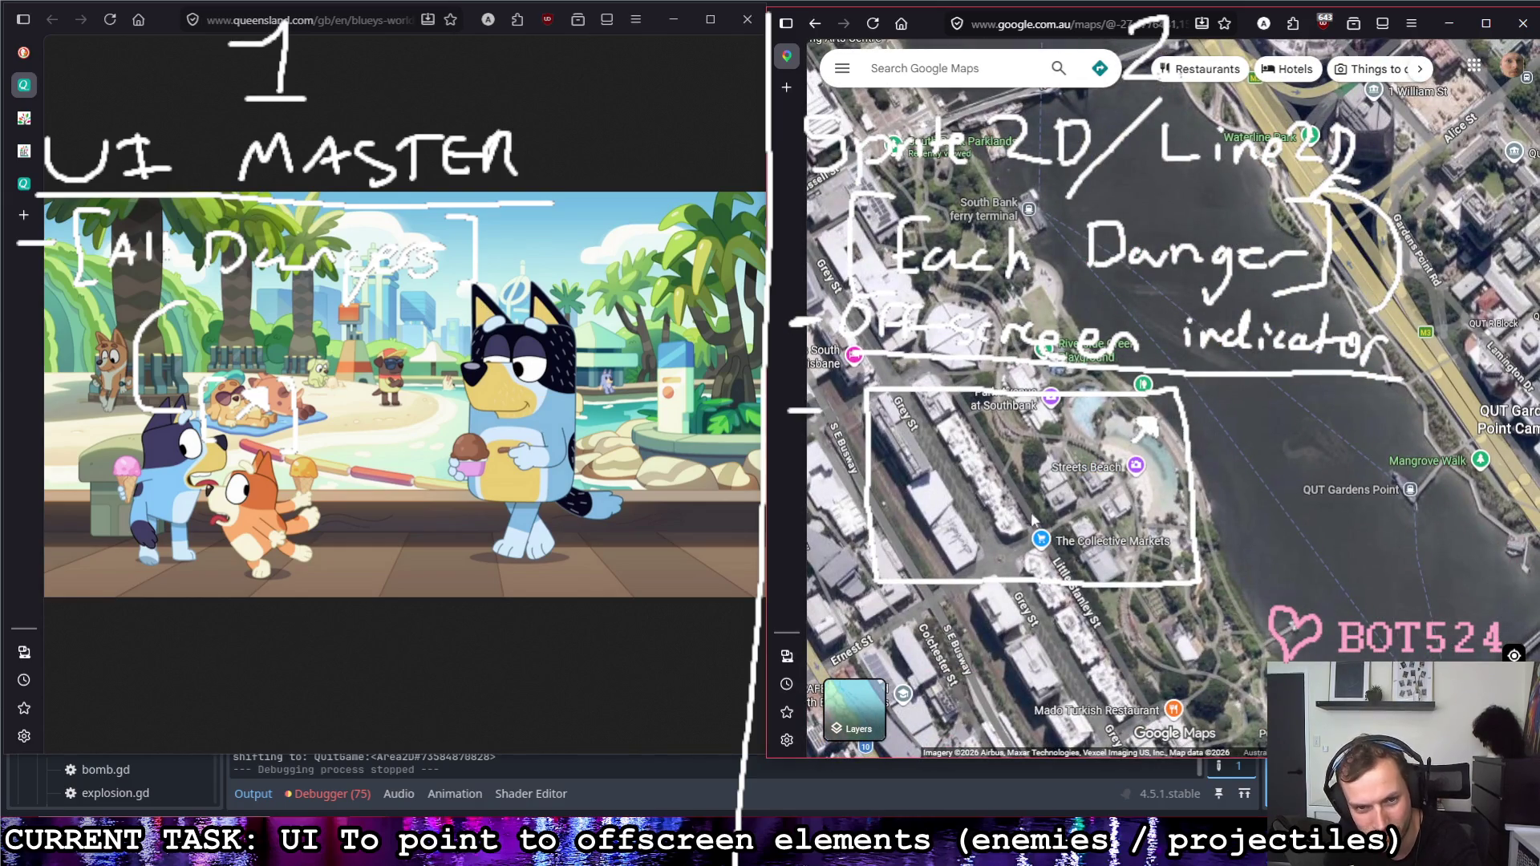
scroll(1216, 499, up, 1)
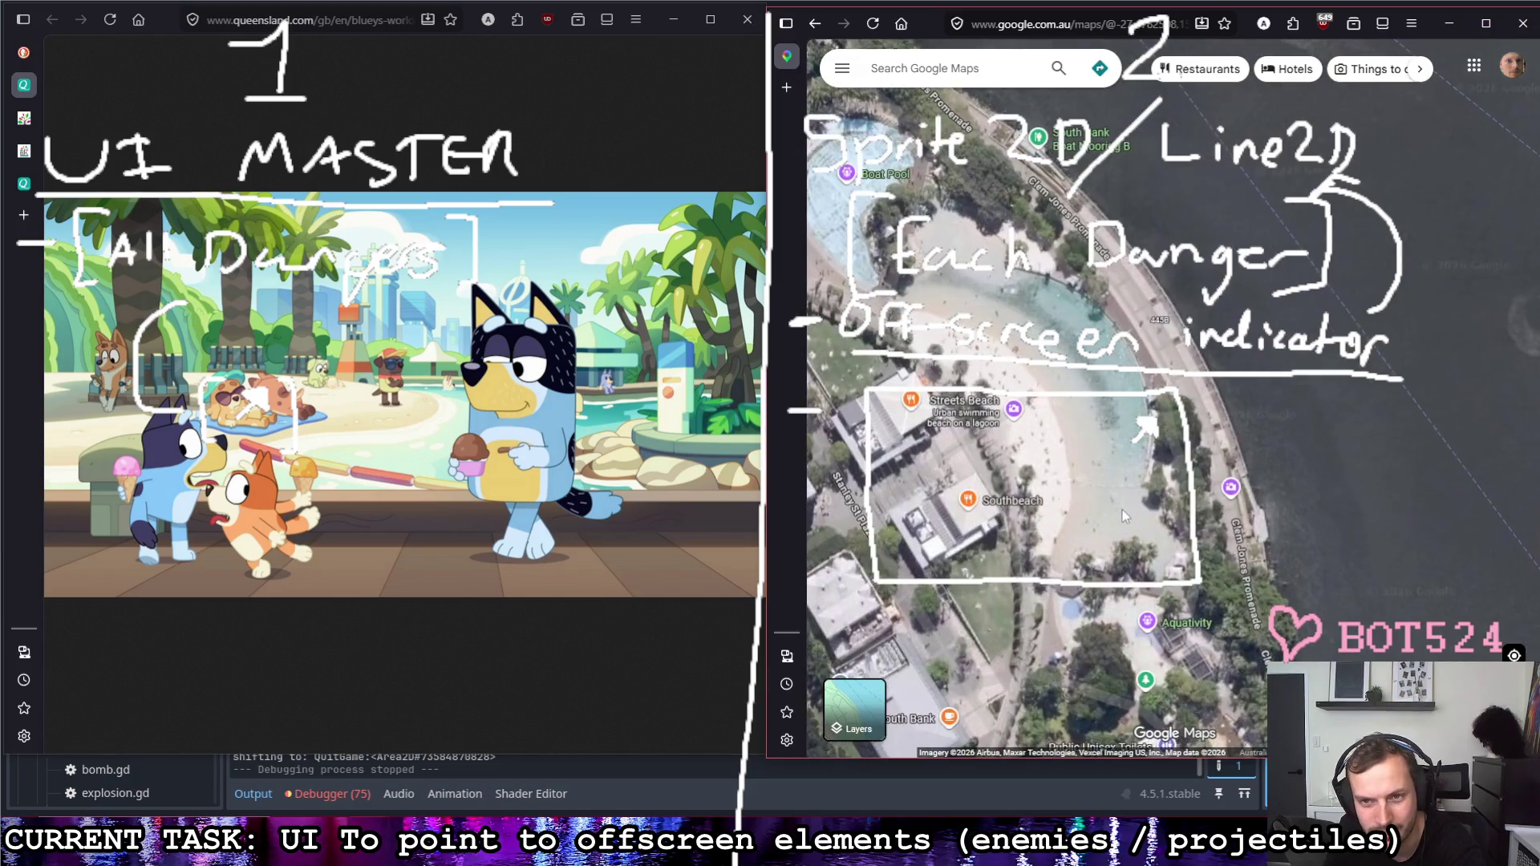
scroll(1128, 463, up, 1)
scroll(1069, 380, up, 1)
scroll(1069, 386, up, 1)
scroll(1067, 426, up, 1)
scroll(1024, 438, up, 1)
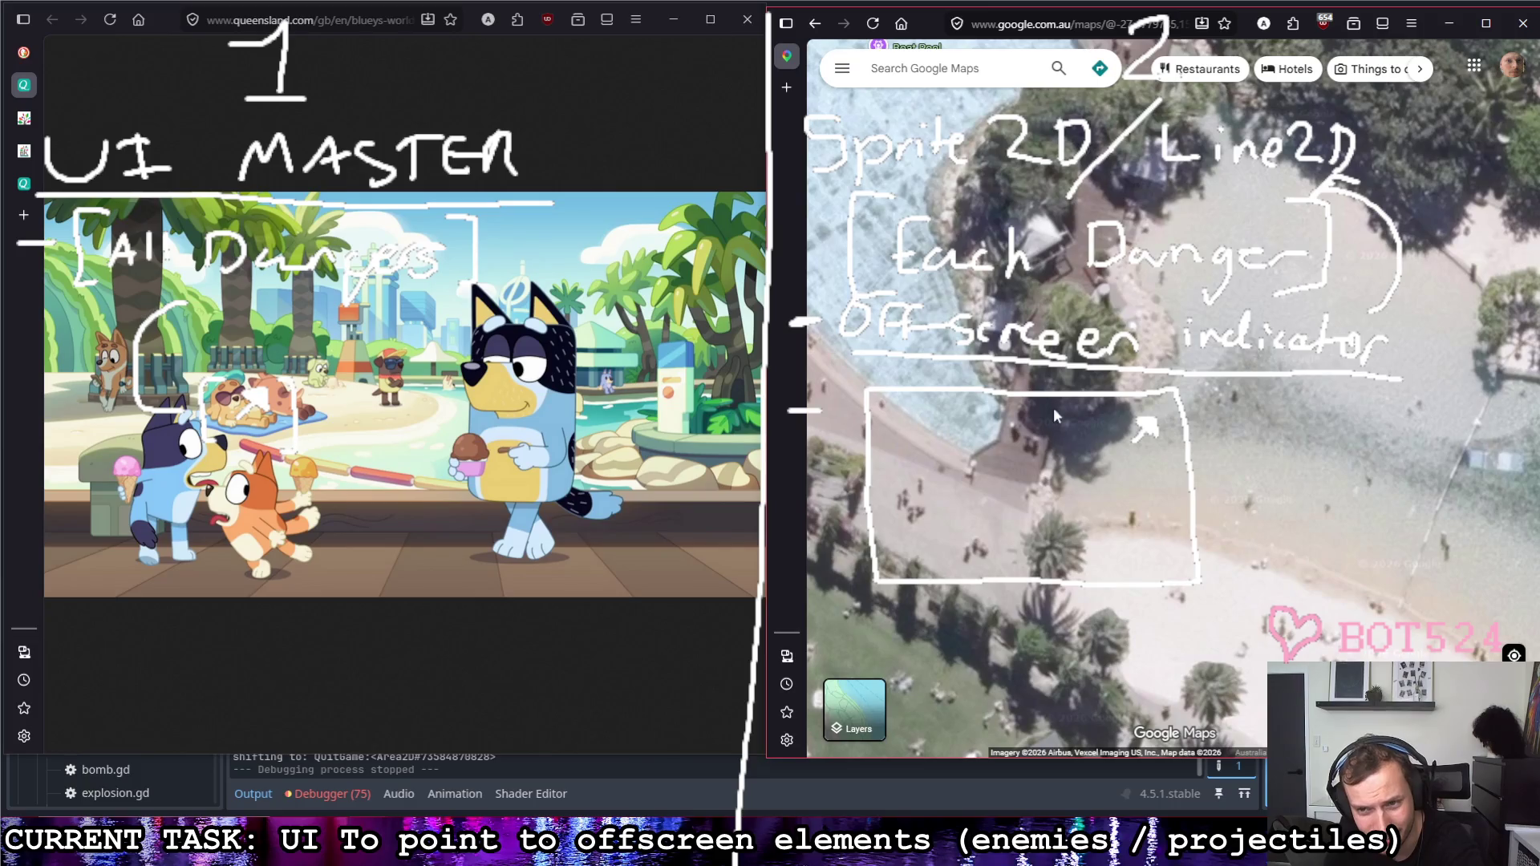
scroll(1156, 460, down, 1)
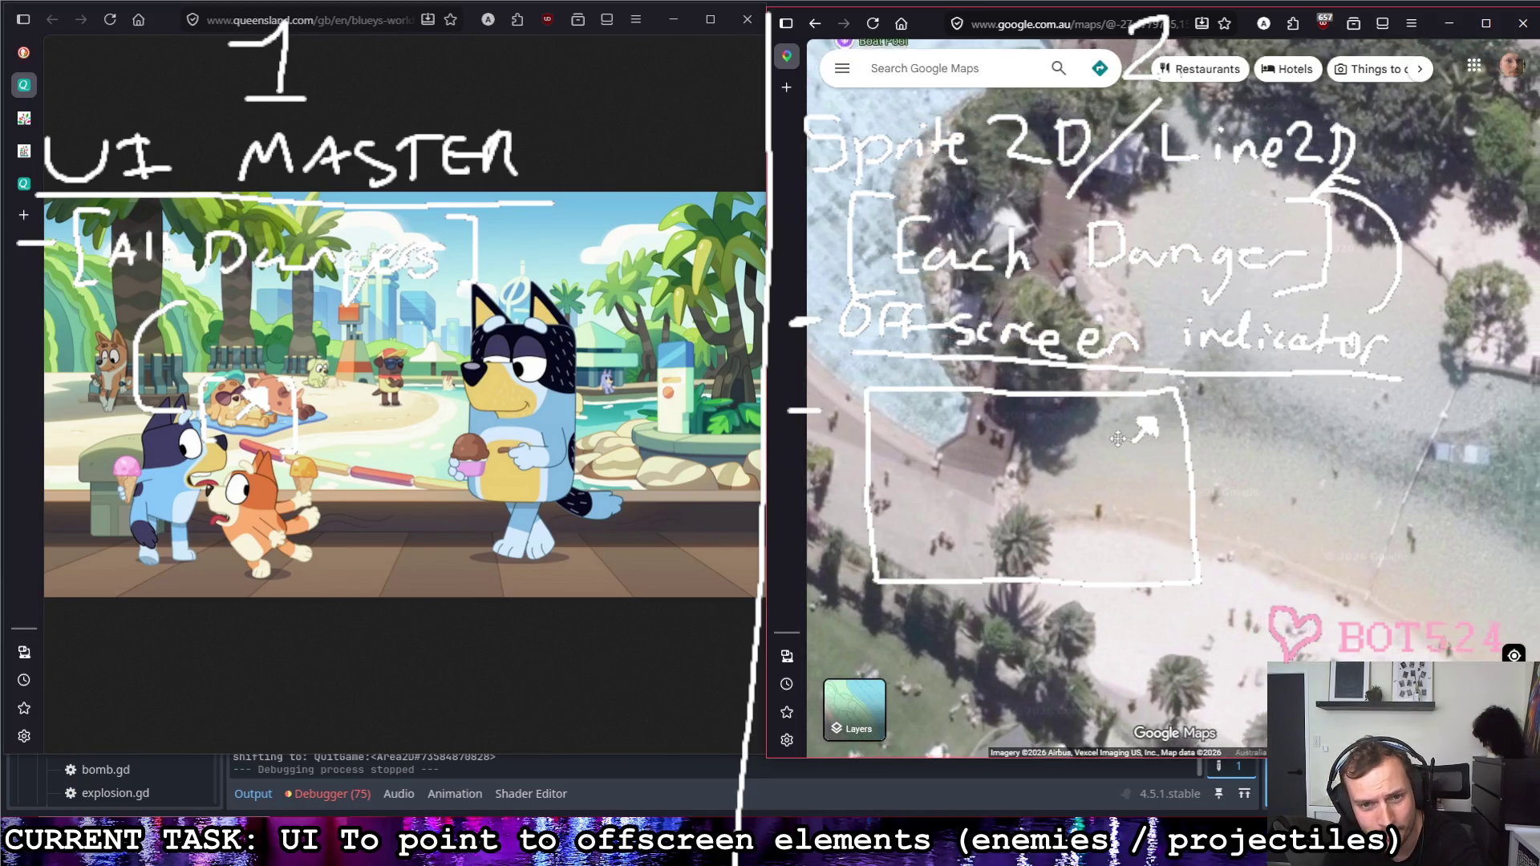
scroll(1138, 469, down, 1)
scroll(1112, 484, down, 1)
scroll(1089, 500, down, 1)
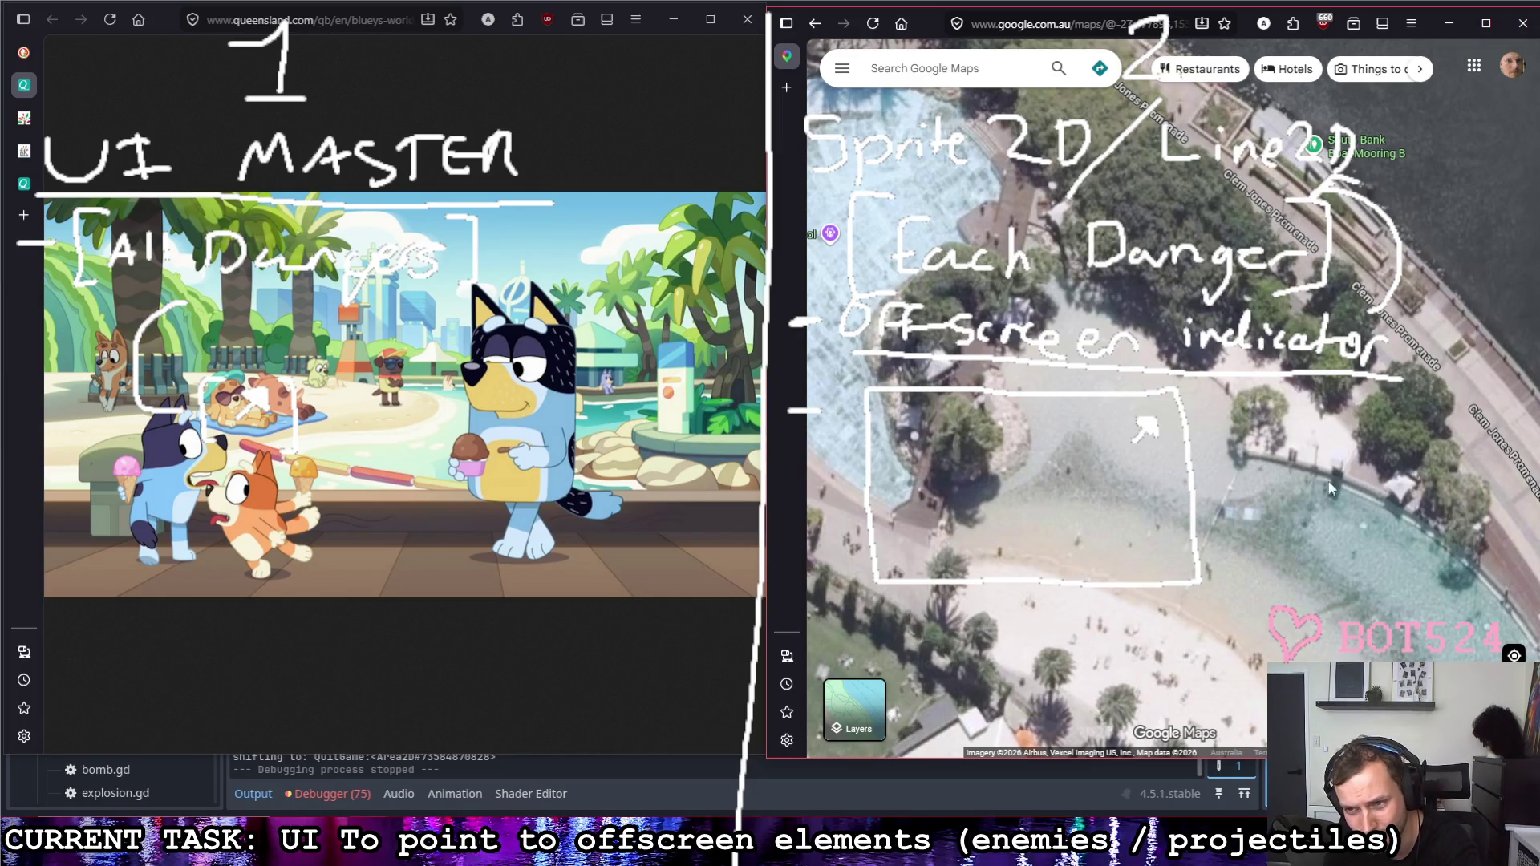
drag(1260, 459, 1158, 360)
drag(912, 324, 955, 475)
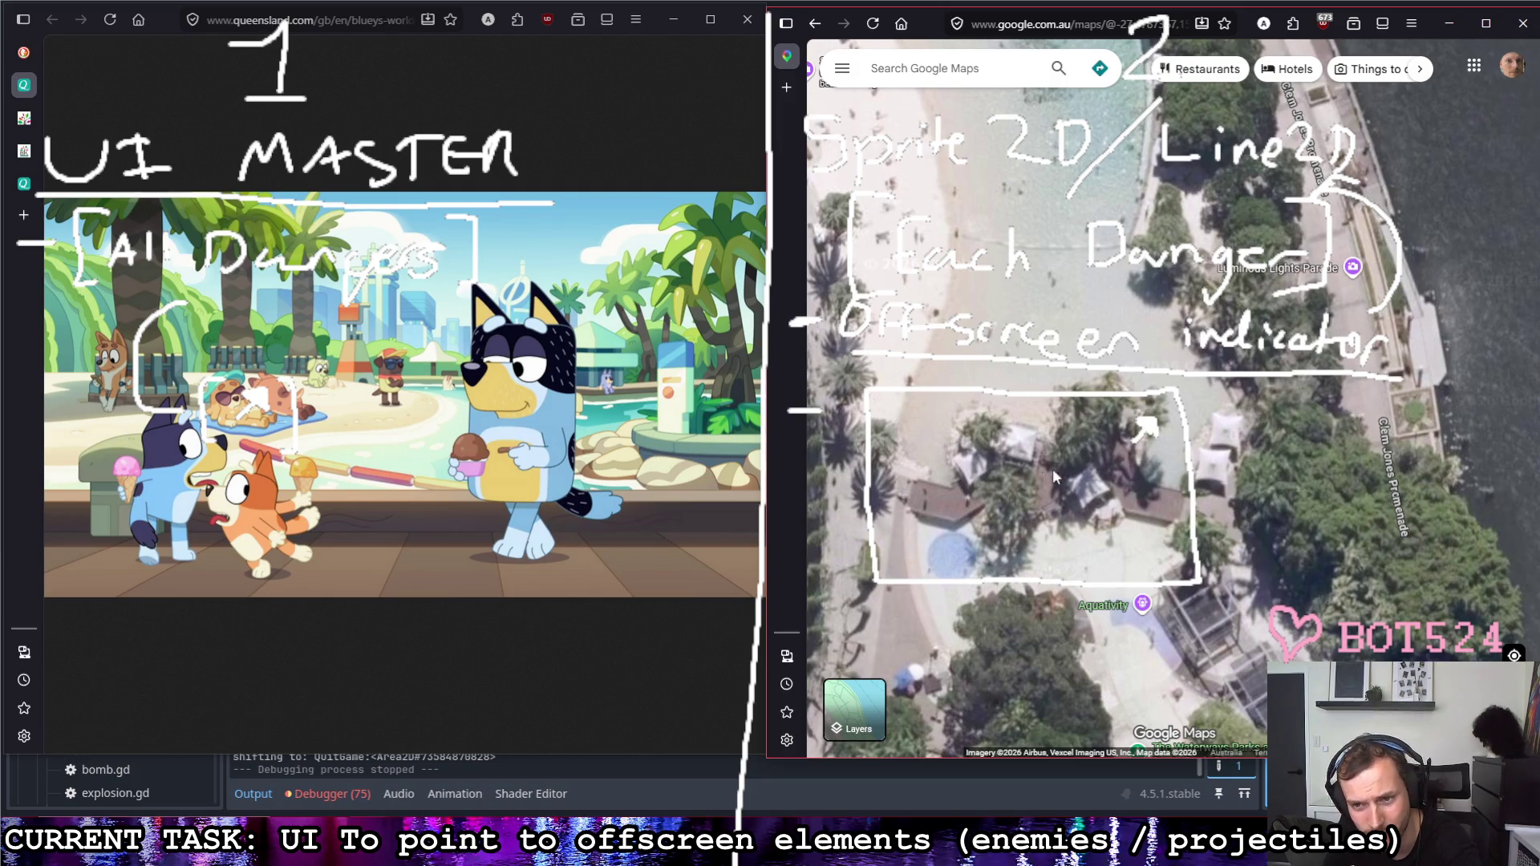
drag(1067, 474, 1151, 467)
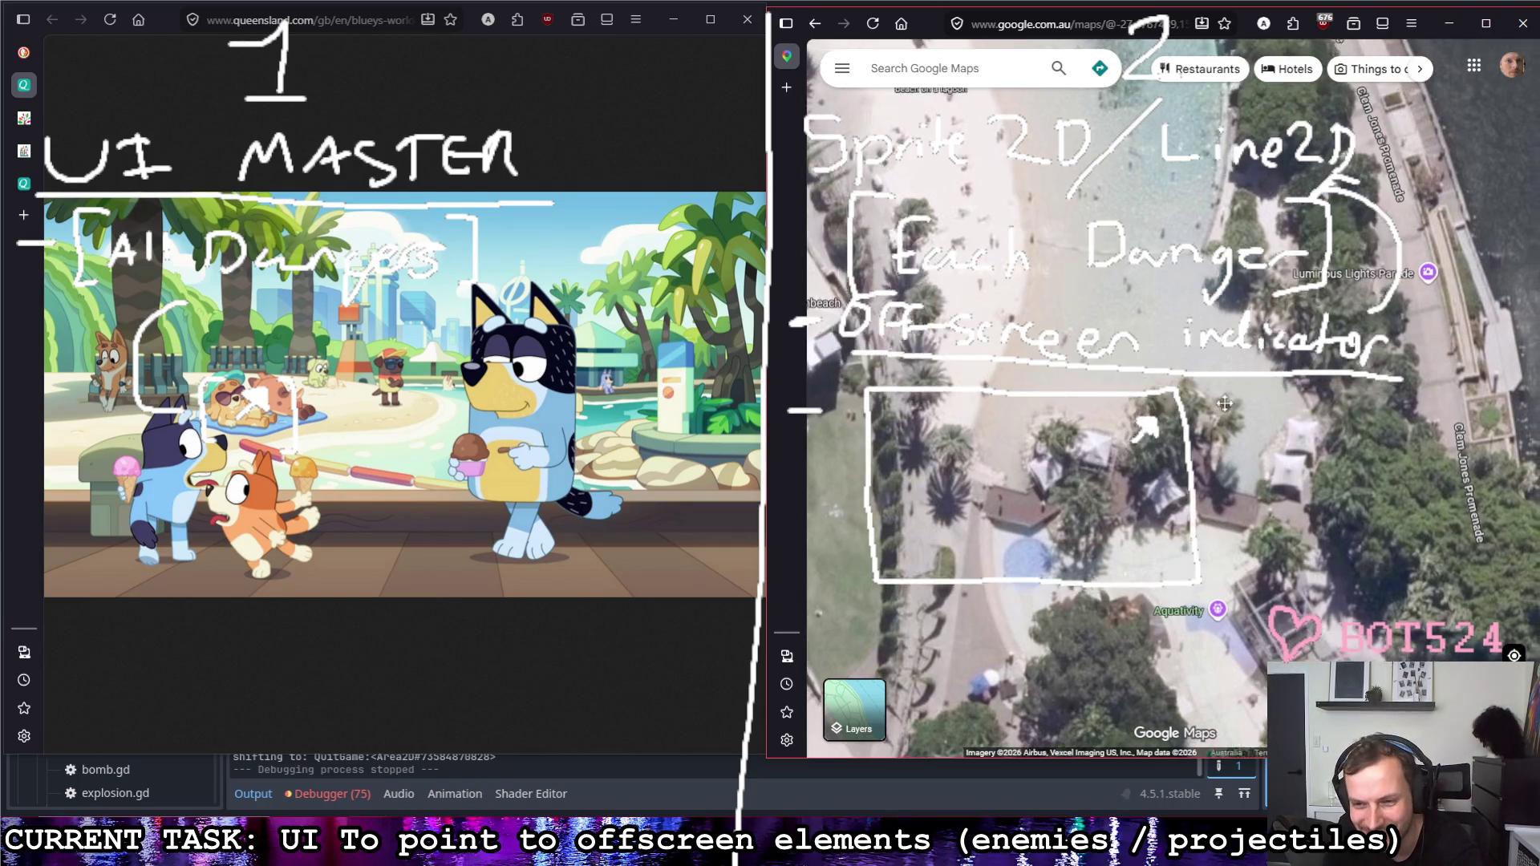
drag(1311, 395, 1206, 383)
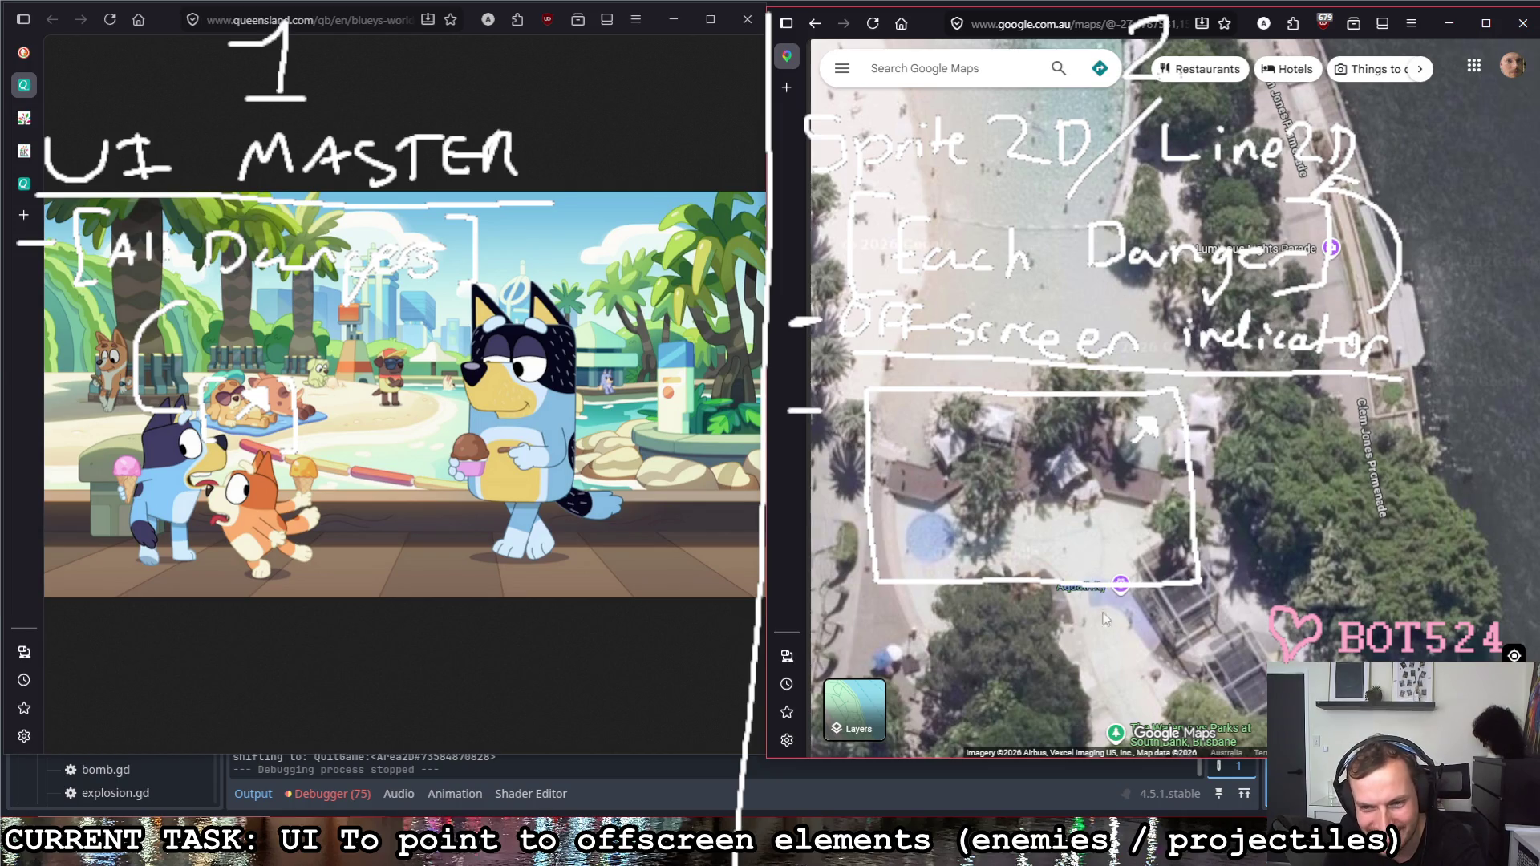
mouse_move(1135, 595)
mouse_down()
mouse_move(1256, 488)
mouse_move(1048, 419)
mouse_up()
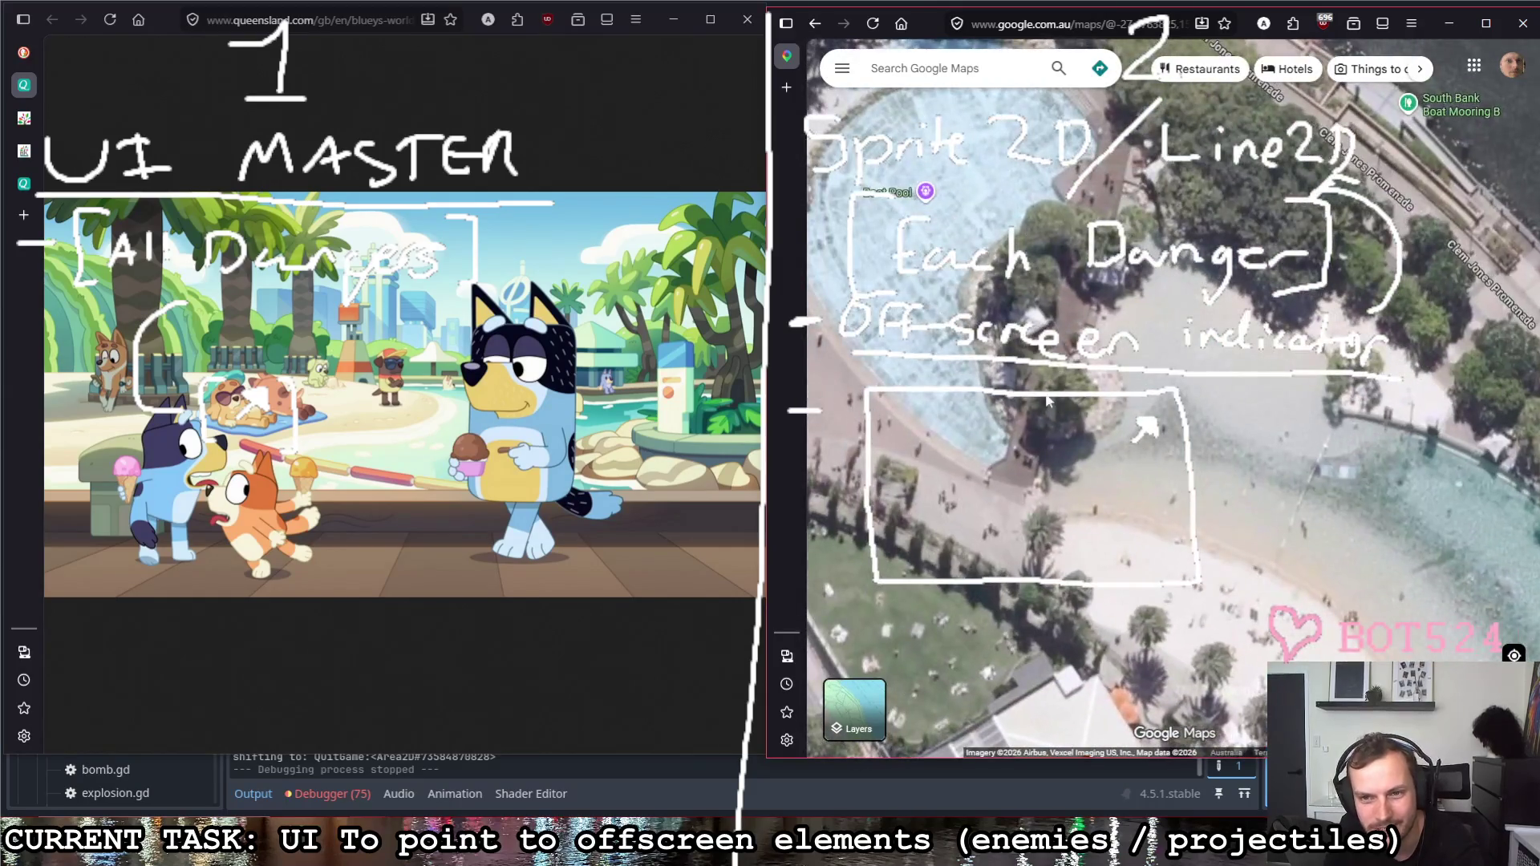
scroll(1096, 467, down, 3)
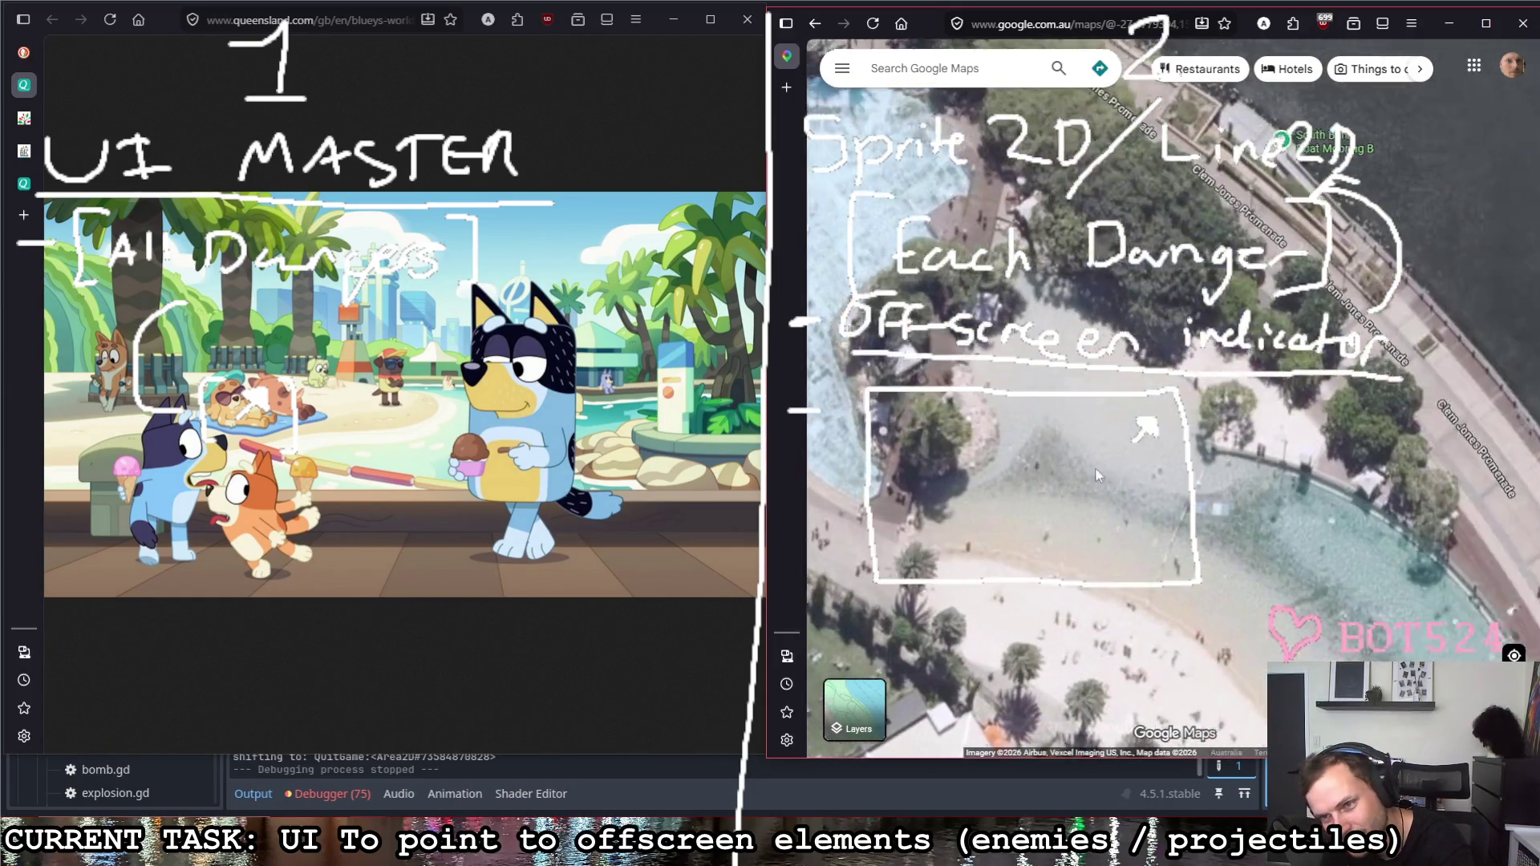
scroll(1063, 497, down, 2)
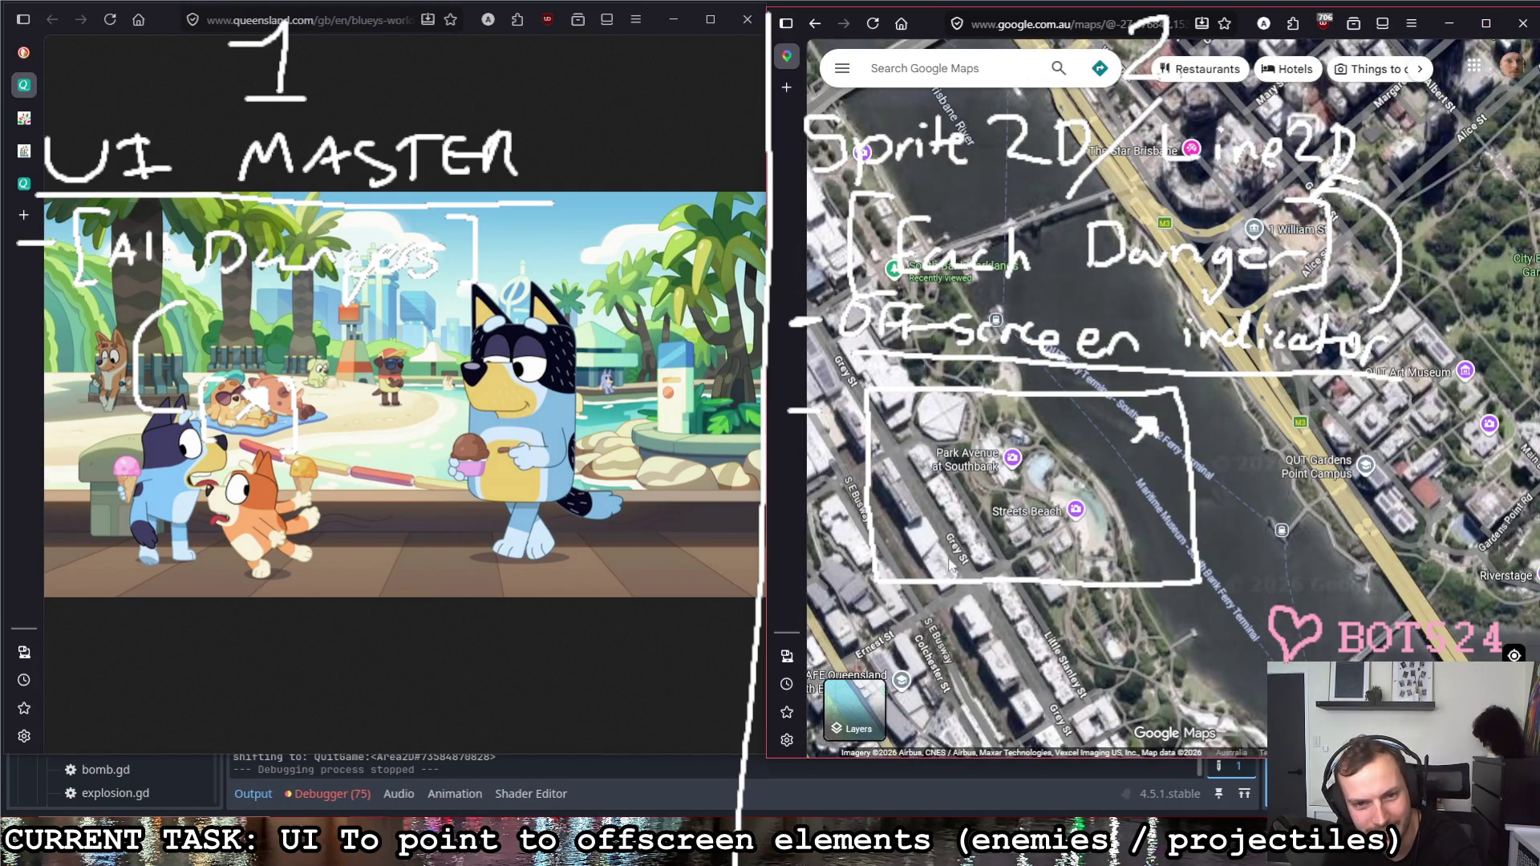
scroll(1153, 447, up, 3)
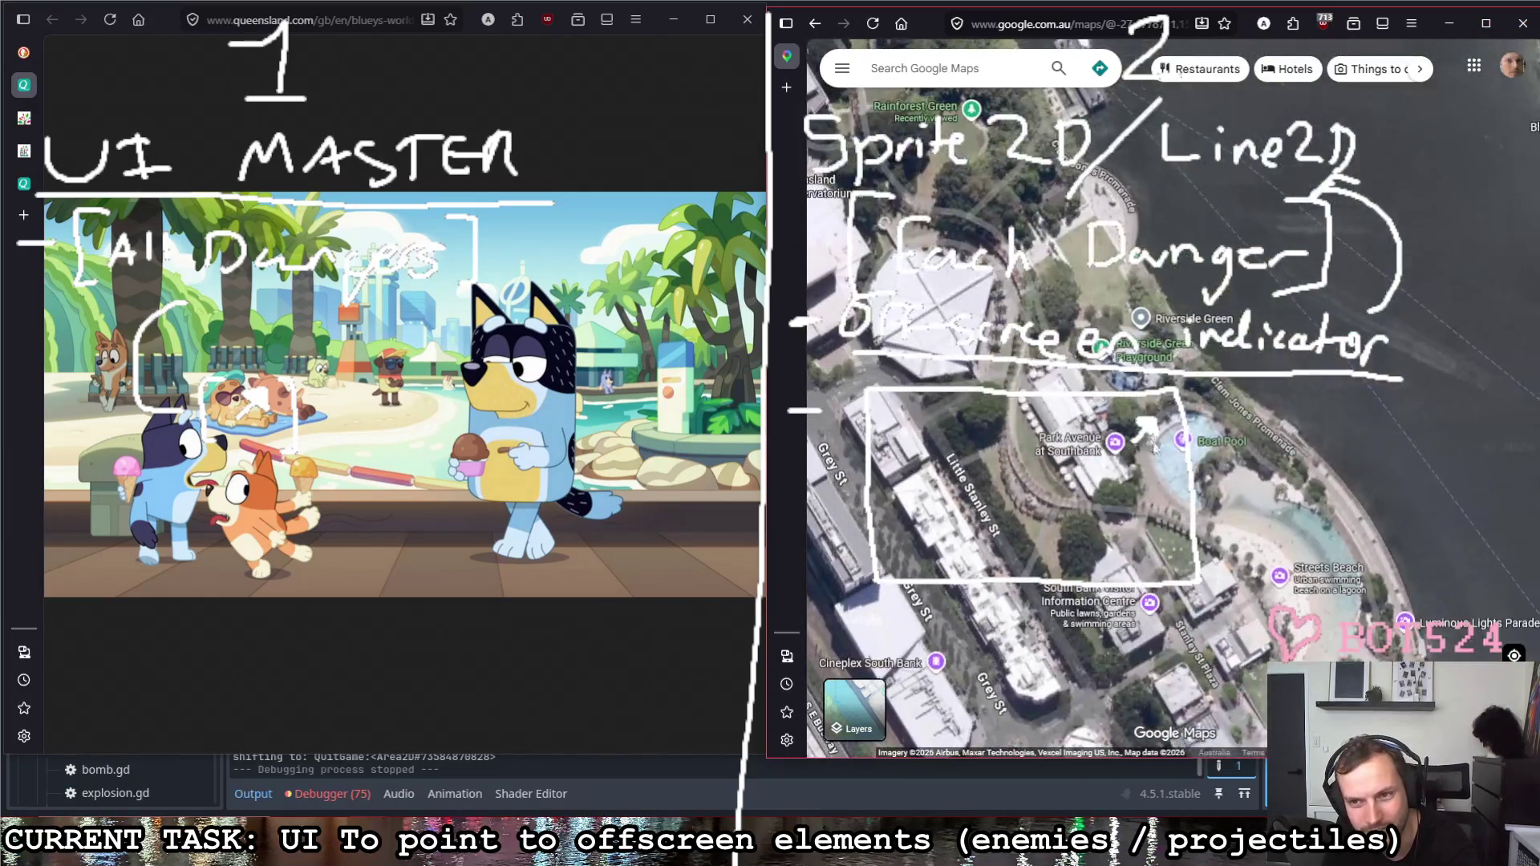
scroll(1151, 448, up, 3)
scroll(1084, 433, up, 2)
Step: Nudge the map toward the lagoon pool, then return to the 'brisbane in bluey' image results
mouse_move(1043, 425)
mouse_down()
mouse_move(1049, 521)
mouse_move(1082, 292)
mouse_move(1067, 461)
mouse_up()
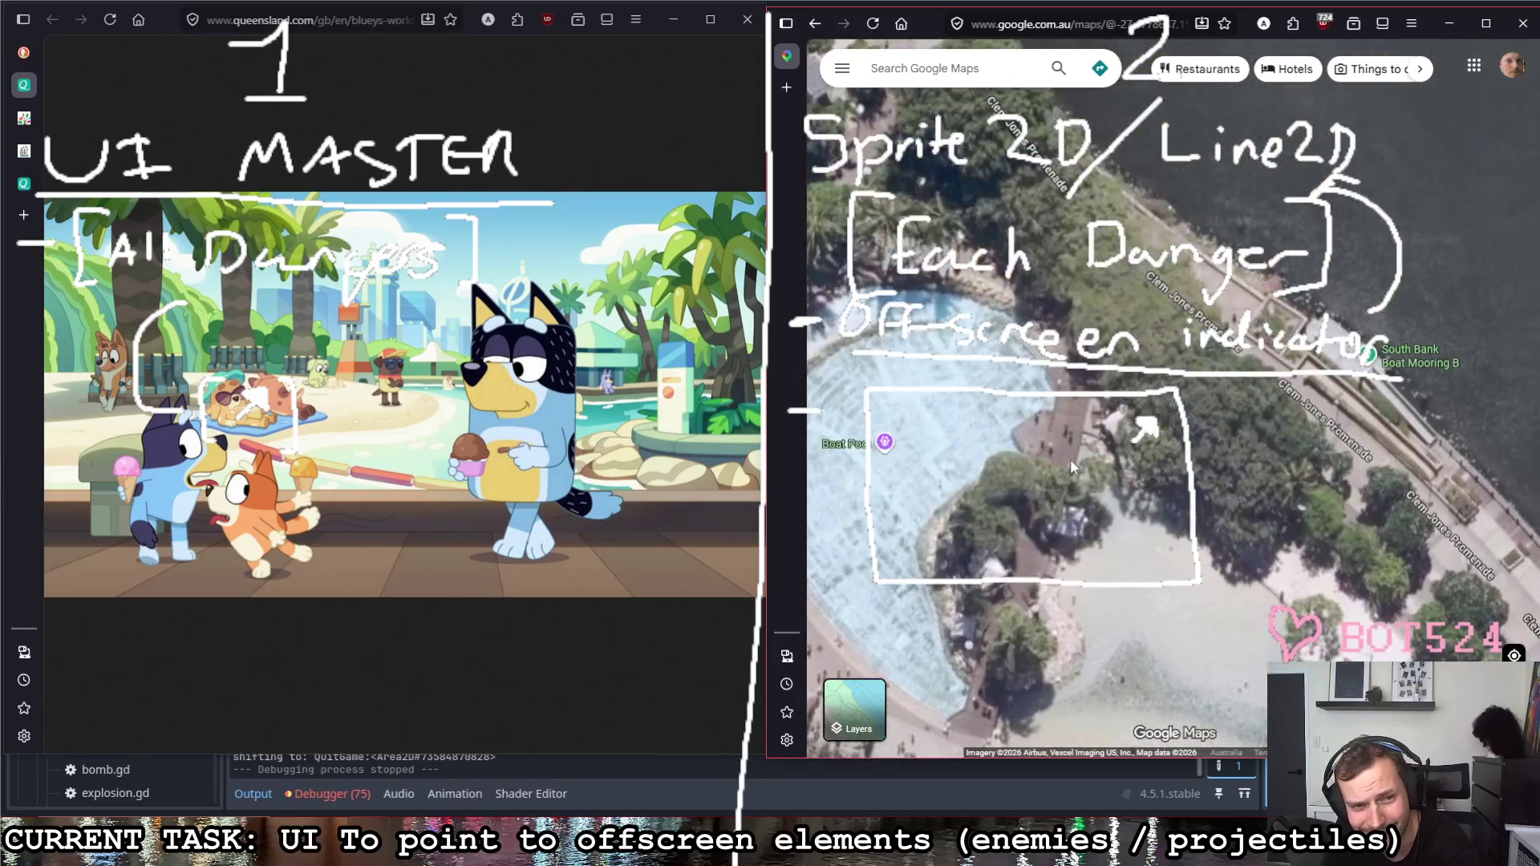
scroll(1068, 458, up, 1)
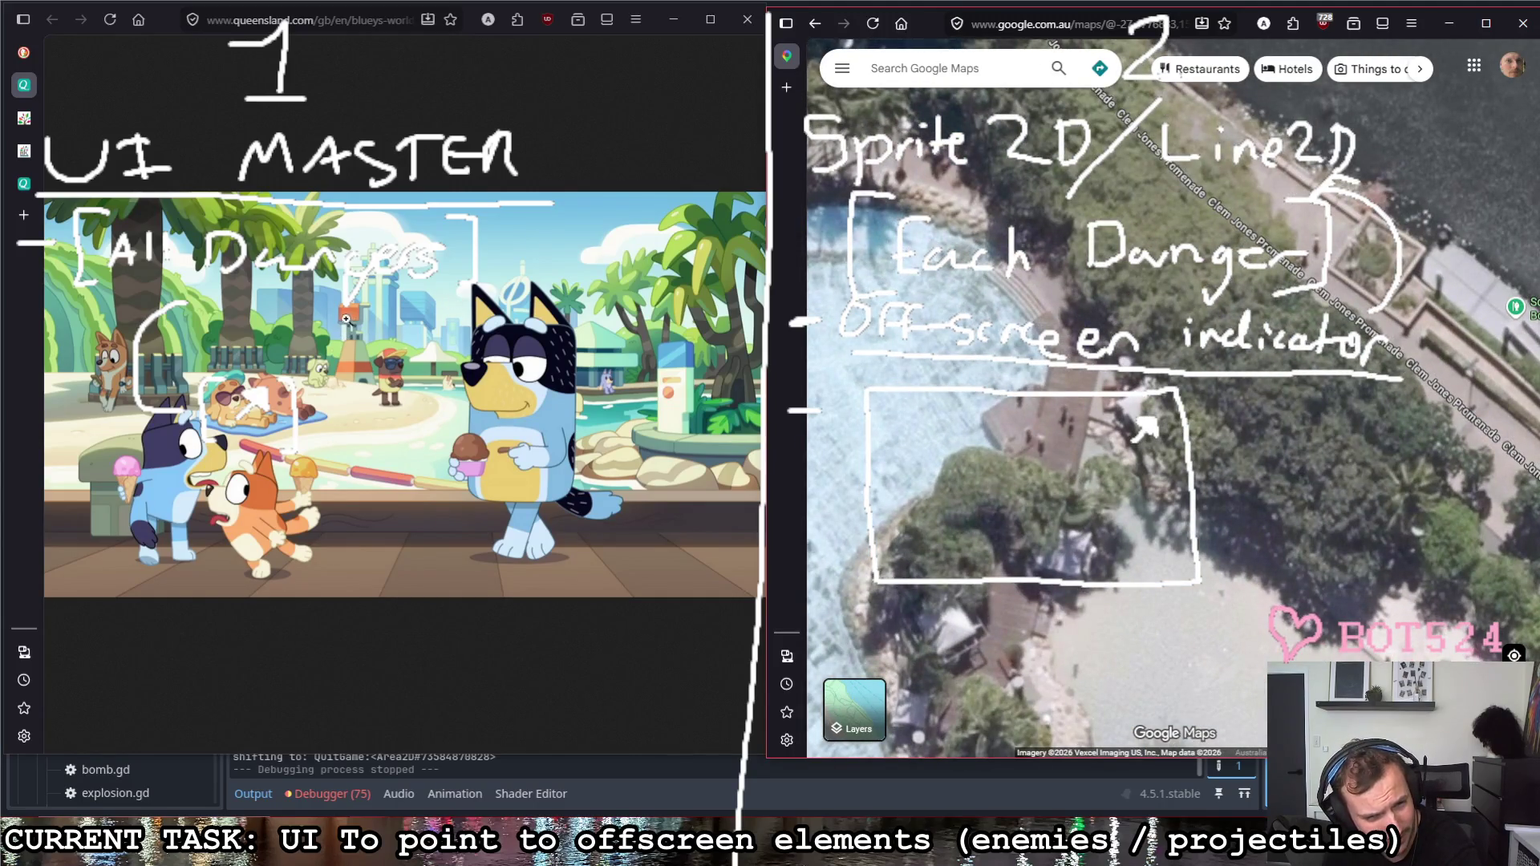
scroll(861, 346, down, 2)
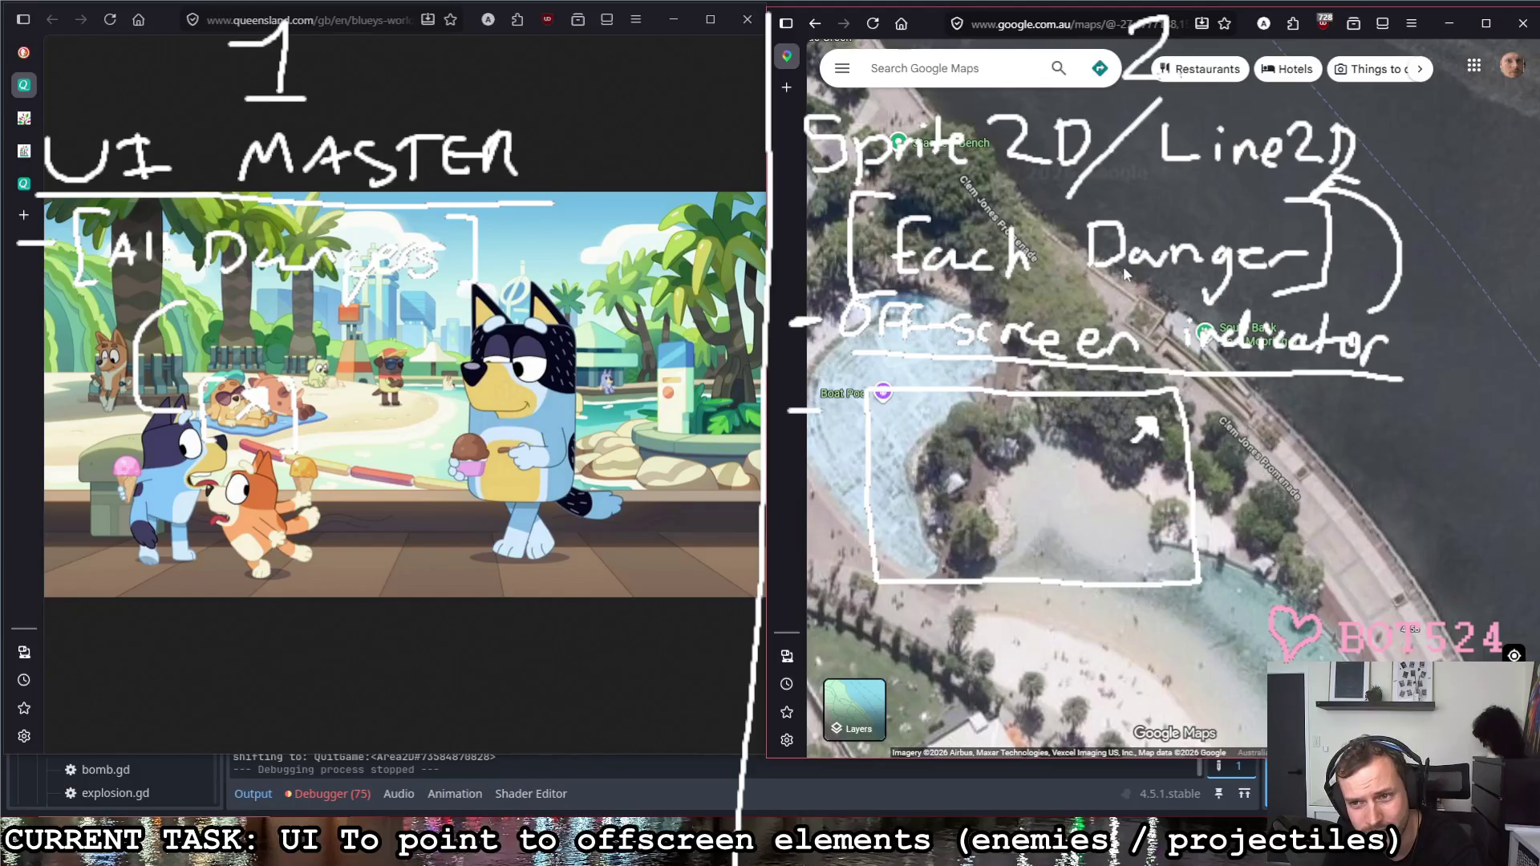
scroll(1127, 291, up, 1)
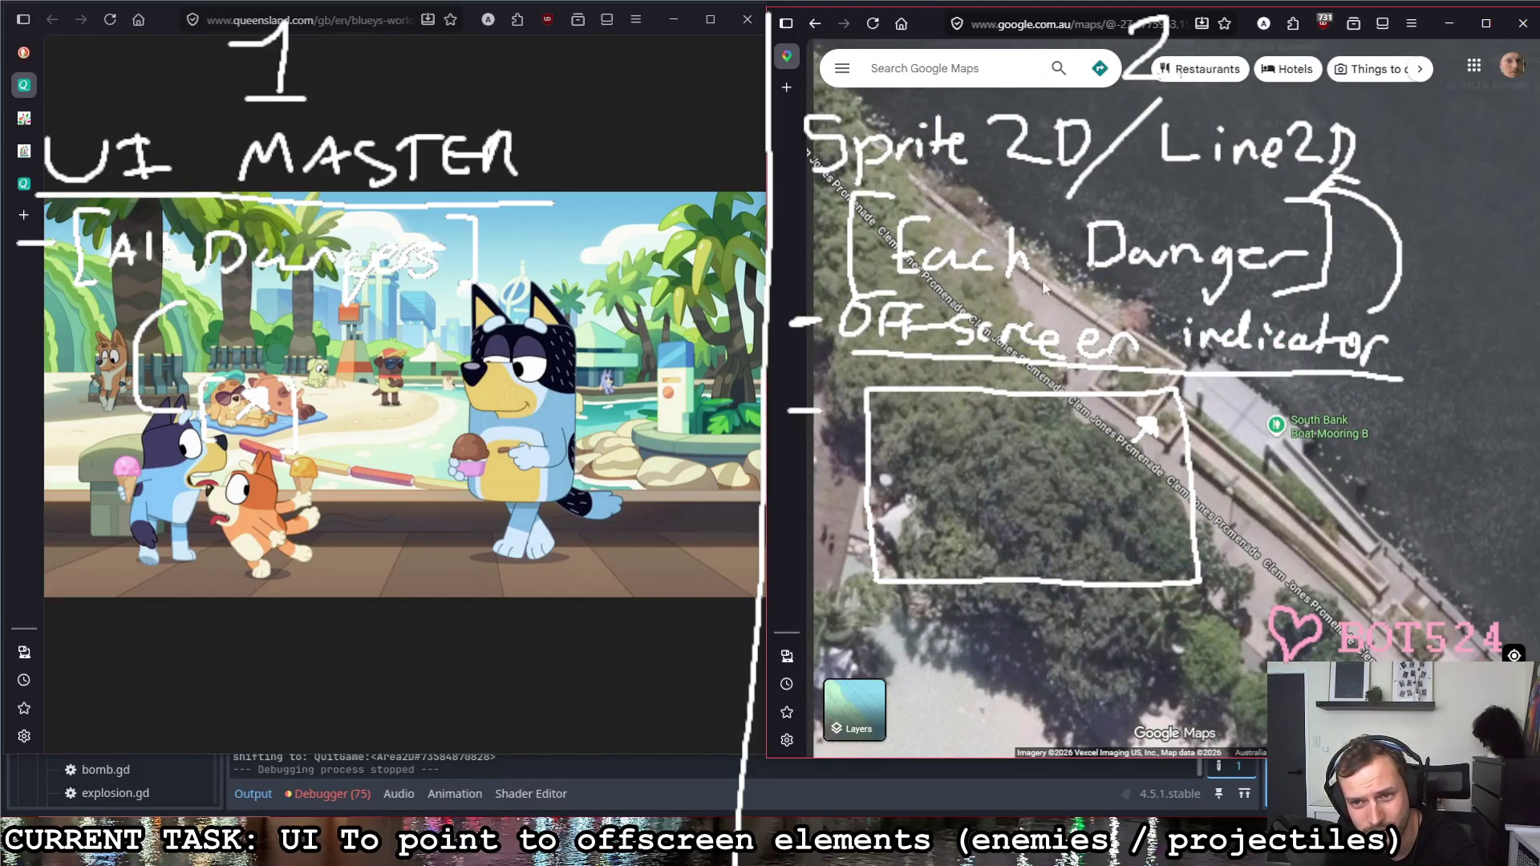
click(23, 51)
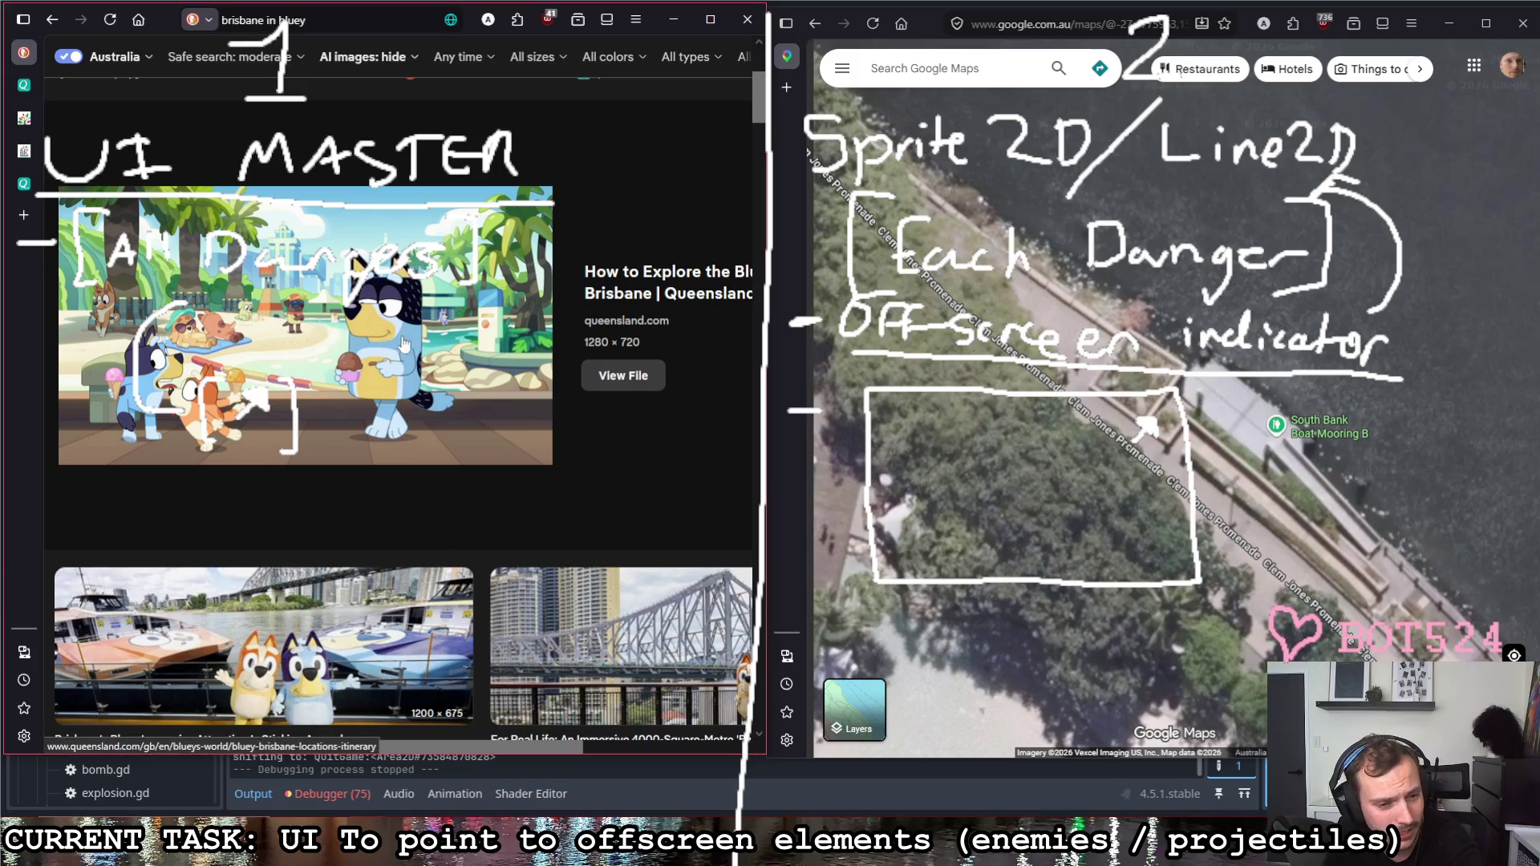
scroll(463, 493, up, 3)
scroll(458, 493, down, 5)
scroll(458, 480, down, 3)
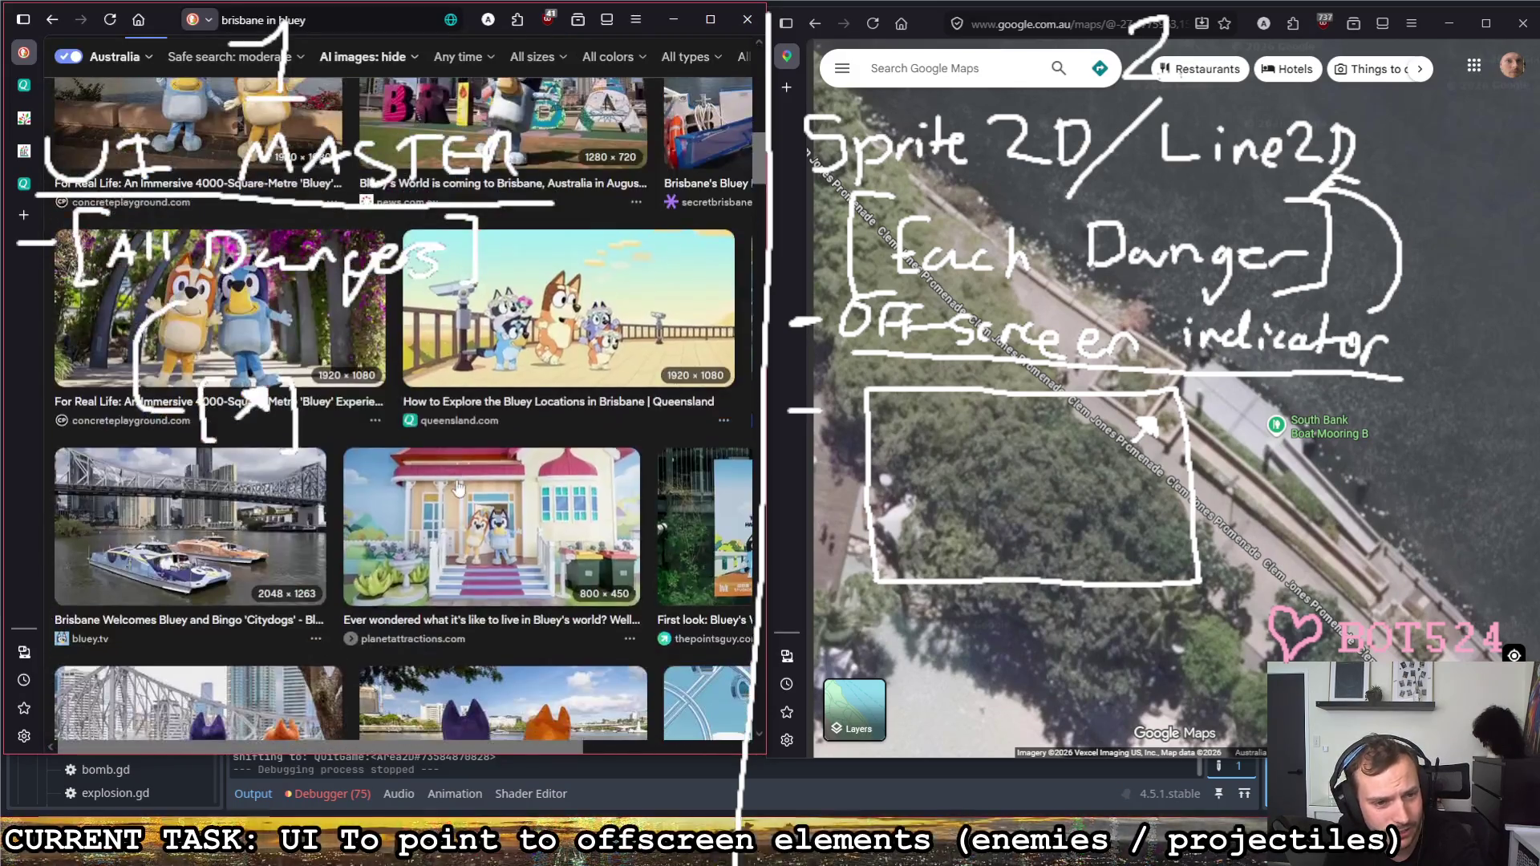
scroll(458, 481, down, 3)
scroll(551, 689, down, 2)
drag(528, 743, 584, 742)
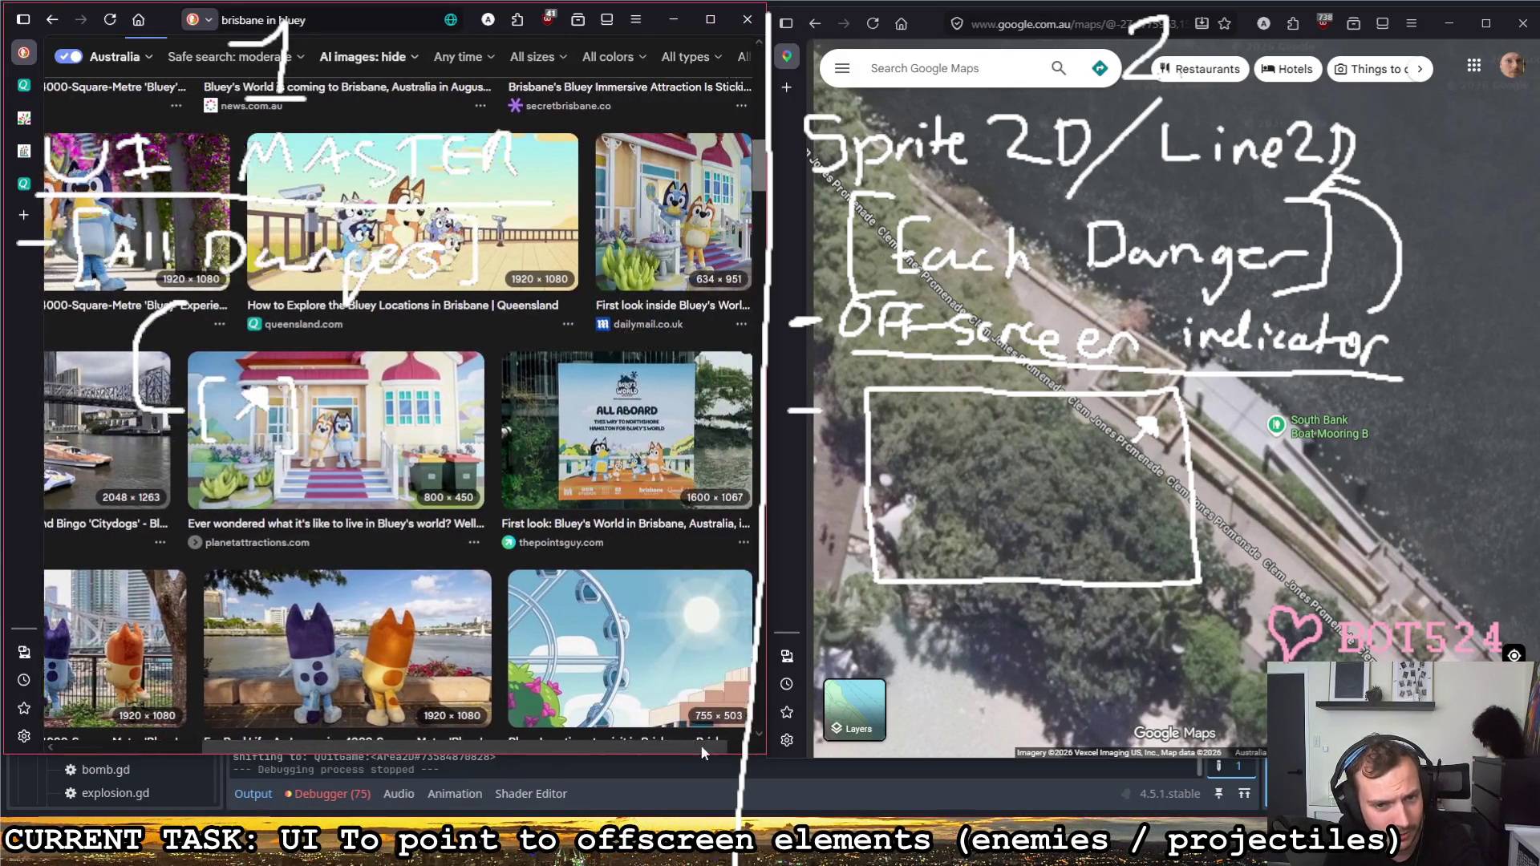
scroll(577, 606, down, 4)
scroll(584, 602, down, 5)
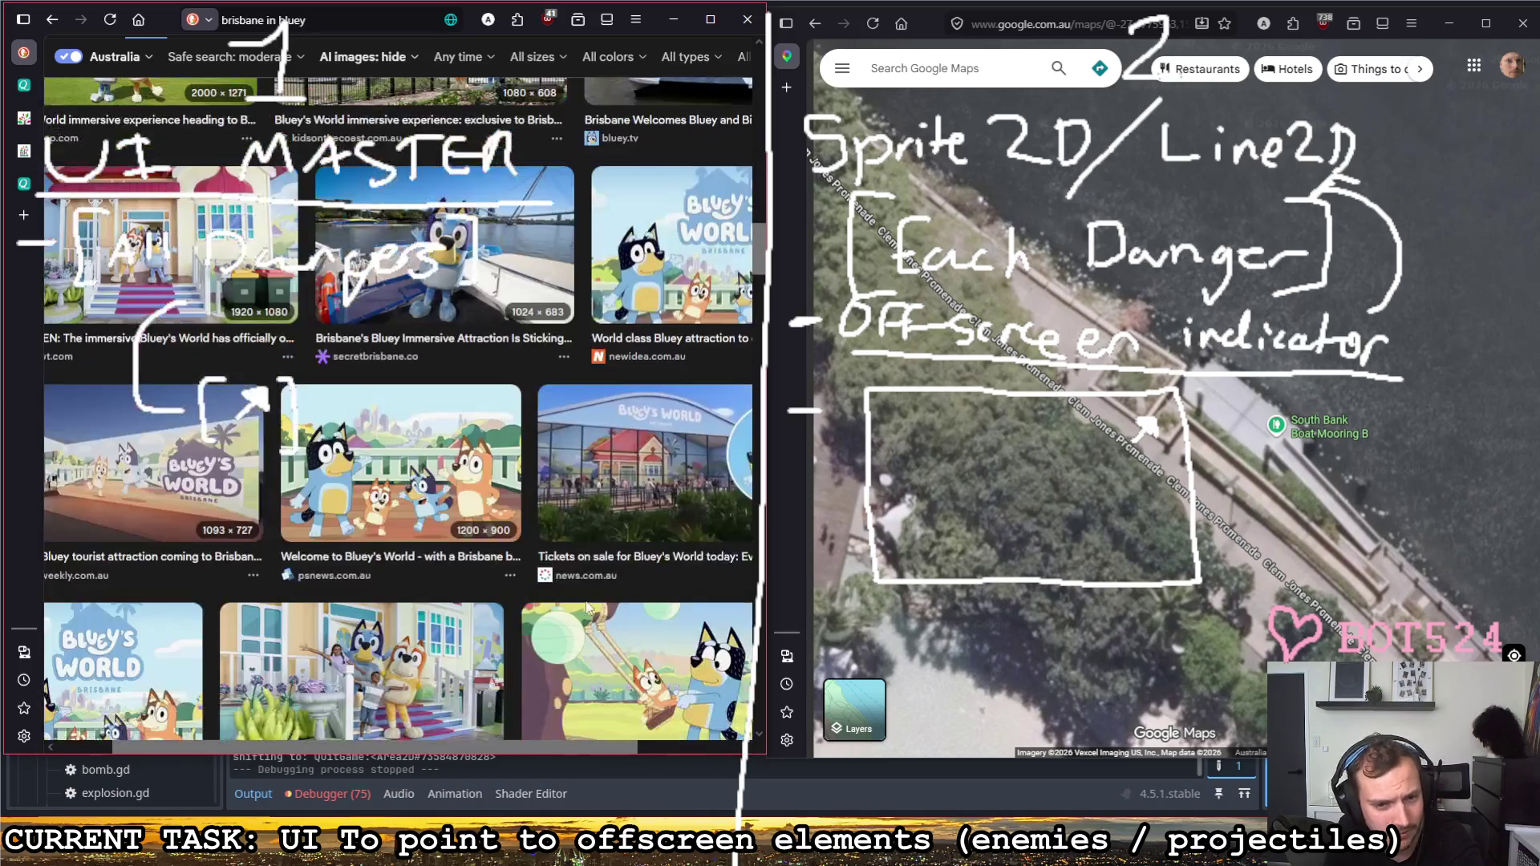
scroll(575, 594, down, 2)
scroll(570, 596, down, 1)
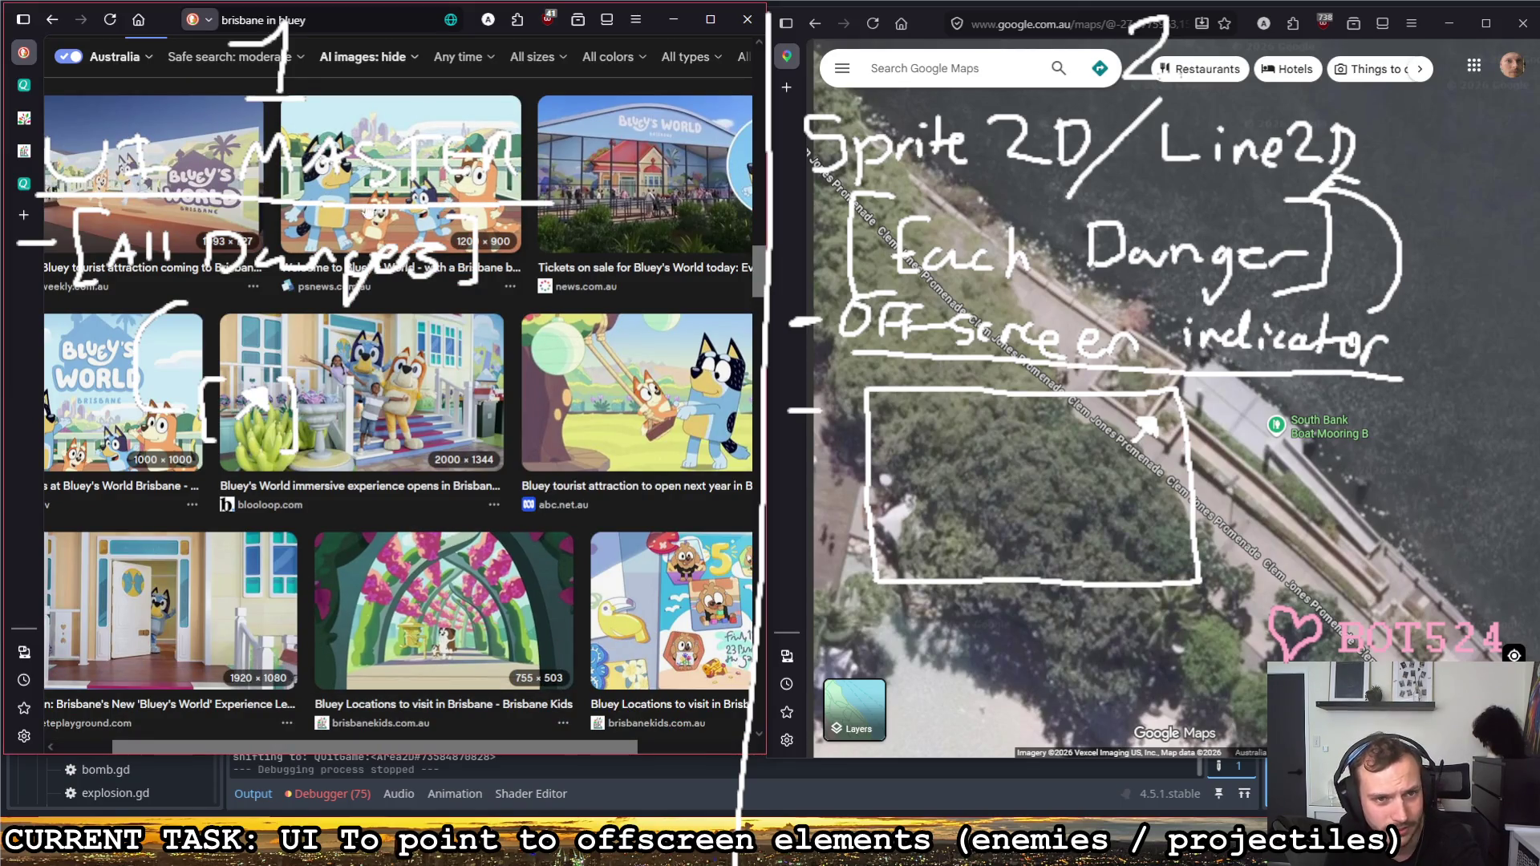
scroll(509, 476, down, 3)
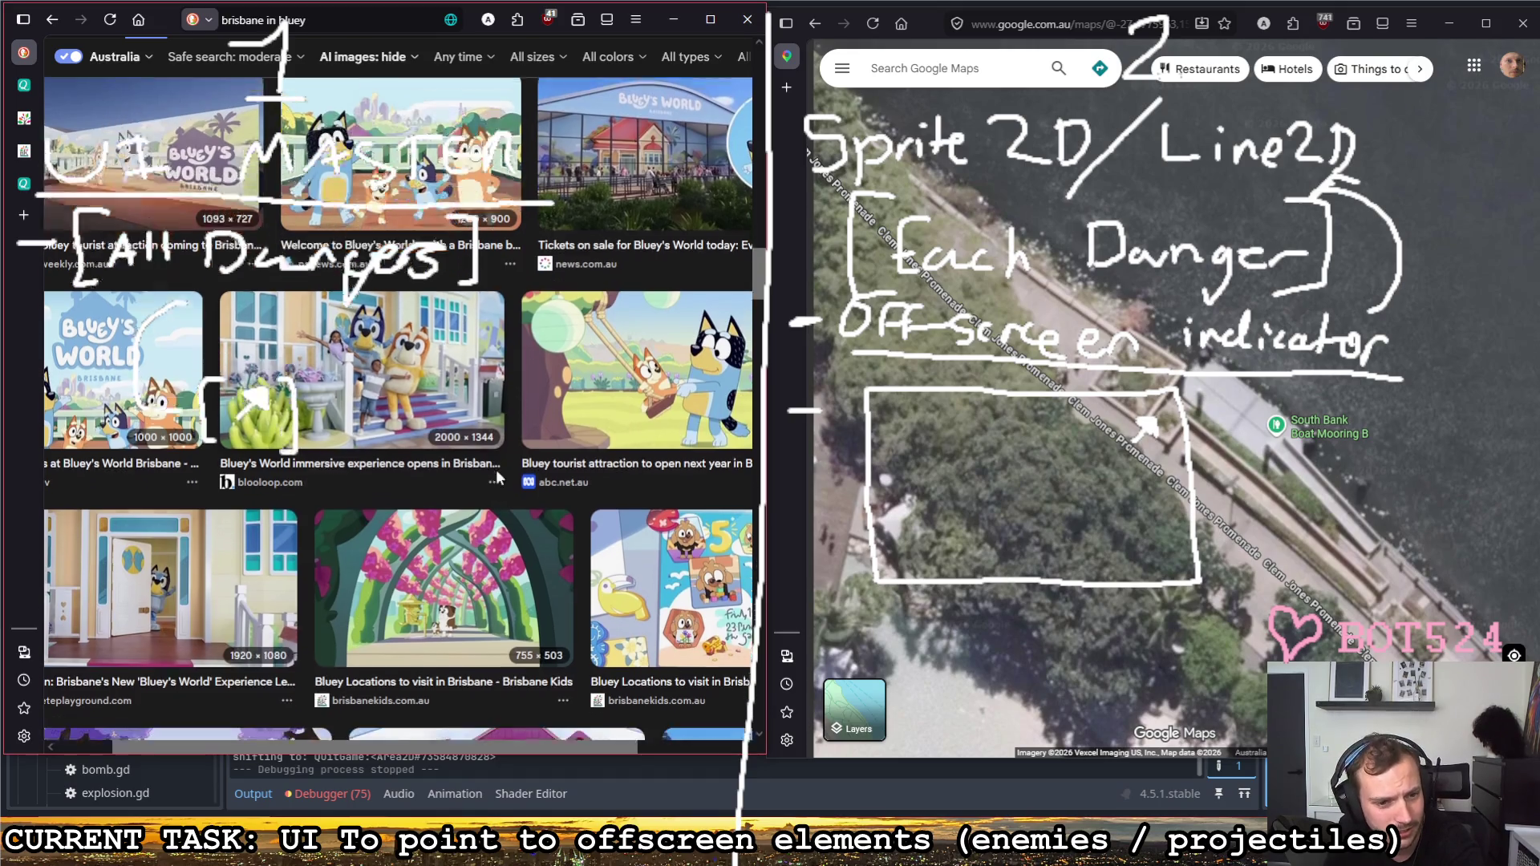
scroll(499, 456, down, 2)
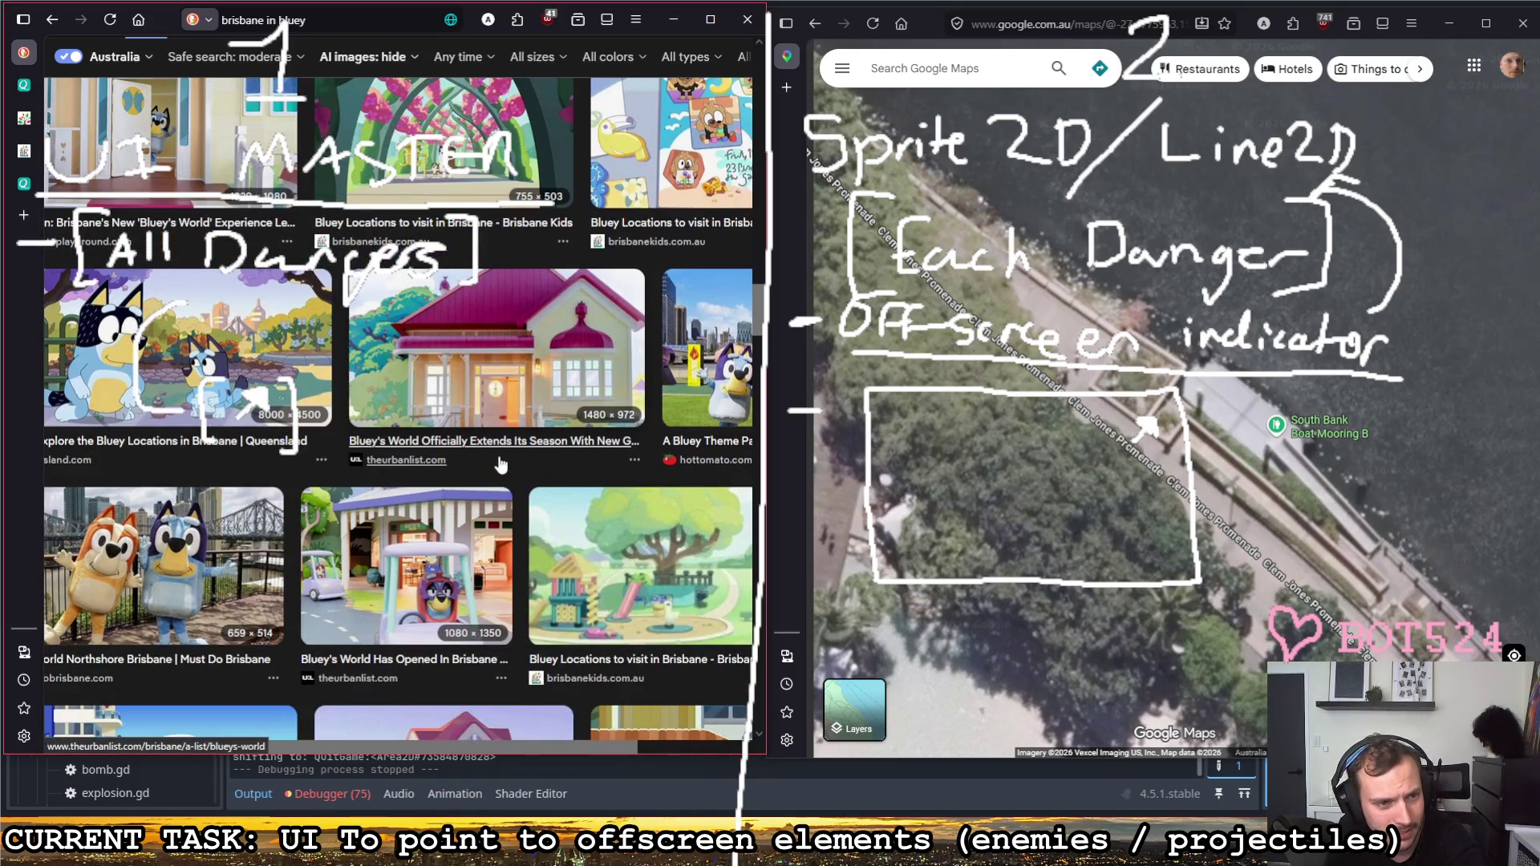
scroll(499, 461, down, 2)
scroll(502, 462, down, 2)
scroll(501, 462, down, 2)
scroll(502, 462, down, 1)
scroll(502, 462, down, 2)
scroll(501, 460, down, 2)
scroll(501, 458, down, 2)
scroll(500, 456, down, 2)
scroll(498, 448, down, 2)
scroll(499, 449, down, 3)
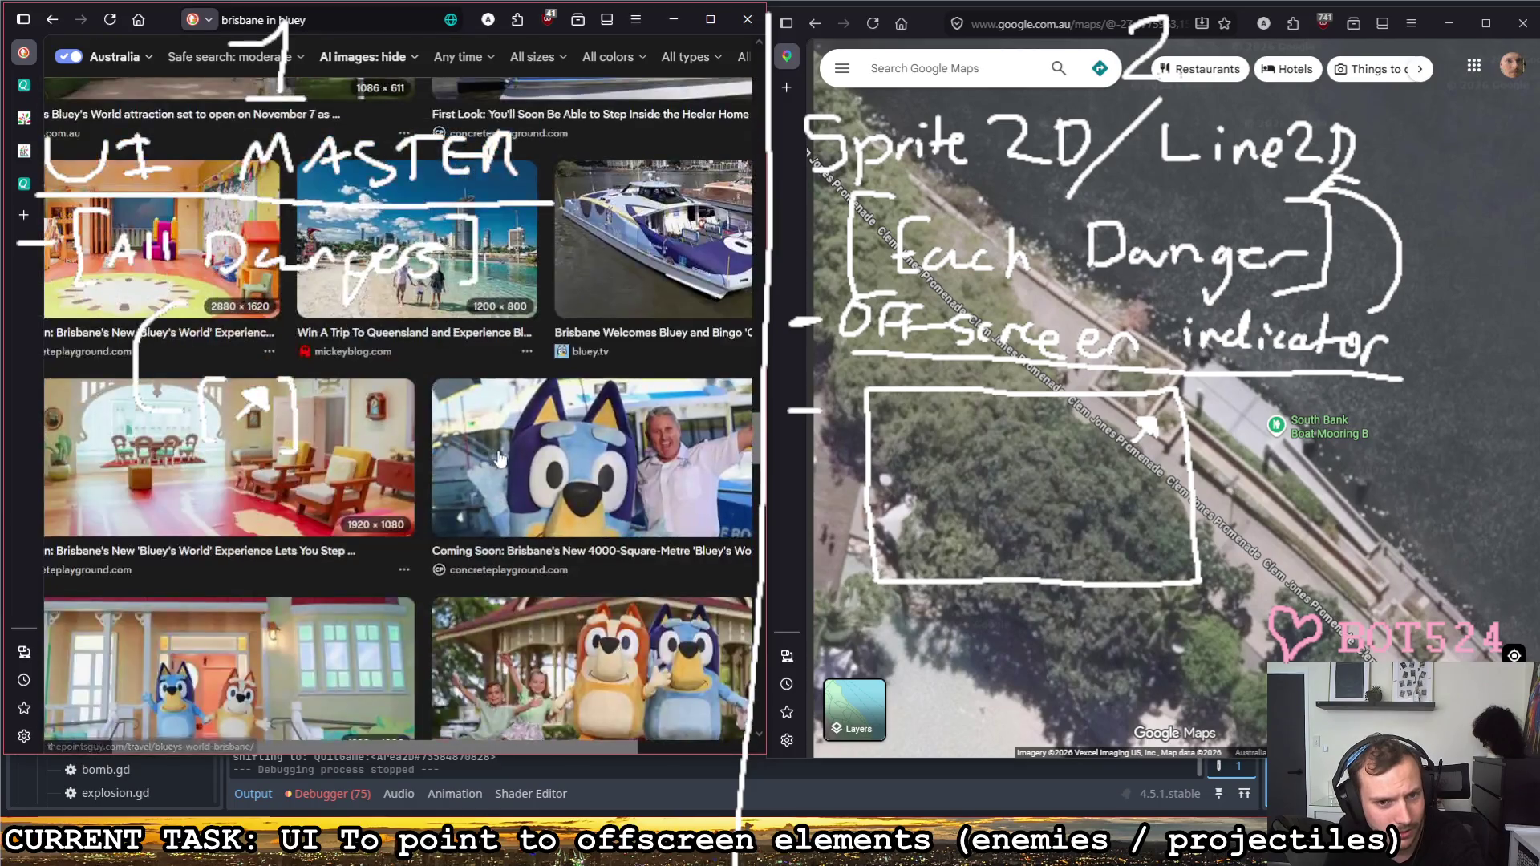
scroll(500, 450, up, 3)
scroll(500, 452, up, 2)
scroll(501, 452, down, 2)
scroll(501, 453, down, 2)
scroll(501, 455, down, 2)
scroll(501, 458, down, 2)
scroll(503, 461, down, 2)
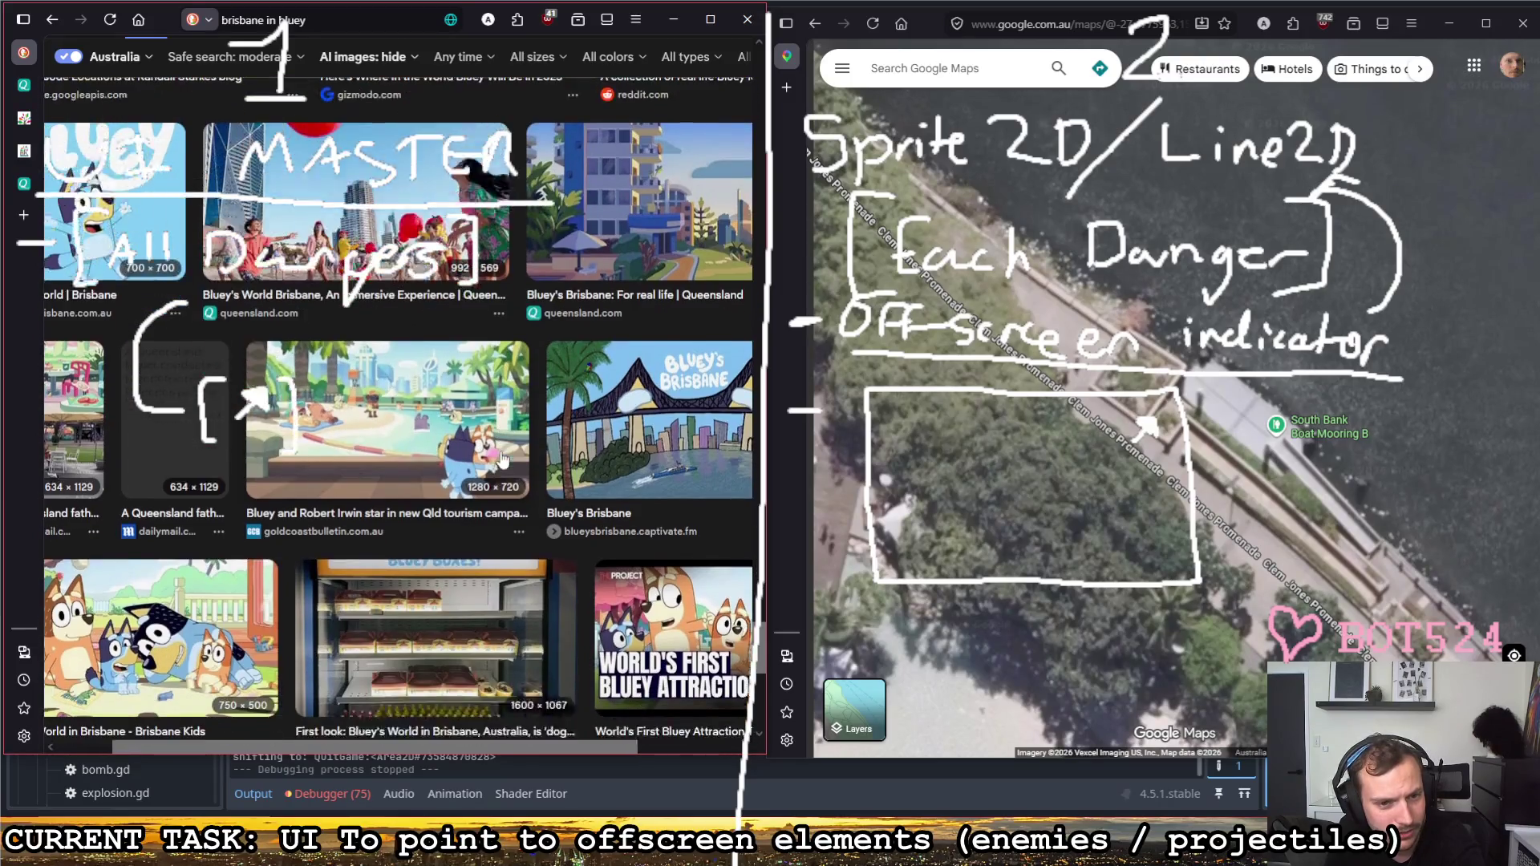
scroll(457, 385, down, 3)
scroll(481, 398, up, 1)
scroll(503, 407, up, 4)
scroll(478, 453, down, 5)
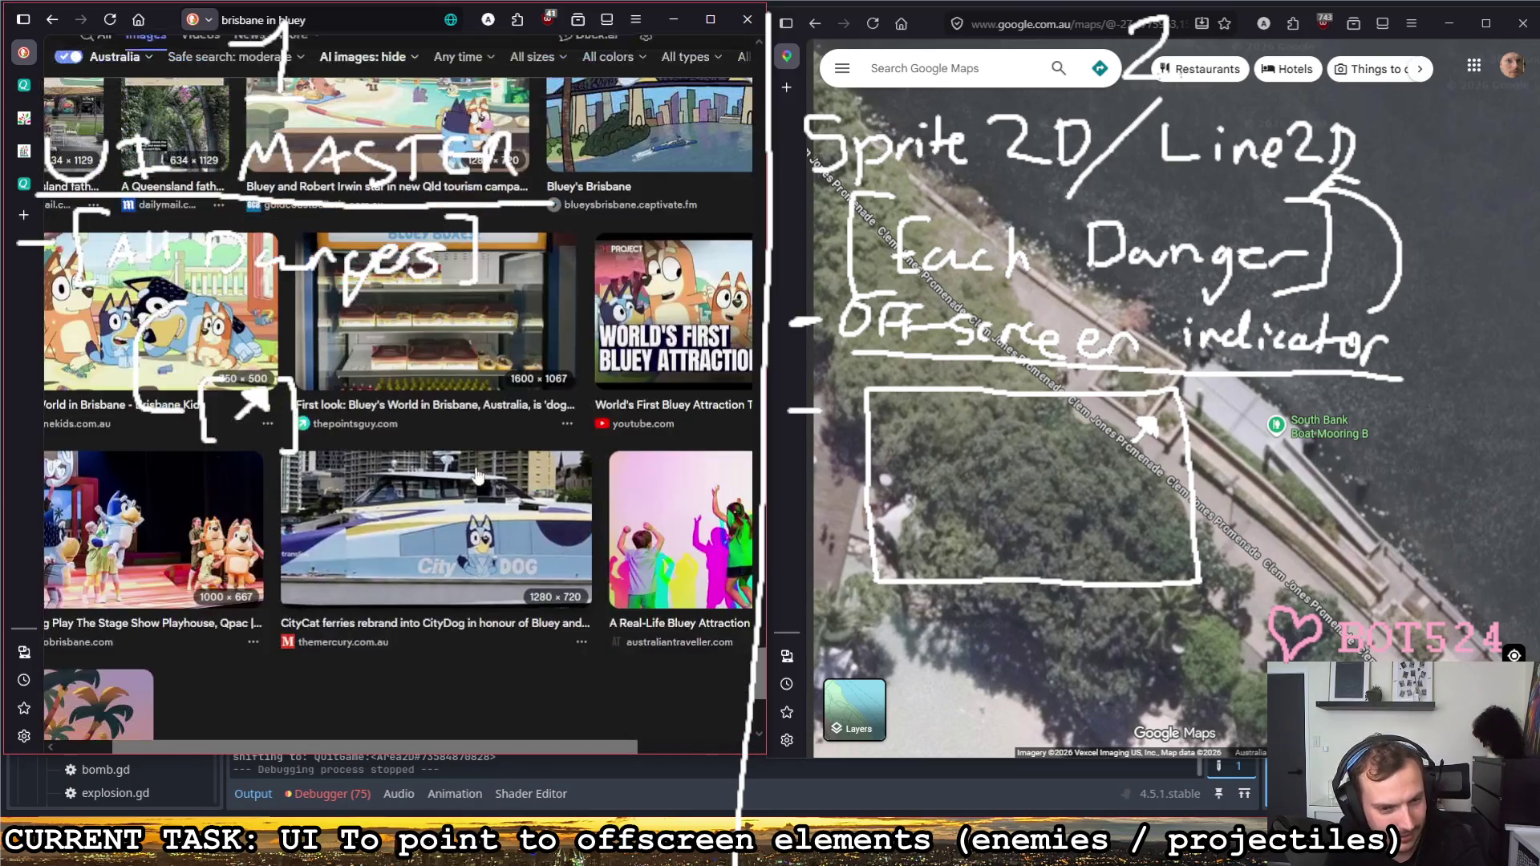
scroll(479, 453, down, 3)
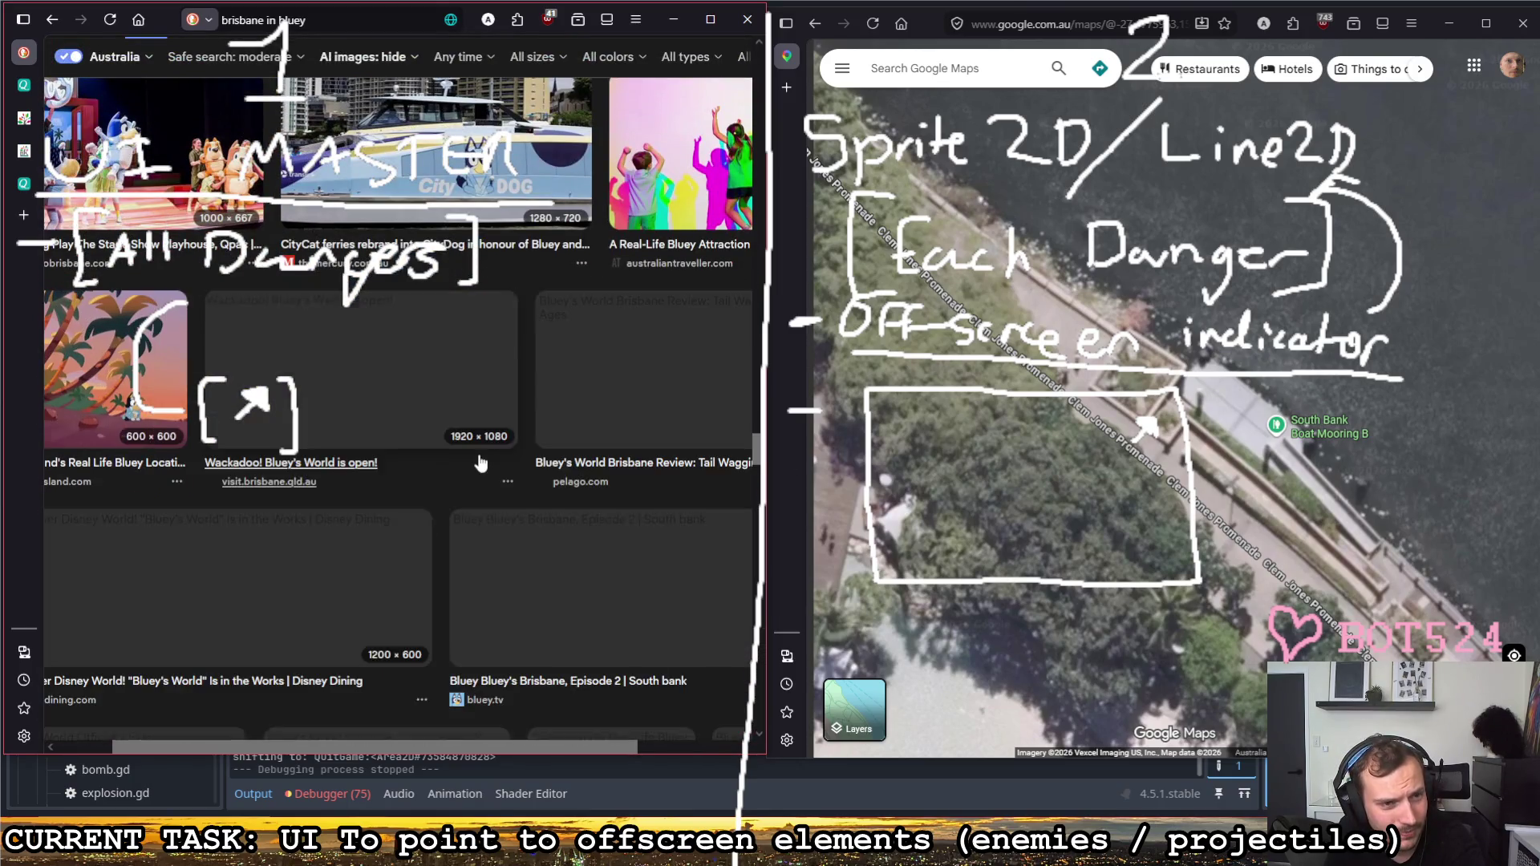
scroll(478, 460, down, 2)
scroll(478, 460, down, 1)
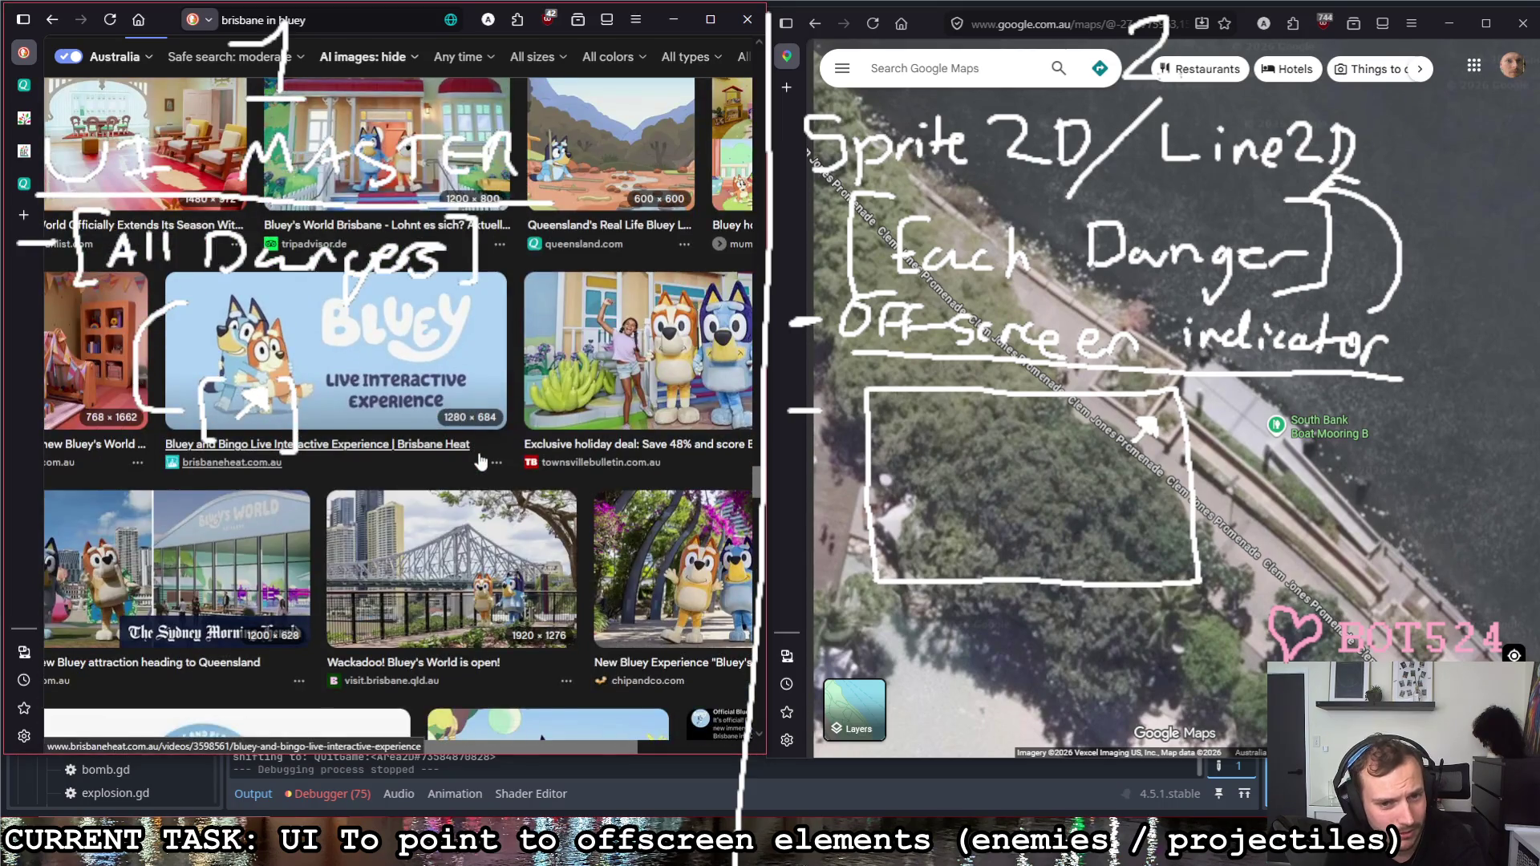
scroll(477, 460, down, 3)
scroll(478, 461, down, 3)
scroll(479, 461, down, 3)
scroll(479, 460, down, 1)
scroll(479, 461, down, 2)
scroll(758, 542, up, 3)
scroll(776, 359, up, 5)
Step: Preview the Bluey Locations in Brisbane image and start editing the search query
click(627, 259)
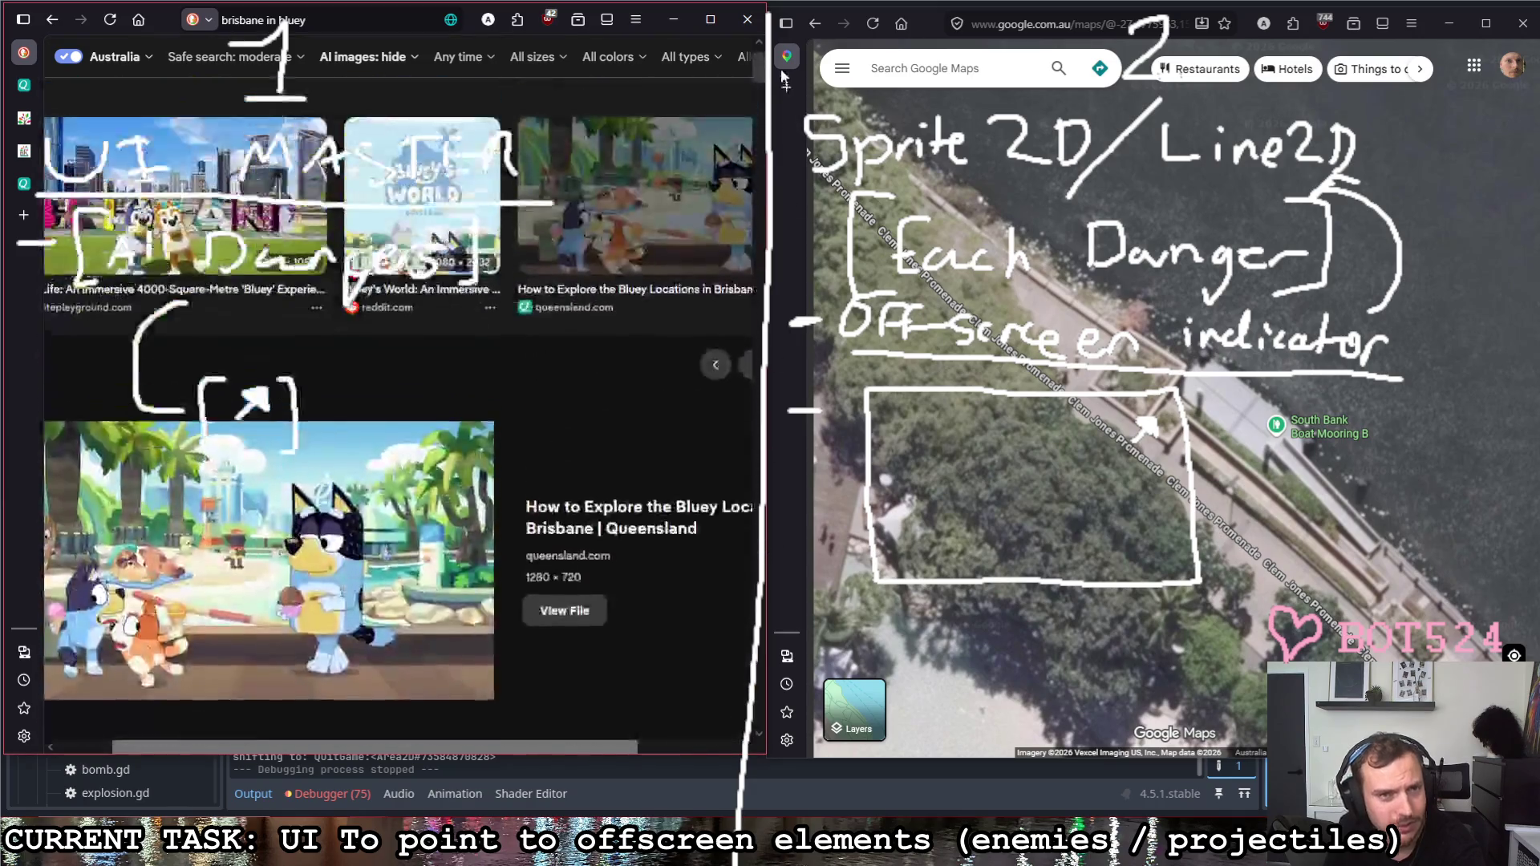
click(75, 77)
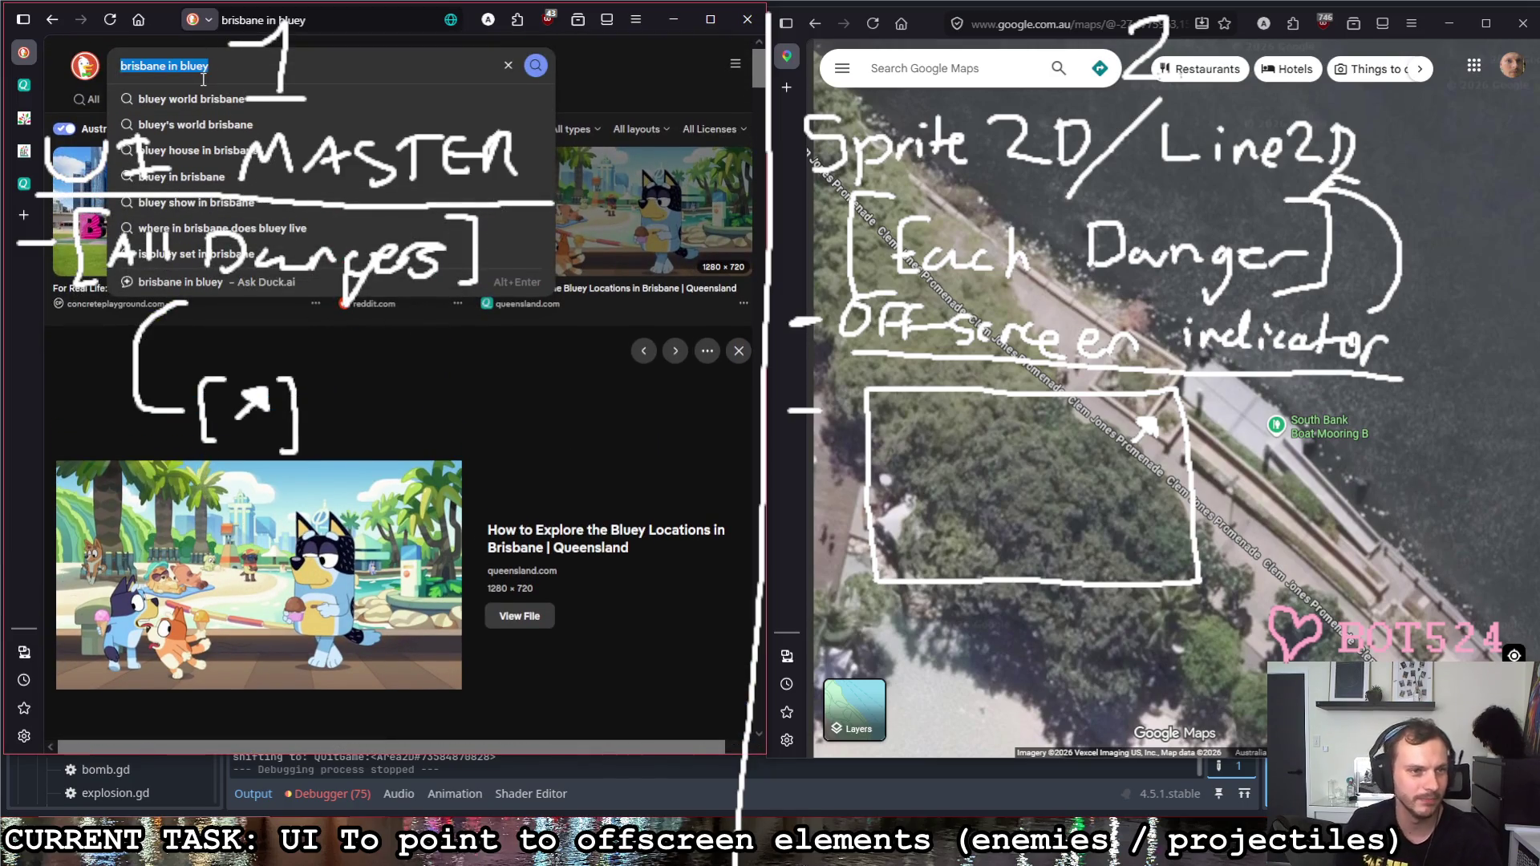
text(bluey in)
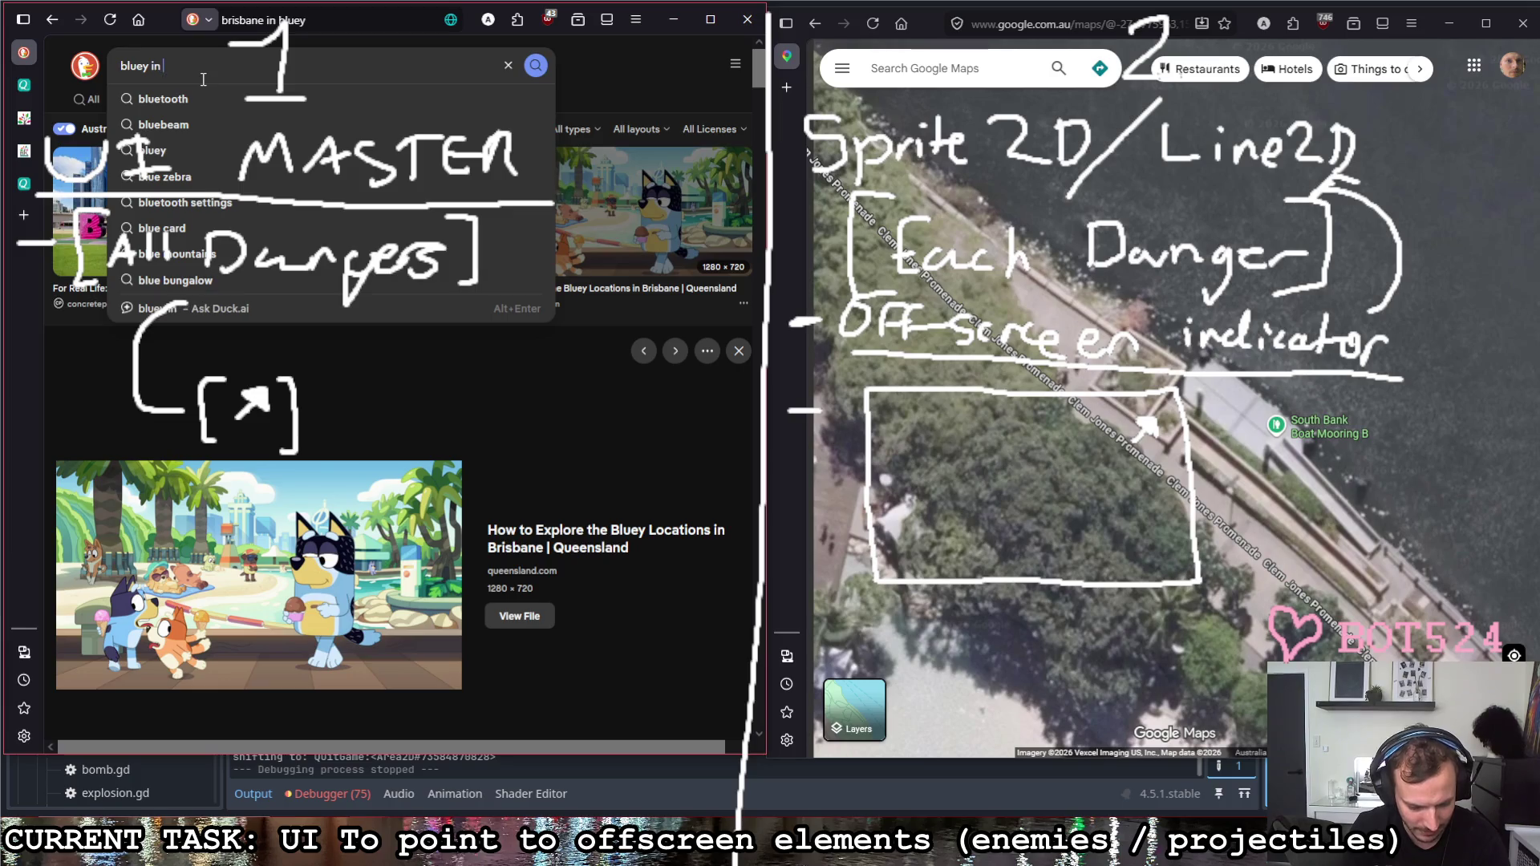
text(sbane)
Step: Search images for 'bluey in brisbane in the show' and preview the Kids activities in Brisbane image
key(Return)
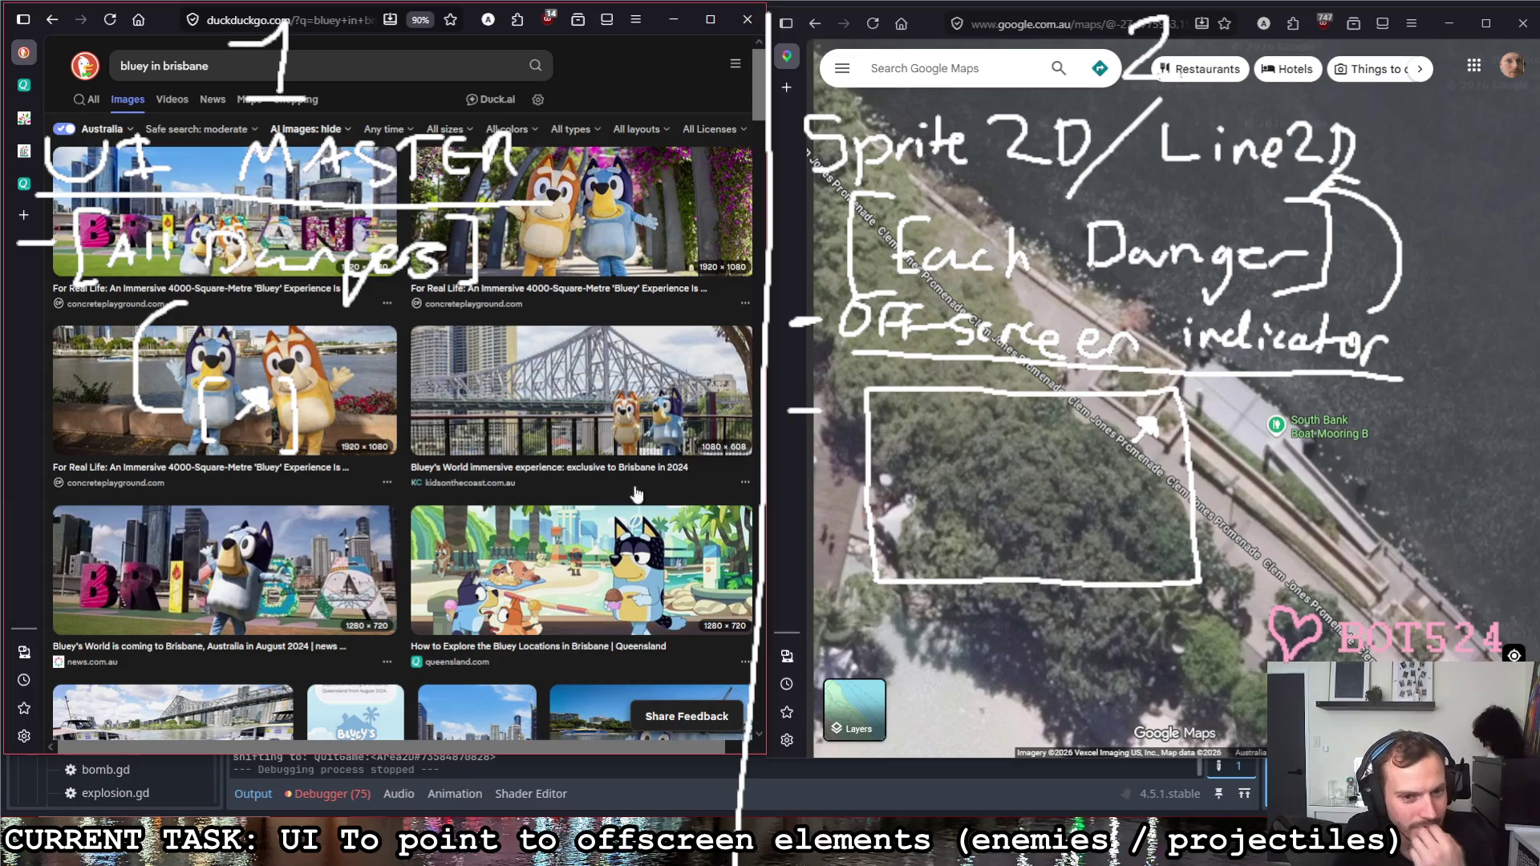
scroll(614, 431, down, 2)
scroll(602, 440, down, 2)
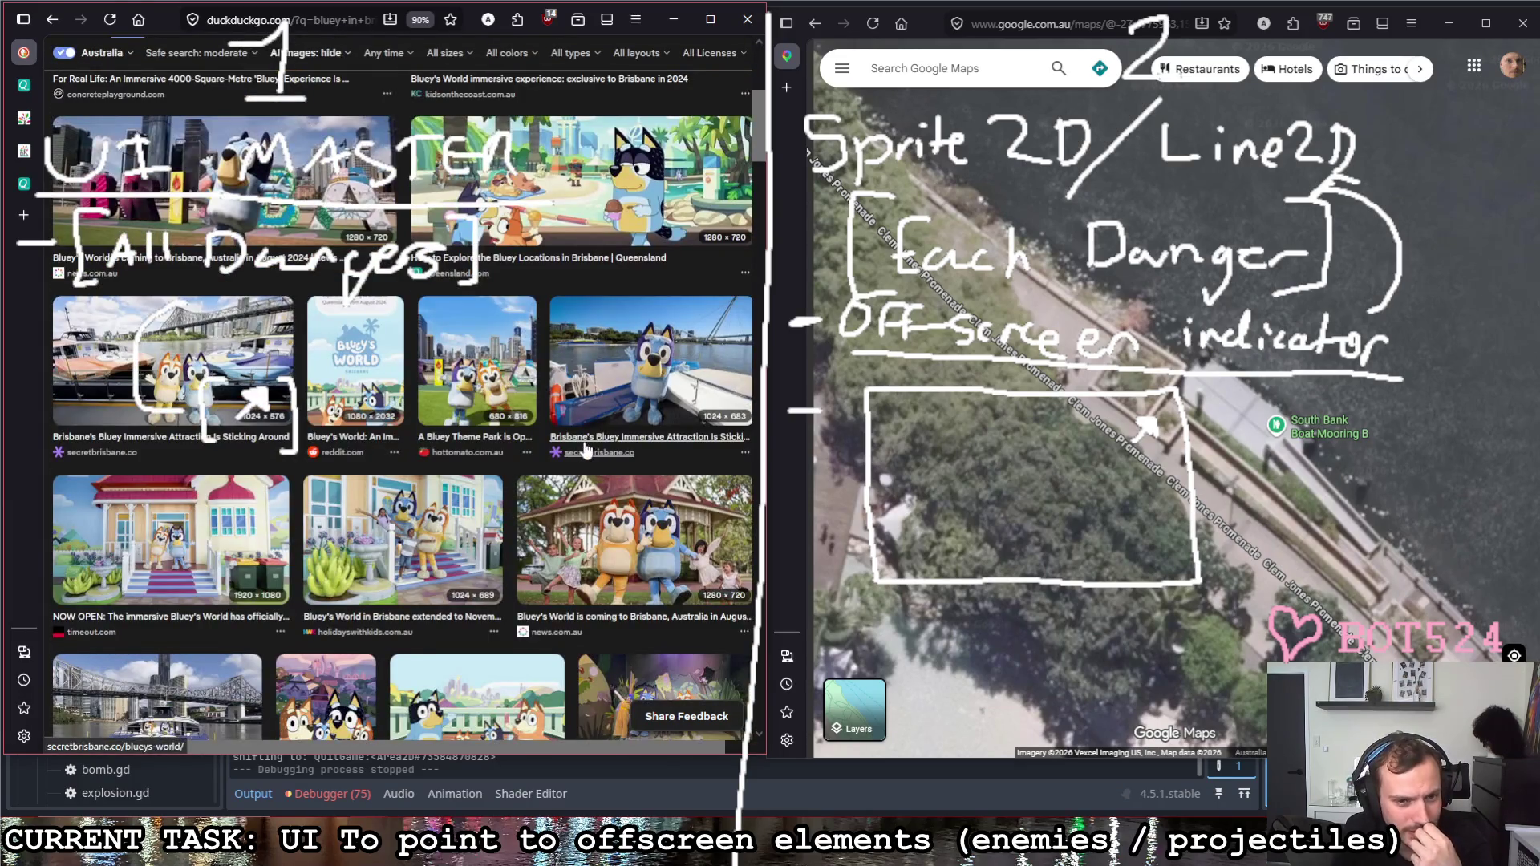
scroll(586, 447, down, 1)
scroll(589, 463, down, 2)
scroll(593, 485, up, 5)
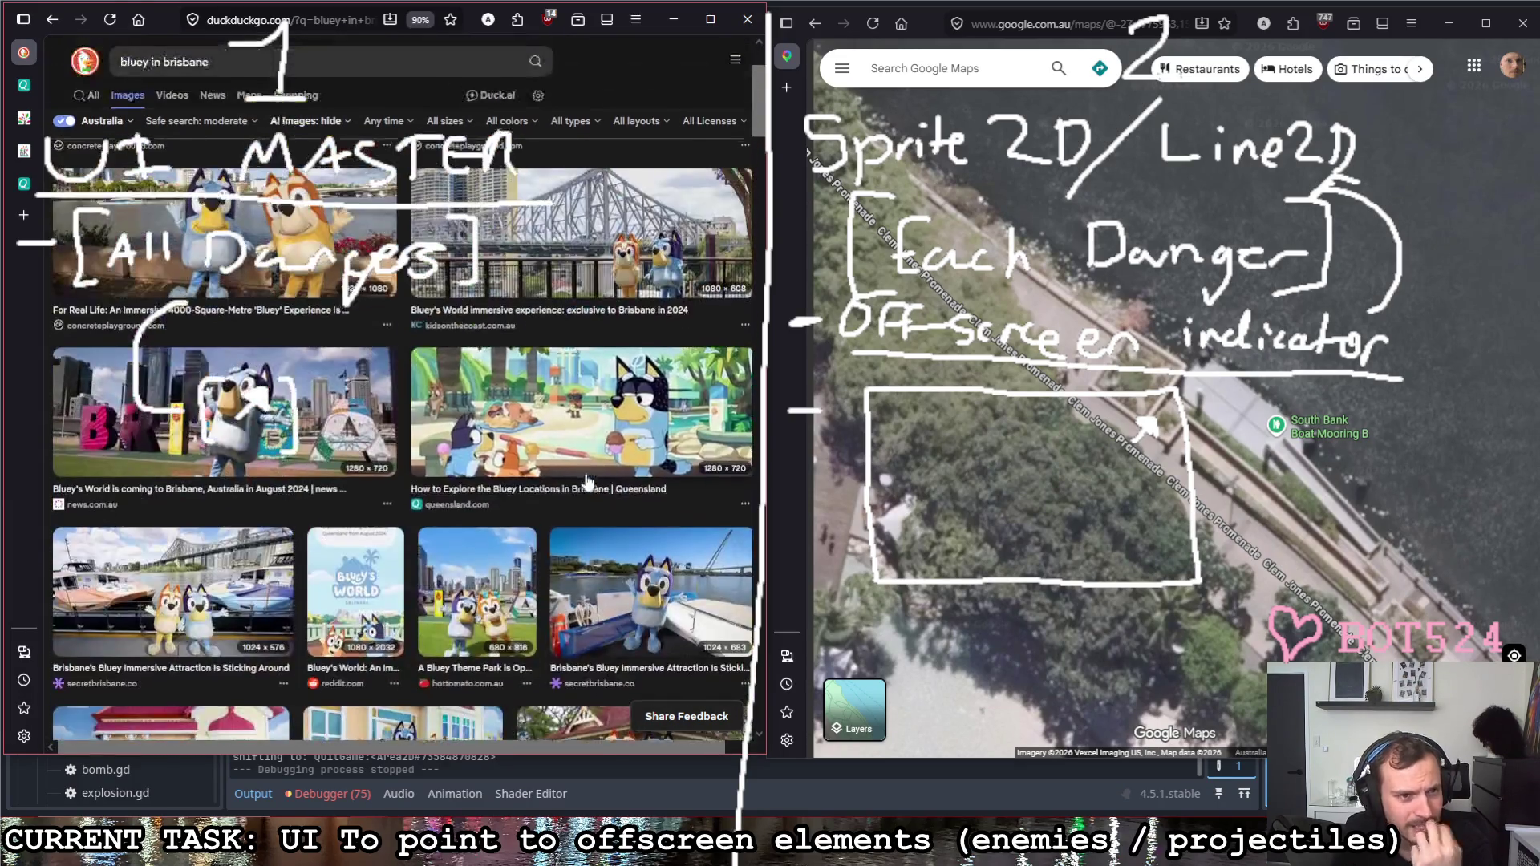
click(247, 67)
text(in the )
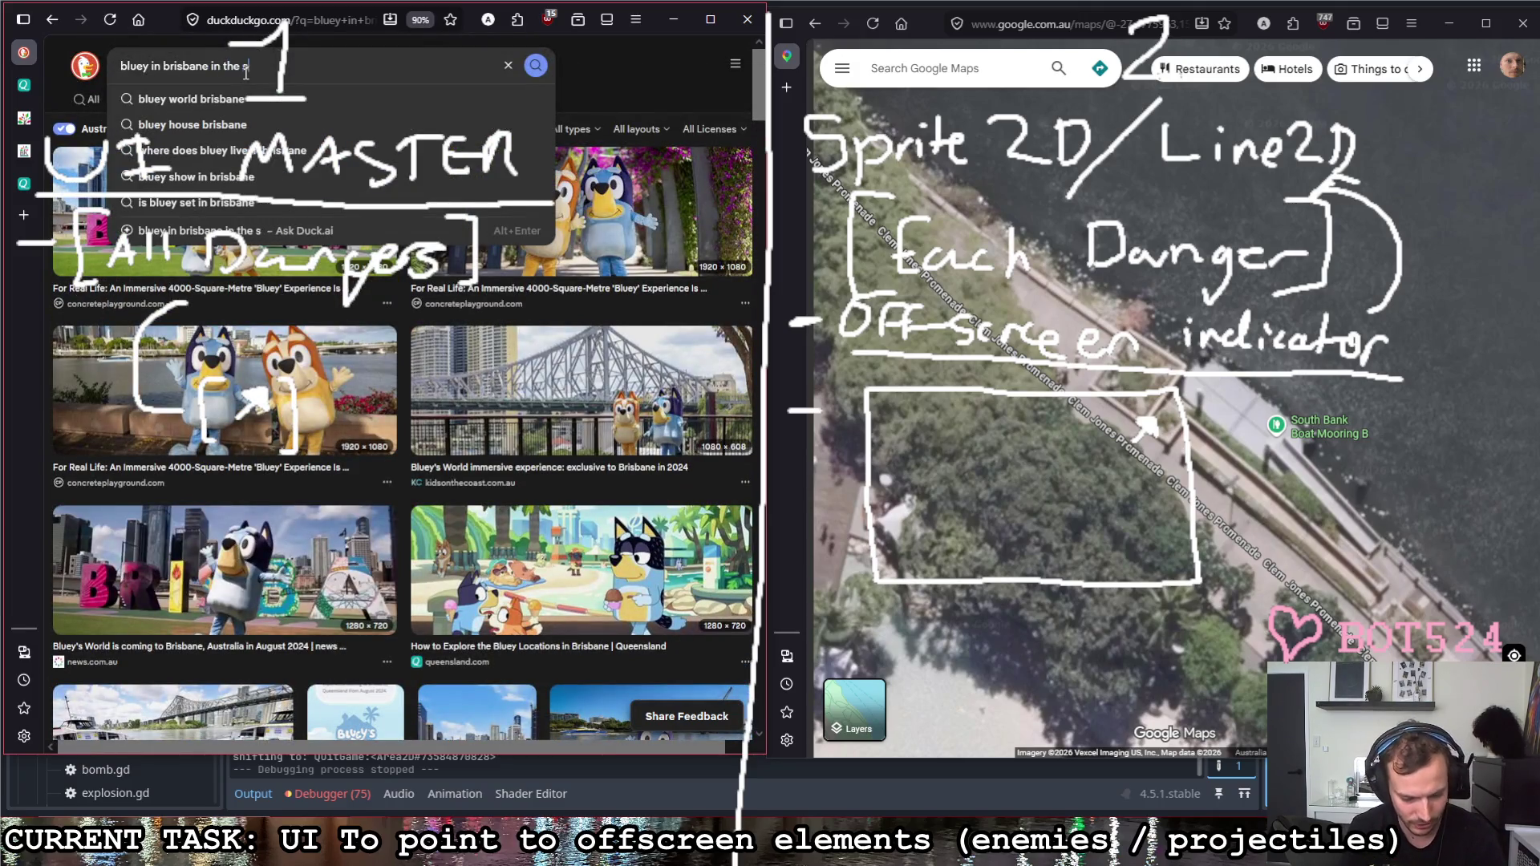
text(show)
key(Return)
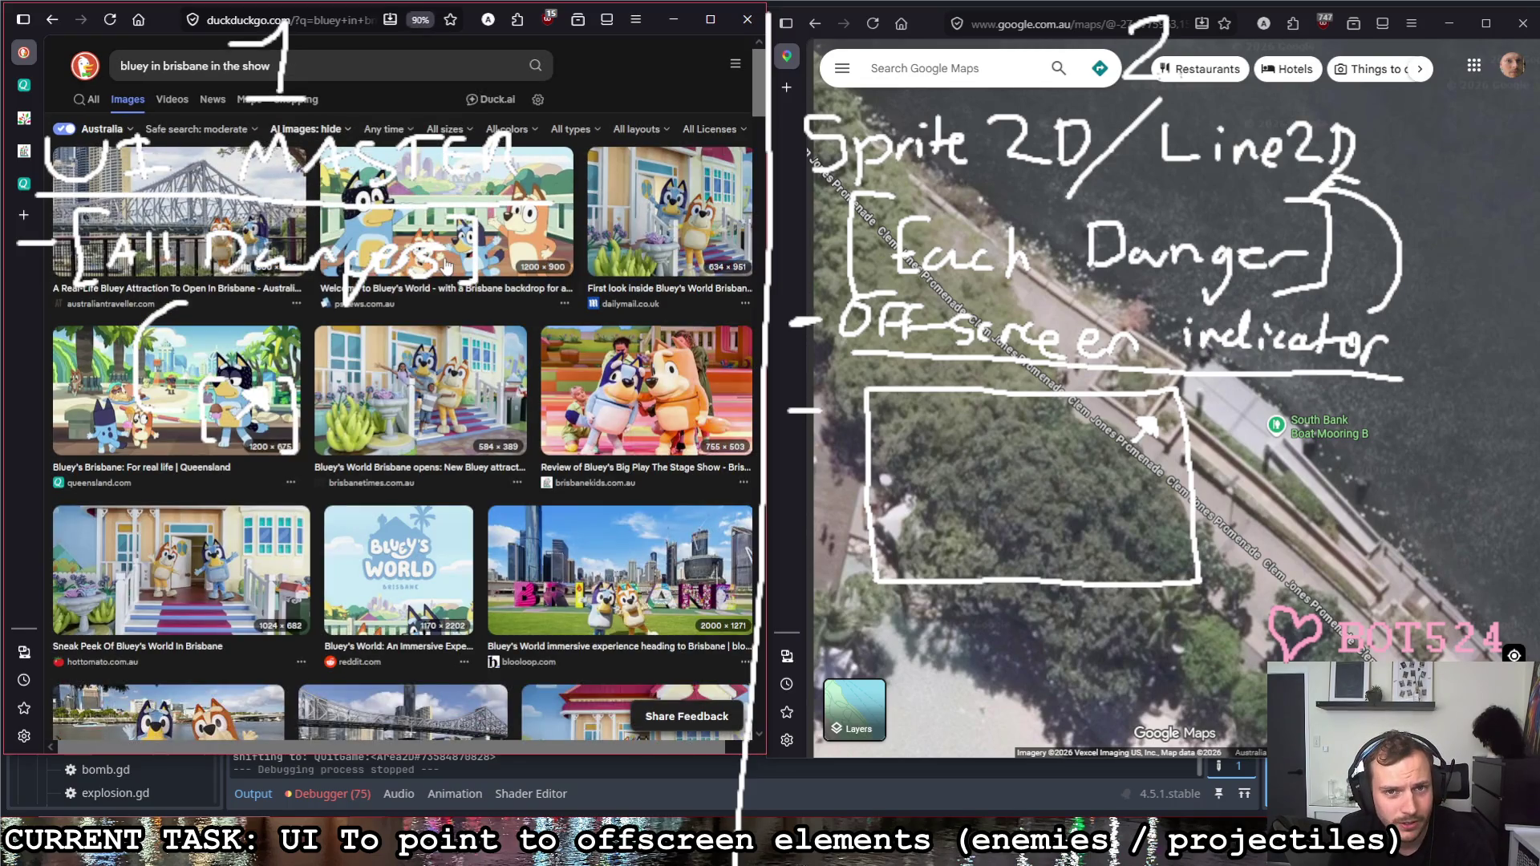
scroll(447, 265, down, 1)
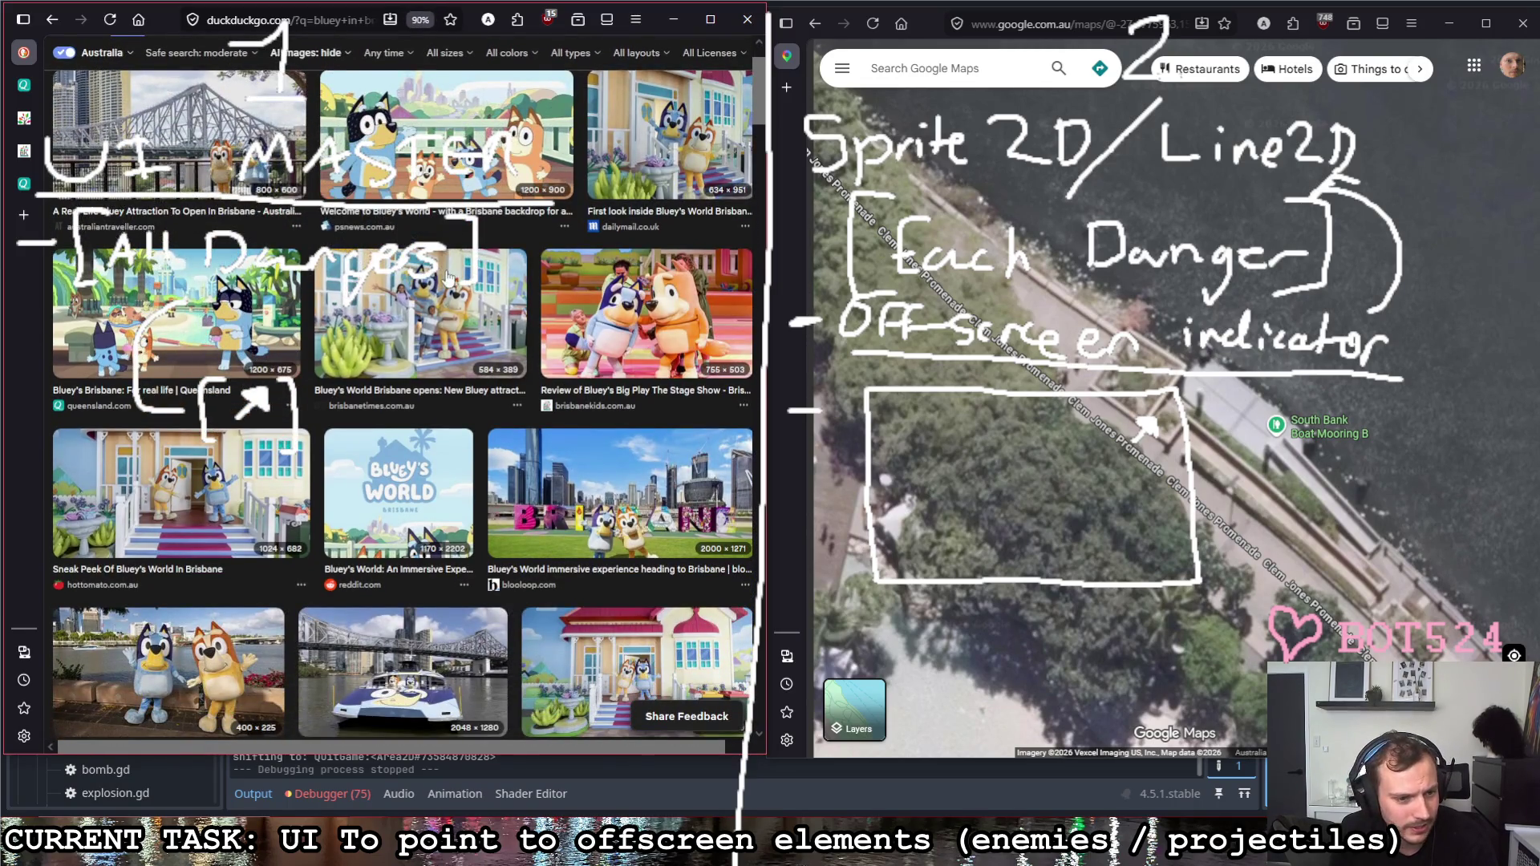
scroll(447, 279, down, 3)
scroll(447, 279, down, 3)
scroll(447, 276, down, 2)
scroll(447, 275, down, 2)
scroll(447, 277, down, 3)
scroll(447, 276, down, 3)
scroll(481, 337, down, 2)
scroll(523, 409, down, 3)
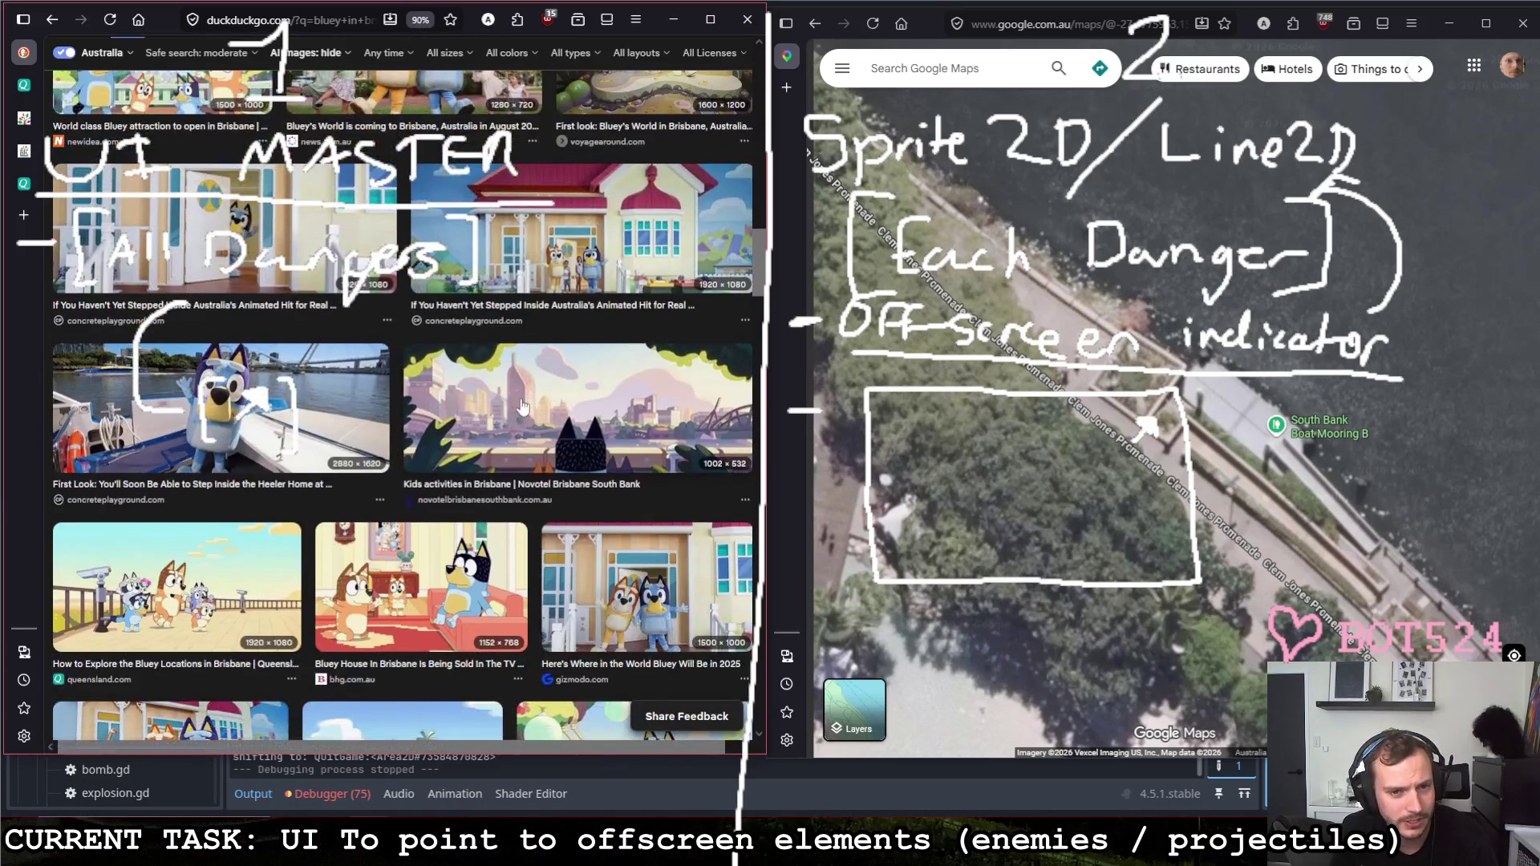
click(522, 409)
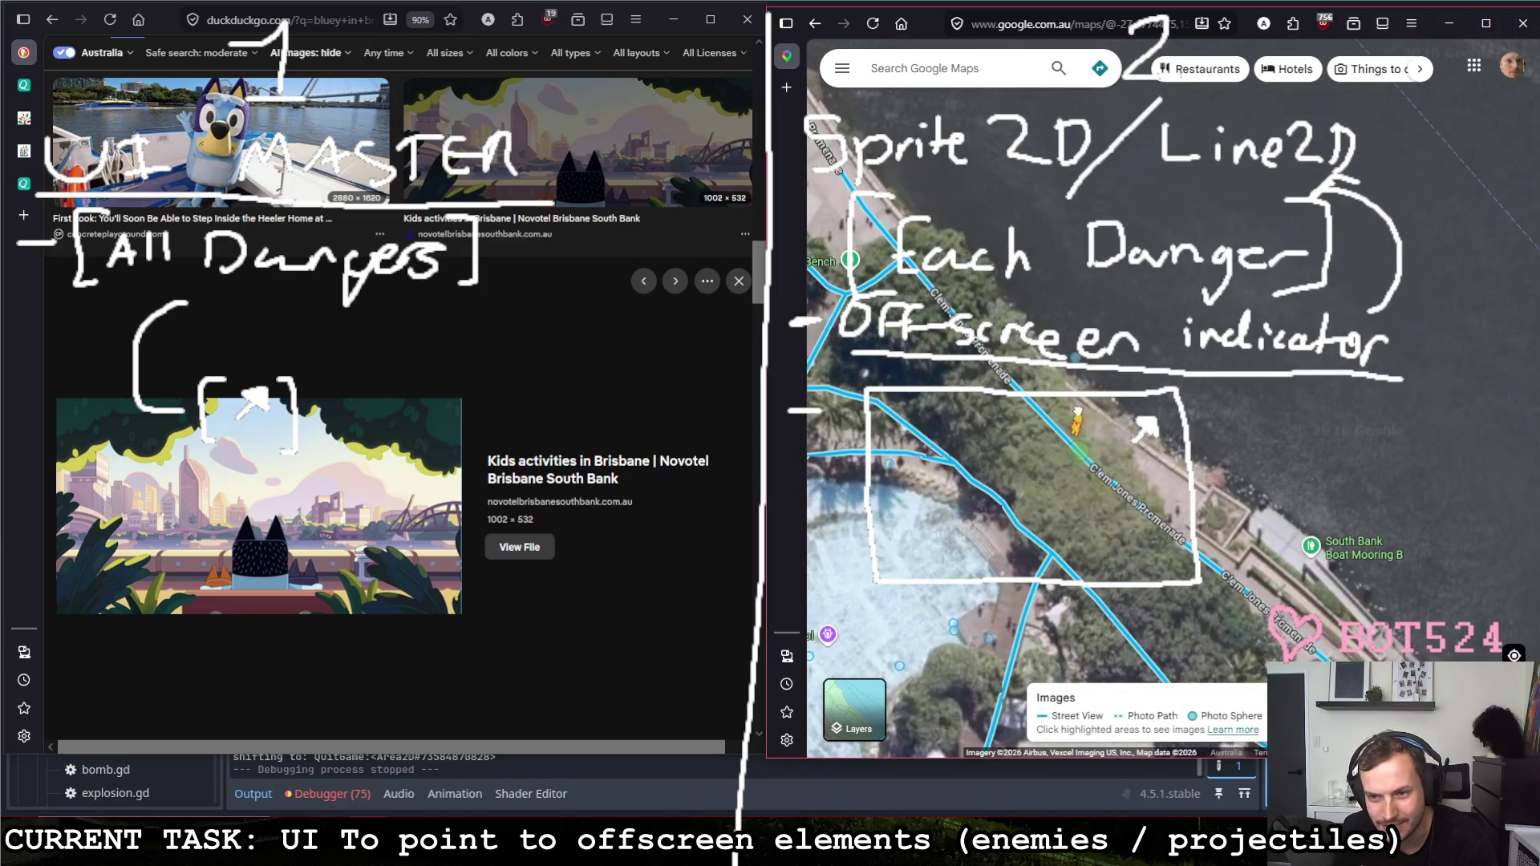
Step: Drop Pegman on the riverside promenade, walk forward along it, then close Street View
drag(1076, 422, 1074, 427)
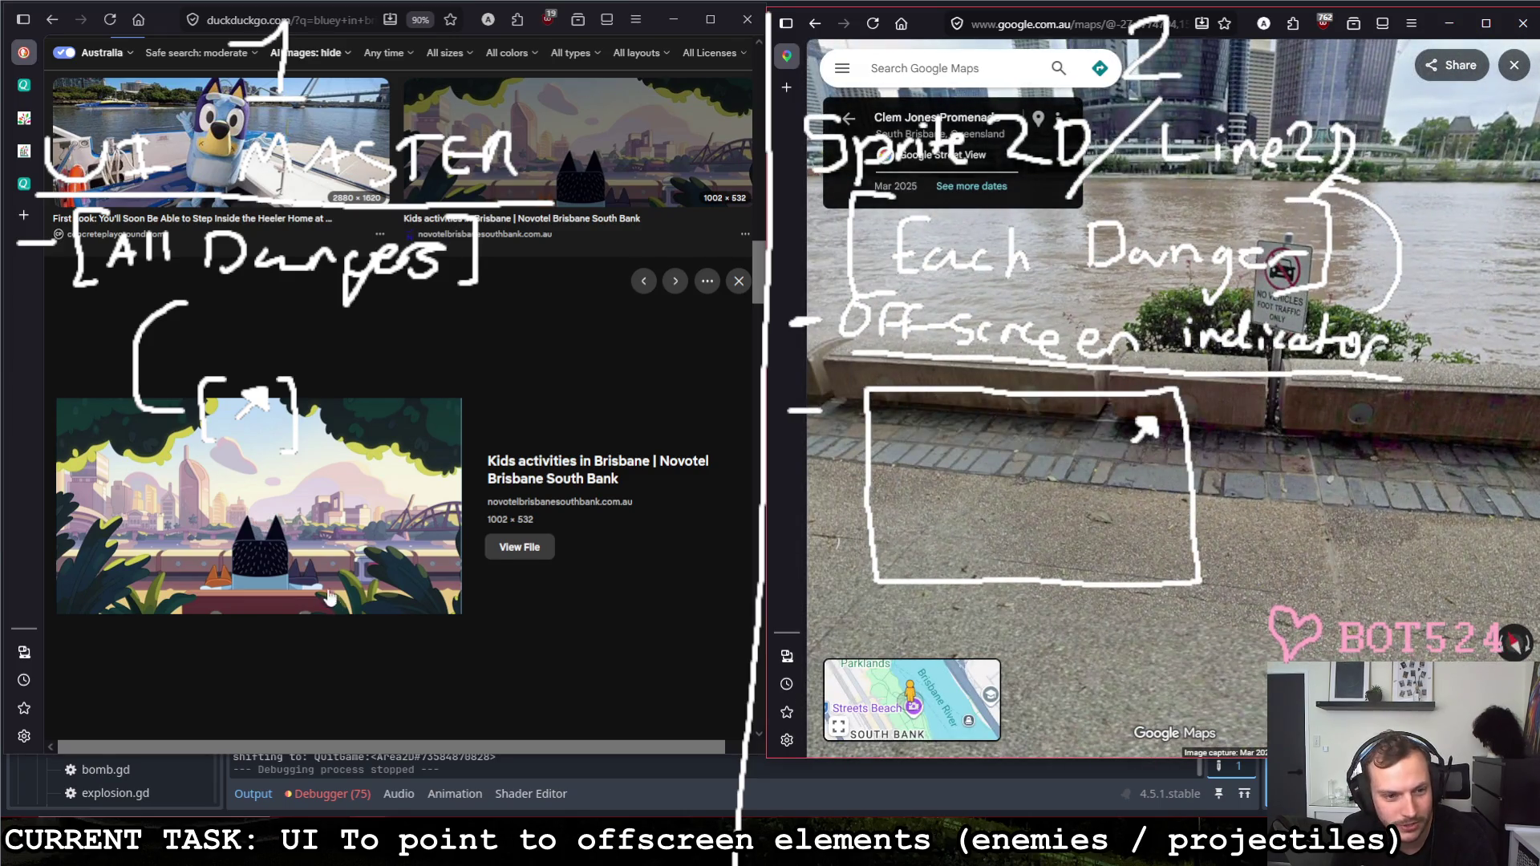
click(1041, 428)
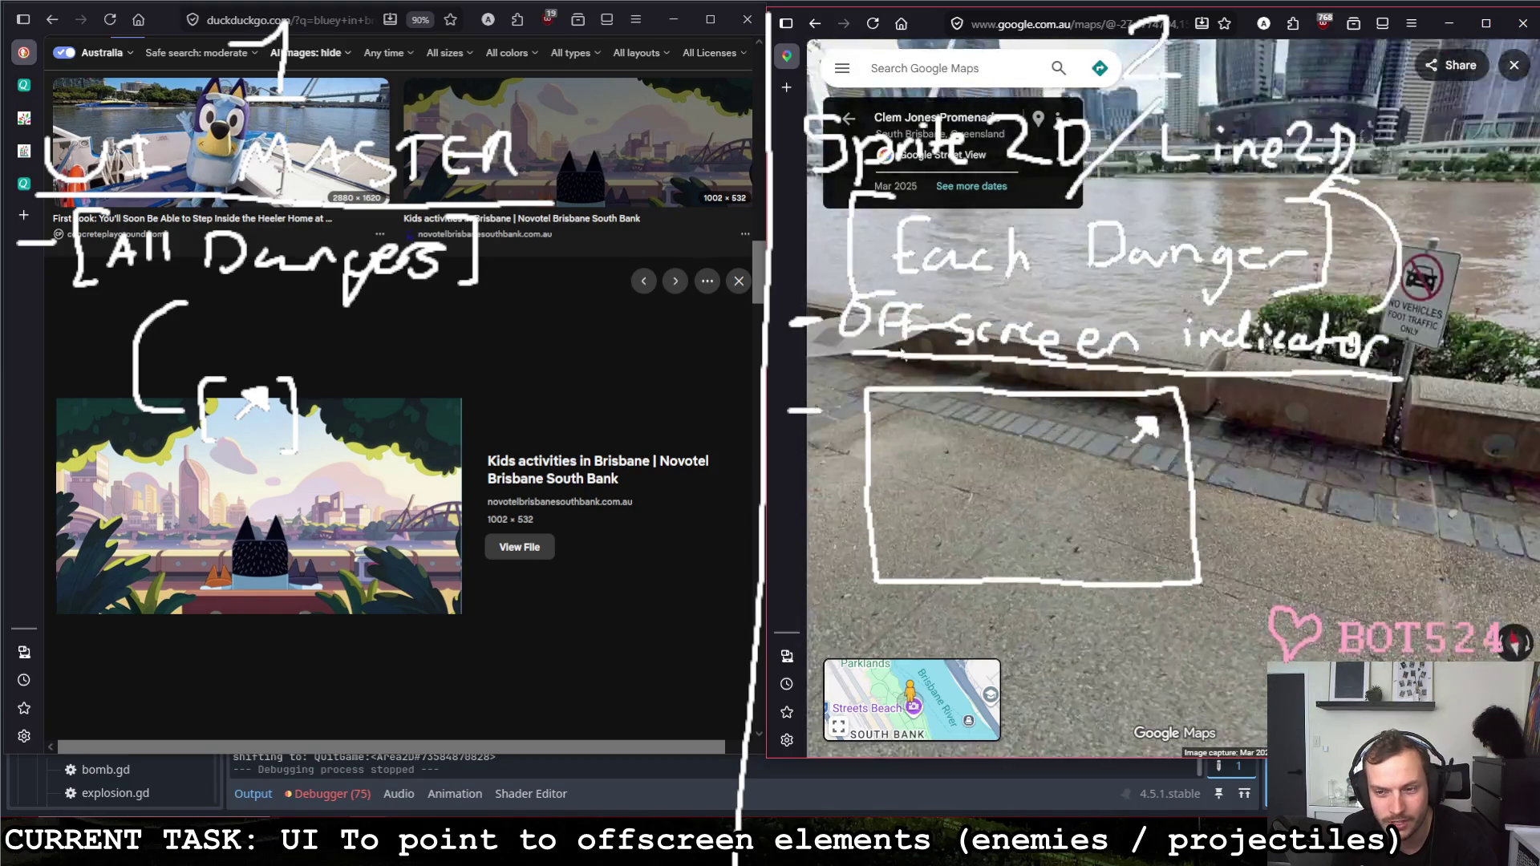
drag(858, 346, 1163, 397)
click(1164, 397)
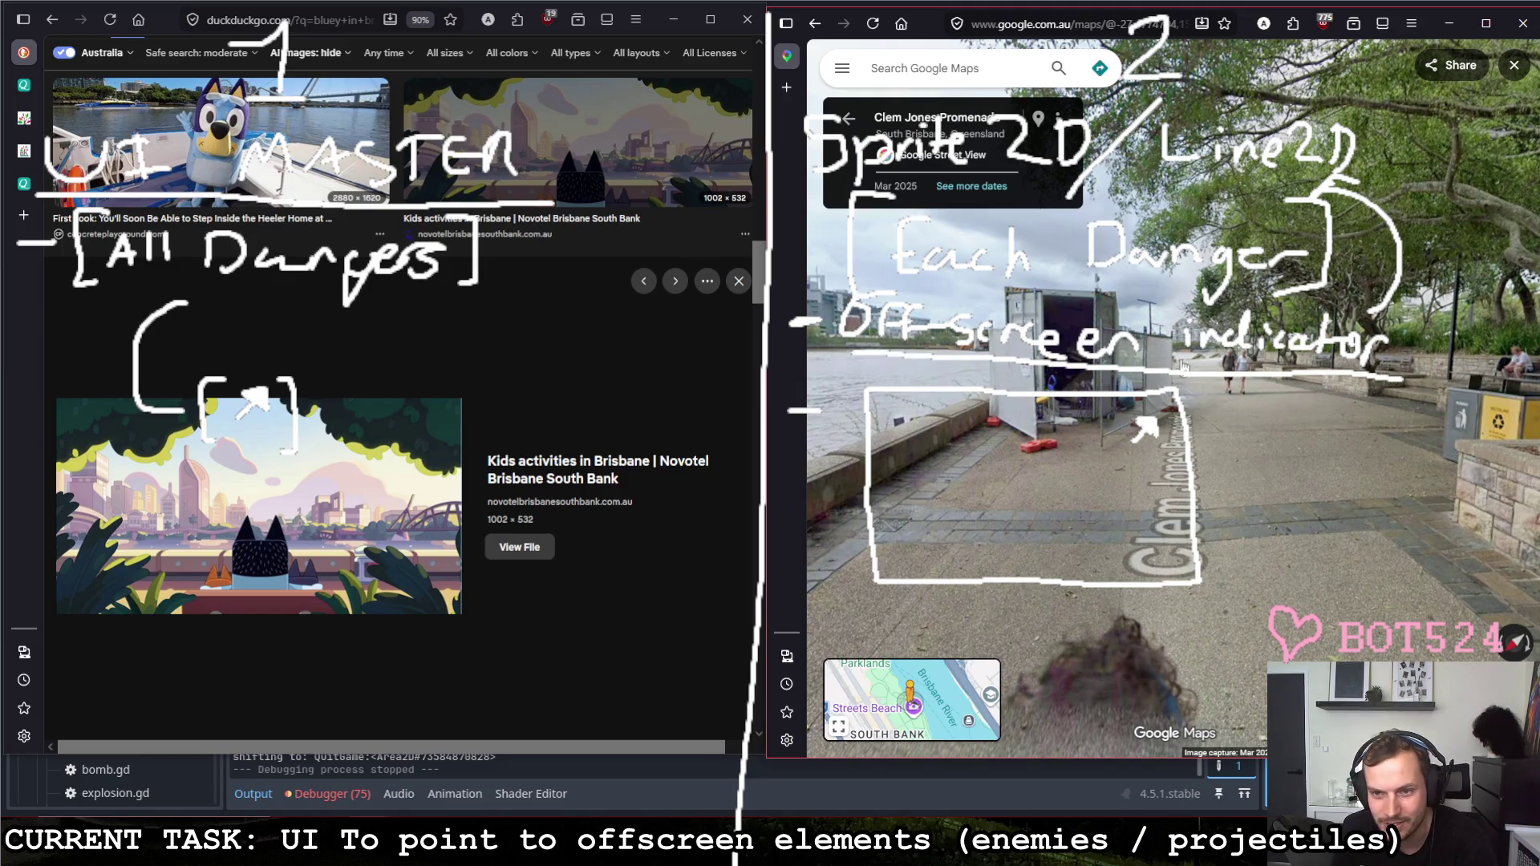
click(1182, 365)
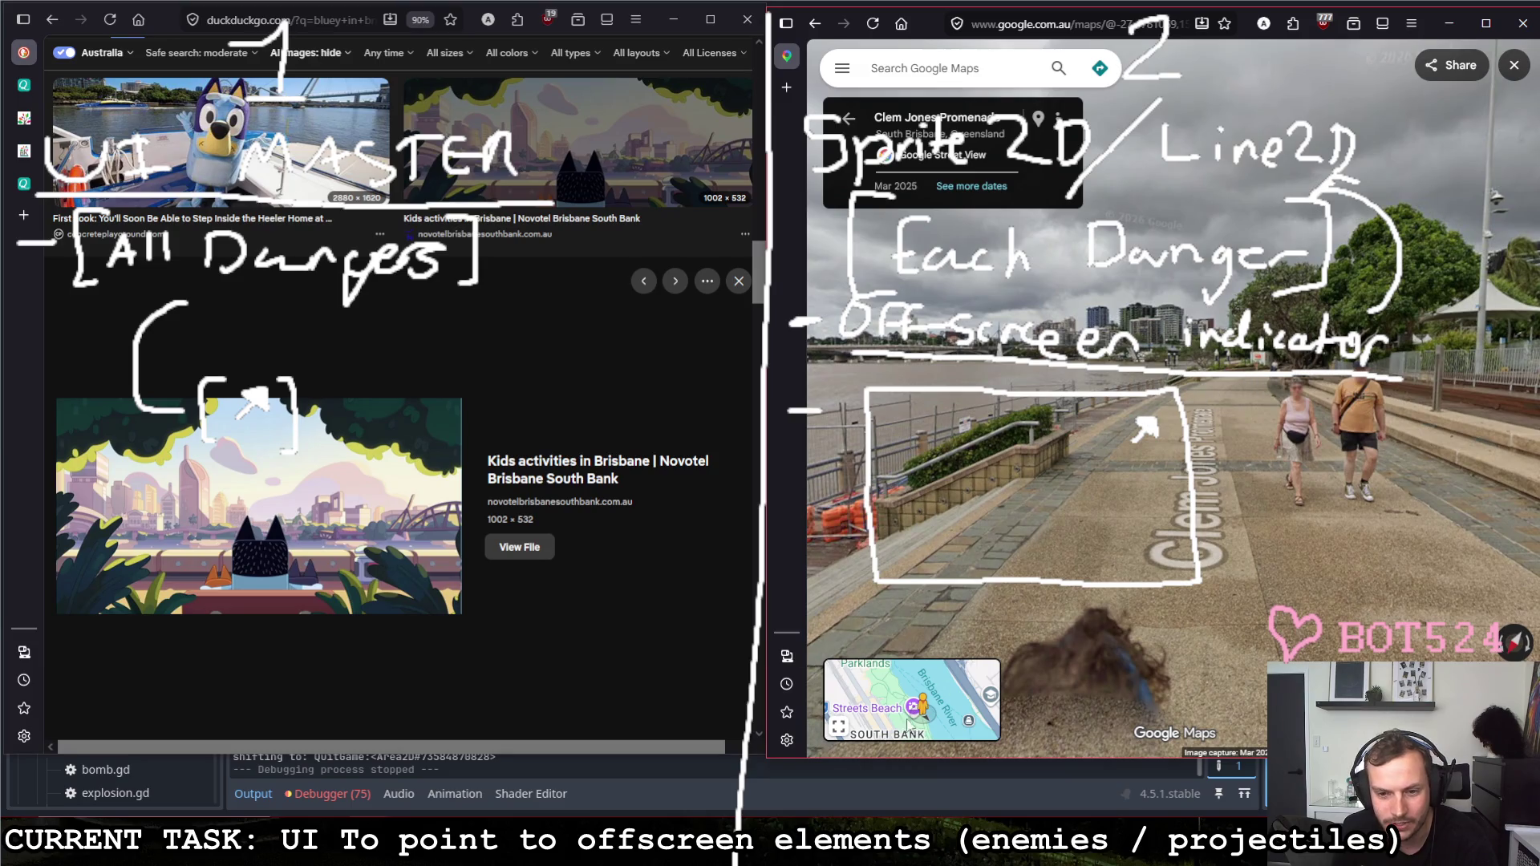
click(1514, 65)
scroll(1266, 550, down, 3)
scroll(1265, 550, down, 2)
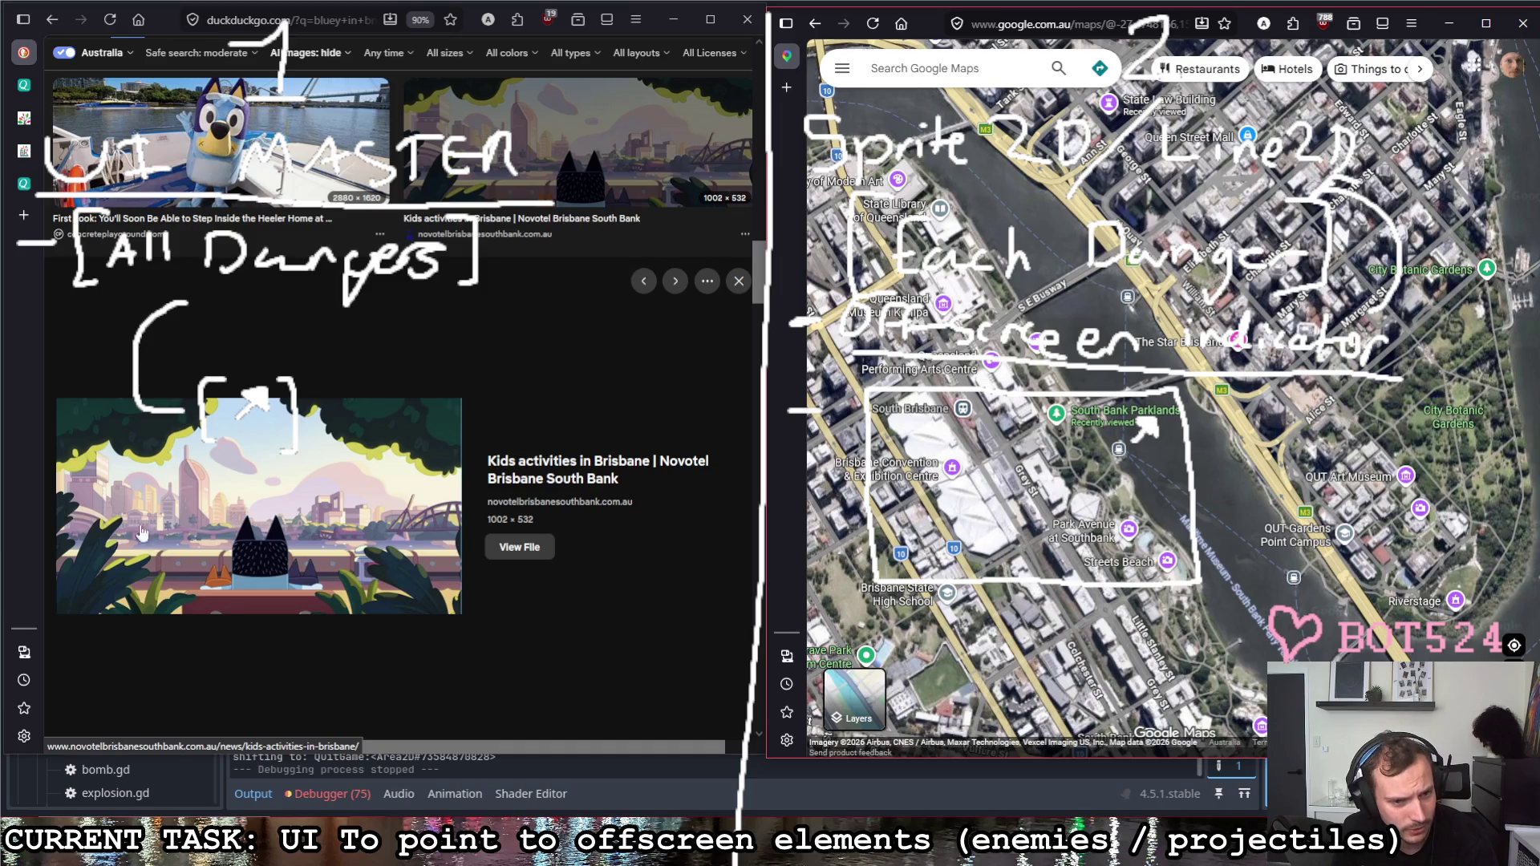
scroll(1067, 308, up, 1)
scroll(1068, 309, up, 1)
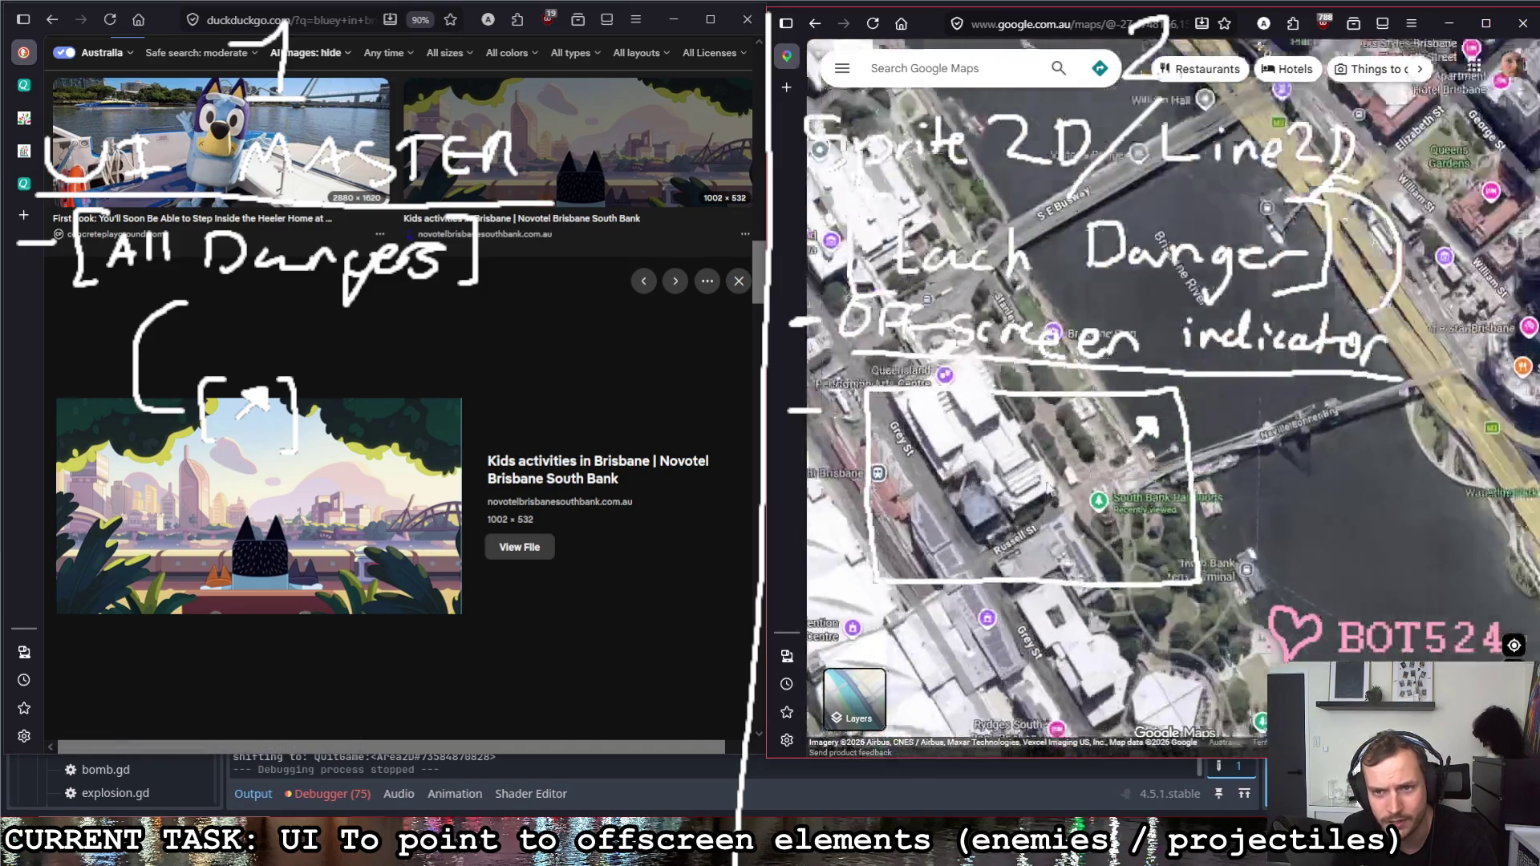
scroll(1068, 308, up, 1)
scroll(1067, 308, up, 1)
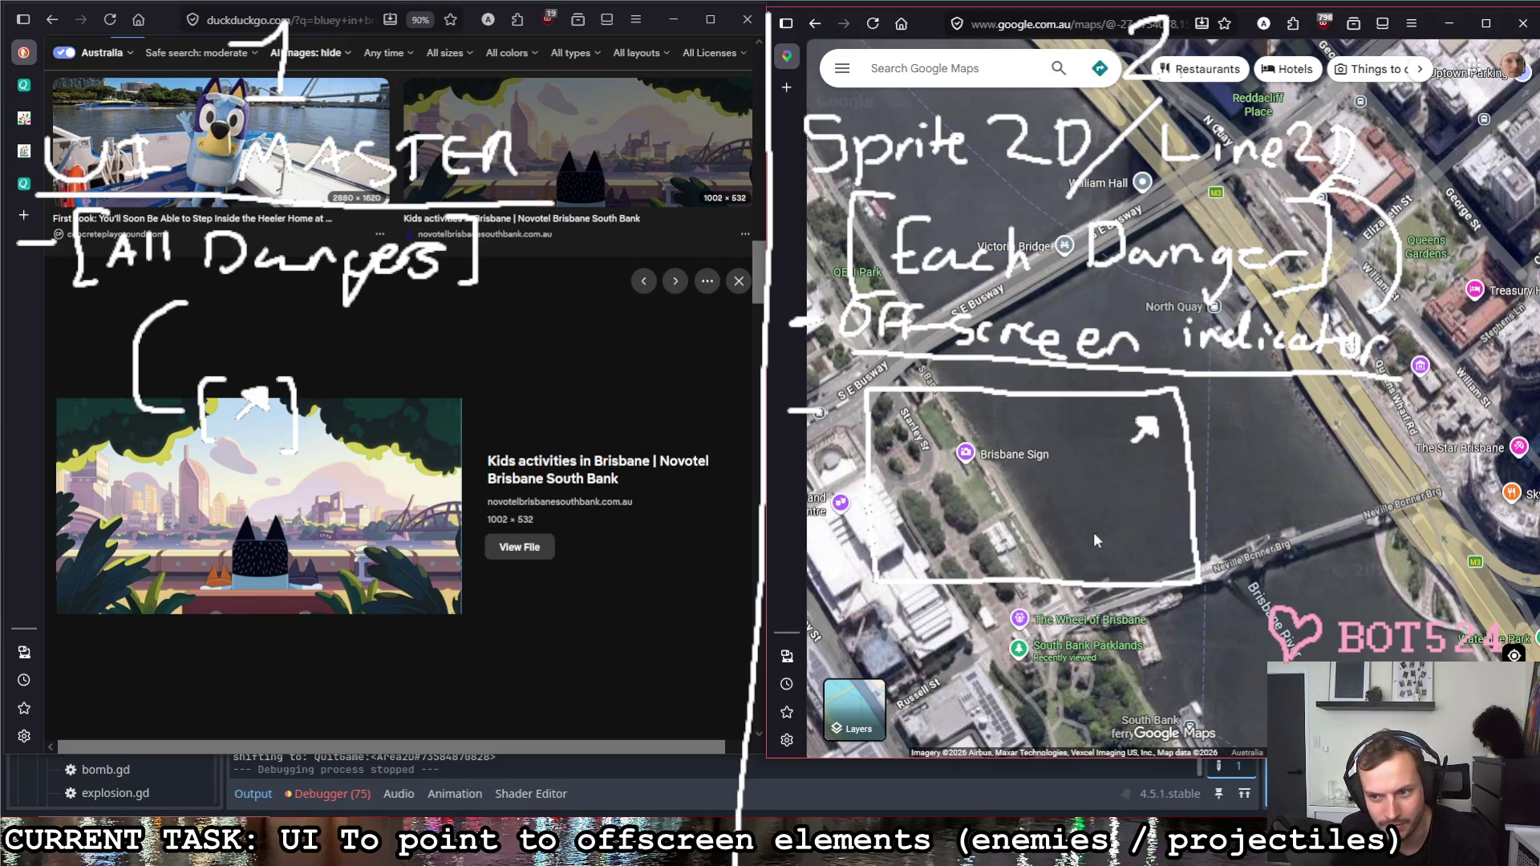
Step: Pan the satellite map around South Bank bridges and enter Street View on Clem Jones Promenade
drag(1091, 541, 1058, 421)
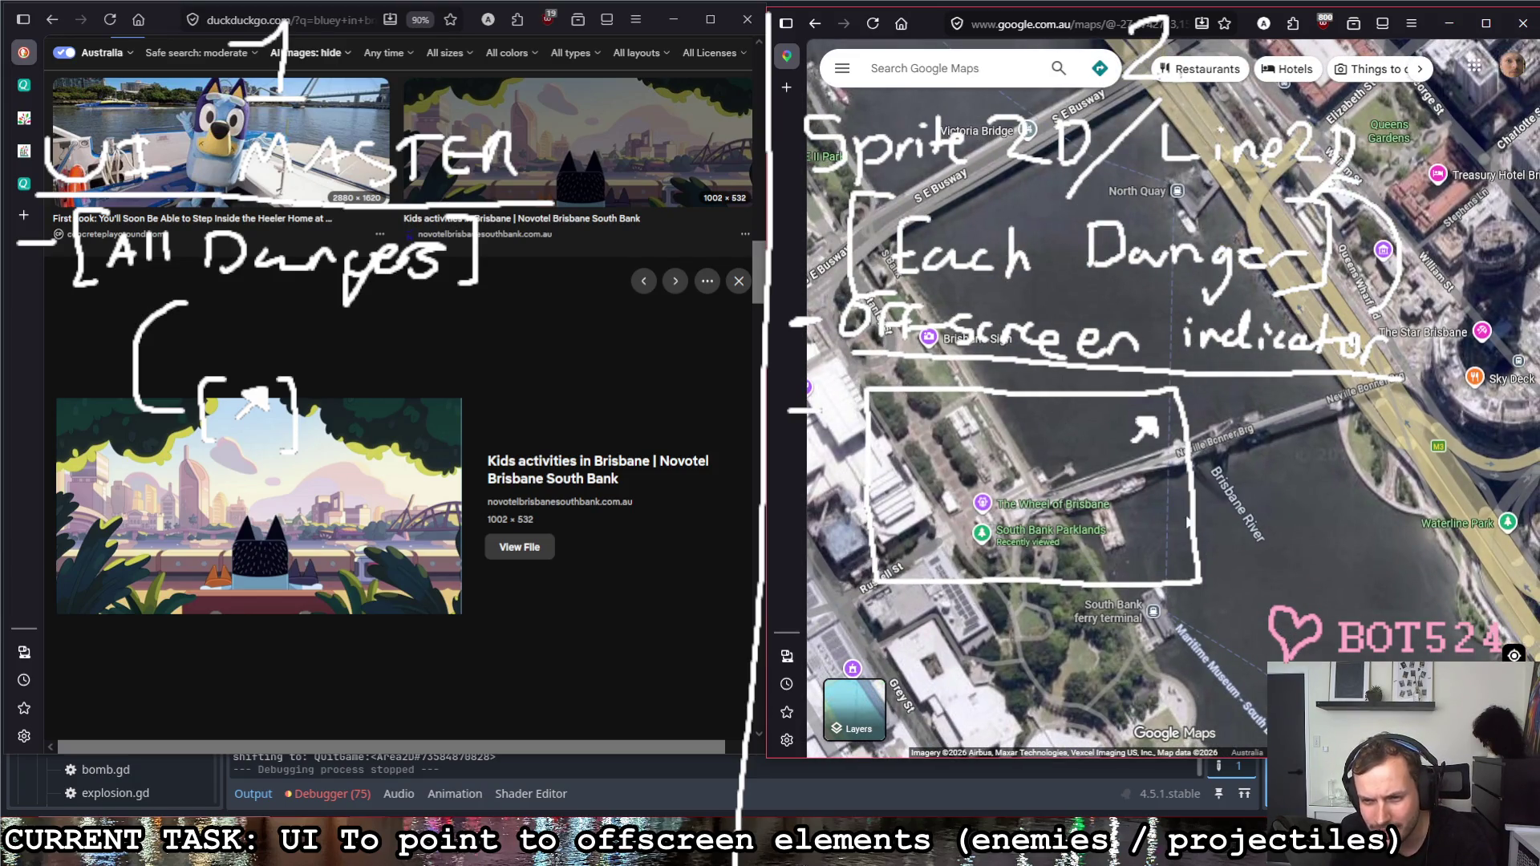
scroll(1195, 511, down, 2)
scroll(1197, 511, up, 1)
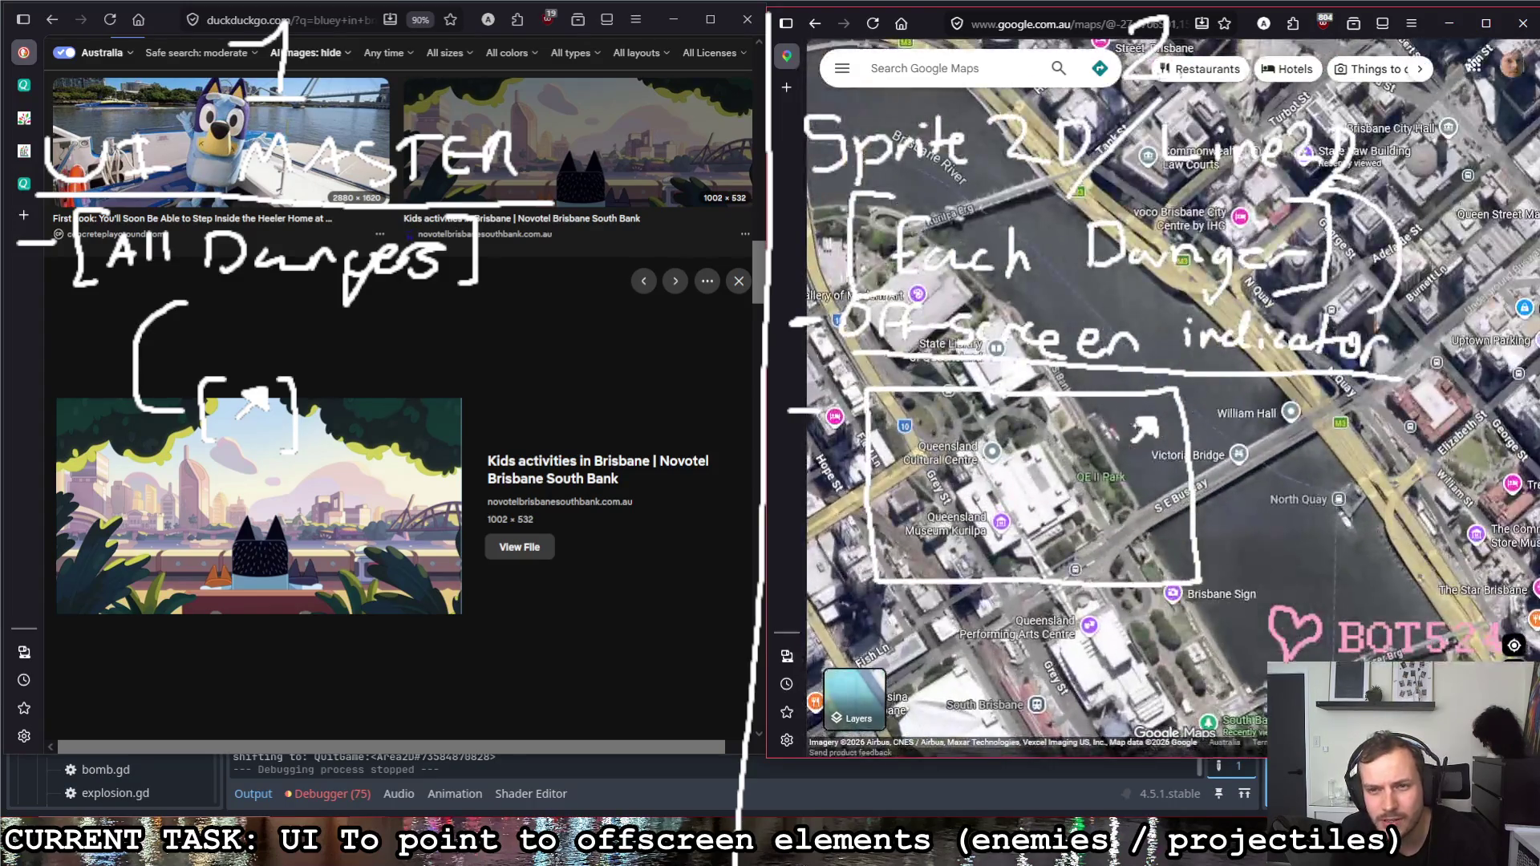
scroll(1155, 457, up, 1)
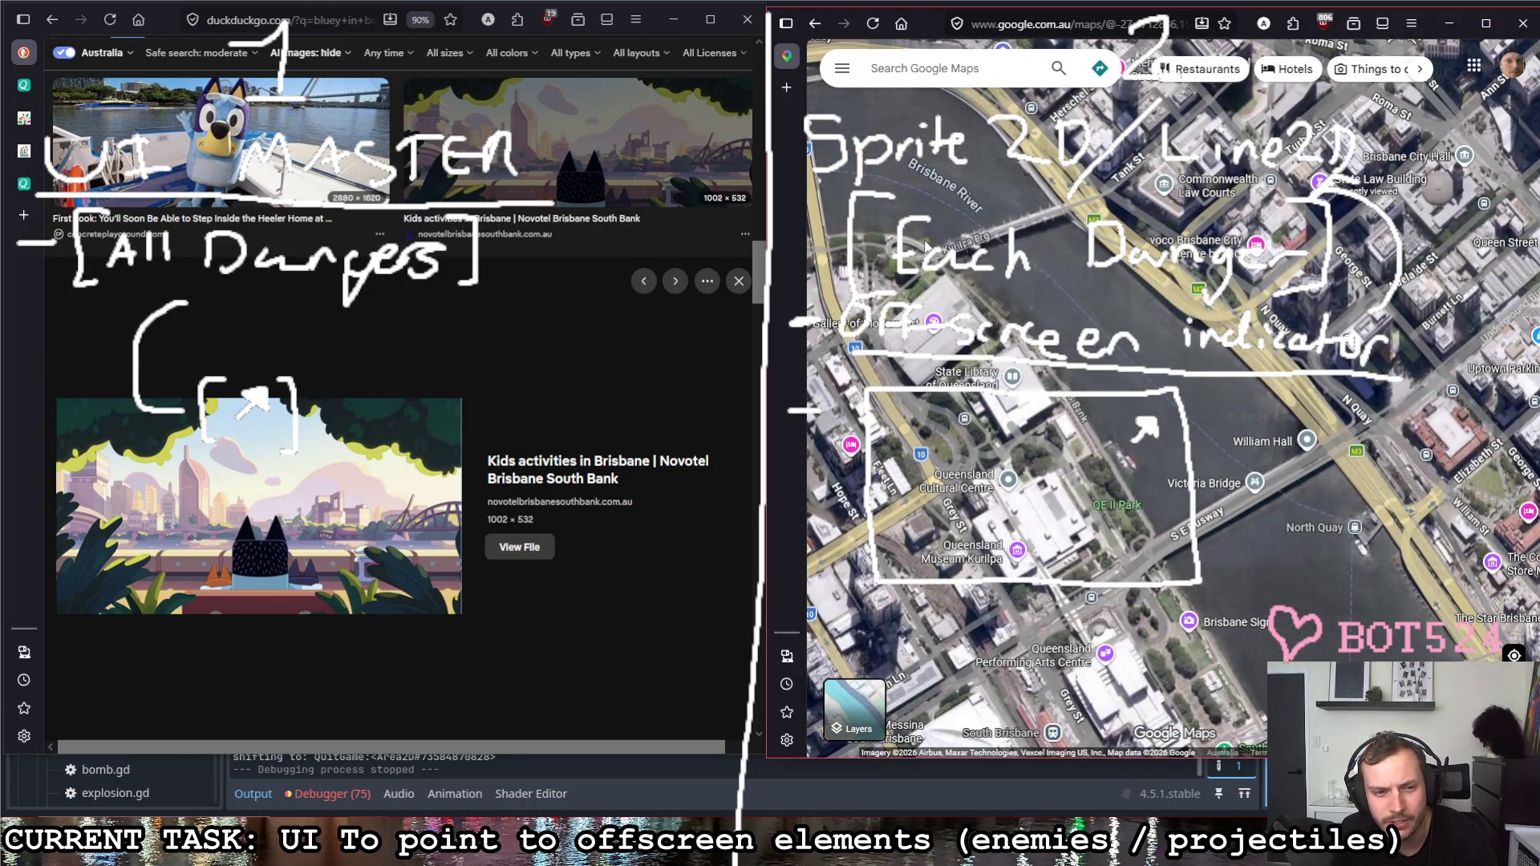
drag(1354, 713, 1167, 485)
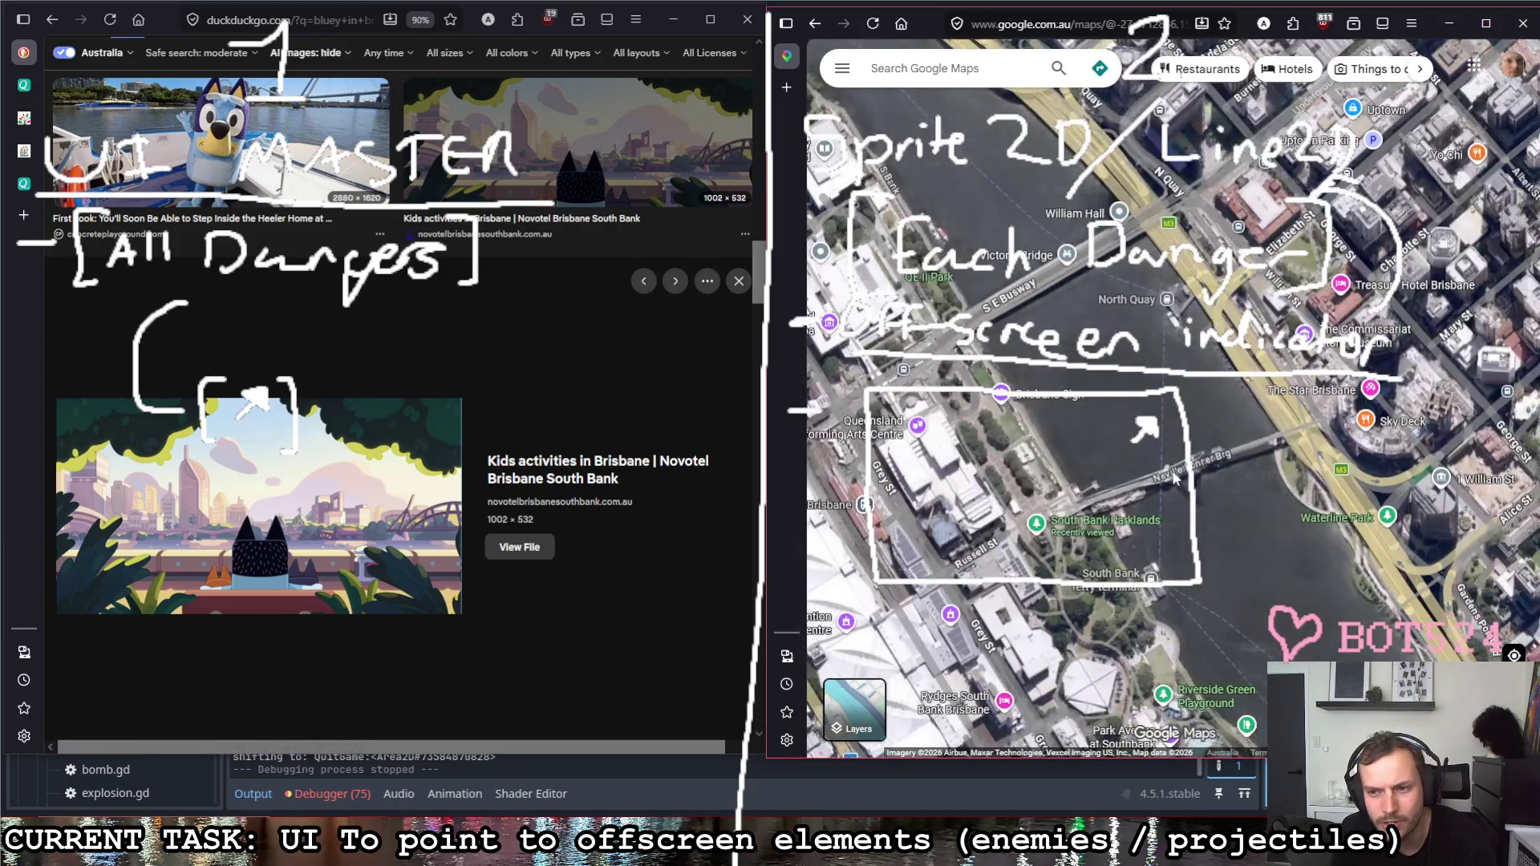
drag(1207, 554, 1144, 379)
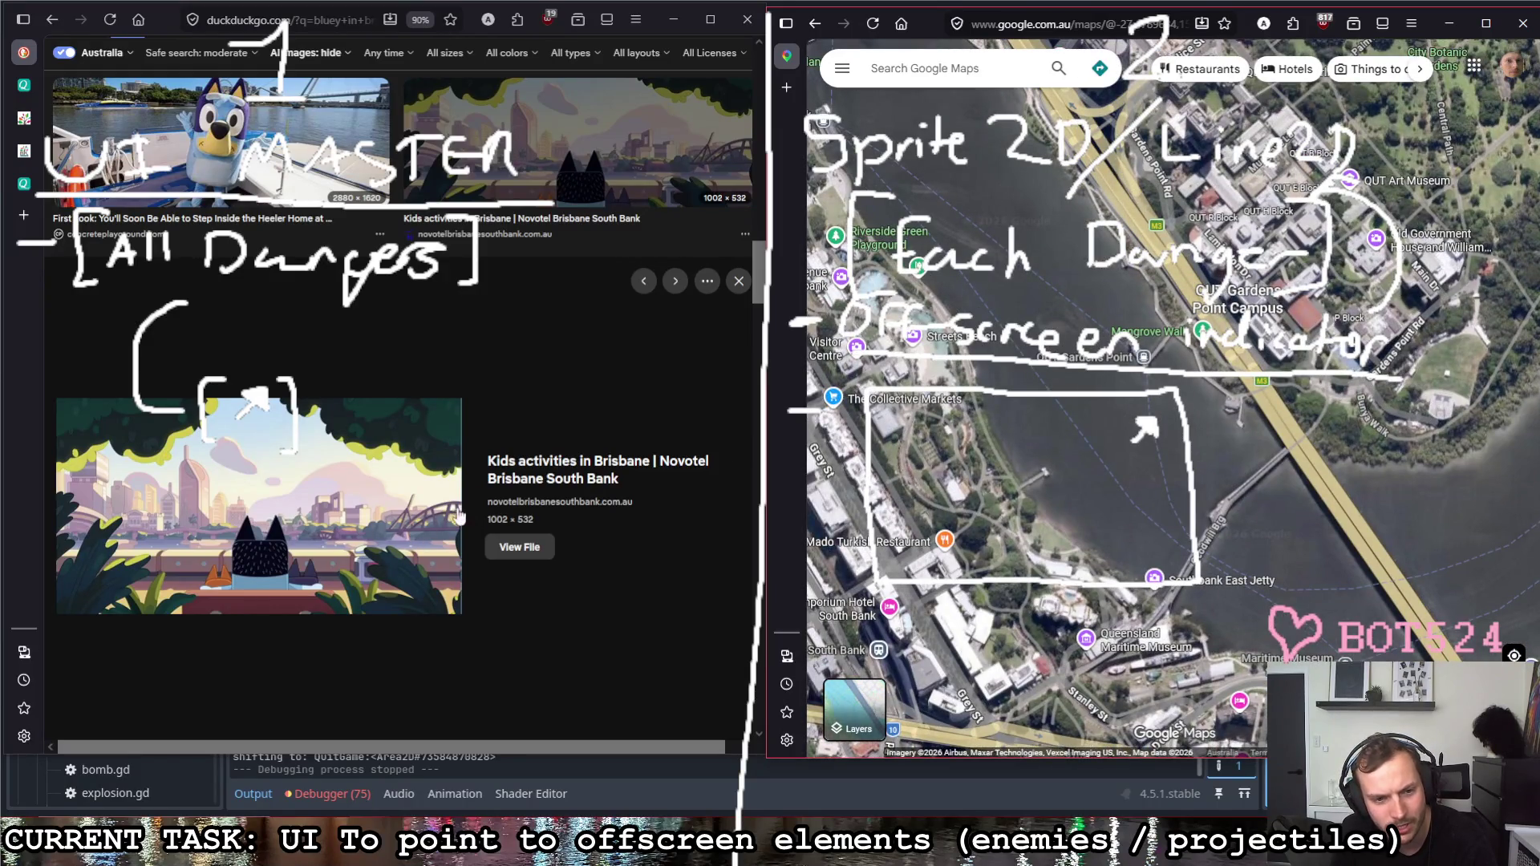
drag(843, 229, 1211, 657)
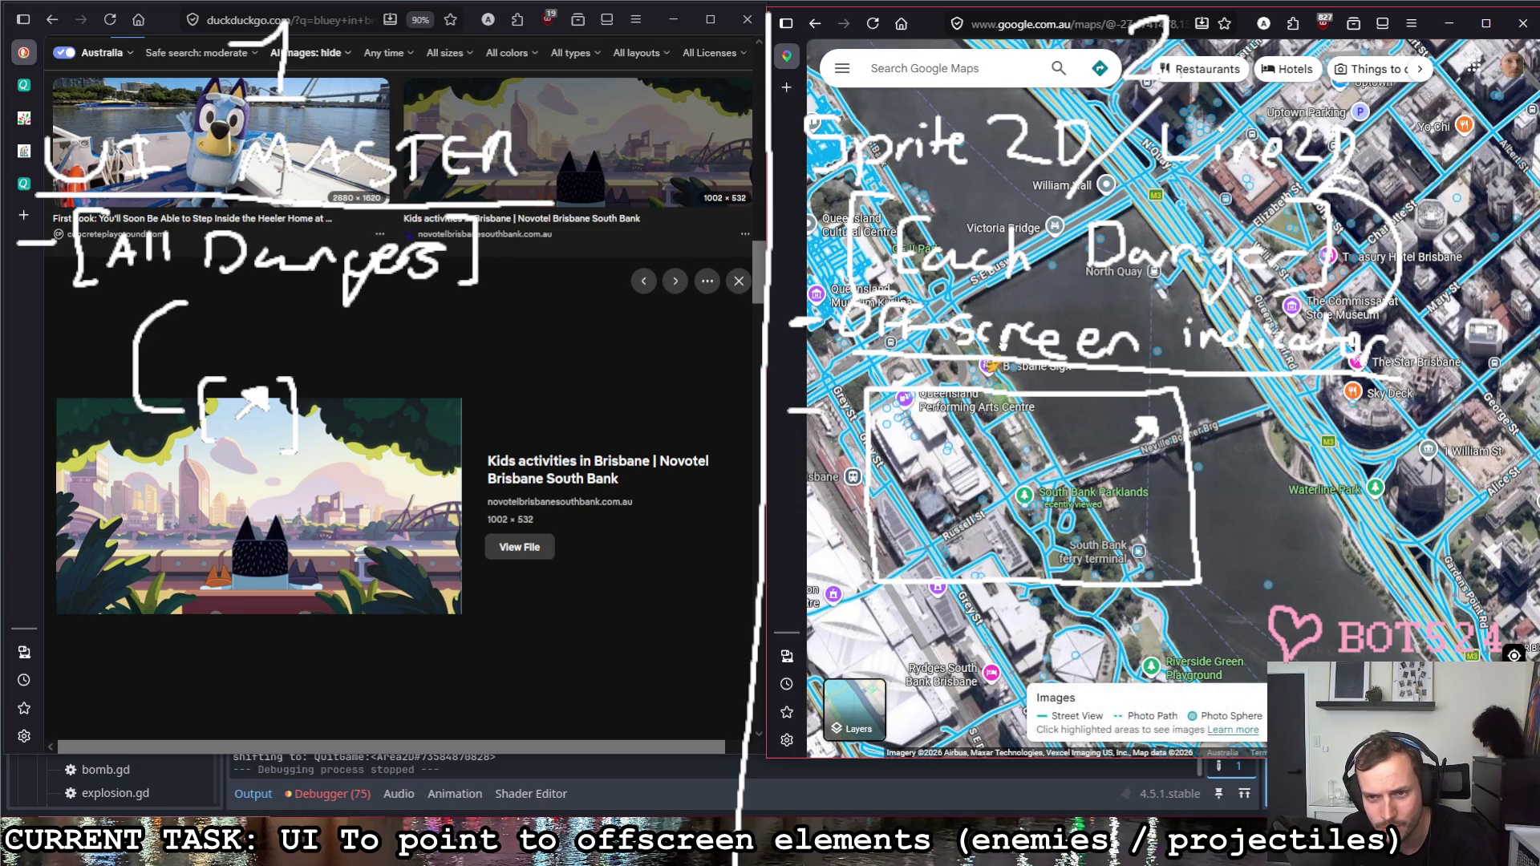
click(1164, 535)
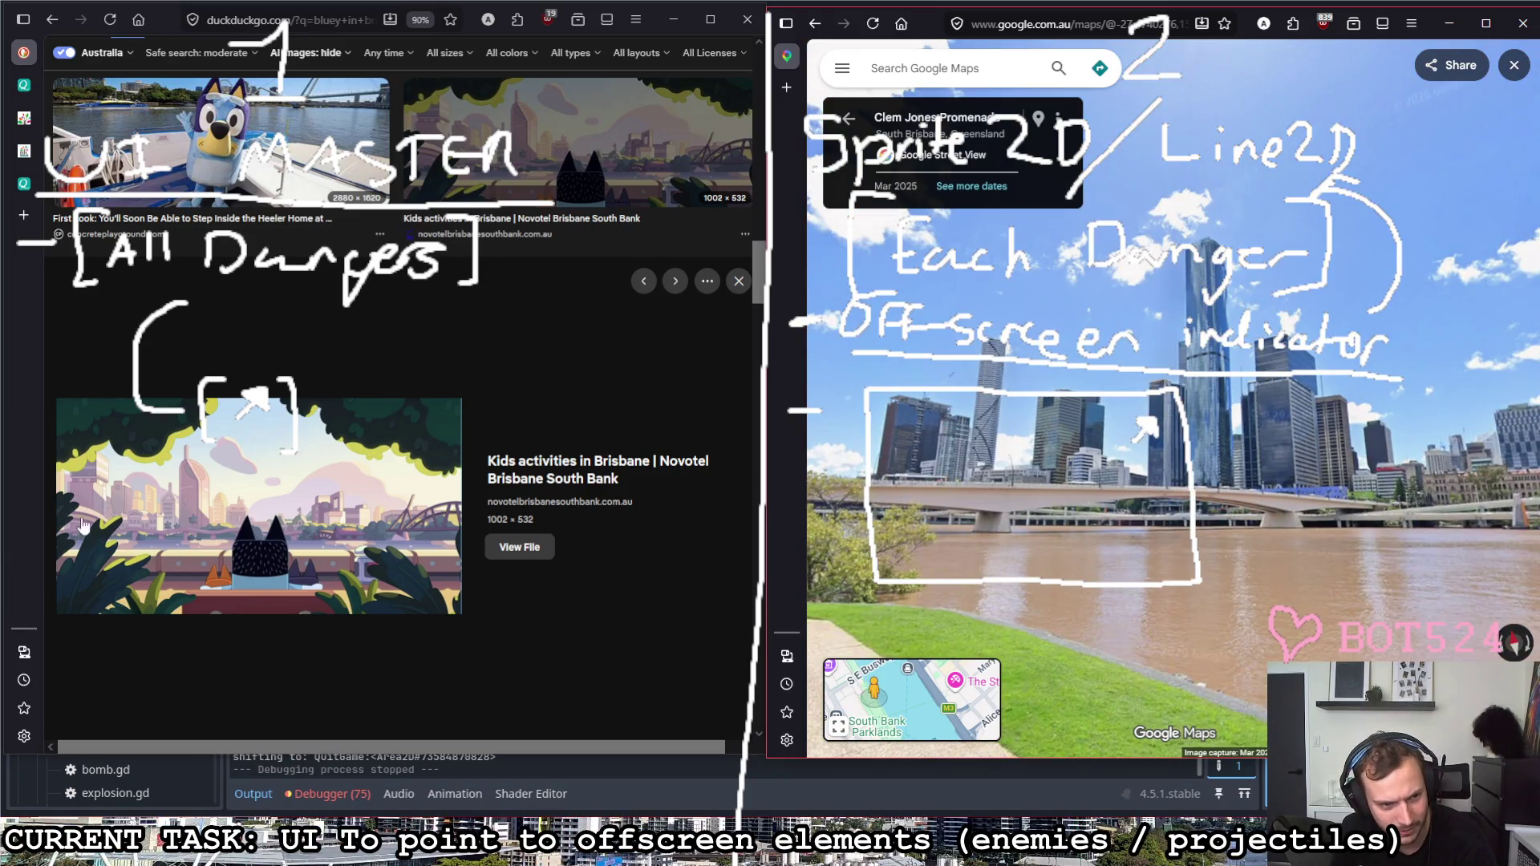
Step: Look across the river at the city skyline, viewing the full-size Bluey riverside image, and jump along the promenade
drag(1119, 547, 1024, 427)
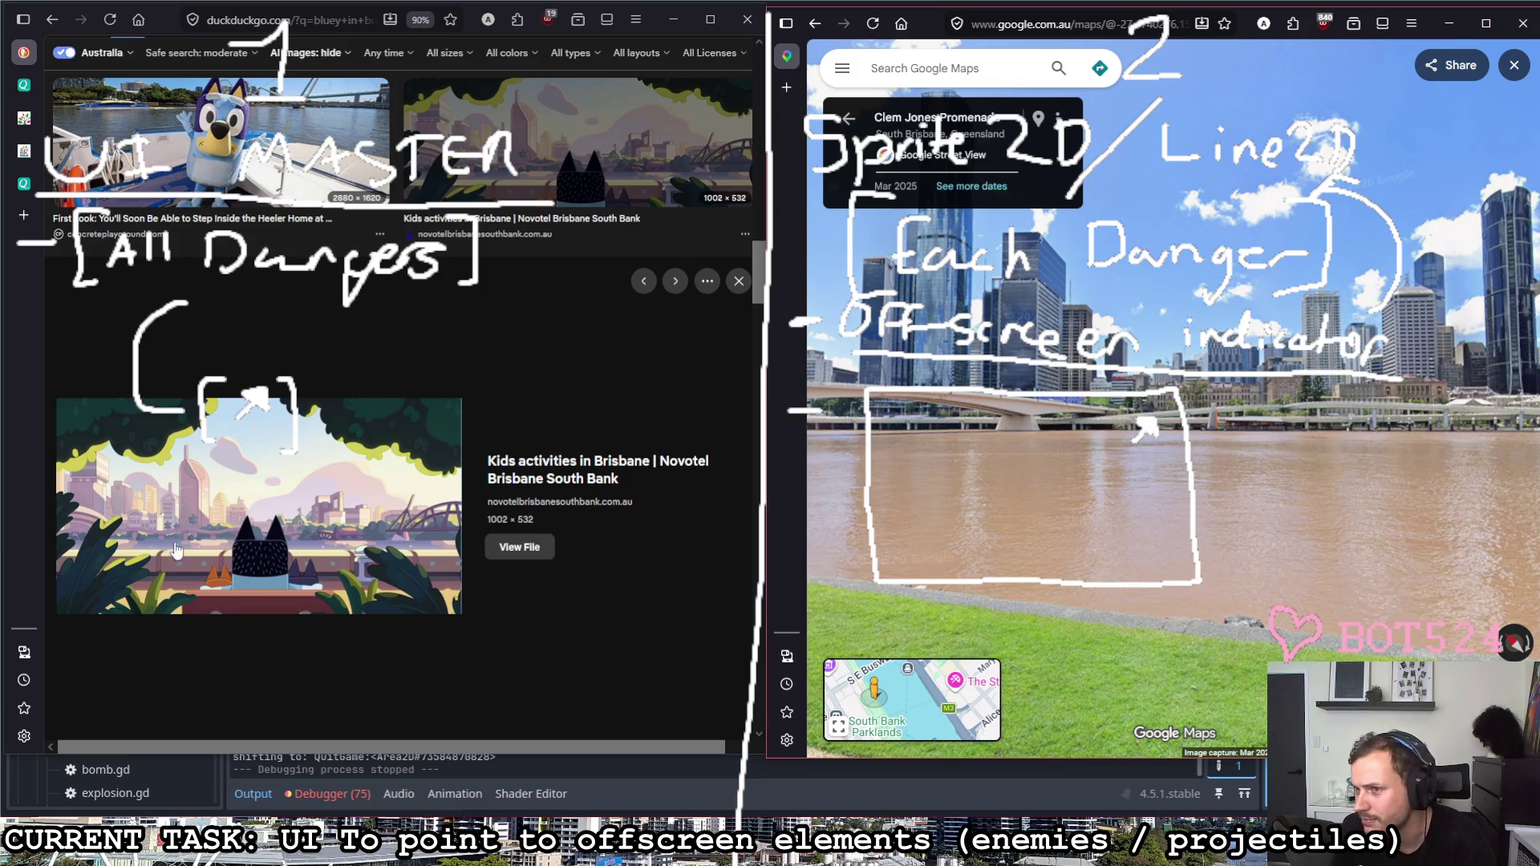
click(519, 546)
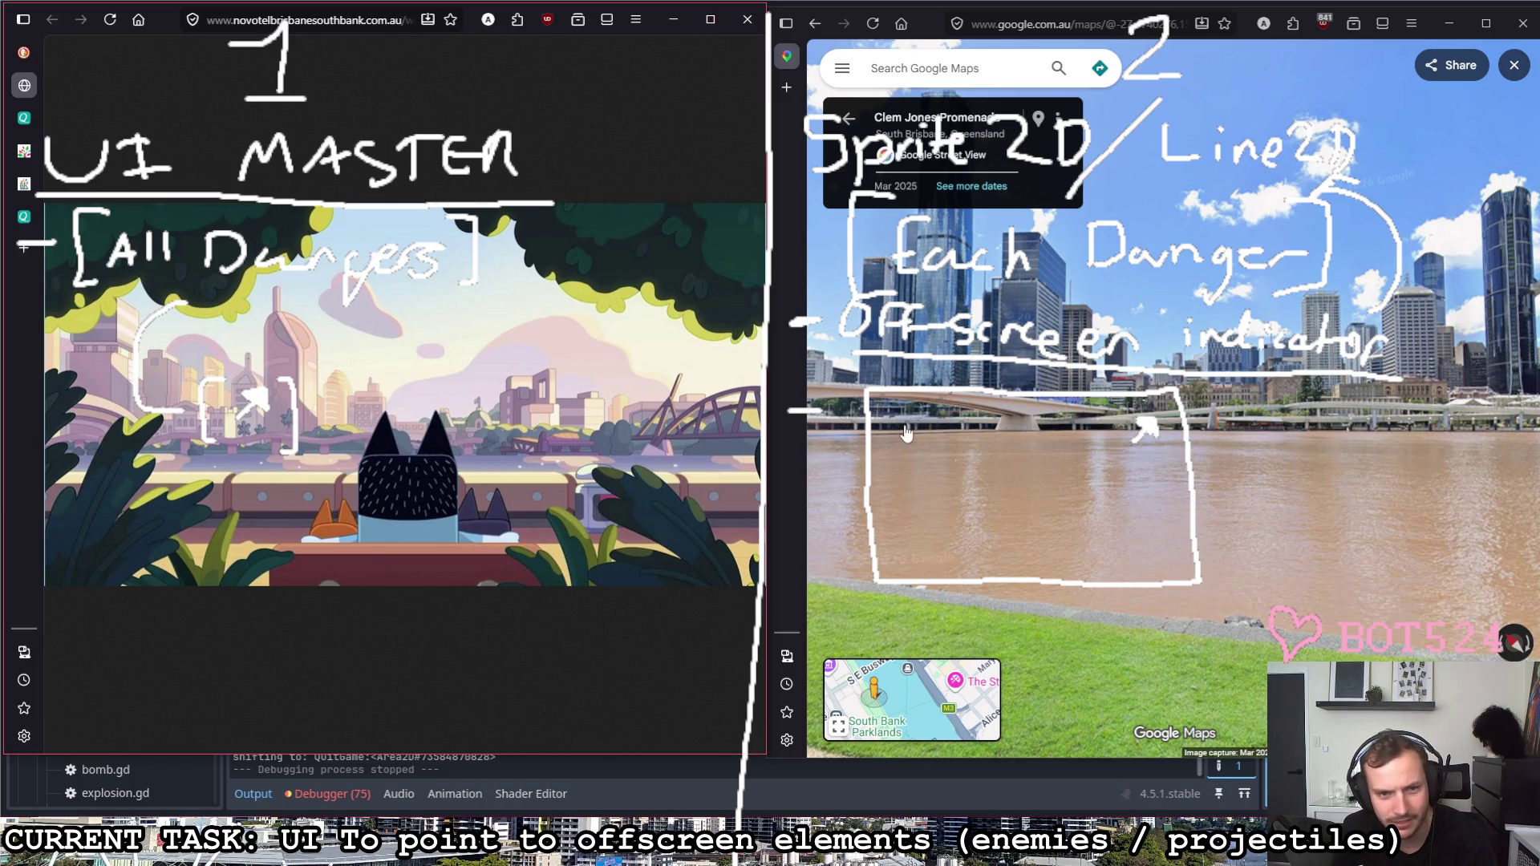
drag(983, 399, 1033, 441)
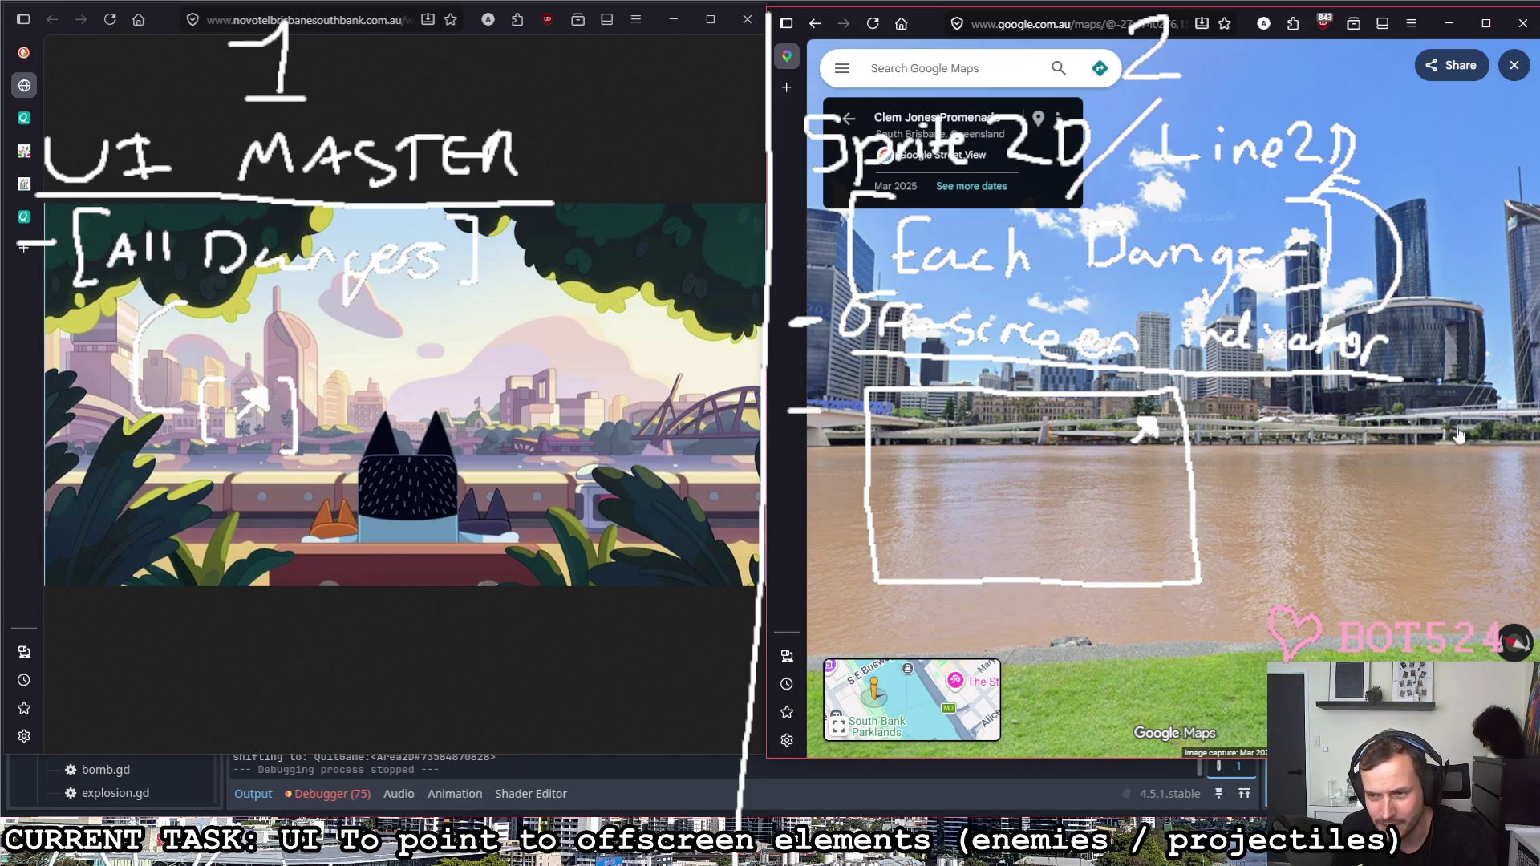
drag(1459, 437, 940, 518)
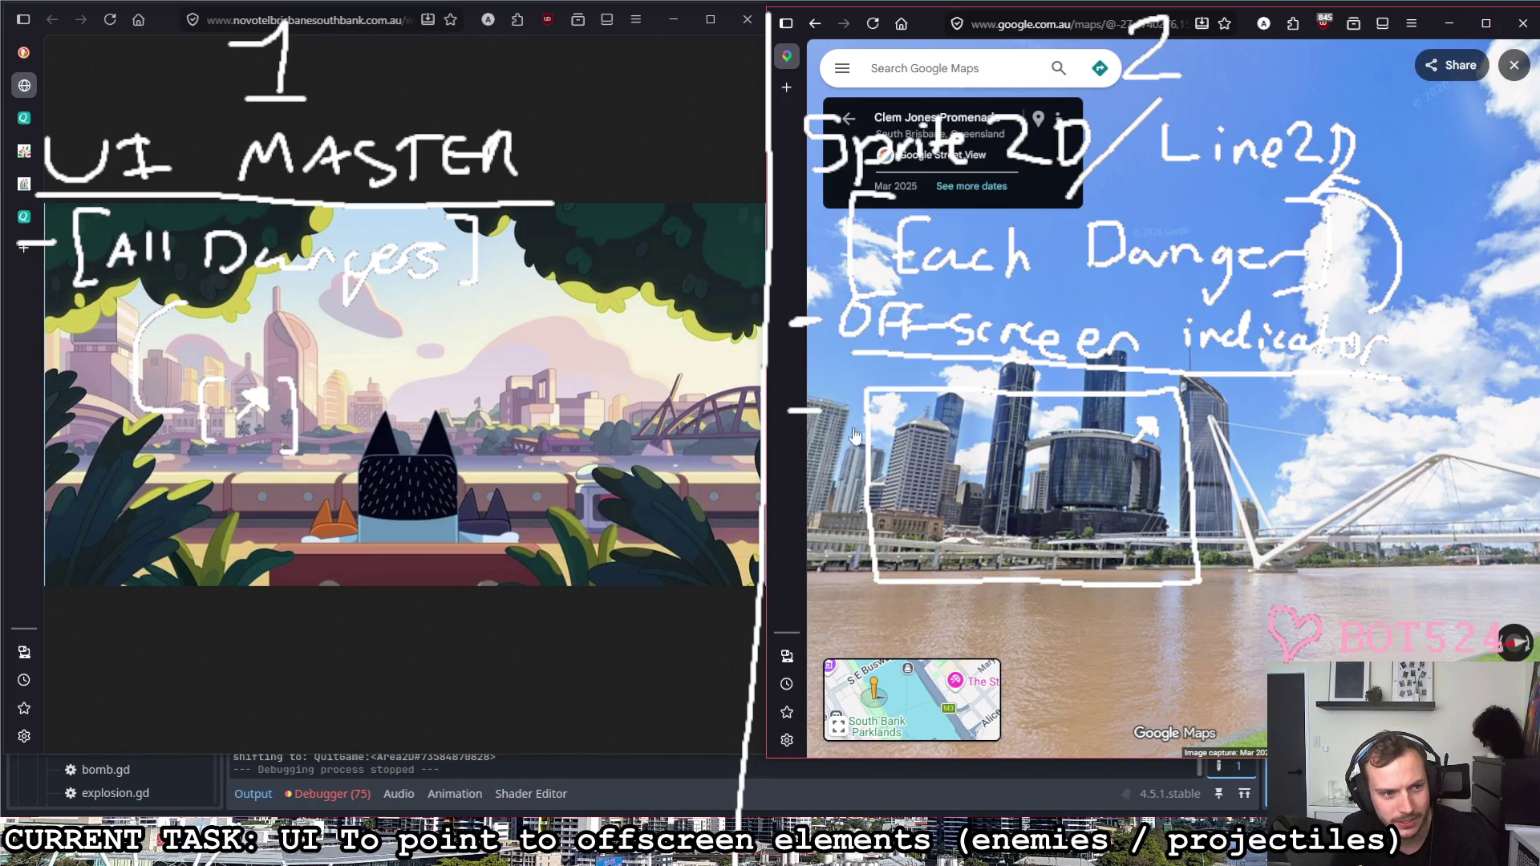
click(1042, 439)
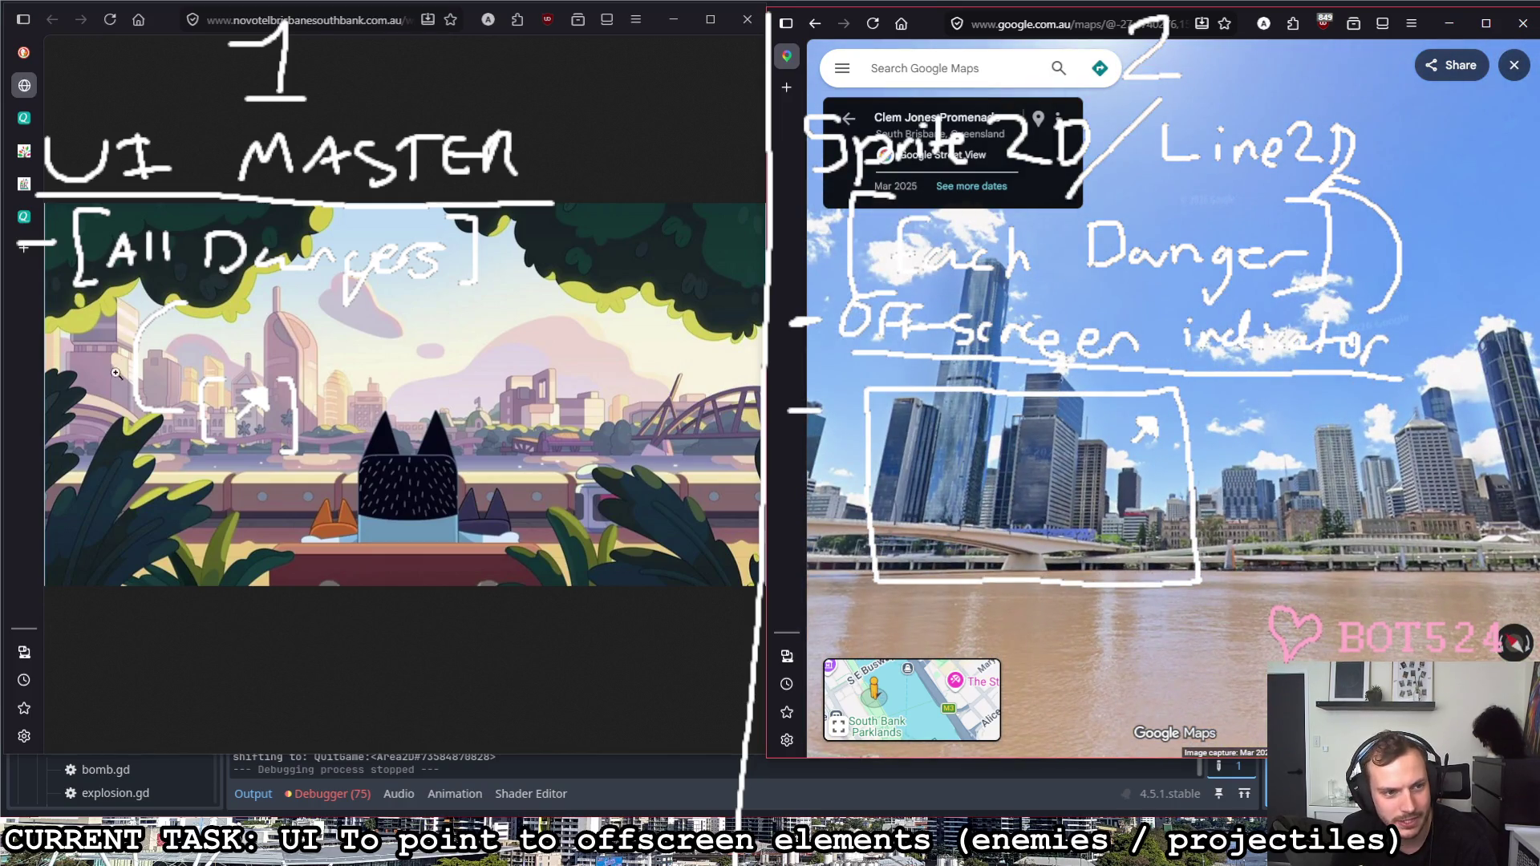
Step: Turn toward the cable bridge and footpath, then exit Street View to the satellite map
drag(997, 415, 727, 360)
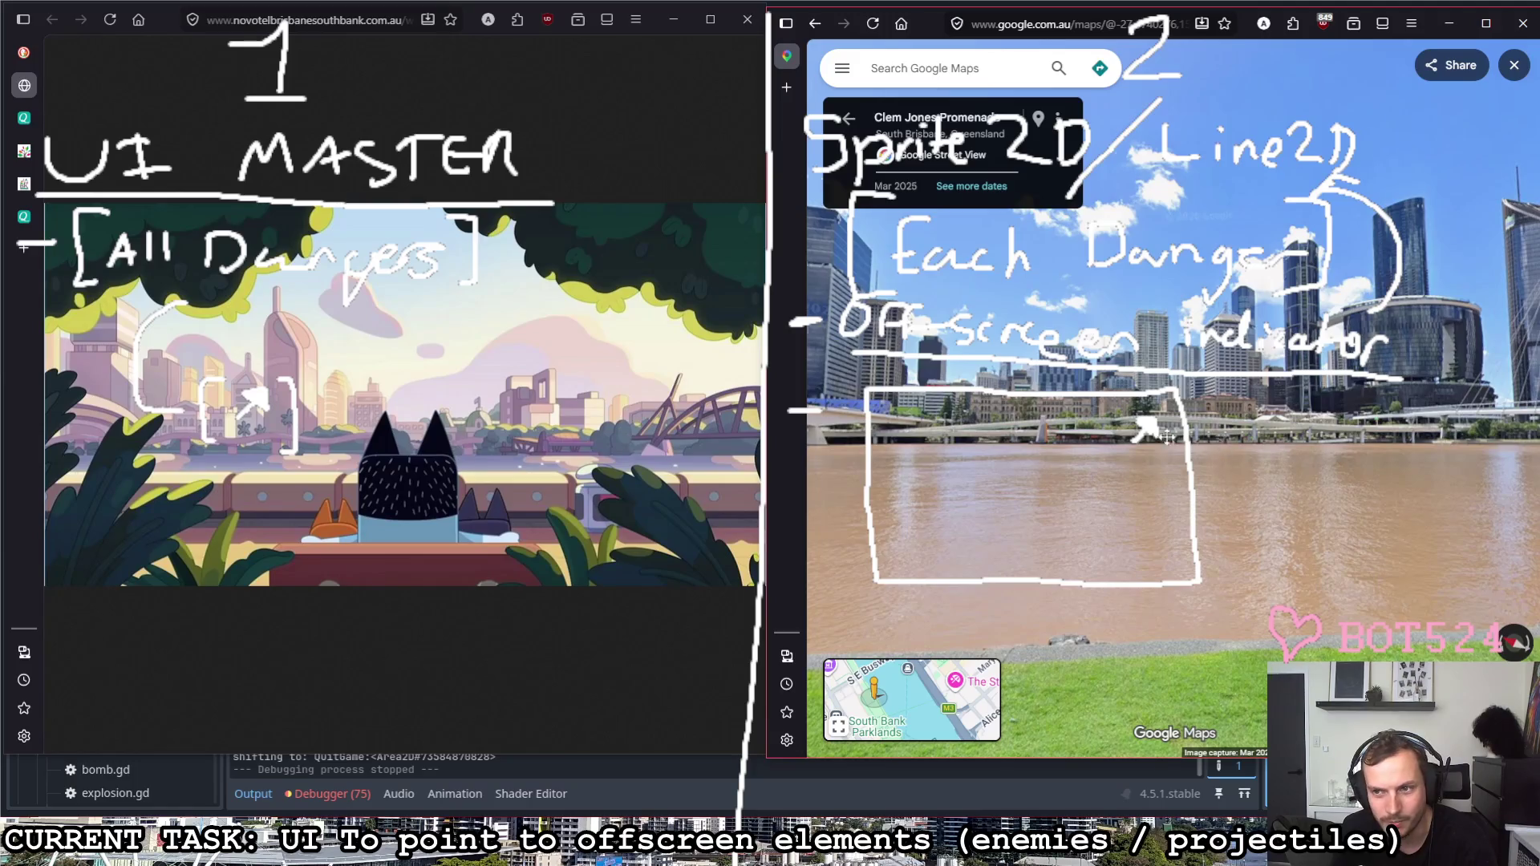
drag(1194, 436, 985, 434)
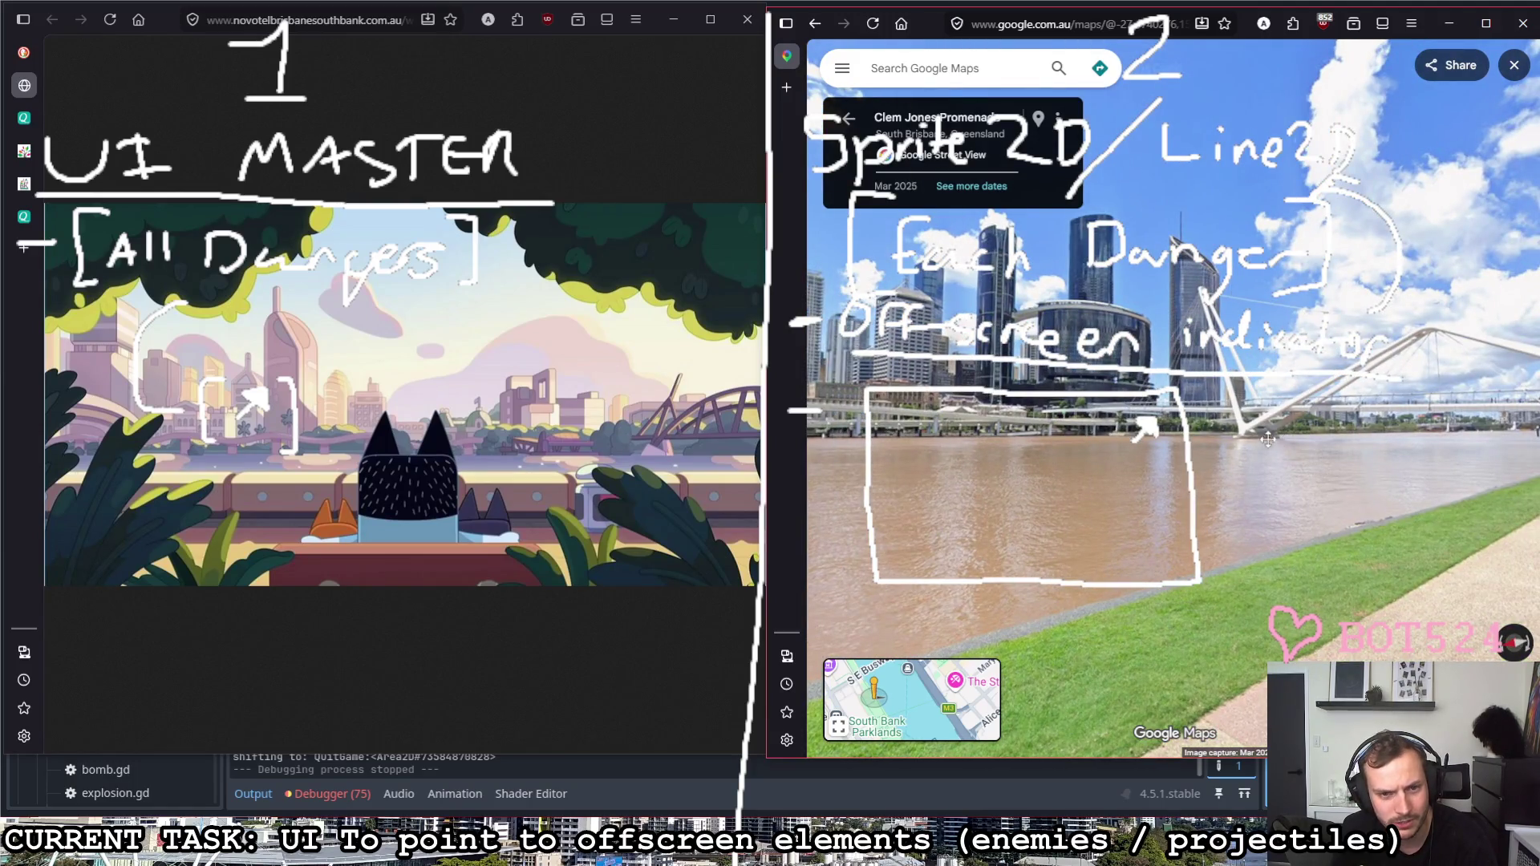
drag(1275, 437, 1226, 455)
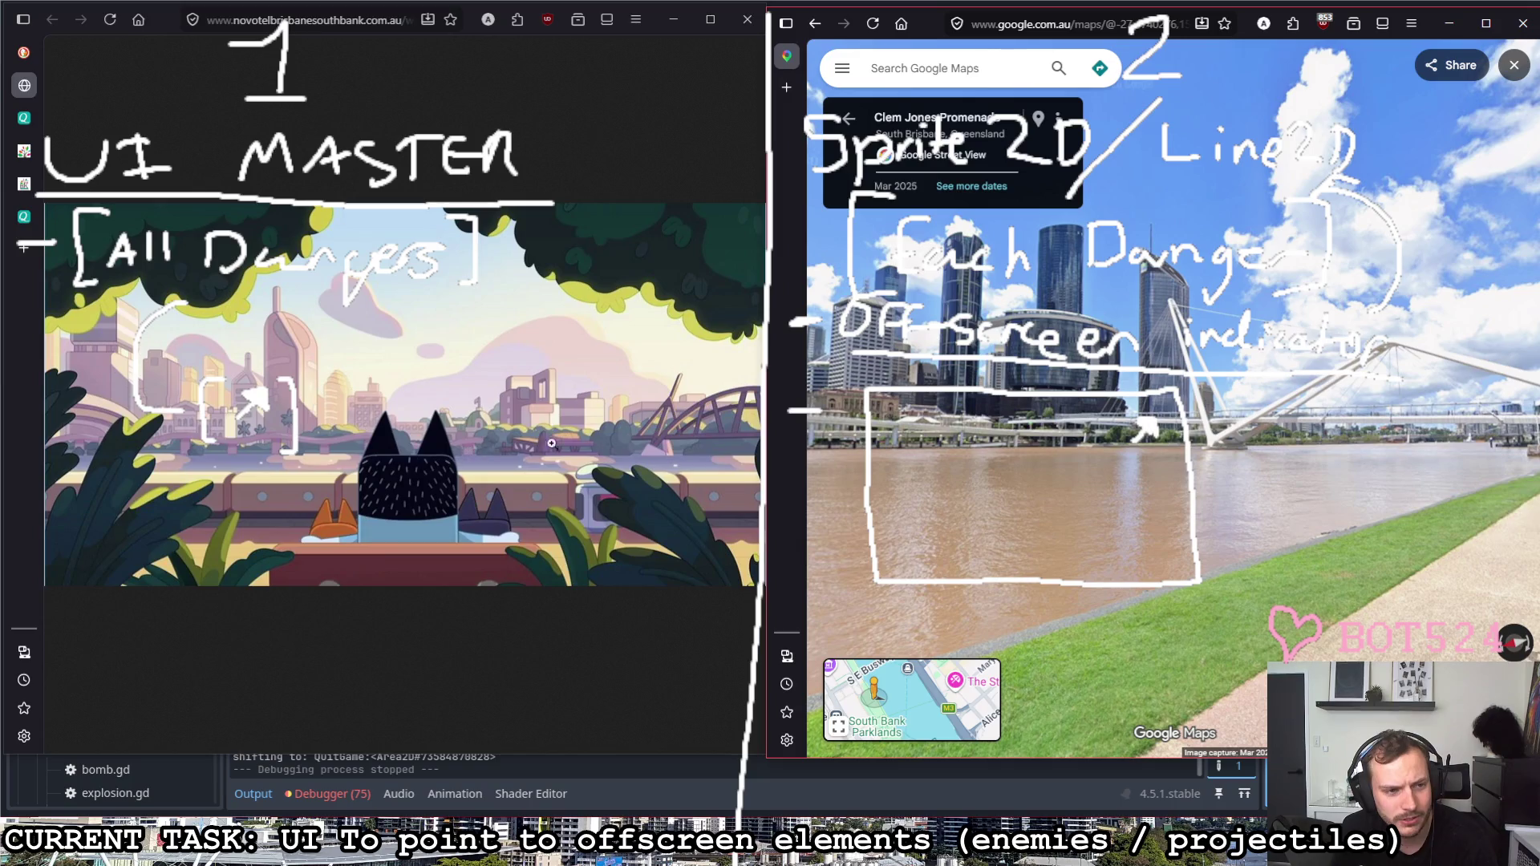
drag(1138, 535, 959, 491)
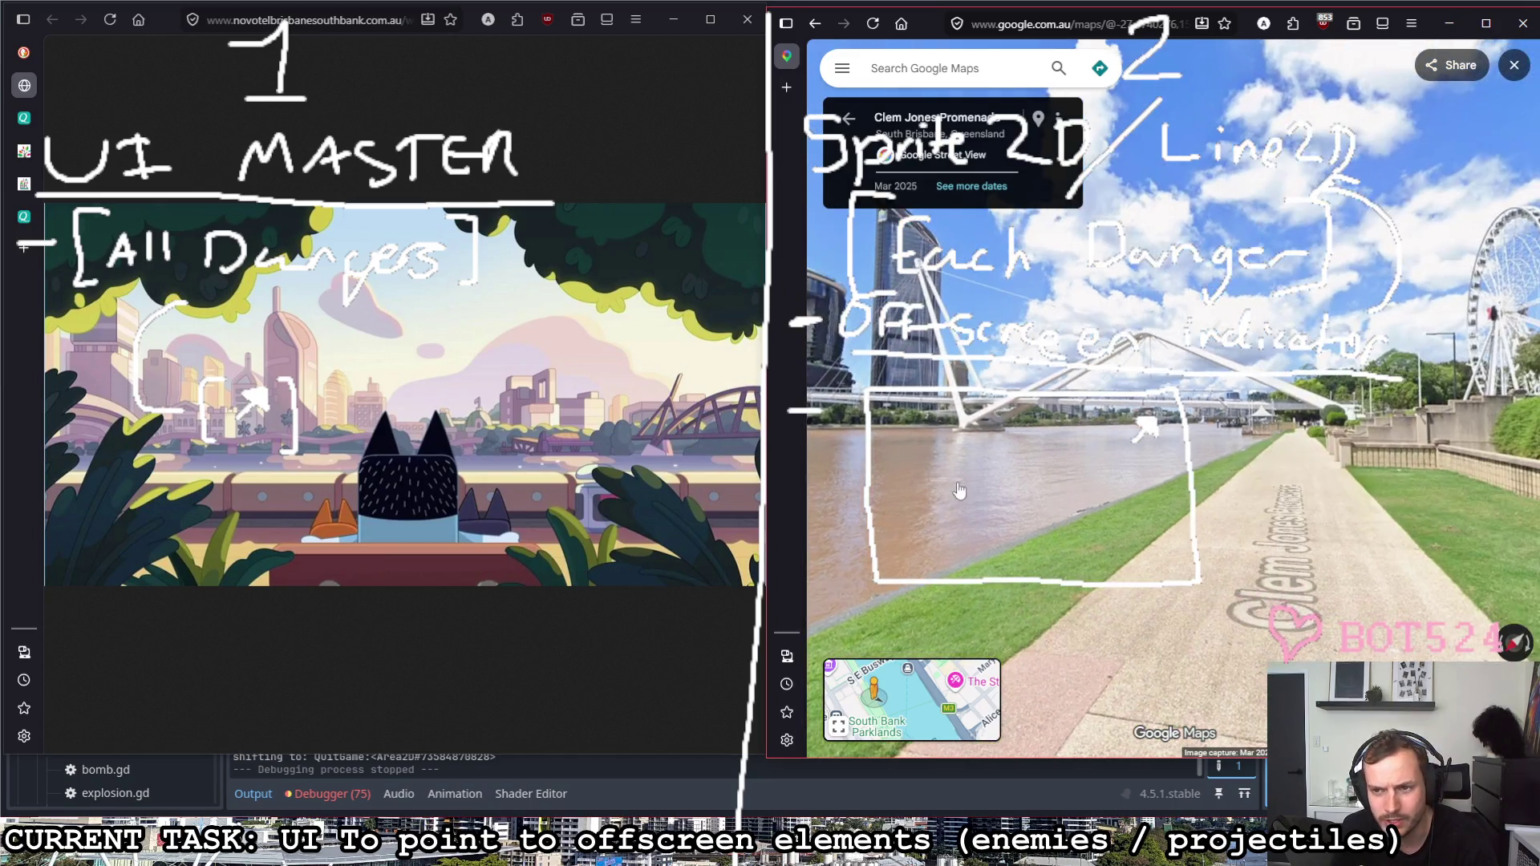
click(903, 679)
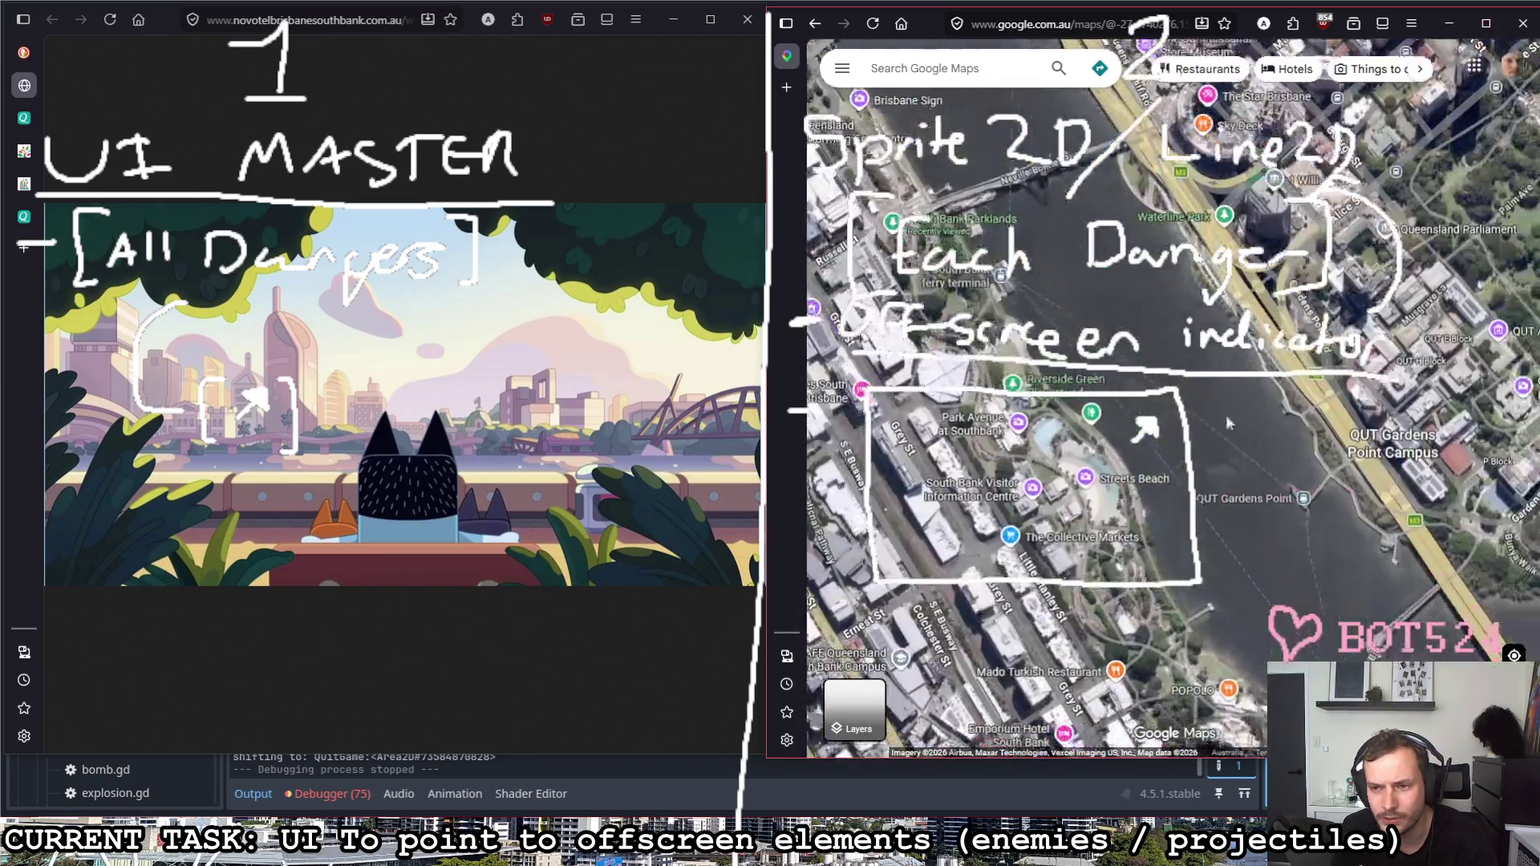
scroll(1057, 479, up, 2)
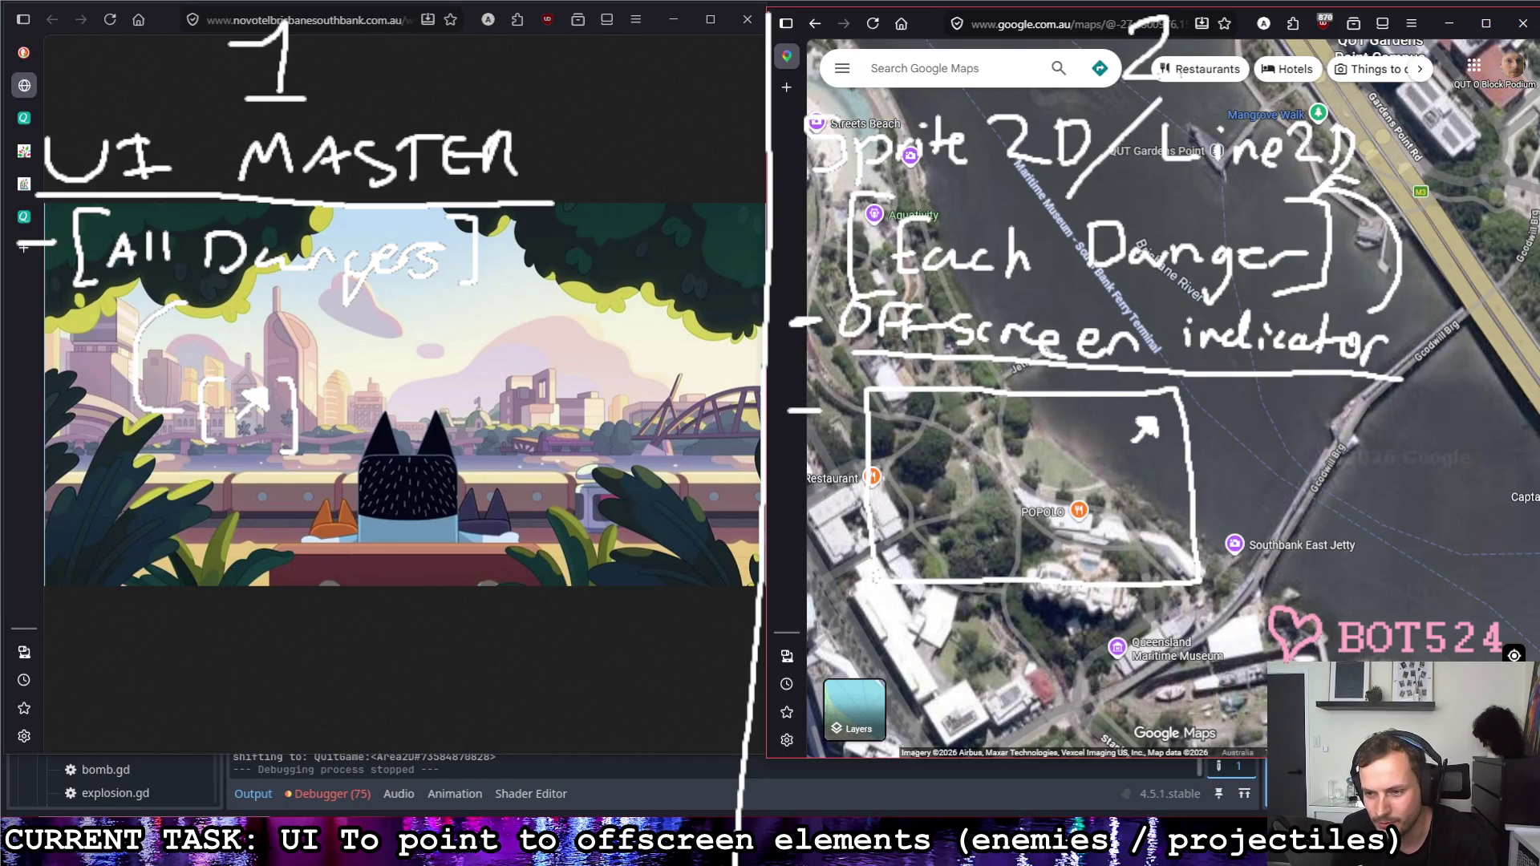
Step: Reveal Street View coverage and drop Pegman on the promenade near Southbank East Jetty
drag(1515, 655, 967, 293)
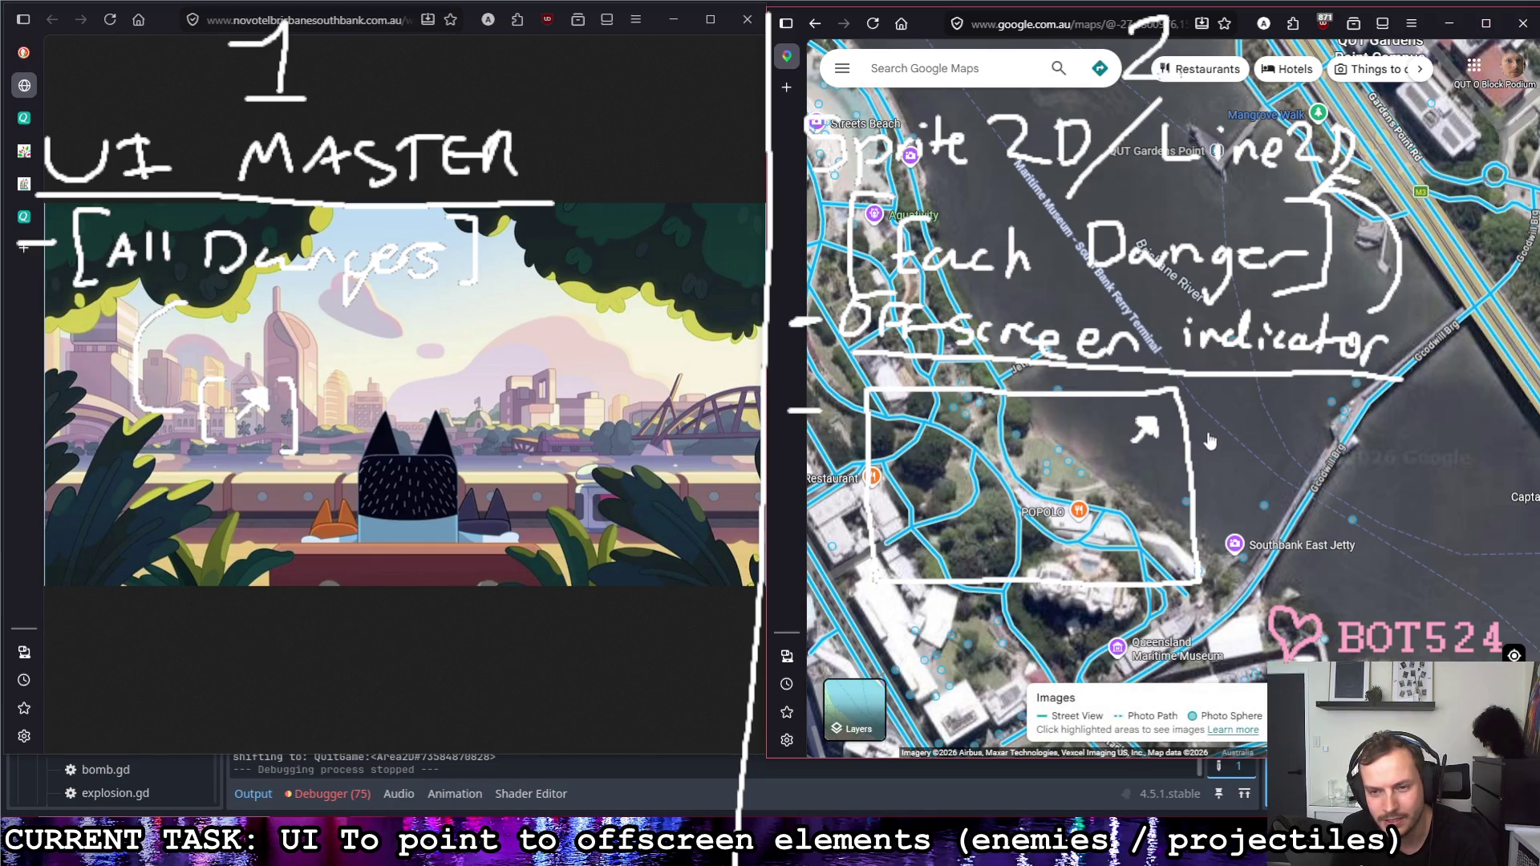
drag(1210, 442, 1206, 439)
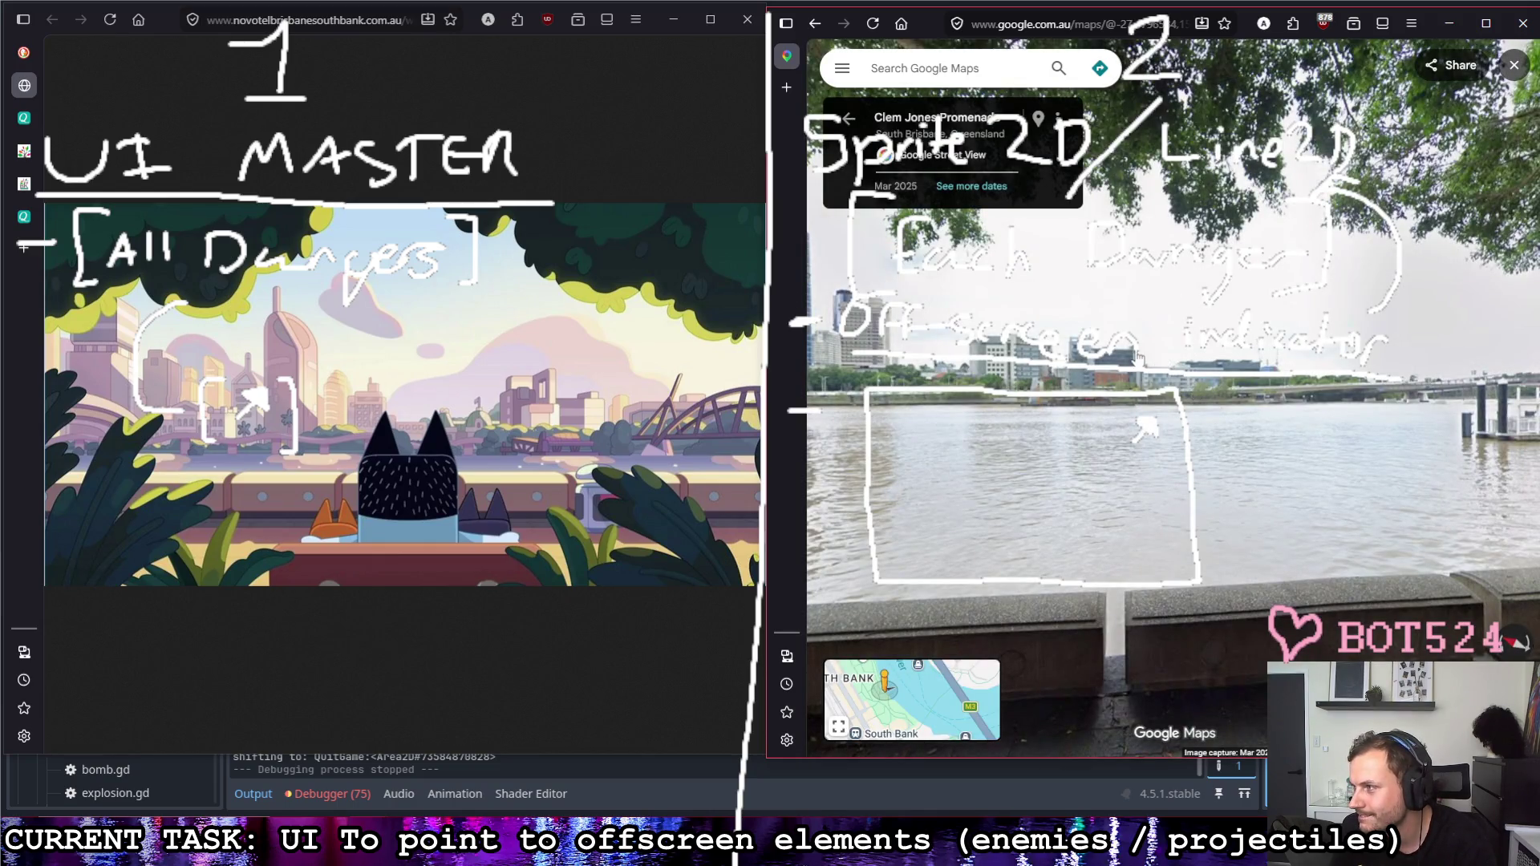
Step: Walk forward along Clem Jones Promenade, turning toward the river railing and city skyline
mouse_move(1213, 409)
mouse_down()
mouse_move(1339, 411)
mouse_move(1167, 409)
mouse_up()
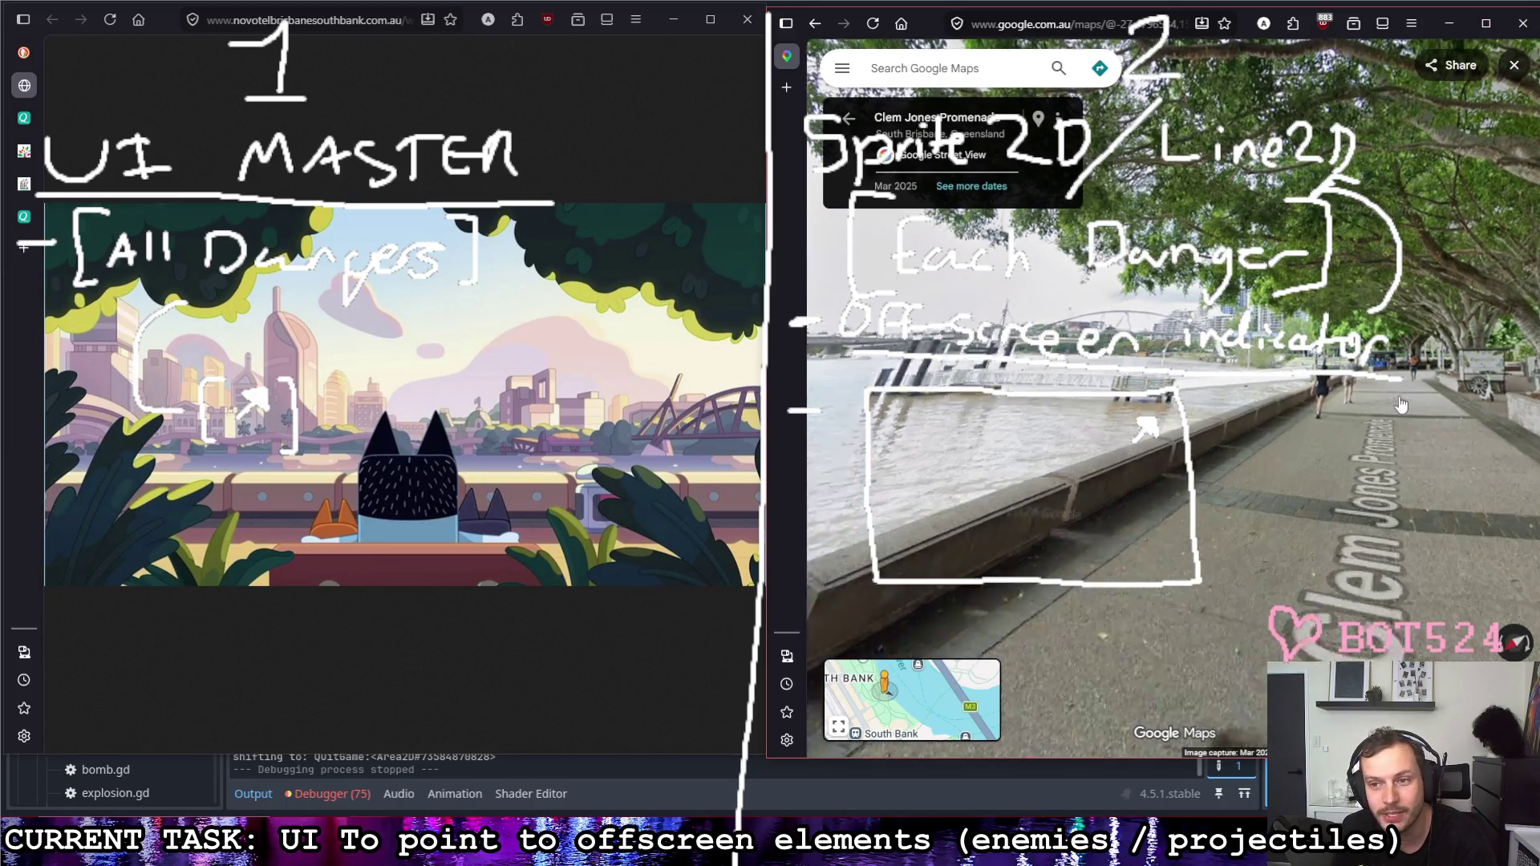
click(1403, 401)
click(1262, 397)
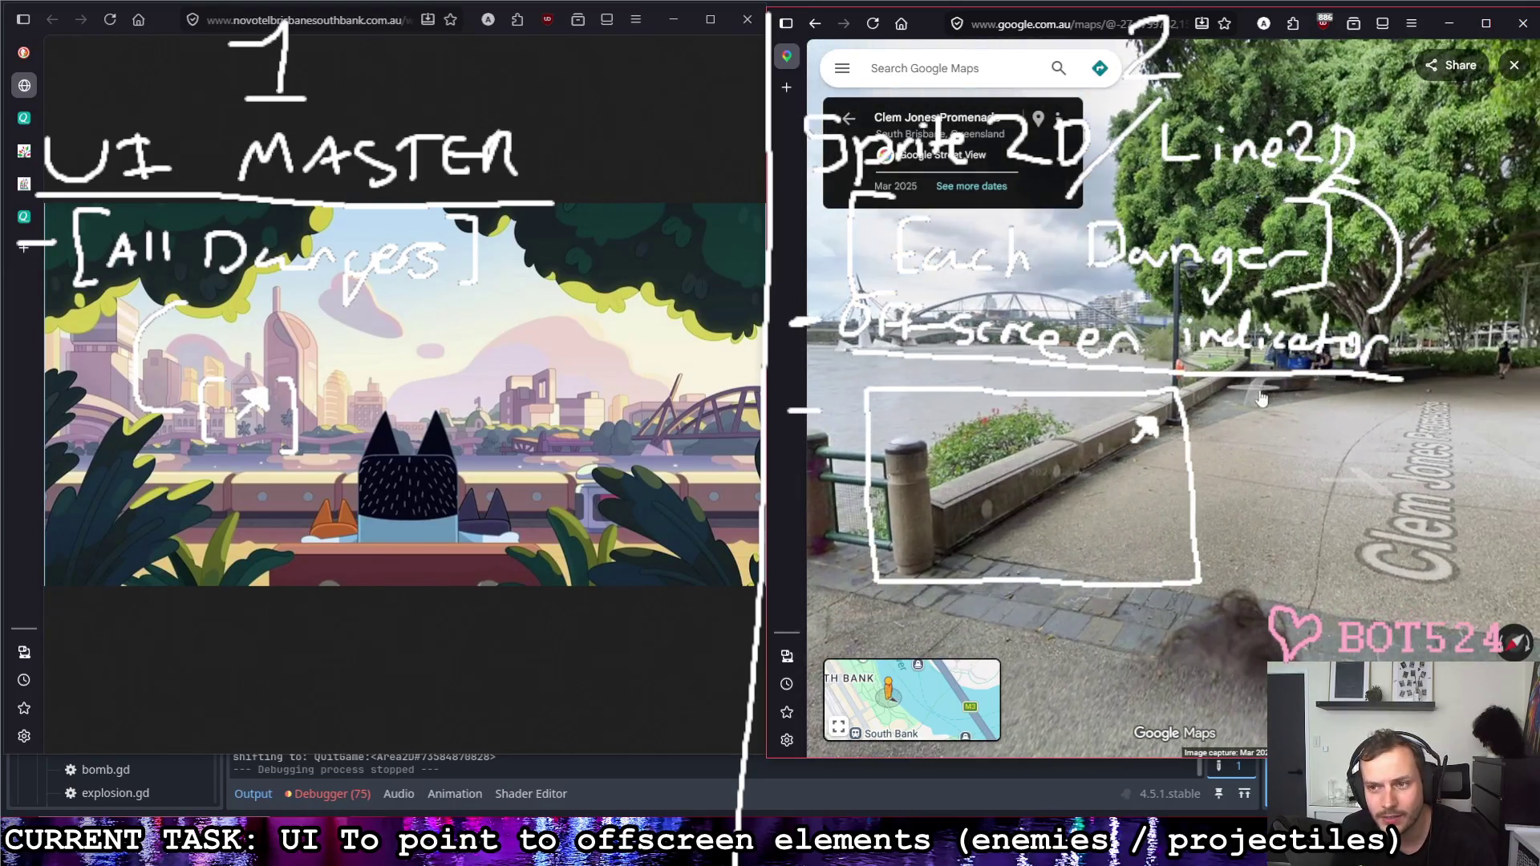
click(1385, 398)
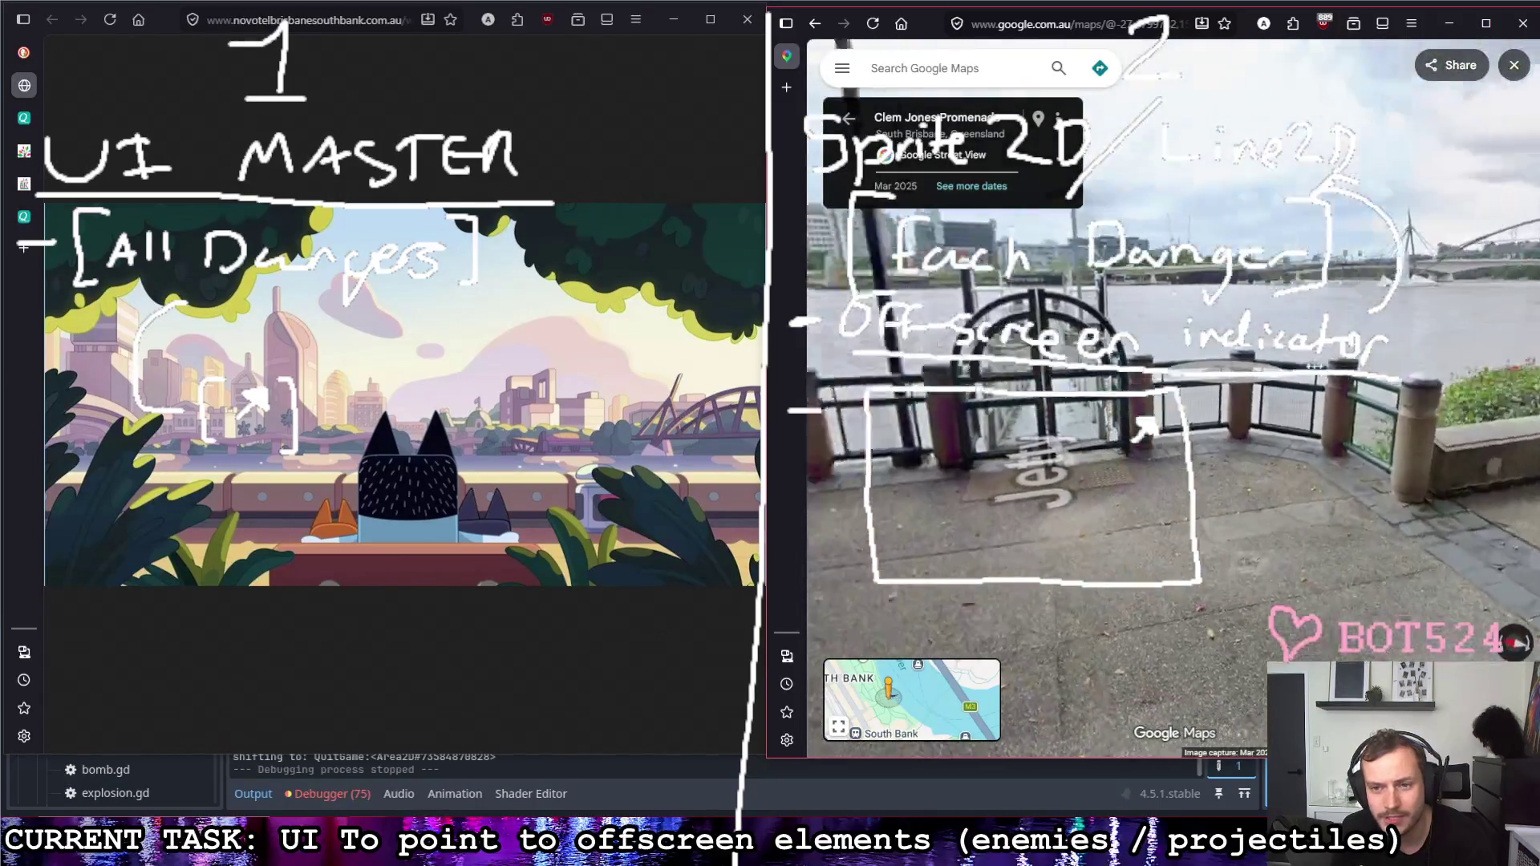
mouse_move(1385, 398)
mouse_down()
mouse_move(1199, 407)
mouse_move(1218, 405)
mouse_up()
click(1019, 463)
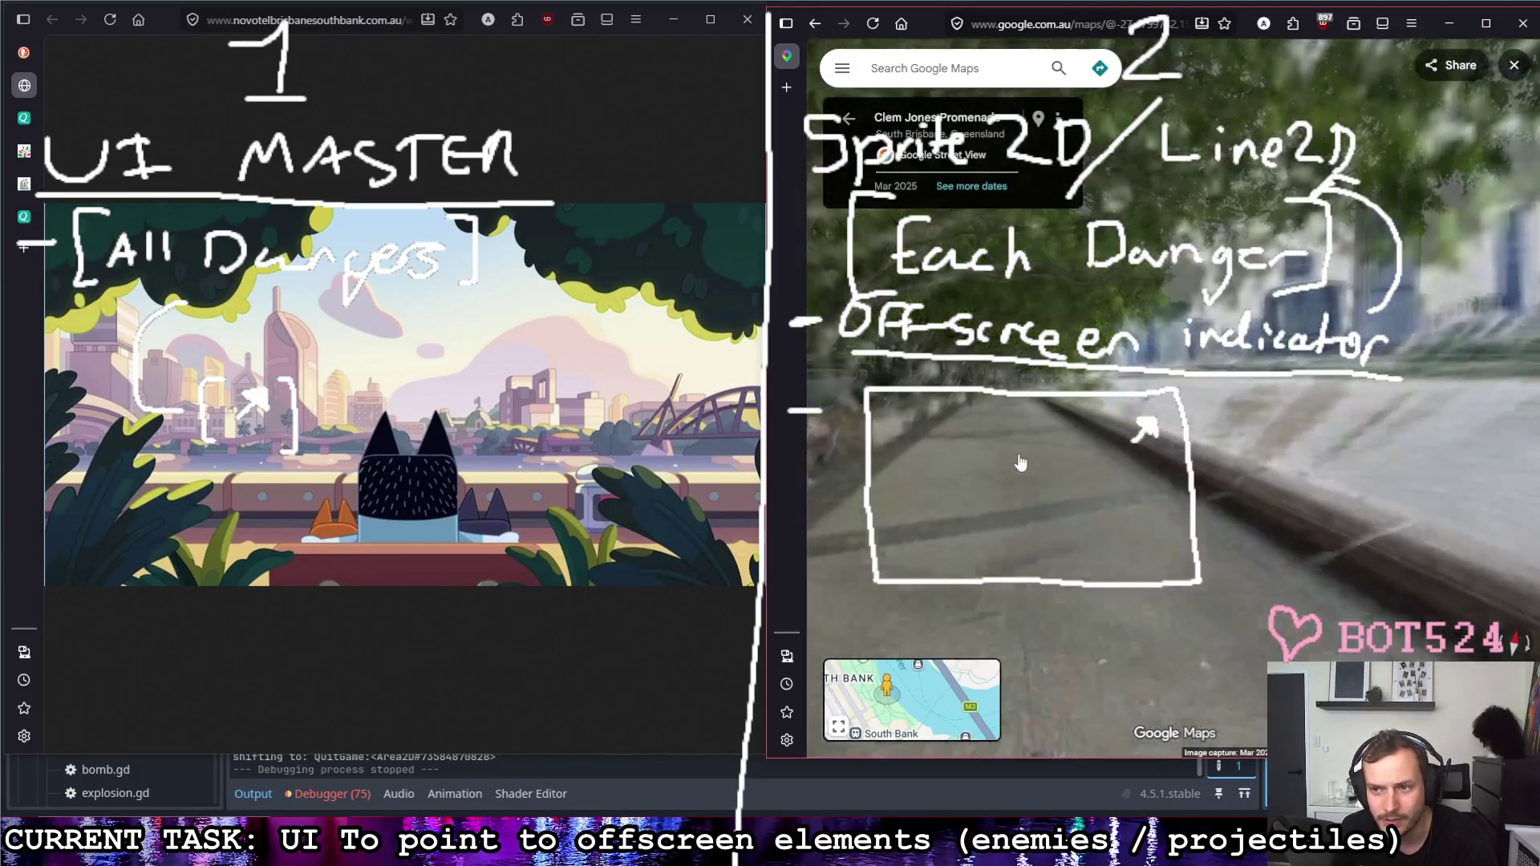
click(1015, 434)
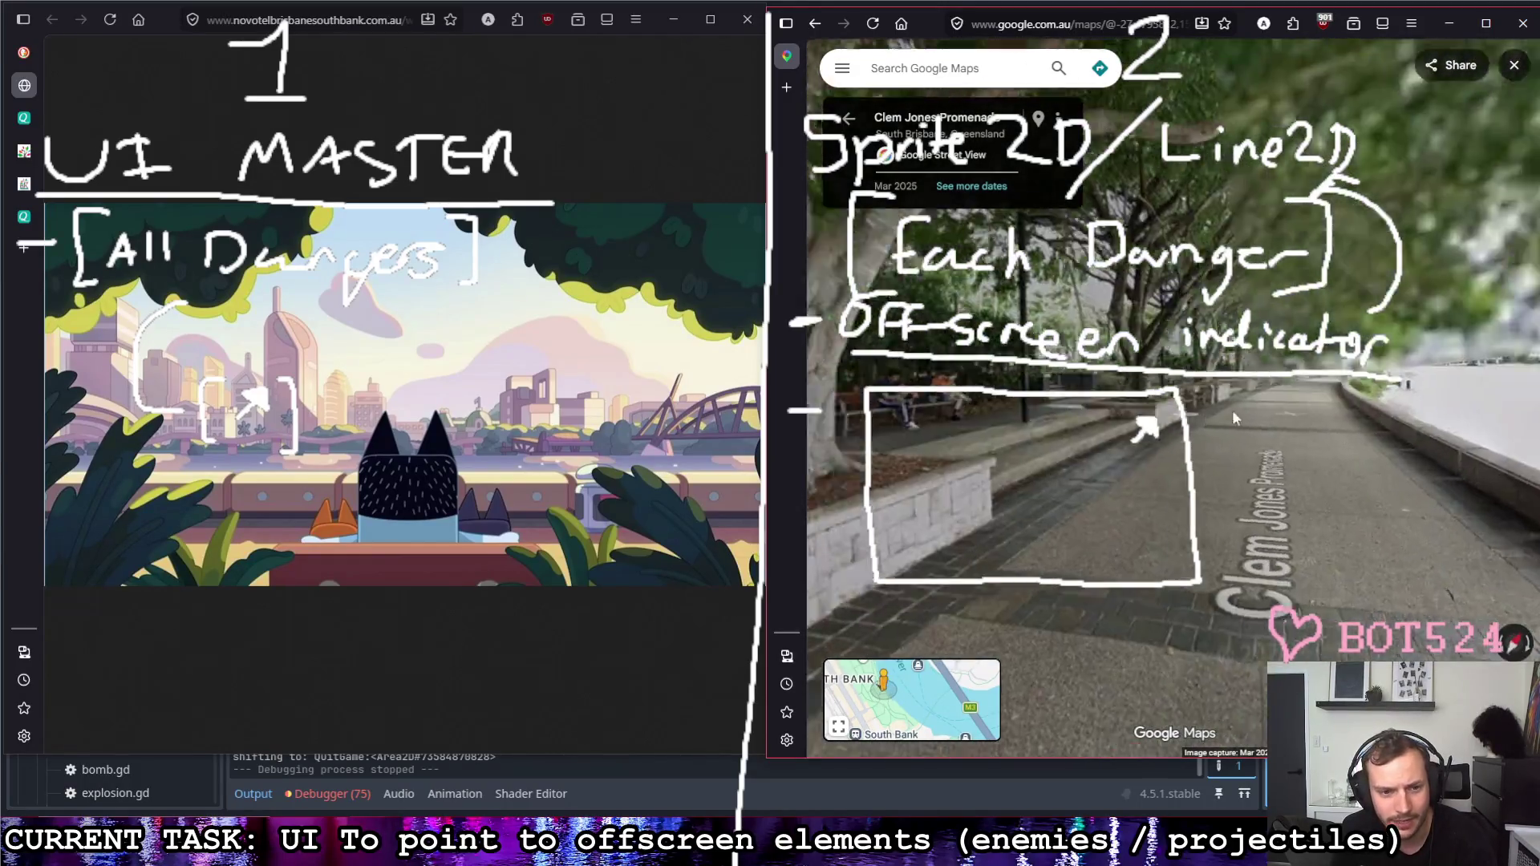
Step: Continue past the bench with seated people to the next riverside spot, facing the river
click(1142, 406)
click(1104, 388)
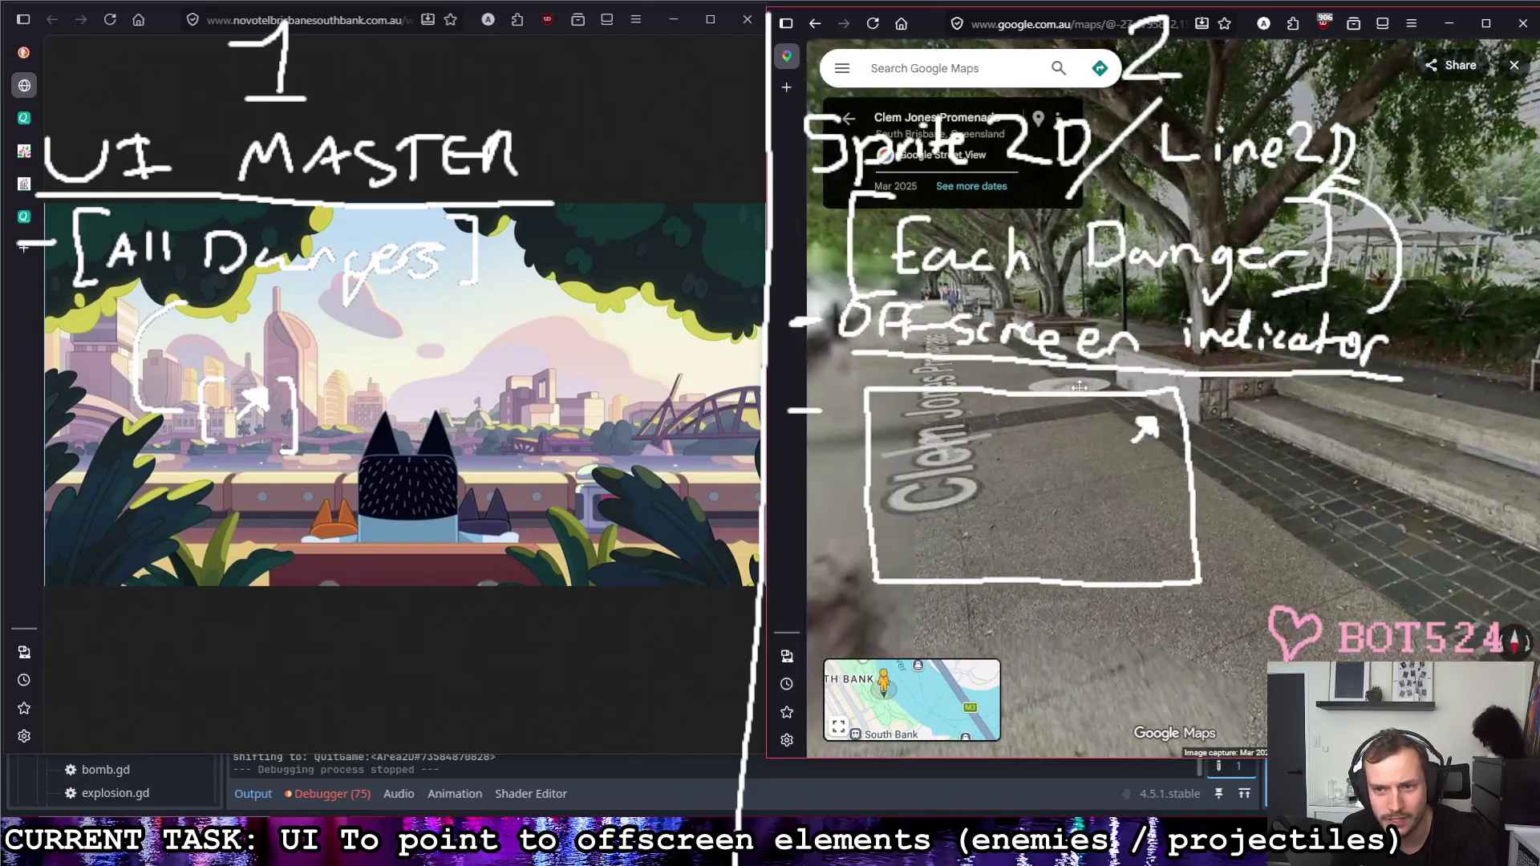
click(1085, 373)
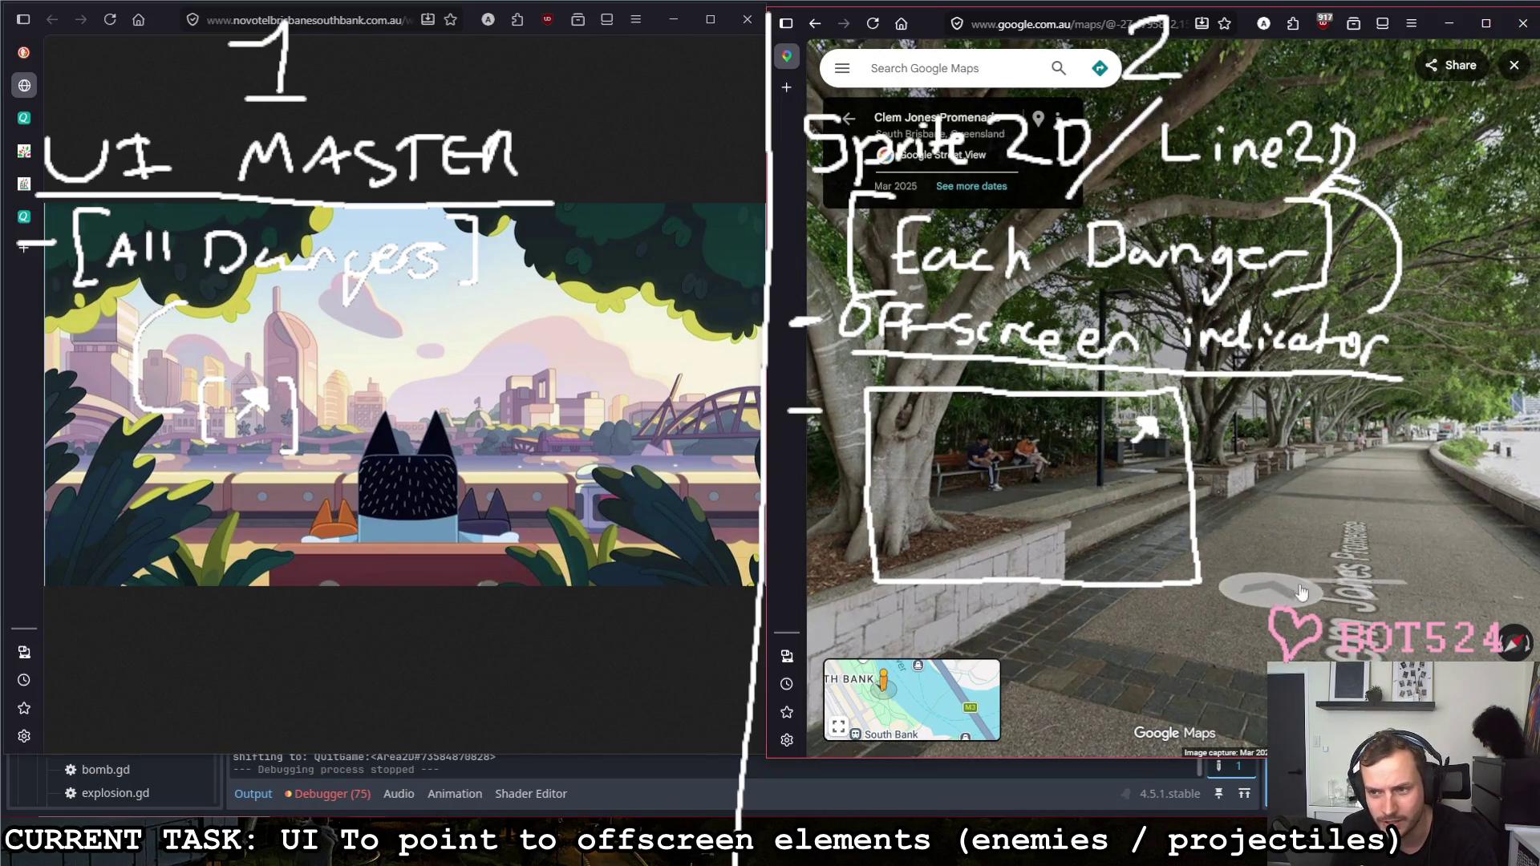
click(1036, 428)
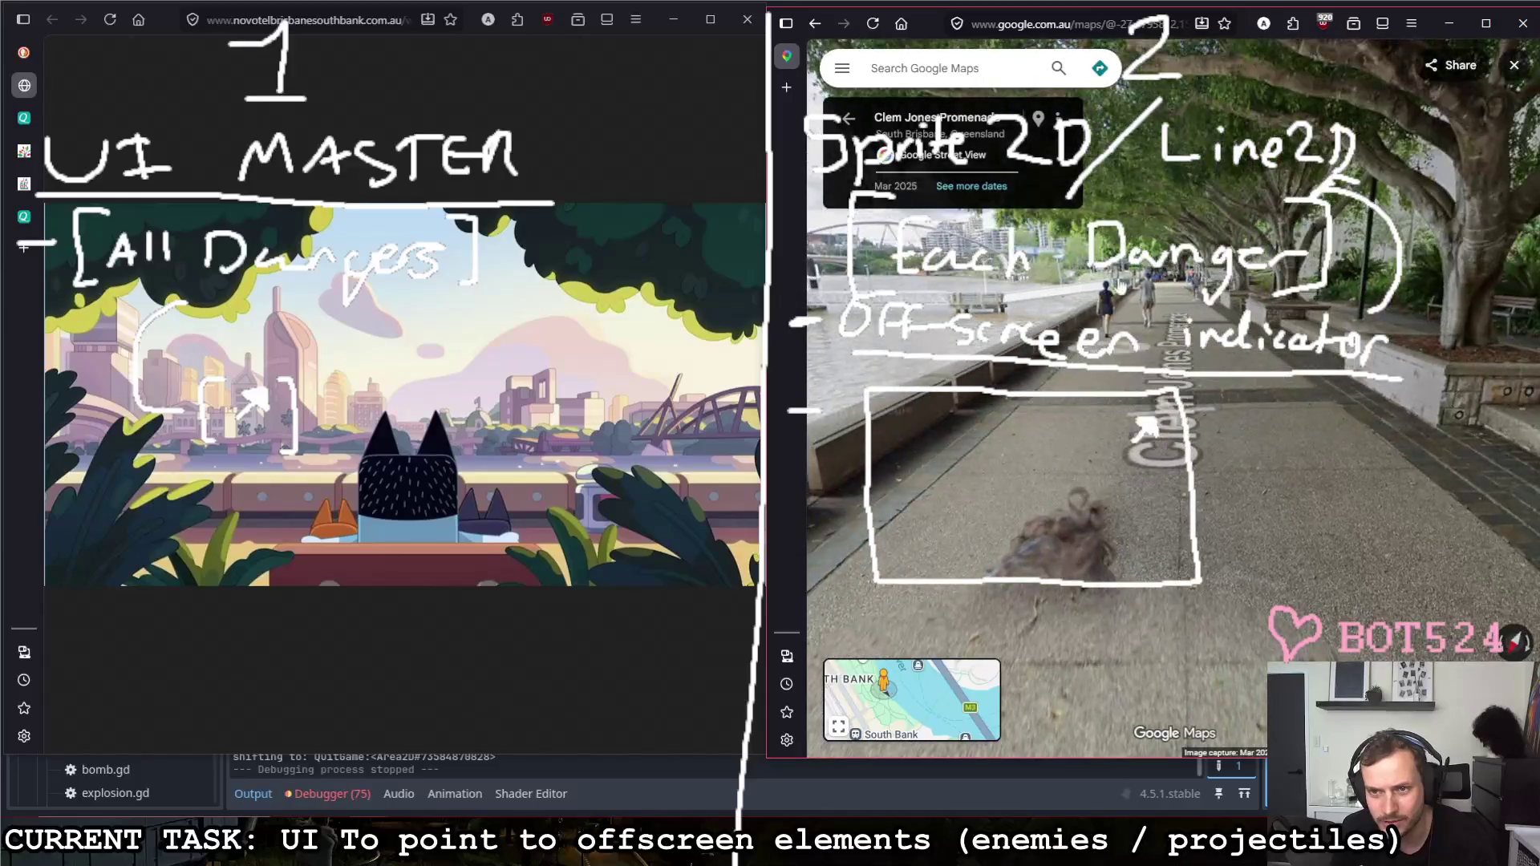
drag(1095, 387, 1276, 391)
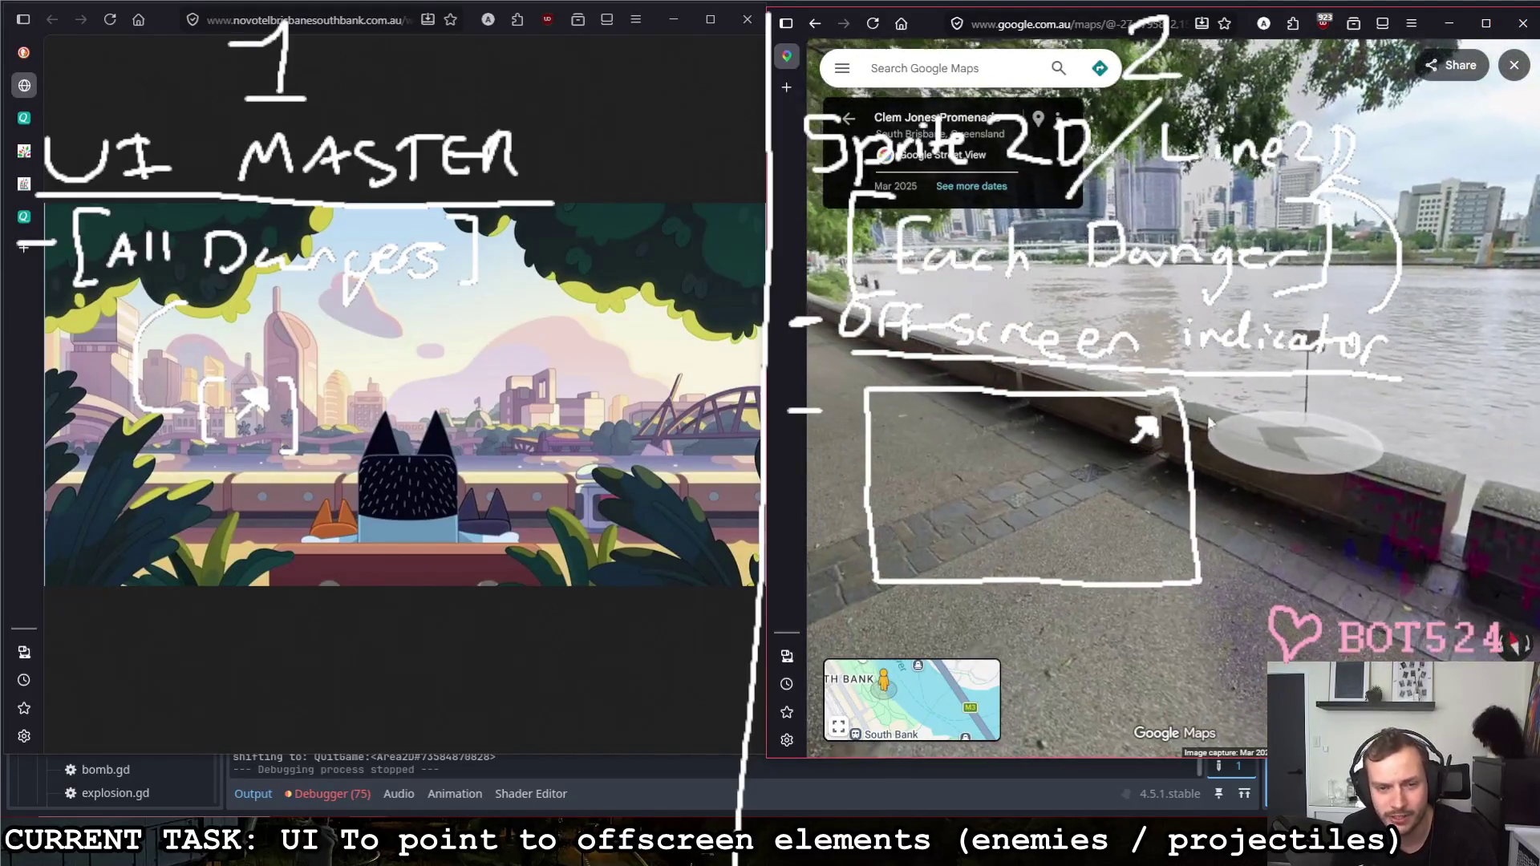
click(1072, 397)
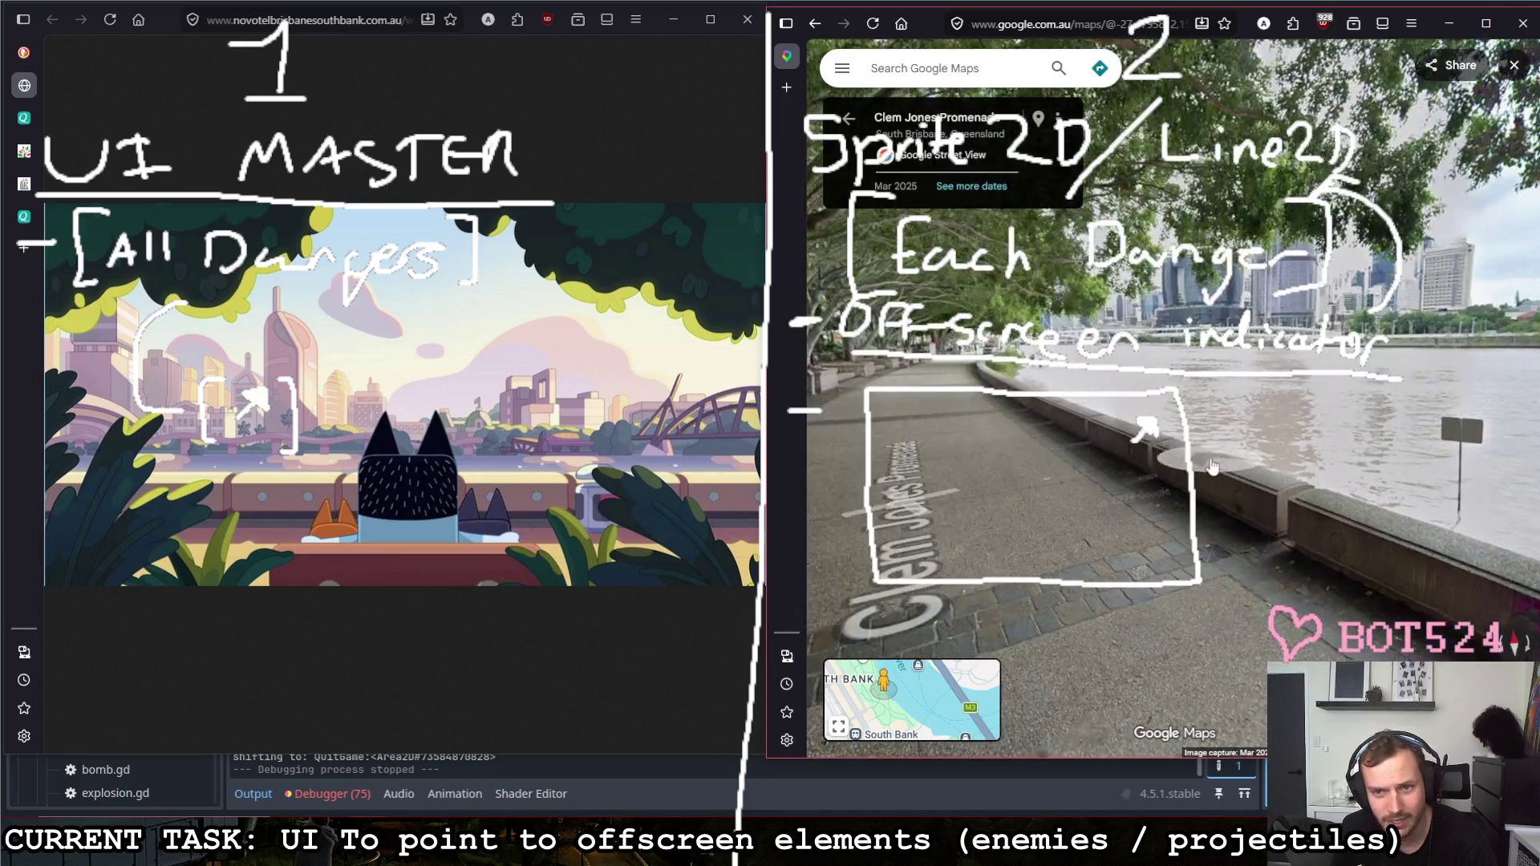
click(999, 423)
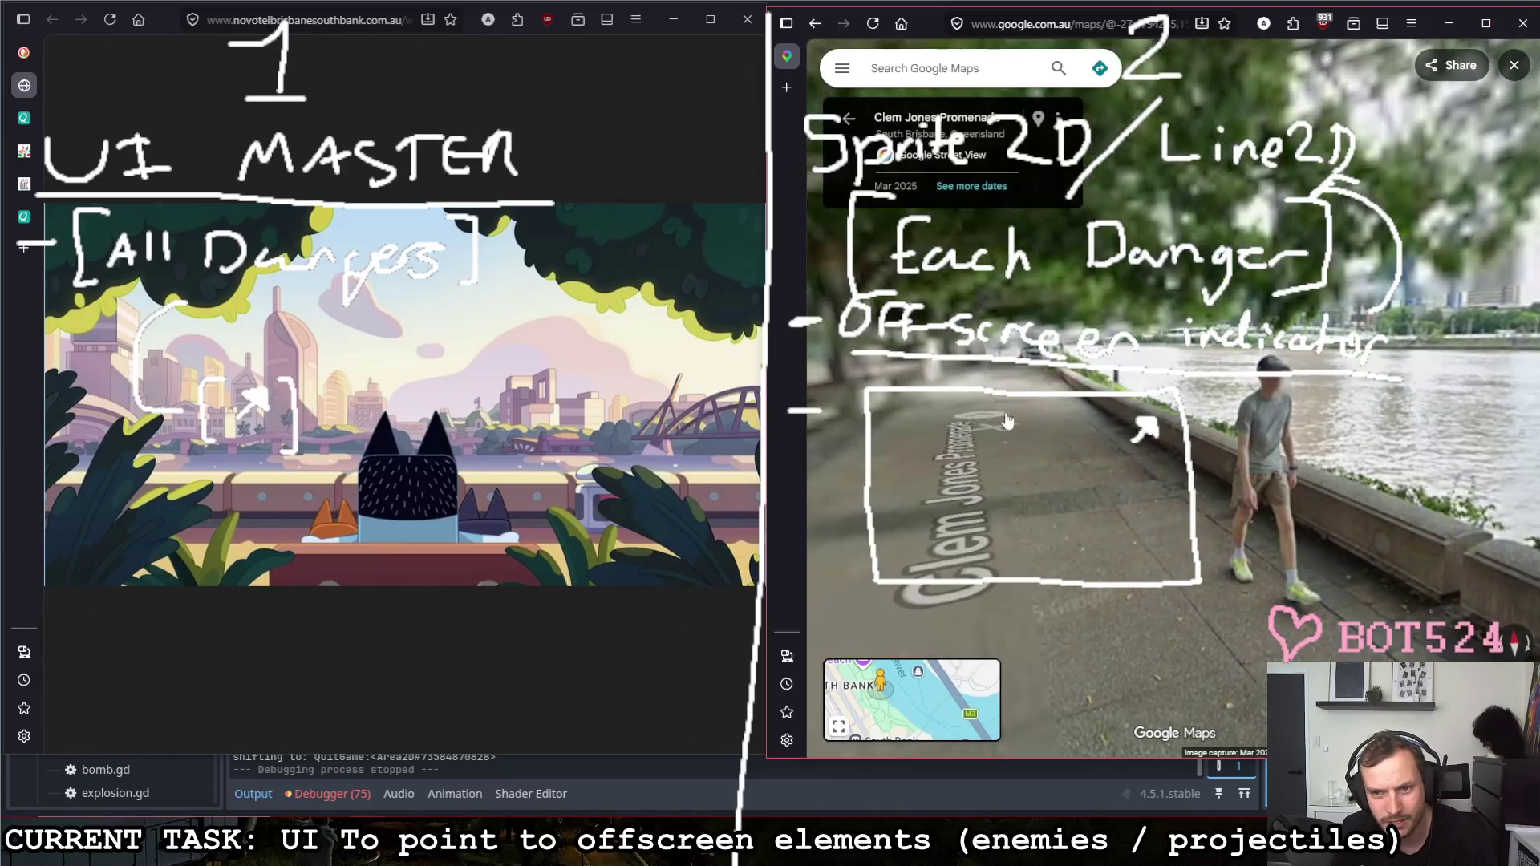
key(Right)
key(Right)
key(Right)
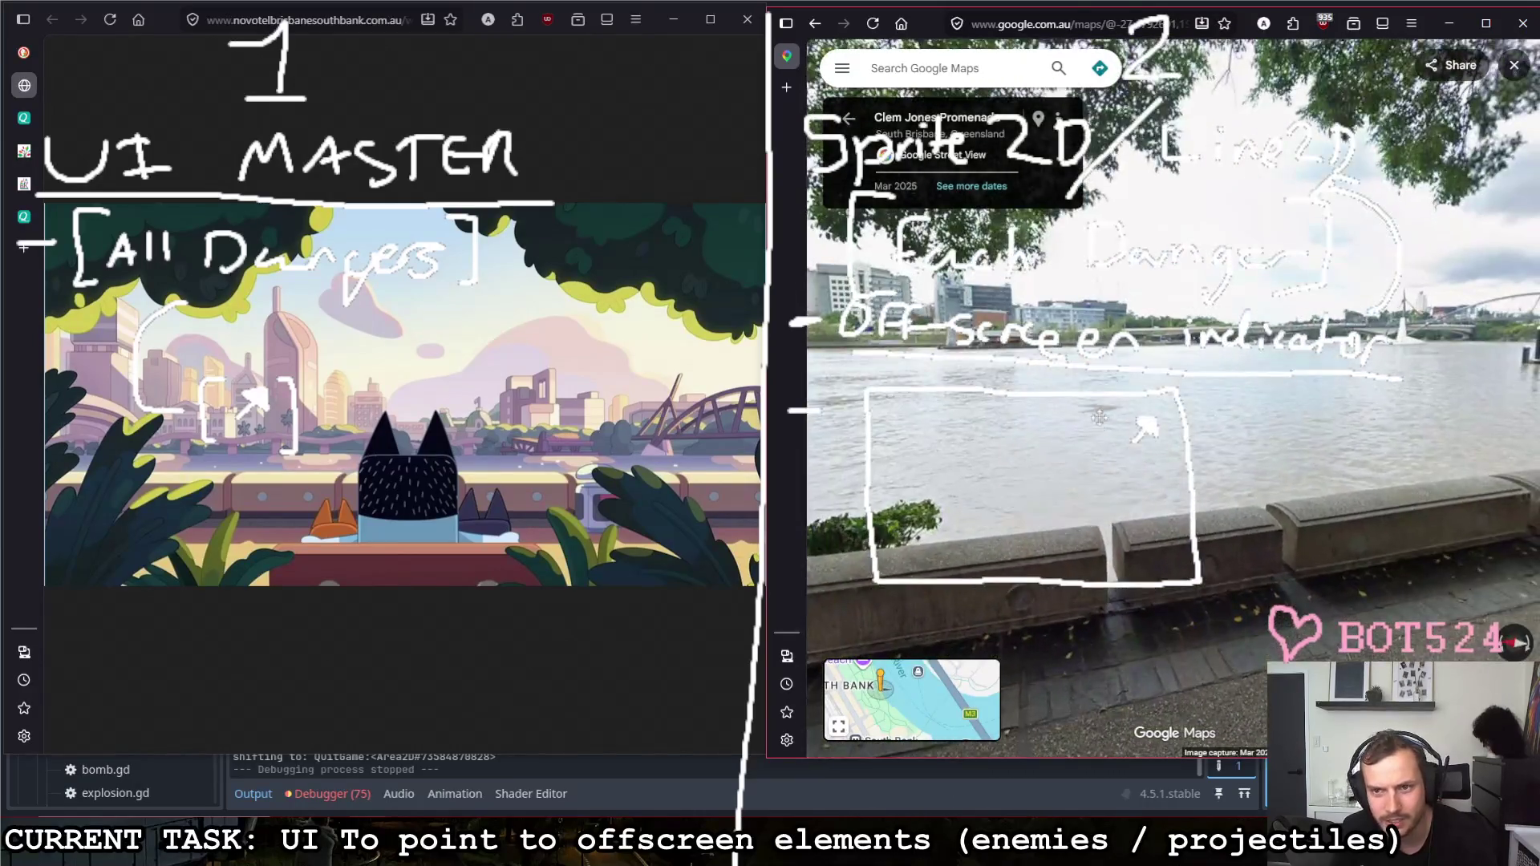
scroll(1103, 417, up, 3)
Step: Tilt up and pan past the tall far-shore building, then focus the cartoon scene for comparison
key(Up)
key(Up)
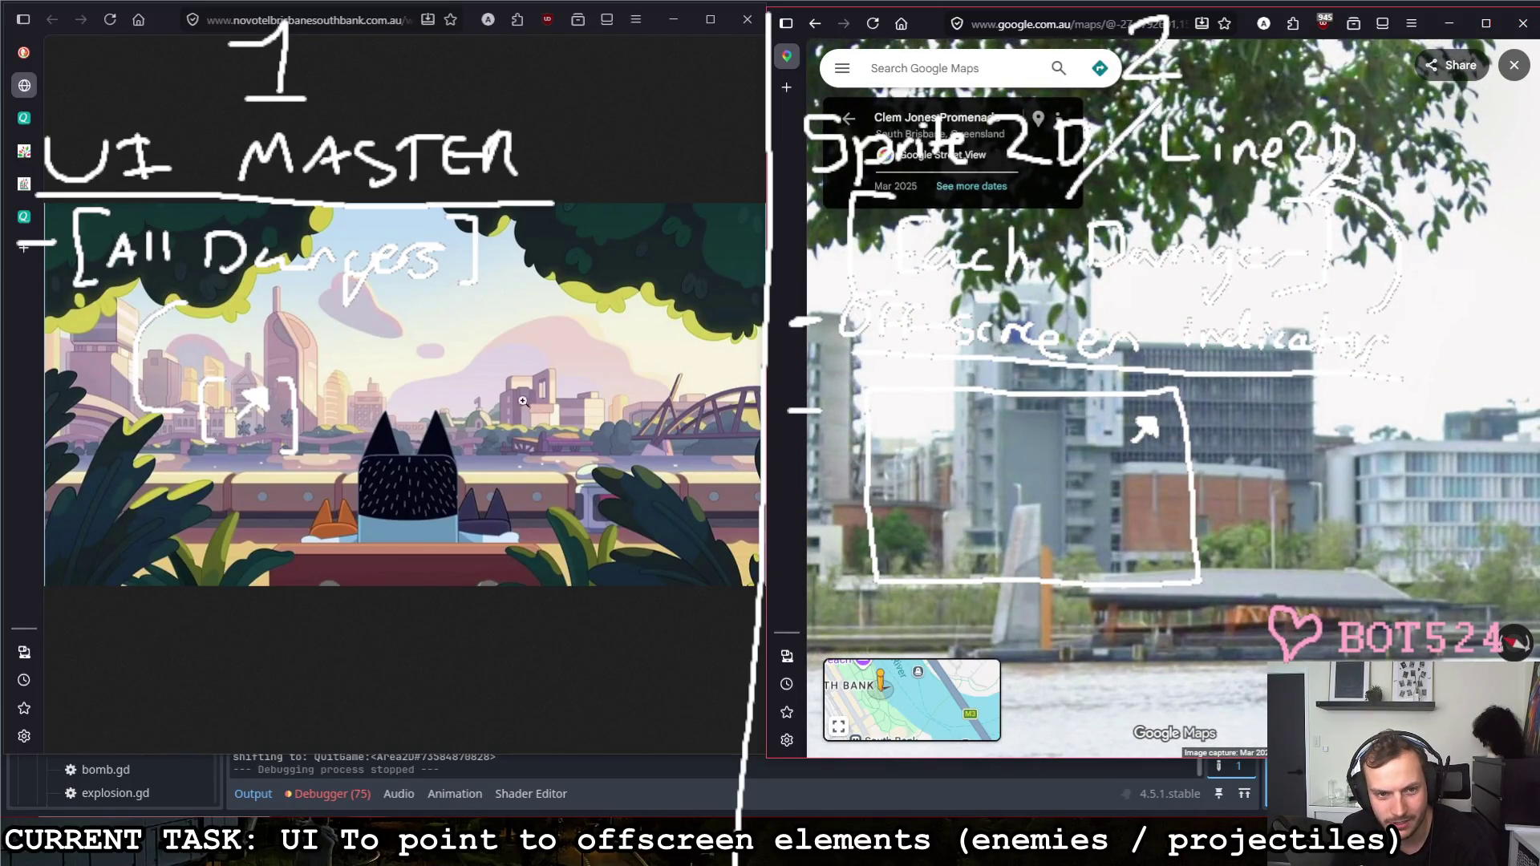
scroll(1004, 401, down, 3)
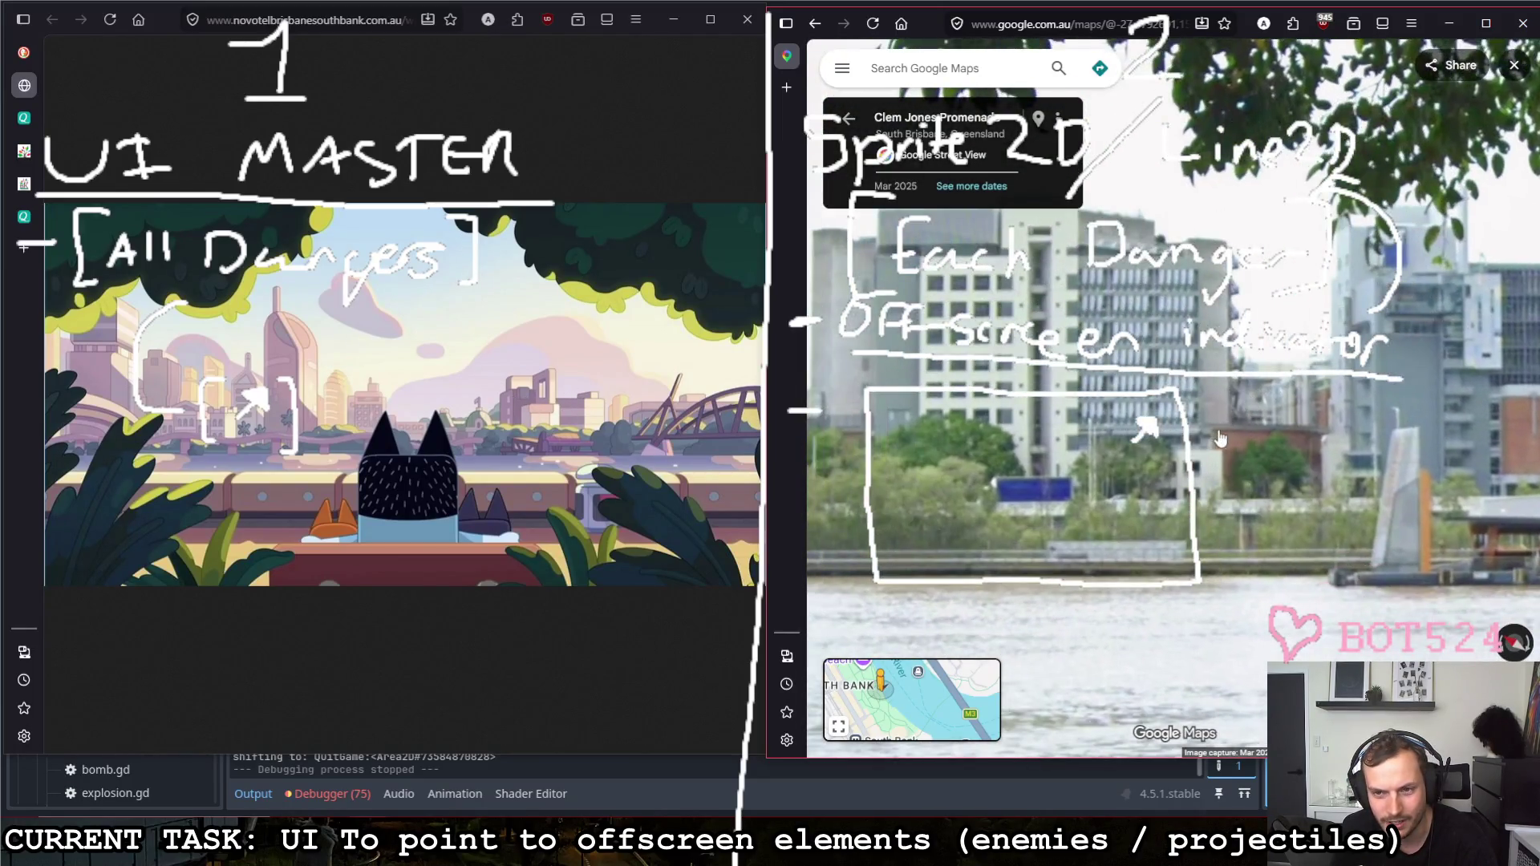
scroll(1229, 444, down, 1)
scroll(1202, 430, up, 3)
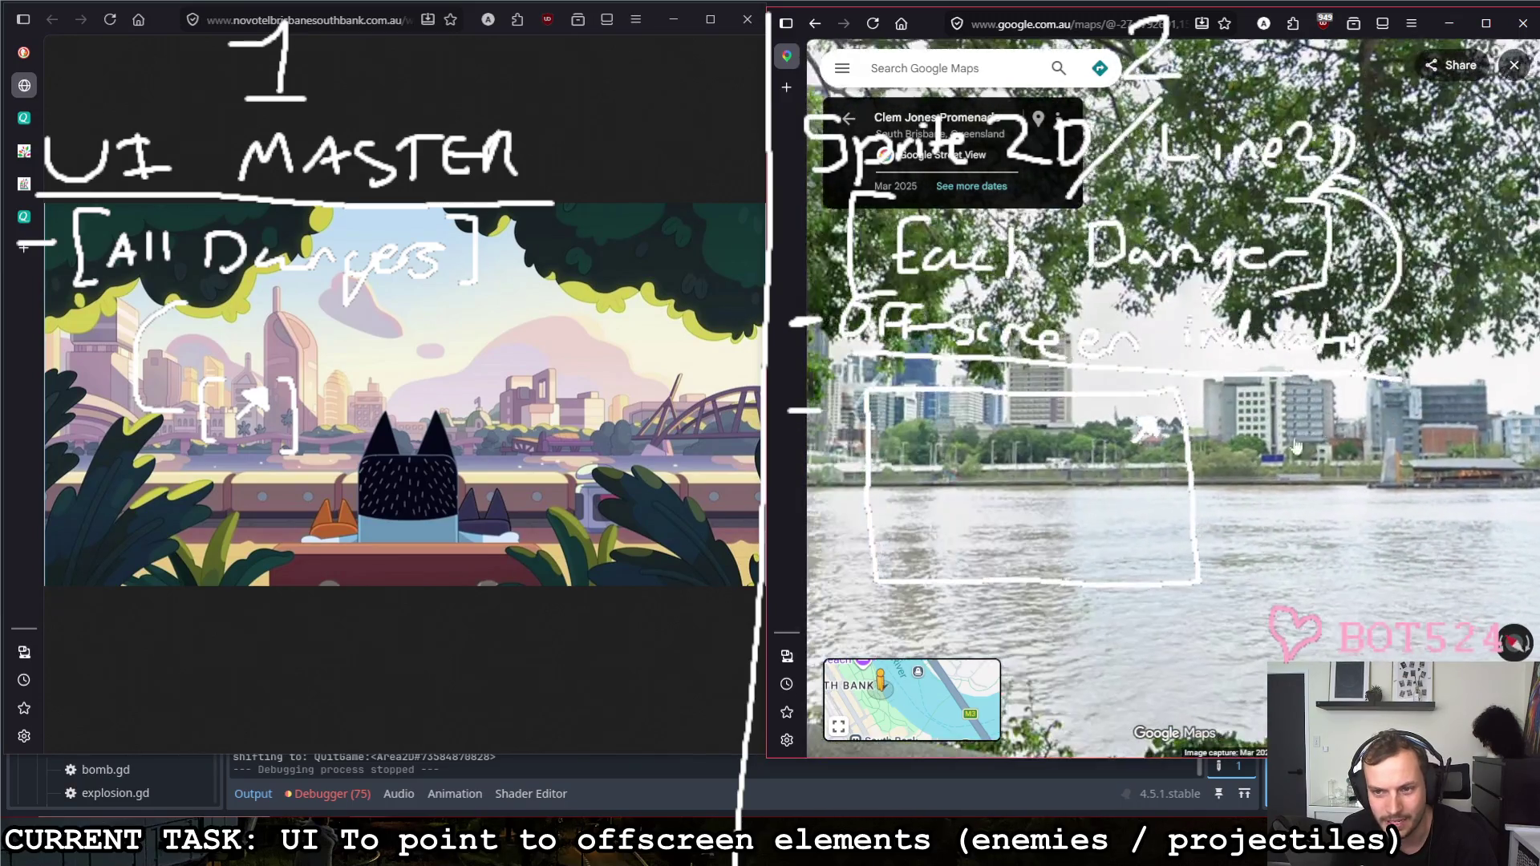
scroll(1202, 469, up, 1)
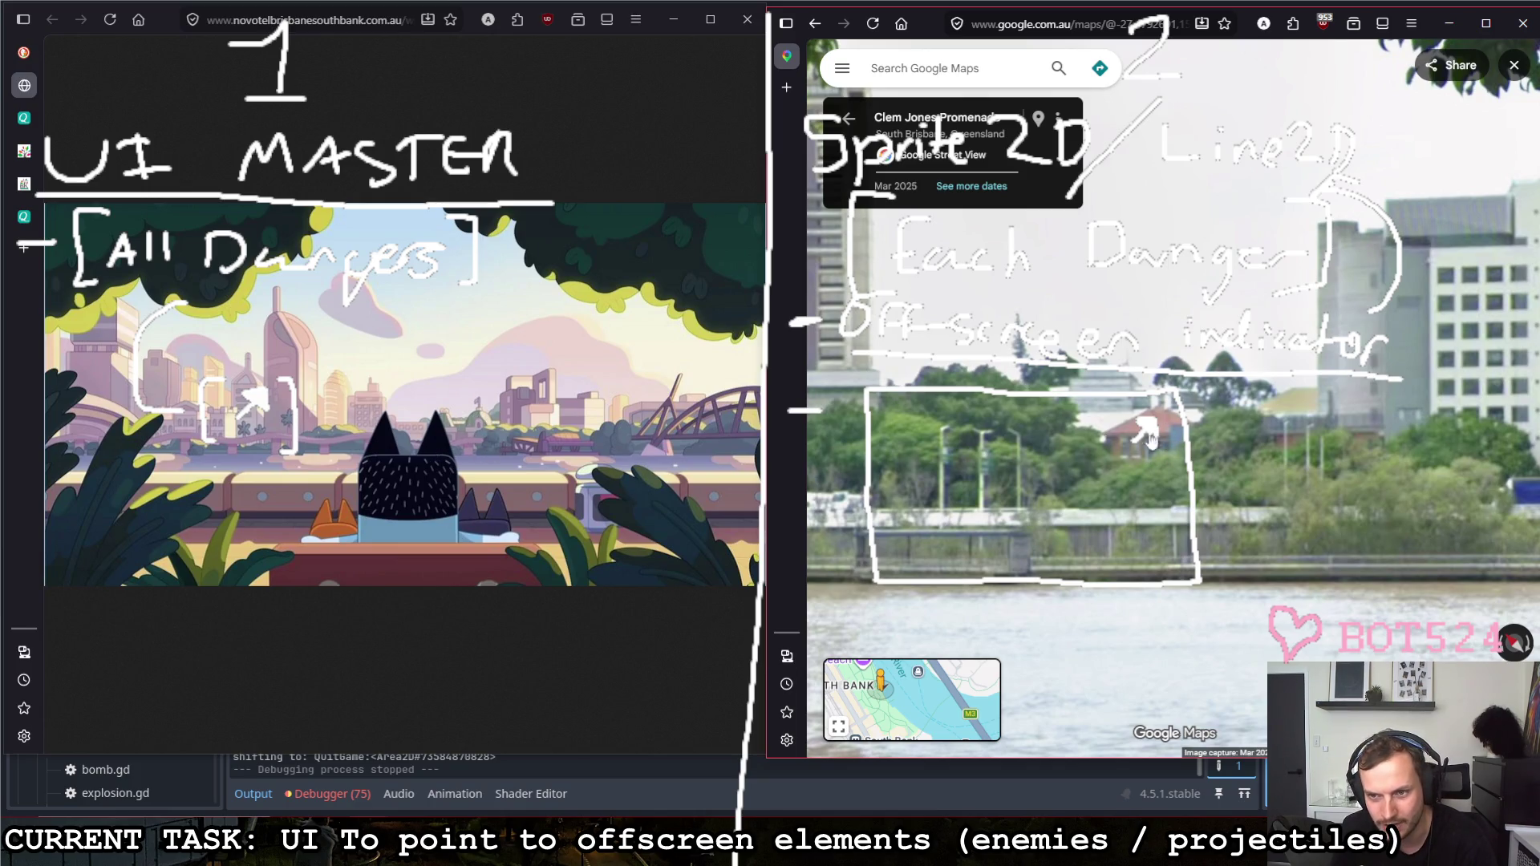
scroll(1106, 425, up, 2)
scroll(1105, 425, up, 2)
drag(1107, 427, 1007, 398)
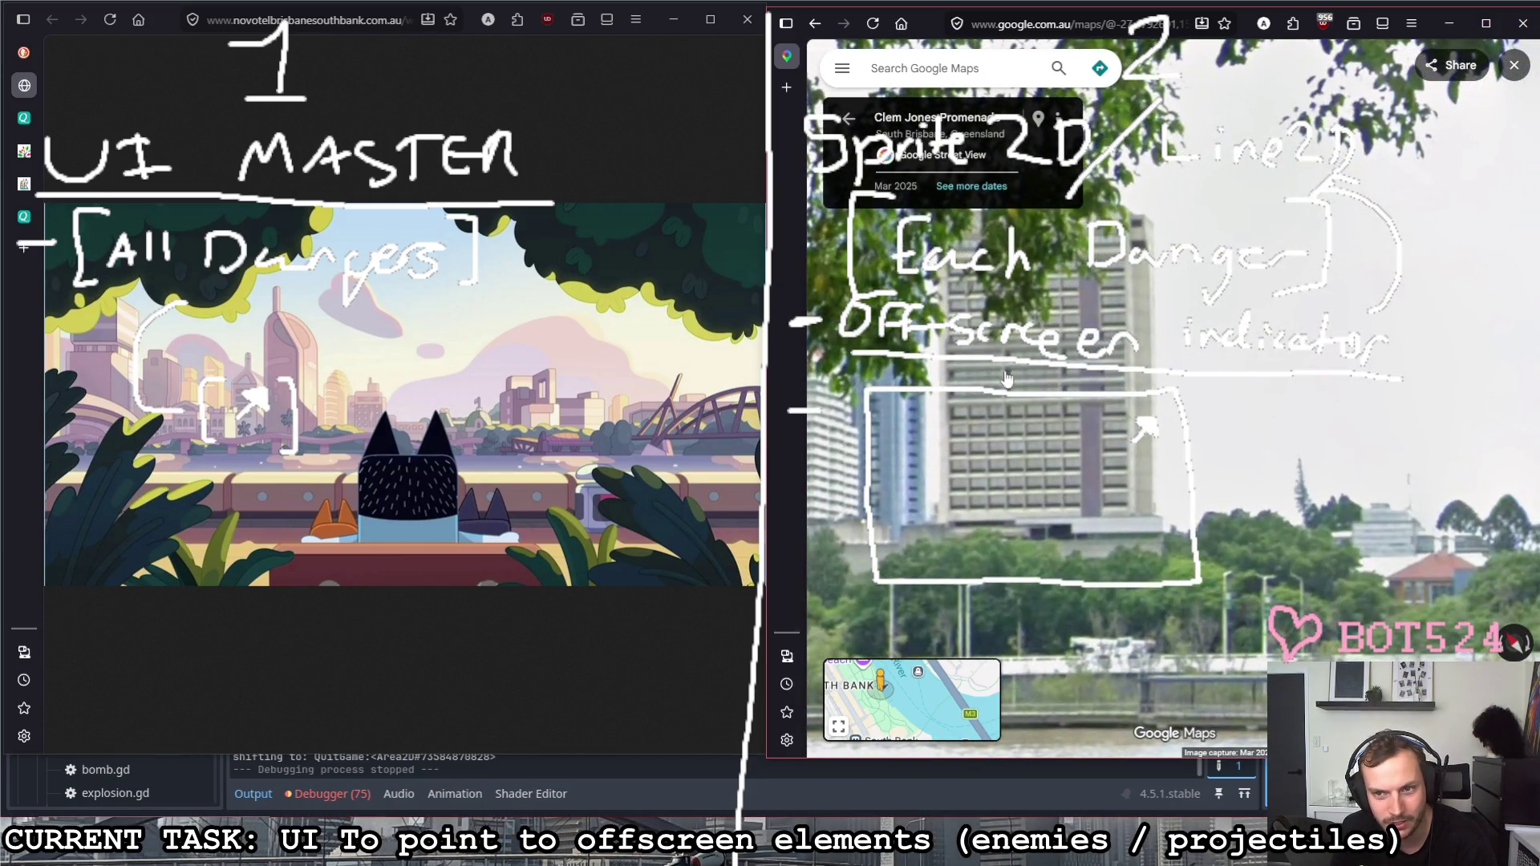
click(371, 428)
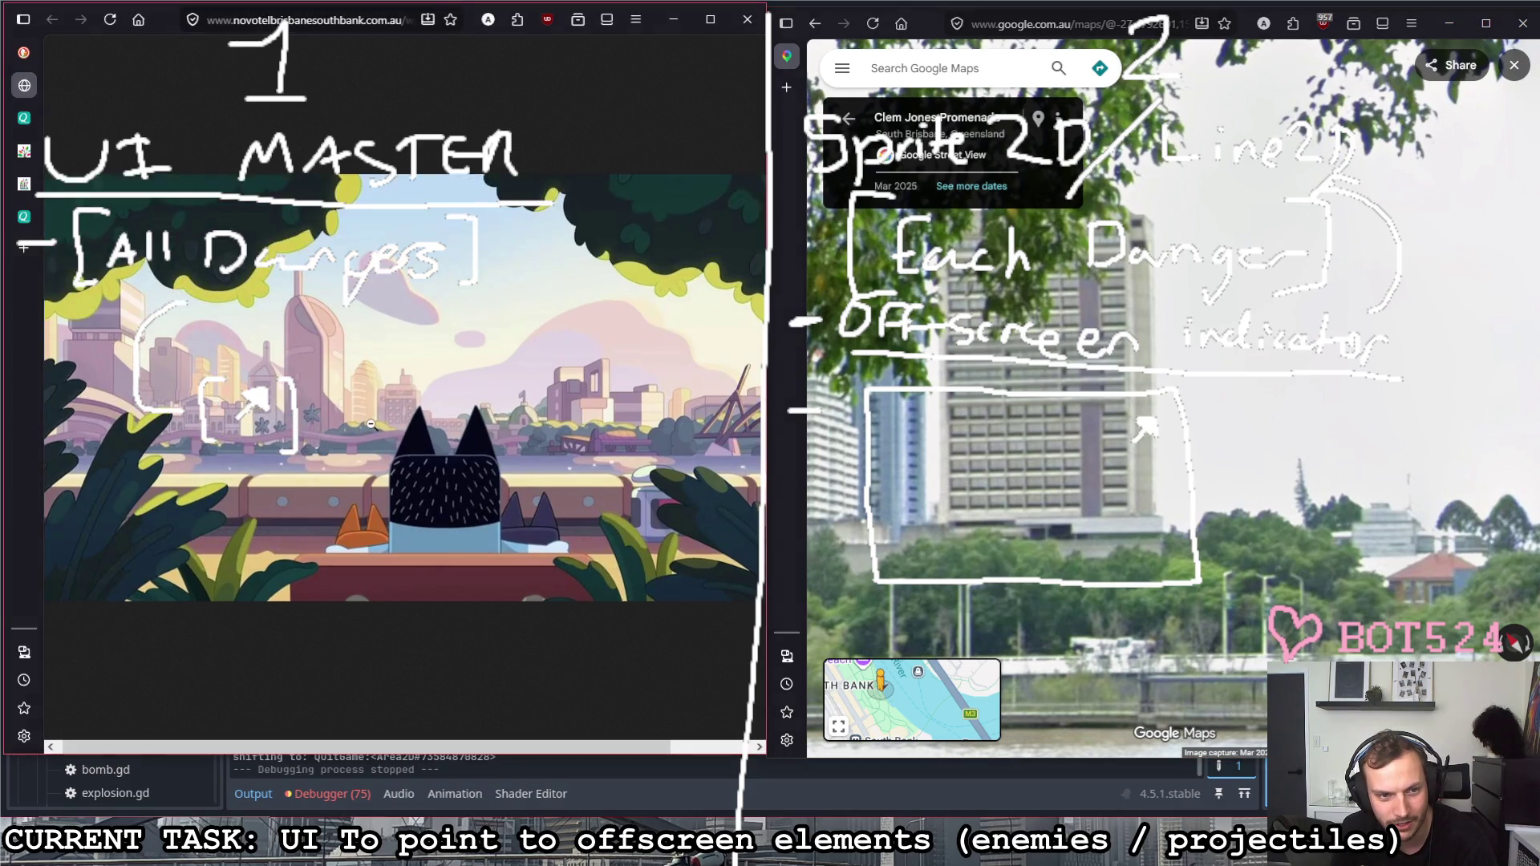
scroll(406, 418, up, 1)
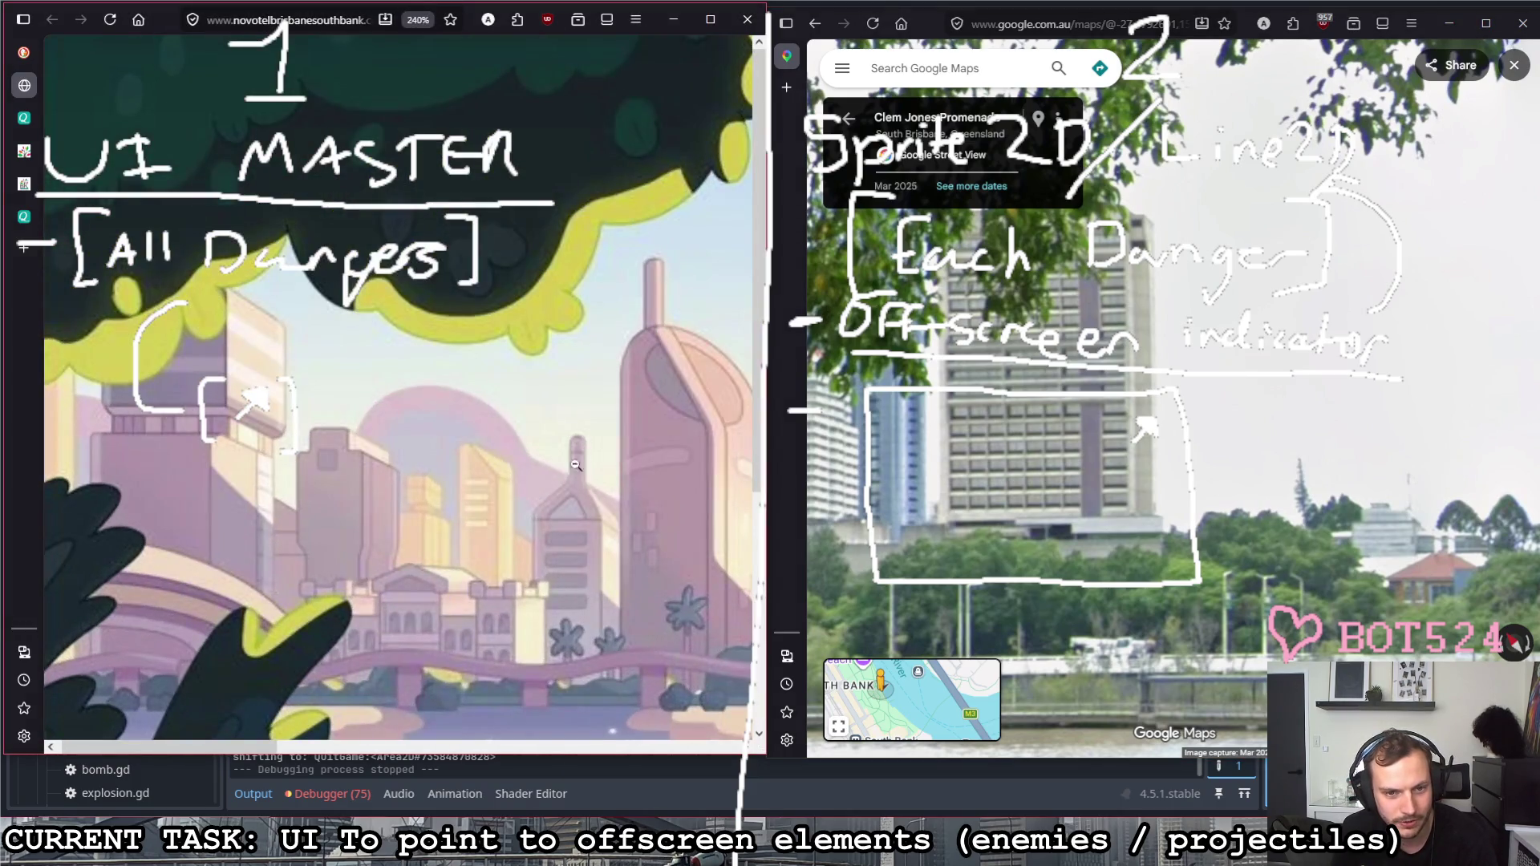
scroll(475, 426, up, 1)
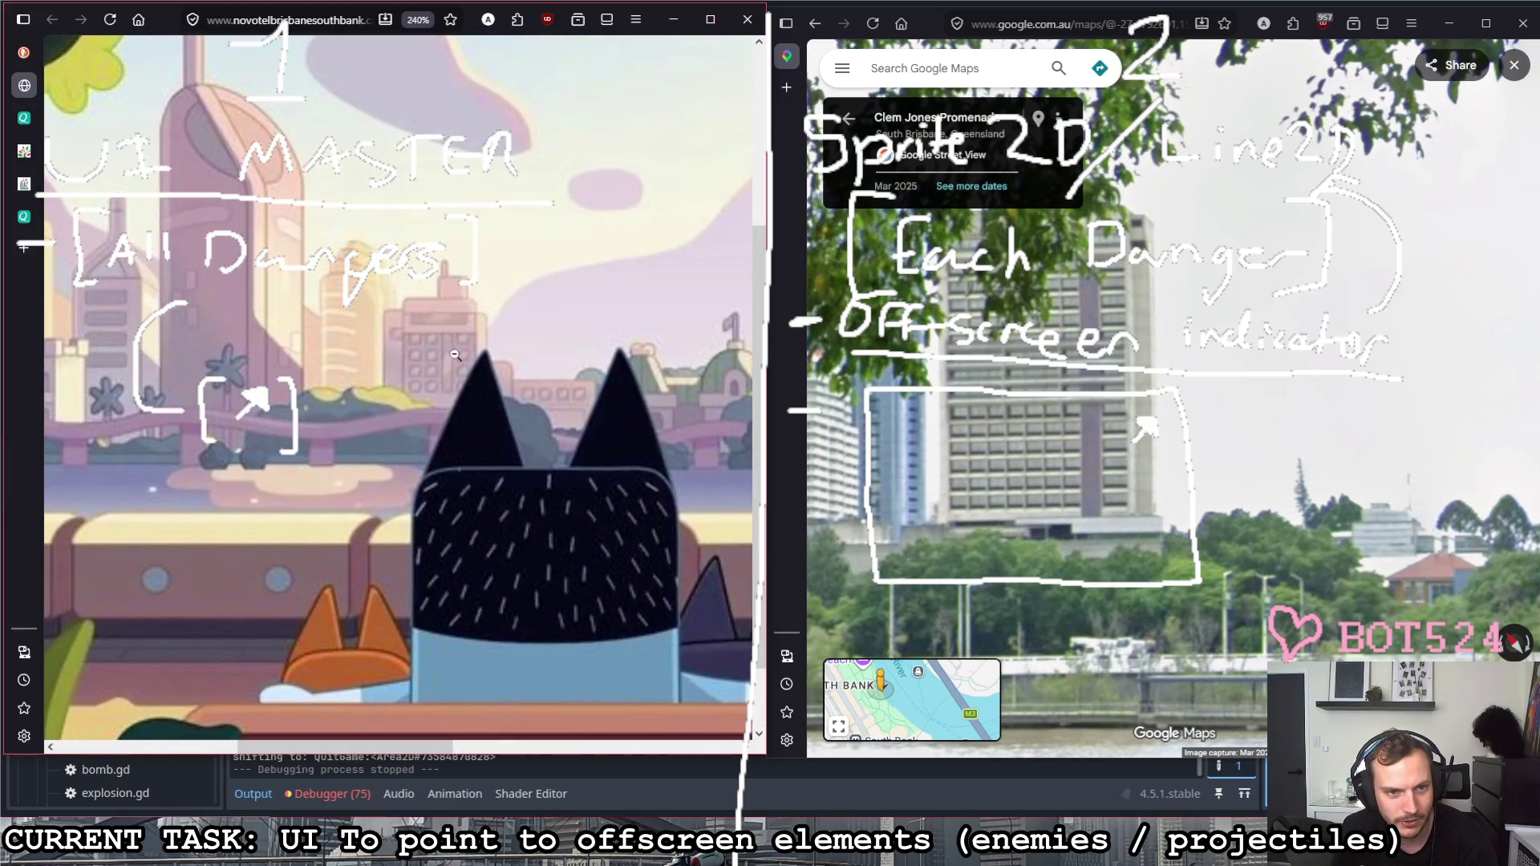
Step: Walk along the riverside under the trees past the shipping container to face the city towers
click(1032, 430)
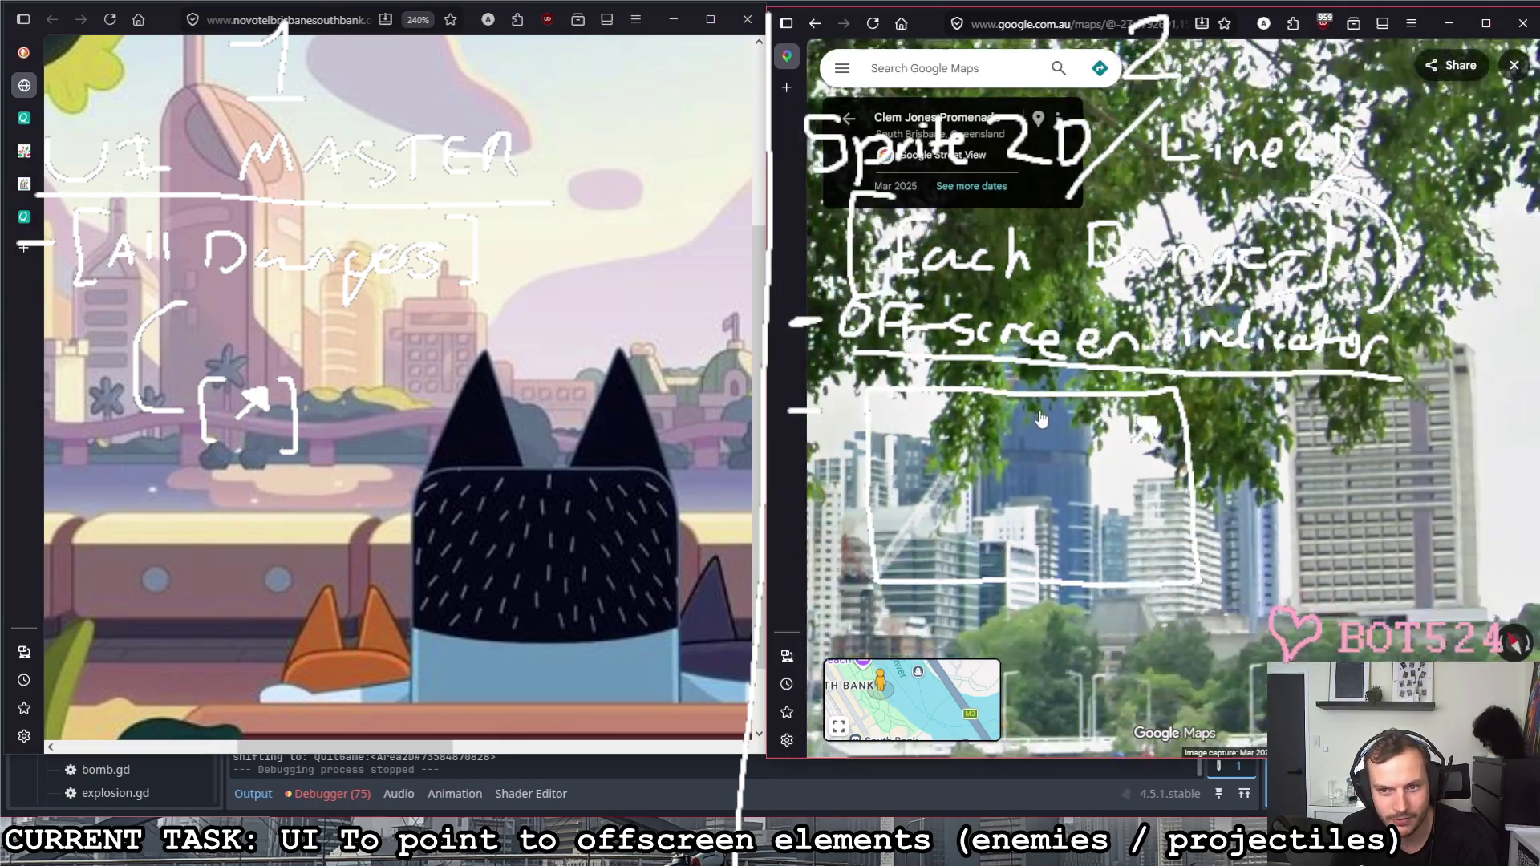
click(1042, 420)
click(1038, 419)
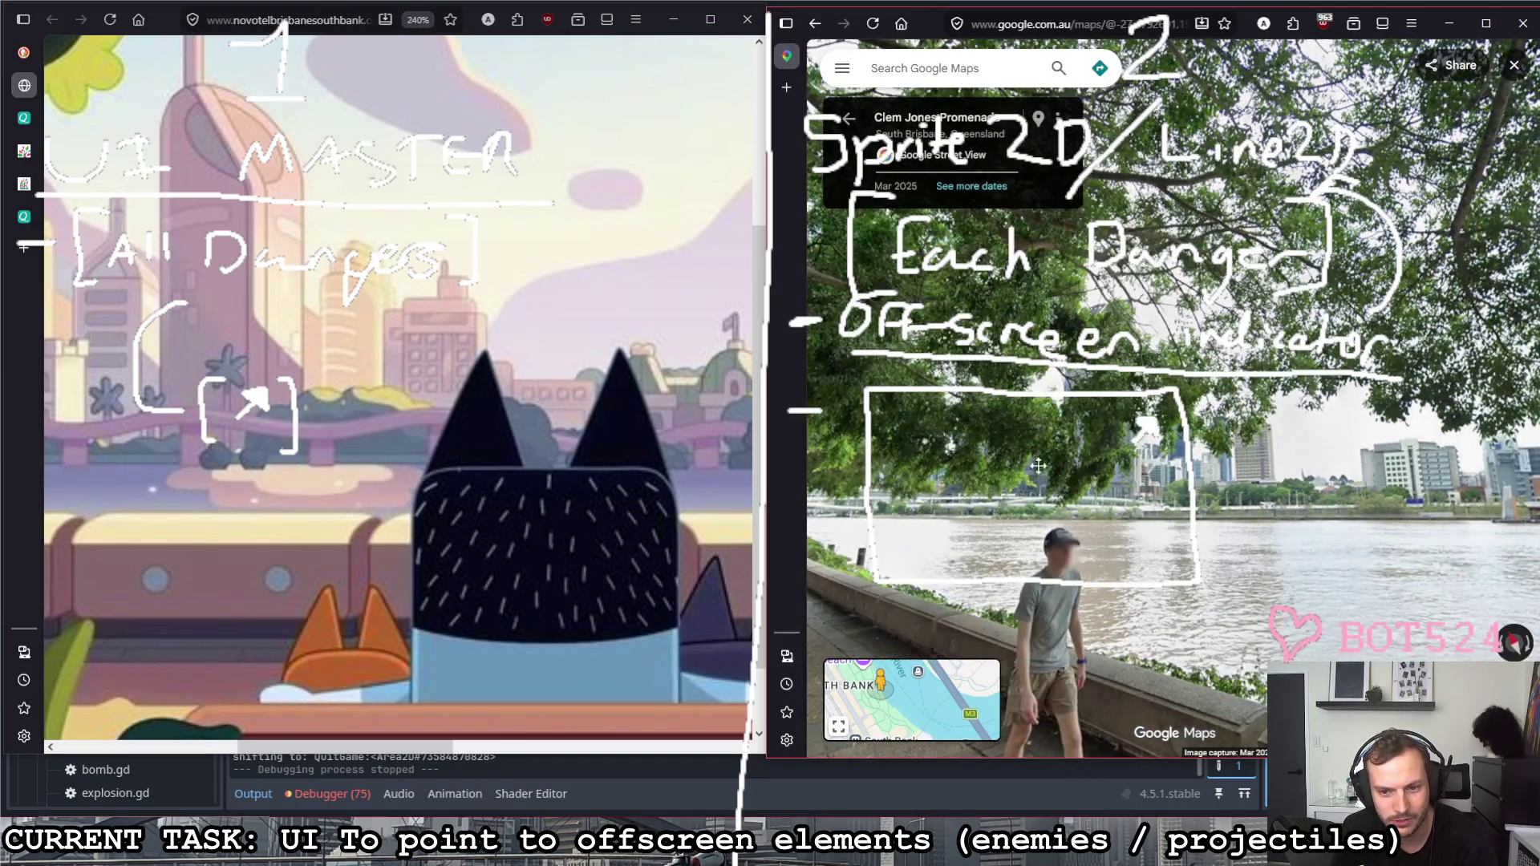
click(1026, 478)
drag(1195, 385, 1287, 387)
click(945, 431)
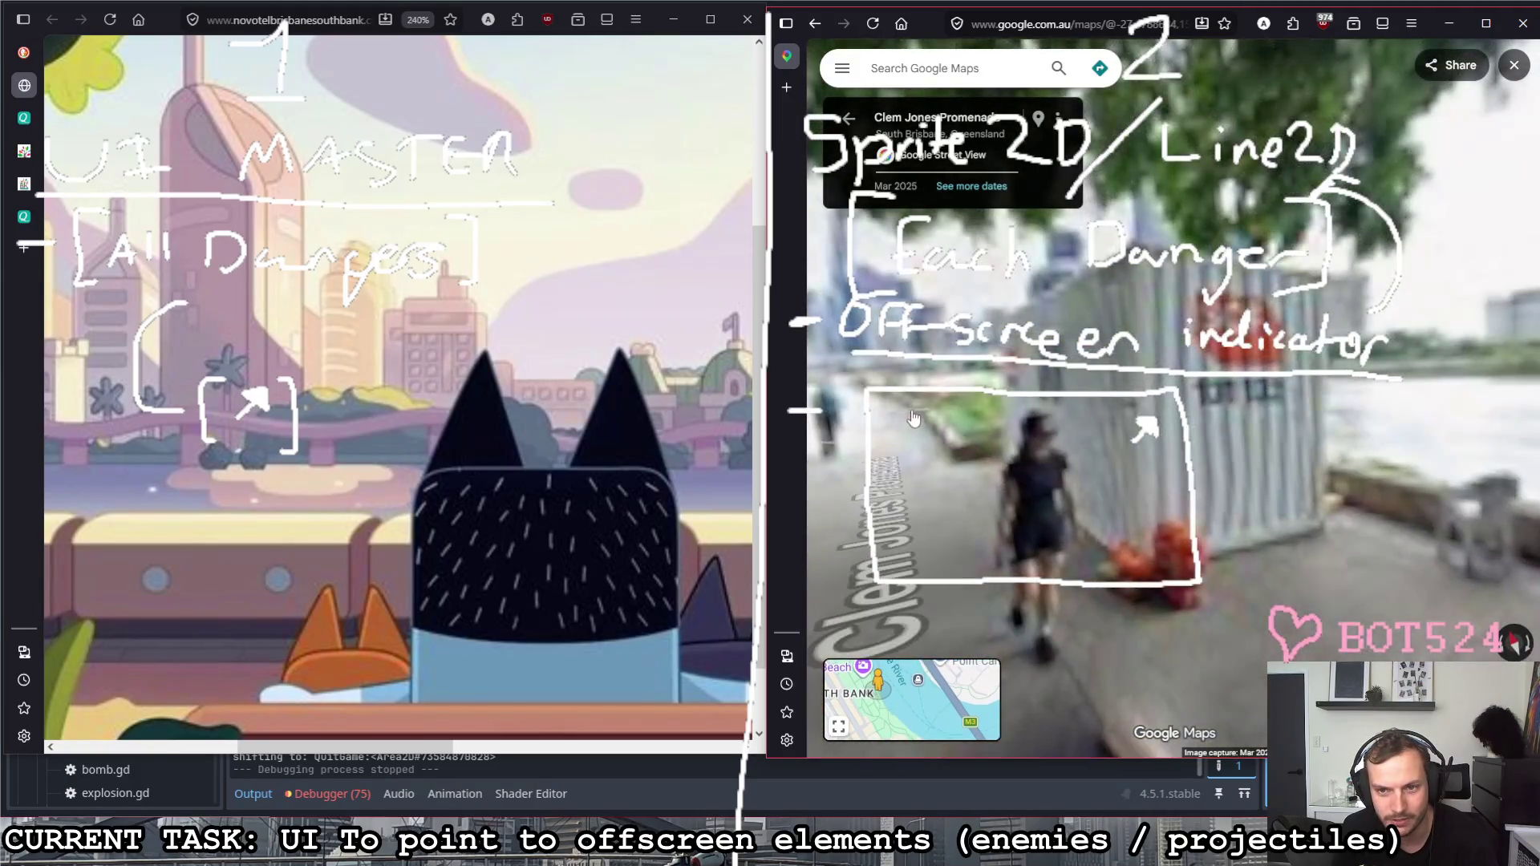
click(918, 428)
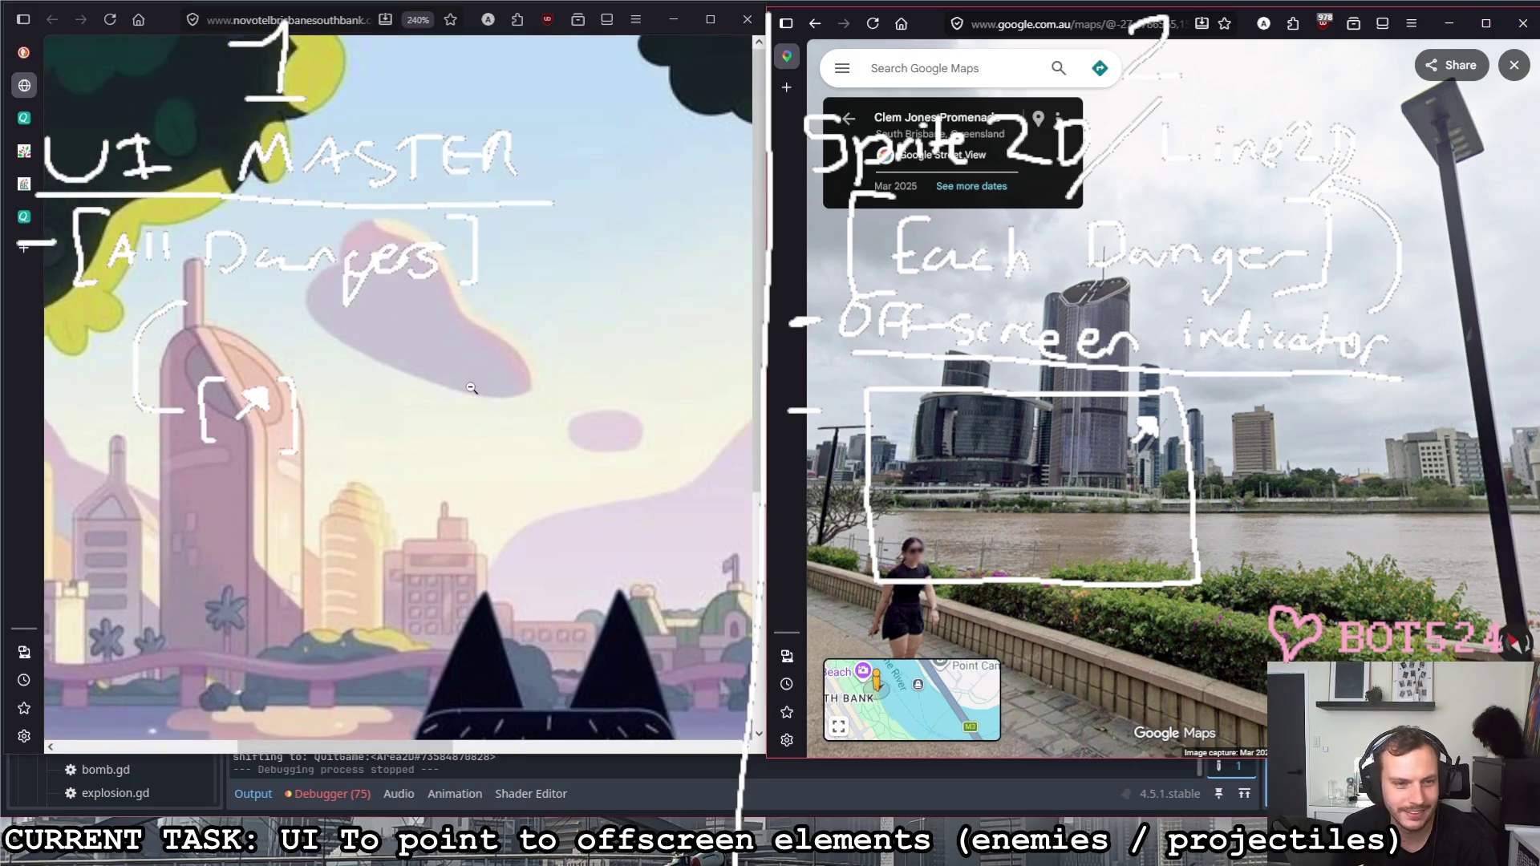
ctrl+scroll(446, 415, down, 3)
ctrl+scroll(409, 403, down, 3)
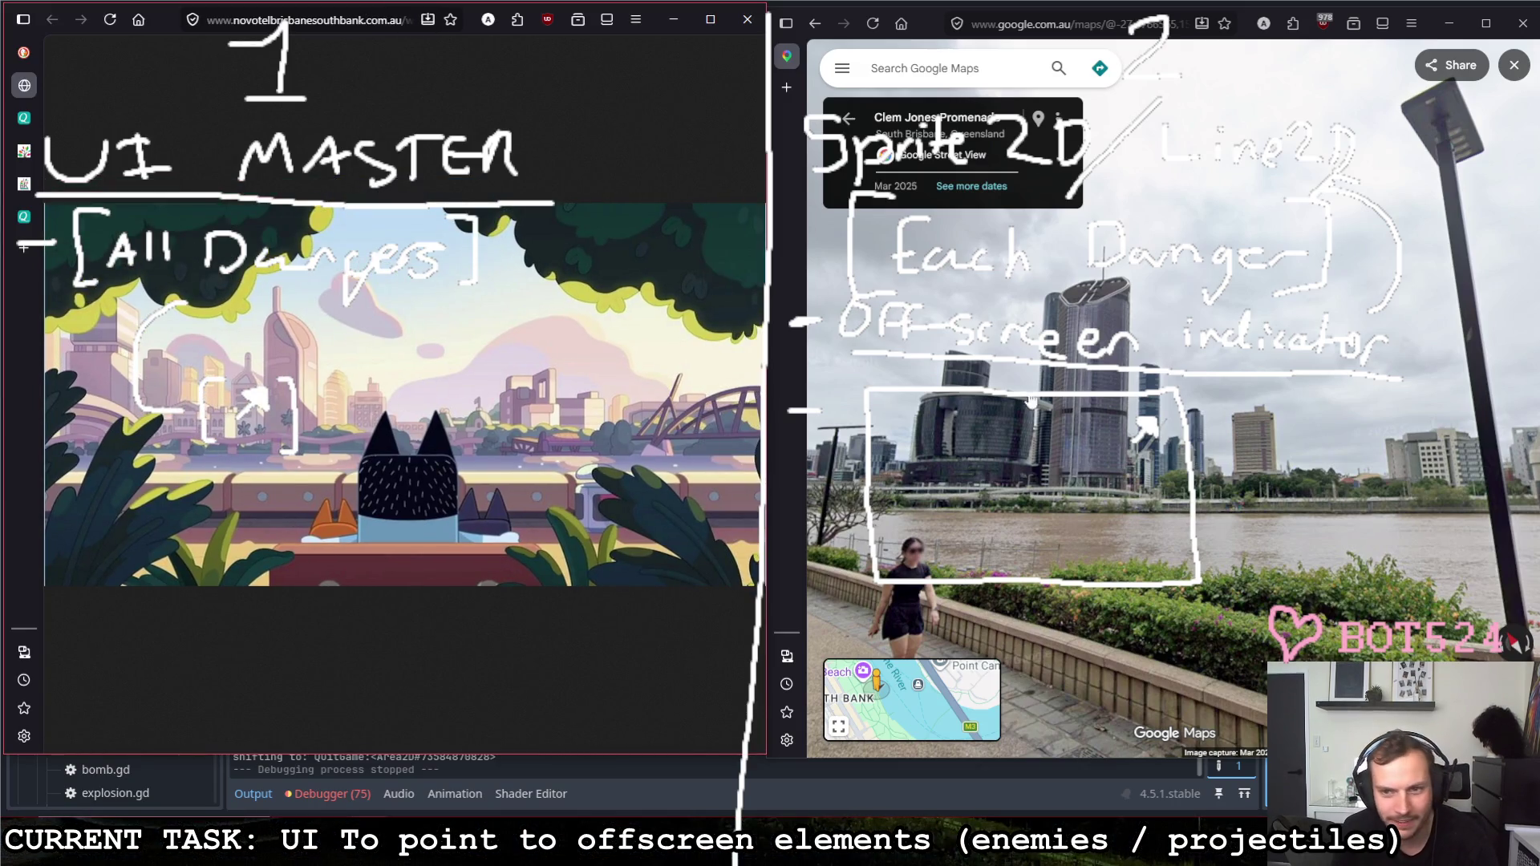
Step: Advance along the promenade past the C poles to the fence and lamp post facing the city towers
click(1175, 435)
click(1173, 439)
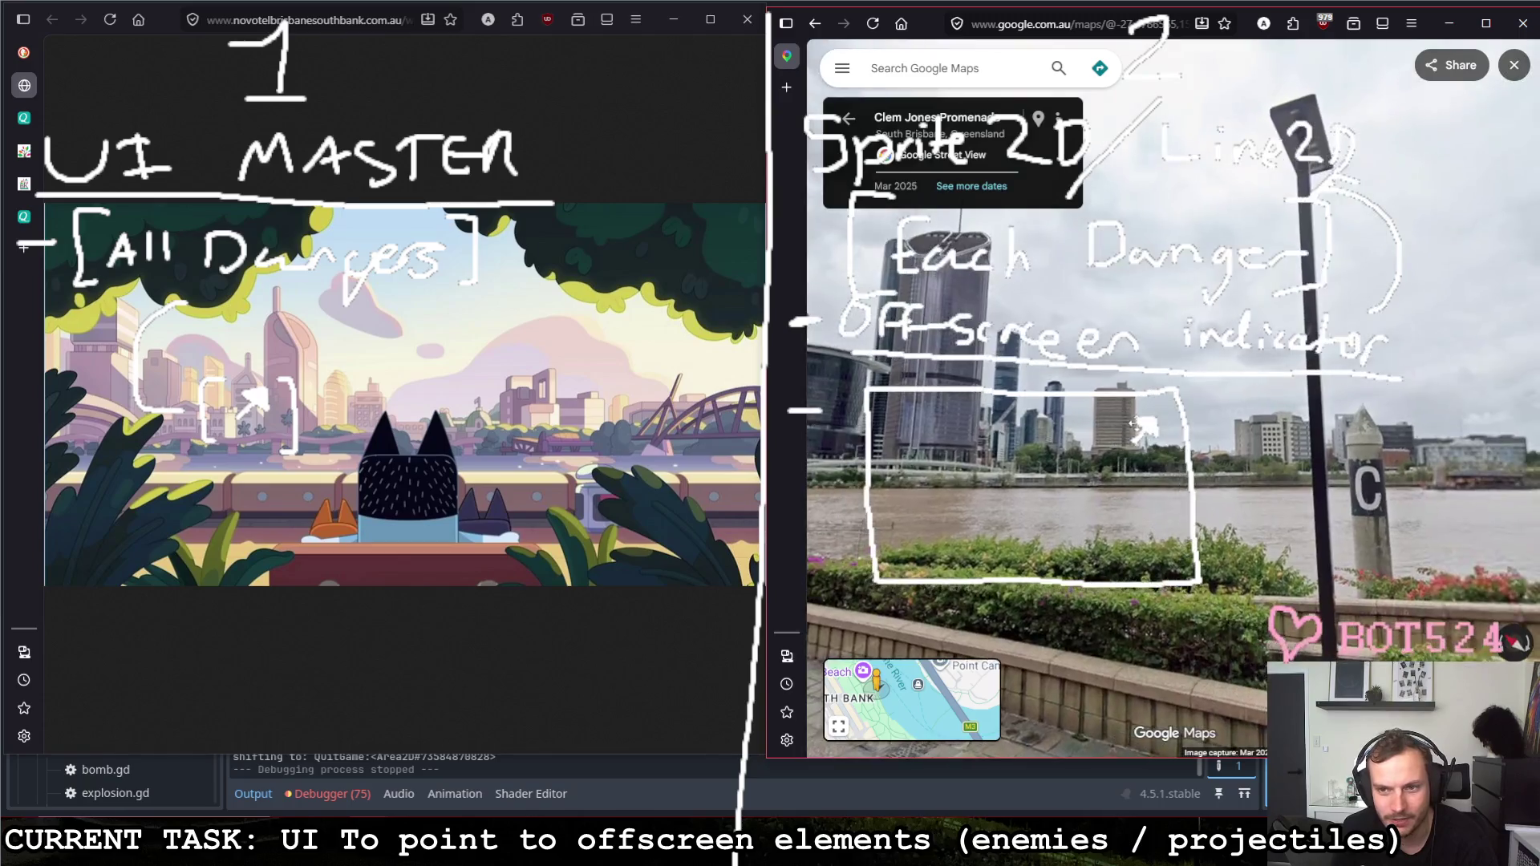
click(1168, 439)
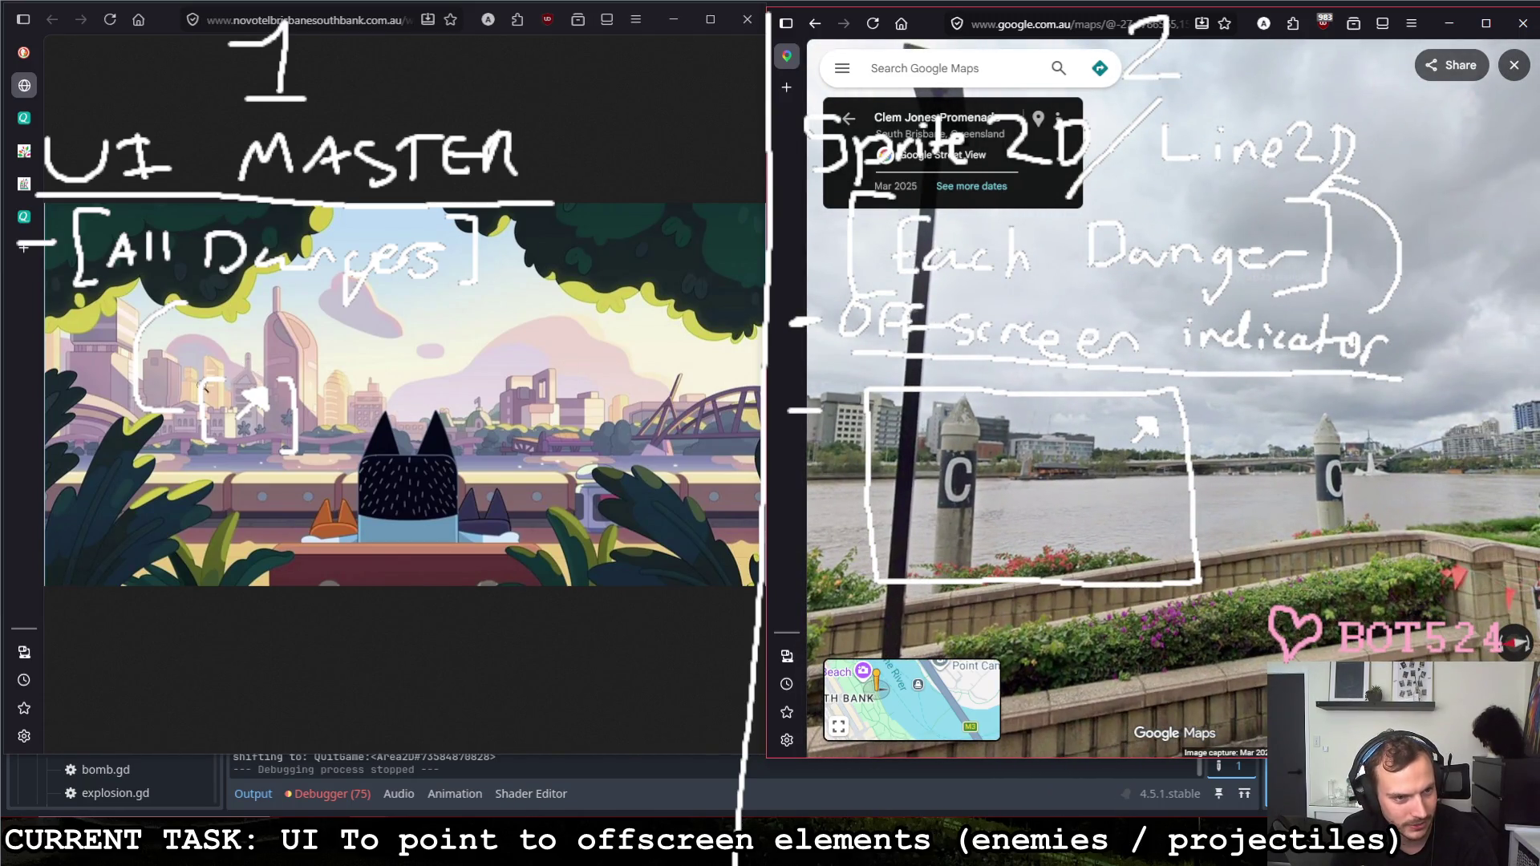
click(950, 421)
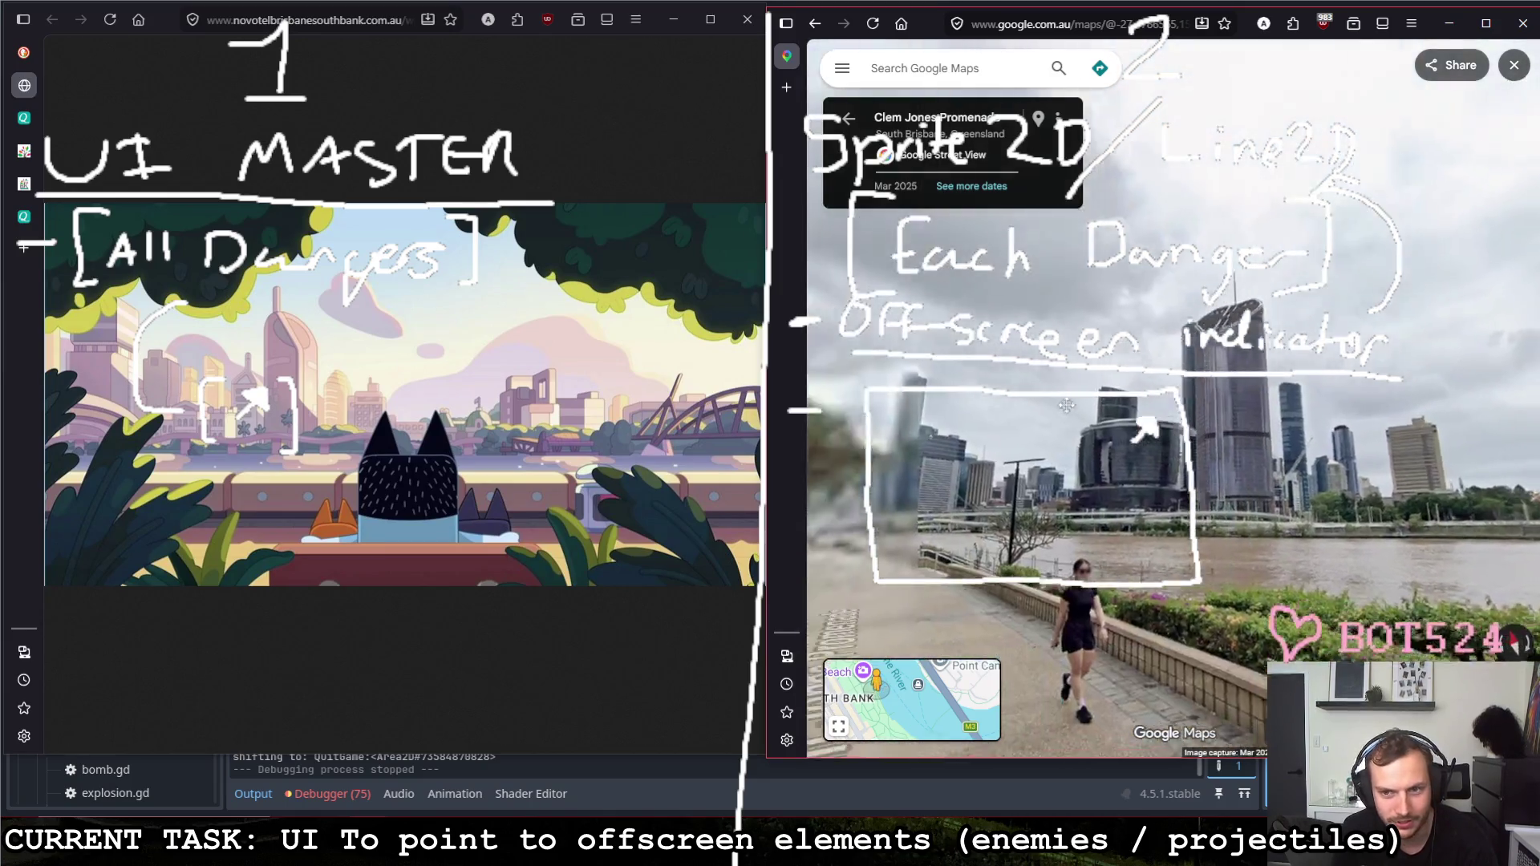
click(959, 519)
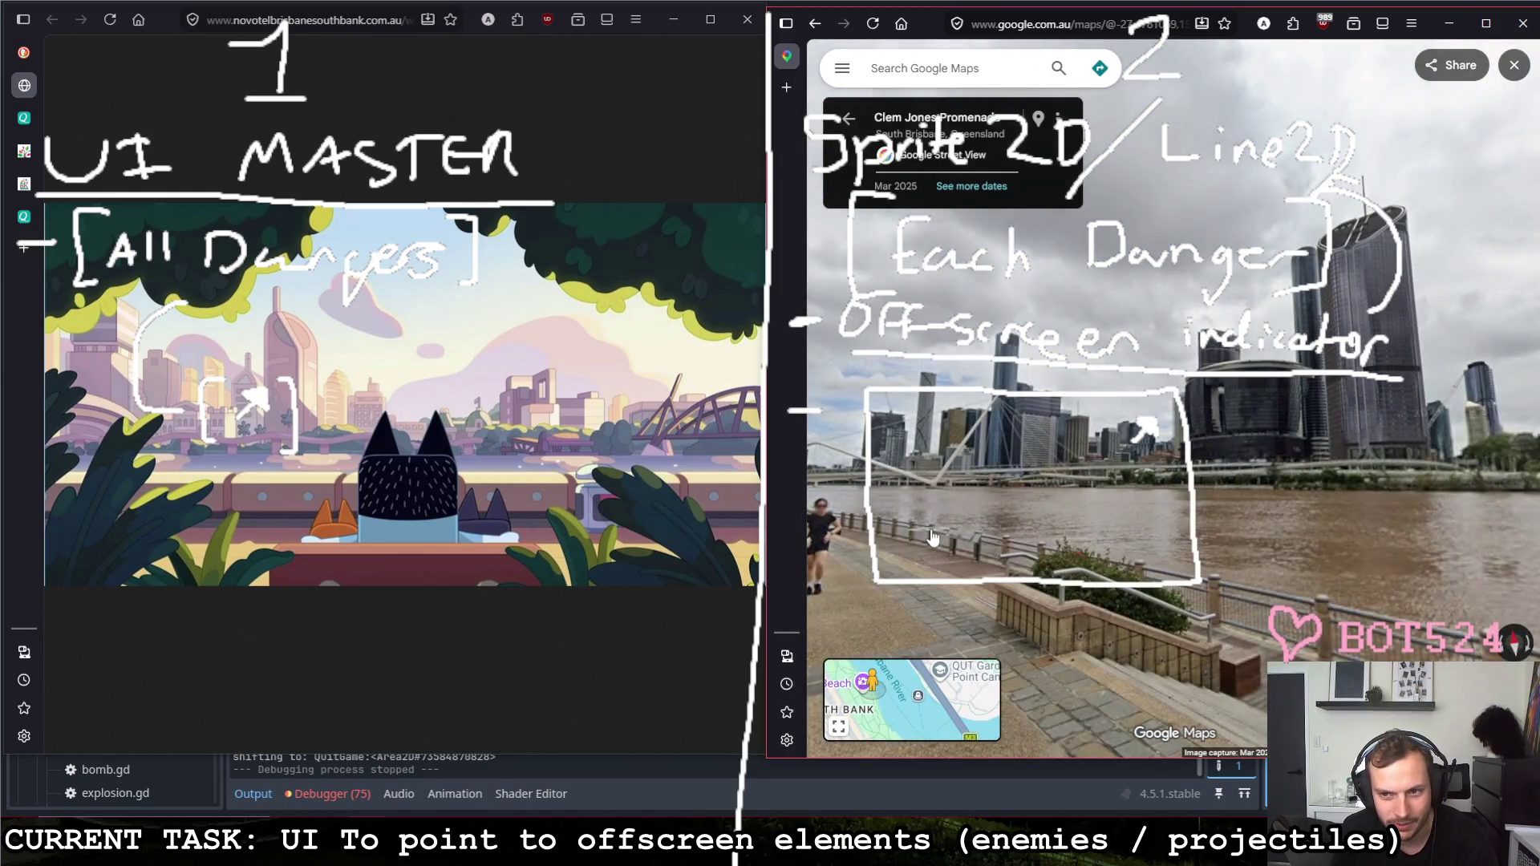
click(933, 539)
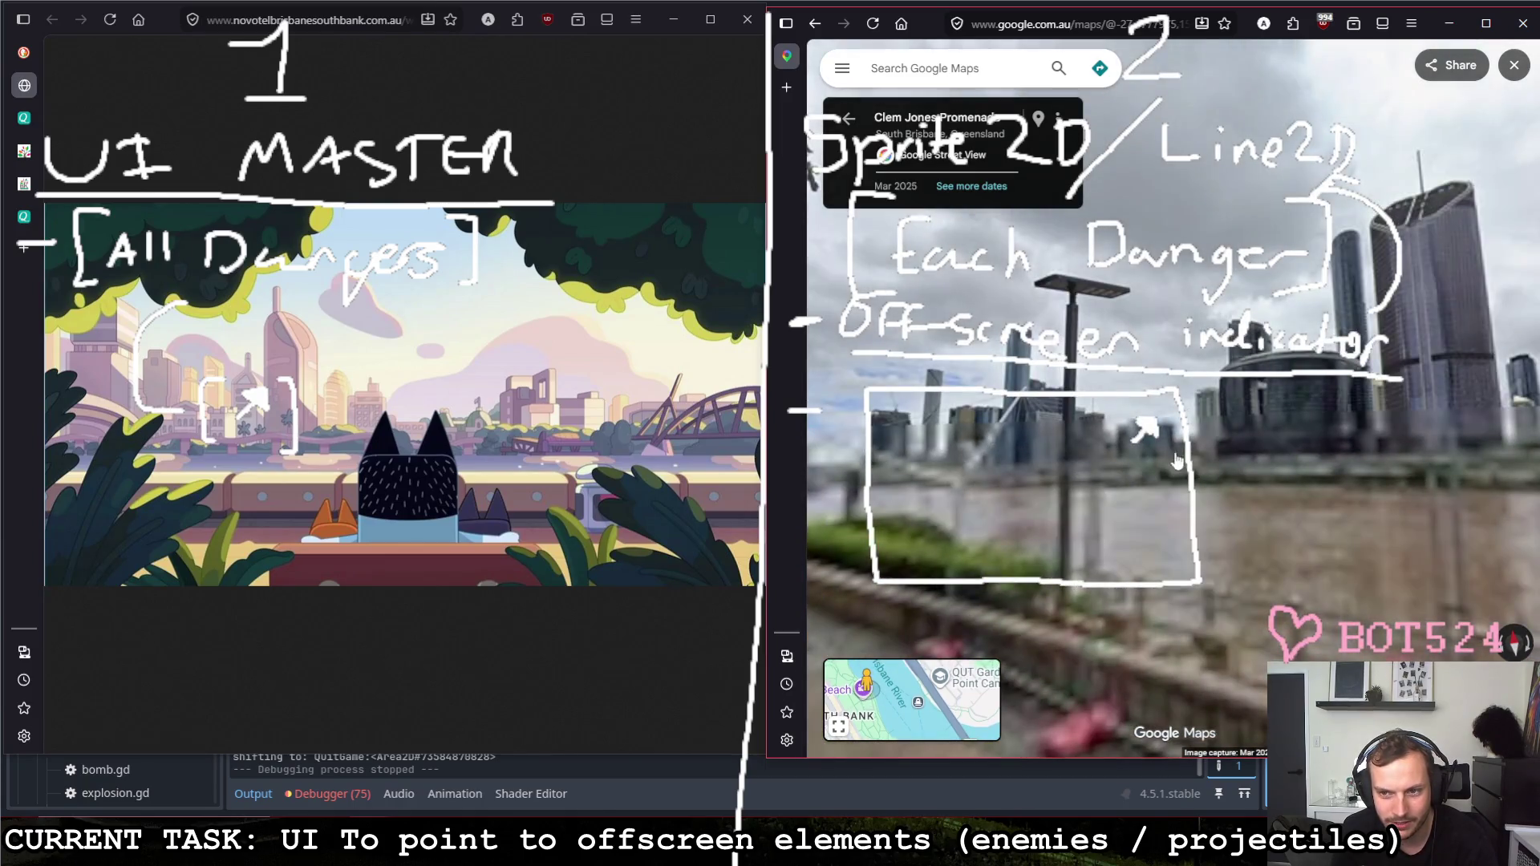
Step: Continue closer to the CBD buildings past the bridge cables to the riverside spot by the lamp post
click(1136, 442)
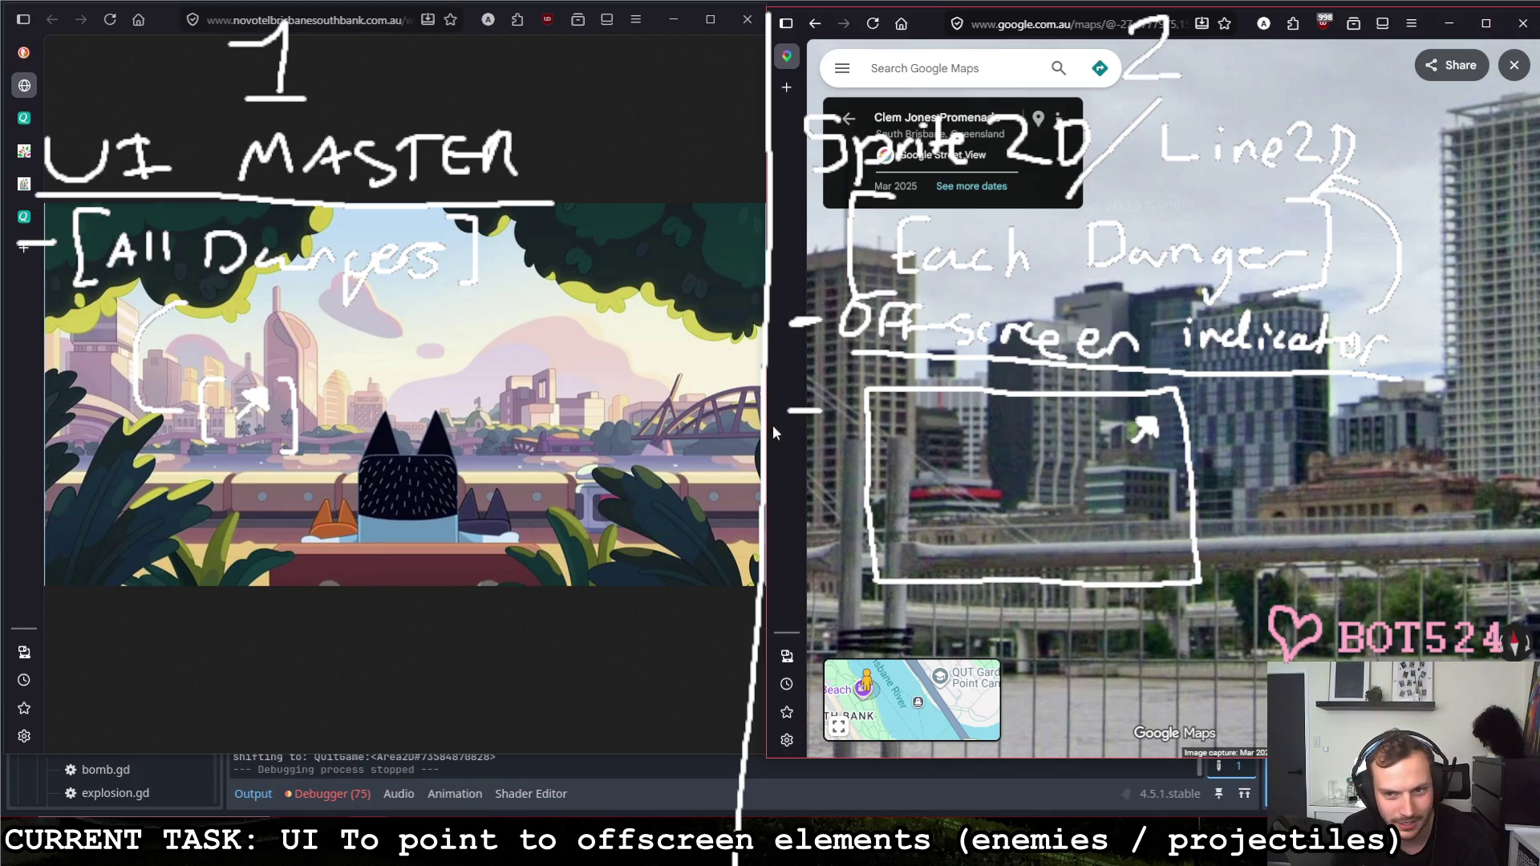
click(1056, 458)
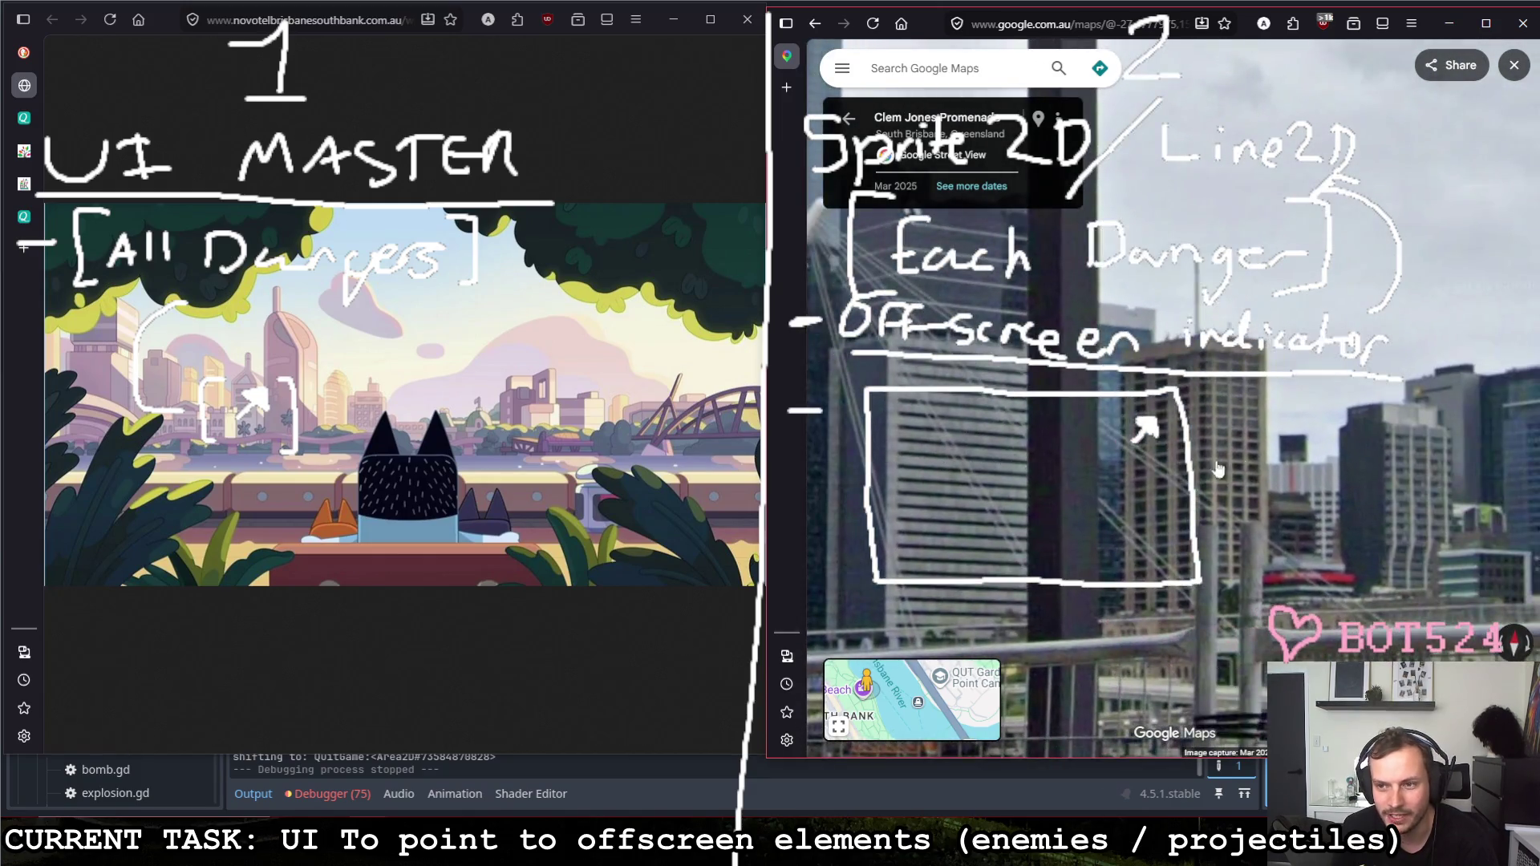
click(1143, 518)
click(1249, 532)
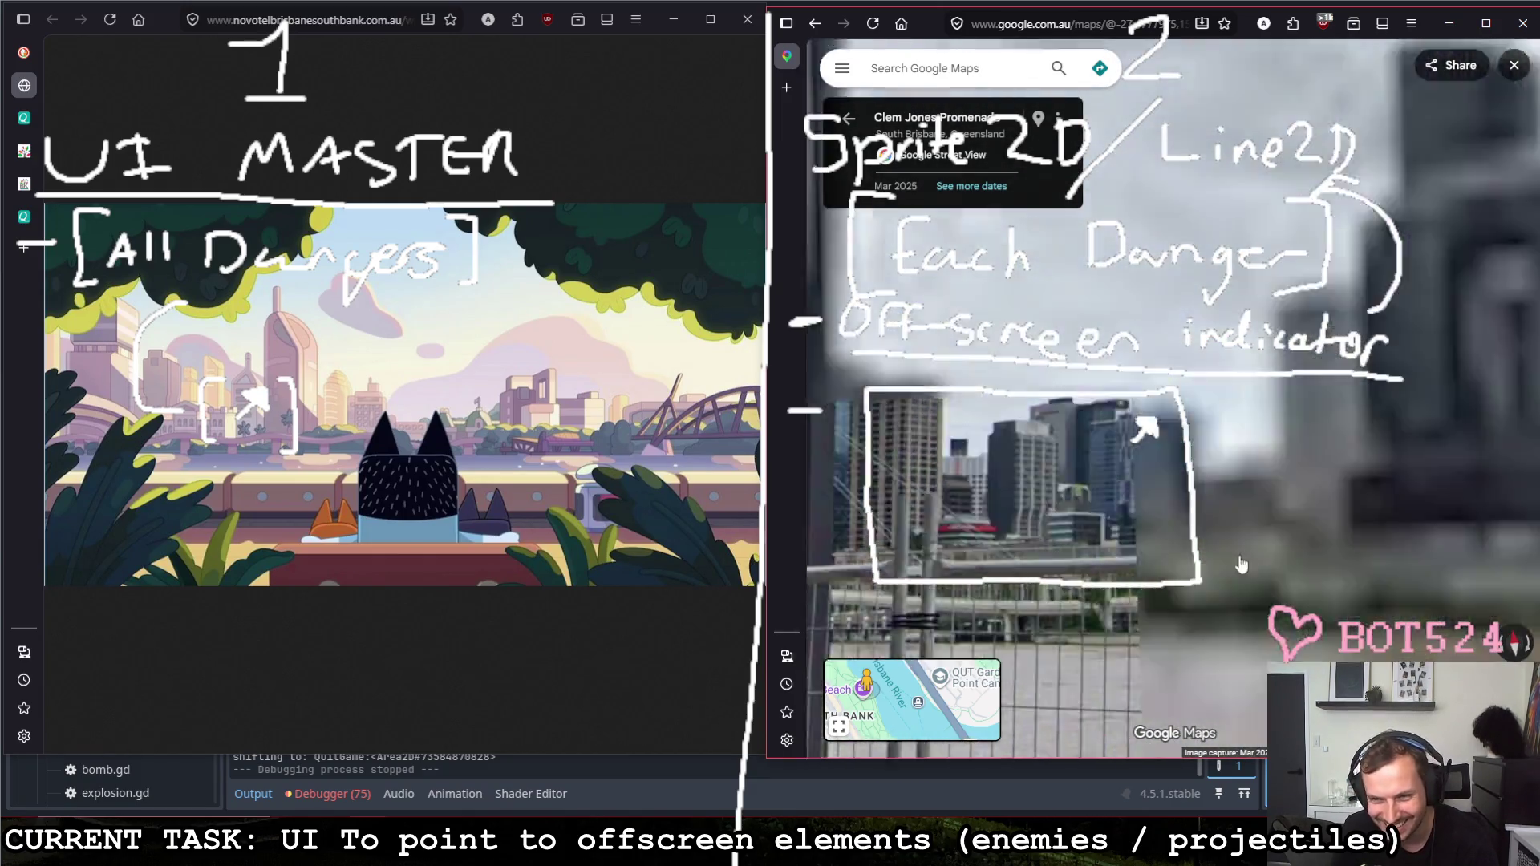
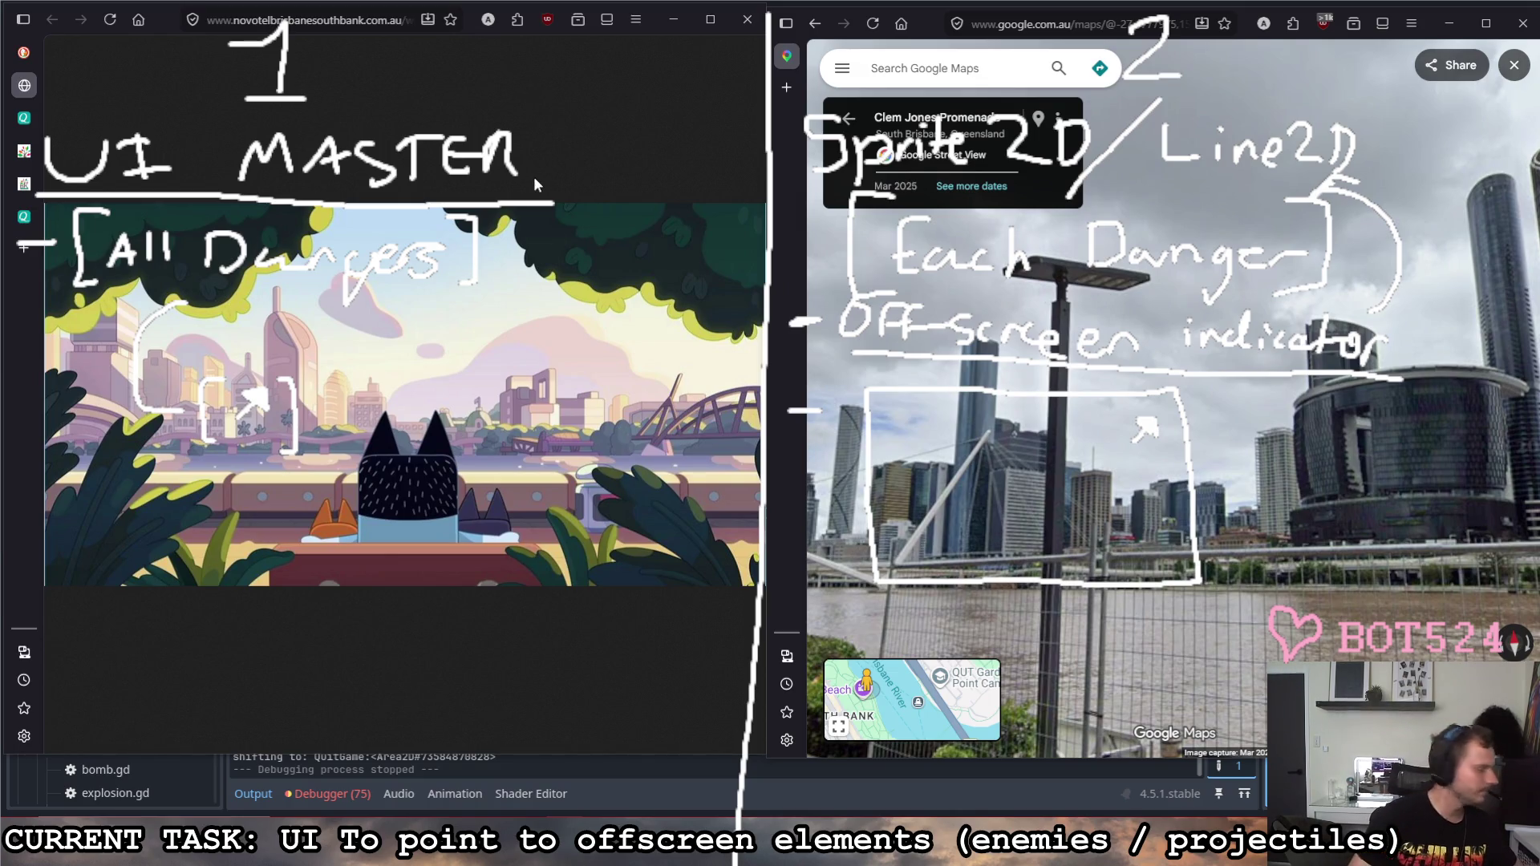
Step: Close the browser windows, move the drawing window aside and open the TopDownShooter project
click(748, 20)
click(1449, 23)
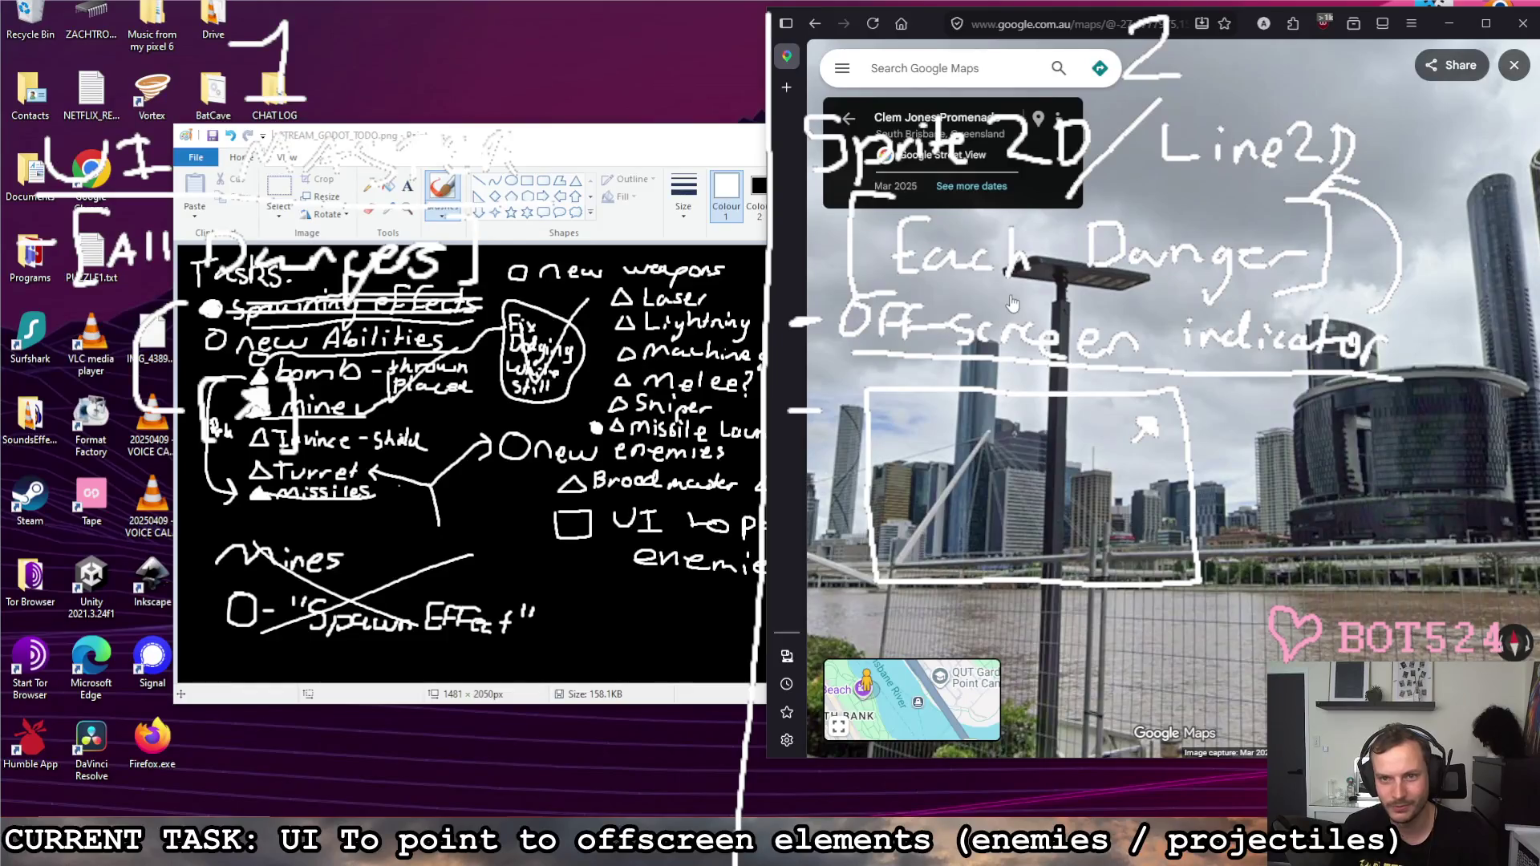
click(1514, 24)
click(1189, 148)
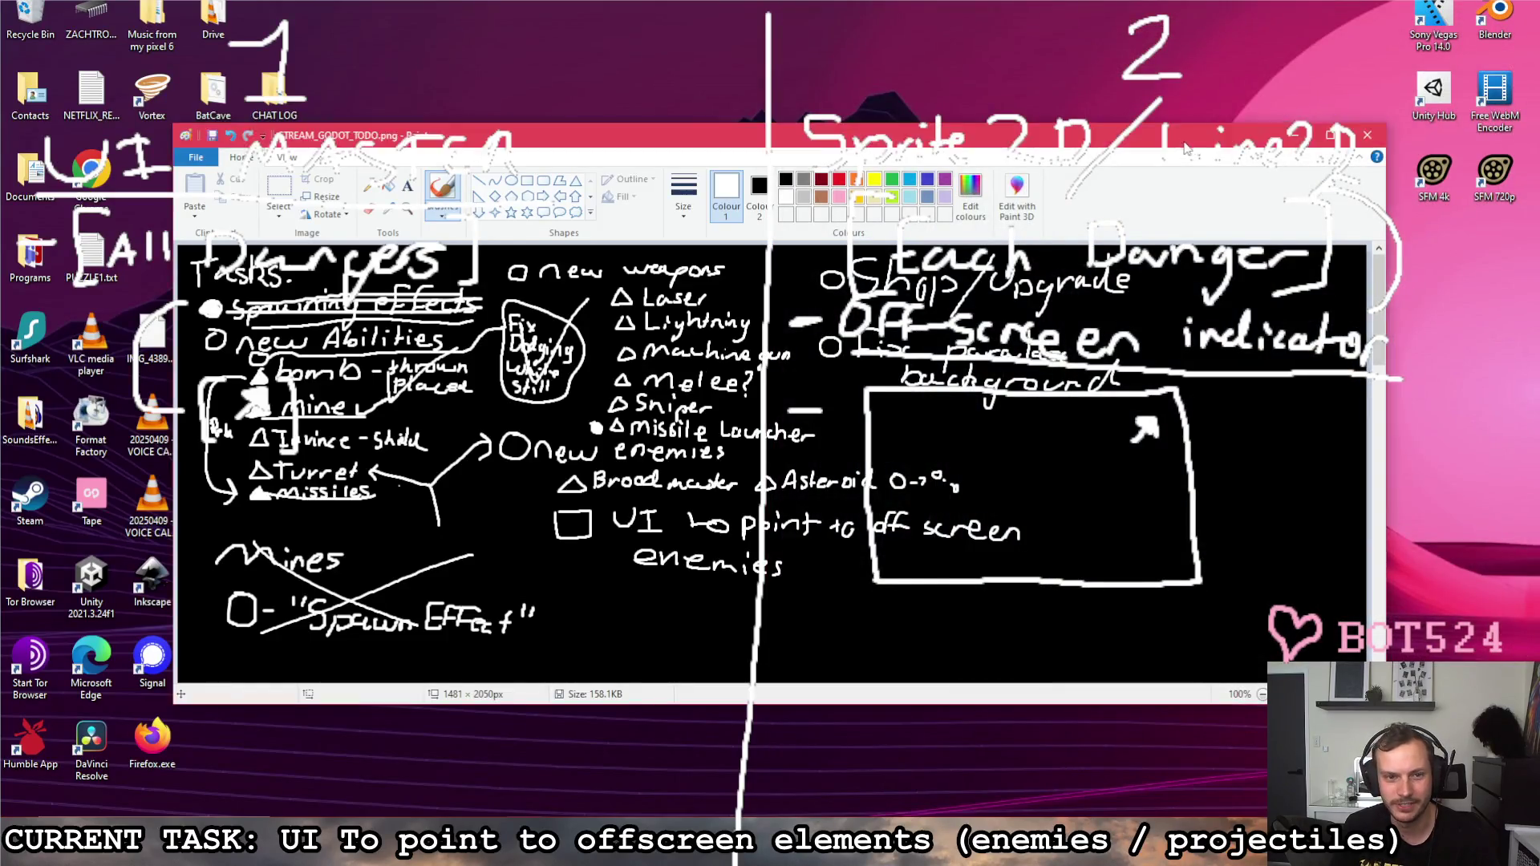
drag(1187, 145, 1237, 360)
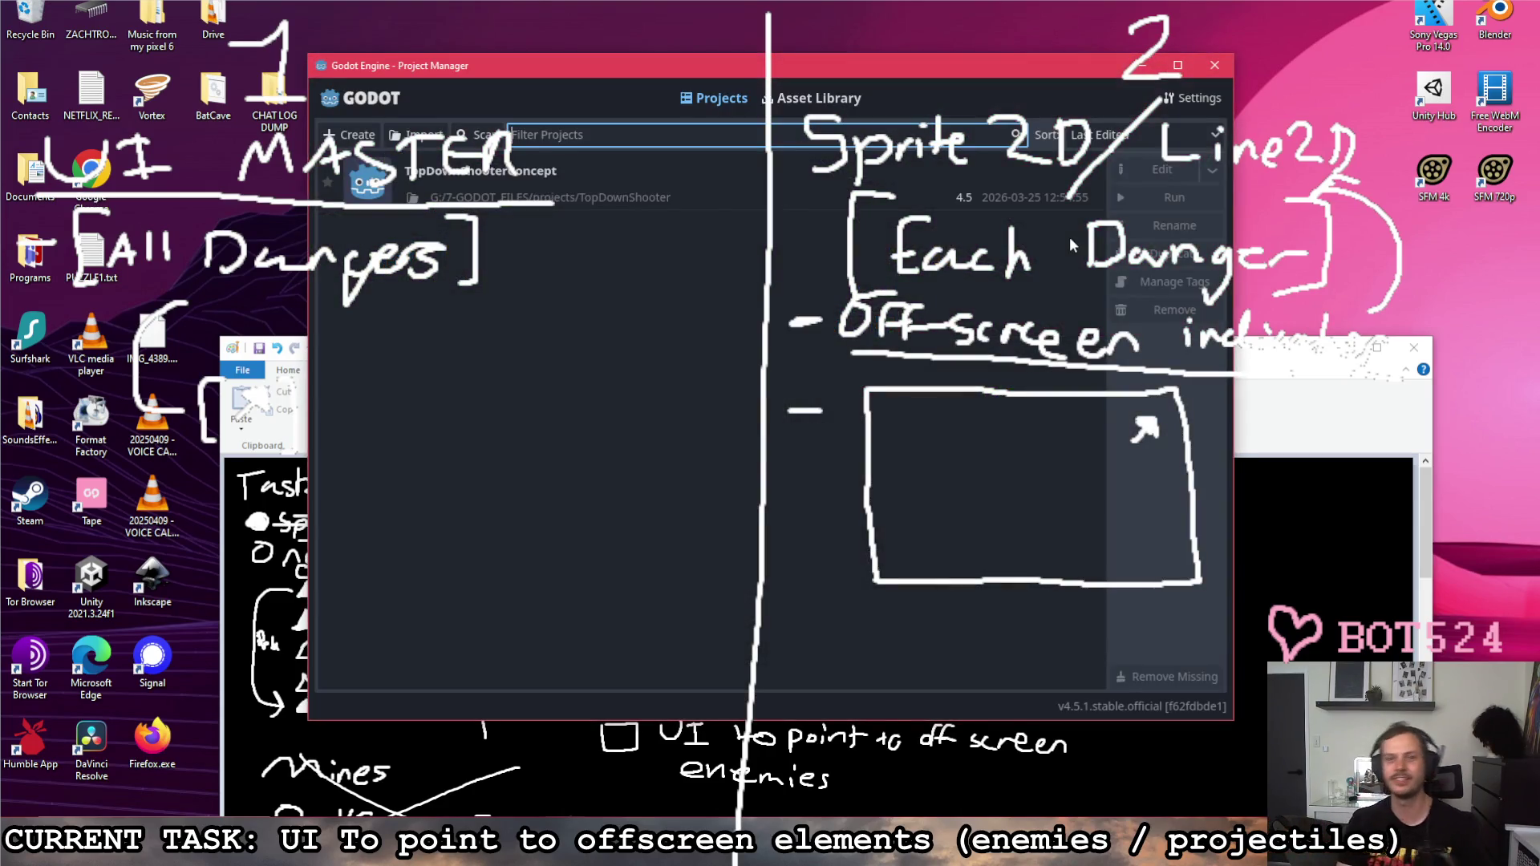
double_click(906, 170)
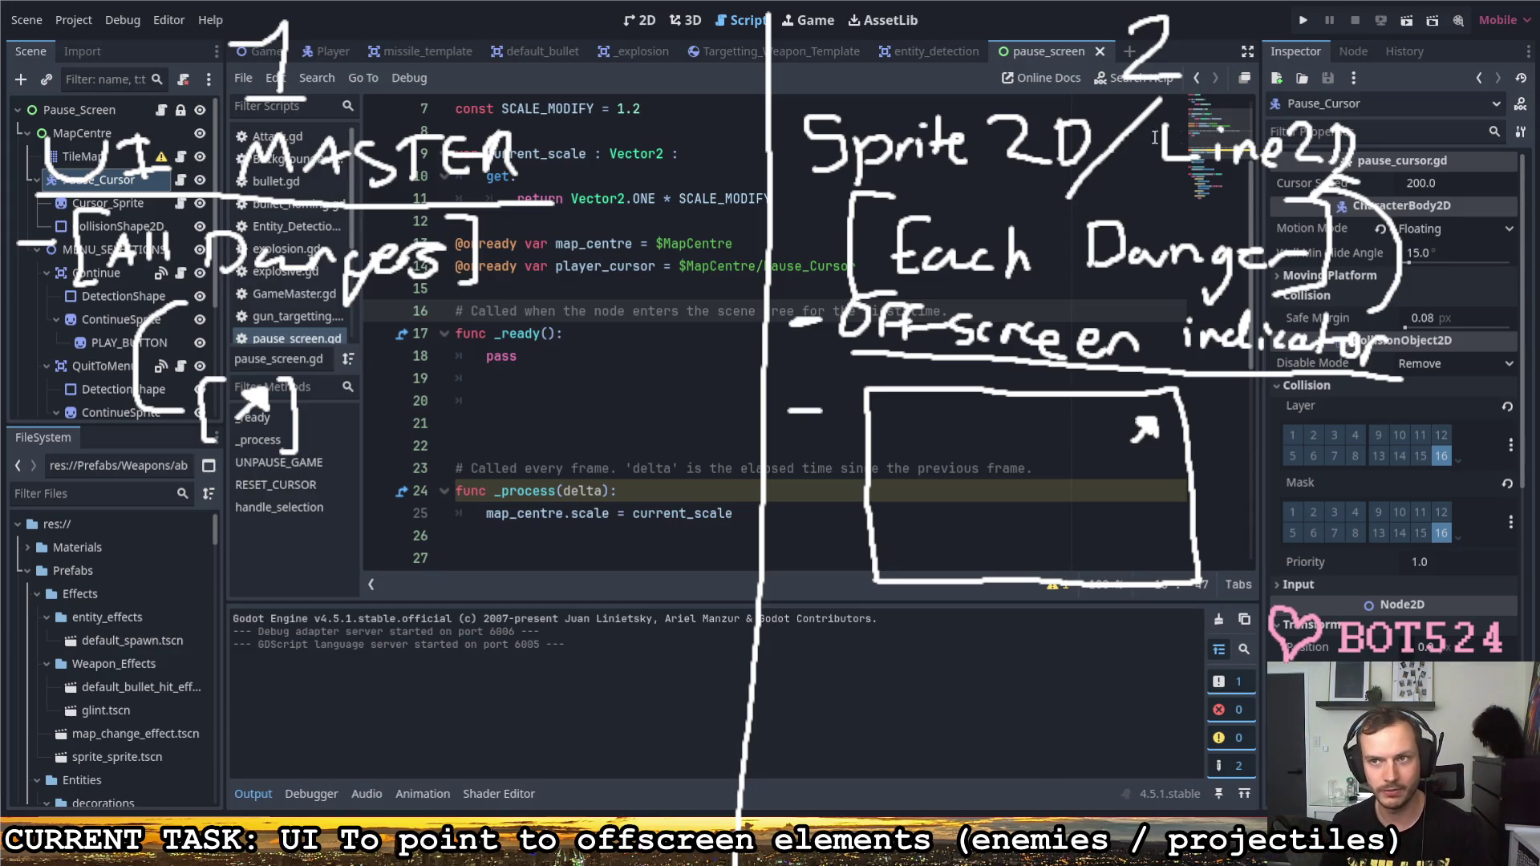
Step: Run the project from the editor toolbar and start steering in the running game
click(1301, 21)
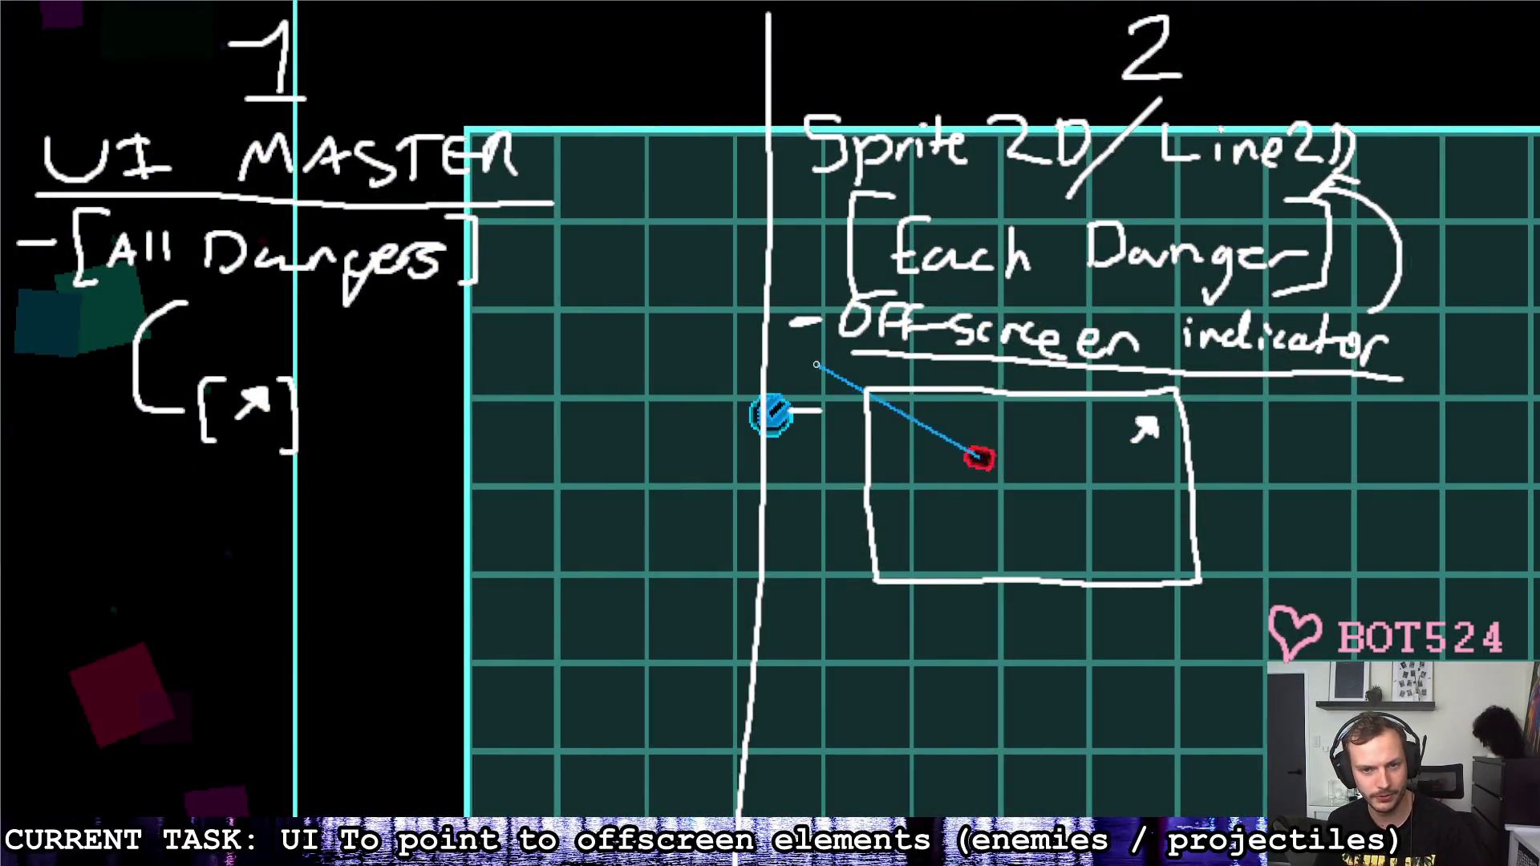
key(s)
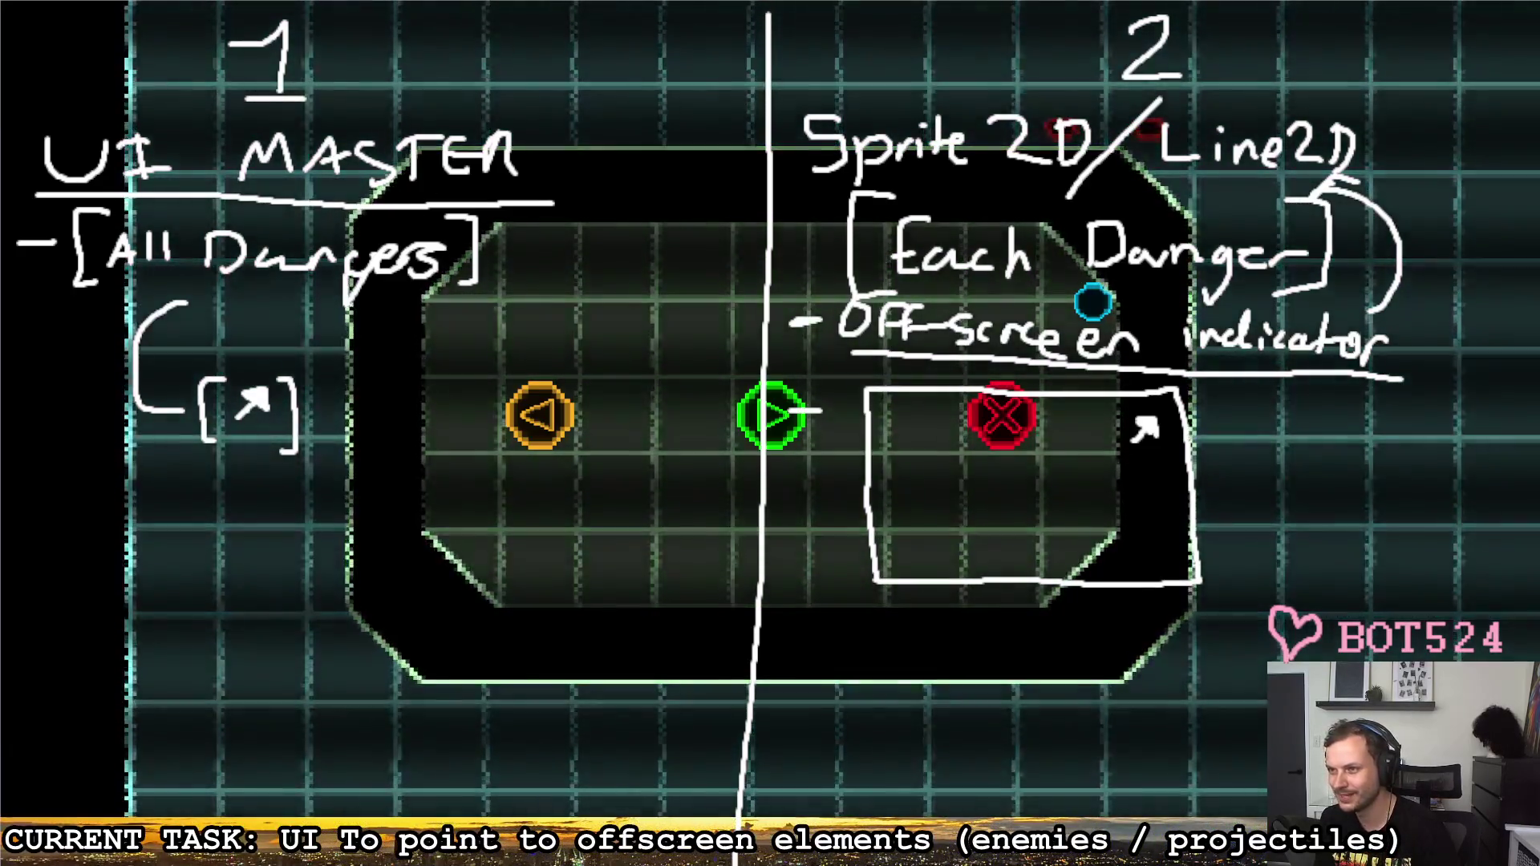
Step: Show the pause menu in the running game with Escape
key(Escape)
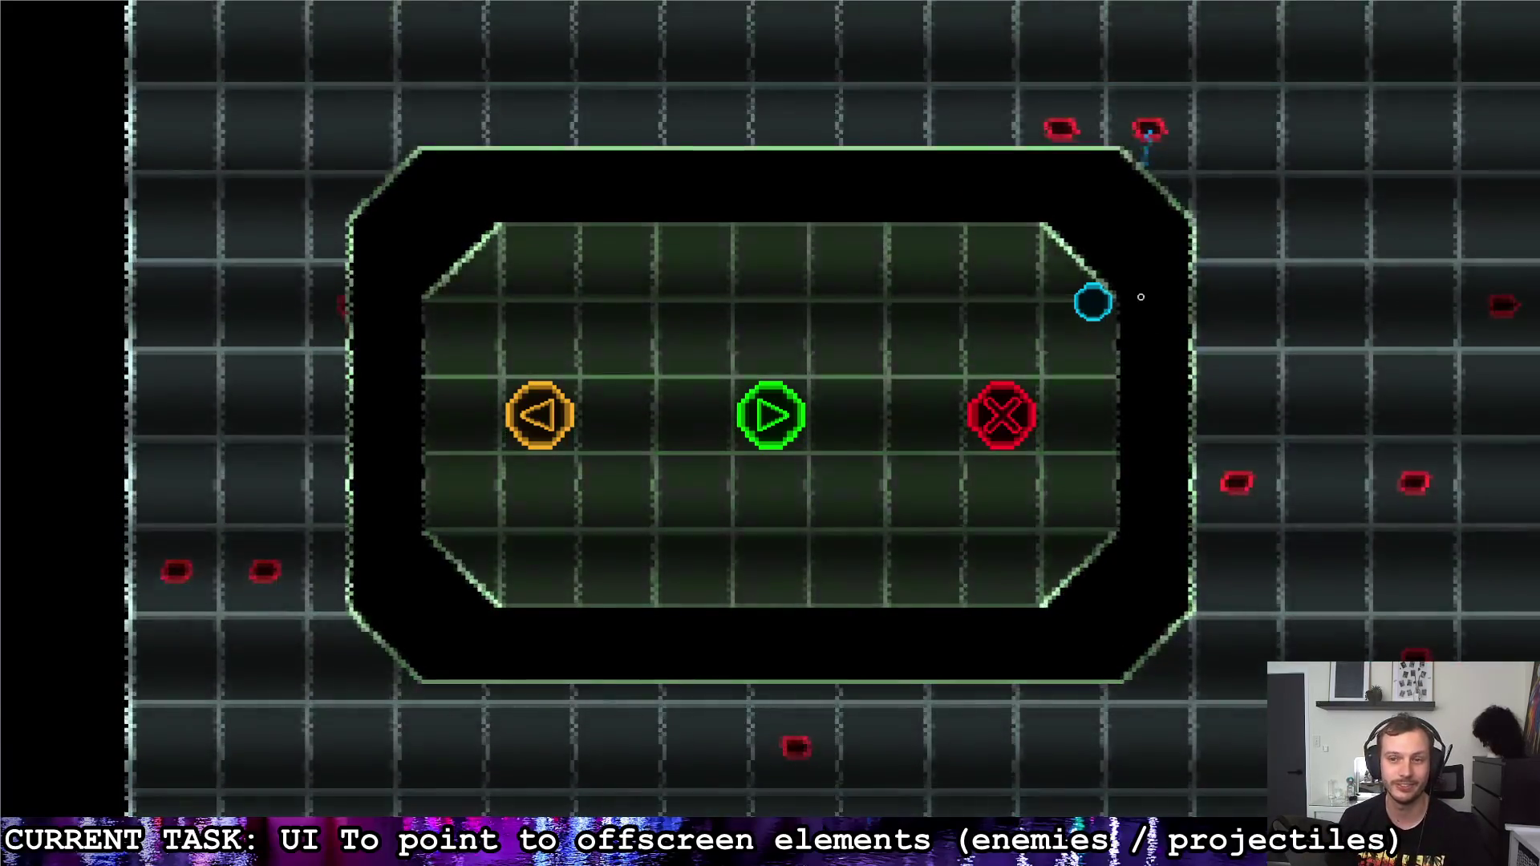
Step: Steer the cyan cursor down onto the red X quit button
key(Down)
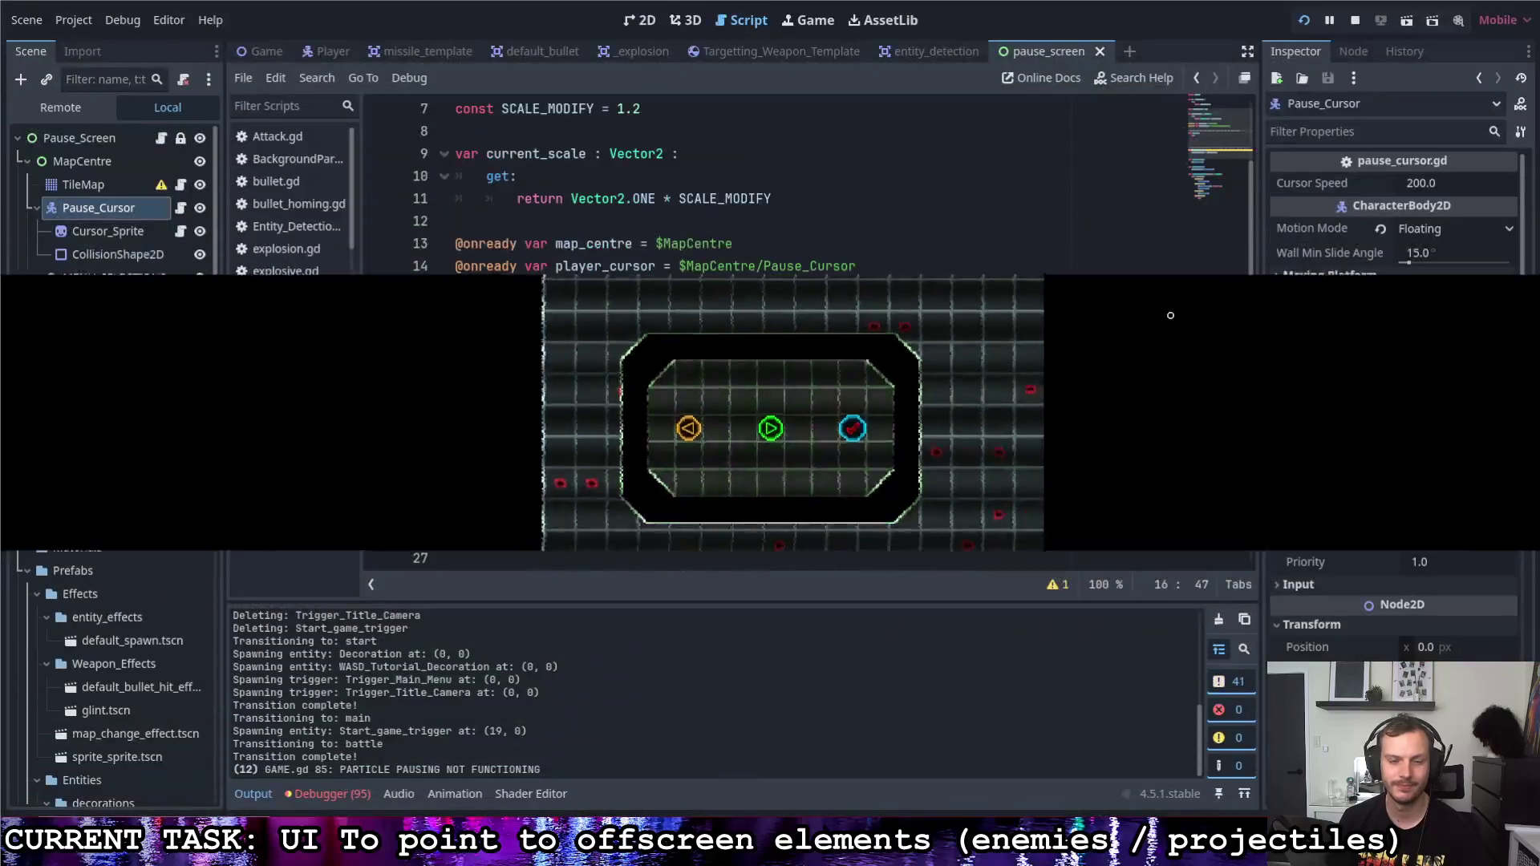
Step: Confirm quit with Enter, stopping the game and returning to the pause-screen script
key(Return)
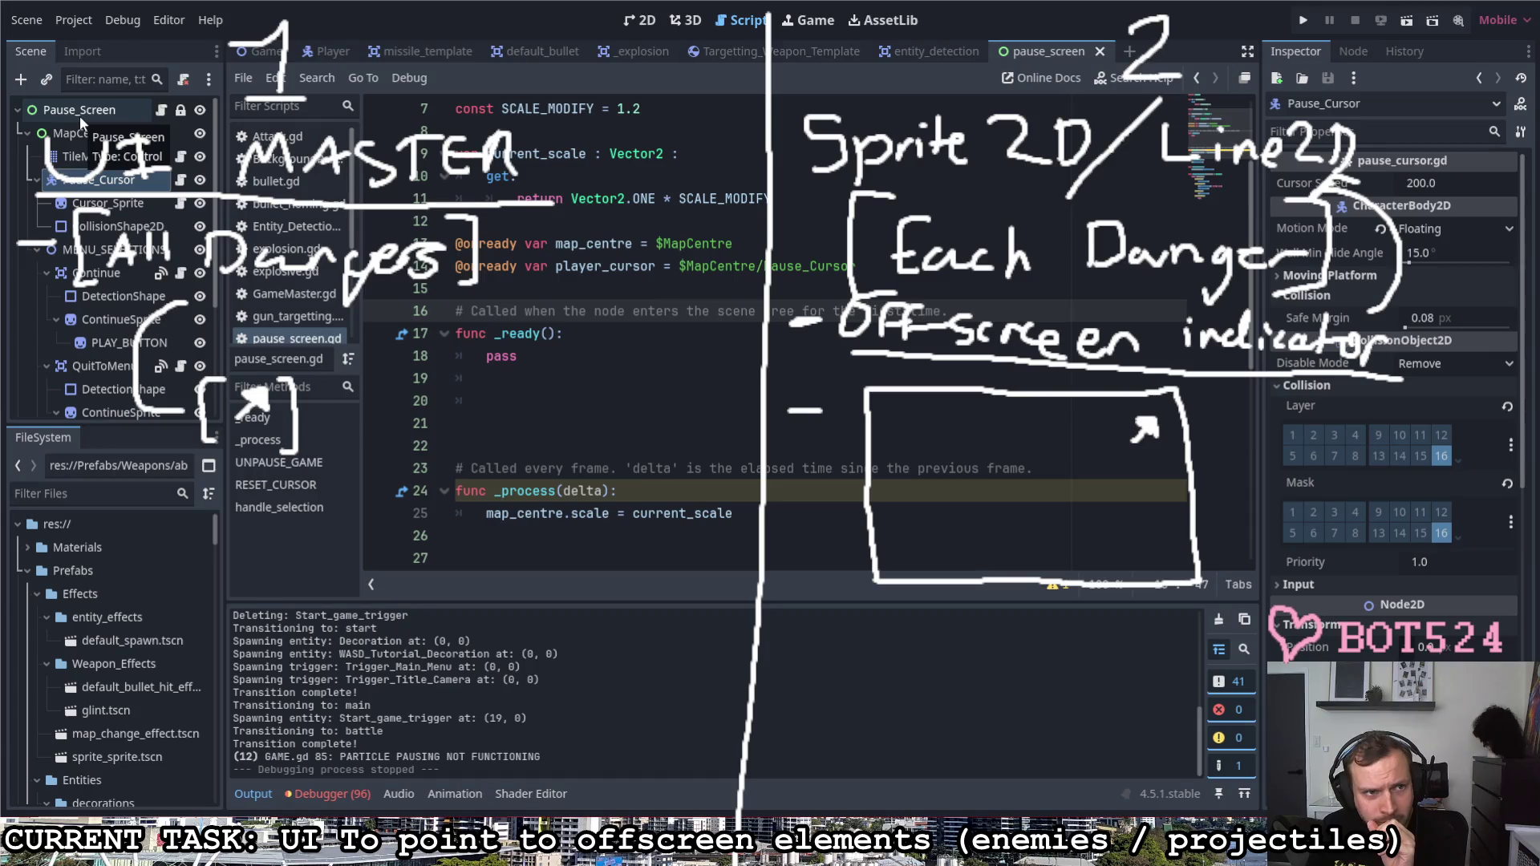
Step: Close the pause_screen, entity_detection, weapon, explosion, bullet and missile script tabs
click(79, 116)
click(1097, 51)
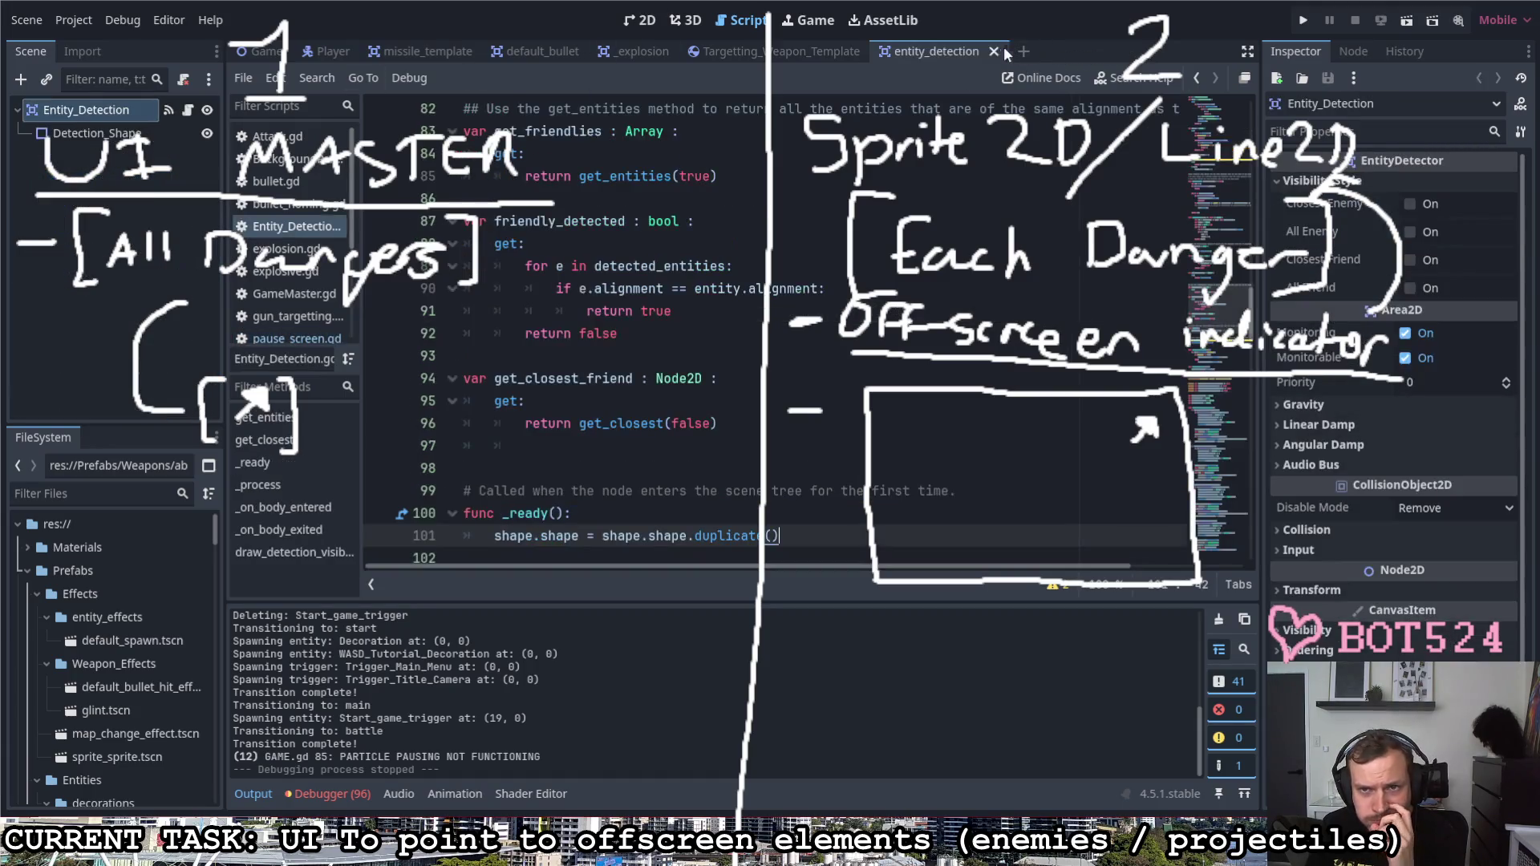
click(994, 52)
click(878, 52)
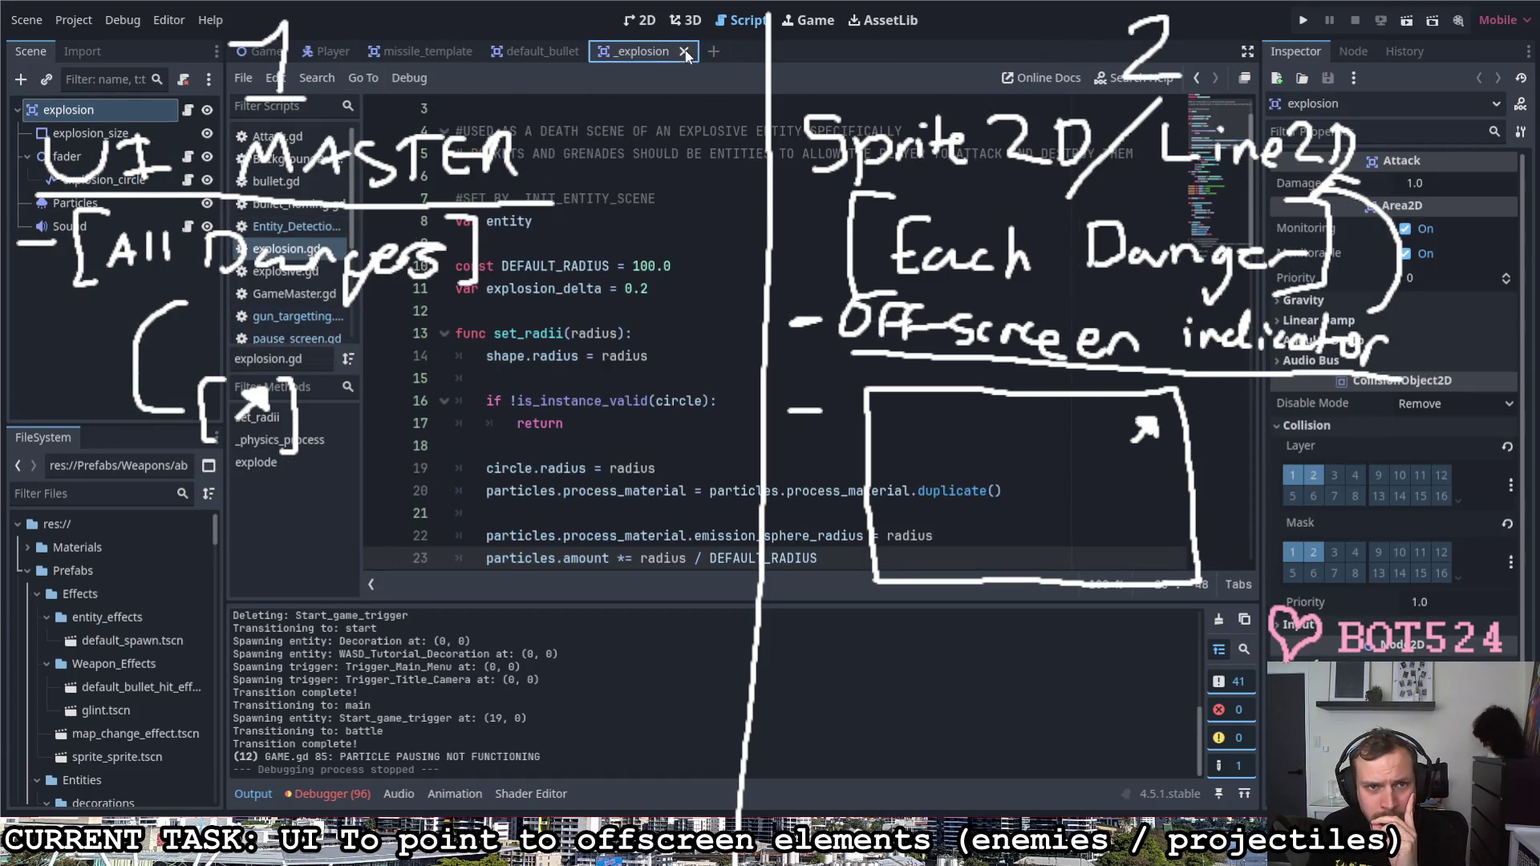
click(693, 51)
click(593, 51)
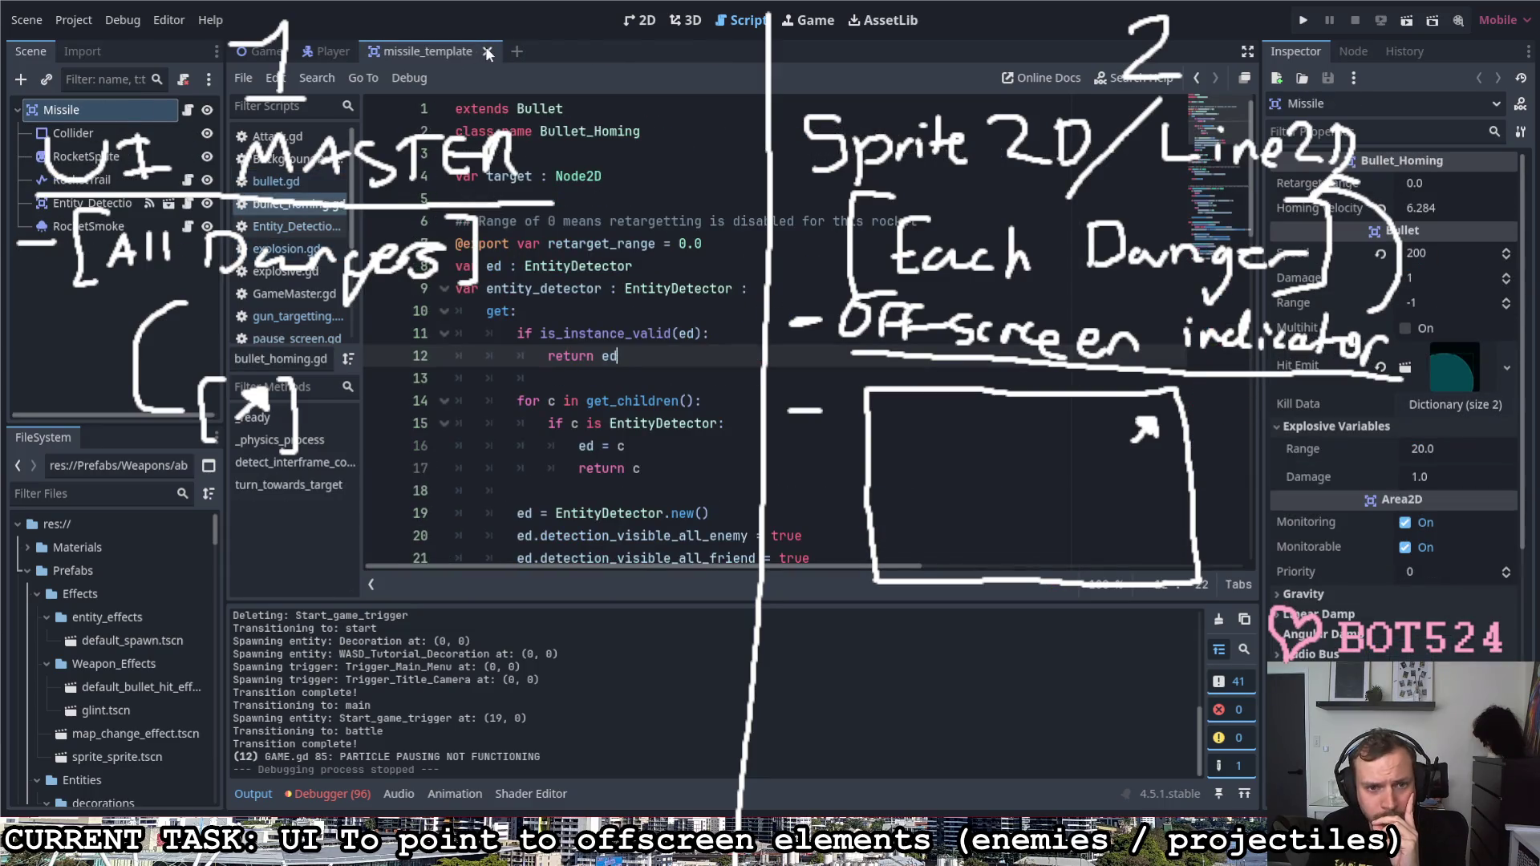
click(490, 51)
mouse_move(263, 50)
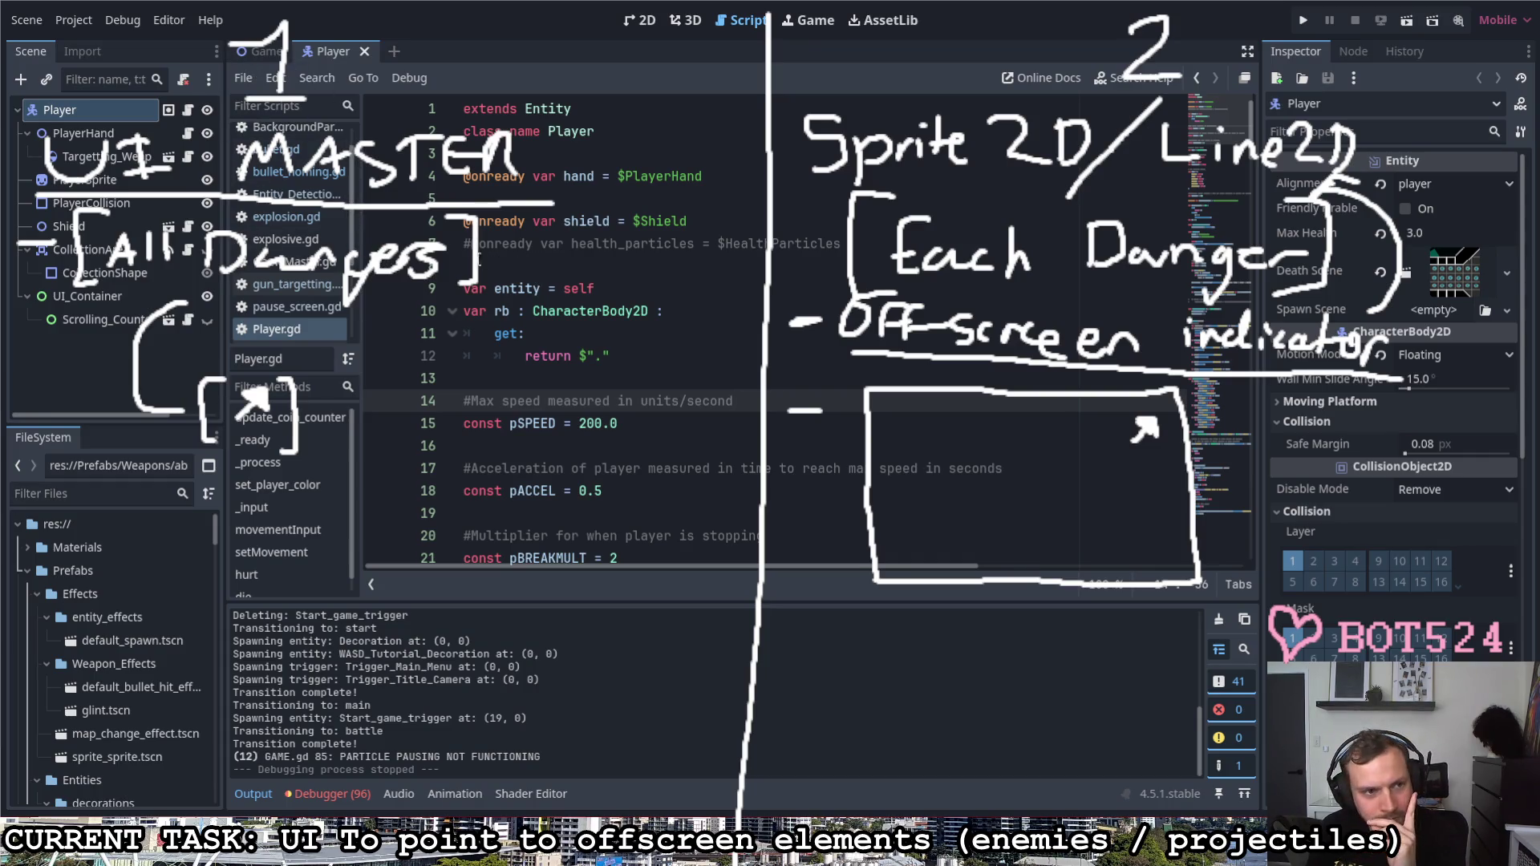
Step: Switch to the Game scene, collapse FollowGUI and BackGround nodes, and show the level in 2D
click(263, 52)
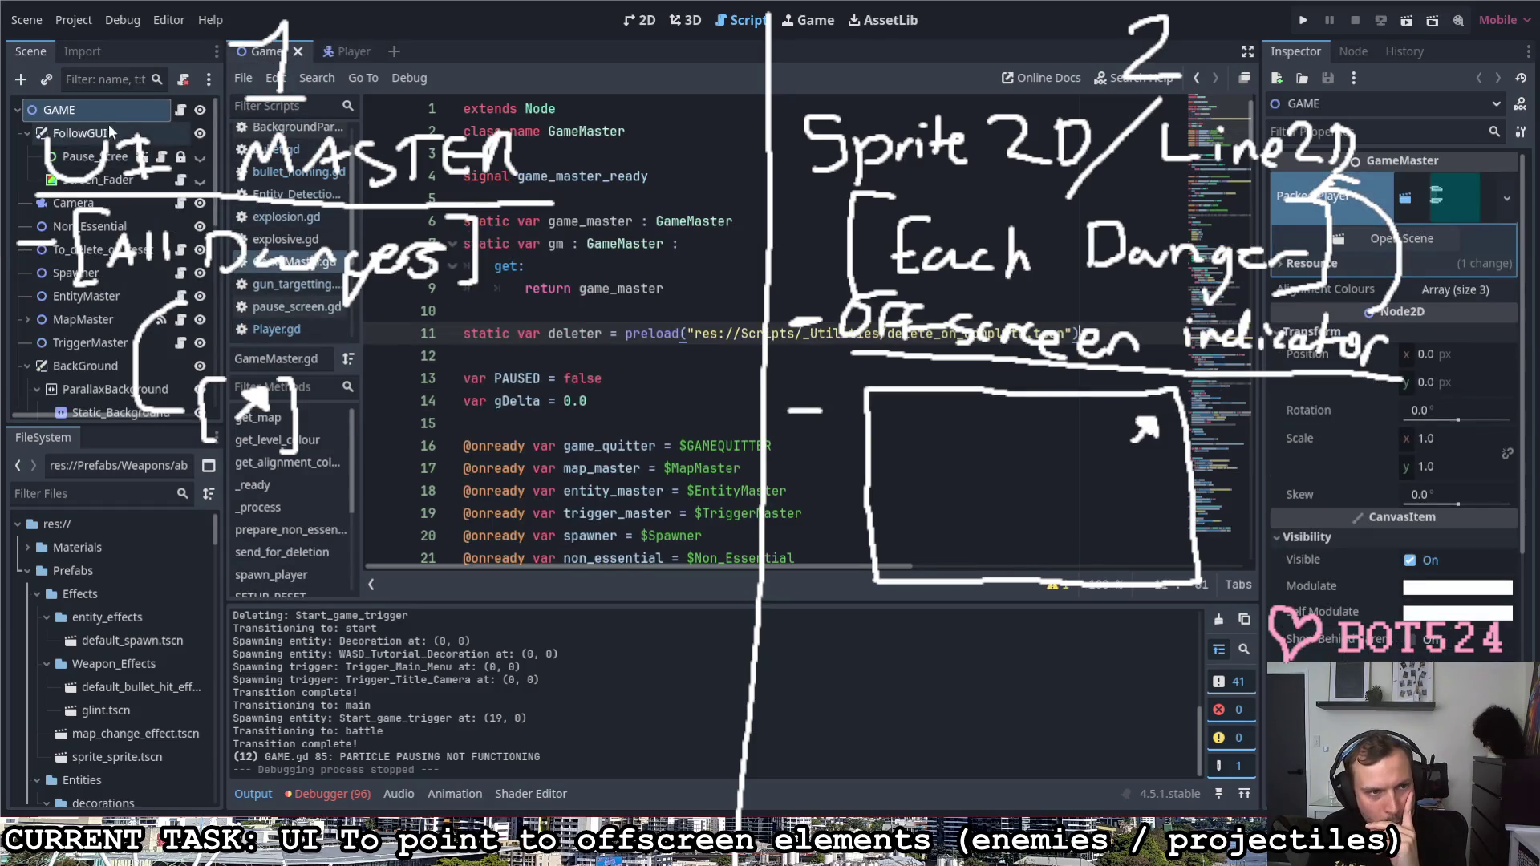
click(26, 130)
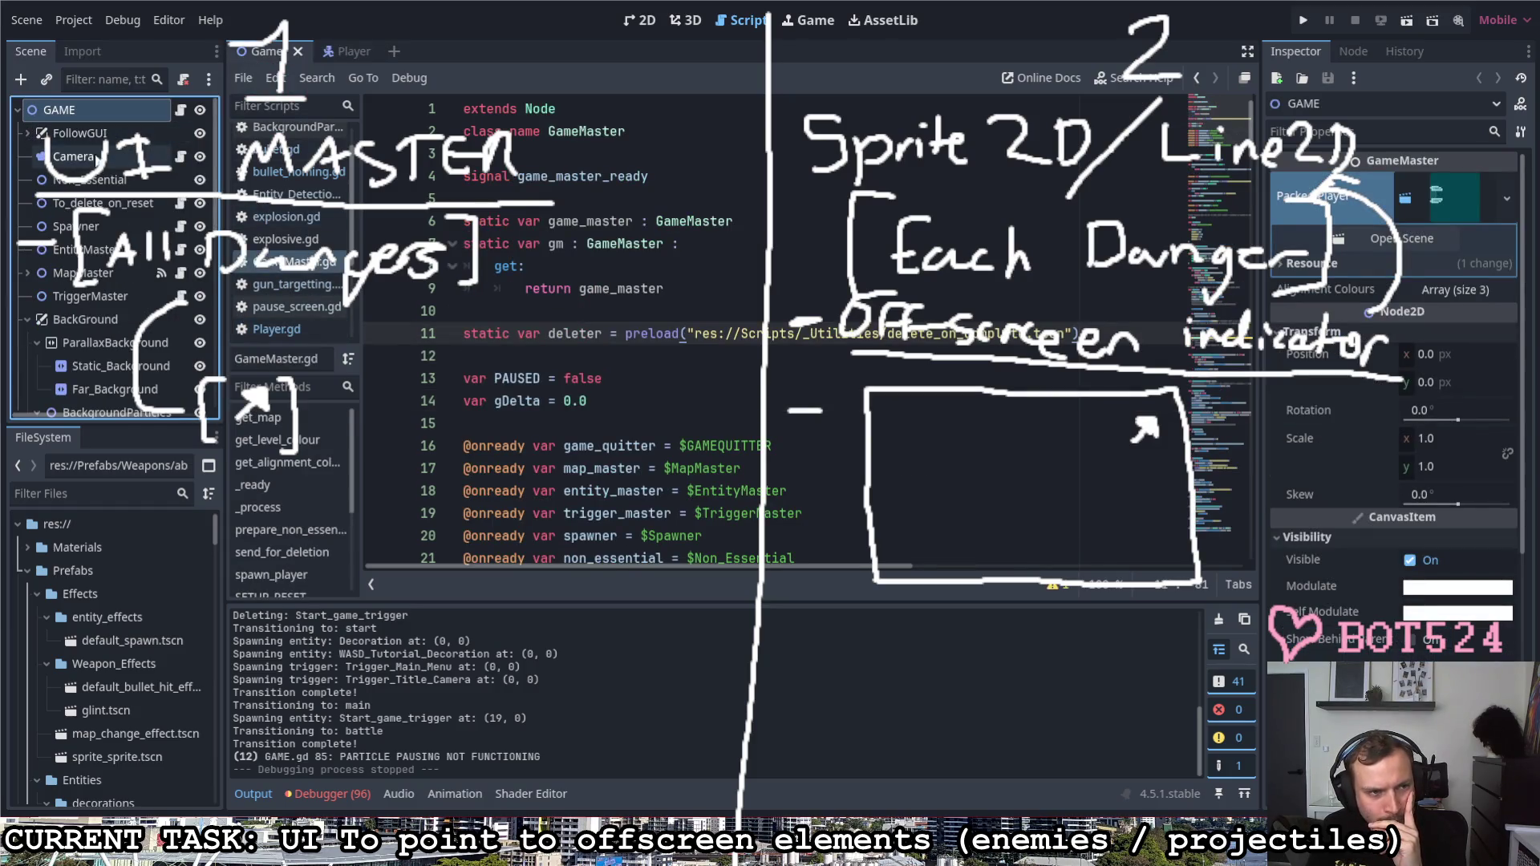
click(26, 318)
scroll(72, 326, down, 3)
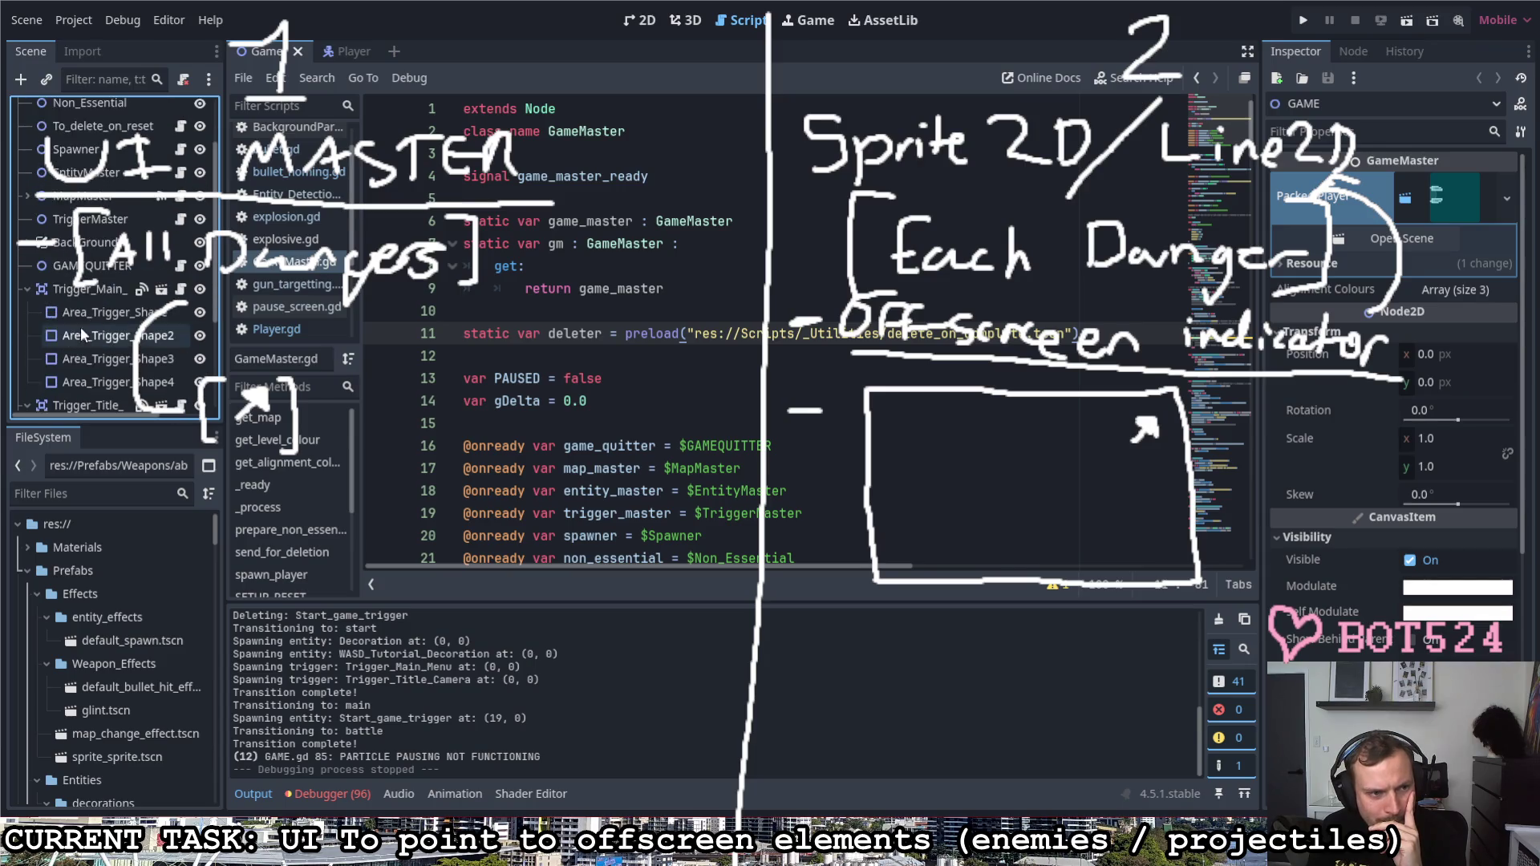
click(26, 311)
click(26, 316)
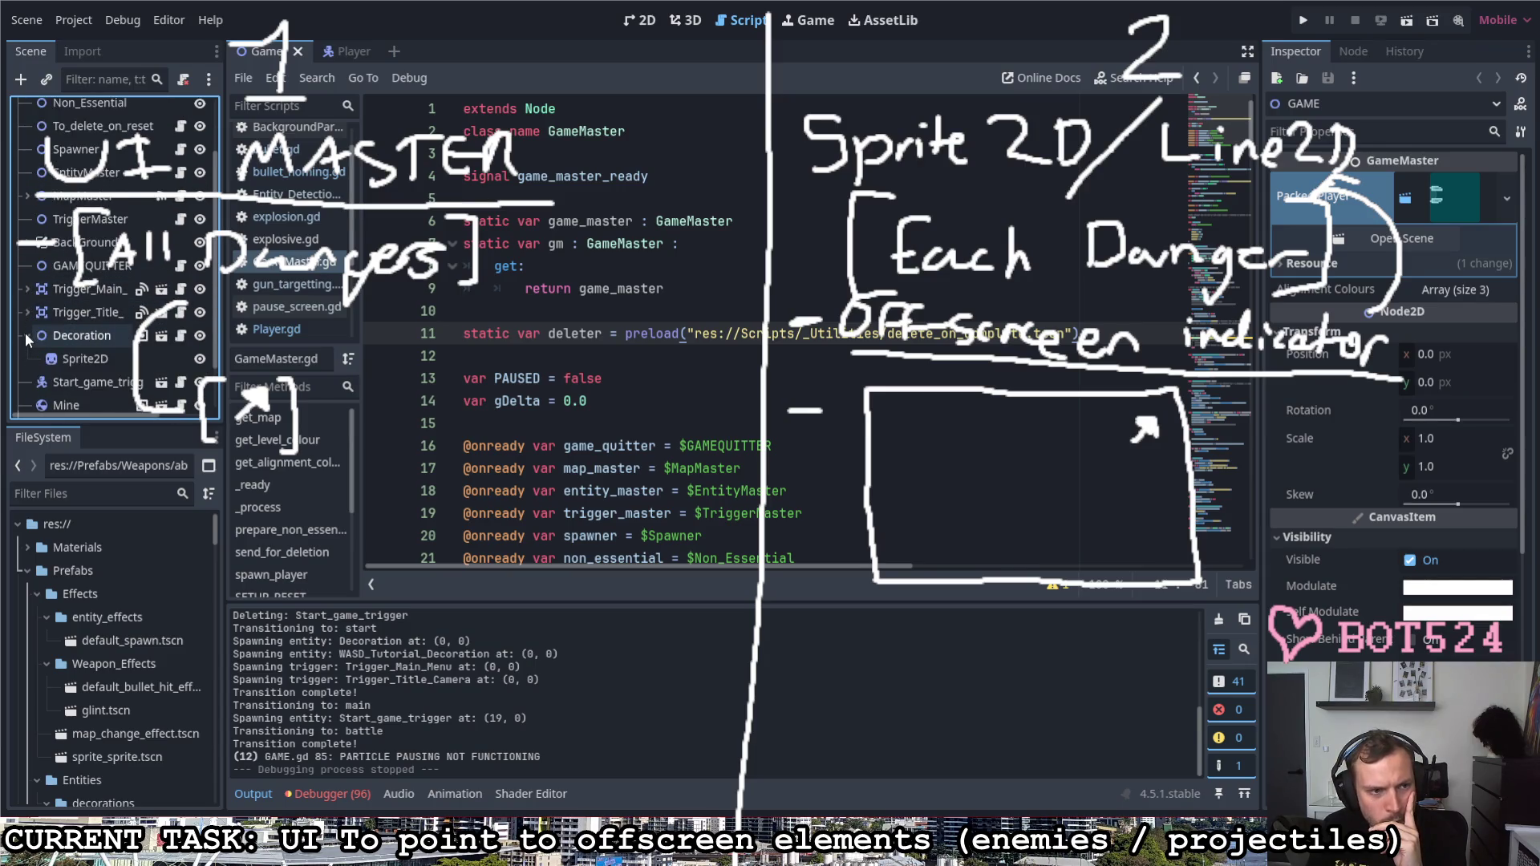
scroll(73, 346, down, 2)
scroll(73, 337, up, 5)
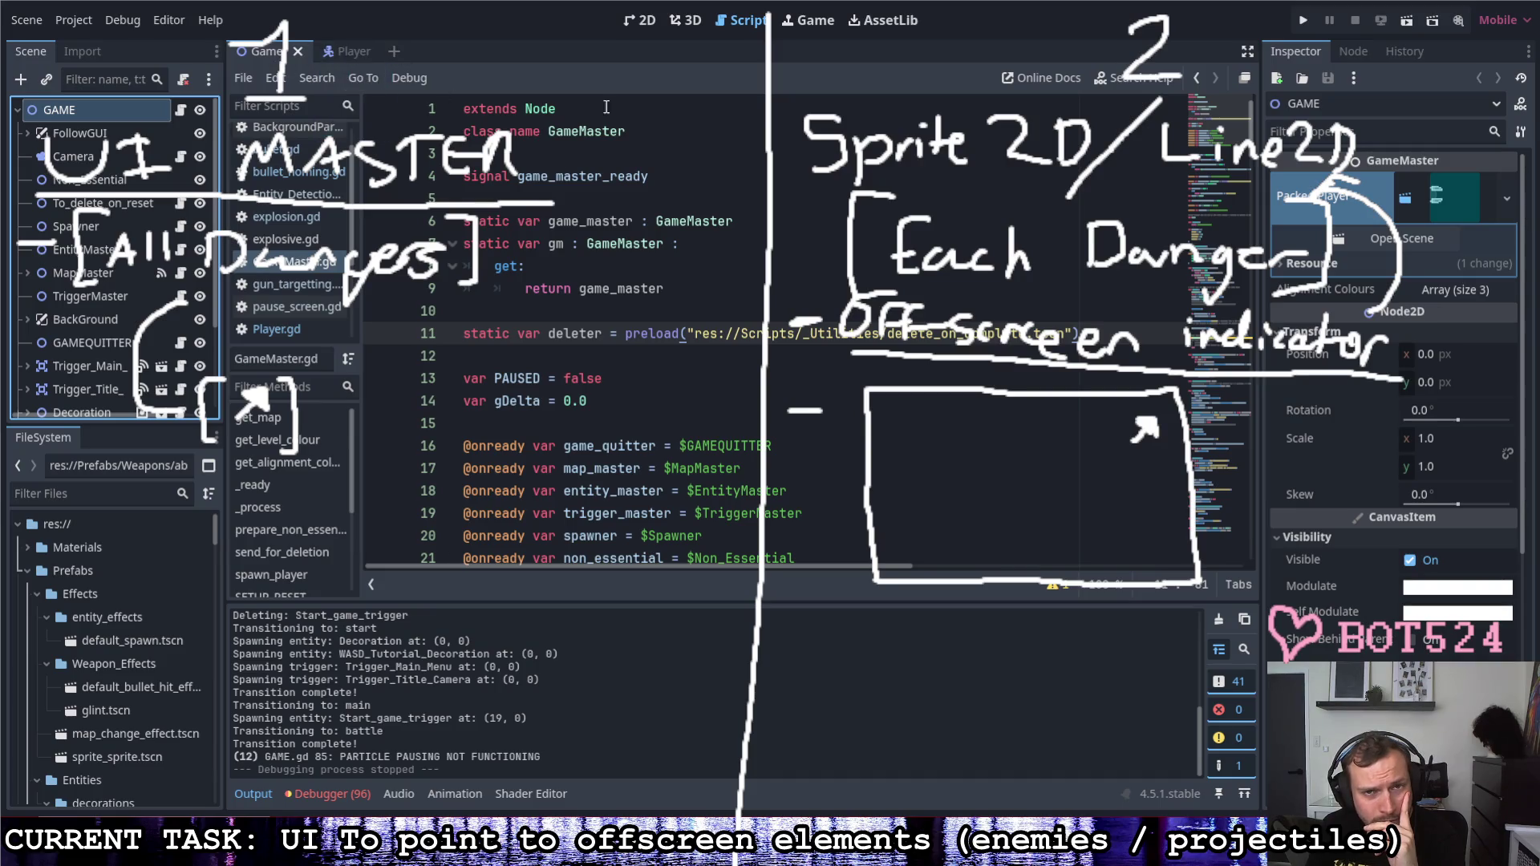
click(645, 26)
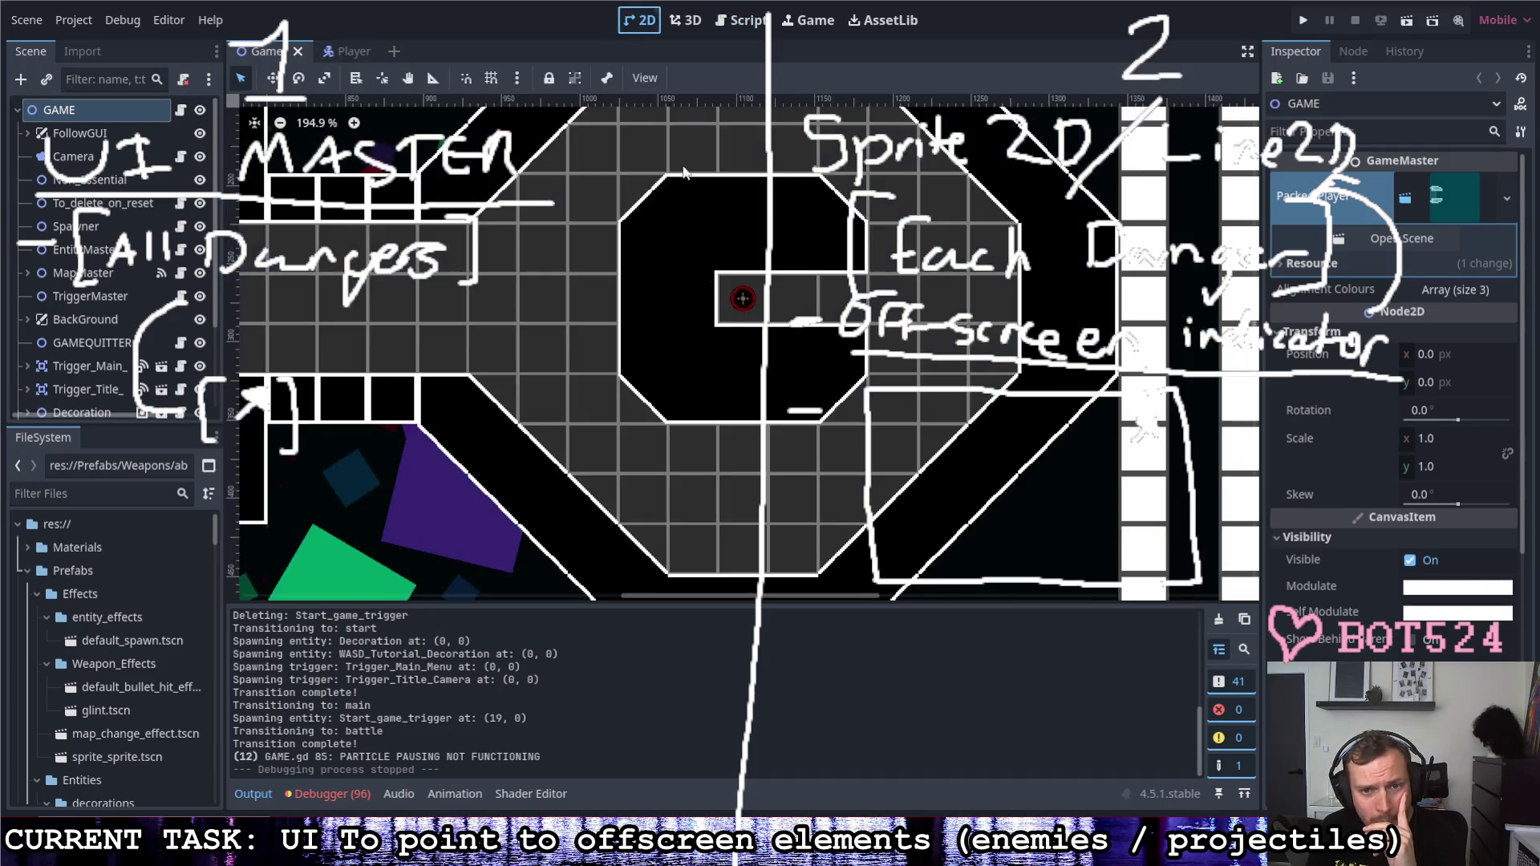
scroll(744, 362, down, 2)
scroll(743, 361, down, 2)
scroll(744, 361, down, 2)
scroll(743, 362, up, 2)
scroll(710, 338, down, 2)
scroll(672, 304, up, 3)
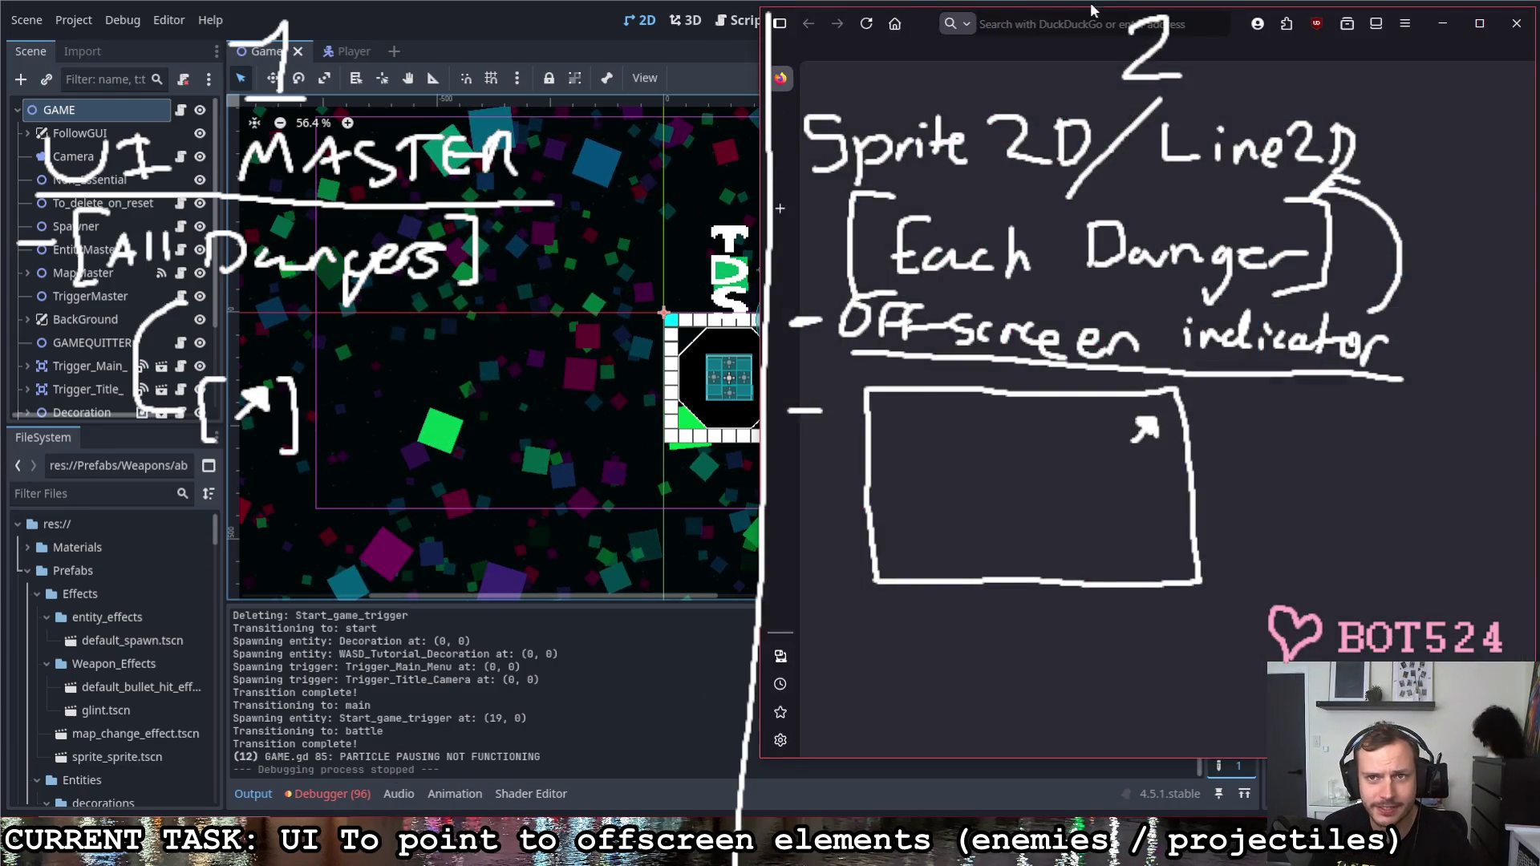
Step: Close the blank window, bring the browser over the editor and search DuckDuckGo for 'moro bar'
click(1517, 22)
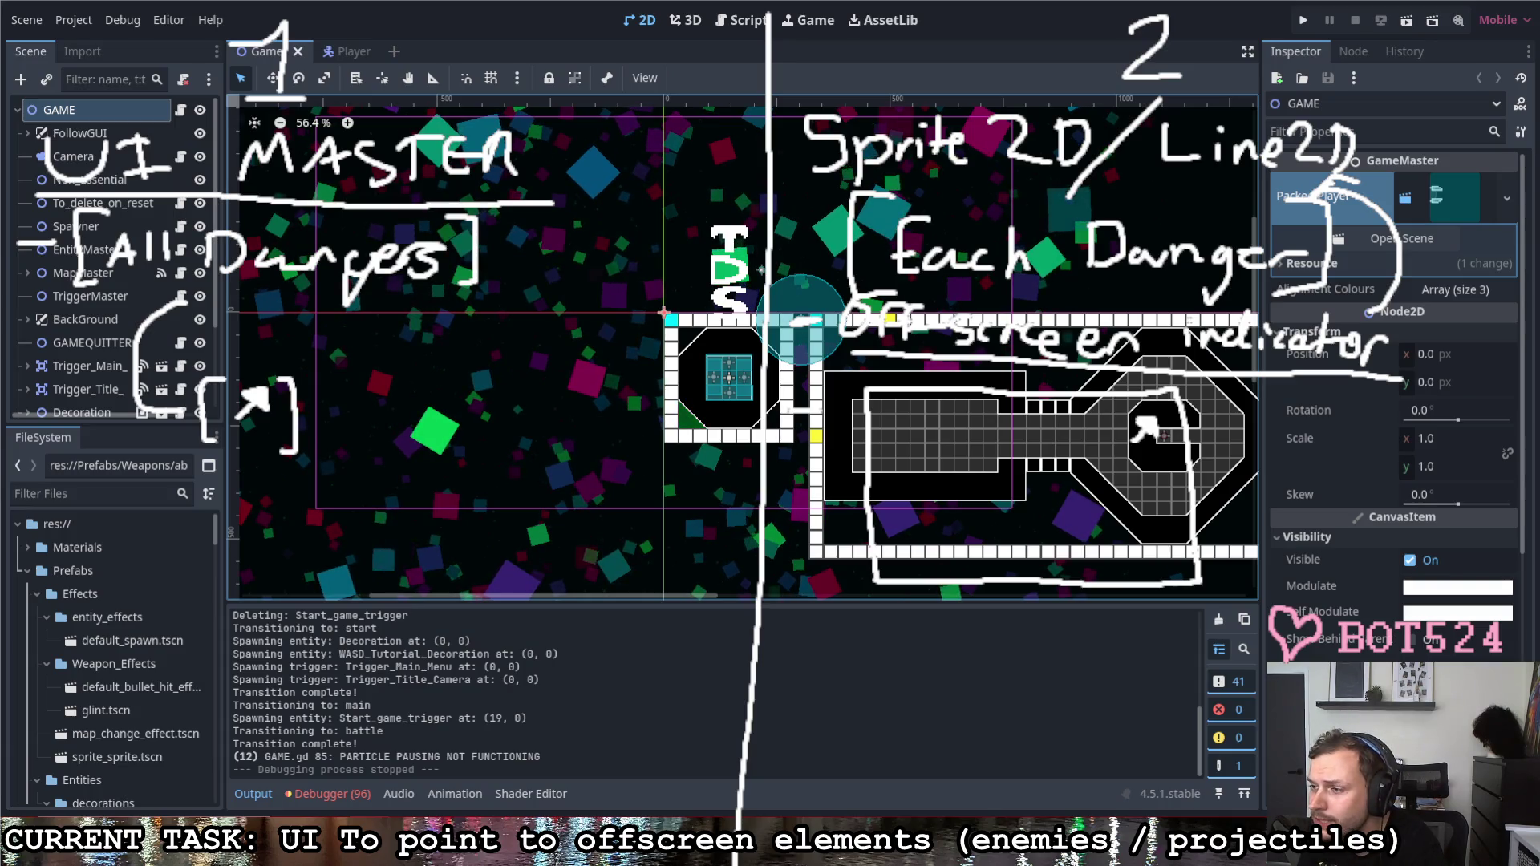
drag(1538, 26, 718, 27)
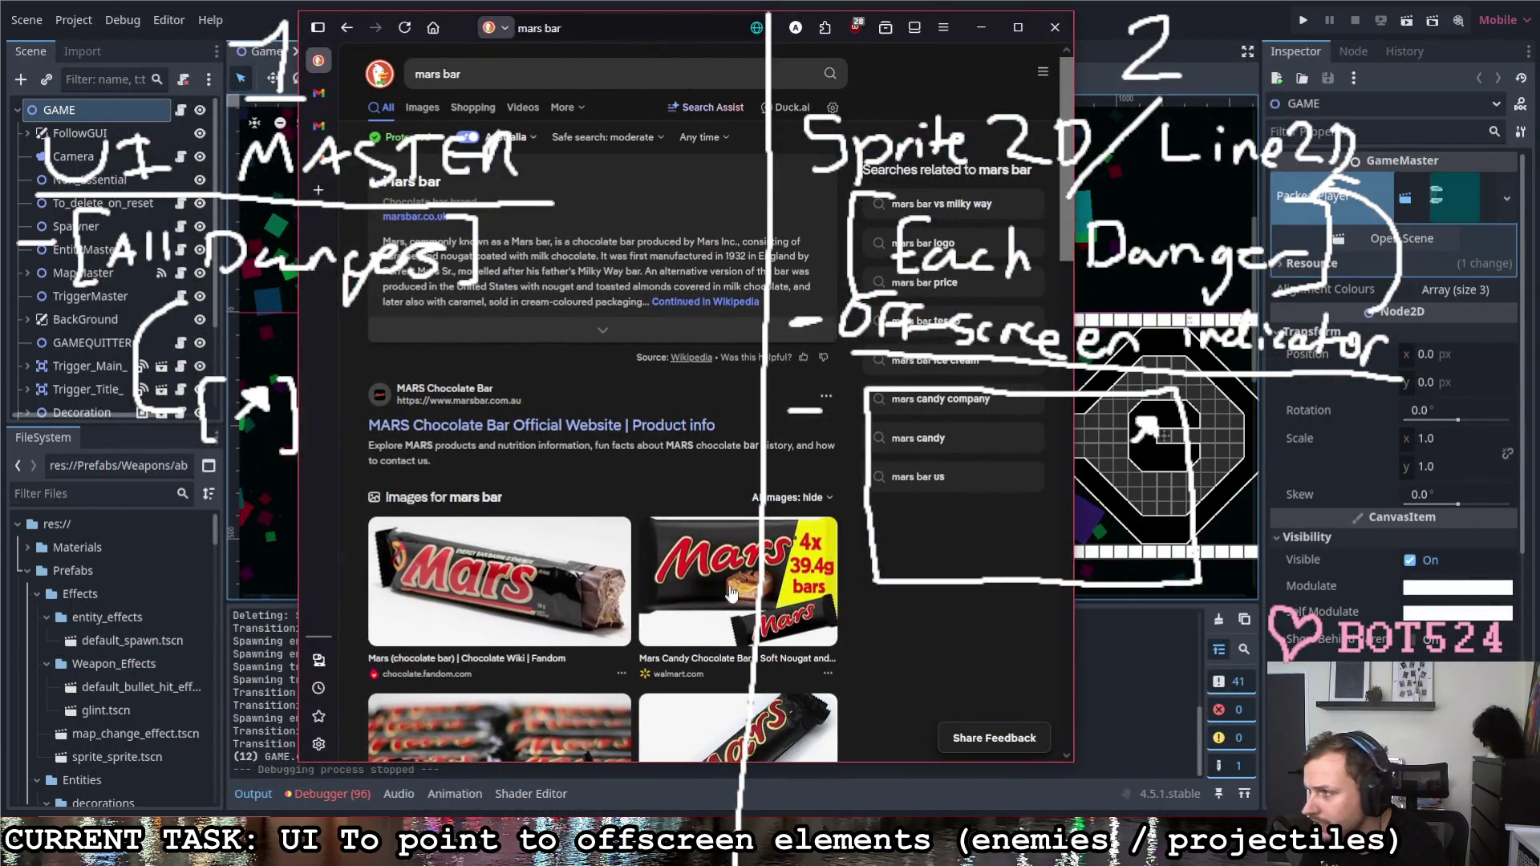
click(568, 76)
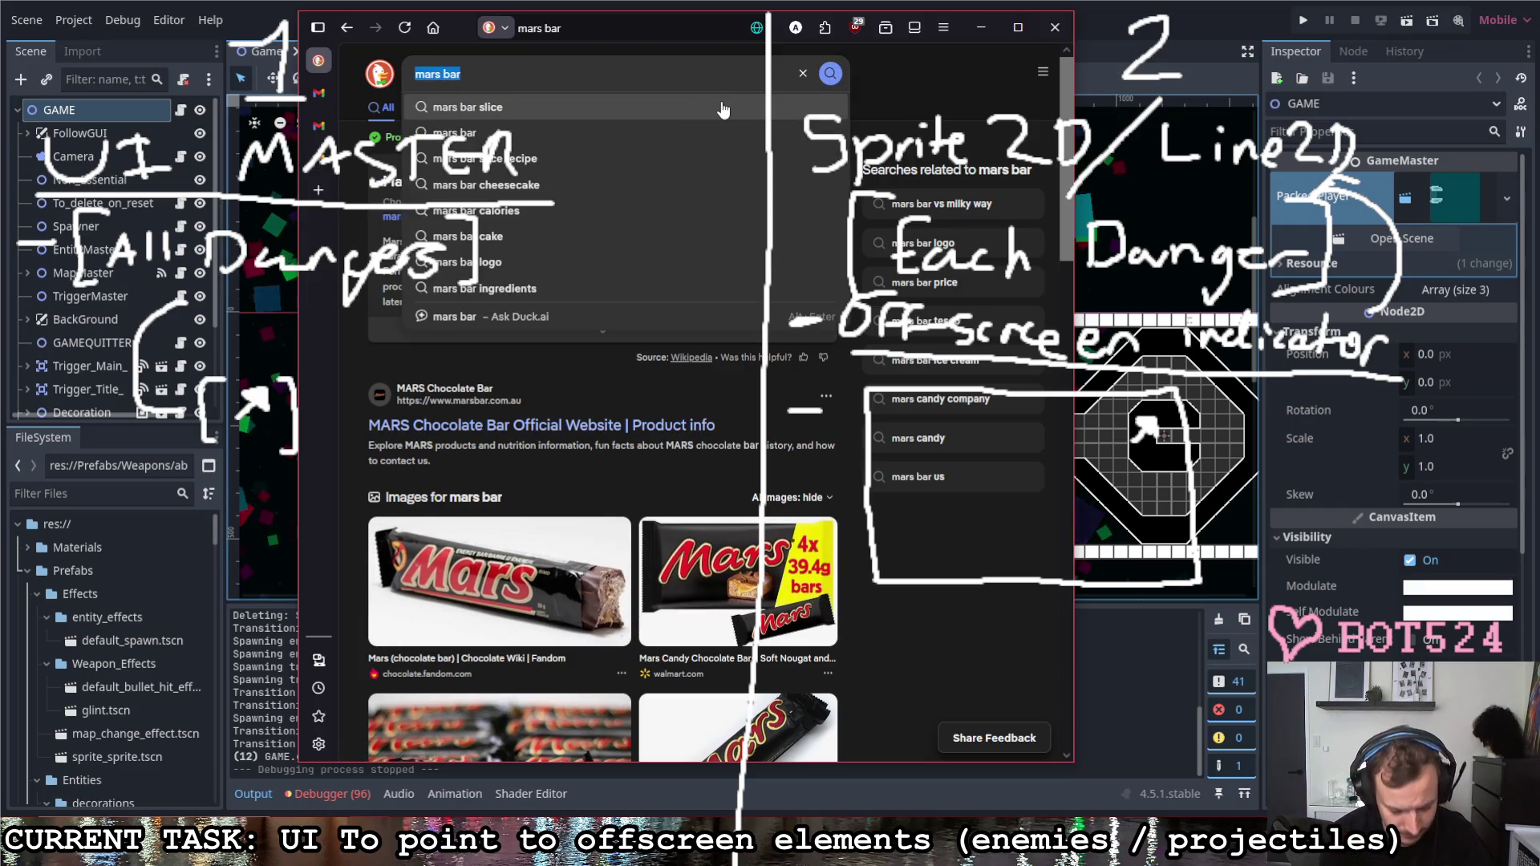
text(moro bar)
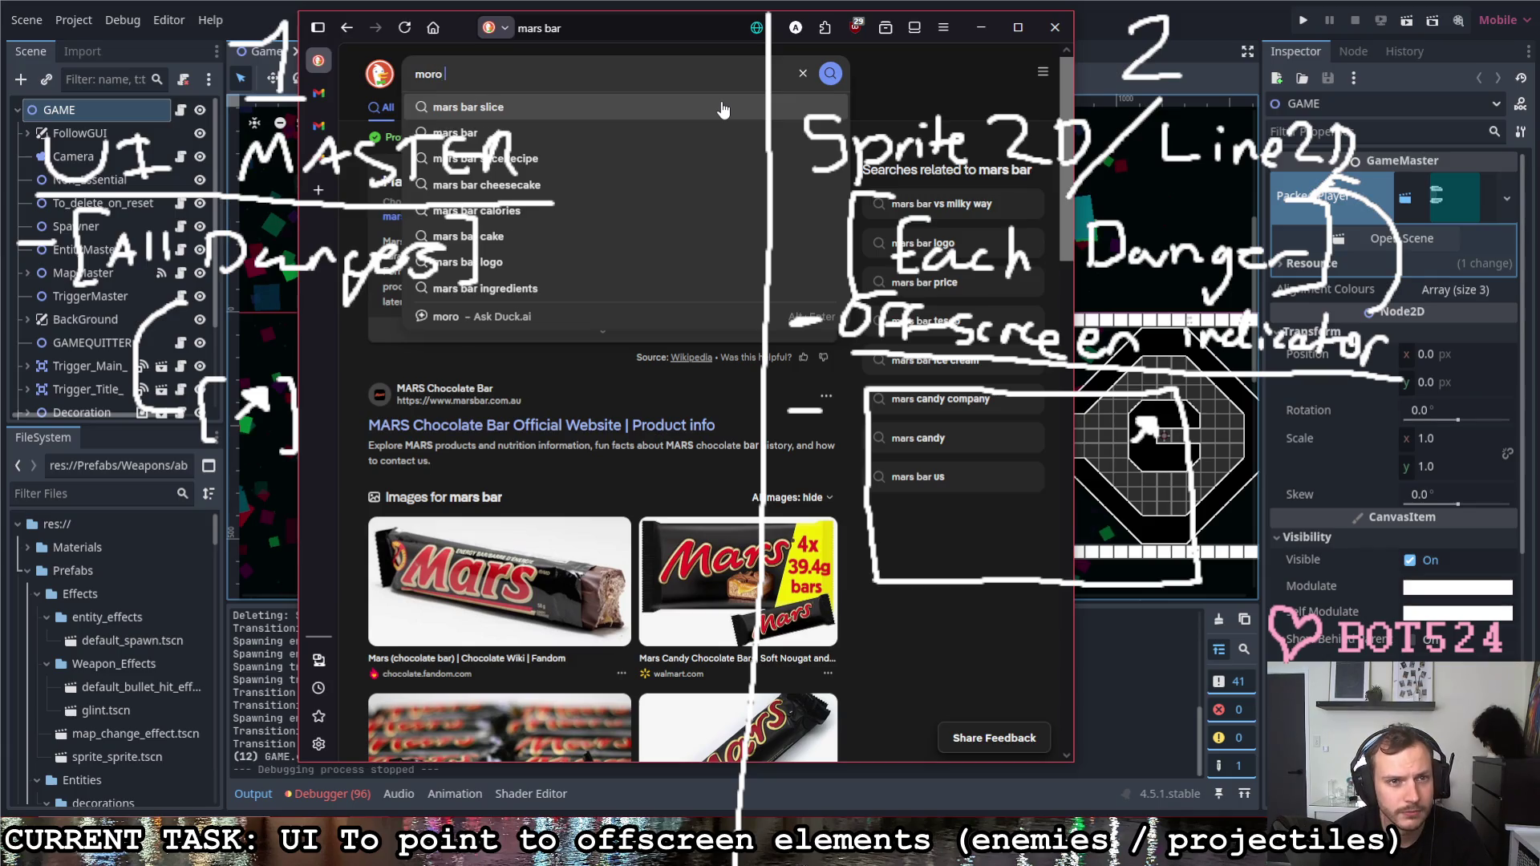
key(Return)
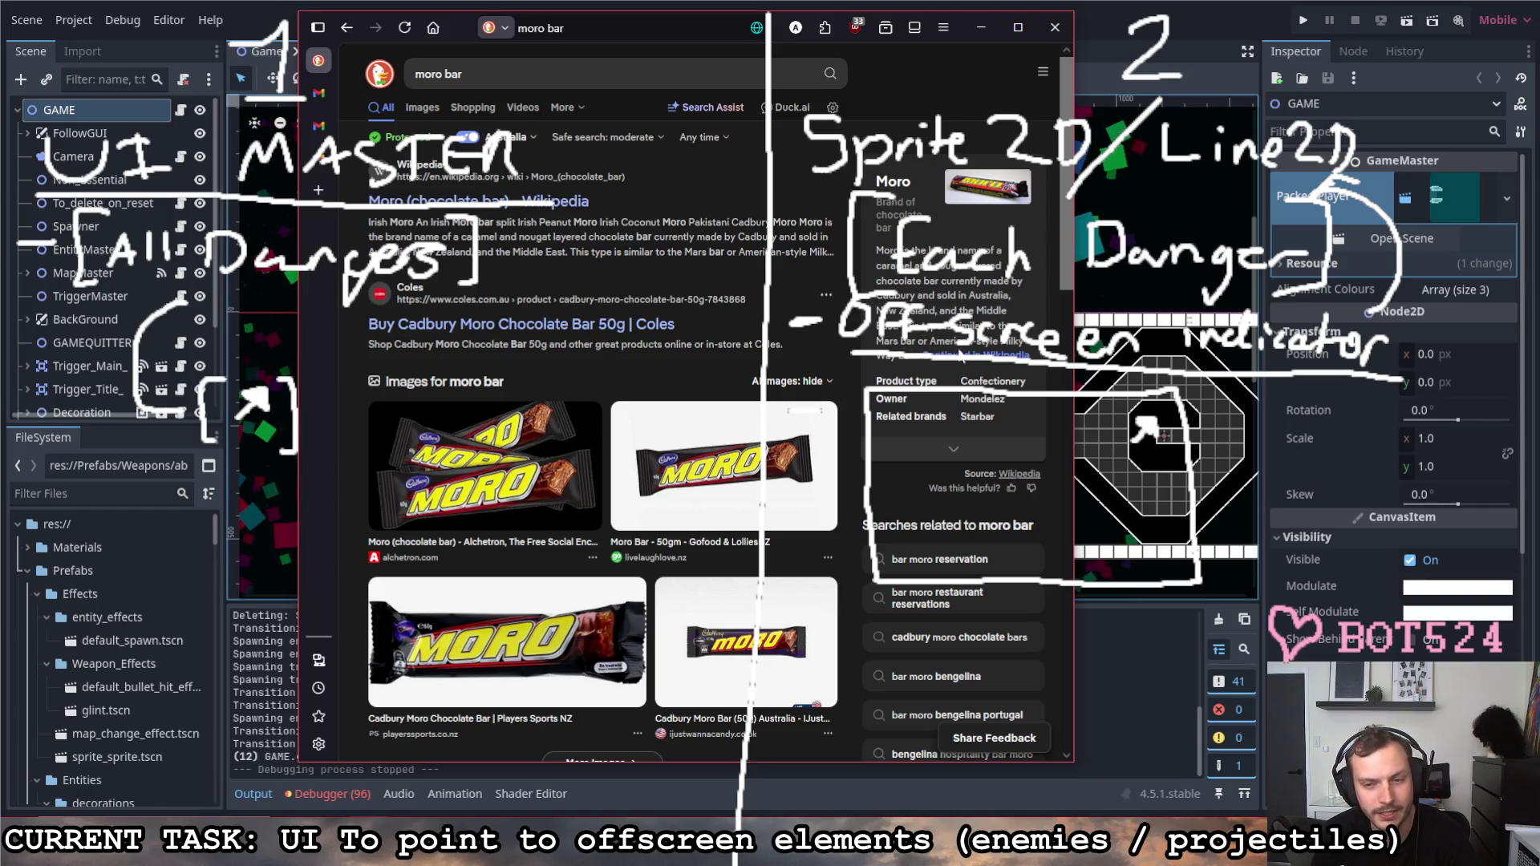
scroll(774, 347, down, 3)
scroll(774, 347, down, 2)
scroll(776, 357, up, 5)
Step: Read the Moro (chocolate bar) Wikipedia article, then go back to the search results
click(470, 207)
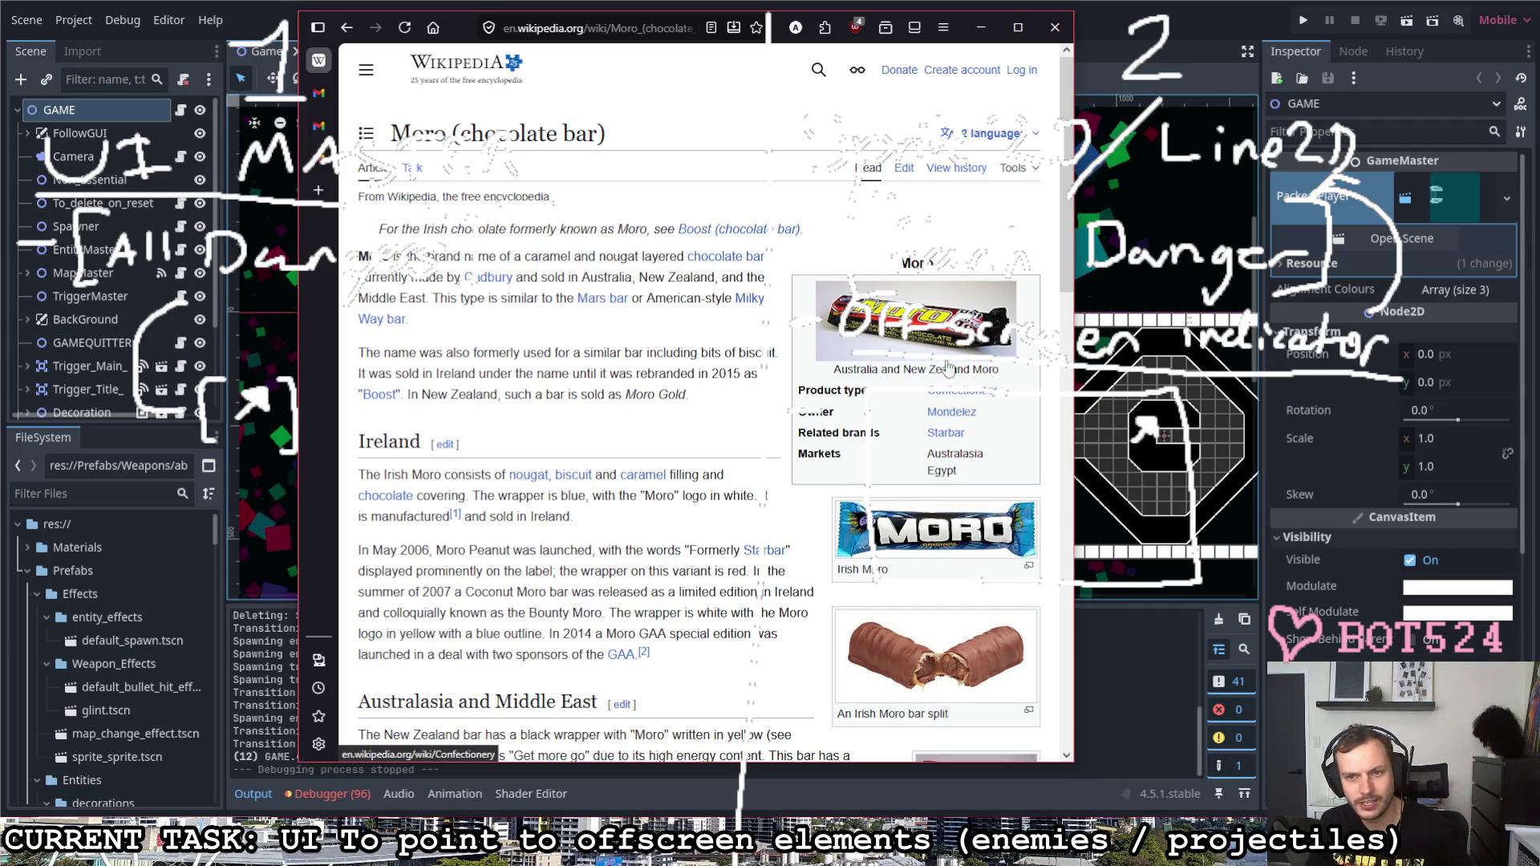
scroll(924, 407, down, 3)
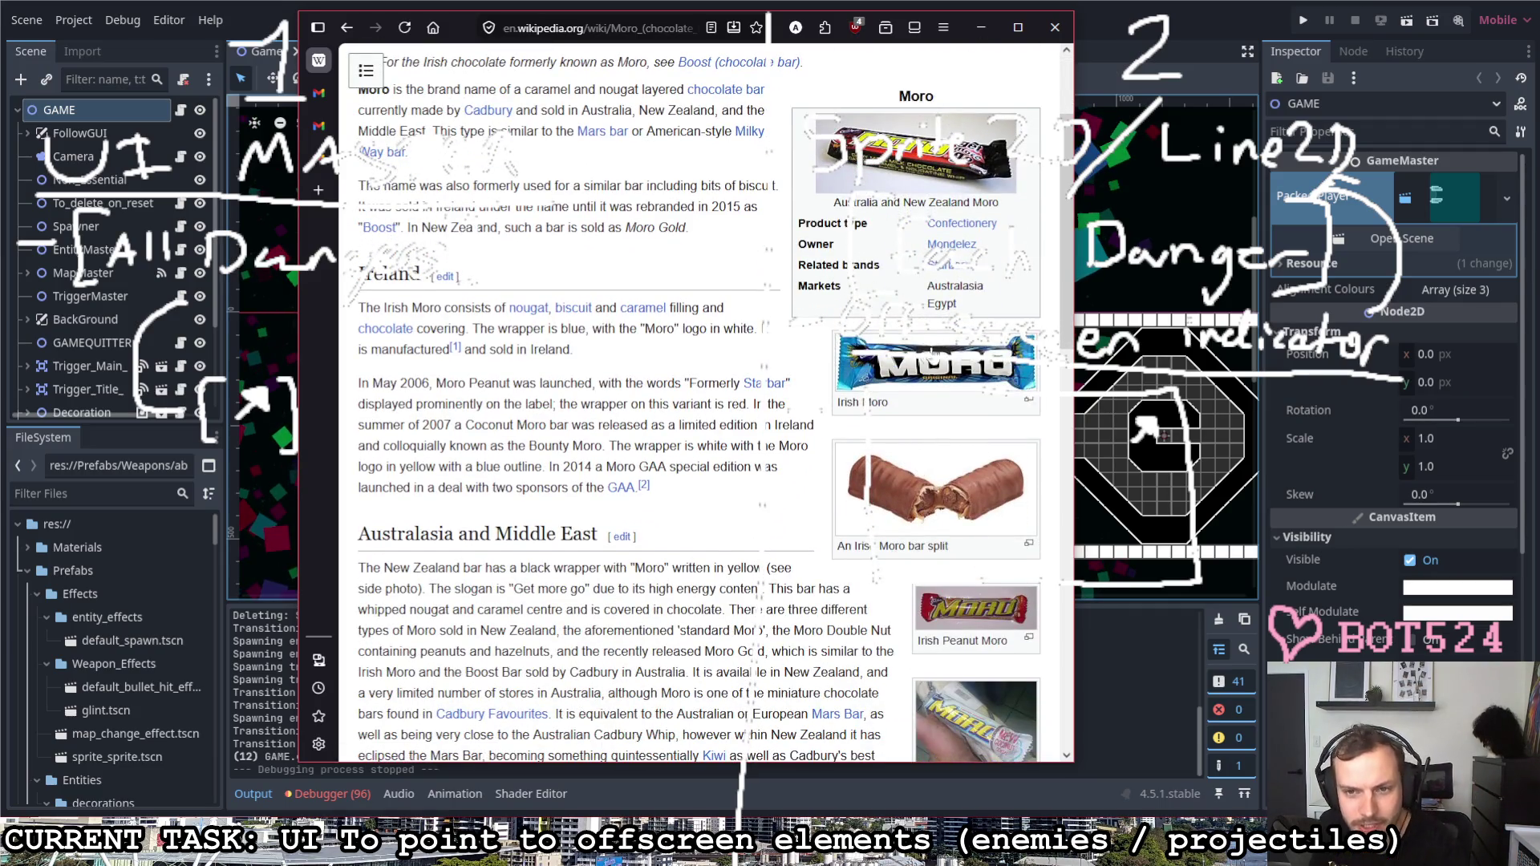
scroll(920, 532, down, 3)
scroll(842, 482, up, 2)
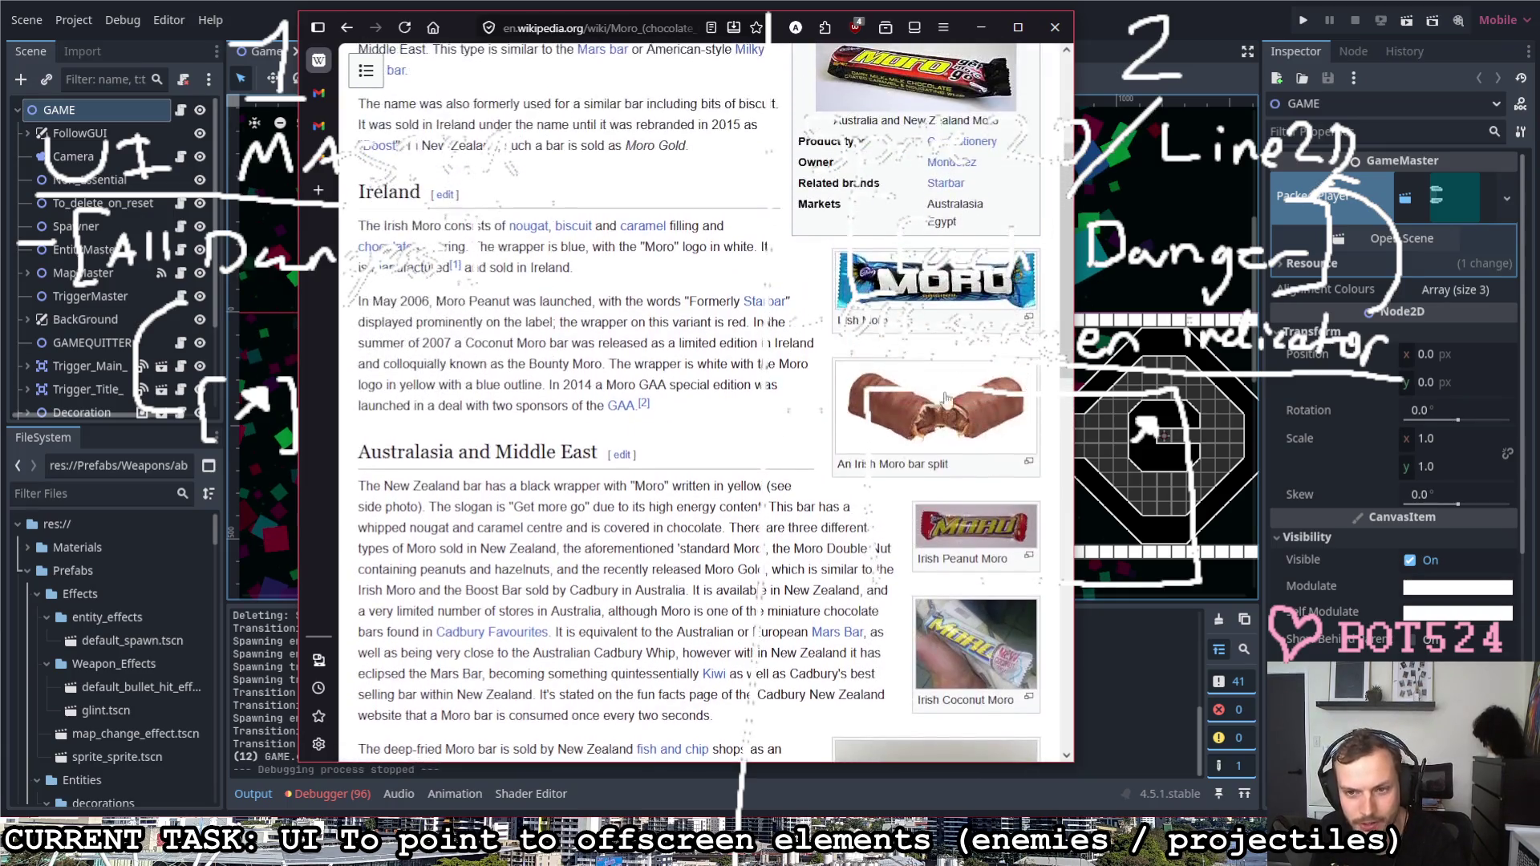
scroll(815, 472, up, 4)
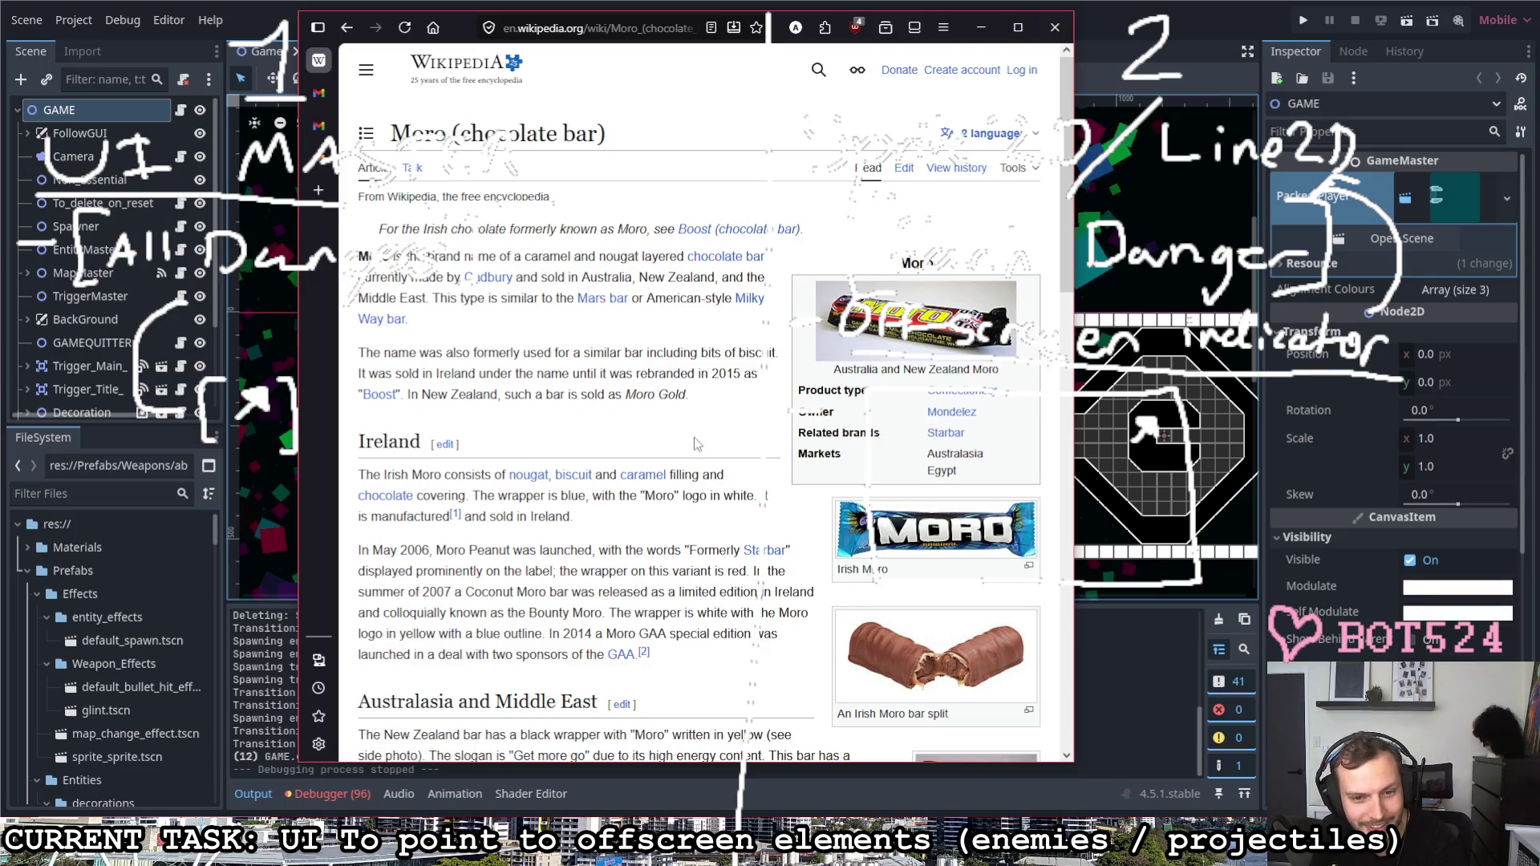
scroll(695, 444, down, 5)
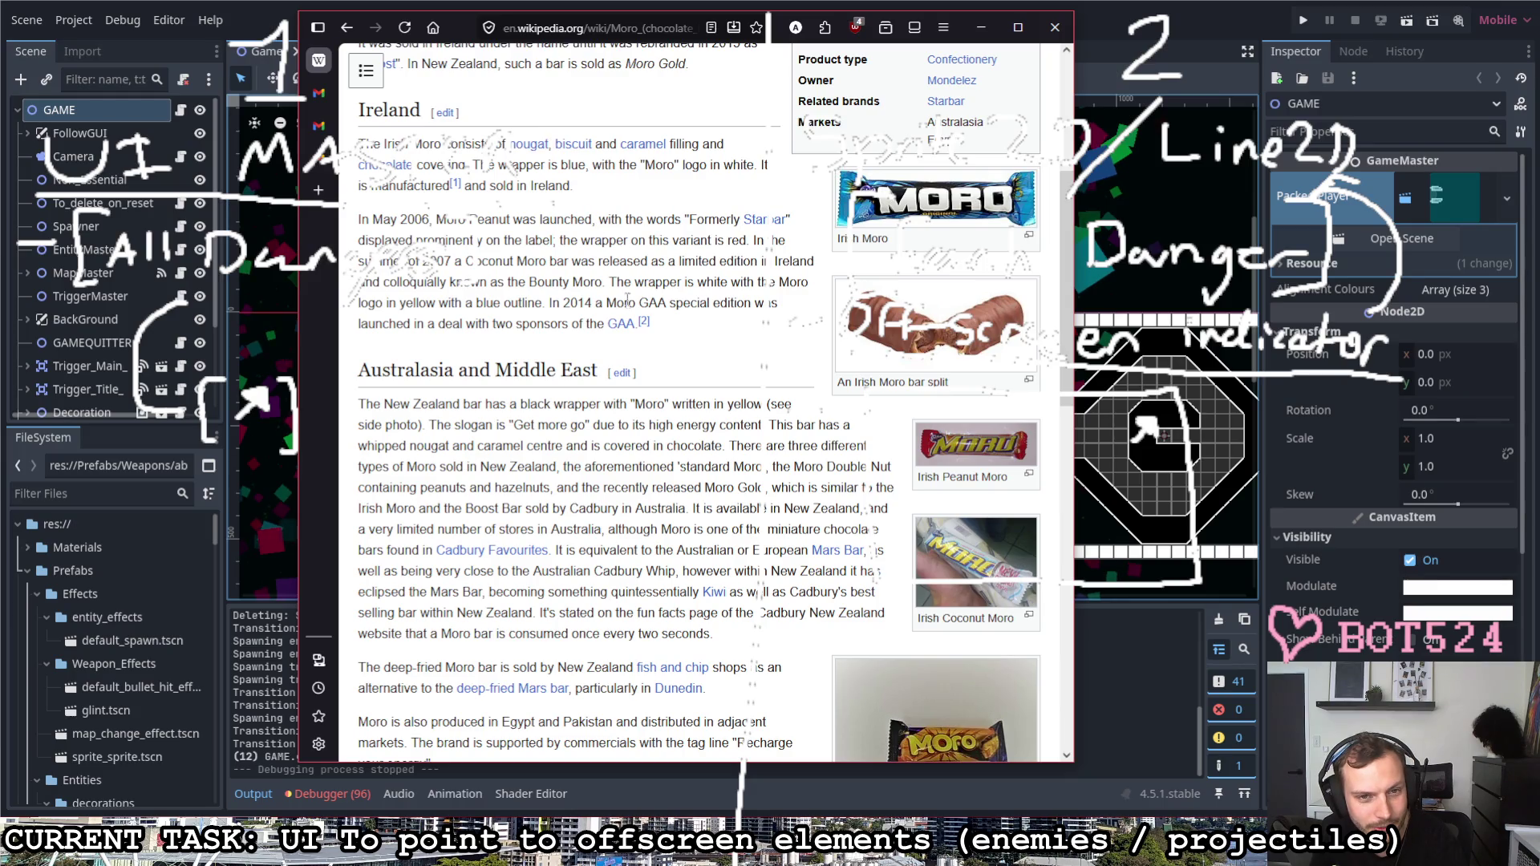
scroll(647, 352, down, 1)
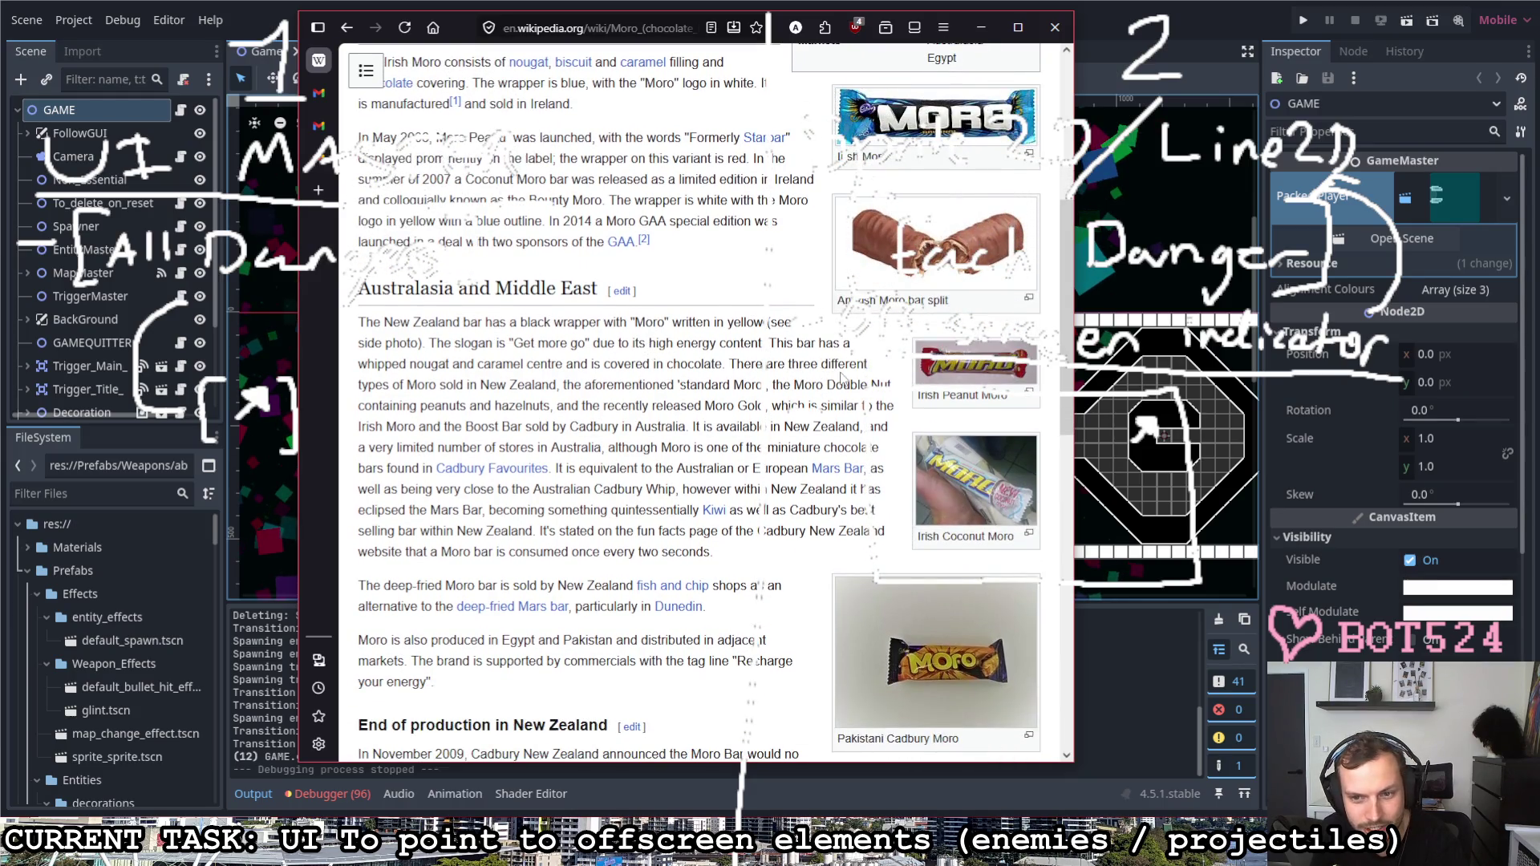
scroll(829, 410, down, 2)
scroll(827, 386, down, 3)
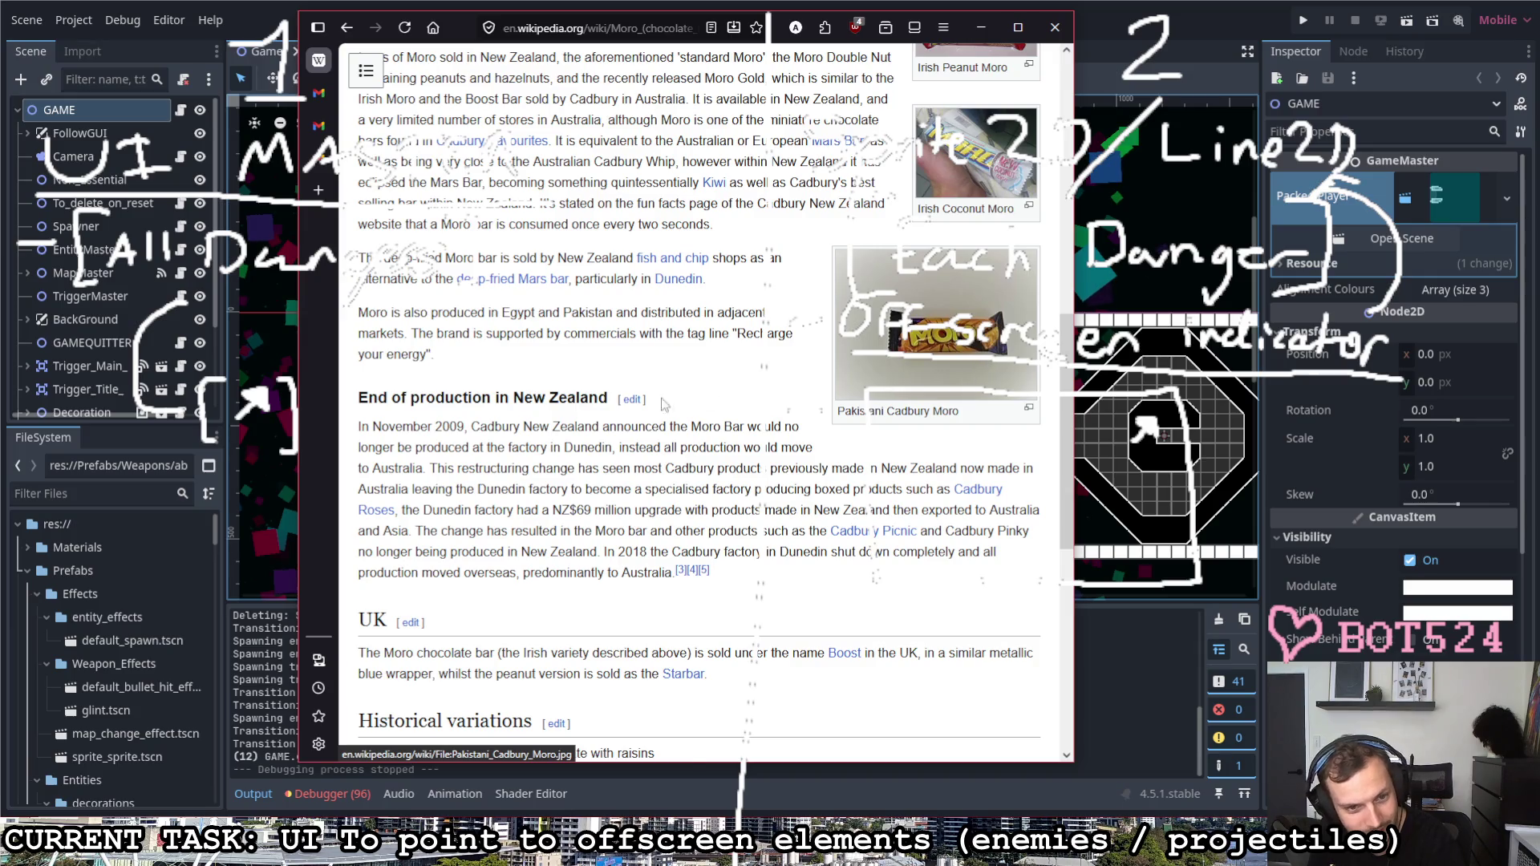
scroll(628, 409, down, 2)
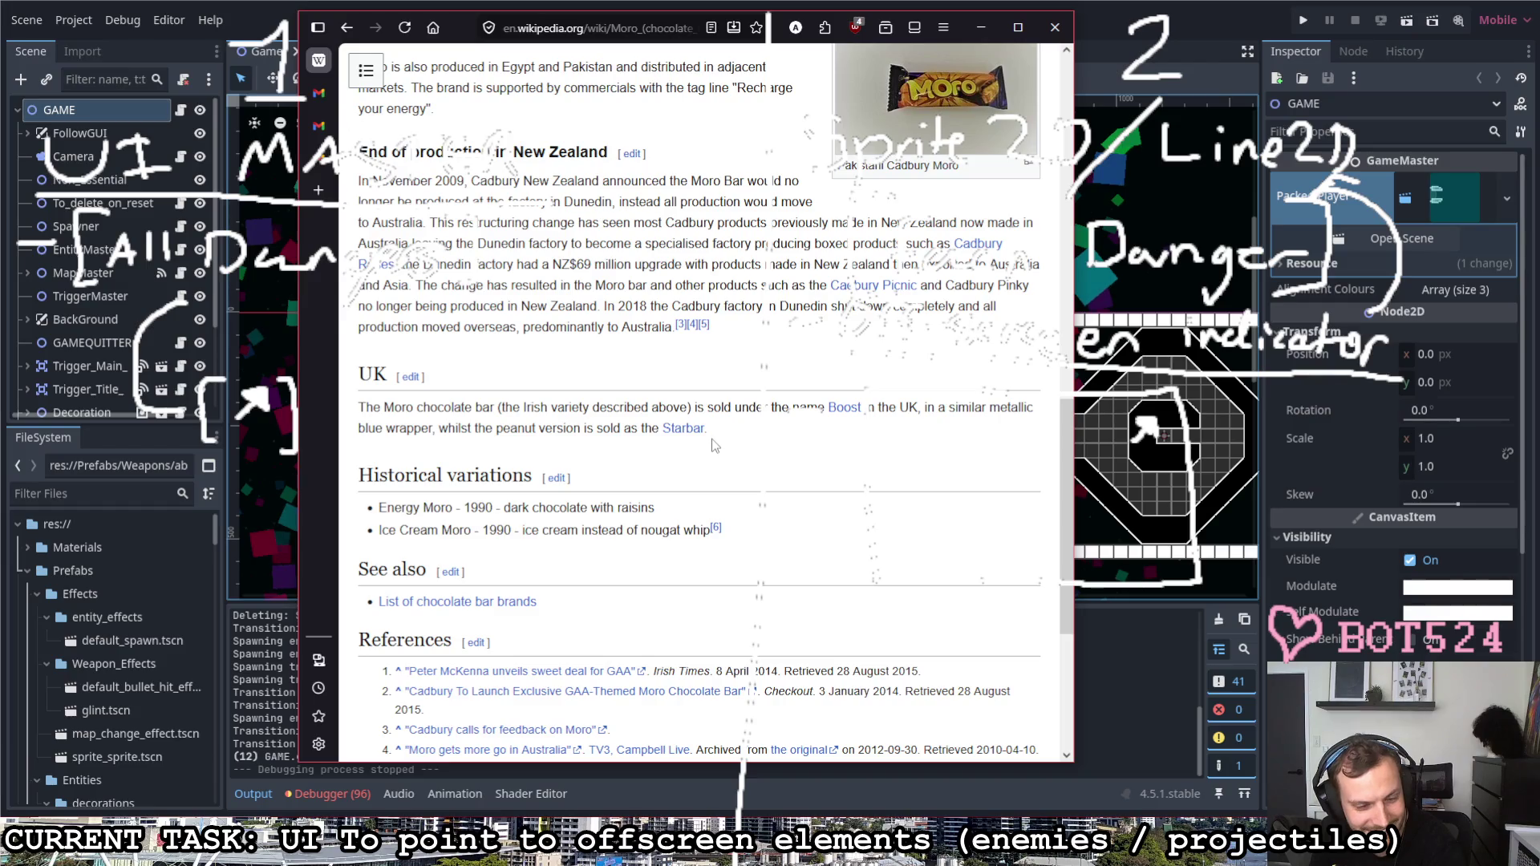
scroll(711, 446, down, 1)
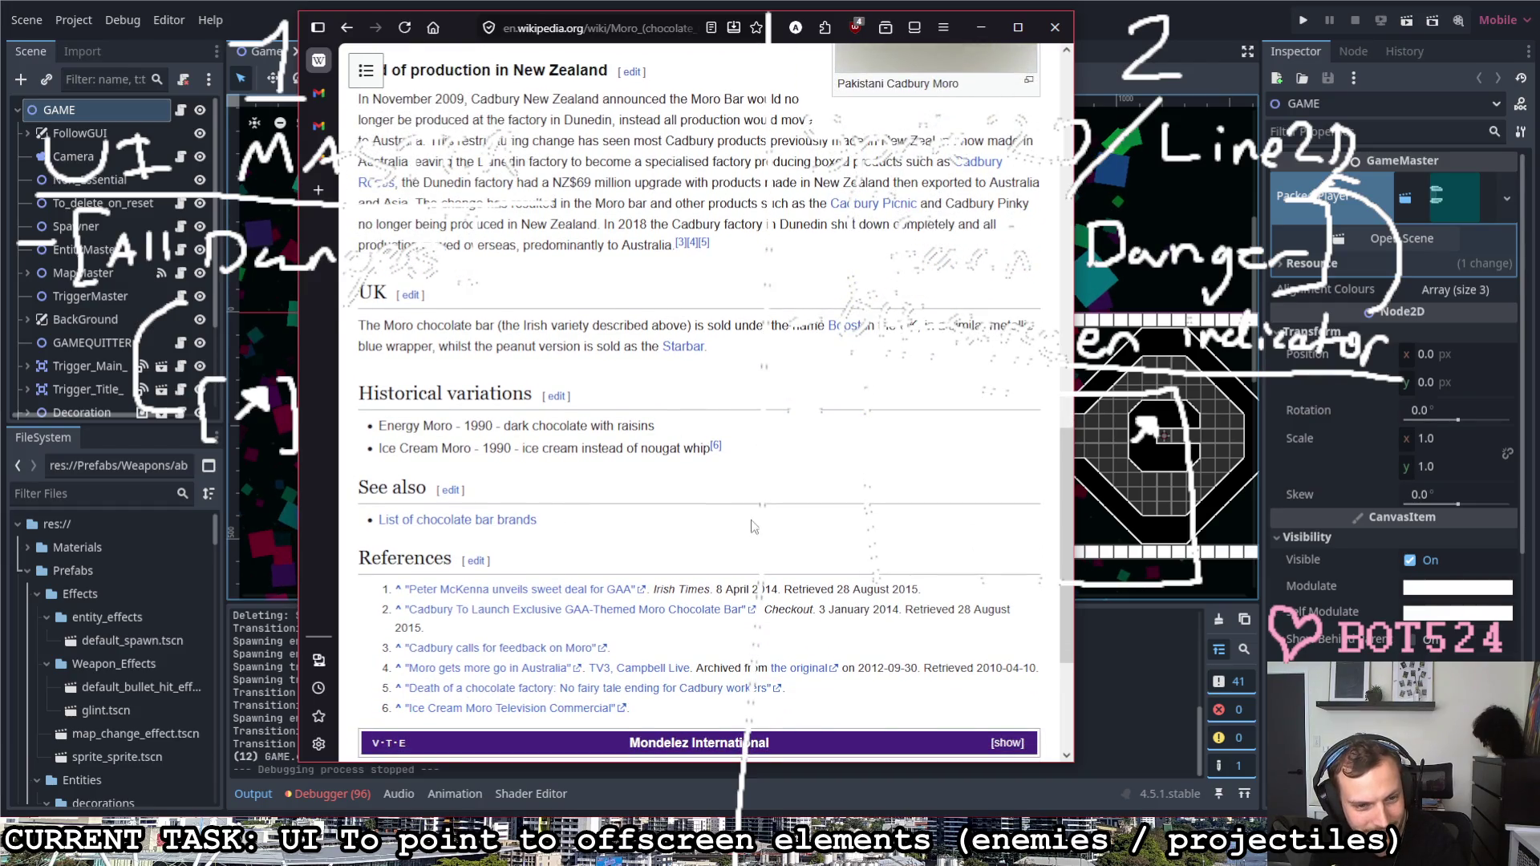
scroll(753, 525, down, 1)
scroll(752, 525, up, 2)
scroll(749, 523, up, 5)
scroll(746, 522, up, 1)
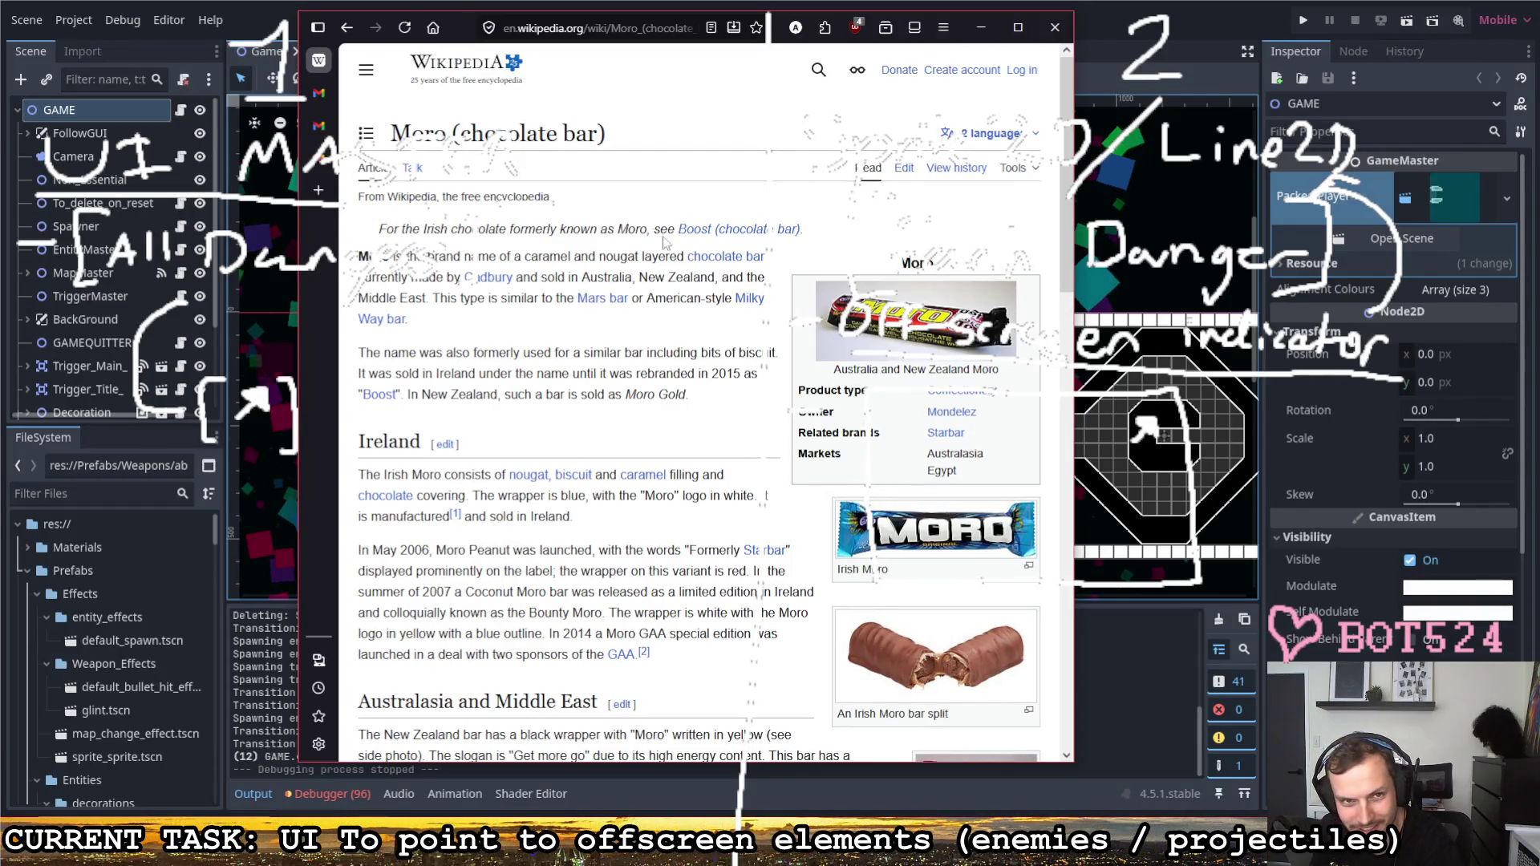
click(347, 26)
Step: Search DuckDuckGo for 'boost bar', review the results, then close the browser
click(517, 80)
text(n)
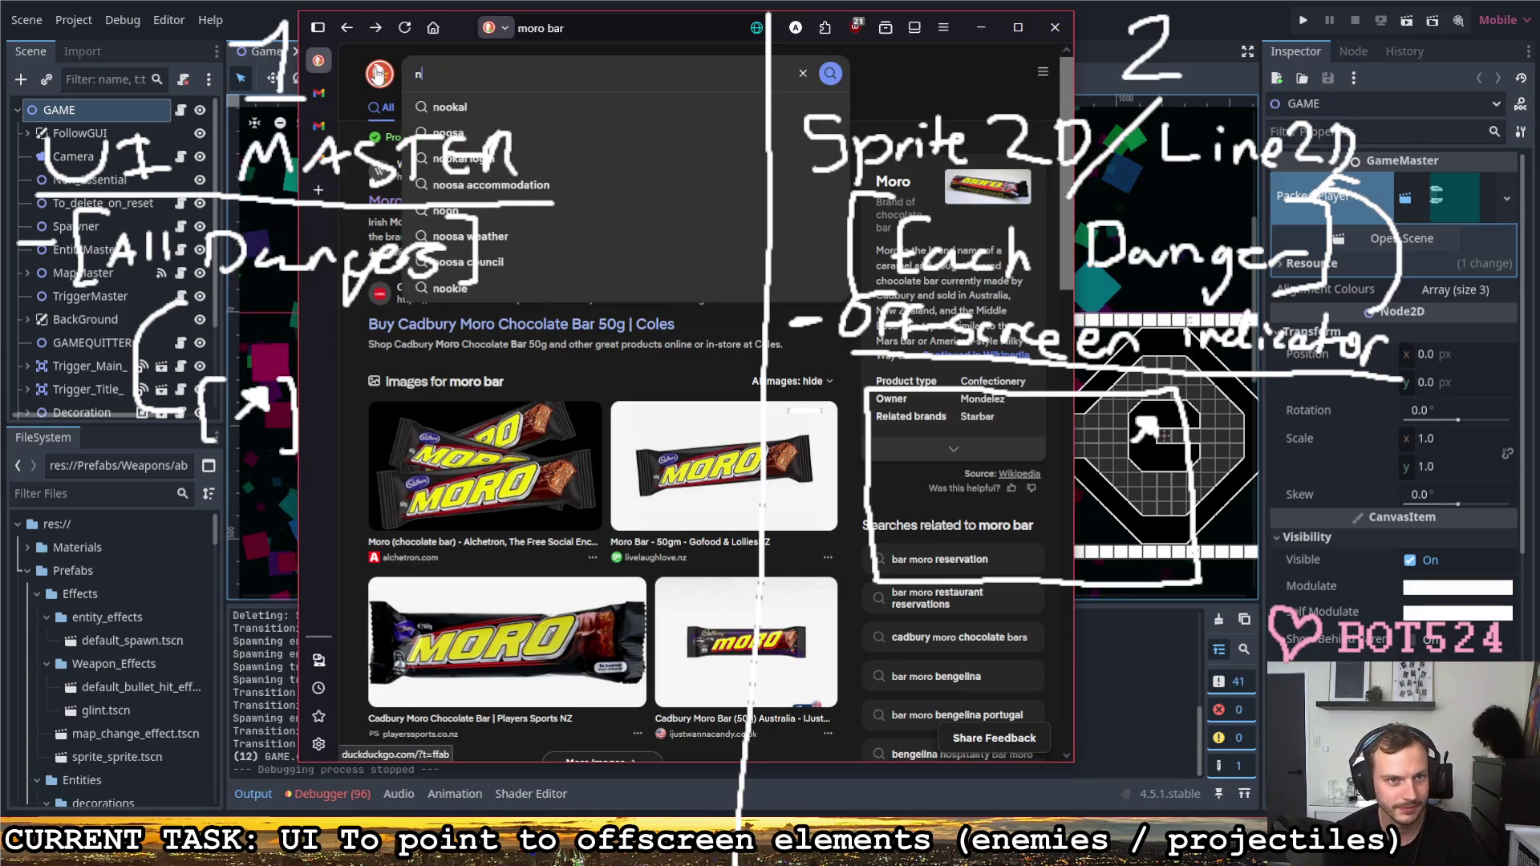
key(BackSpace)
text(boost bar)
key(Return)
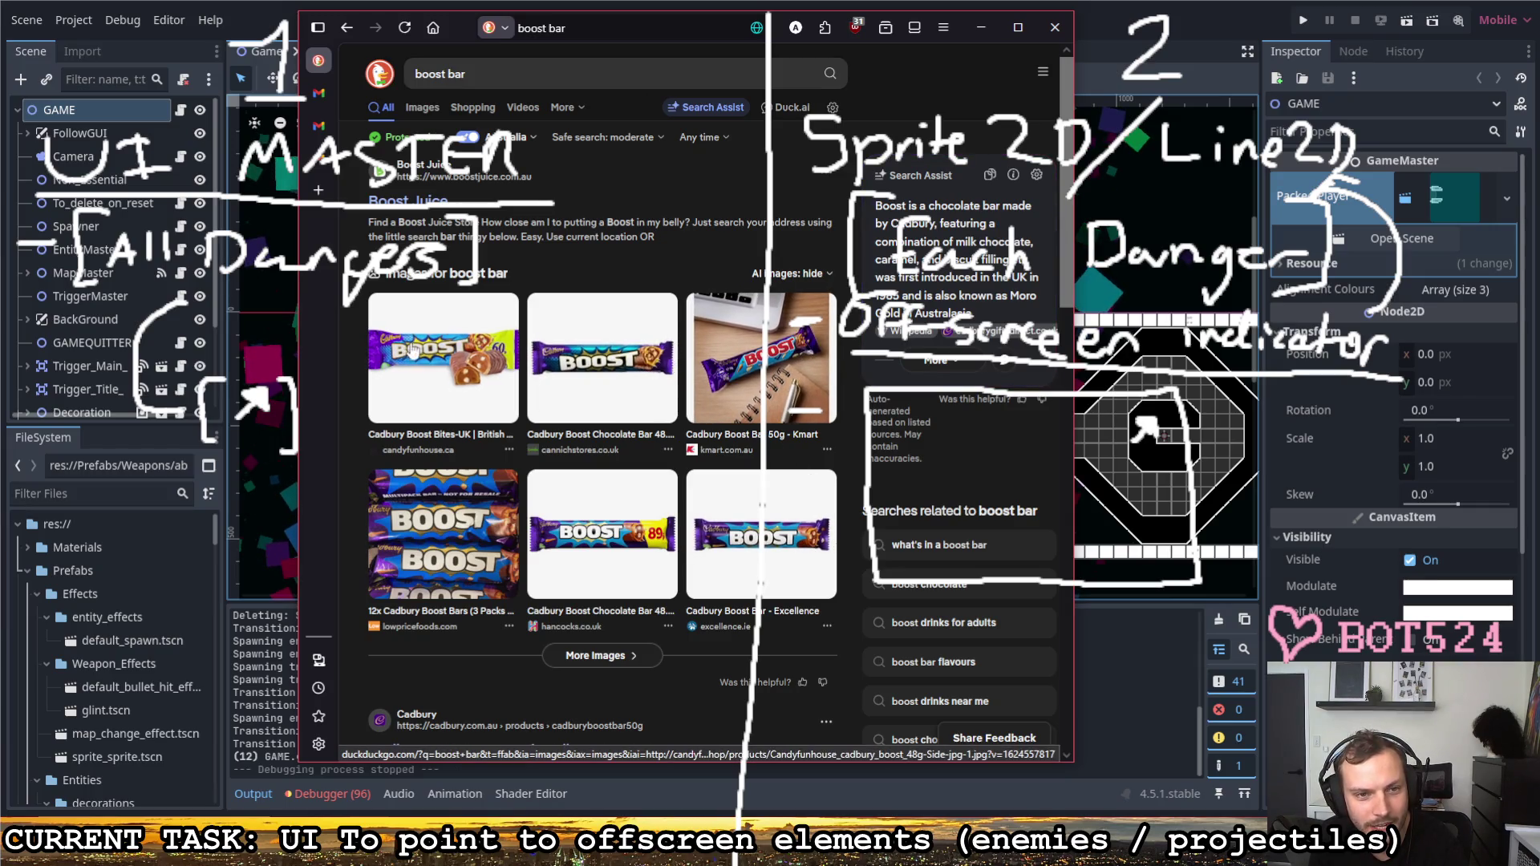
click(483, 80)
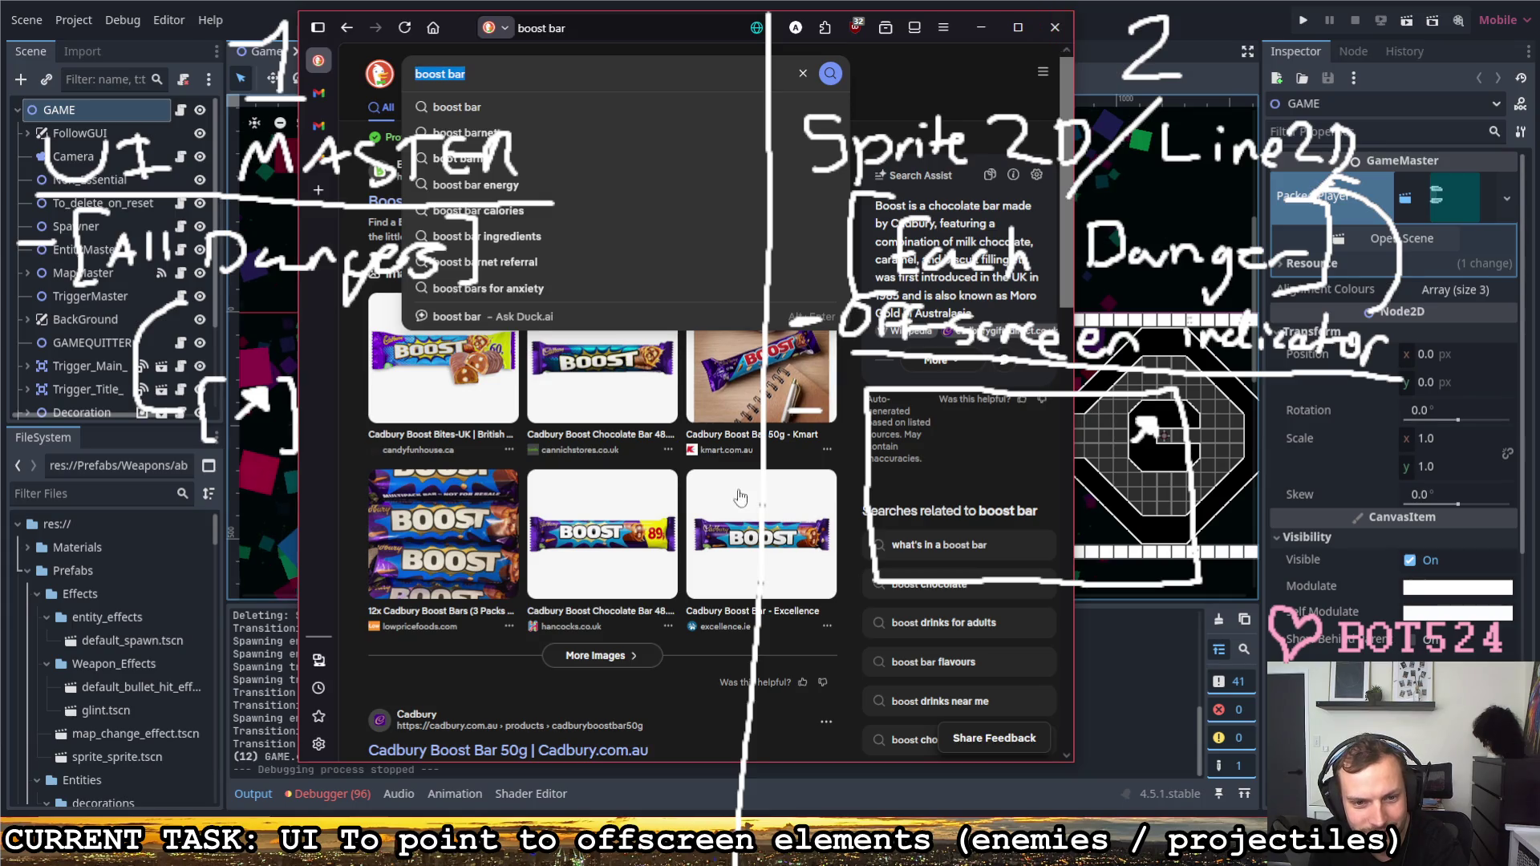
scroll(759, 487, down, 3)
scroll(771, 492, up, 3)
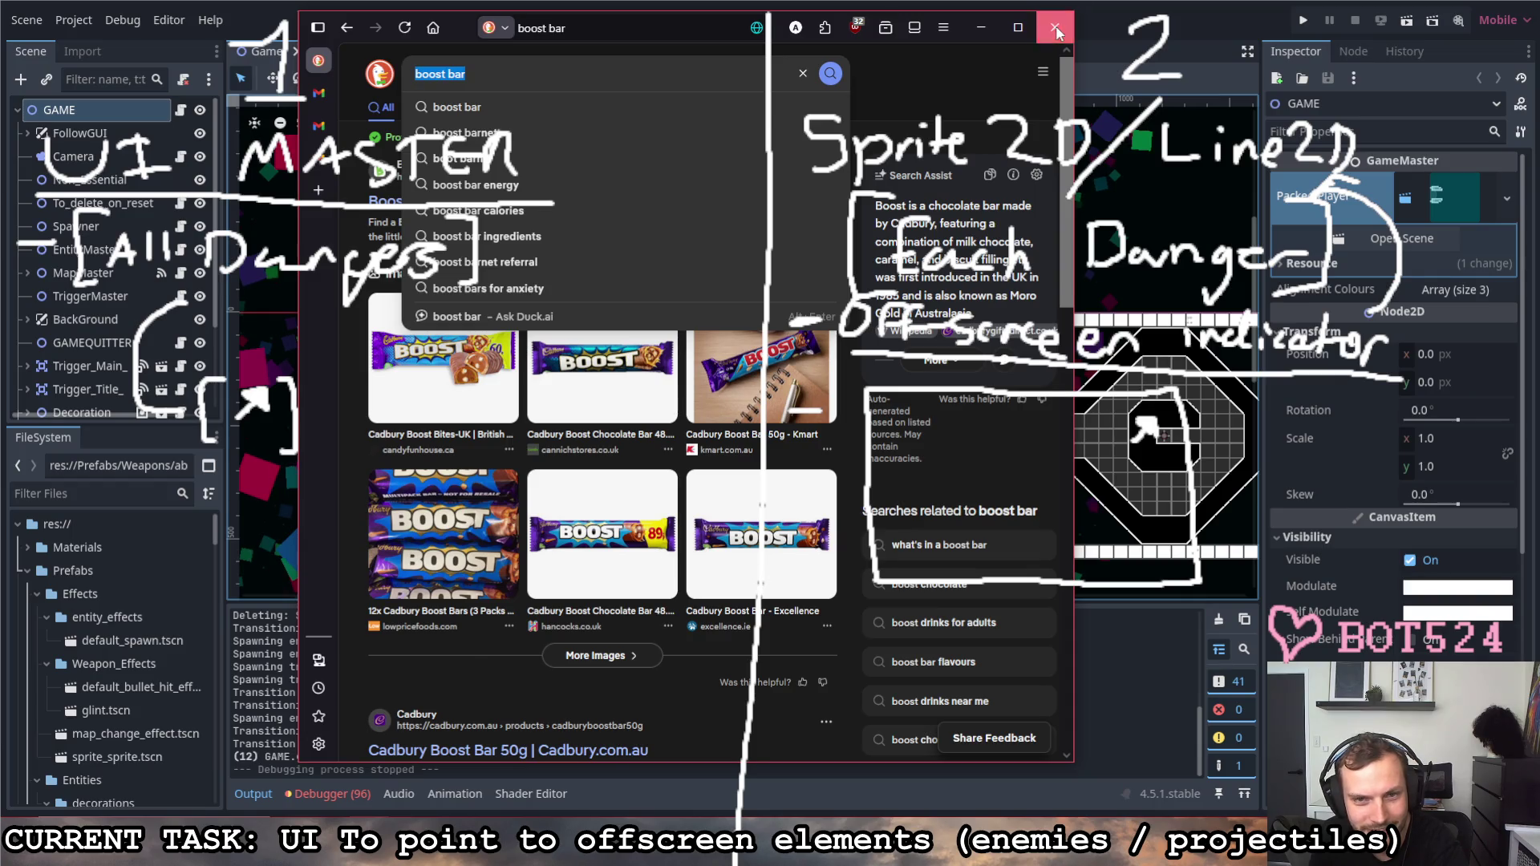
click(1056, 31)
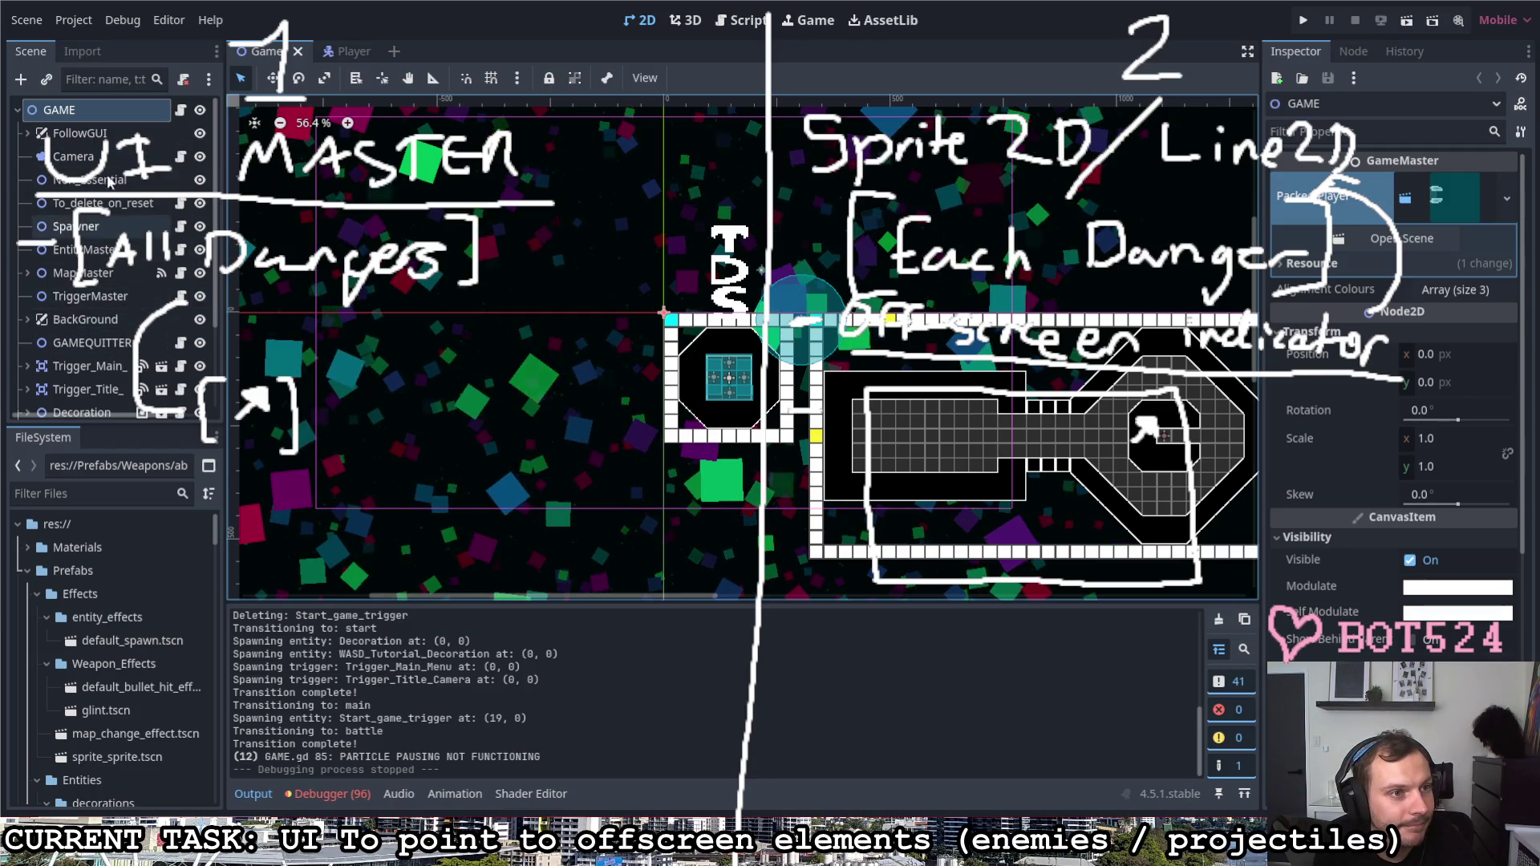
click(83, 133)
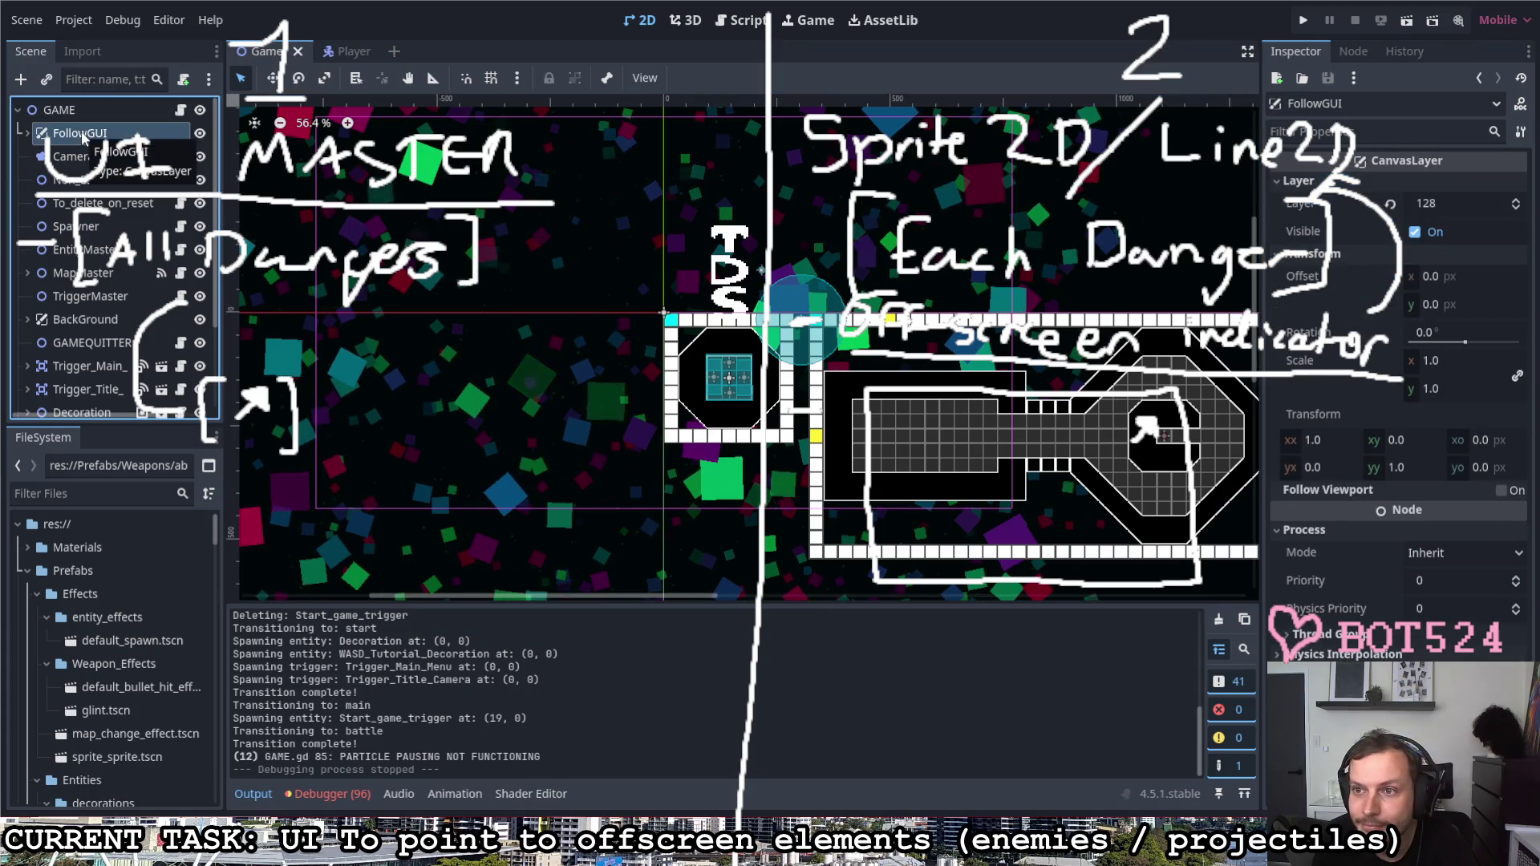
Step: Expand FollowGUI to reveal its pause screen and screen fader children
double_click(85, 139)
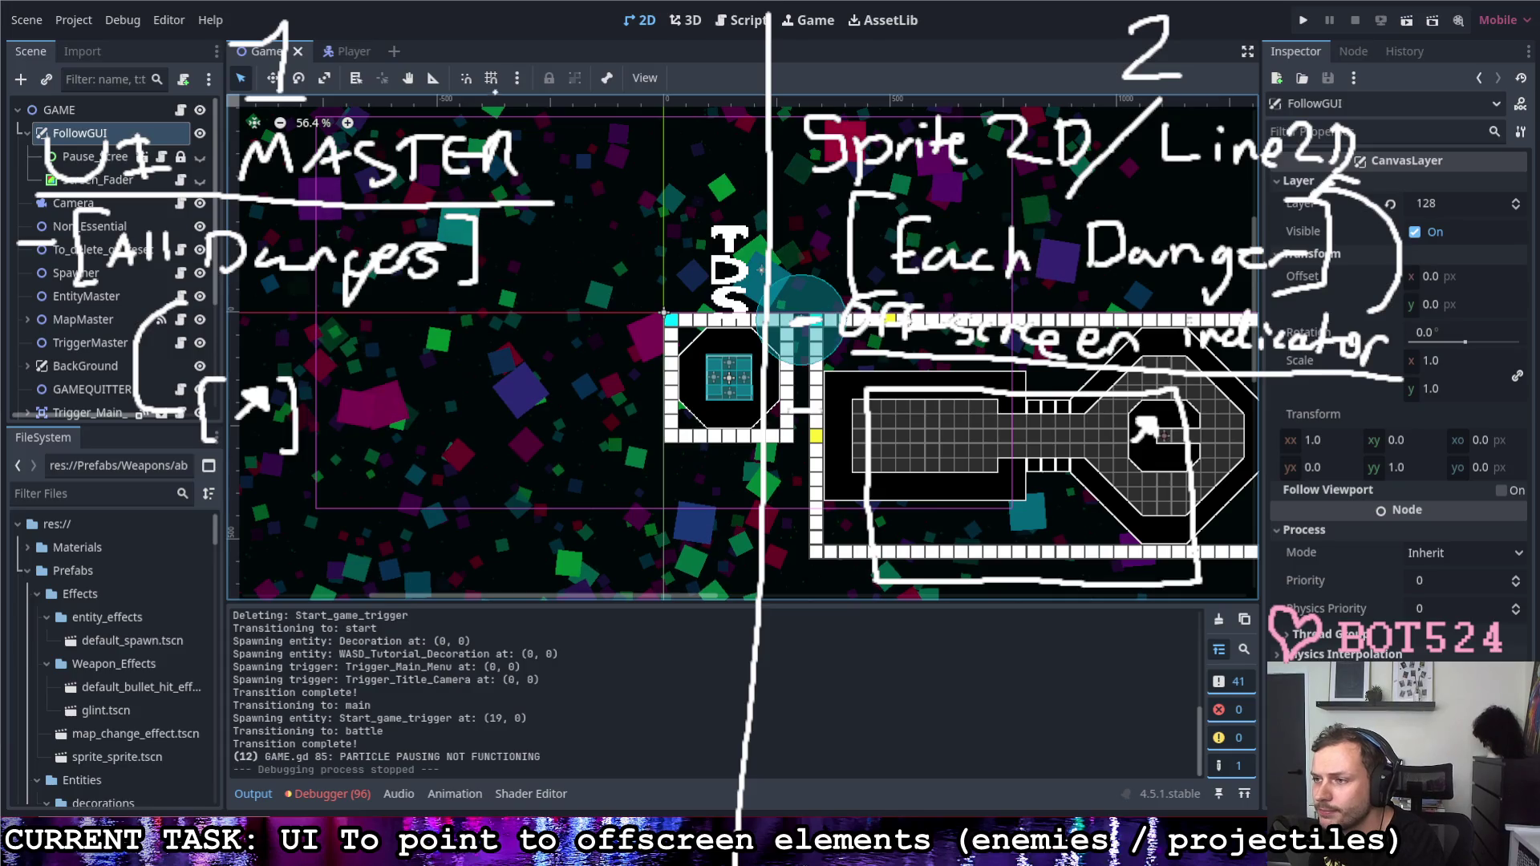
Step: Circle the UI master and Sprite2D/Line2D note groups, link them with an arrow, then clear all sketches
drag(386, 6, 554, 96)
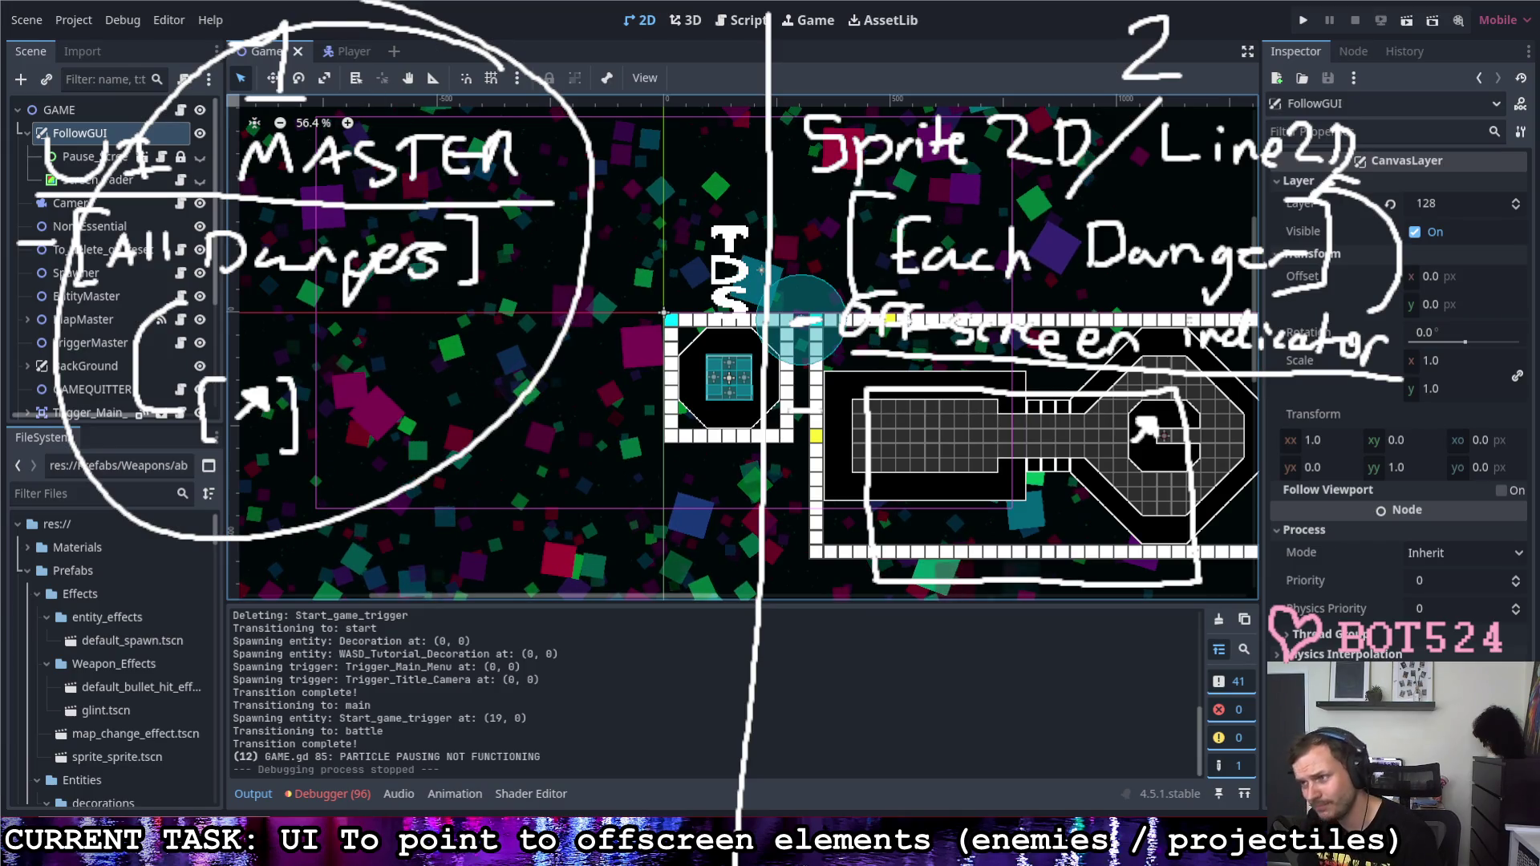
mouse_move(1276, 87)
mouse_down()
mouse_move(901, 66)
mouse_move(892, 199)
mouse_move(1420, 140)
mouse_move(1186, 66)
mouse_up()
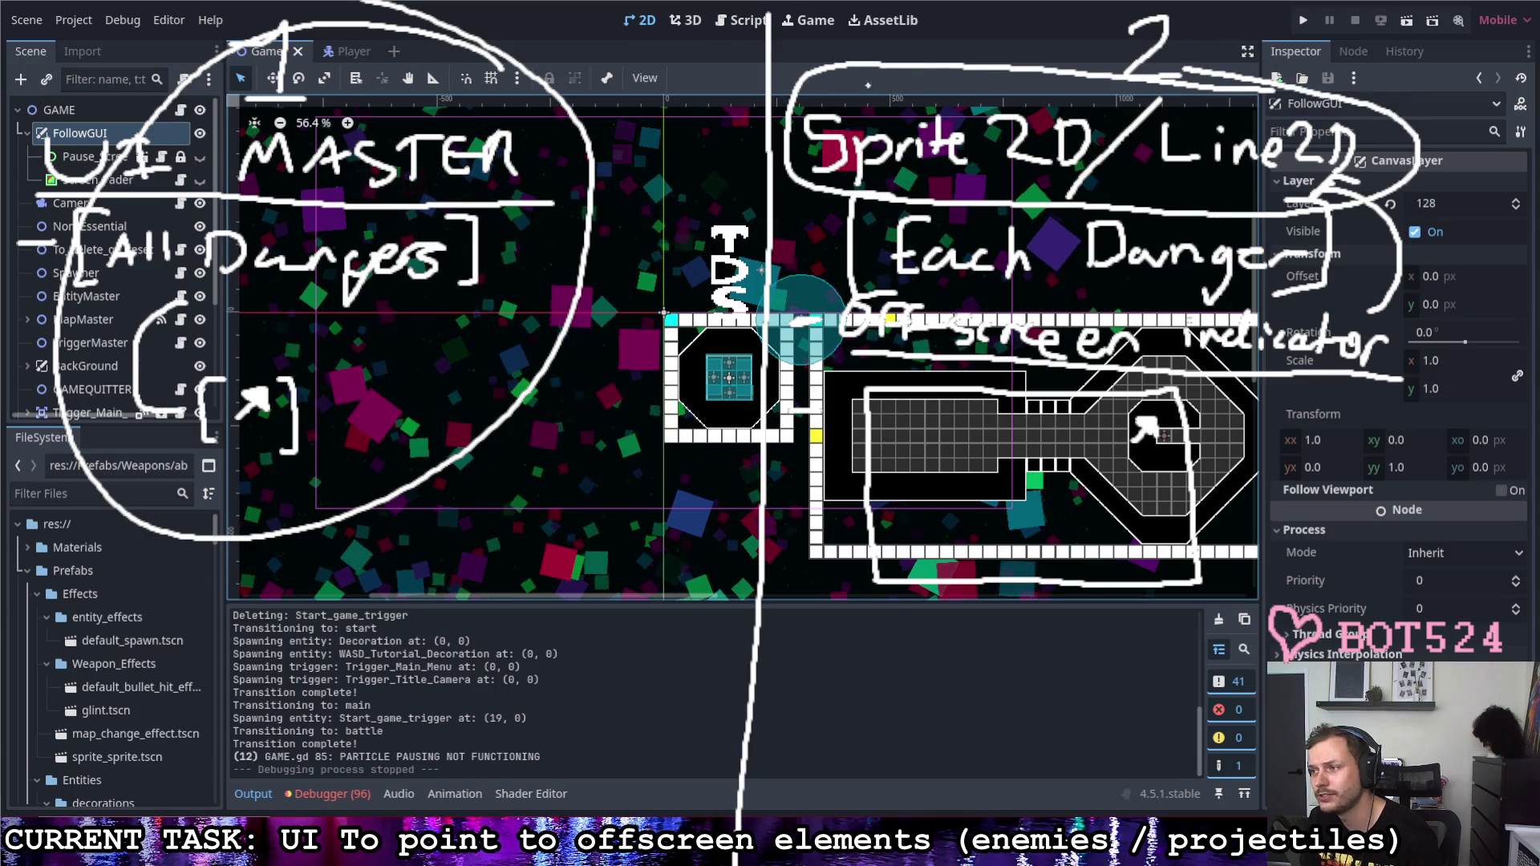
mouse_move(768, 92)
mouse_down()
mouse_move(581, 110)
mouse_move(644, 130)
mouse_up()
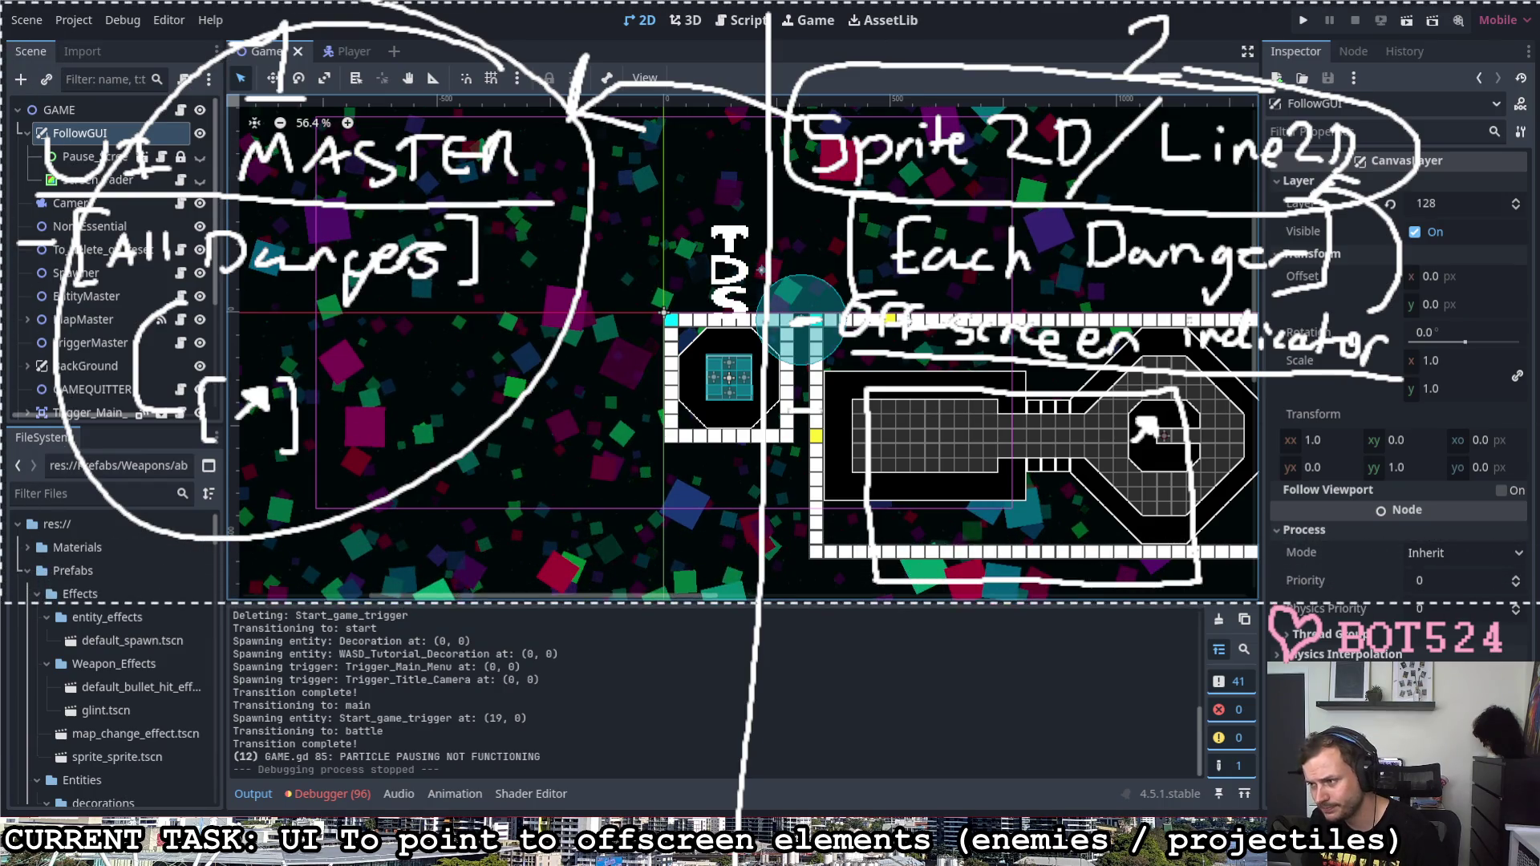
key(Escape)
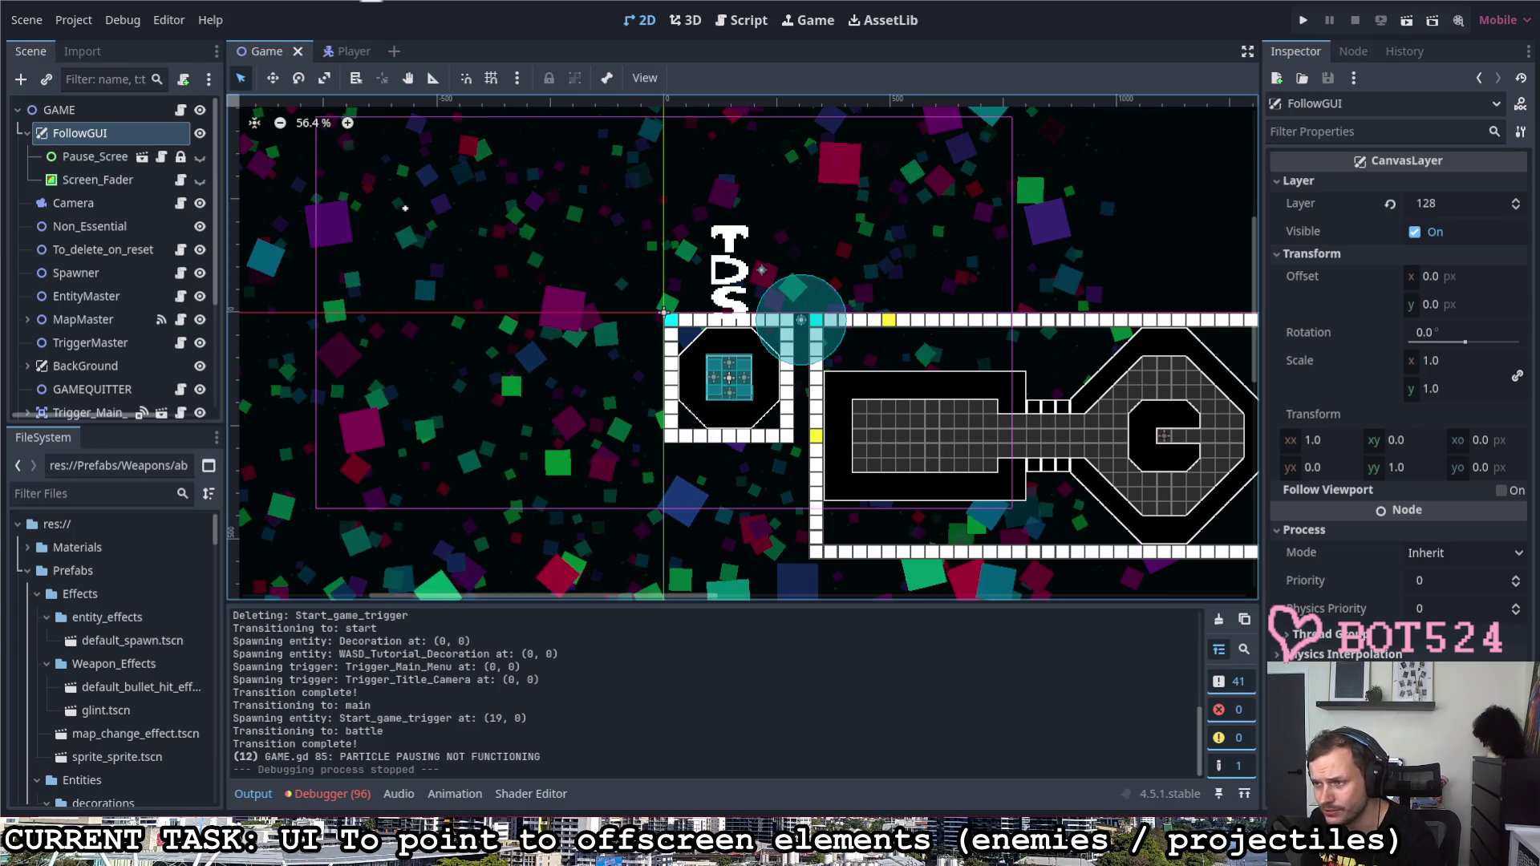
Step: Handwrite the heading UI MASTER at the top left of the screen
mouse_move(85, 70)
mouse_down()
mouse_move(144, 69)
mouse_move(181, 111)
mouse_move(196, 79)
mouse_up()
mouse_move(167, 112)
mouse_down()
mouse_move(328, 115)
mouse_move(325, 97)
mouse_up()
drag(364, 75, 336, 118)
mouse_move(374, 77)
mouse_down()
mouse_move(373, 118)
mouse_move(406, 75)
mouse_up()
mouse_move(397, 72)
mouse_down()
mouse_move(397, 121)
mouse_move(431, 73)
mouse_up()
drag(398, 97, 428, 96)
drag(397, 121, 472, 117)
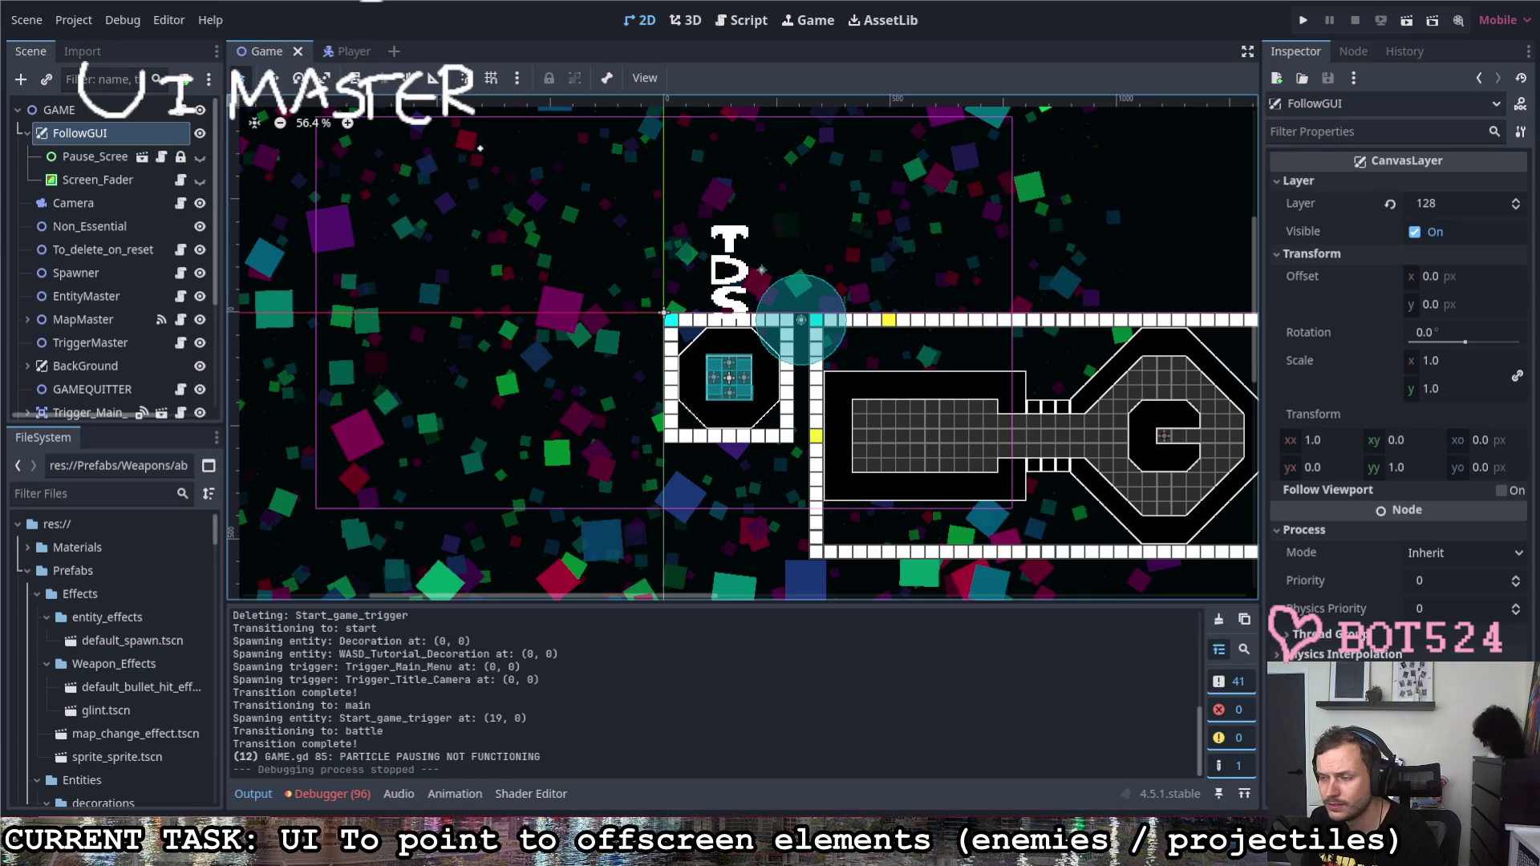
Step: Add a bracketed [Dangers] note with branch lines and a second item, and outline the starting room
drag(135, 175, 130, 265)
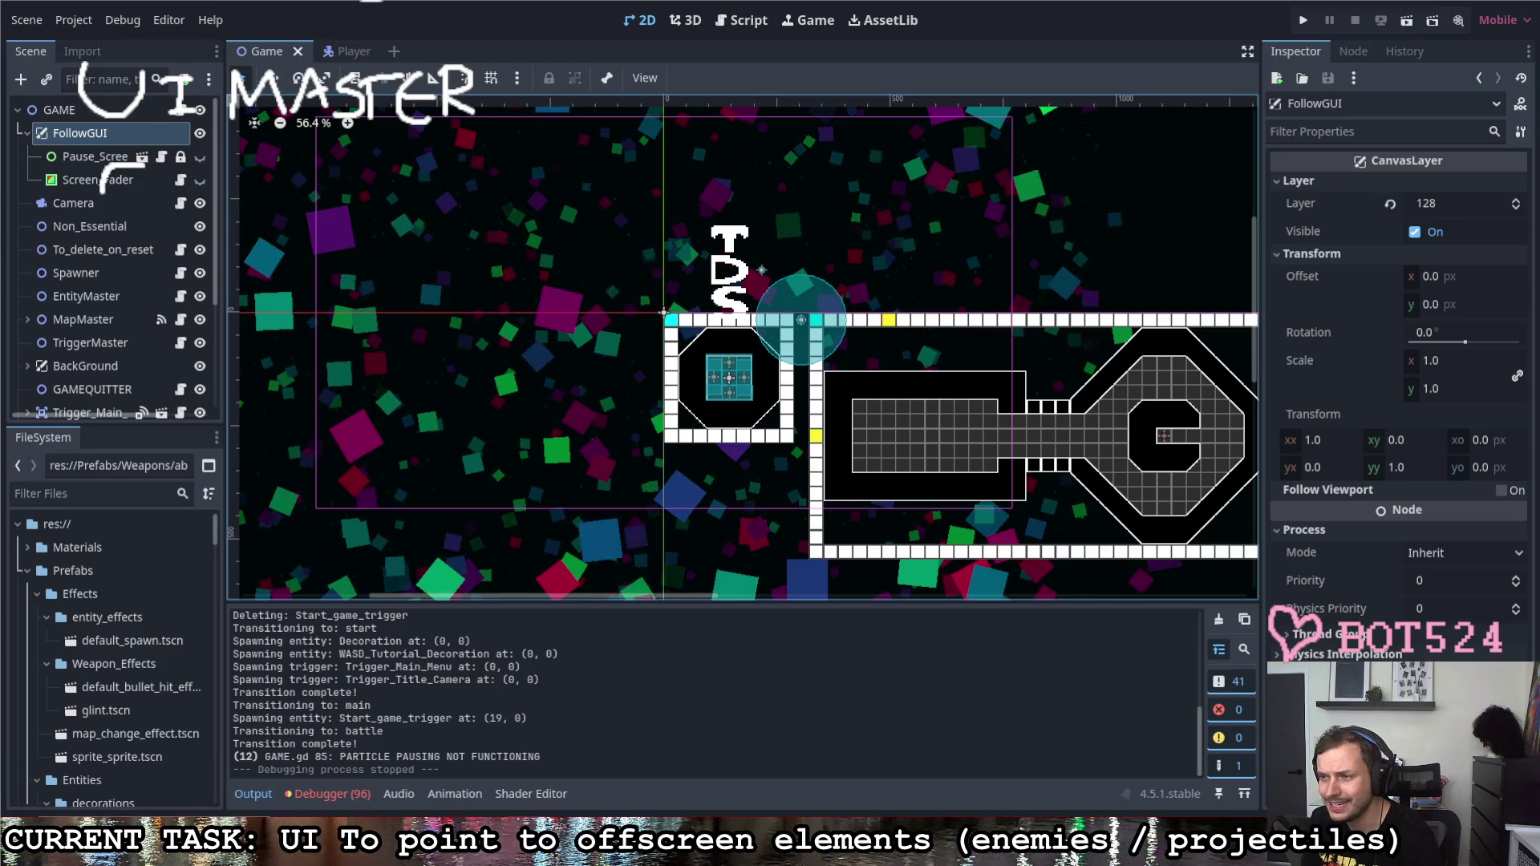
mouse_move(145, 190)
mouse_down()
mouse_move(141, 234)
mouse_move(175, 188)
mouse_move(137, 241)
mouse_move(241, 236)
mouse_move(277, 216)
mouse_move(262, 267)
mouse_move(342, 222)
mouse_move(352, 248)
mouse_up()
mouse_move(368, 180)
mouse_down()
mouse_move(414, 276)
mouse_move(378, 274)
mouse_up()
mouse_move(222, 279)
mouse_down()
mouse_move(157, 327)
mouse_move(279, 366)
mouse_up()
drag(300, 285, 455, 336)
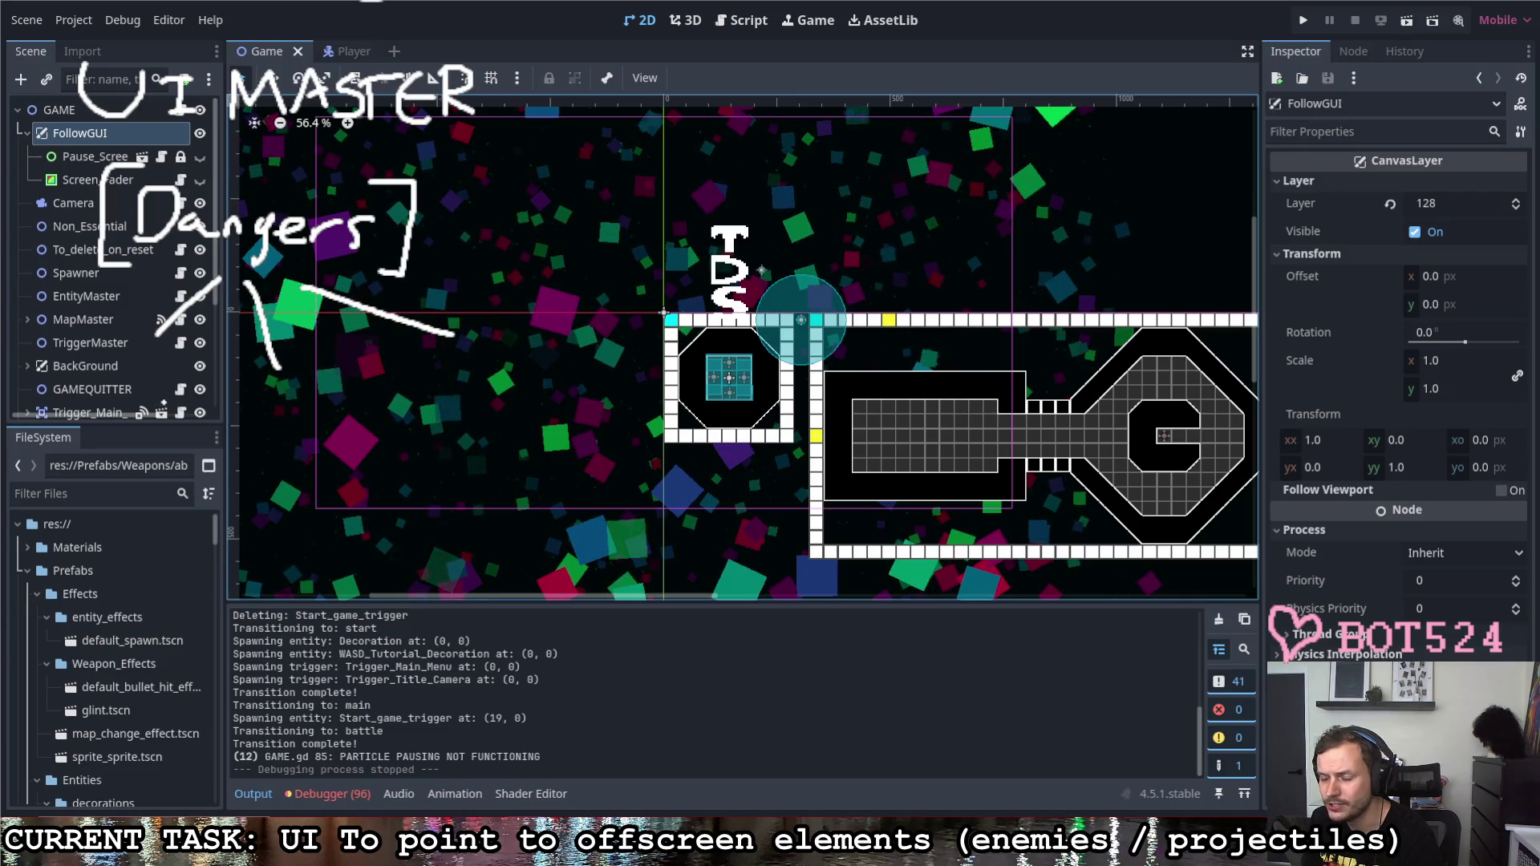
mouse_move(62, 357)
mouse_down()
mouse_move(45, 405)
mouse_move(86, 373)
mouse_move(146, 434)
mouse_move(229, 426)
mouse_move(222, 454)
mouse_up()
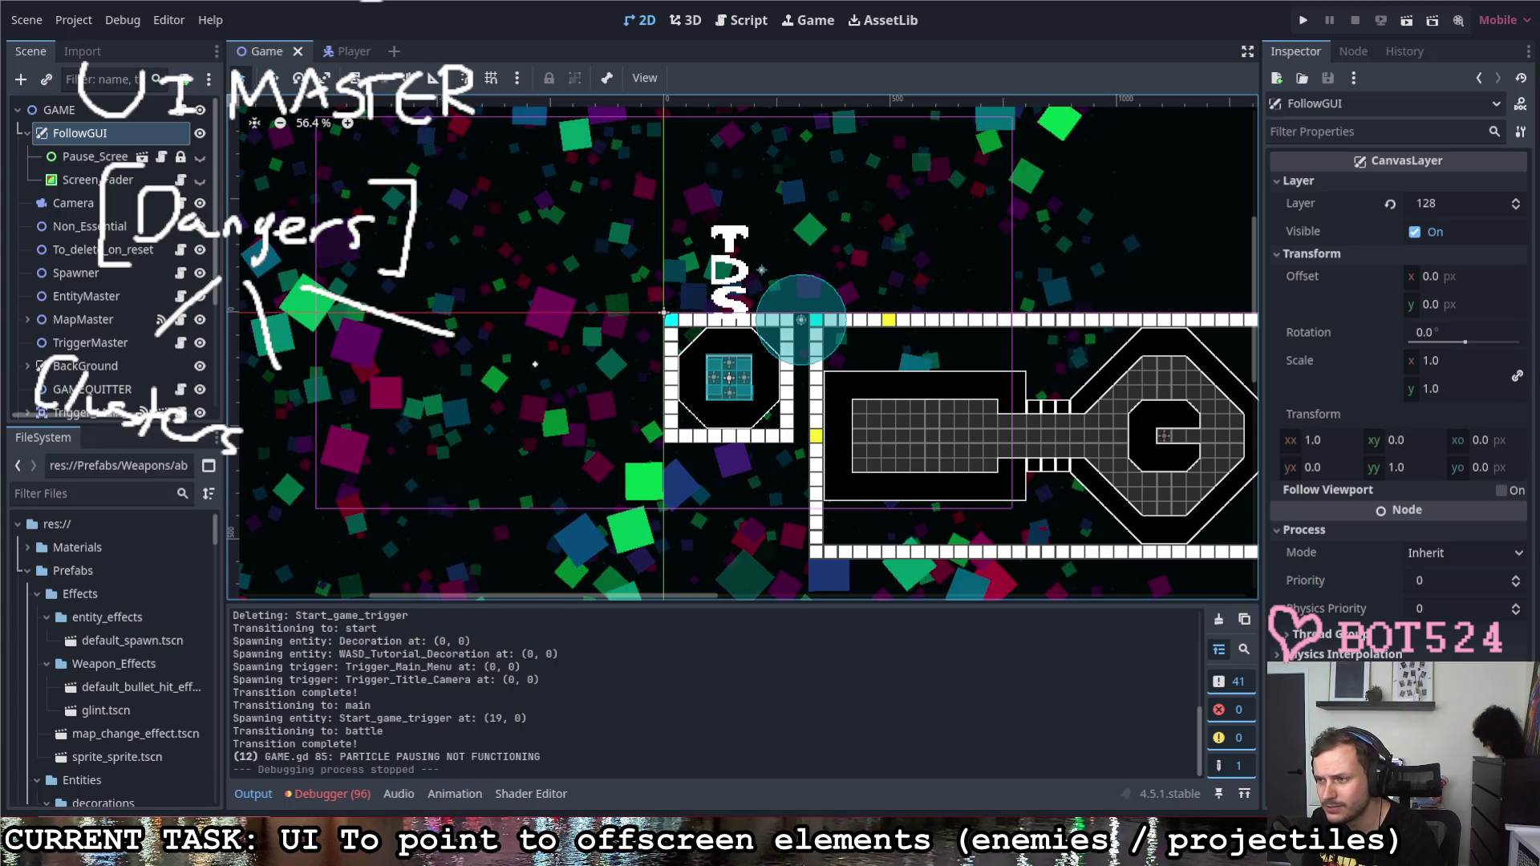
mouse_move(563, 238)
mouse_down()
mouse_move(956, 238)
mouse_move(997, 505)
mouse_move(659, 506)
mouse_move(567, 462)
mouse_move(561, 236)
mouse_up()
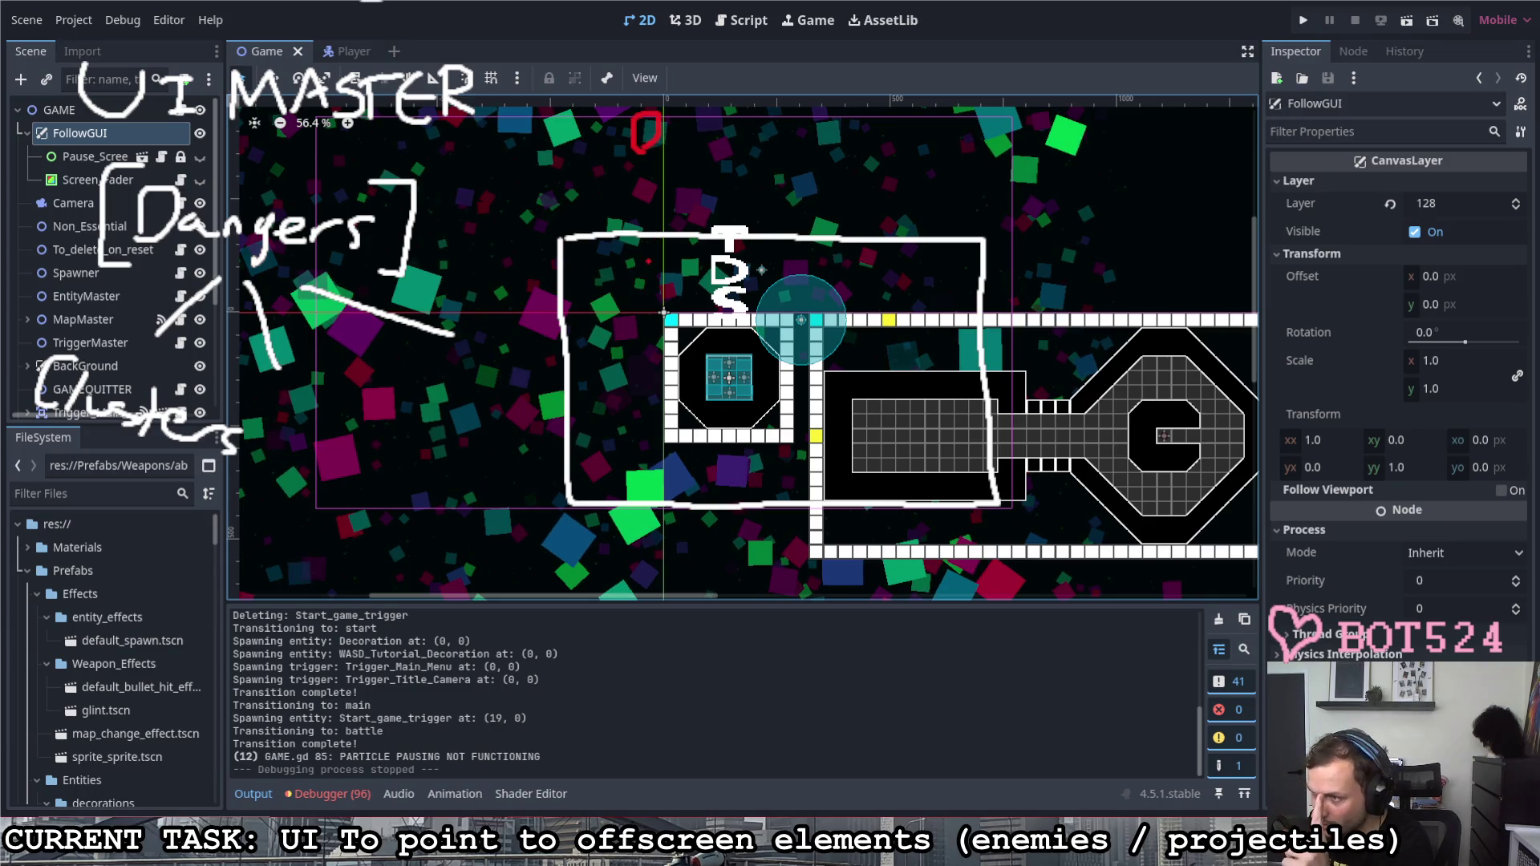
mouse_move(647, 244)
mouse_down()
mouse_move(629, 258)
mouse_move(670, 267)
mouse_move(647, 249)
mouse_move(648, 301)
mouse_move(660, 286)
mouse_up()
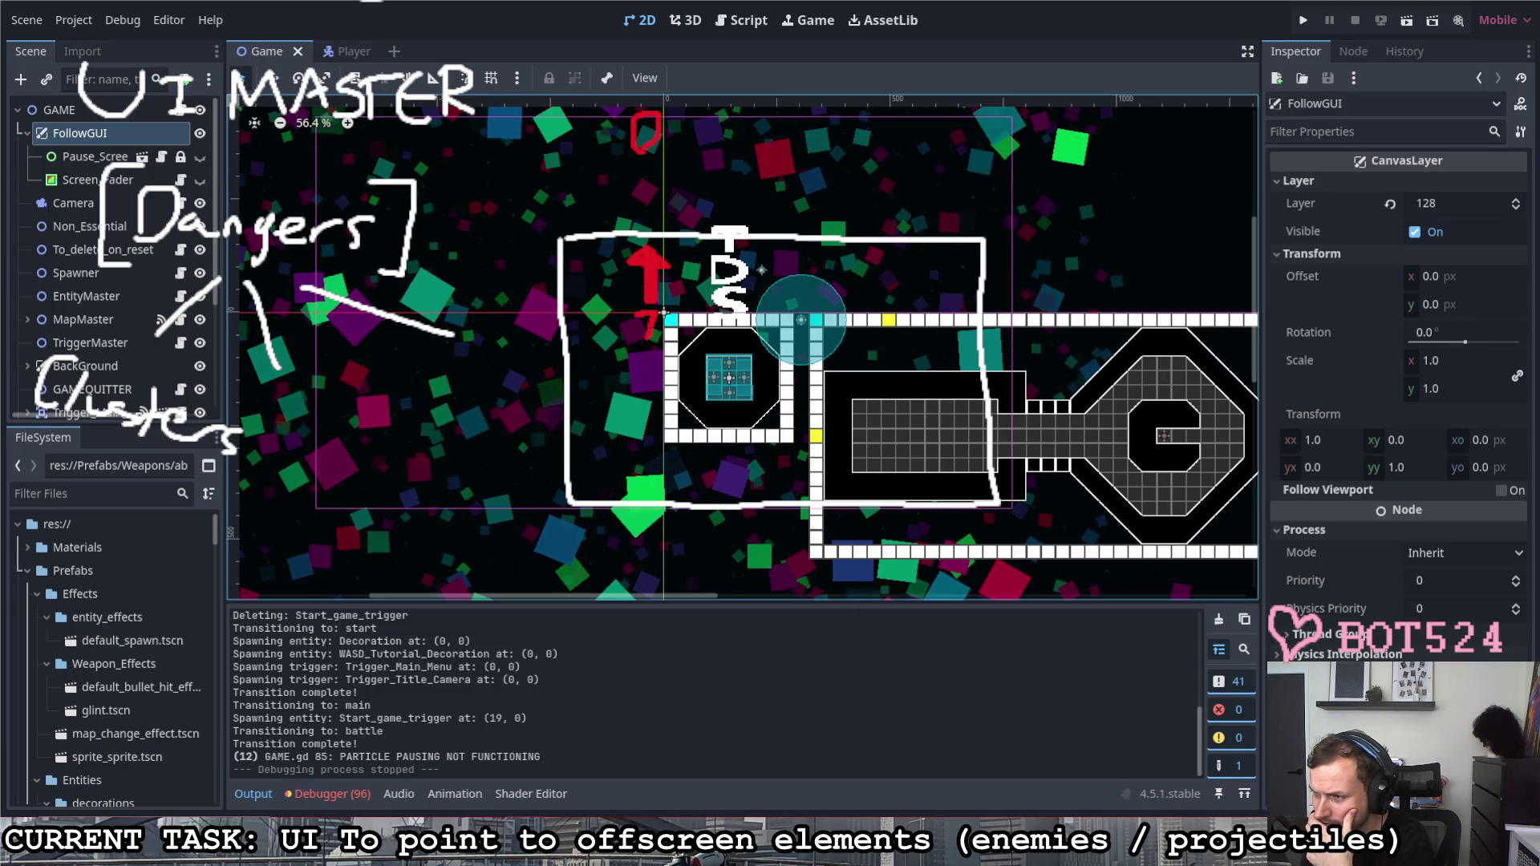
drag(639, 315, 638, 330)
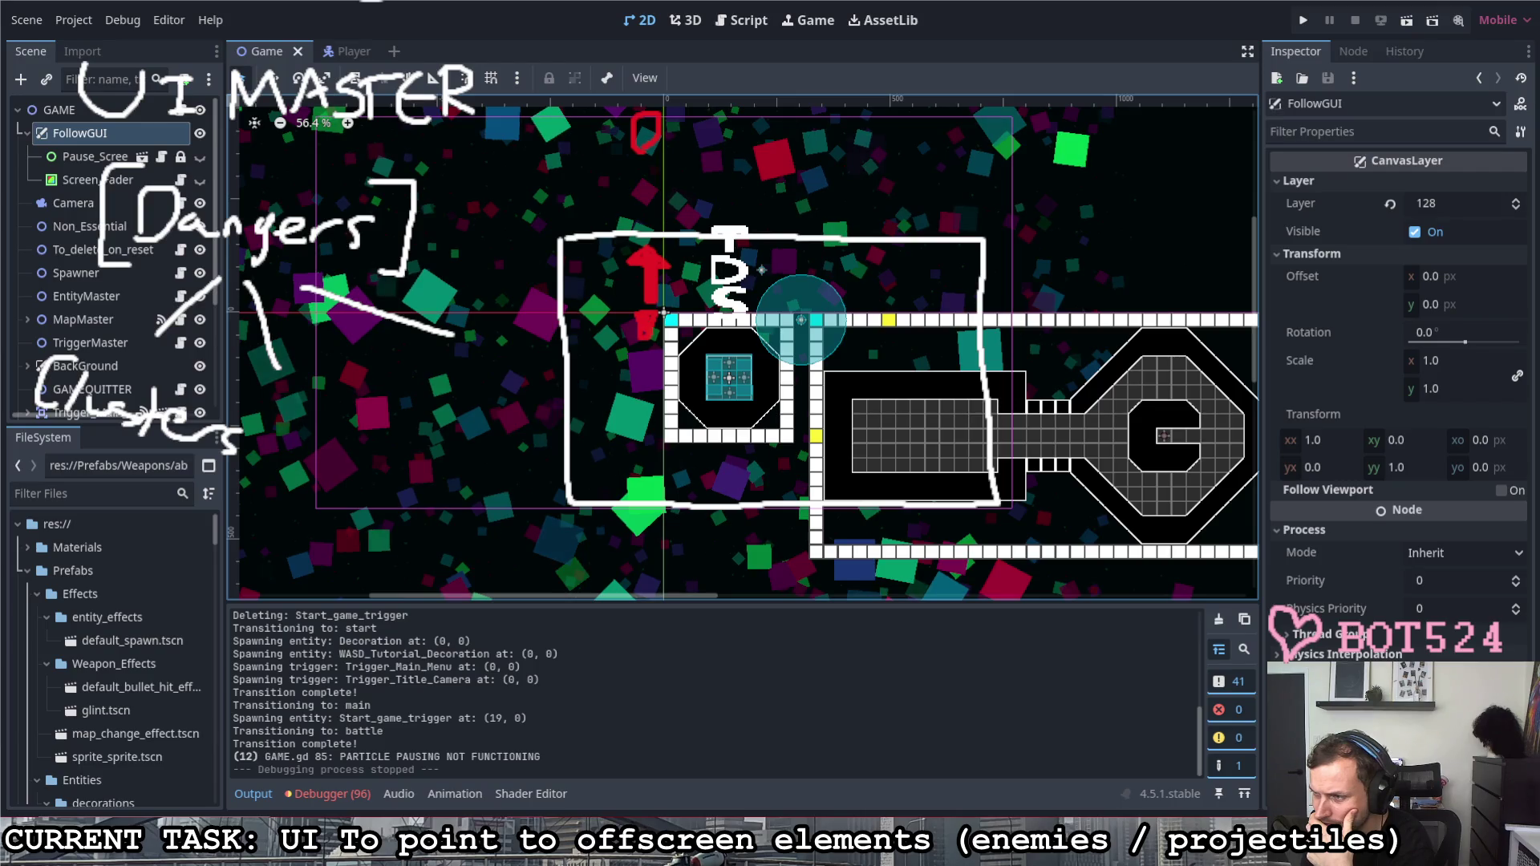
mouse_move(642, 342)
mouse_down()
mouse_move(653, 363)
mouse_move(654, 343)
mouse_up()
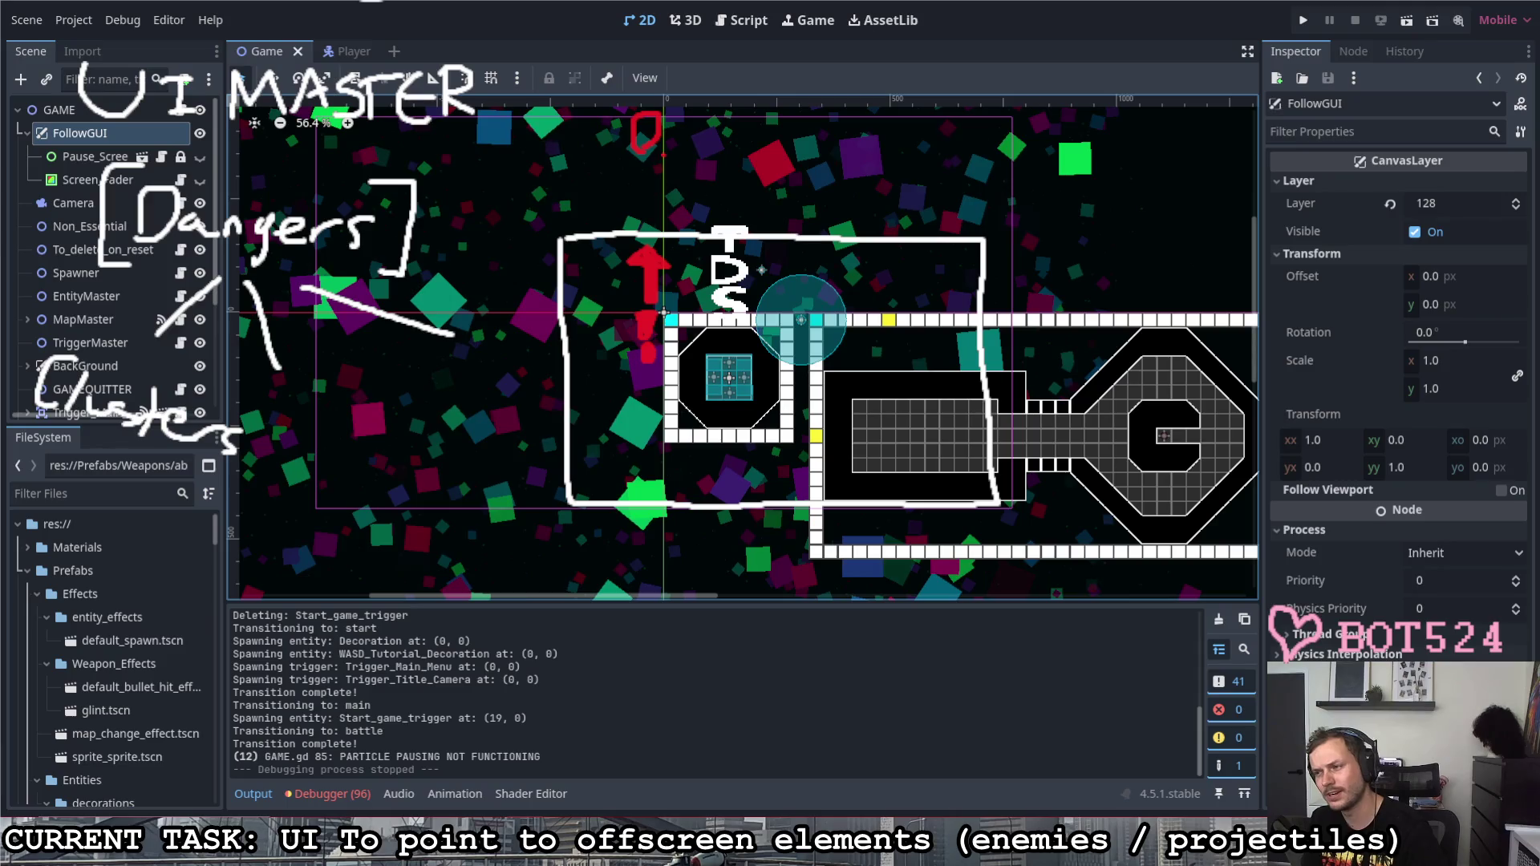
drag(648, 359, 648, 246)
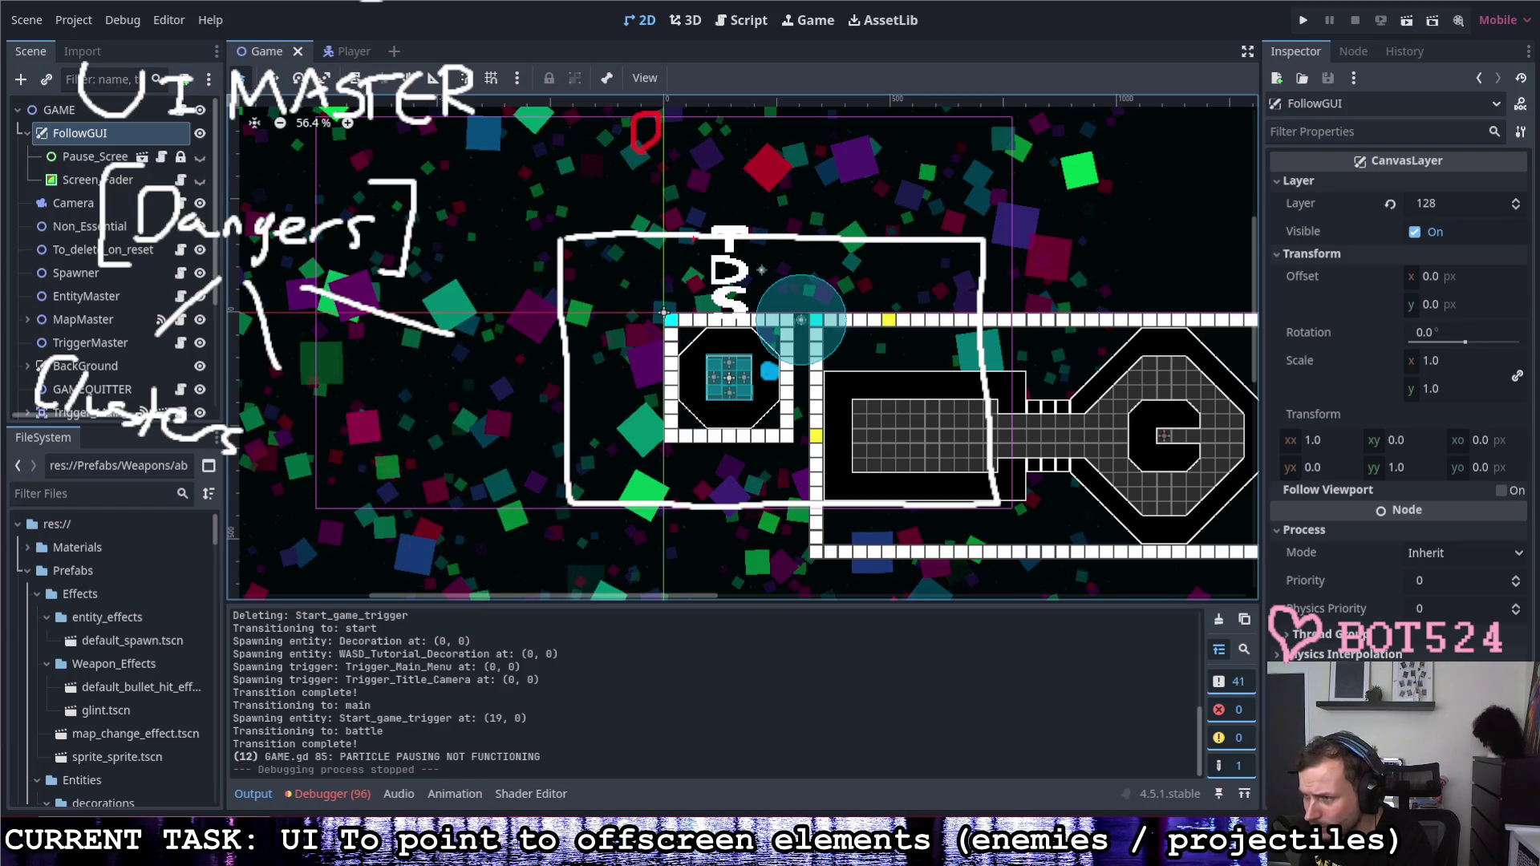
Step: Add red strokes by the sketch and three red enemy marks below the game view
mouse_move(698, 249)
mouse_down()
mouse_move(717, 249)
mouse_move(702, 275)
mouse_move(729, 283)
mouse_move(718, 258)
mouse_move(736, 281)
mouse_up()
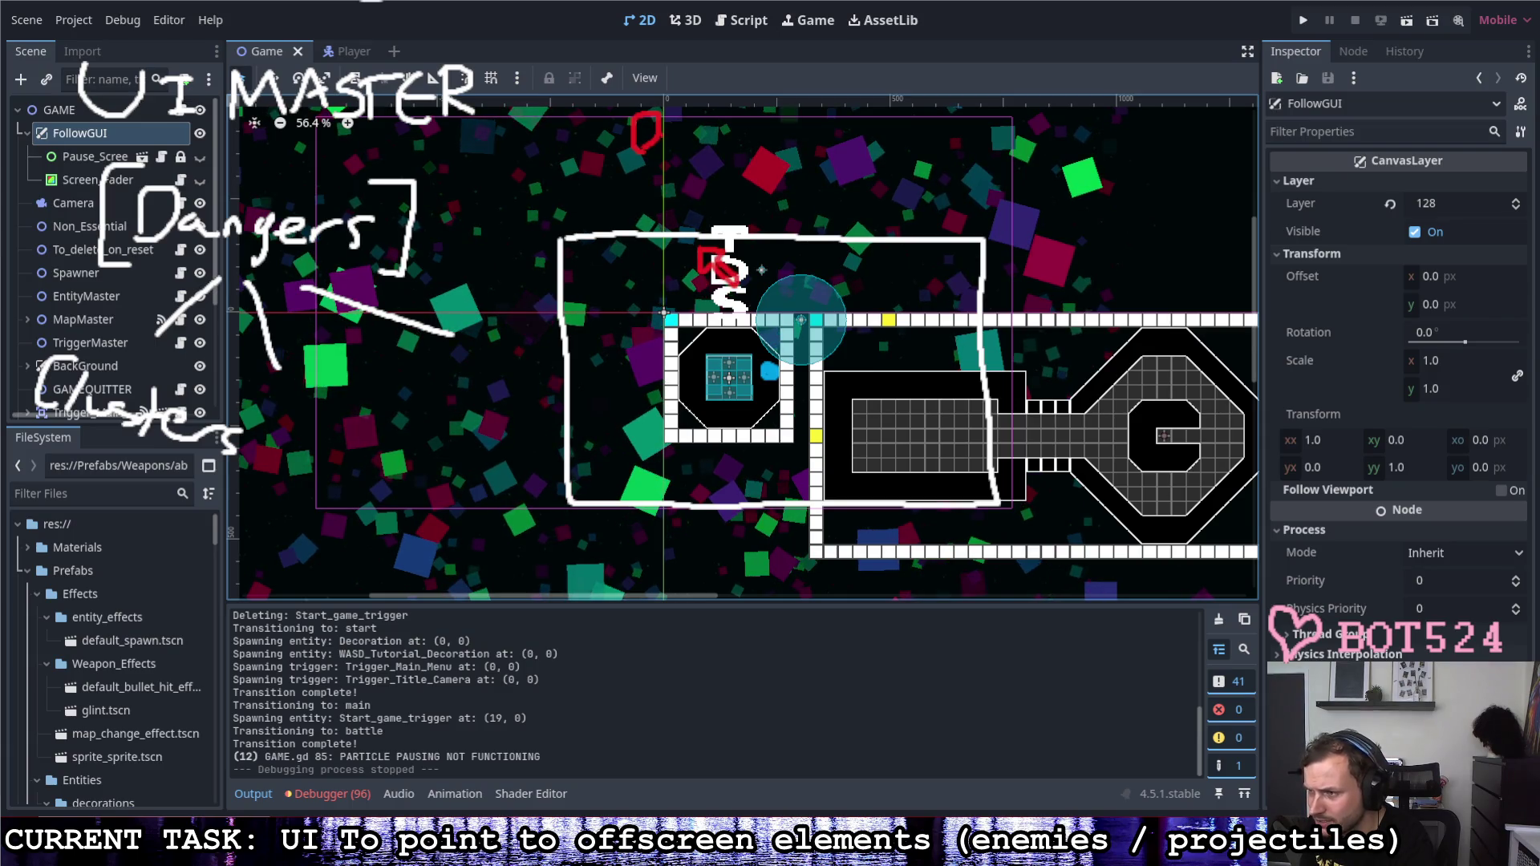
mouse_move(746, 268)
mouse_down()
mouse_move(749, 287)
mouse_move(761, 277)
mouse_move(749, 304)
mouse_up()
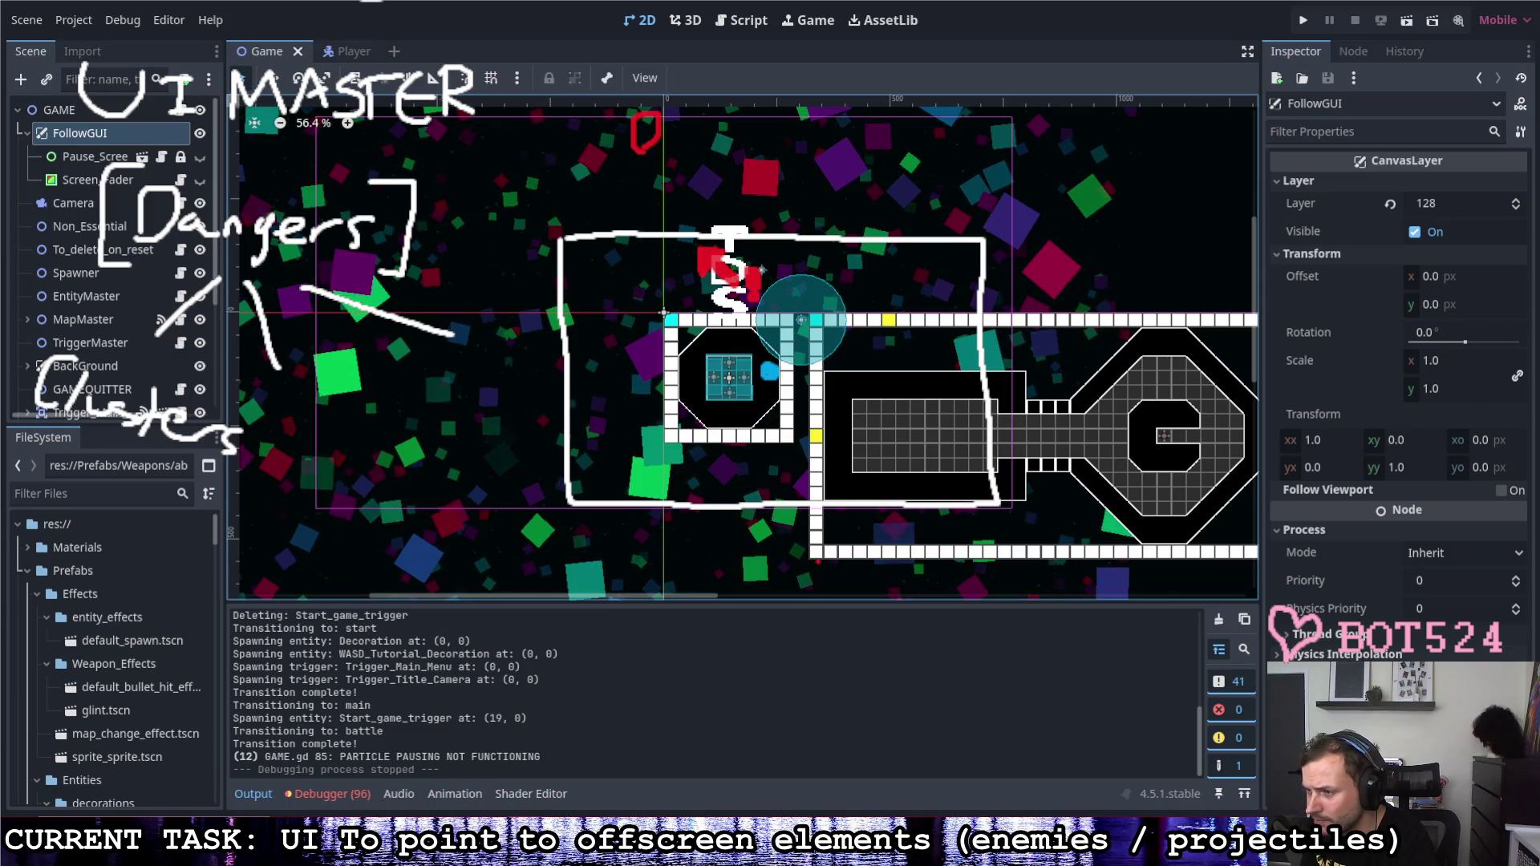
drag(870, 579, 898, 588)
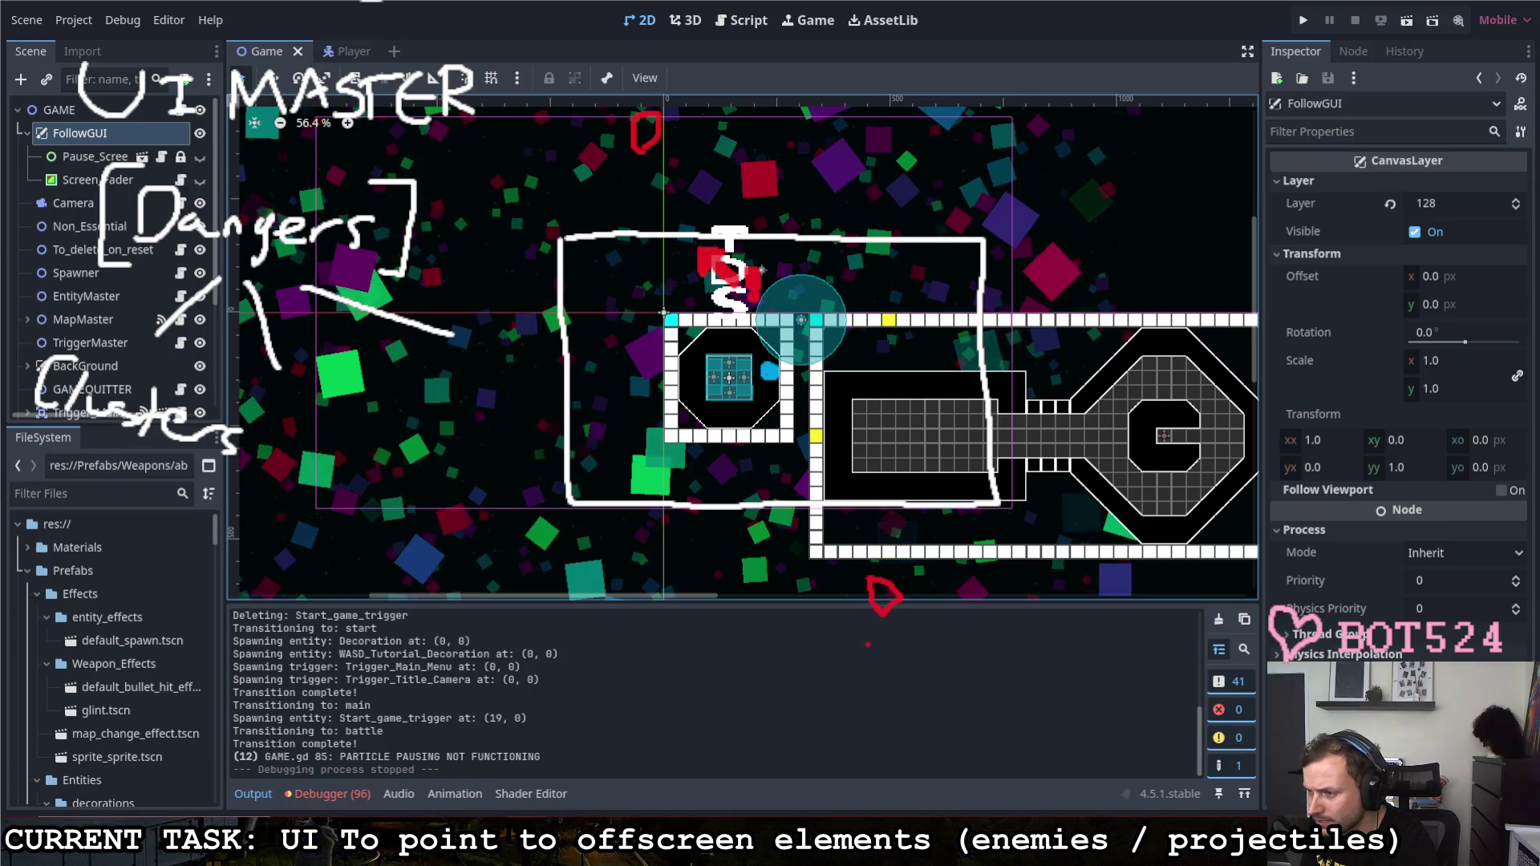
mouse_move(867, 645)
mouse_down()
mouse_move(883, 679)
mouse_move(897, 658)
mouse_move(869, 645)
mouse_up()
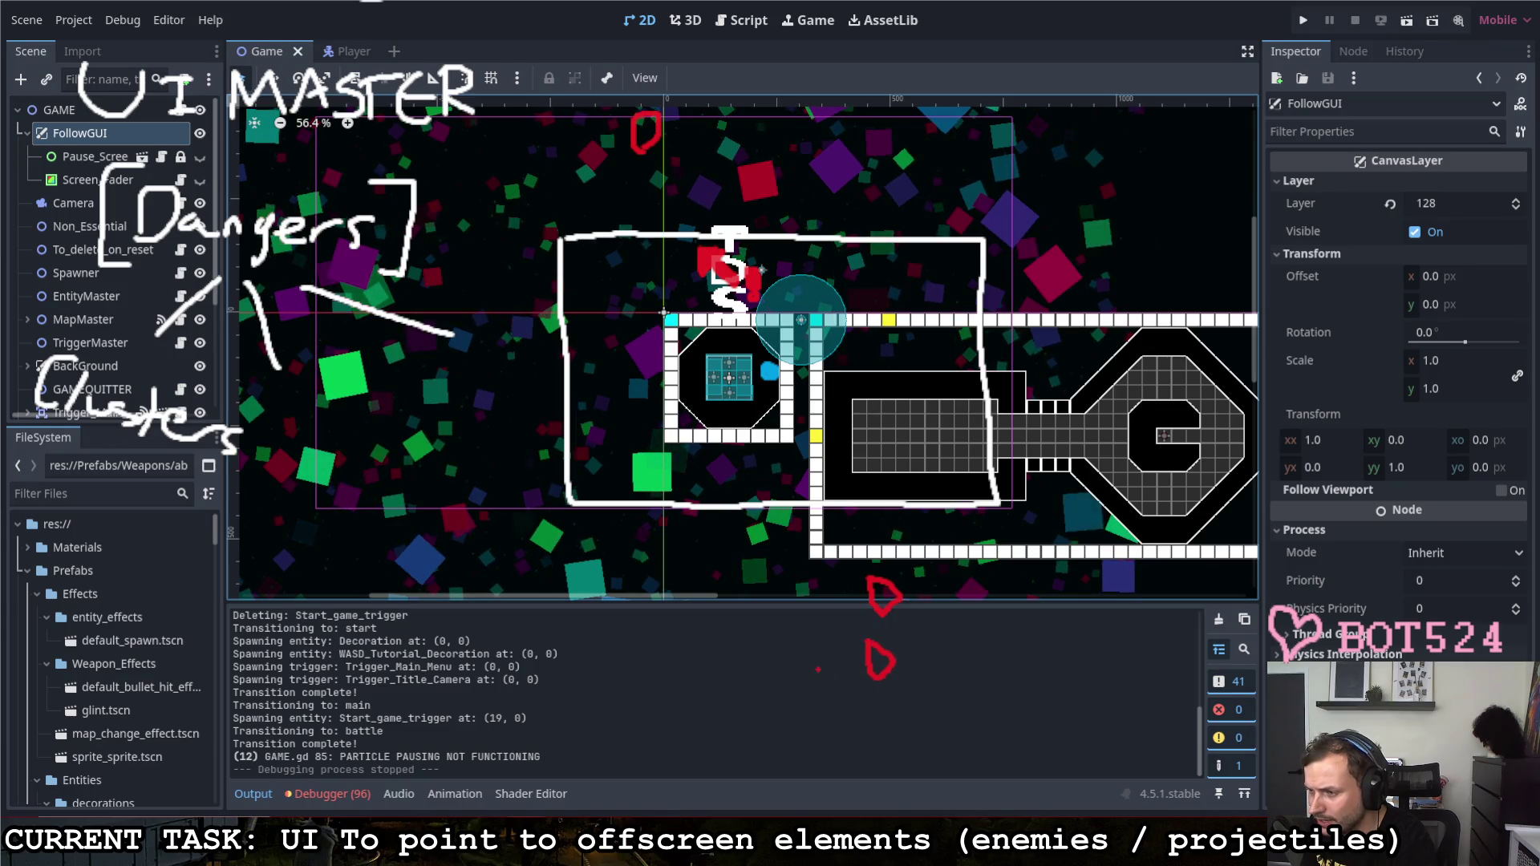
mouse_move(802, 674)
mouse_down()
mouse_move(813, 707)
mouse_move(823, 684)
mouse_move(803, 672)
mouse_up()
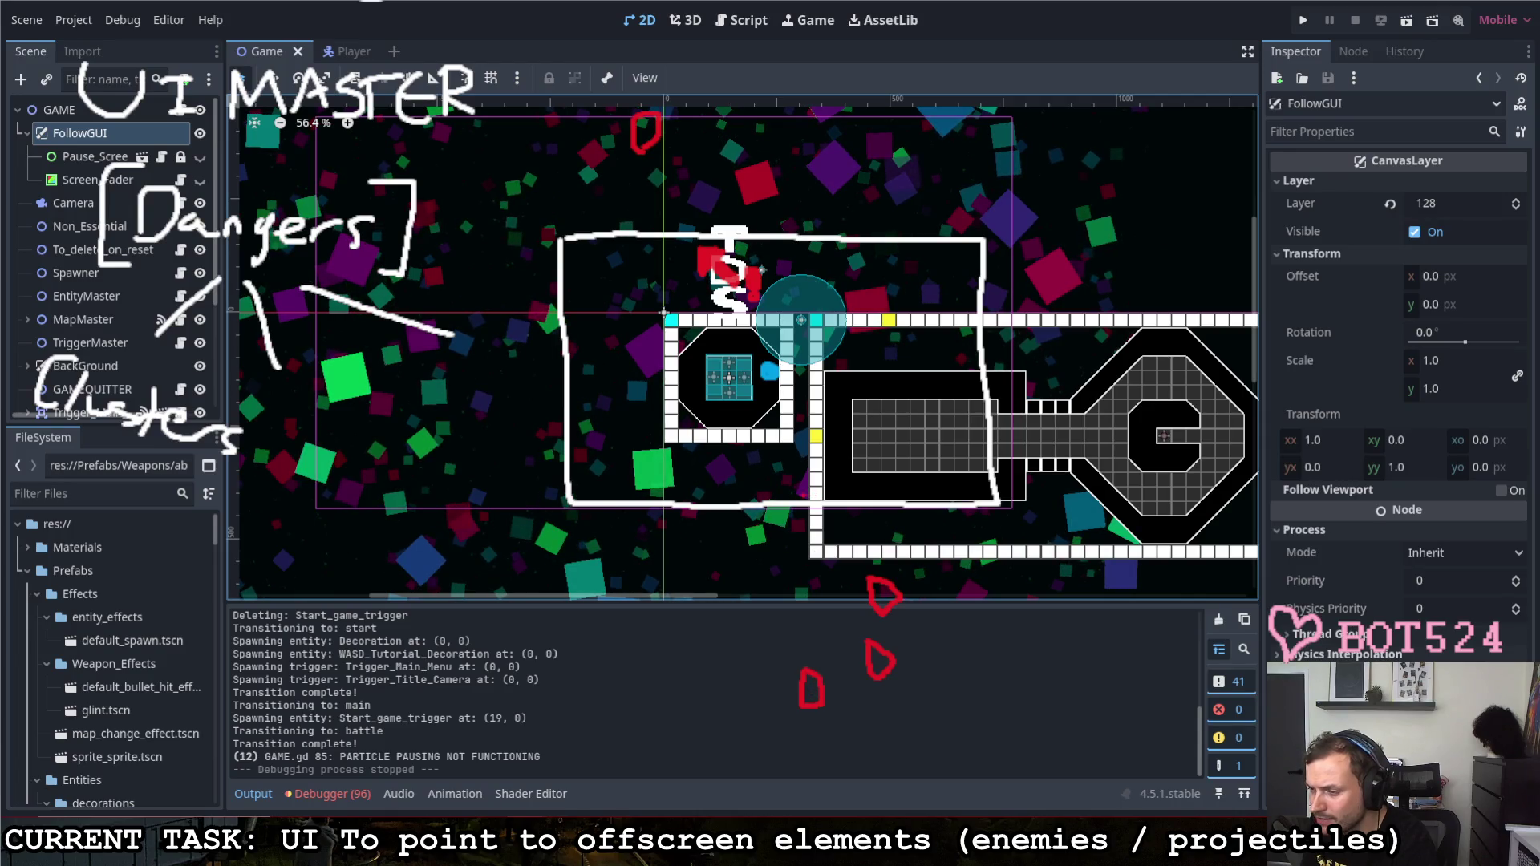
Step: Draw a thick red arrow at the view edge pointing down toward the enemy marks
drag(787, 481, 803, 497)
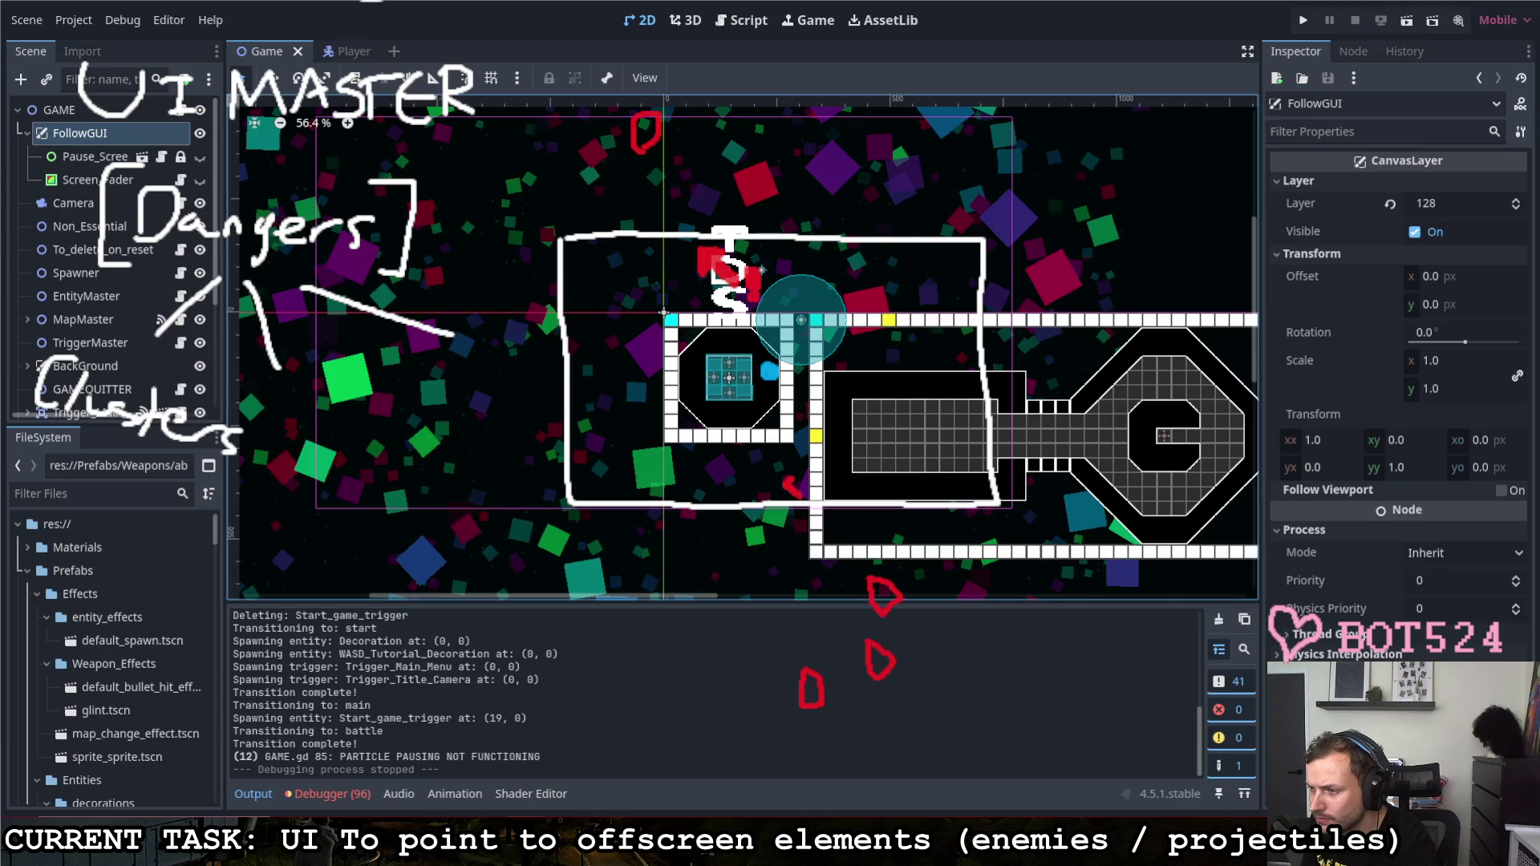
key(ctrl+z)
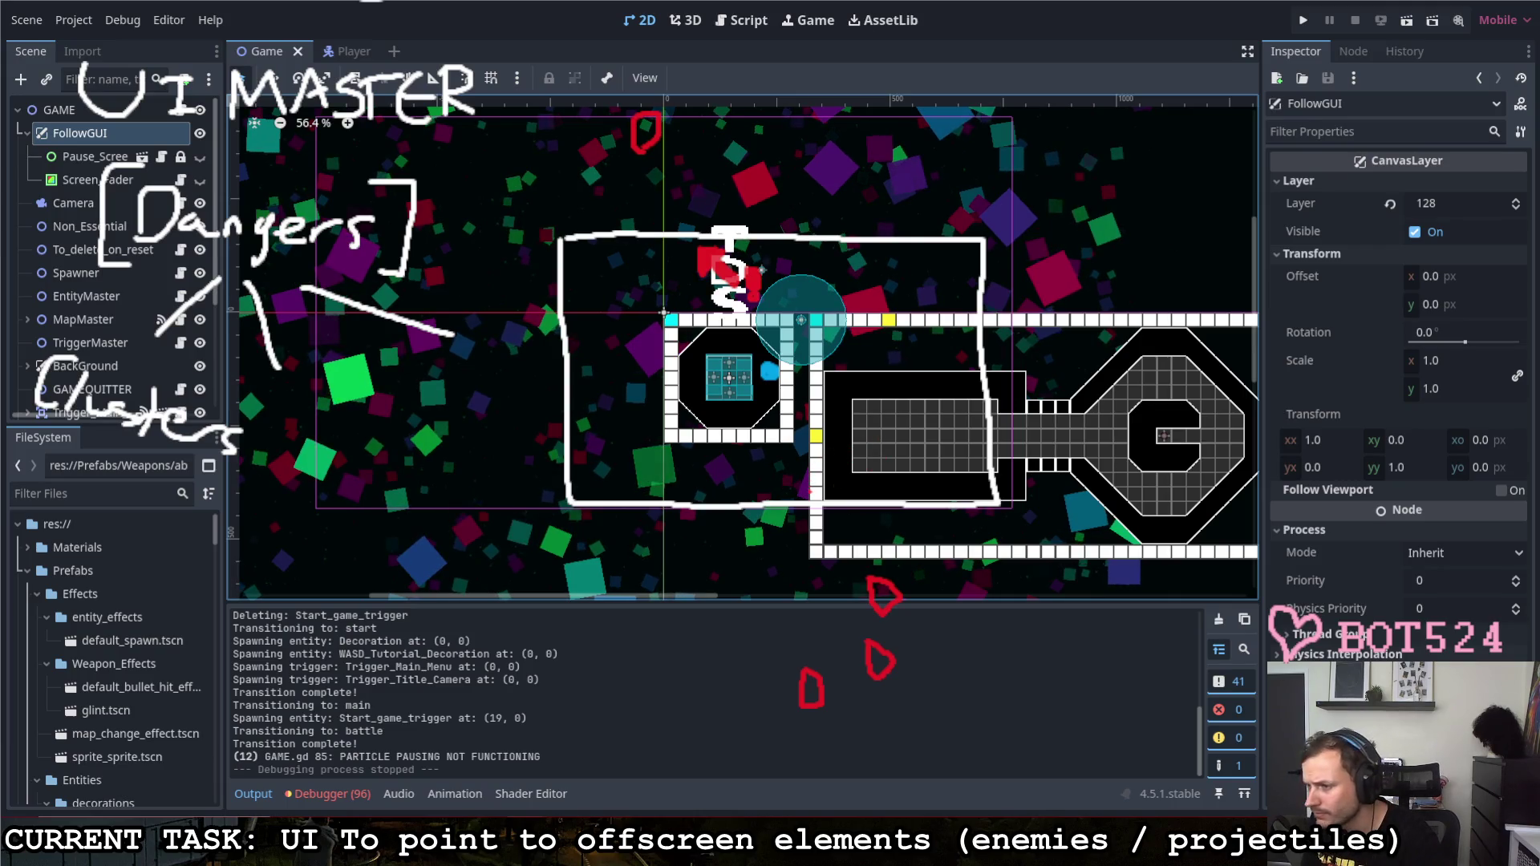
mouse_move(819, 470)
mouse_down()
mouse_move(813, 495)
mouse_move(782, 450)
mouse_move(804, 472)
mouse_up()
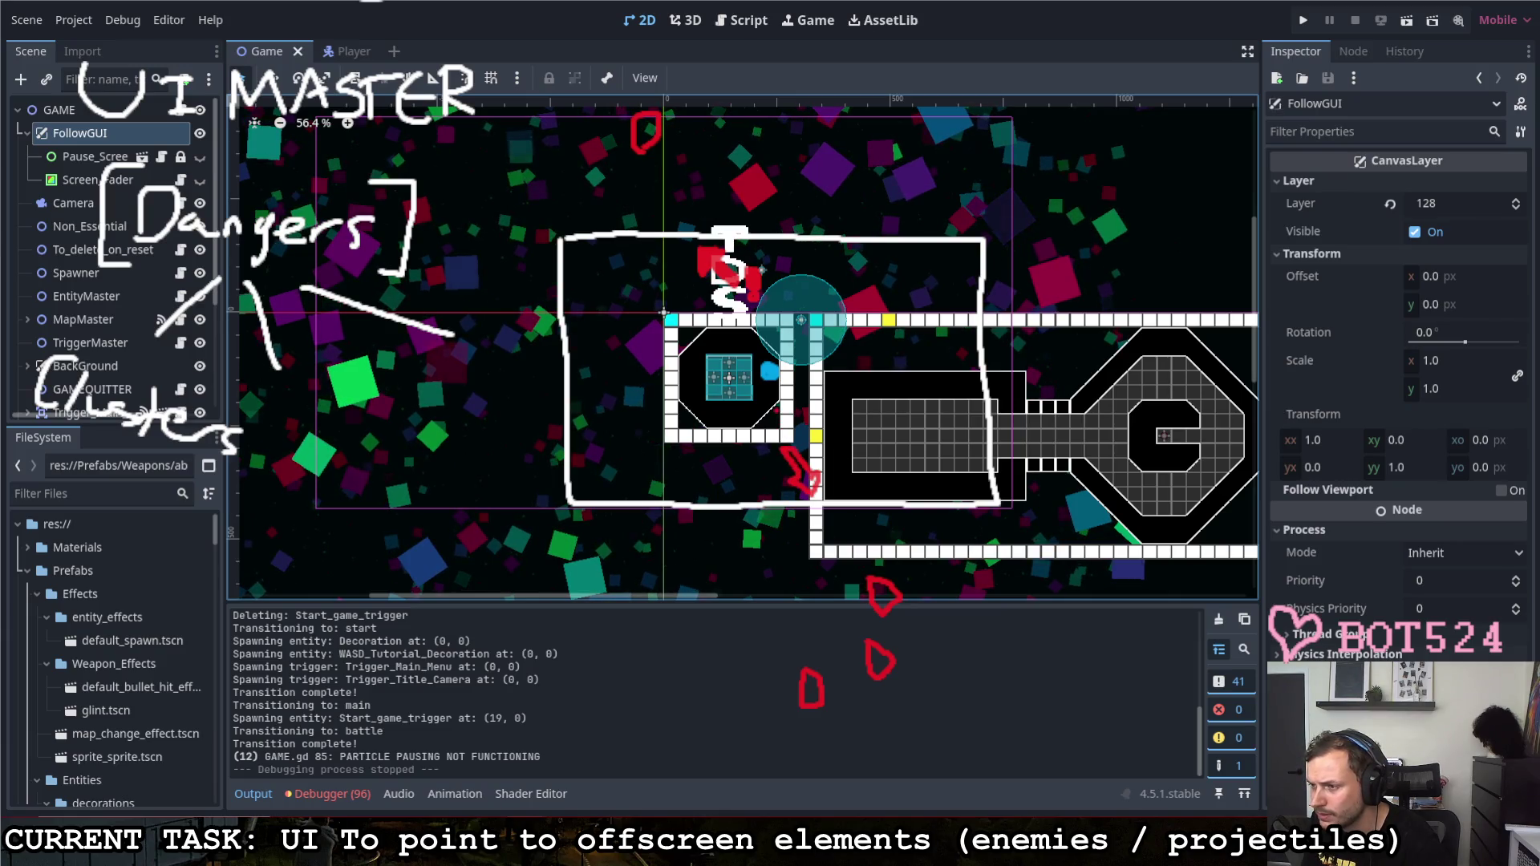
mouse_move(774, 406)
mouse_down()
mouse_move(789, 412)
mouse_move(777, 427)
mouse_up()
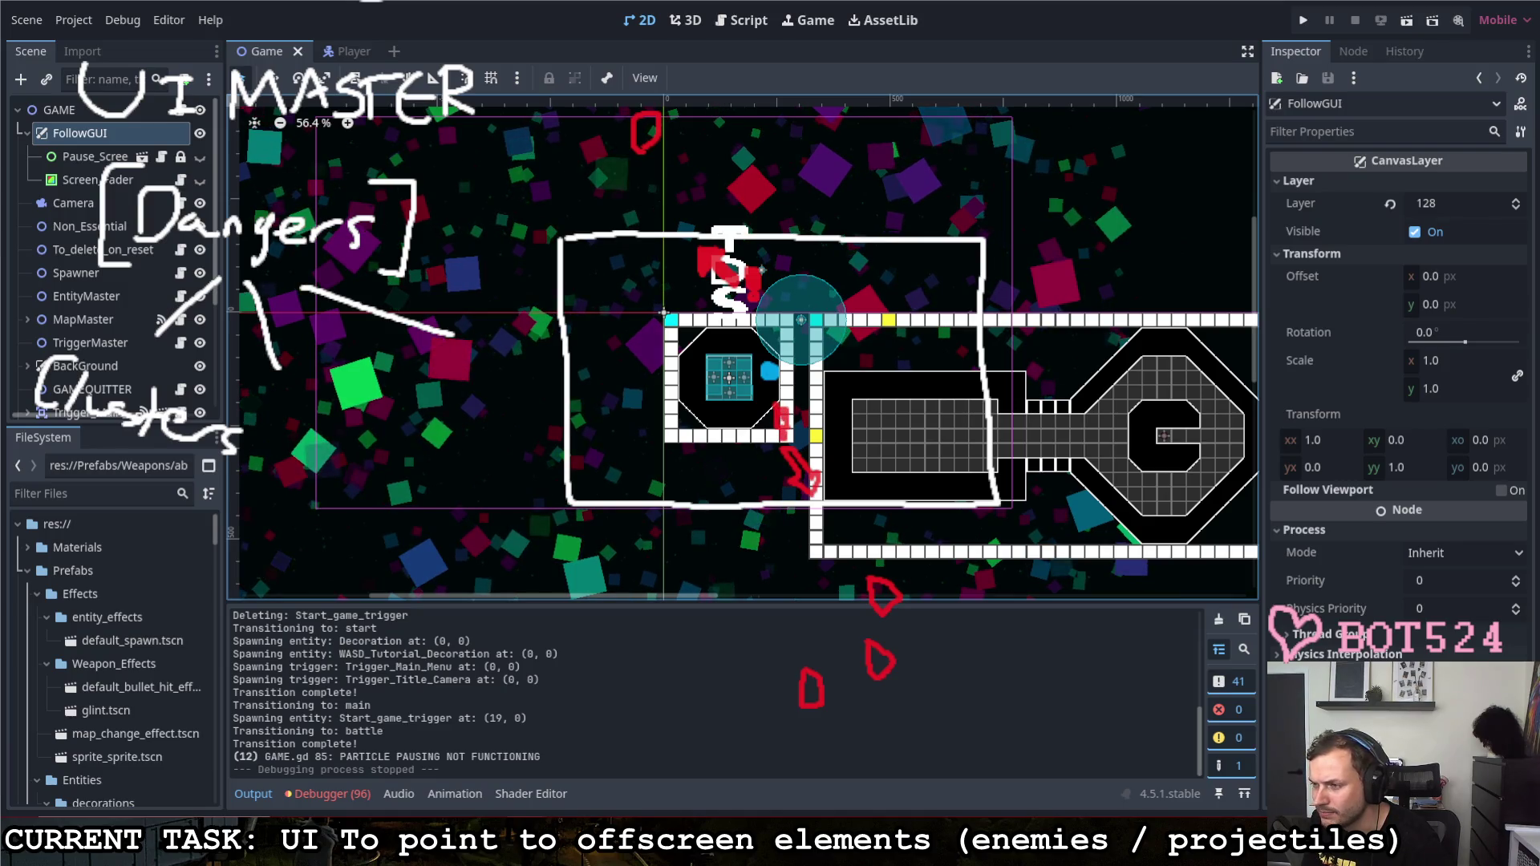
drag(790, 454, 810, 481)
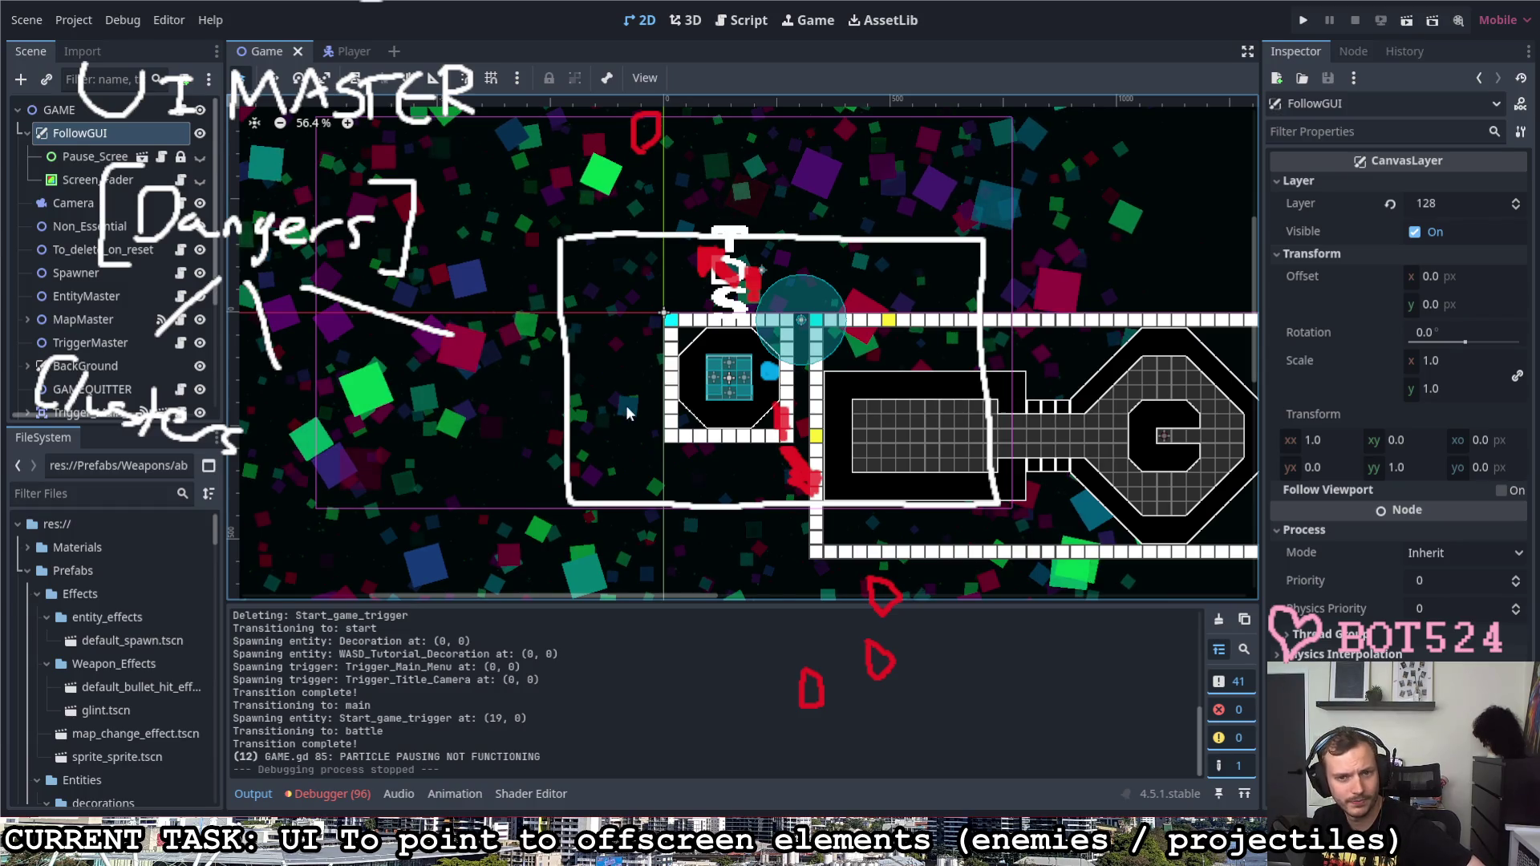
scroll(527, 395, down, 2)
scroll(468, 435, down, 2)
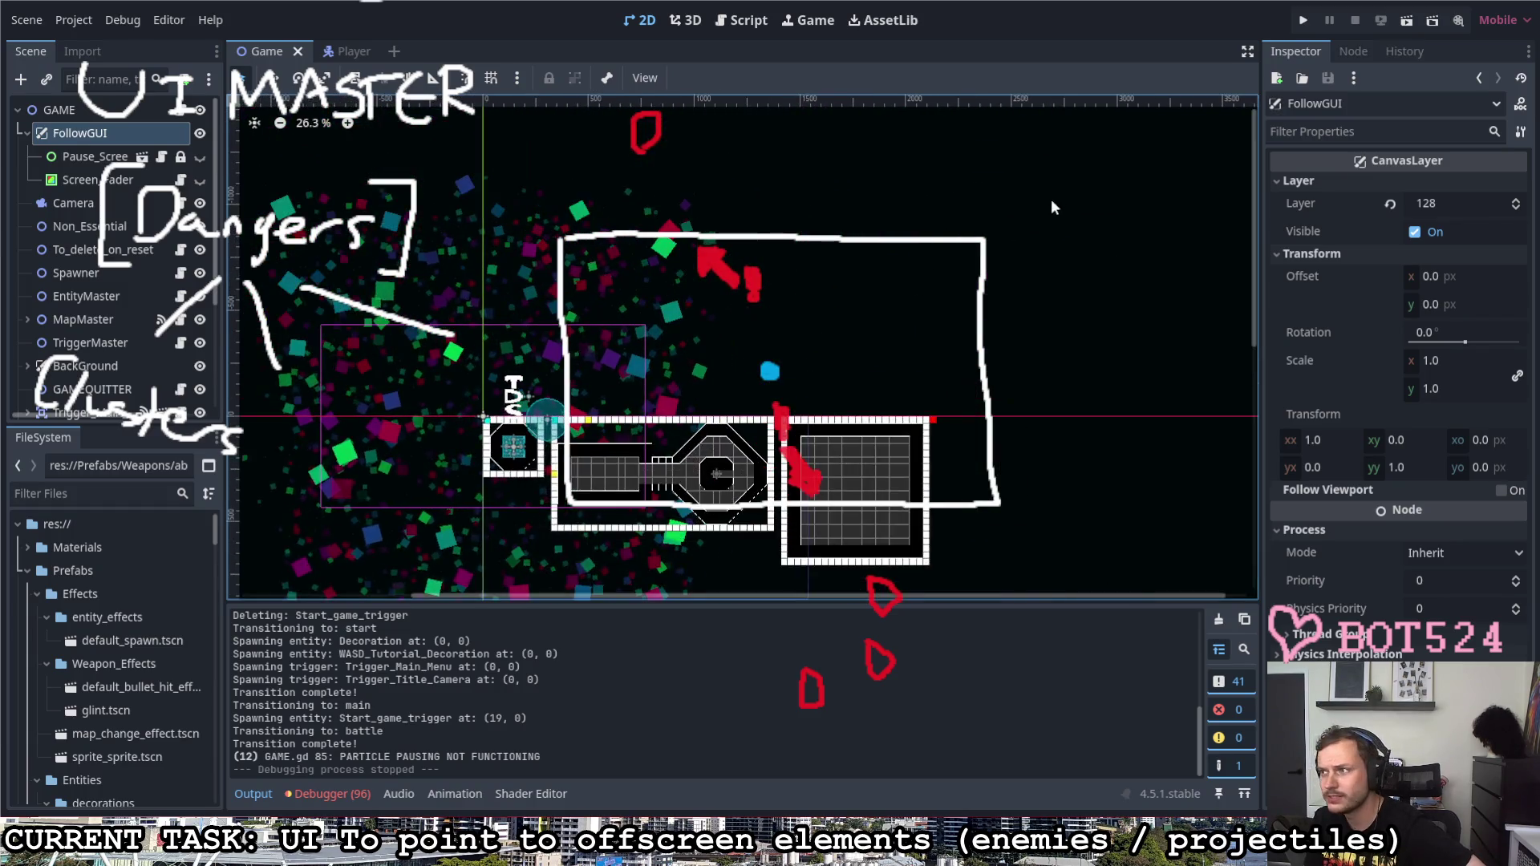
scroll(1113, 255, up, 1)
scroll(1116, 260, up, 1)
scroll(1103, 275, up, 1)
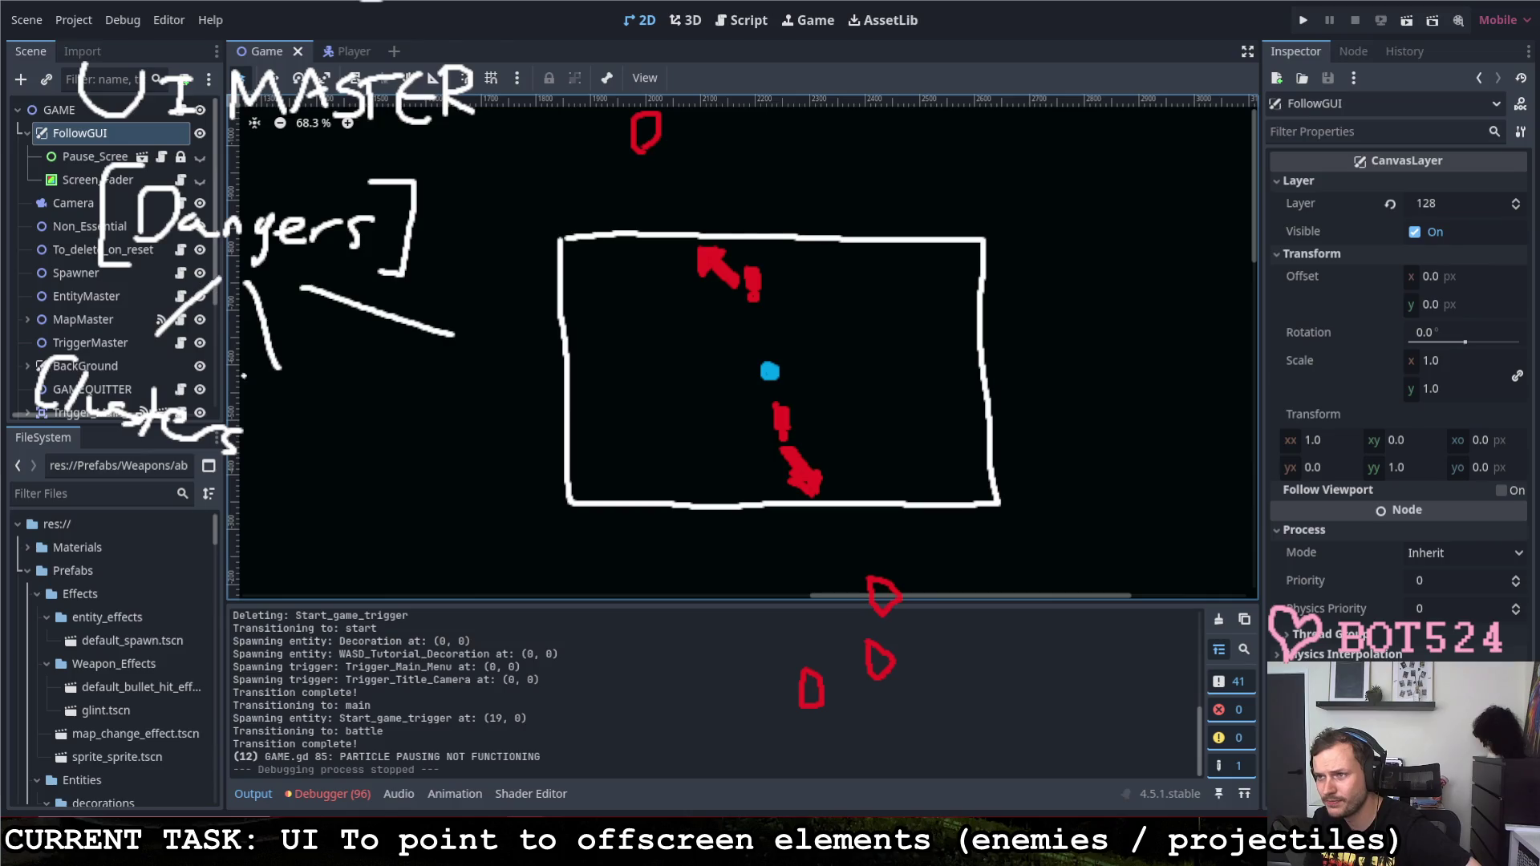
Step: Handwrite a bracketed [Indicator] label in white on the plan
mouse_move(110, 482)
mouse_down()
mouse_move(89, 484)
mouse_move(56, 582)
mouse_move(77, 582)
mouse_up()
mouse_move(82, 520)
mouse_down()
mouse_move(95, 562)
mouse_move(217, 566)
mouse_up()
mouse_move(221, 520)
mouse_down()
mouse_move(219, 568)
mouse_move(272, 555)
mouse_up()
mouse_move(272, 489)
mouse_down()
mouse_move(307, 489)
mouse_move(313, 589)
mouse_move(277, 590)
mouse_up()
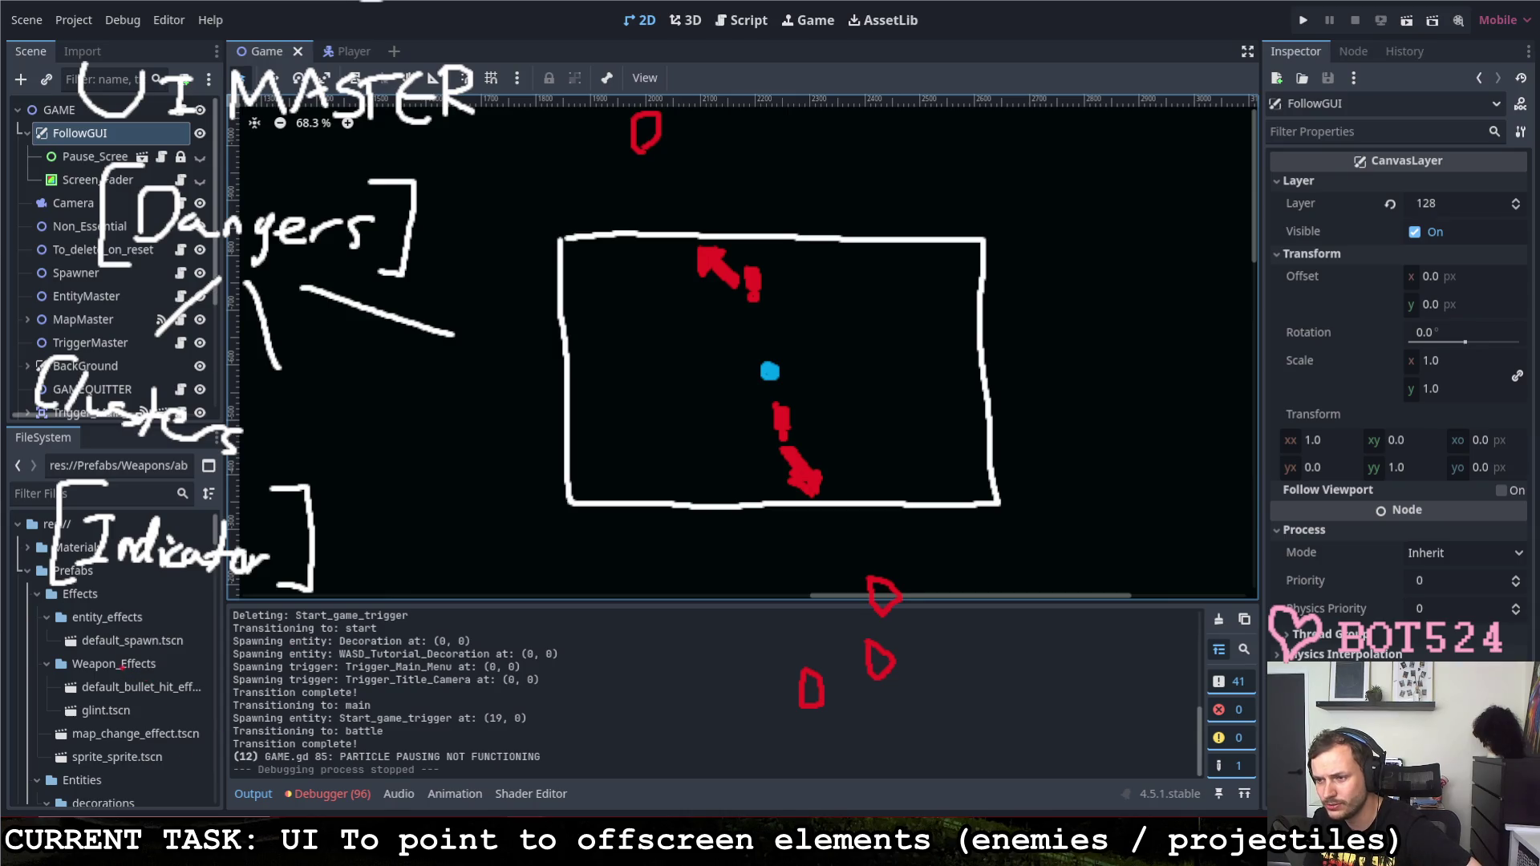
Step: Draw a red arrow and exclamation mark over the Effects folder files
mouse_move(124, 669)
mouse_down()
mouse_move(155, 663)
mouse_move(183, 707)
mouse_move(121, 721)
mouse_move(147, 731)
mouse_move(101, 720)
mouse_move(94, 770)
mouse_up()
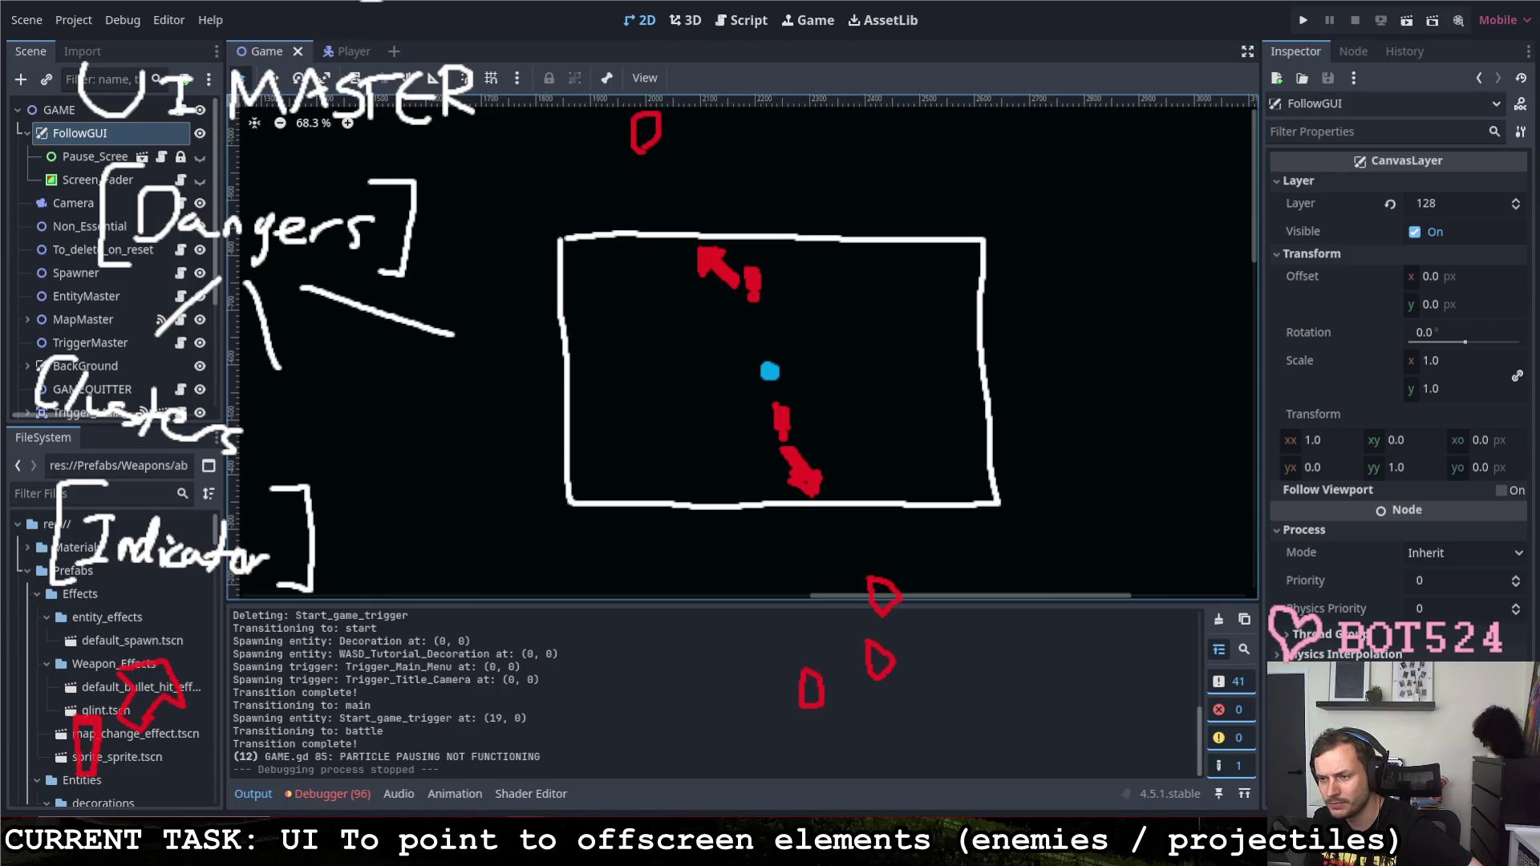
mouse_move(83, 742)
mouse_down()
mouse_move(83, 727)
mouse_move(90, 754)
mouse_up()
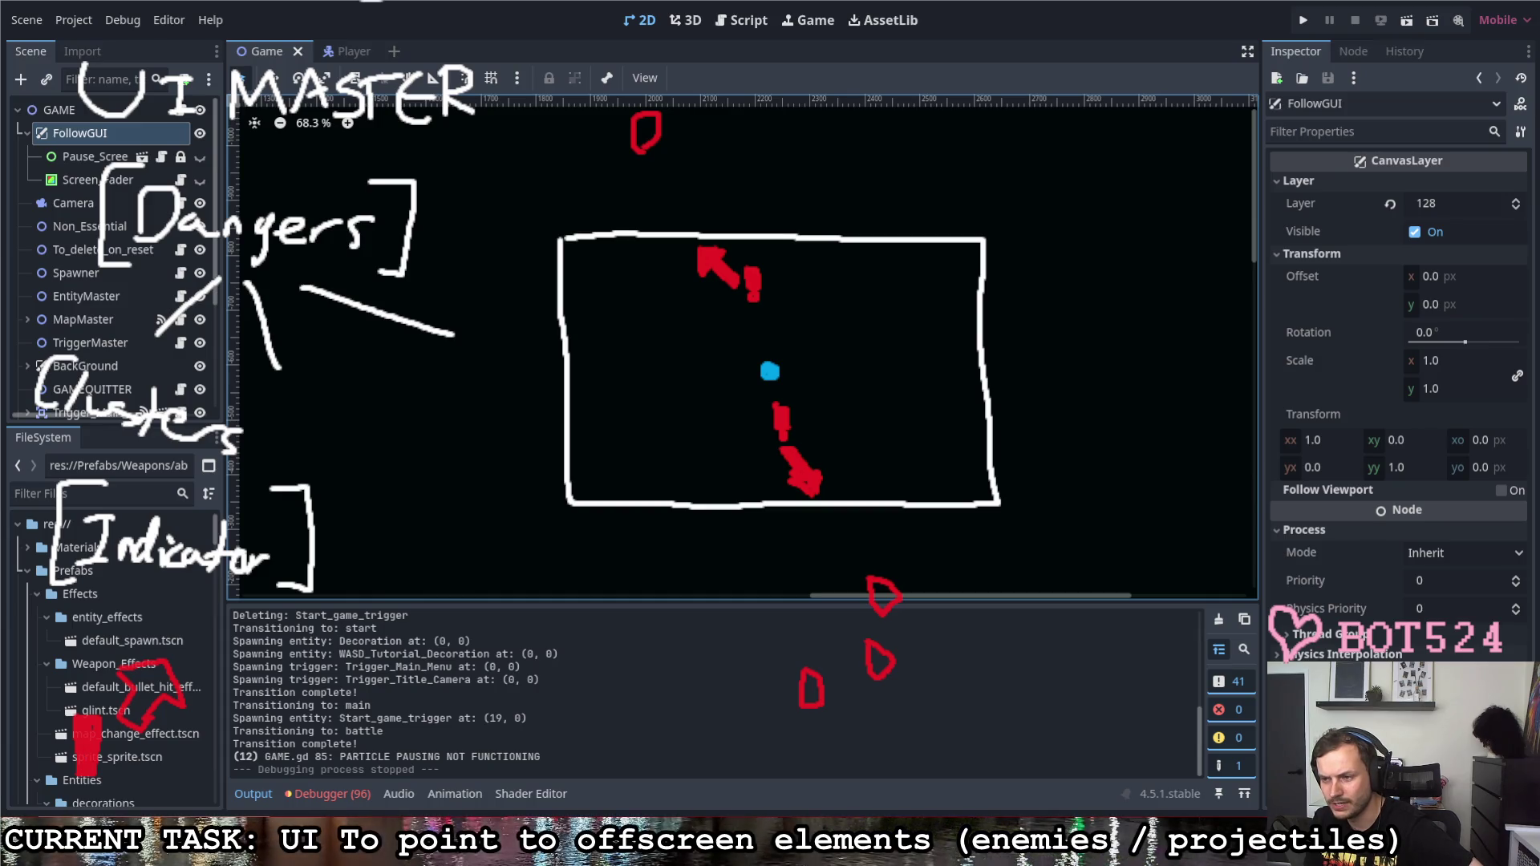
drag(79, 794, 79, 824)
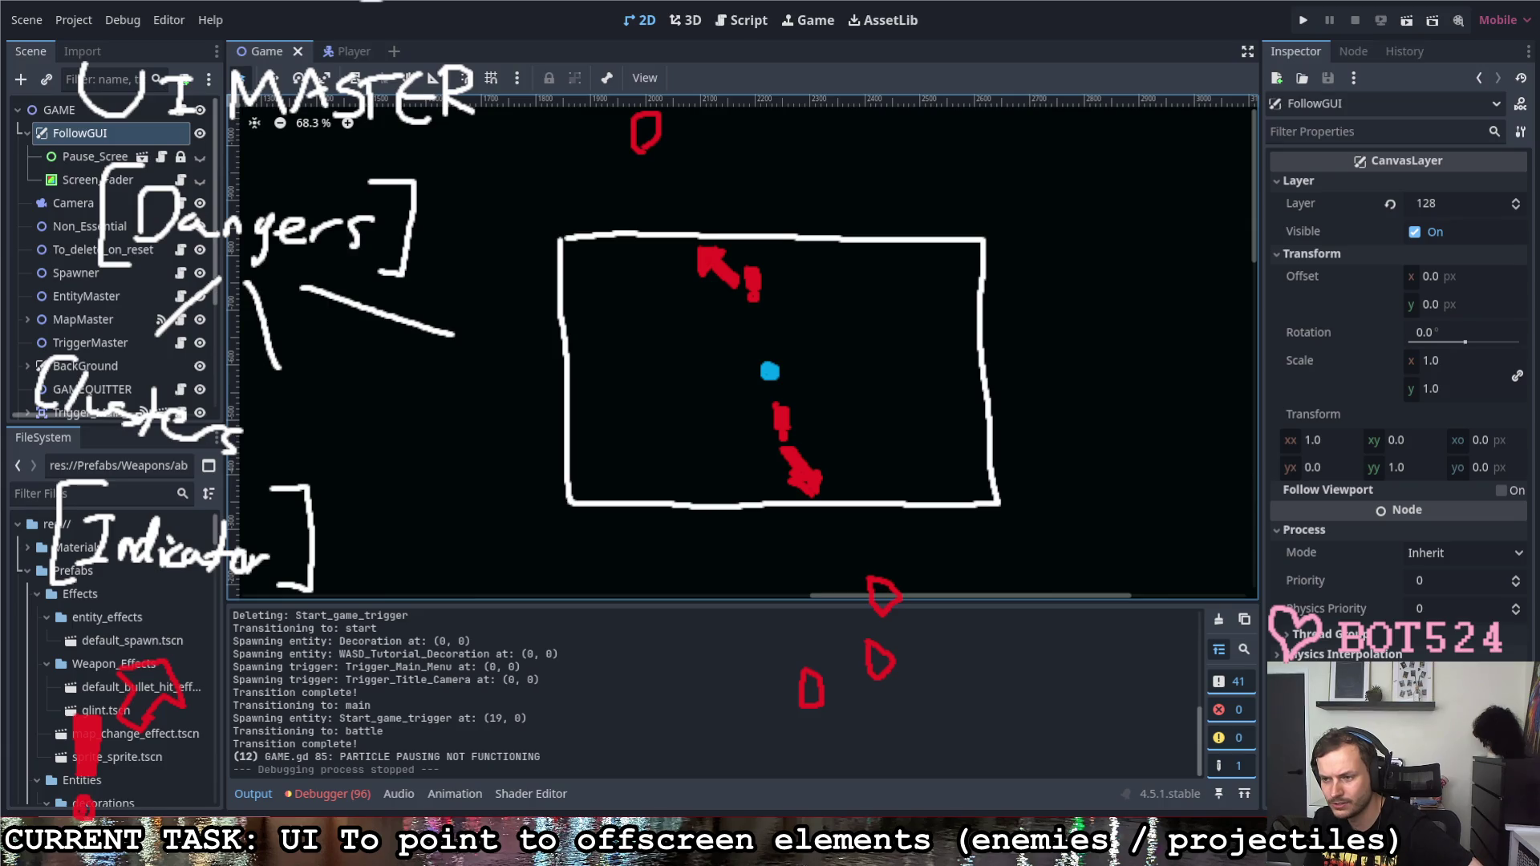
drag(130, 699, 138, 725)
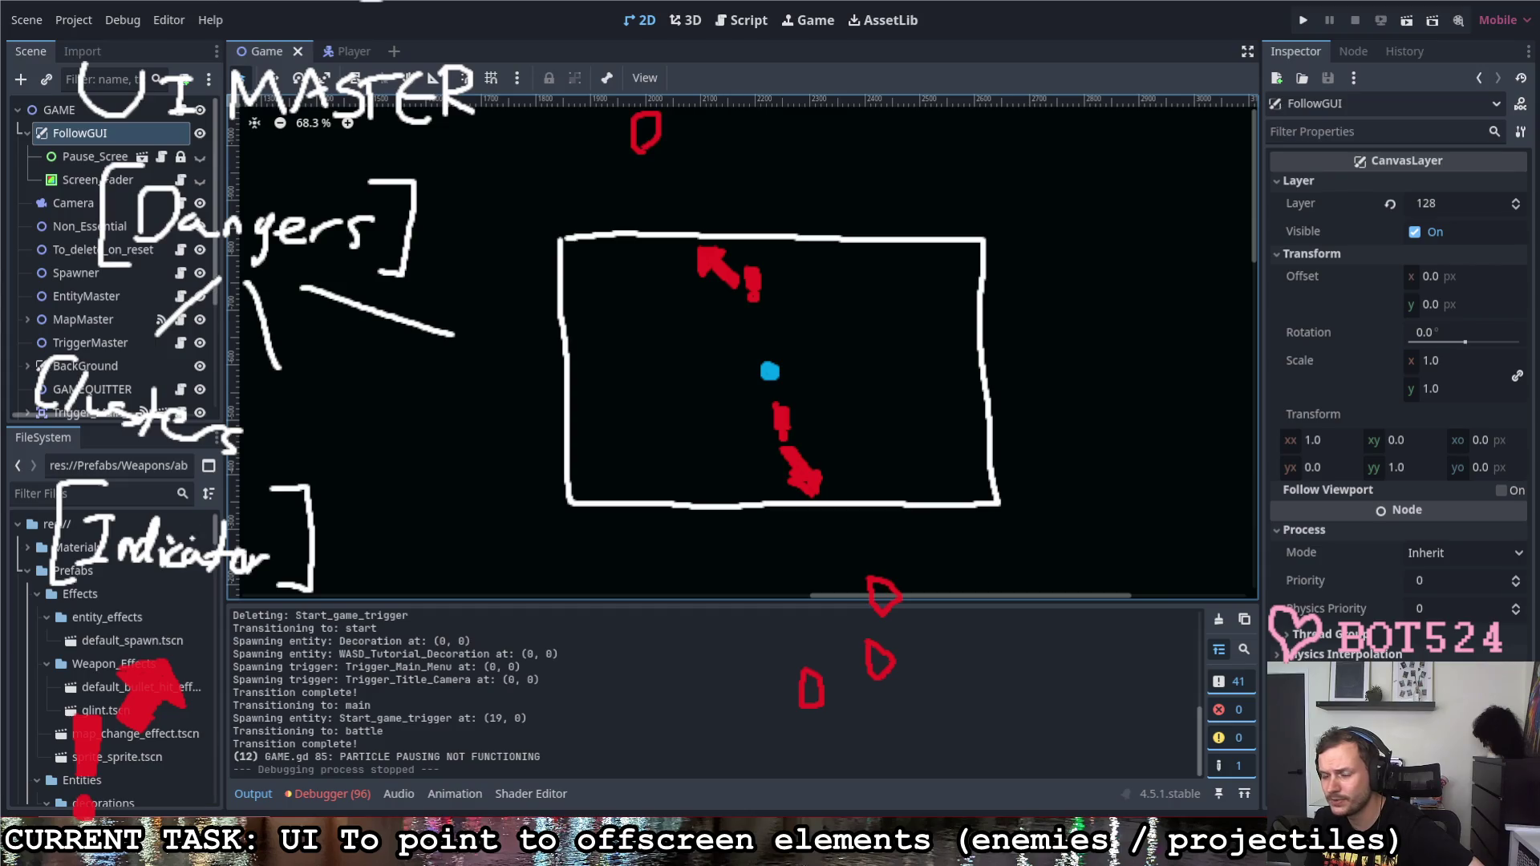
Step: Box in the effects files in white and bring the Paint to-do list forward
drag(33, 629, 199, 836)
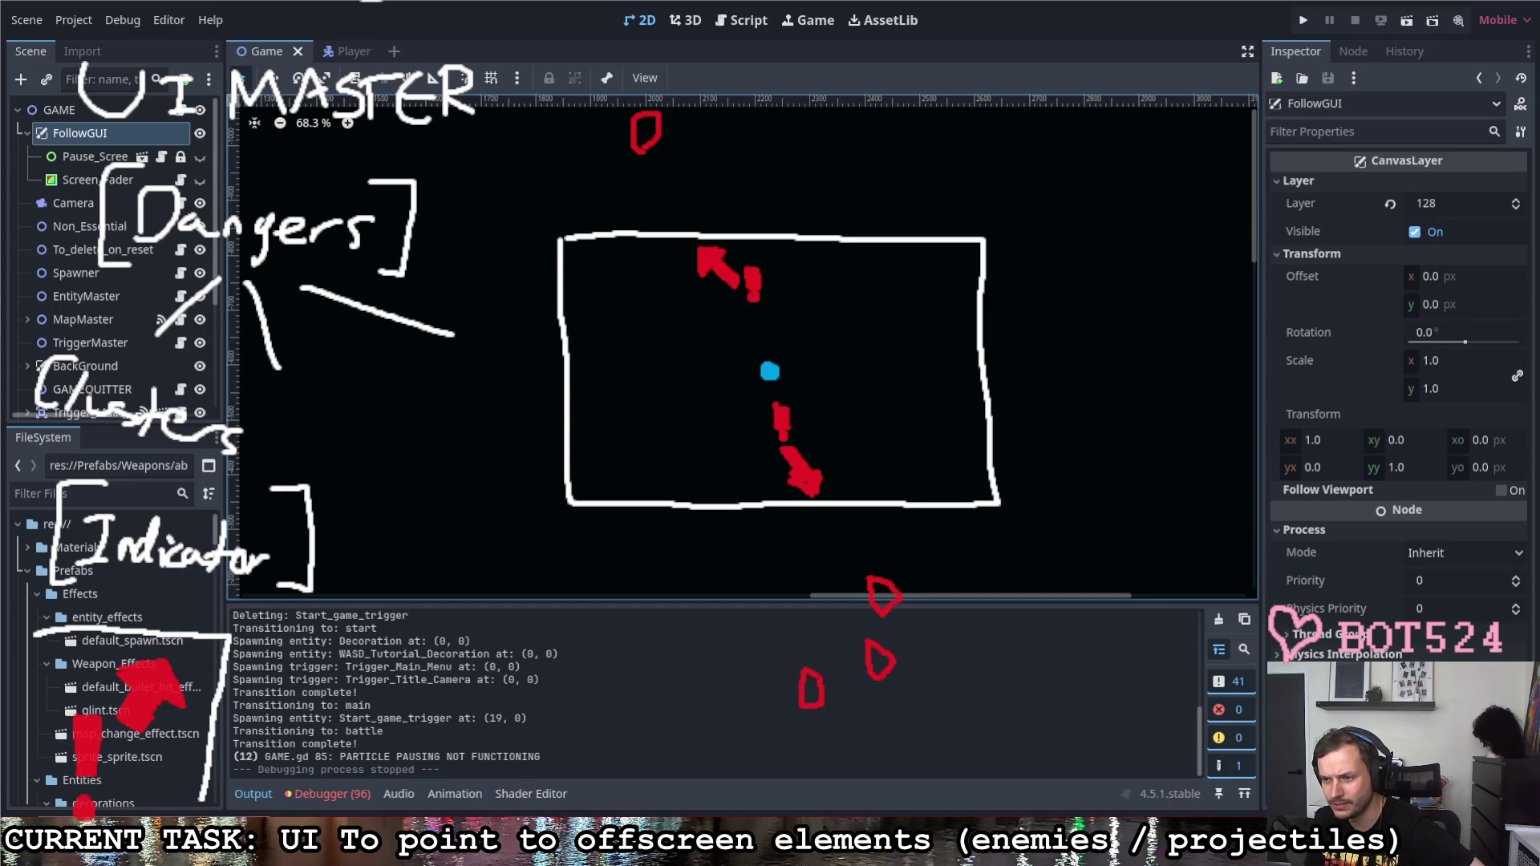
drag(32, 828, 29, 632)
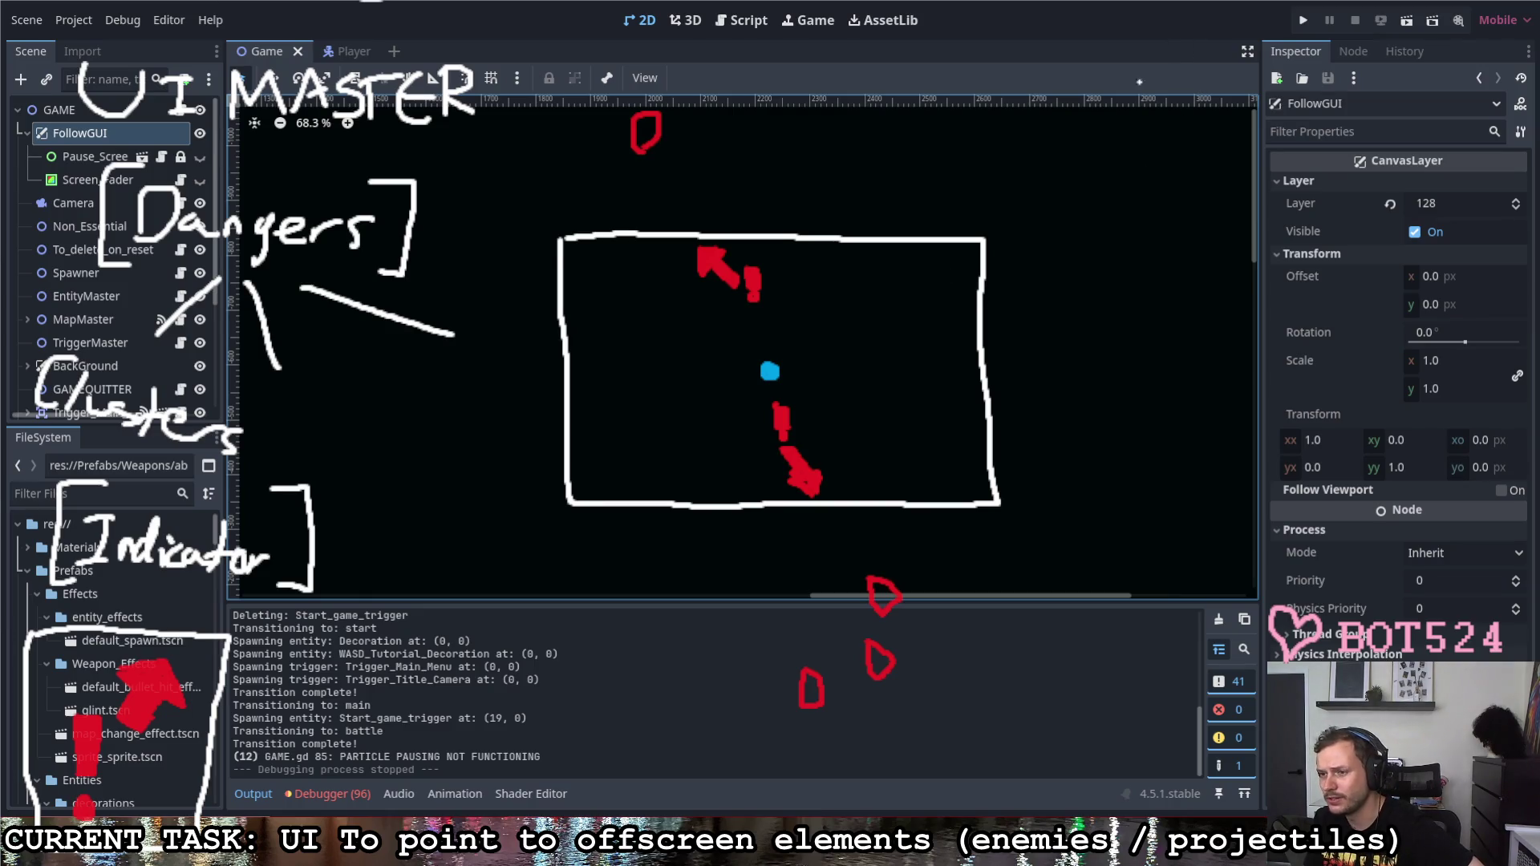
key(alt+Tab)
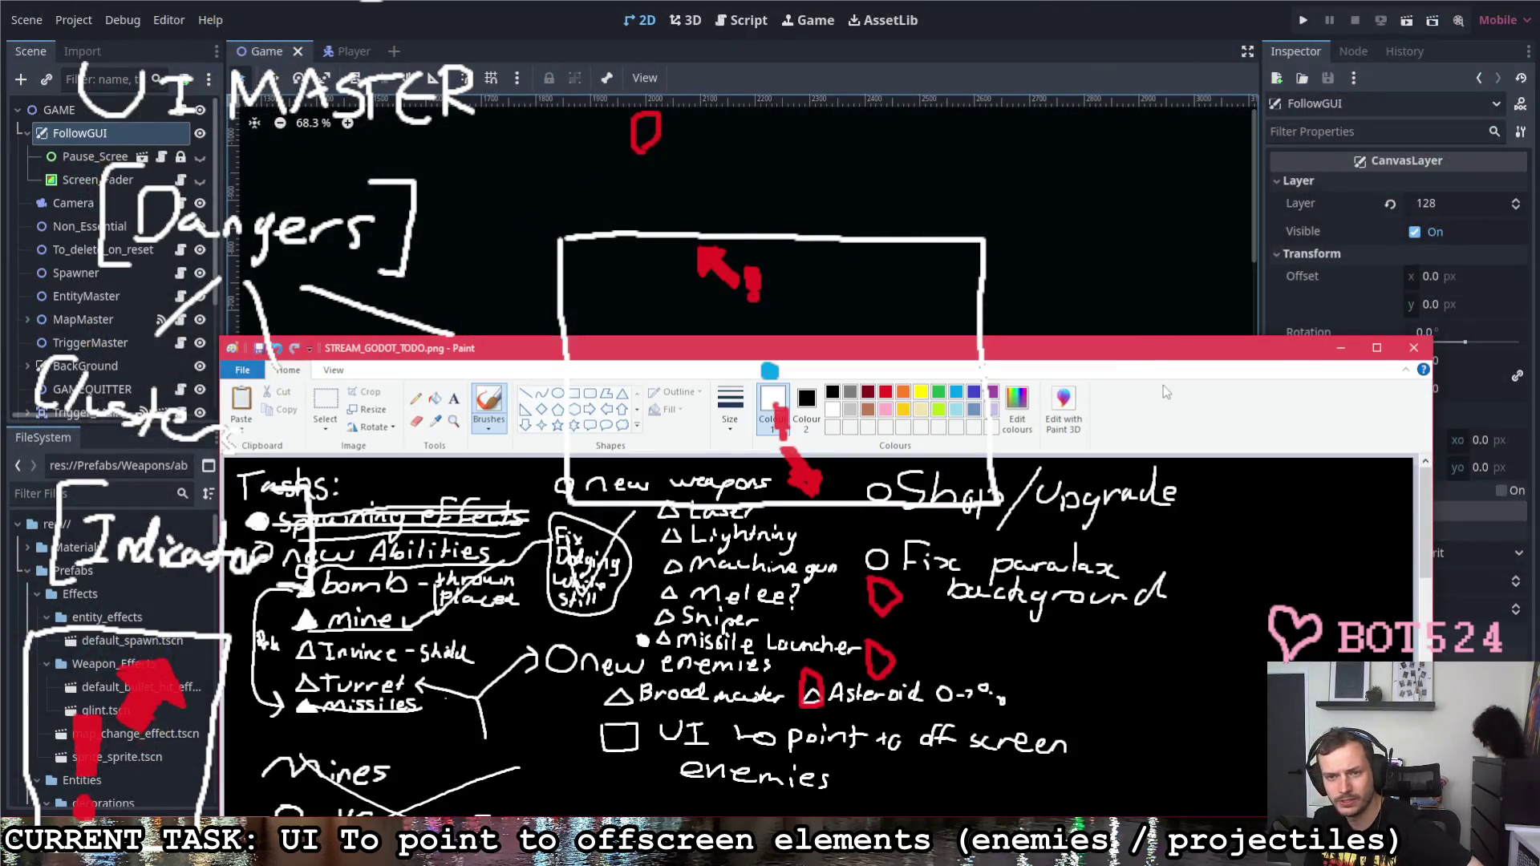
Step: Reposition the Paint window and handwrite a UI Element (Indicator) task note
drag(1120, 337, 1113, 122)
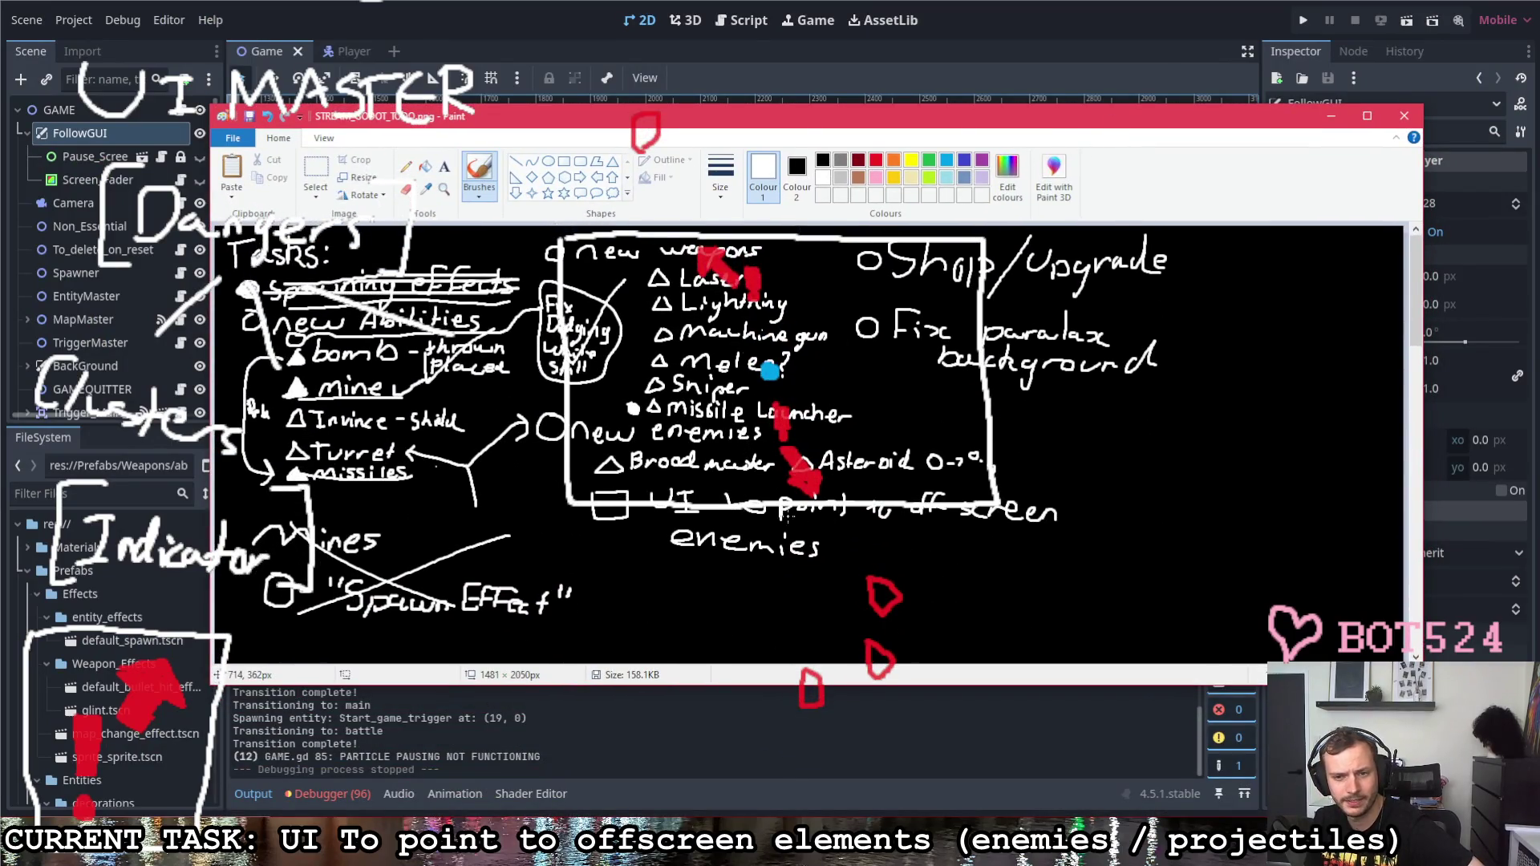
scroll(841, 524, down, 3)
scroll(840, 524, down, 3)
scroll(841, 524, down, 2)
scroll(841, 523, down, 2)
scroll(839, 524, down, 10)
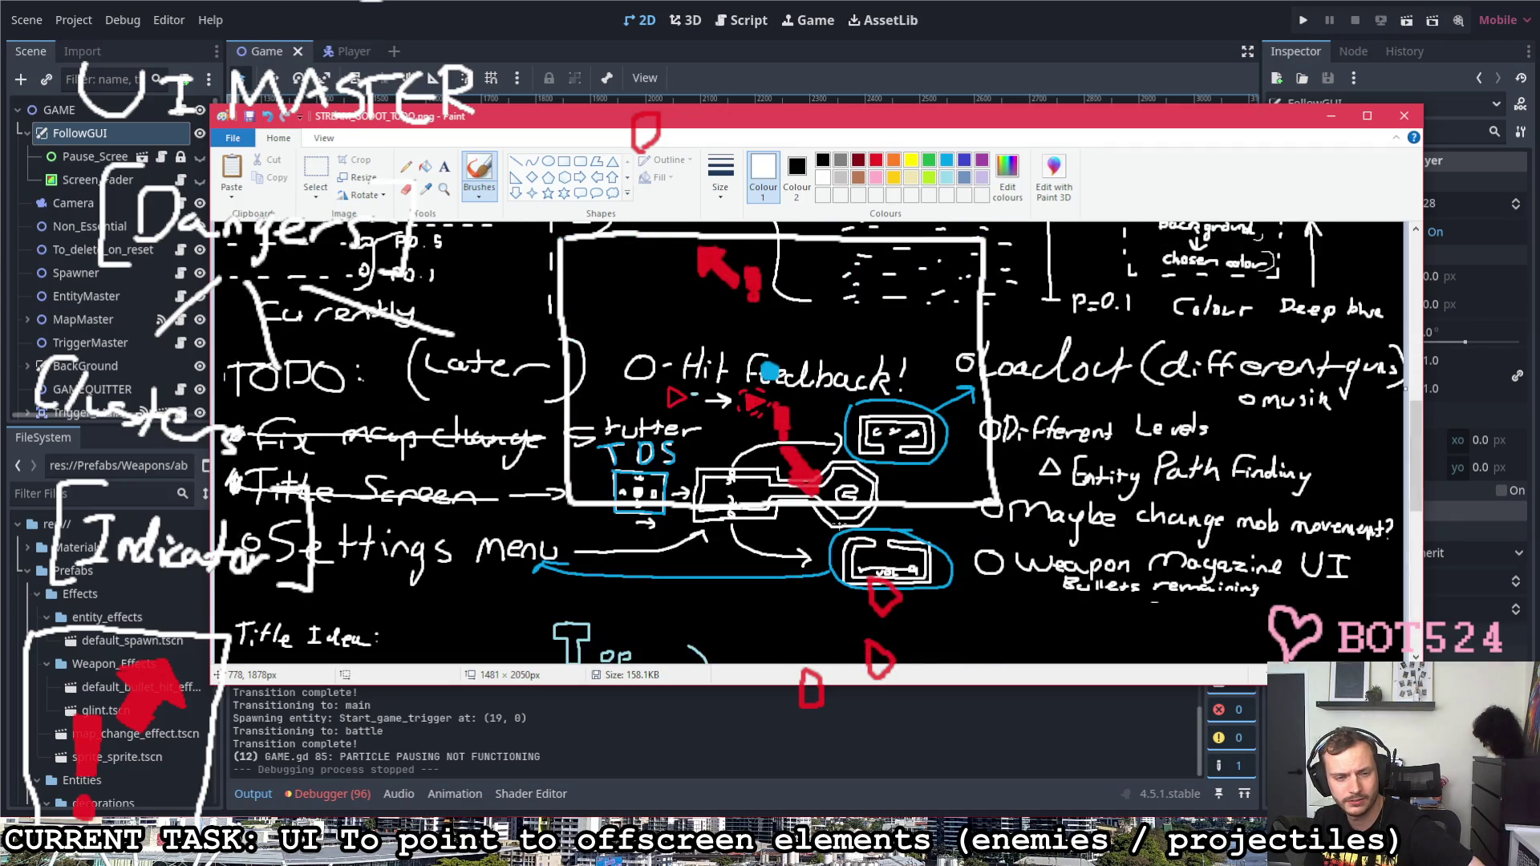
scroll(840, 523, down, 5)
scroll(840, 523, down, 3)
scroll(840, 523, up, 8)
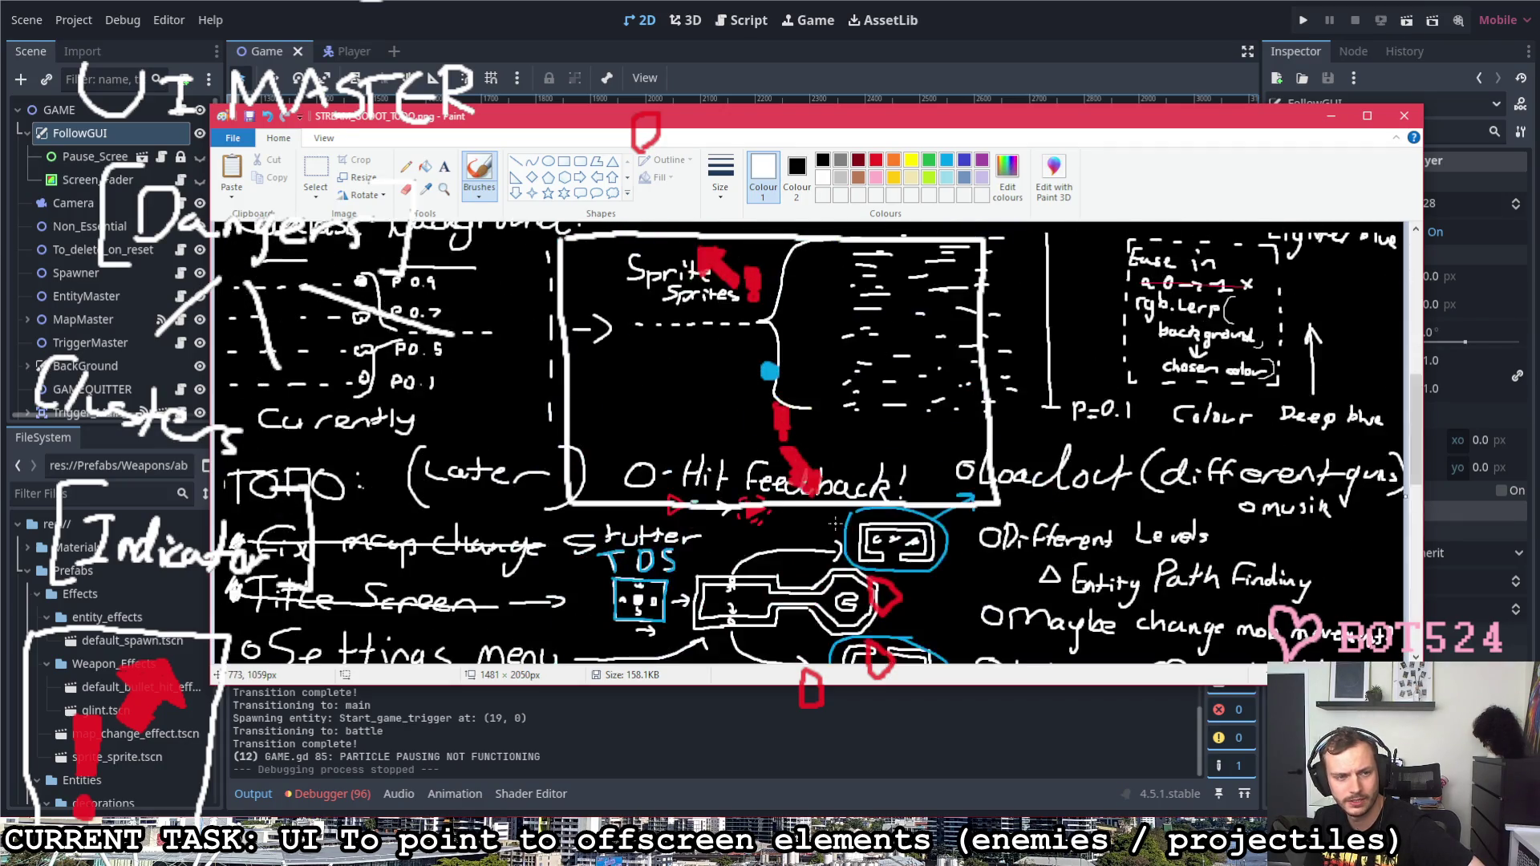
scroll(833, 523, up, 15)
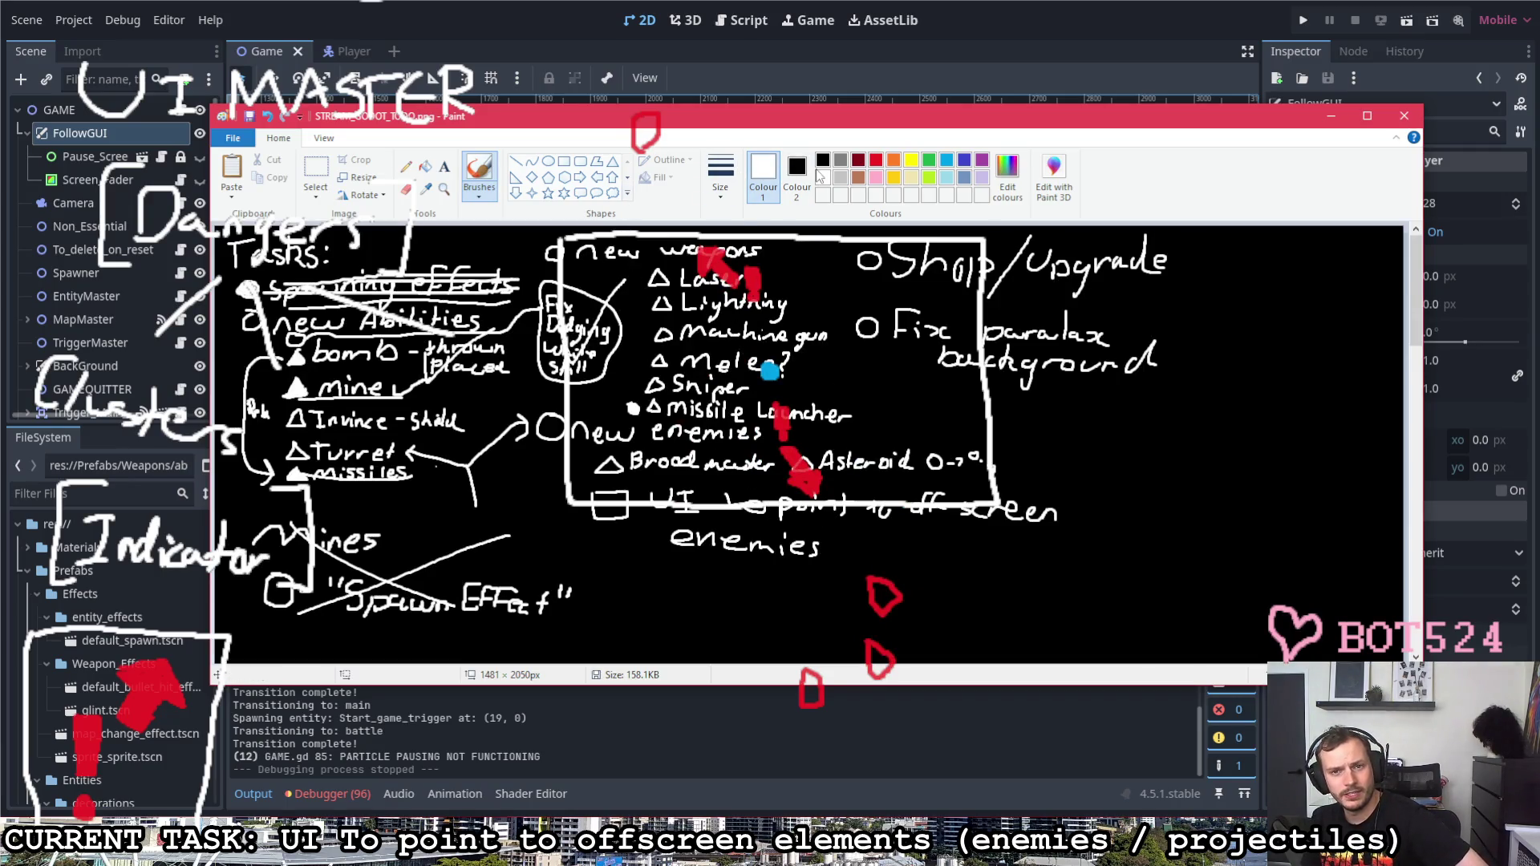
mouse_move(687, 574)
mouse_down()
mouse_move(669, 596)
mouse_move(688, 574)
mouse_move(736, 575)
mouse_up()
drag(747, 573, 749, 597)
drag(788, 576, 789, 597)
mouse_move(804, 572)
mouse_down()
mouse_move(823, 602)
mouse_move(877, 593)
mouse_move(903, 607)
mouse_move(958, 578)
mouse_move(965, 599)
mouse_move(1008, 602)
mouse_up()
click(971, 583)
drag(1001, 589, 1018, 589)
mouse_move(1023, 590)
mouse_down()
mouse_move(1043, 590)
mouse_move(1044, 611)
mouse_move(1090, 612)
mouse_move(1073, 576)
mouse_move(1056, 580)
mouse_up()
Step: Tick the new task's box in red, then return the brush to white
click(876, 161)
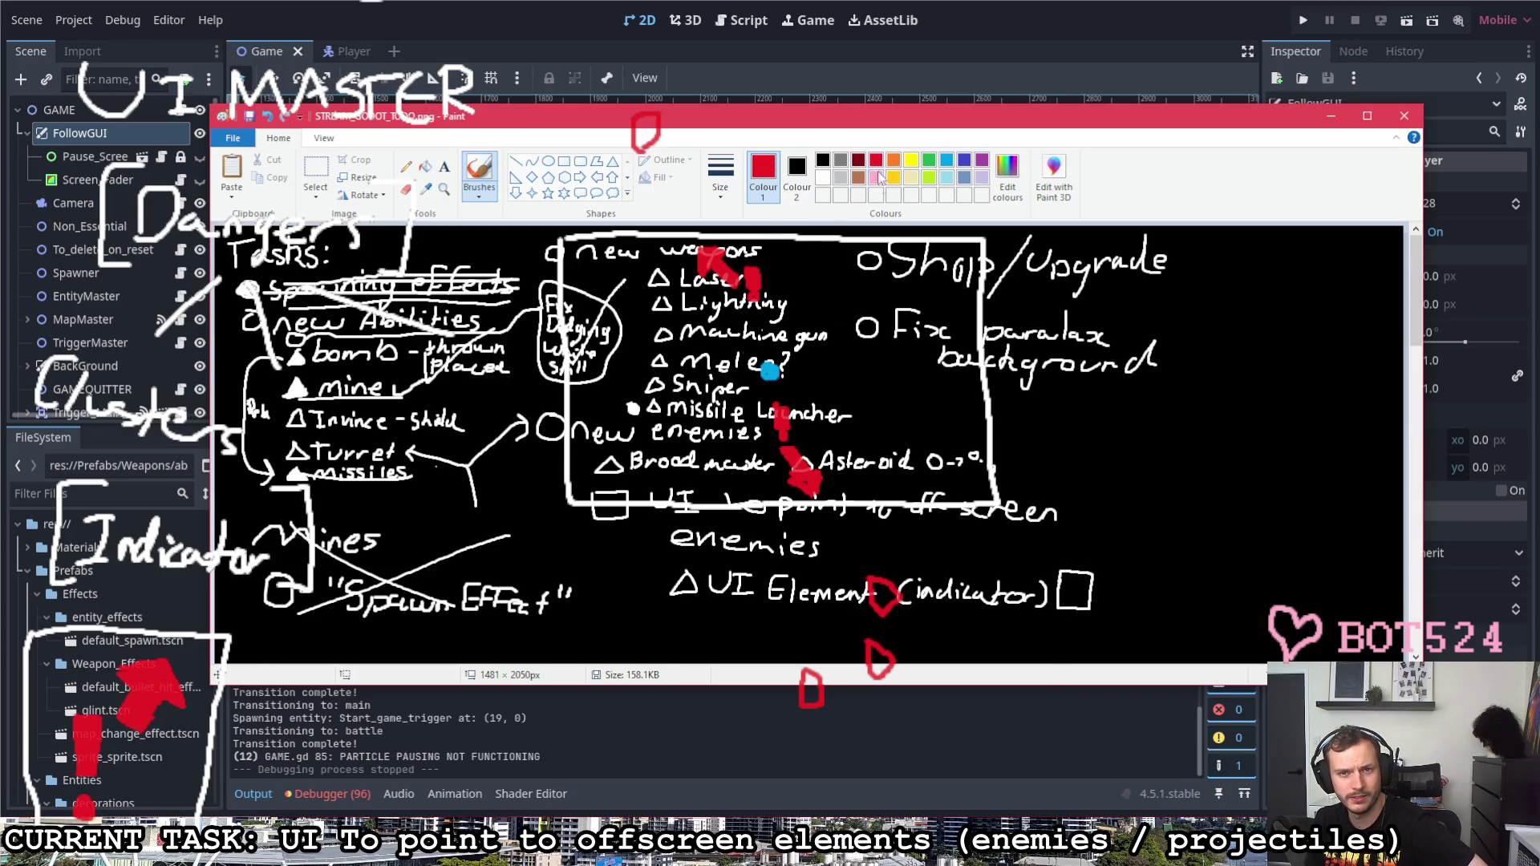
mouse_move(1066, 585)
mouse_down()
mouse_move(1068, 599)
mouse_move(1076, 588)
mouse_up()
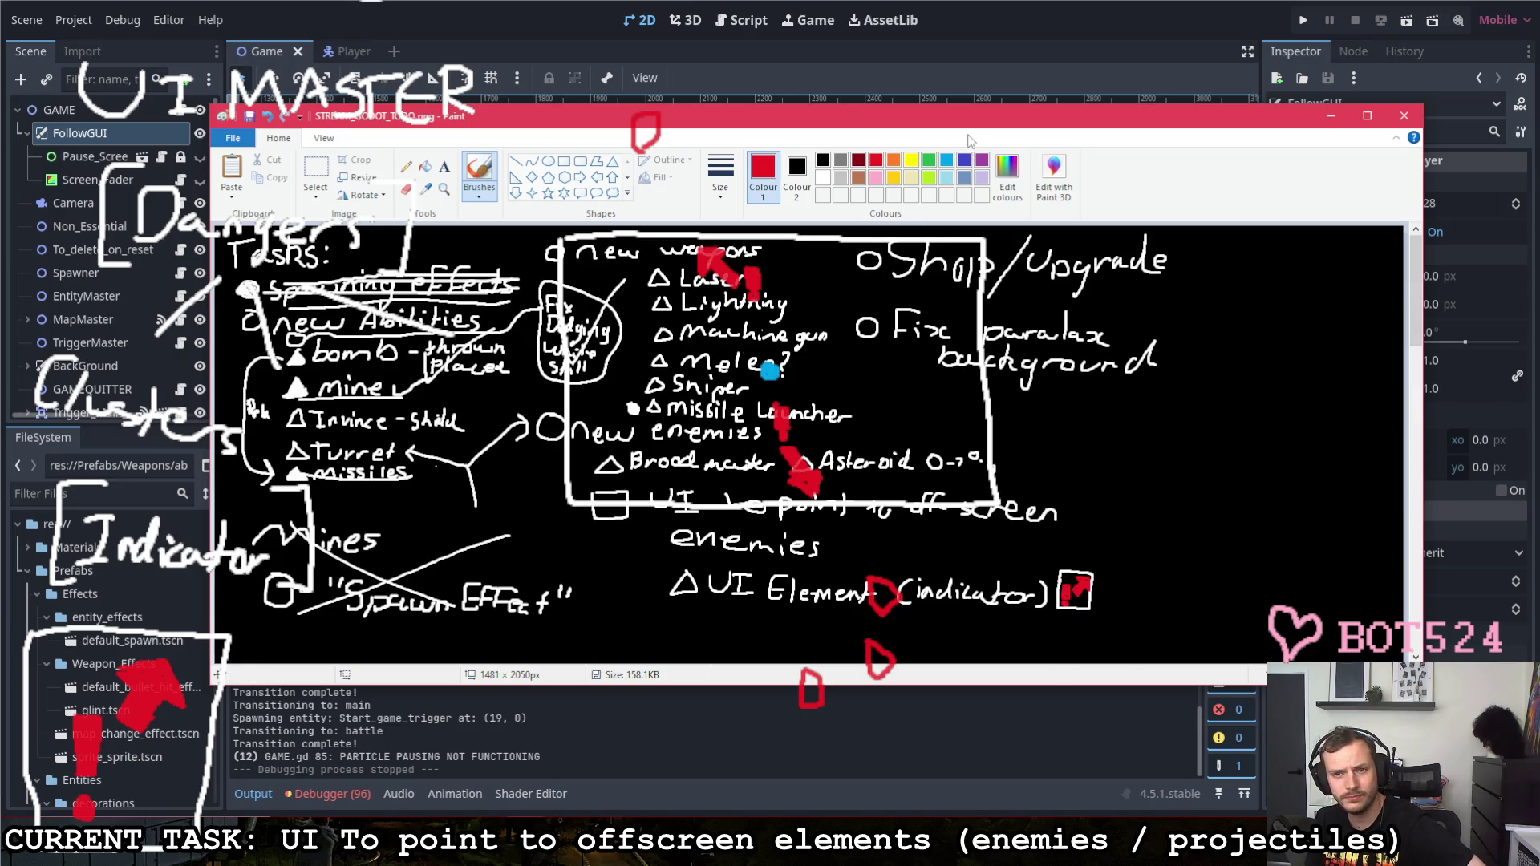
click(821, 179)
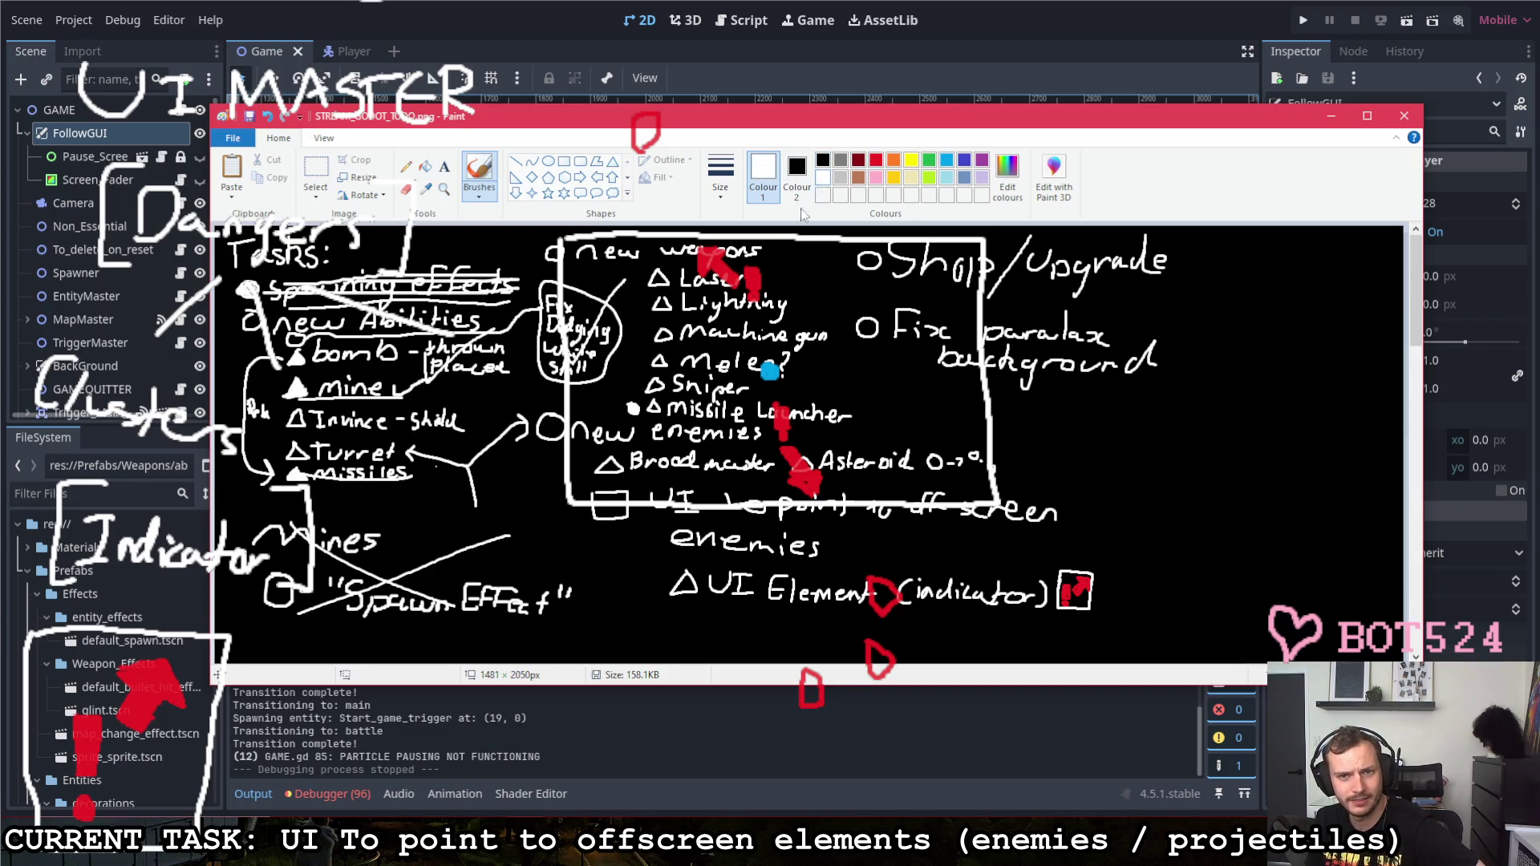
Step: Handwrite a second line: UI Master (Places indicators to Enemies)
mouse_move(686, 622)
mouse_down()
mouse_move(681, 607)
mouse_move(721, 612)
mouse_move(727, 630)
mouse_move(769, 624)
mouse_up()
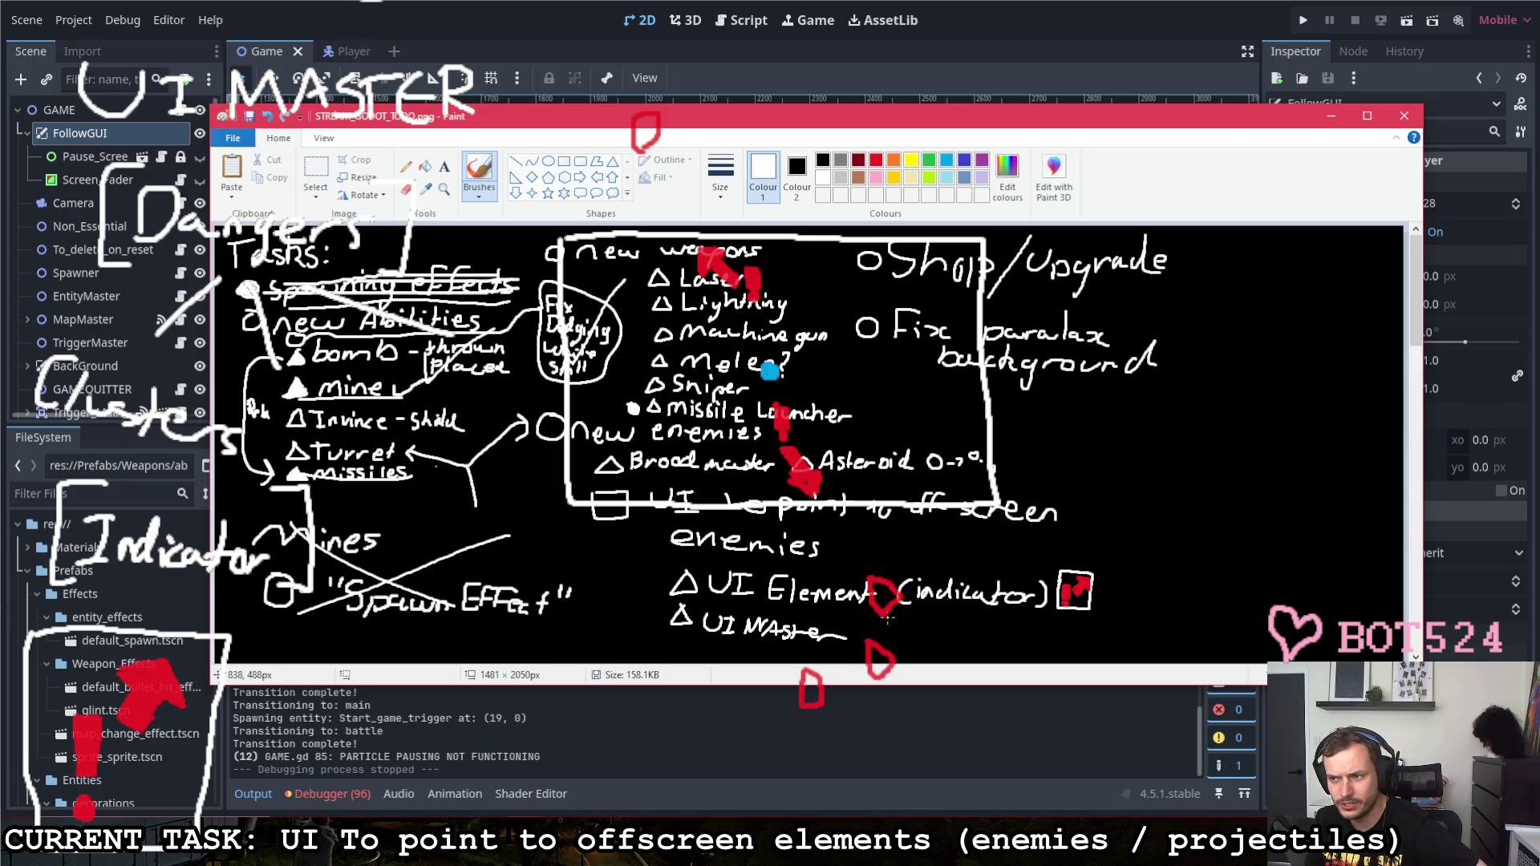
drag(878, 626, 961, 647)
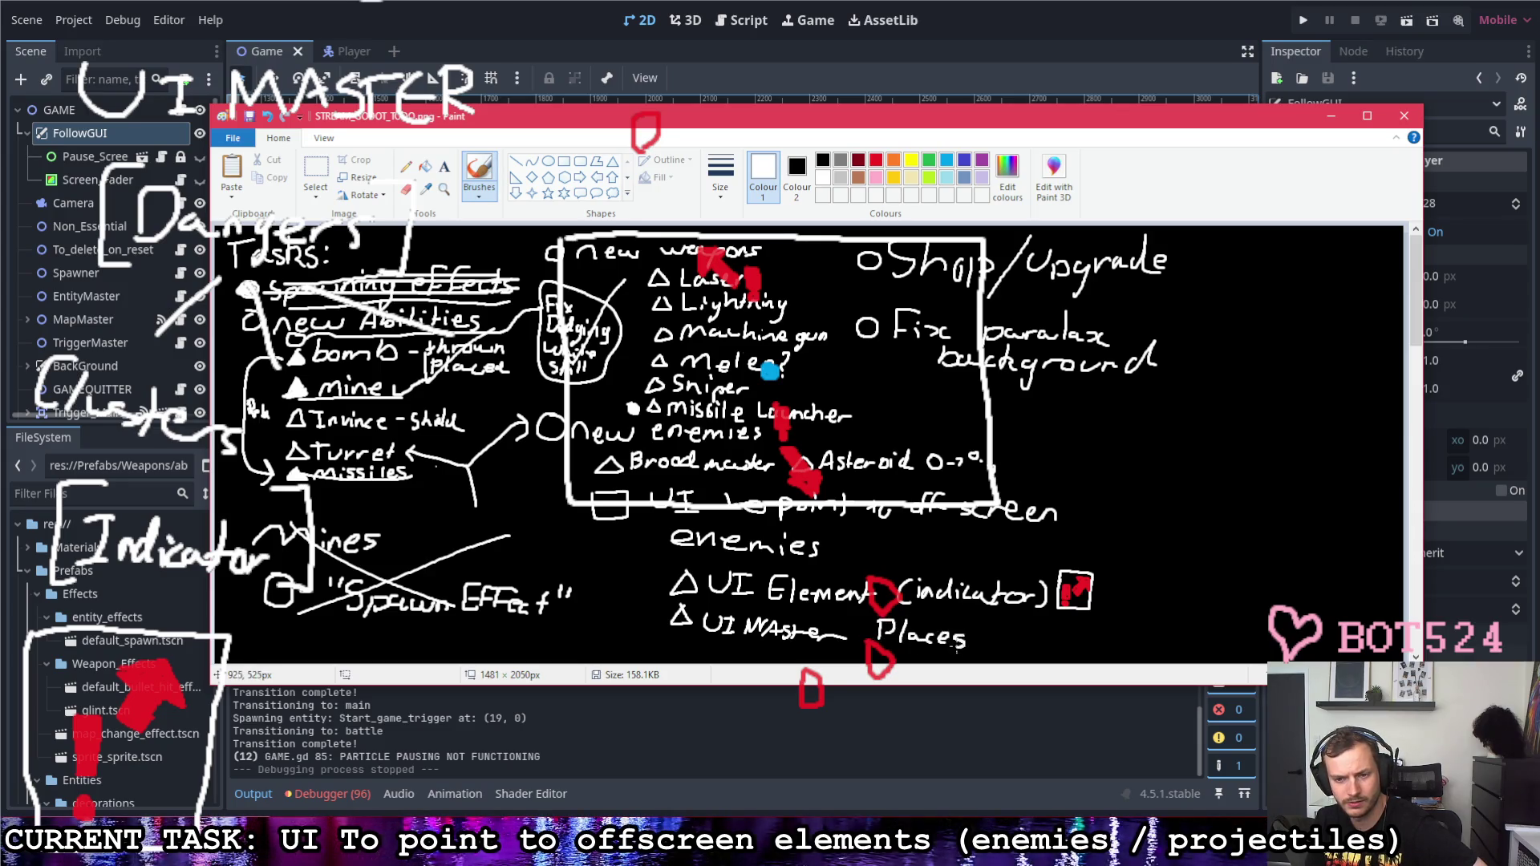
drag(871, 610, 866, 641)
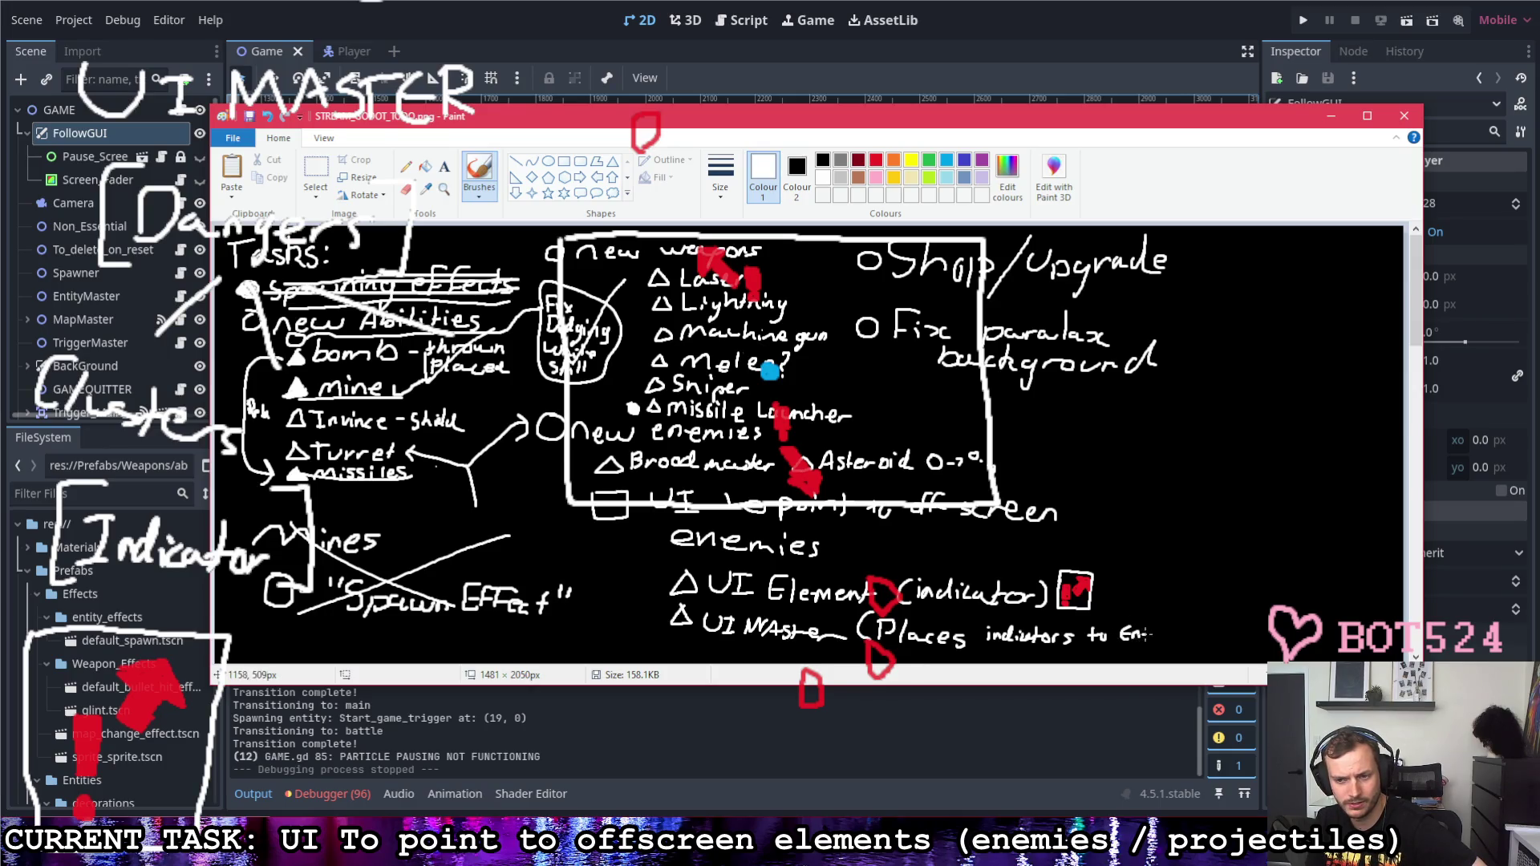
drag(1167, 633, 1193, 647)
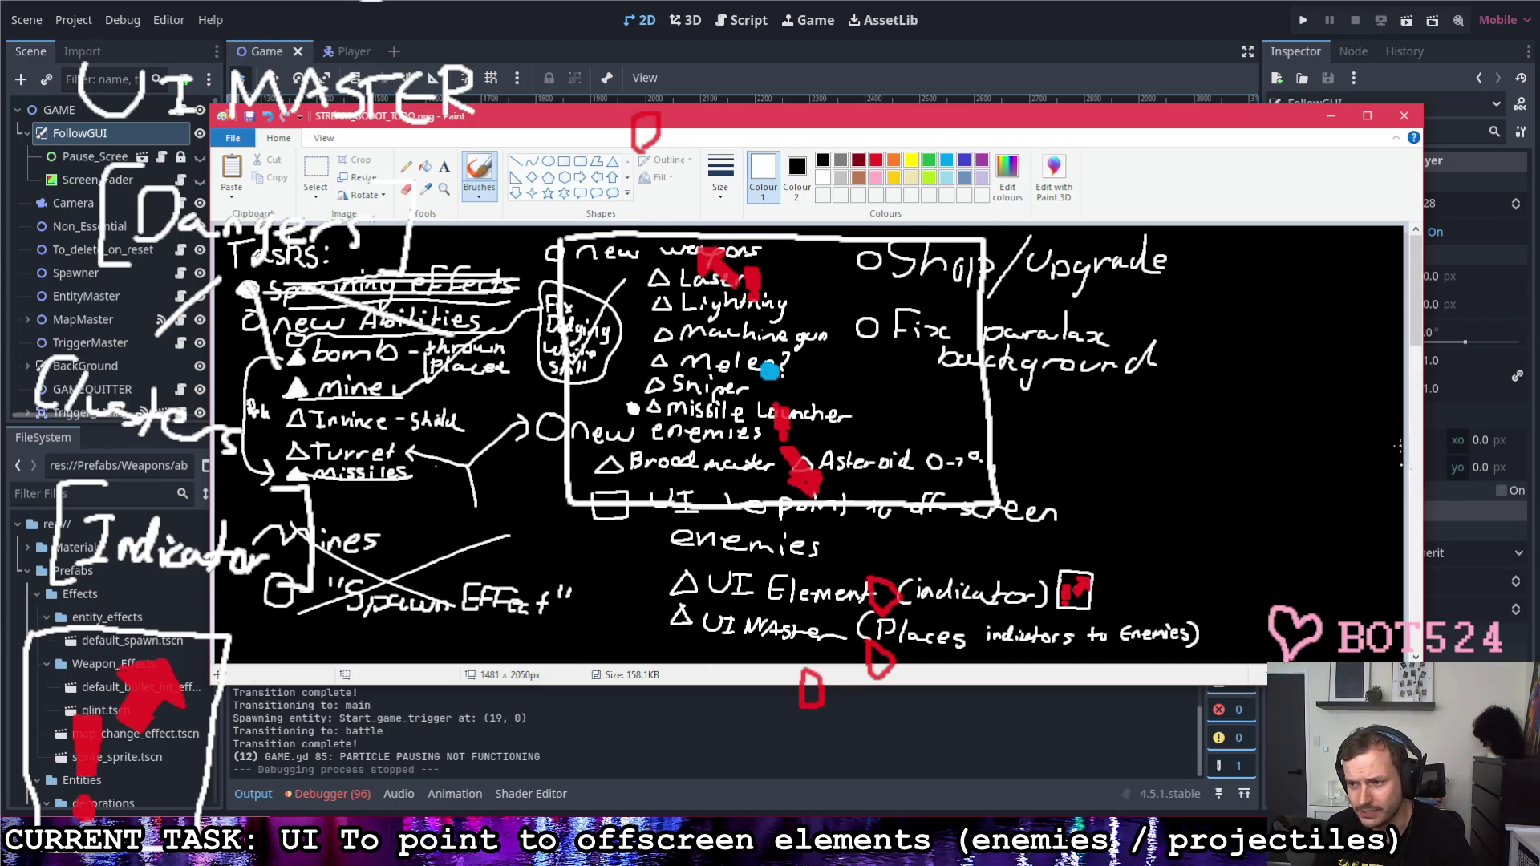
drag(1403, 118, 1429, 155)
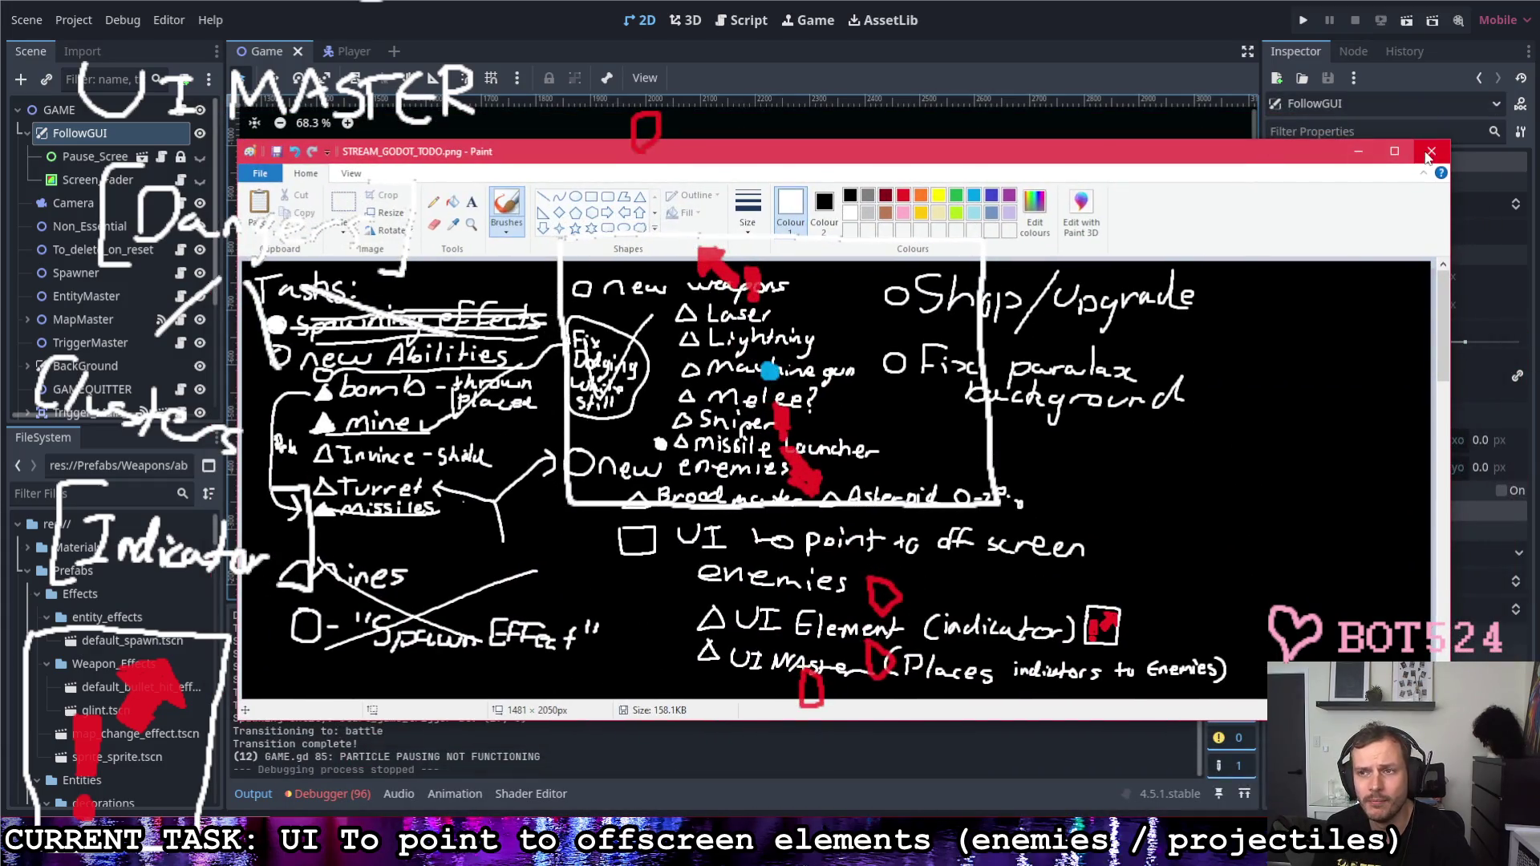
Step: Close the Paint to-do window and start a new empty scene from the + tab
click(1431, 155)
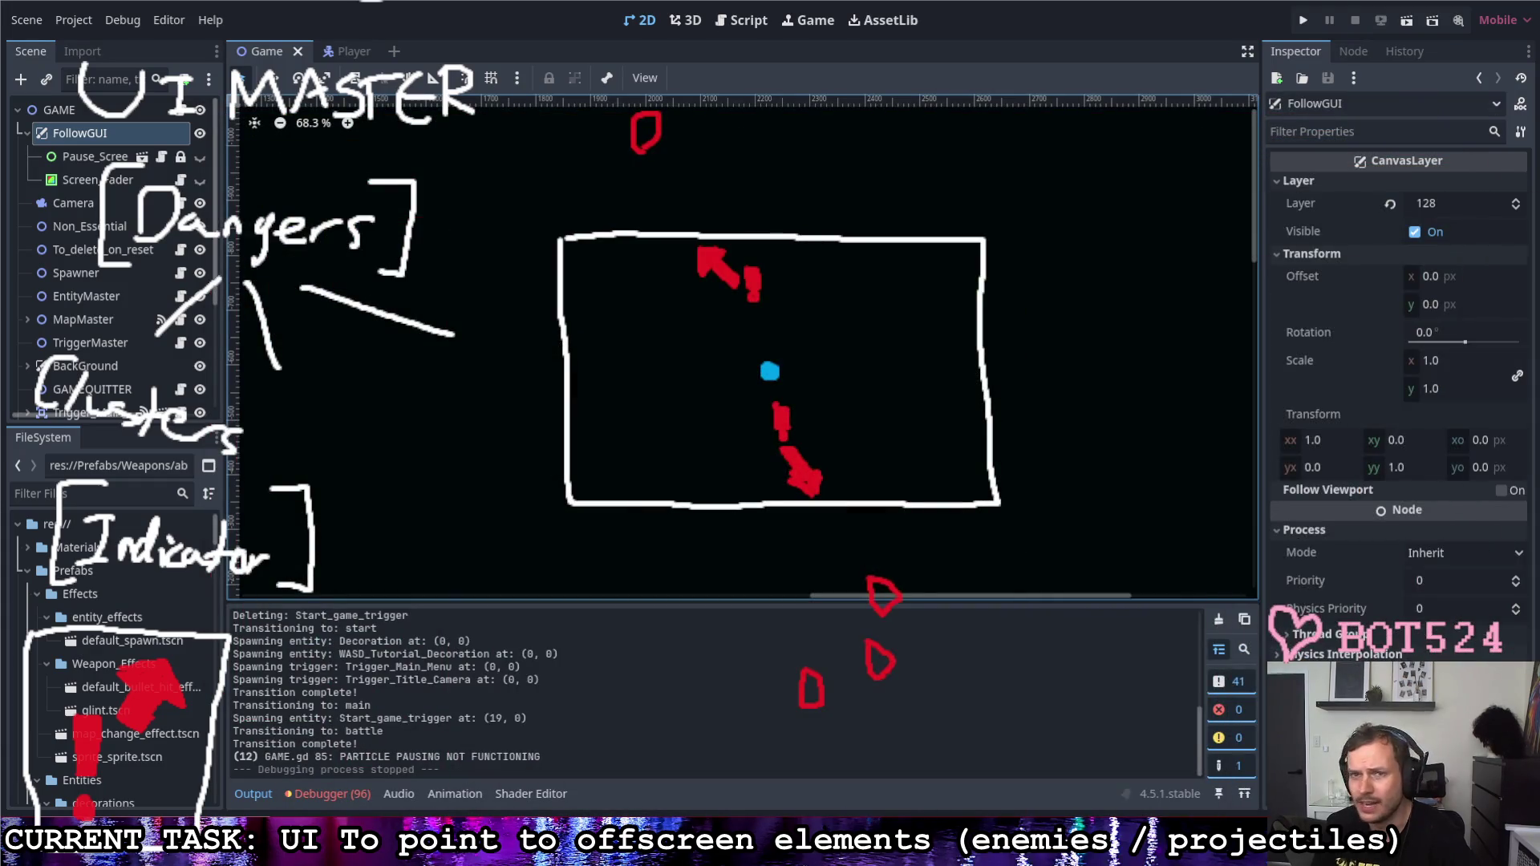
scroll(1108, 310, down, 4)
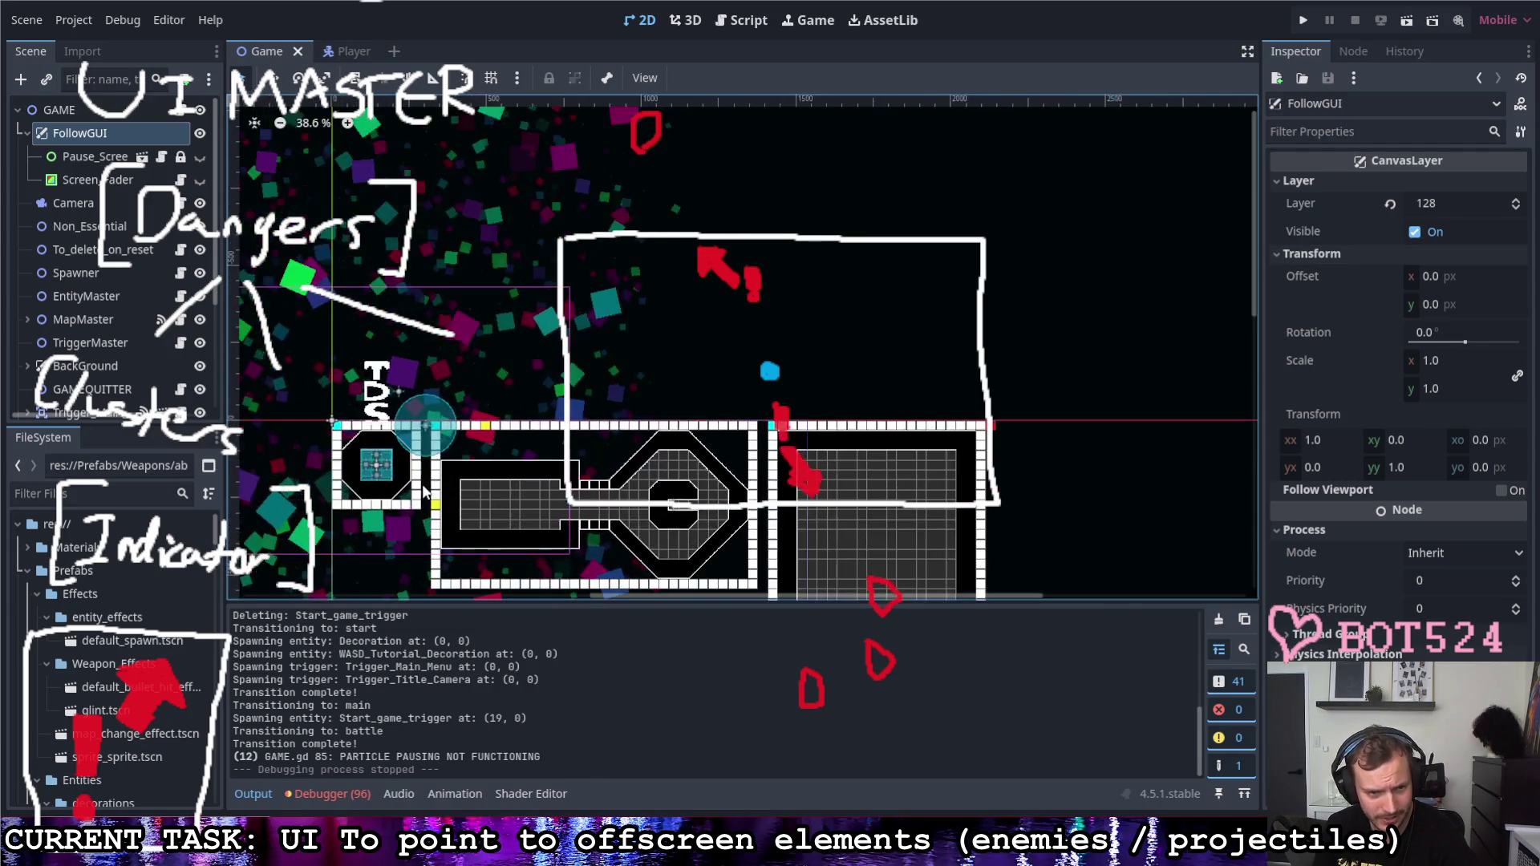
scroll(310, 383, up, 1)
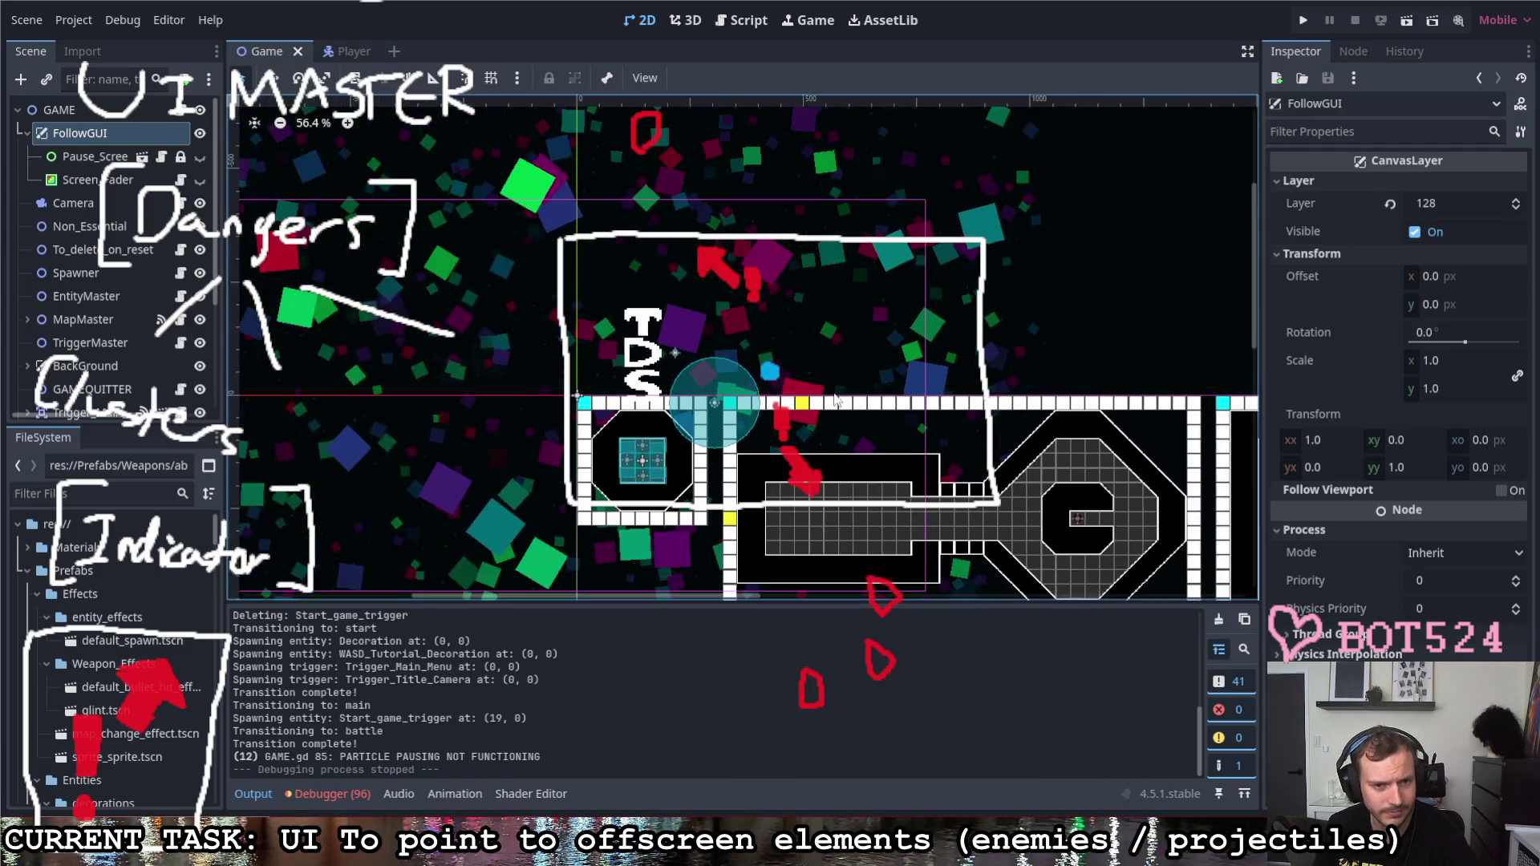
scroll(587, 441, down, 3)
scroll(588, 441, up, 1)
scroll(638, 416, up, 1)
scroll(674, 398, up, 1)
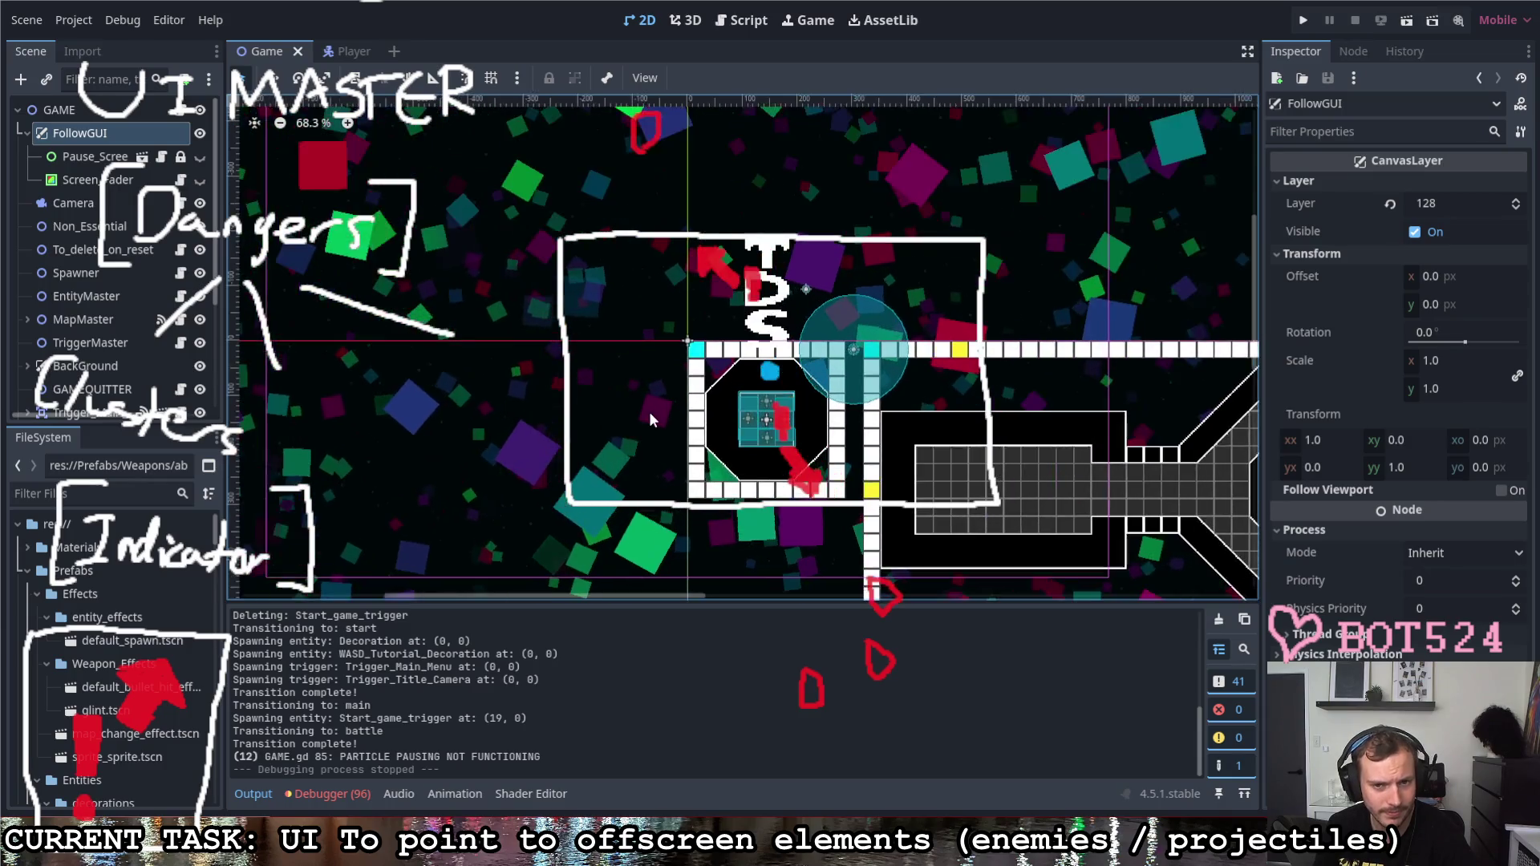
scroll(719, 376, up, 1)
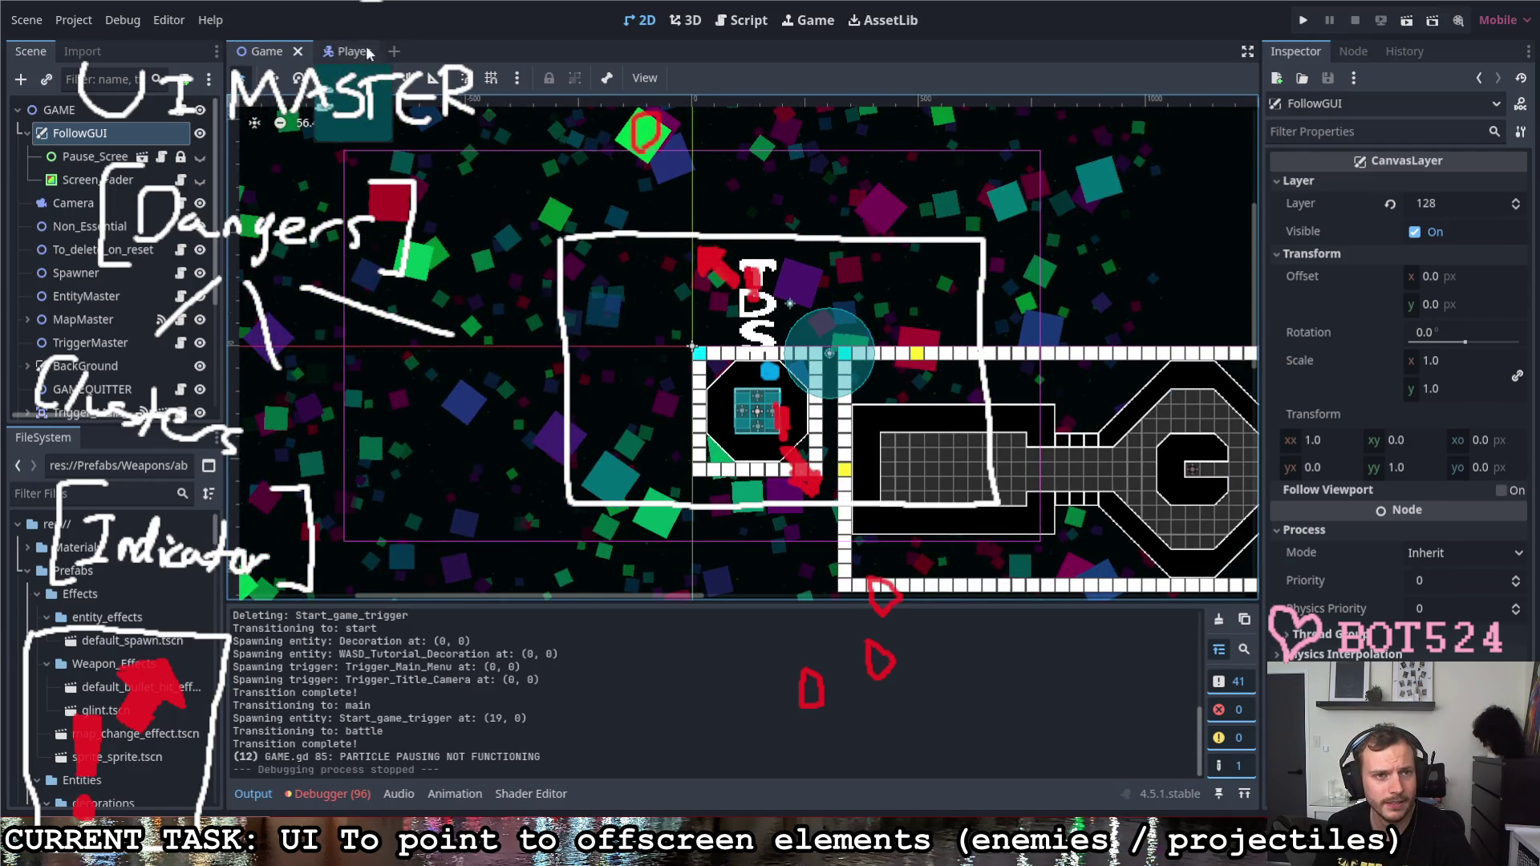
click(396, 52)
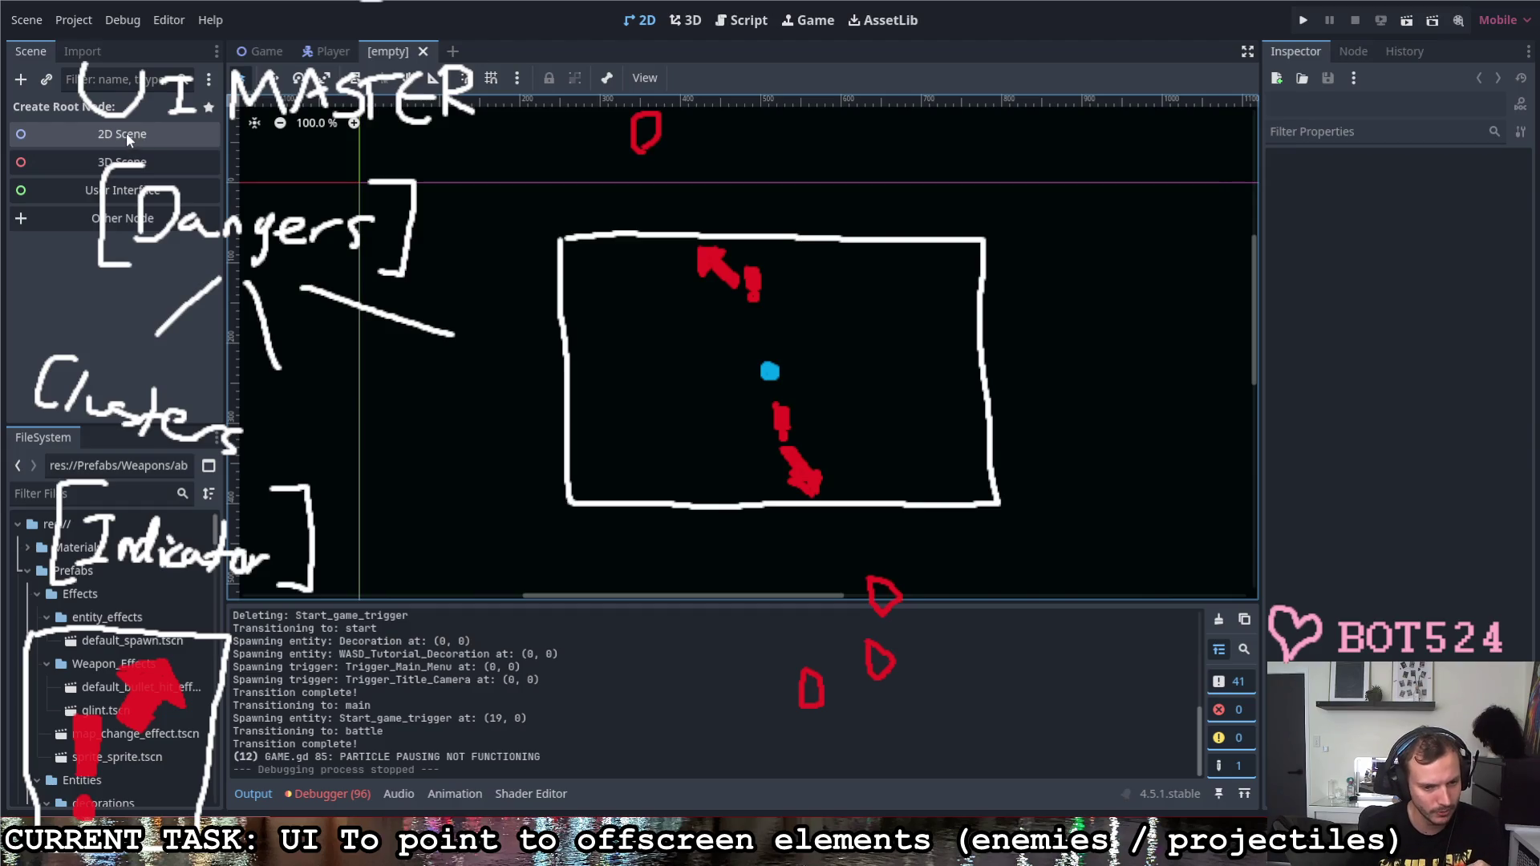
Step: Create a 2D Scene root and rename the Node2D to Danger_Indicator
click(127, 127)
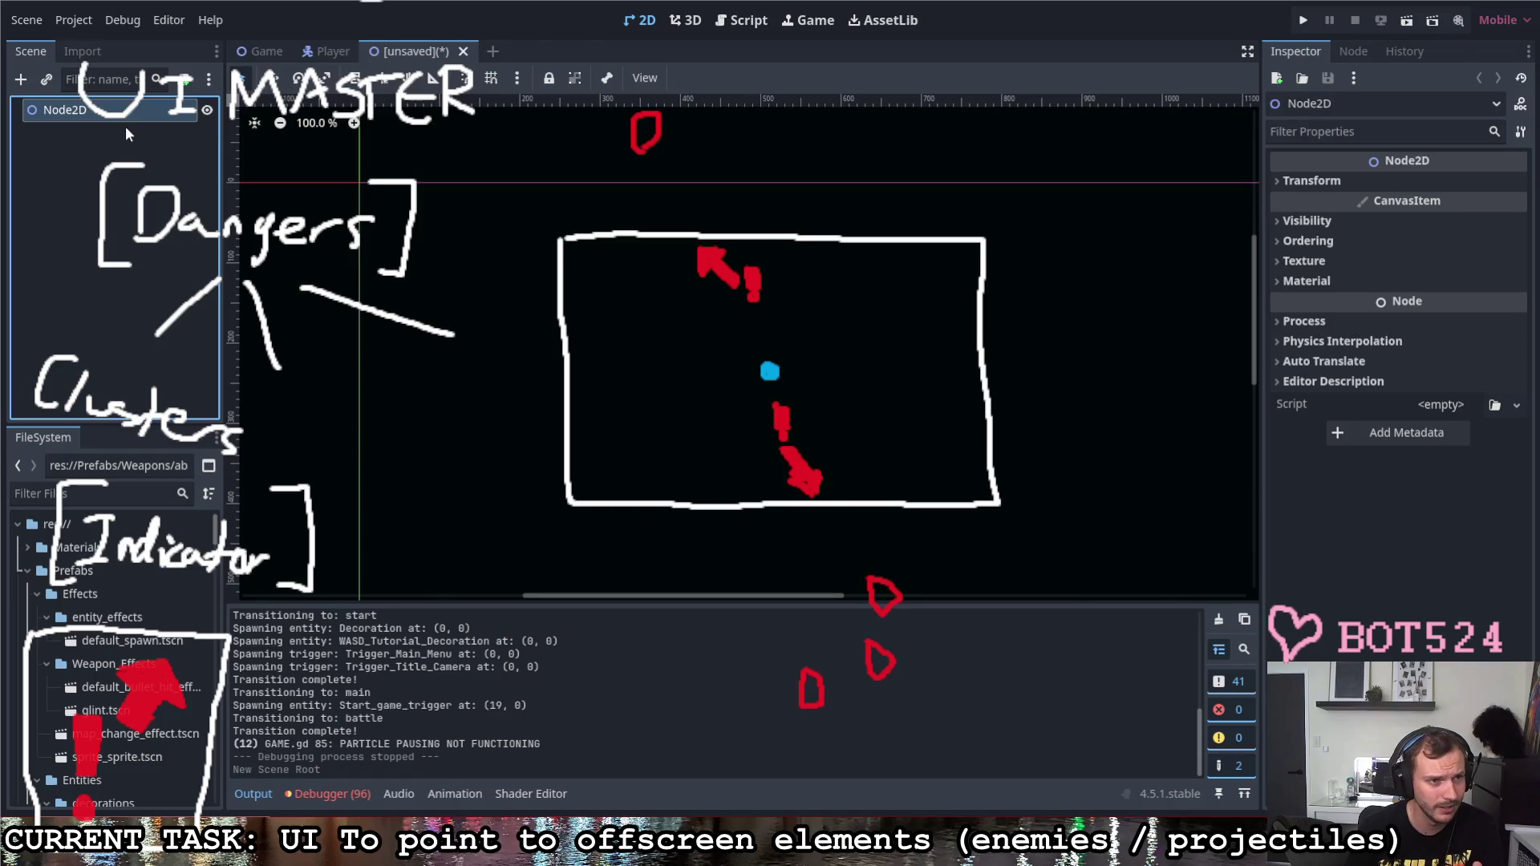
click(48, 111)
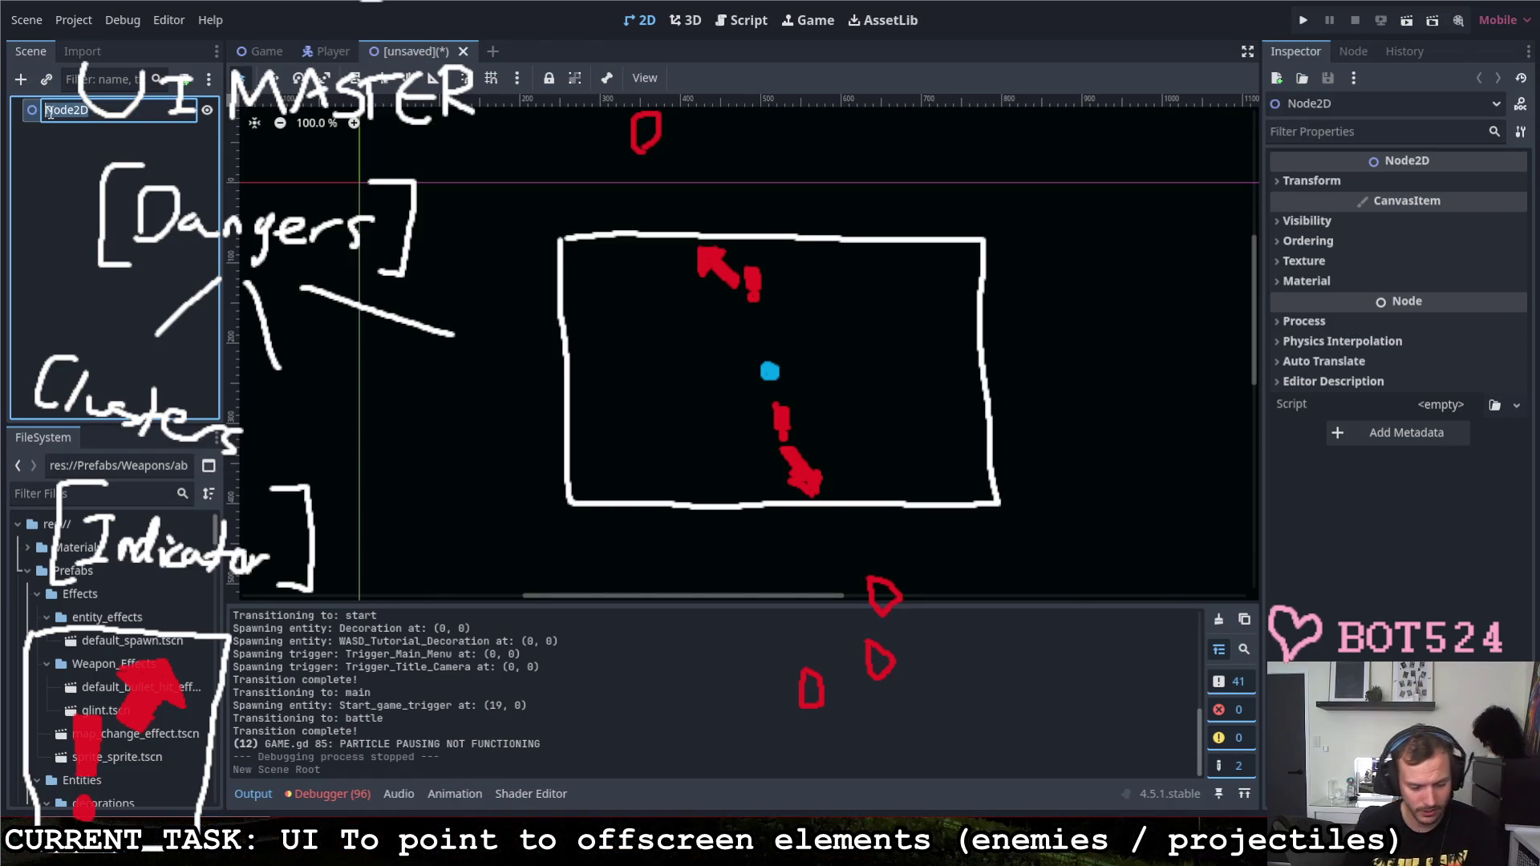
text(Danger_)
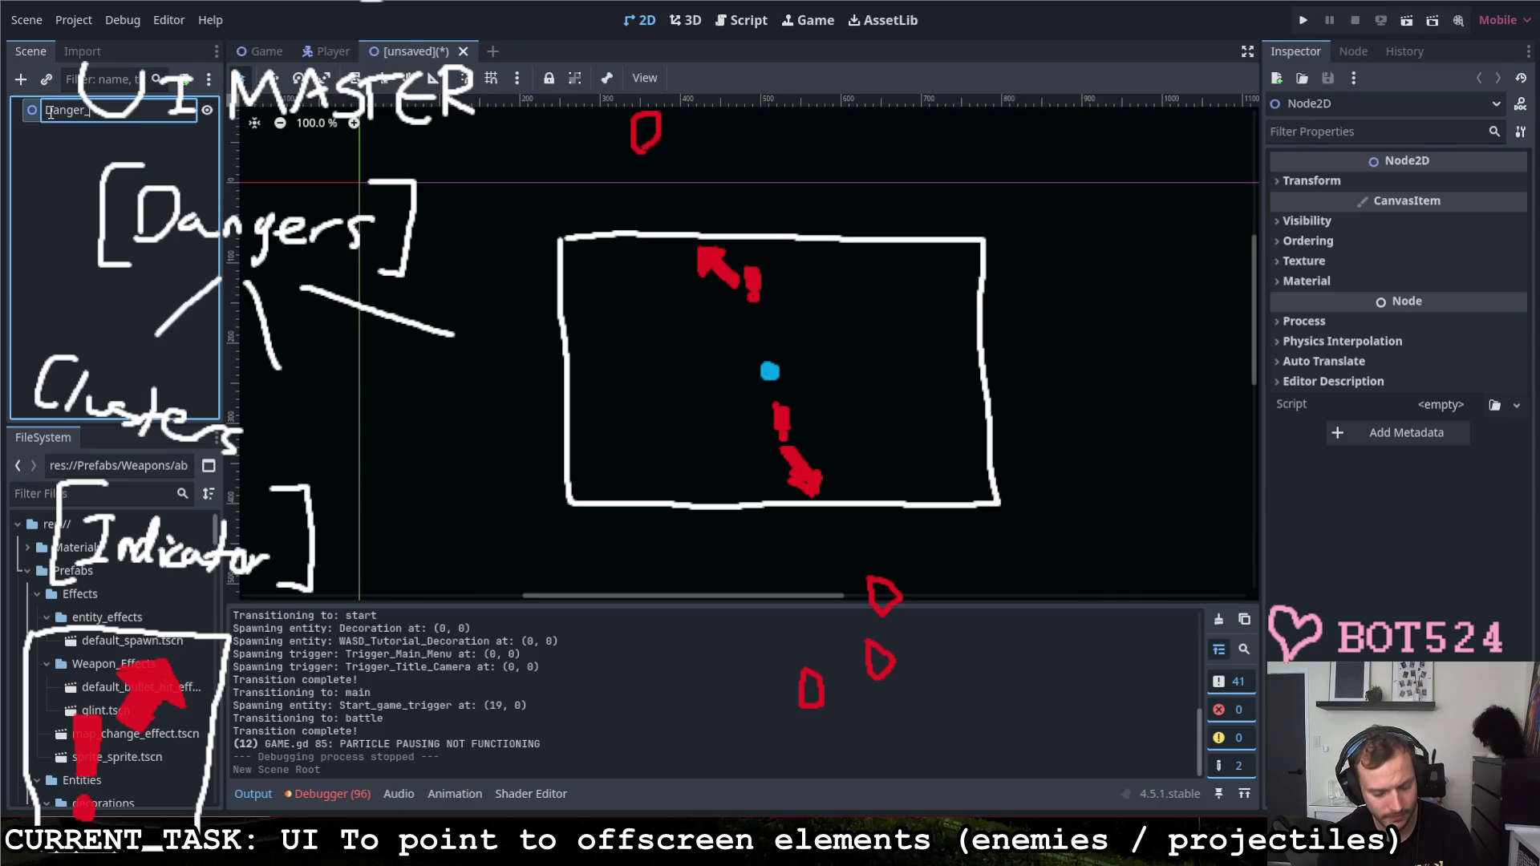
text(Indicator)
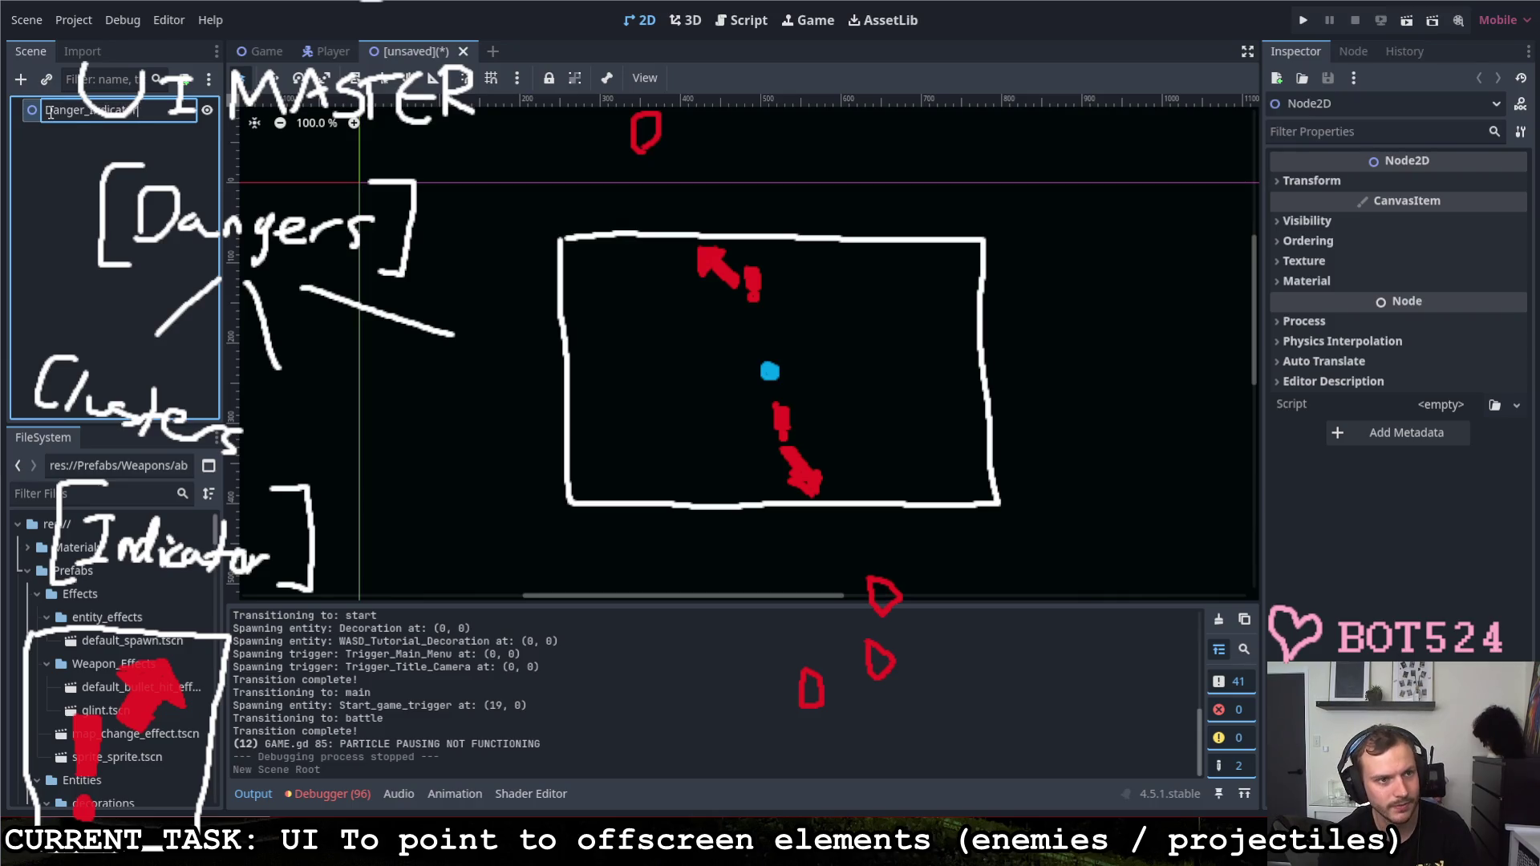
key(Return)
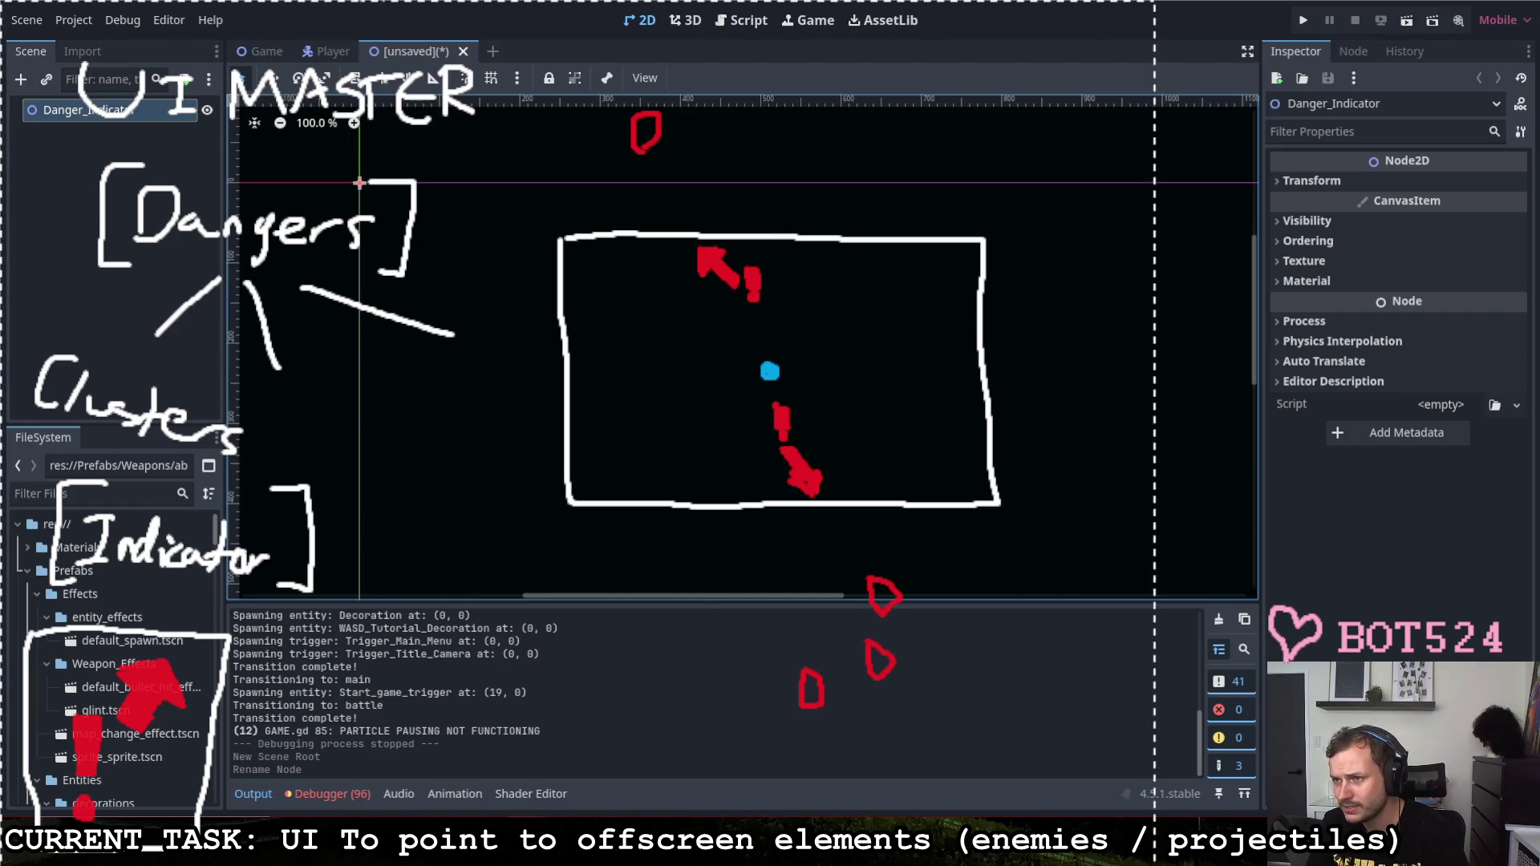
Step: Move the sketched diagram over the node properties and erase the leftover handwritten notes
key(Escape)
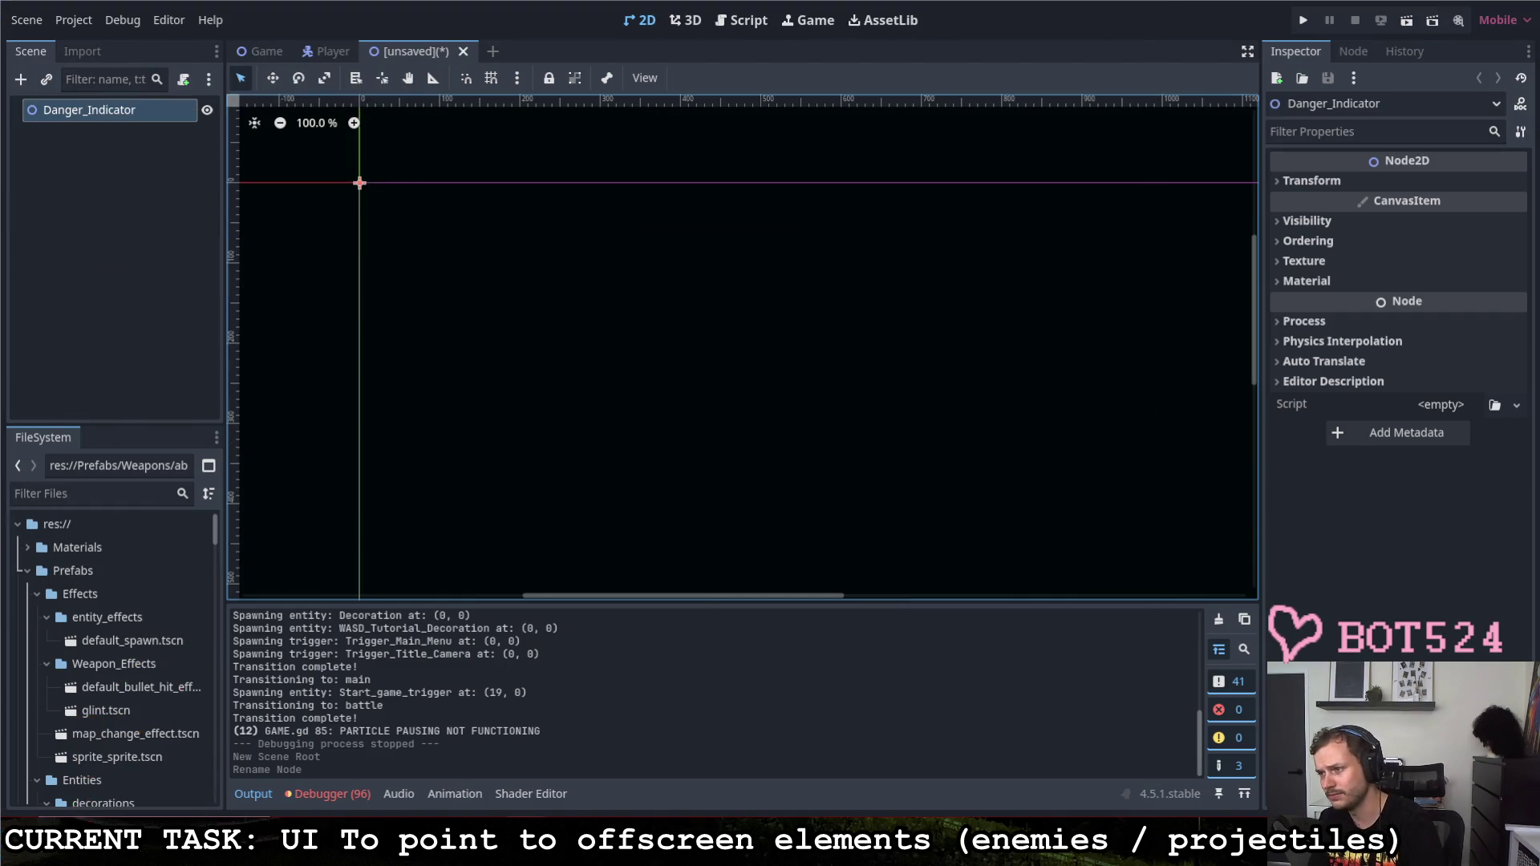
key(ctrl+z)
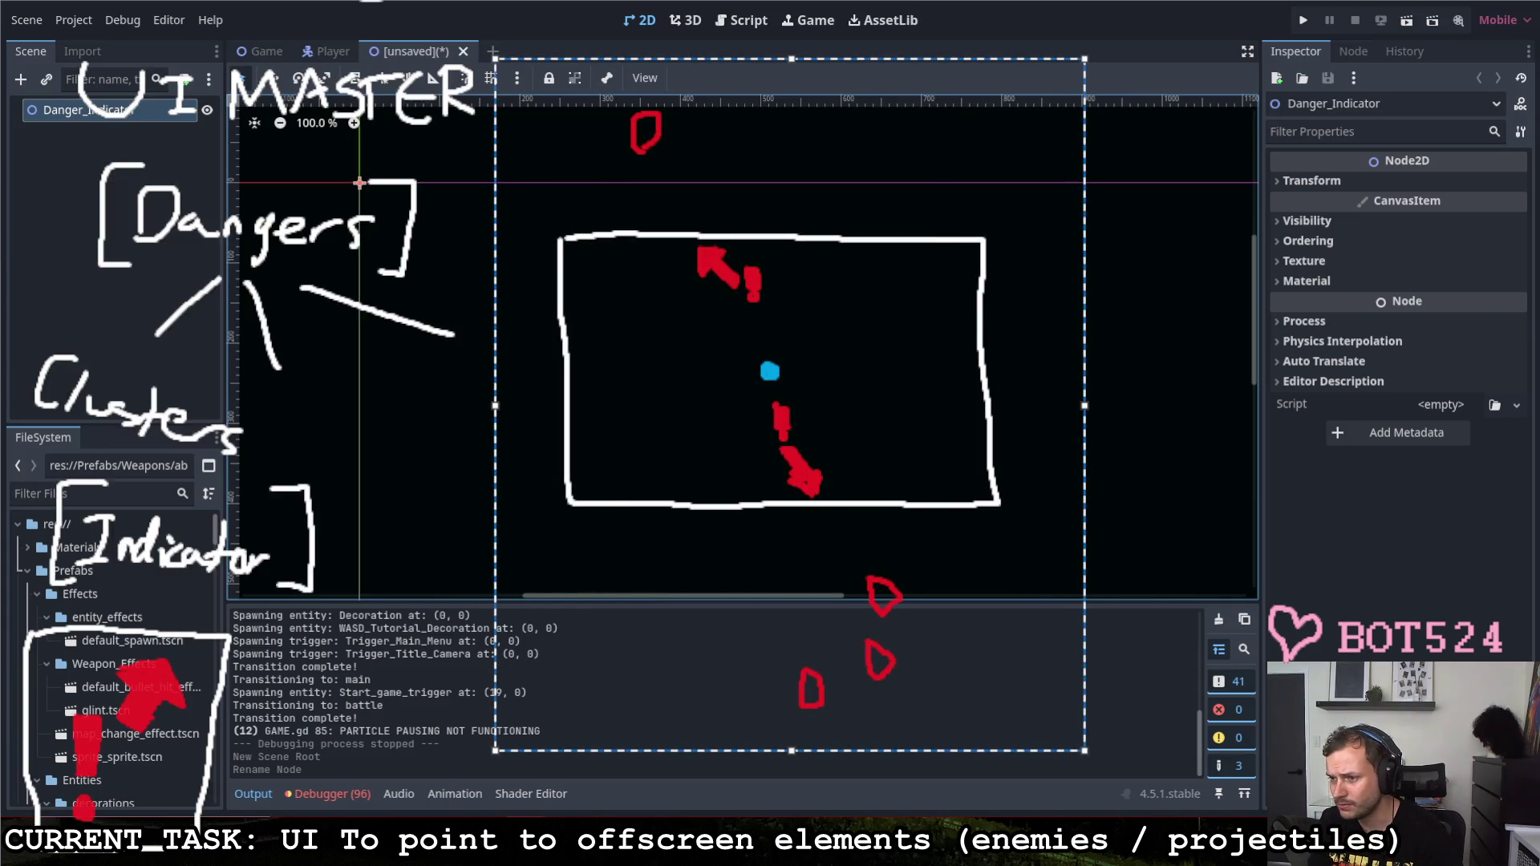
drag(1086, 59, 860, 409)
drag(975, 229, 1432, 192)
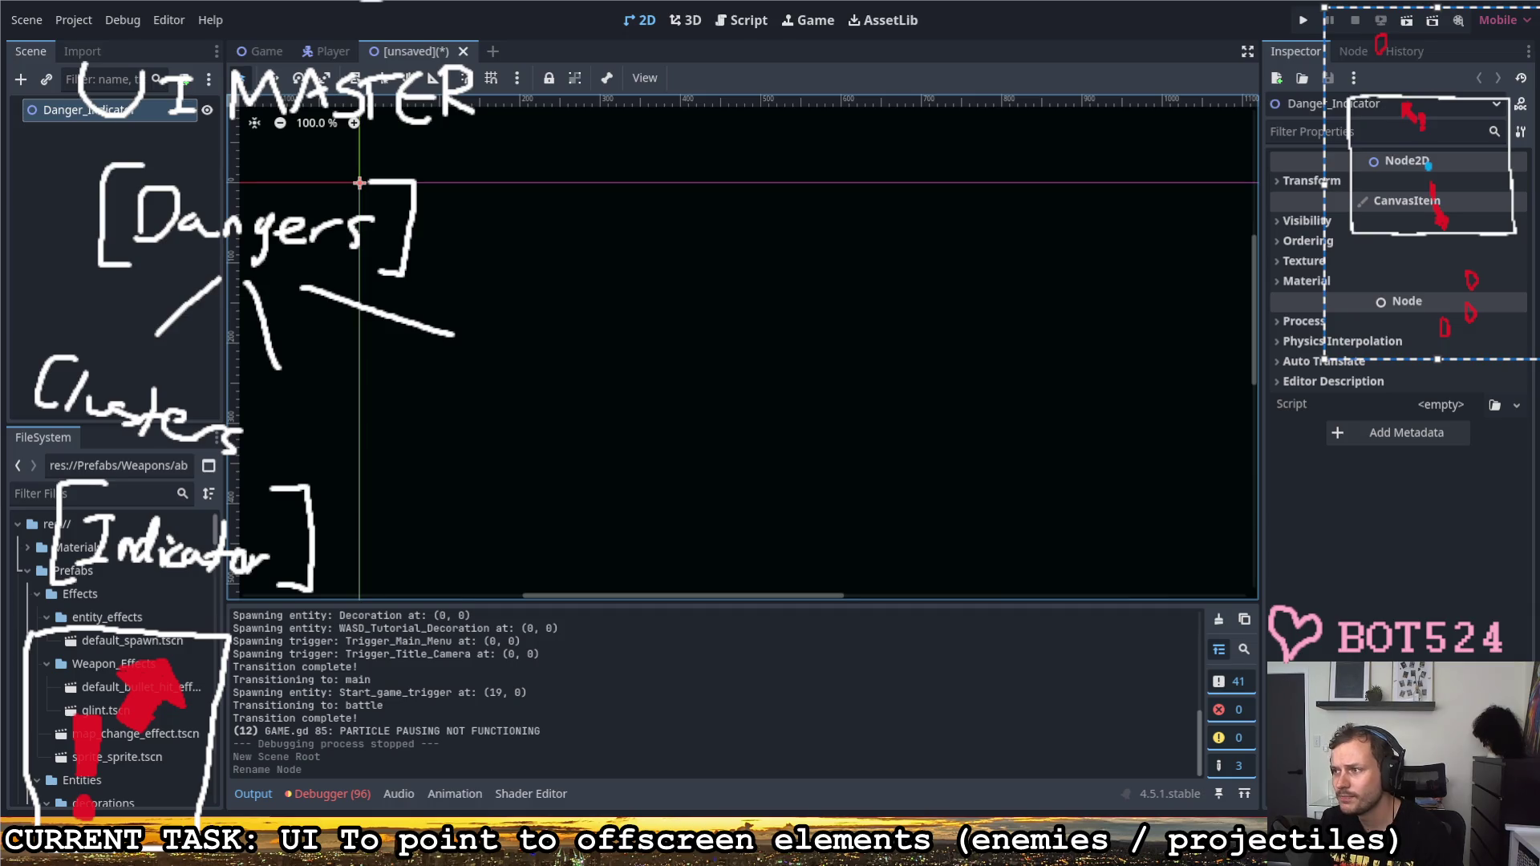
key(Escape)
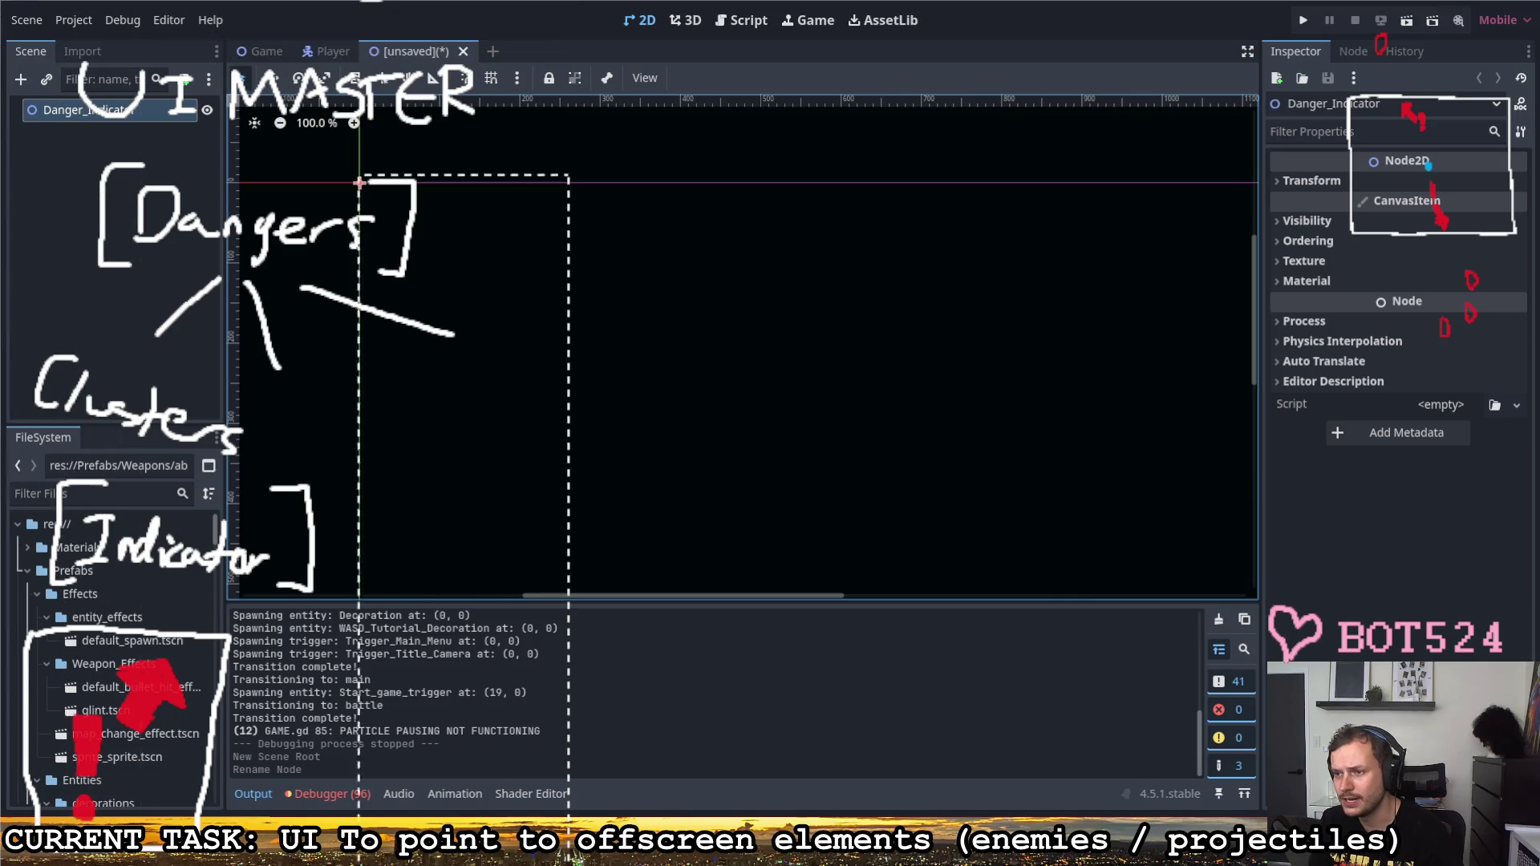
drag(83, 37, 550, 474)
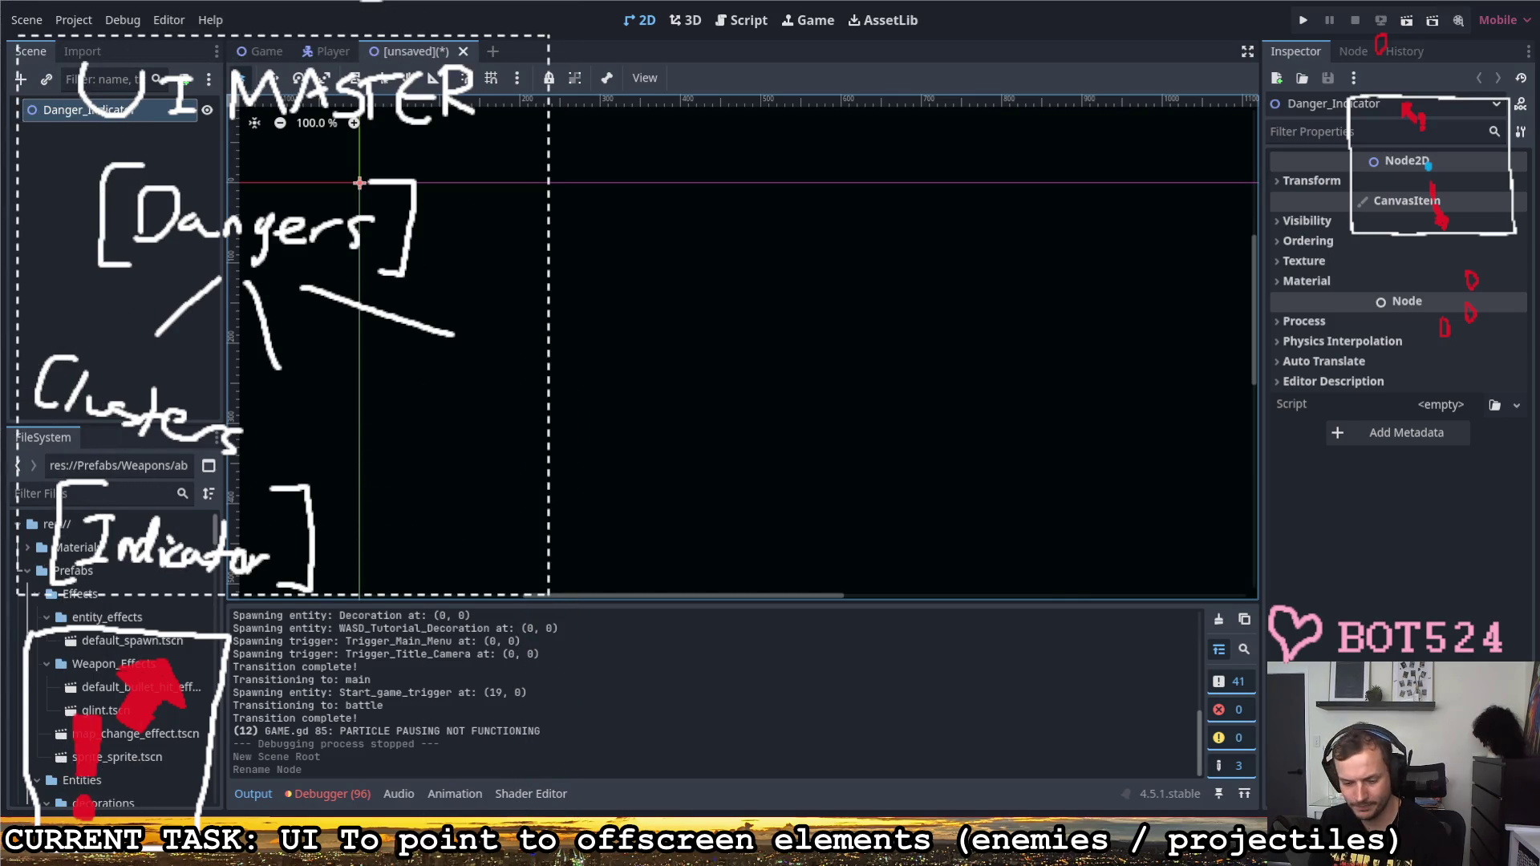
key(Delete)
Step: Mark the warning box sketch with an arrow, then launch Pixelorama from the desktop
mouse_move(270, 612)
mouse_down()
mouse_move(143, 723)
mouse_move(1456, 463)
mouse_move(1428, 433)
mouse_up()
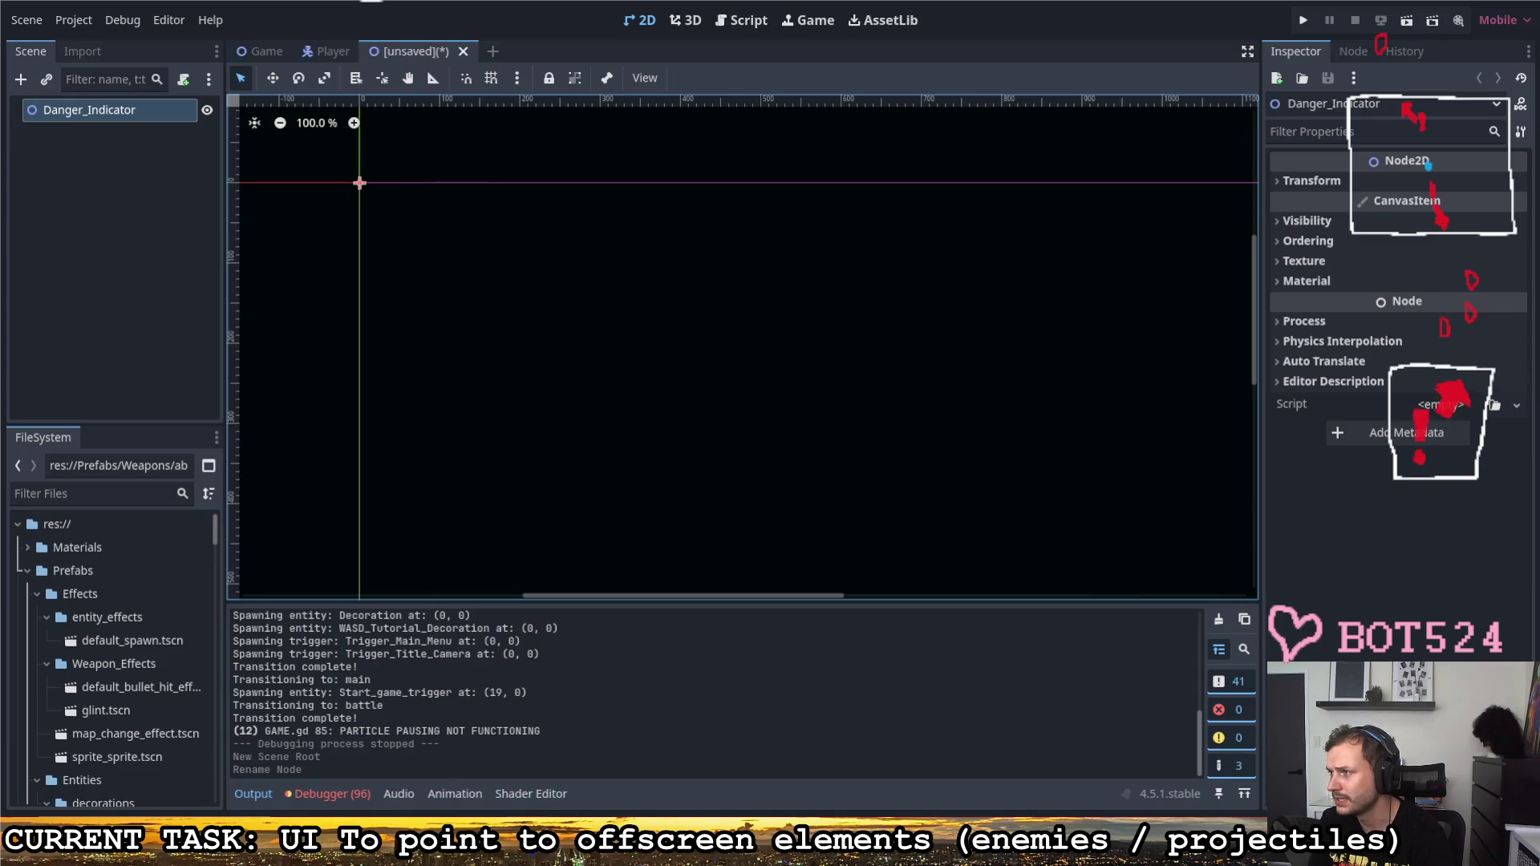
click(1429, 433)
key(Escape)
mouse_move(1290, 444)
mouse_down()
mouse_move(1348, 444)
mouse_move(1323, 467)
mouse_up()
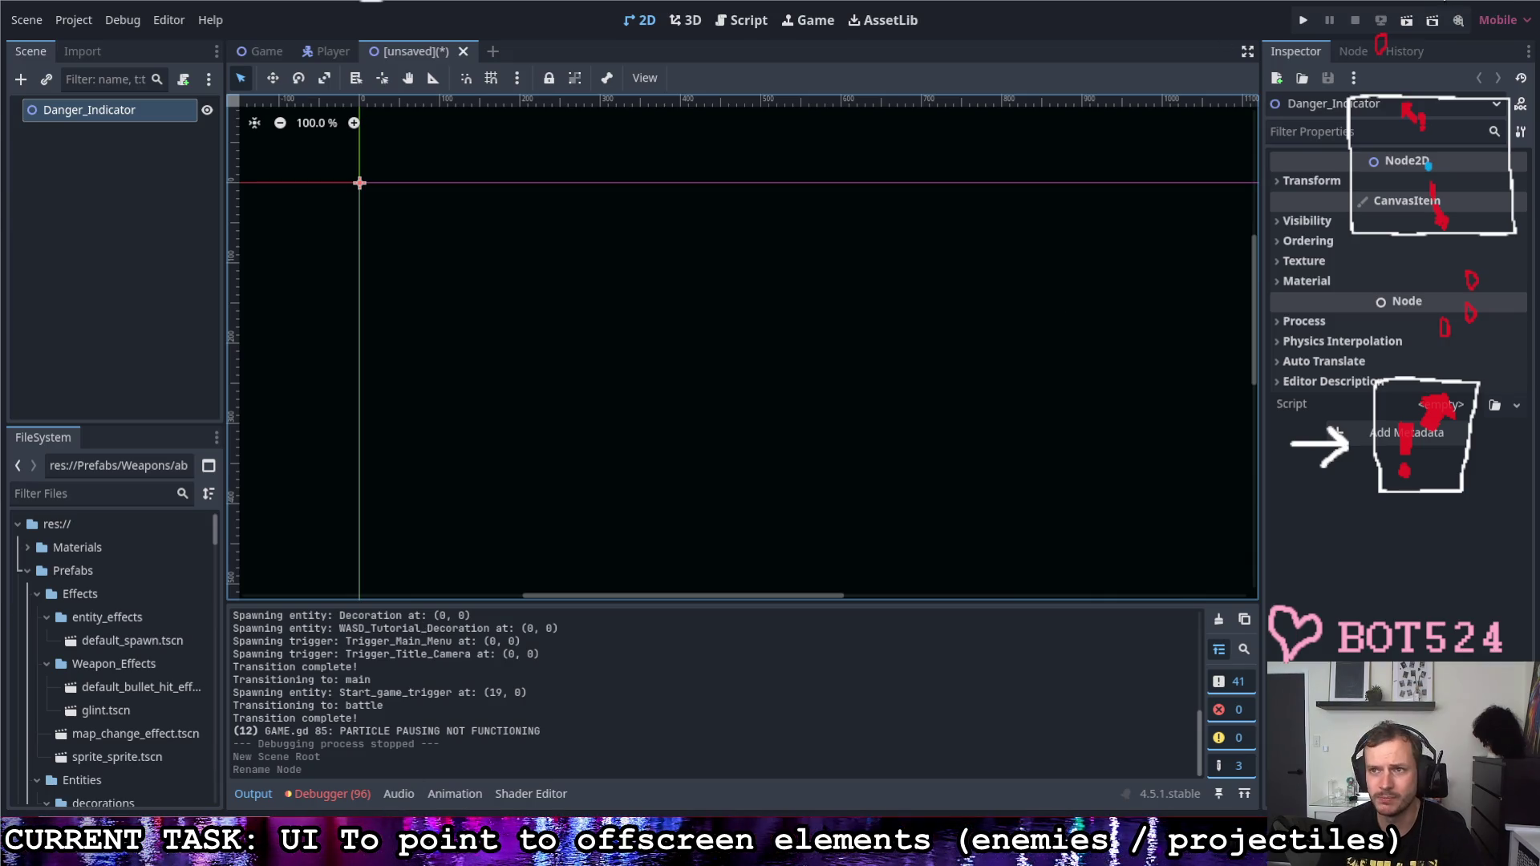
key(super+d)
double_click(885, 338)
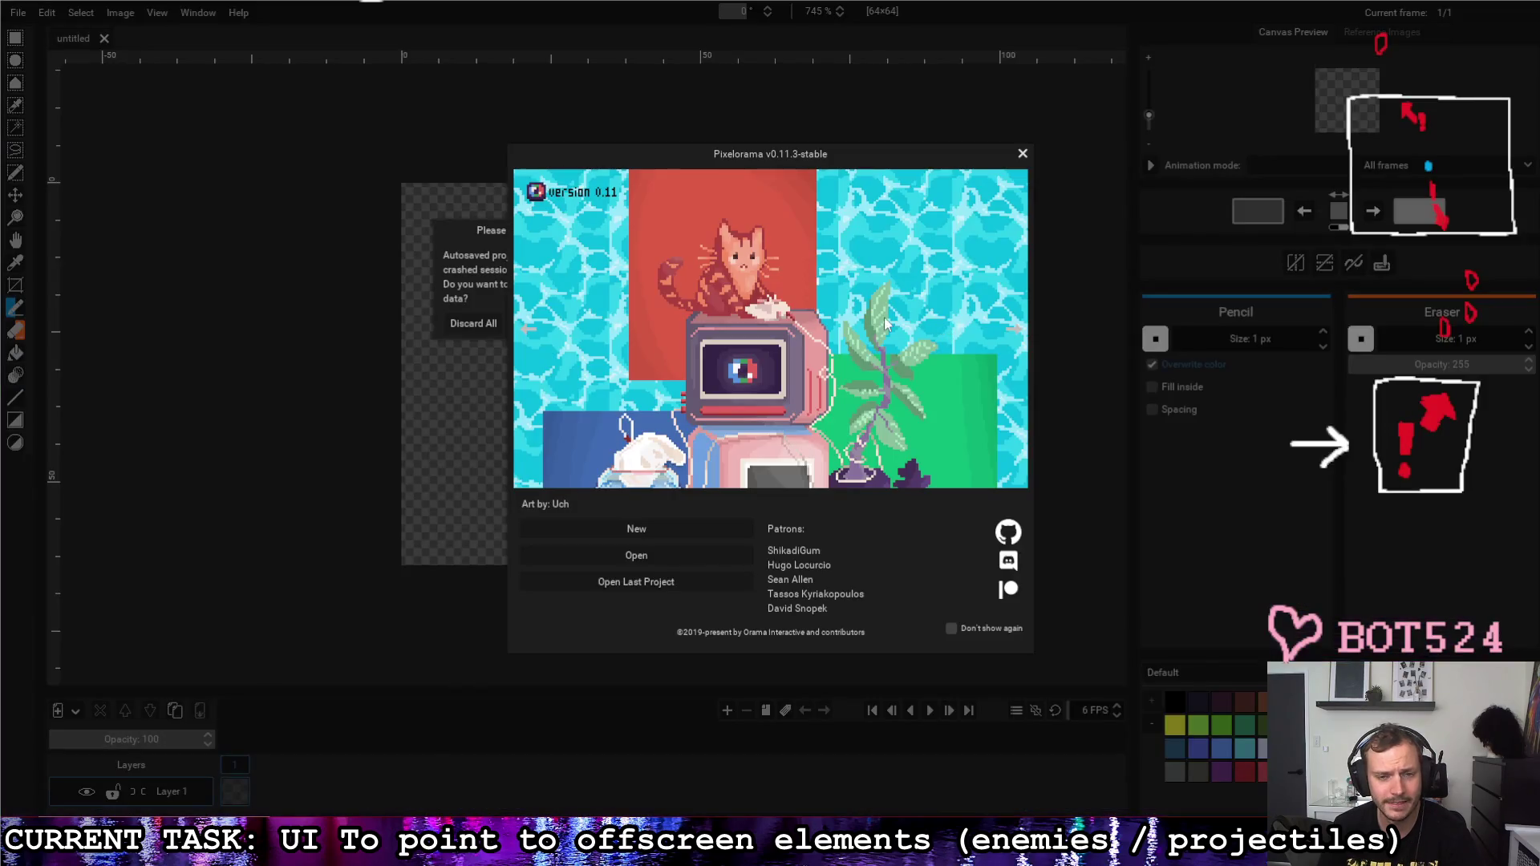
Step: Create a new project named UI_DANGER_Arrow with a 32×16 px canvas
click(636, 530)
click(729, 312)
text(UIAr)
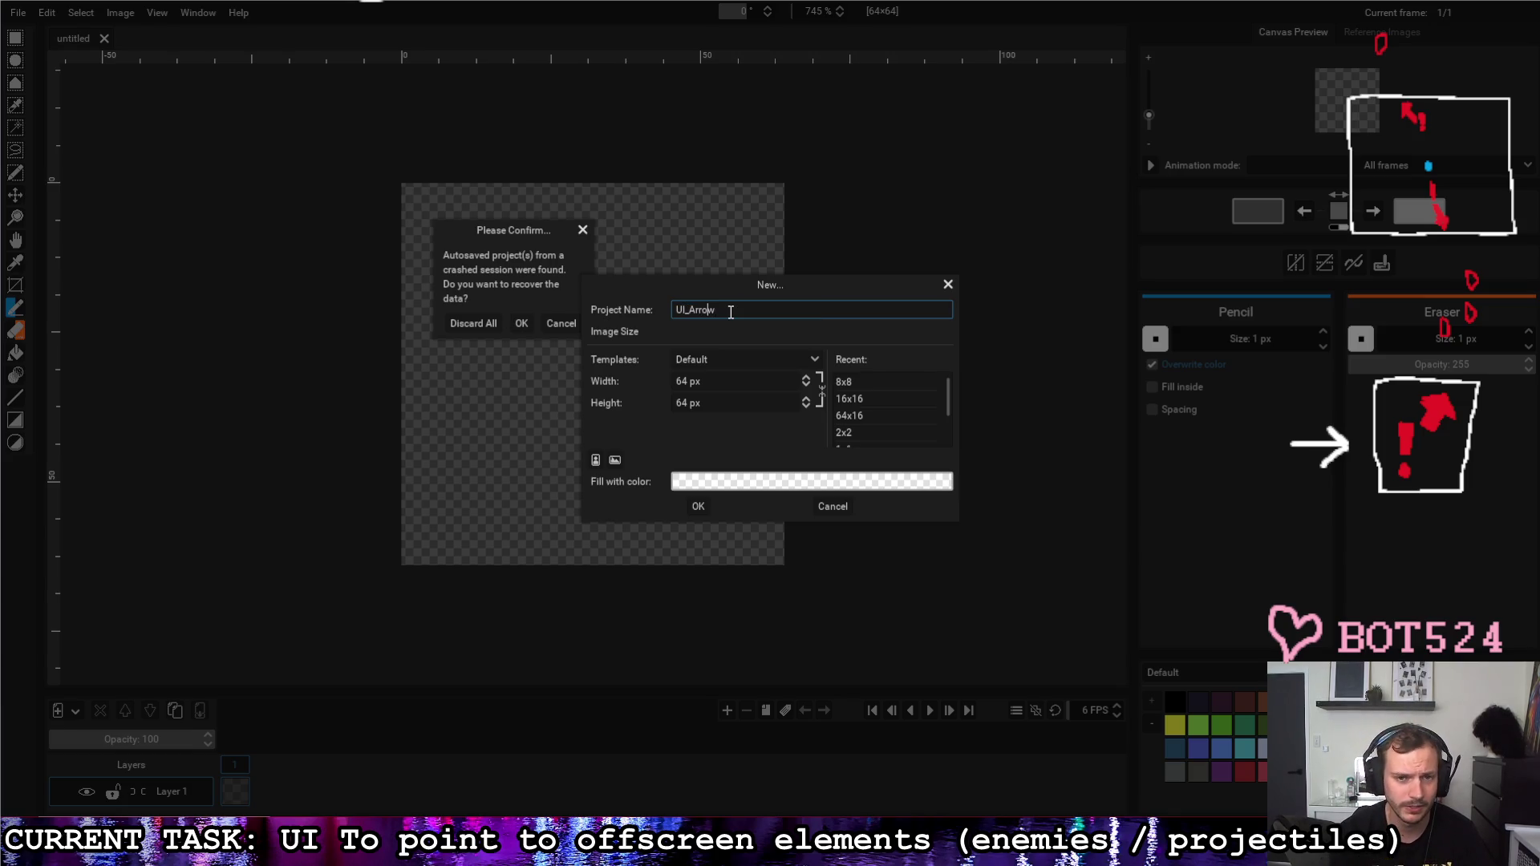
text(_DANGER)
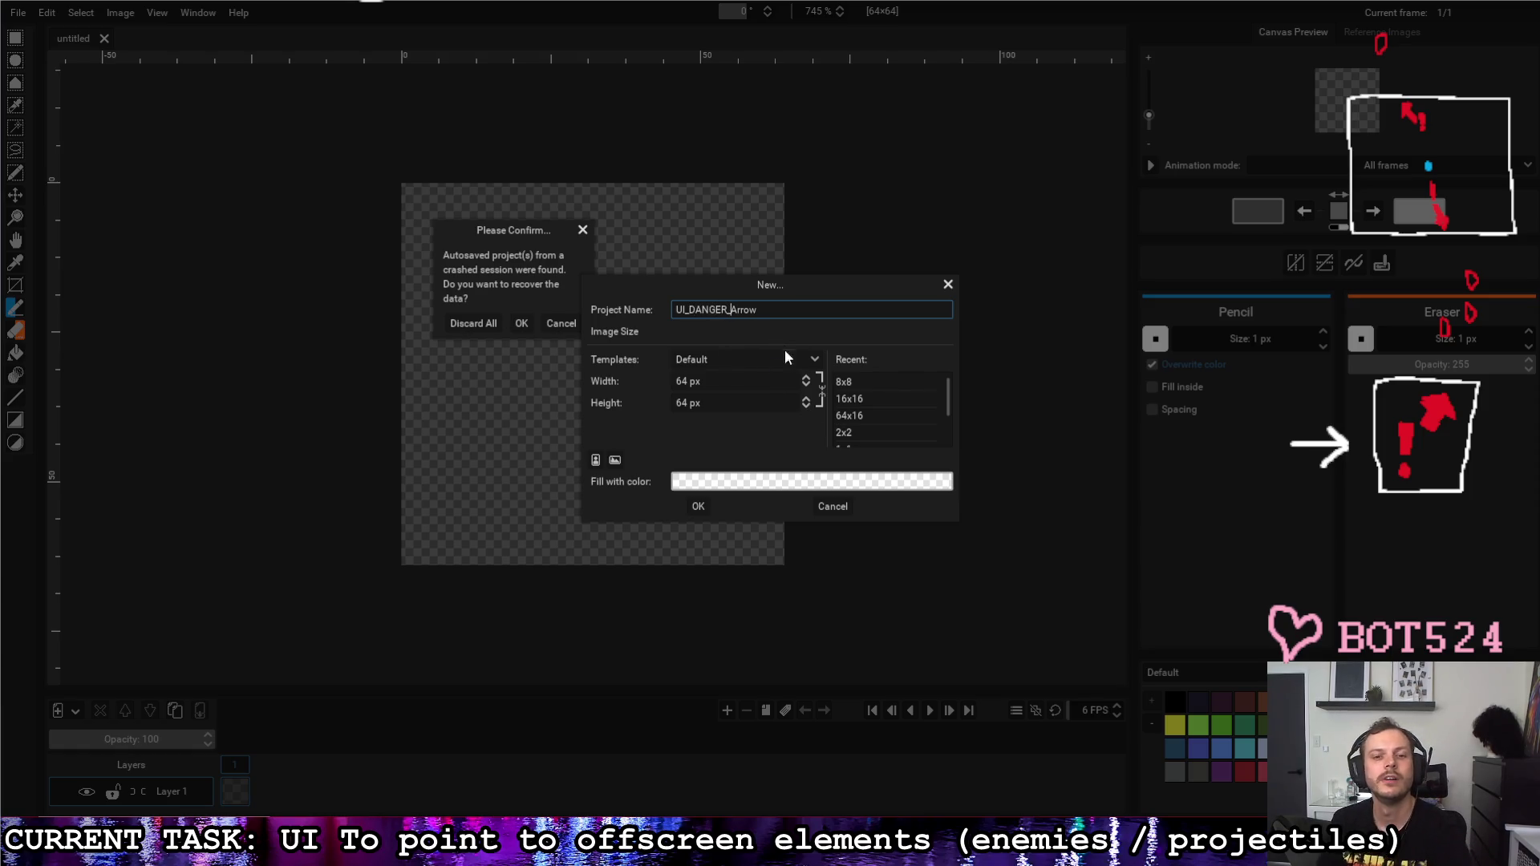
click(777, 378)
text(16)
key(Tab)
click(727, 374)
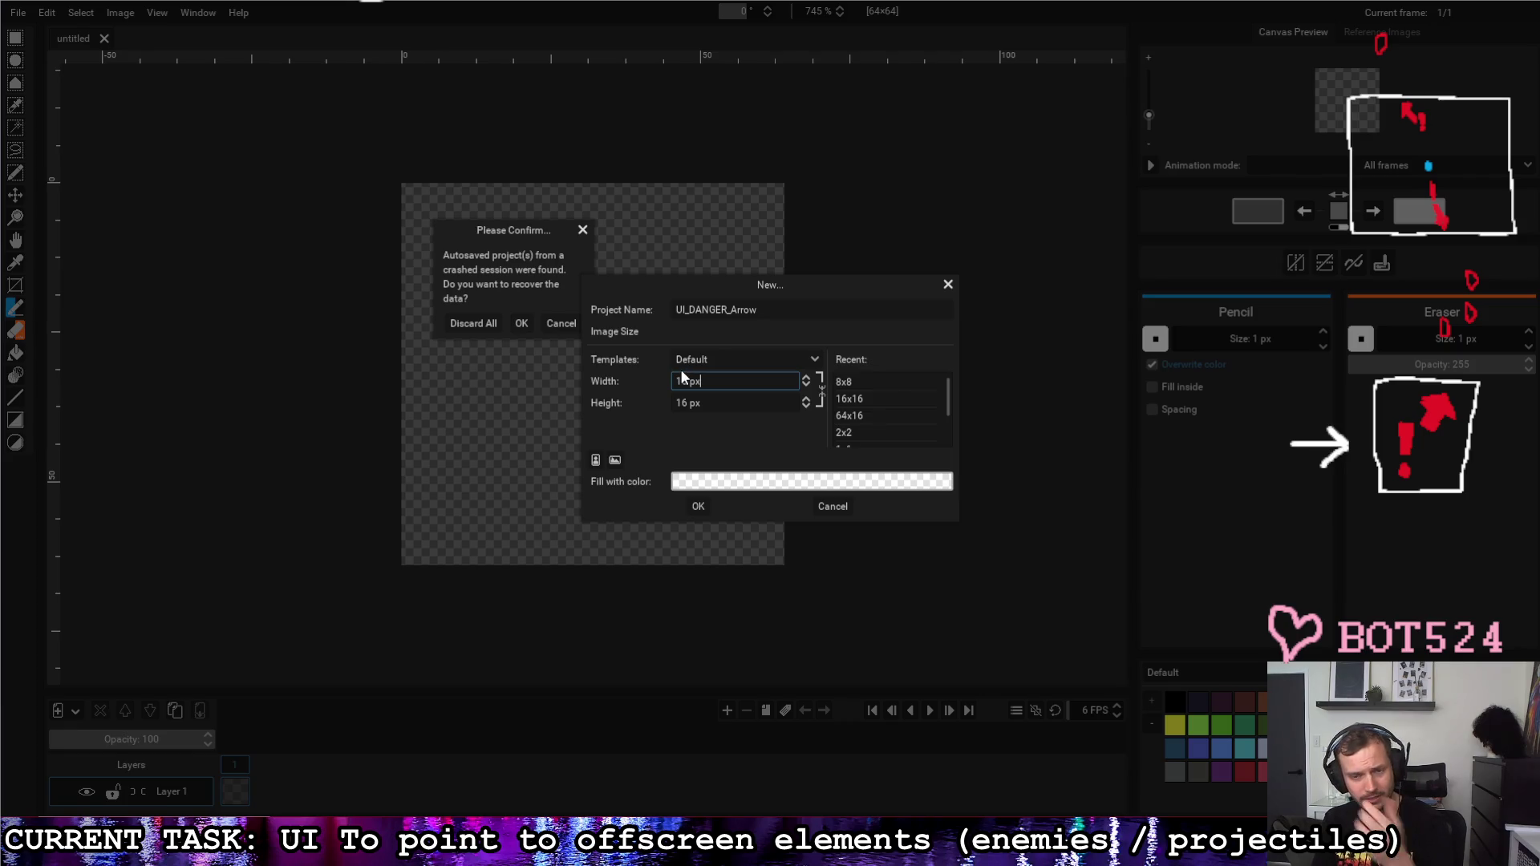
drag(709, 381, 643, 374)
text(32)
click(743, 404)
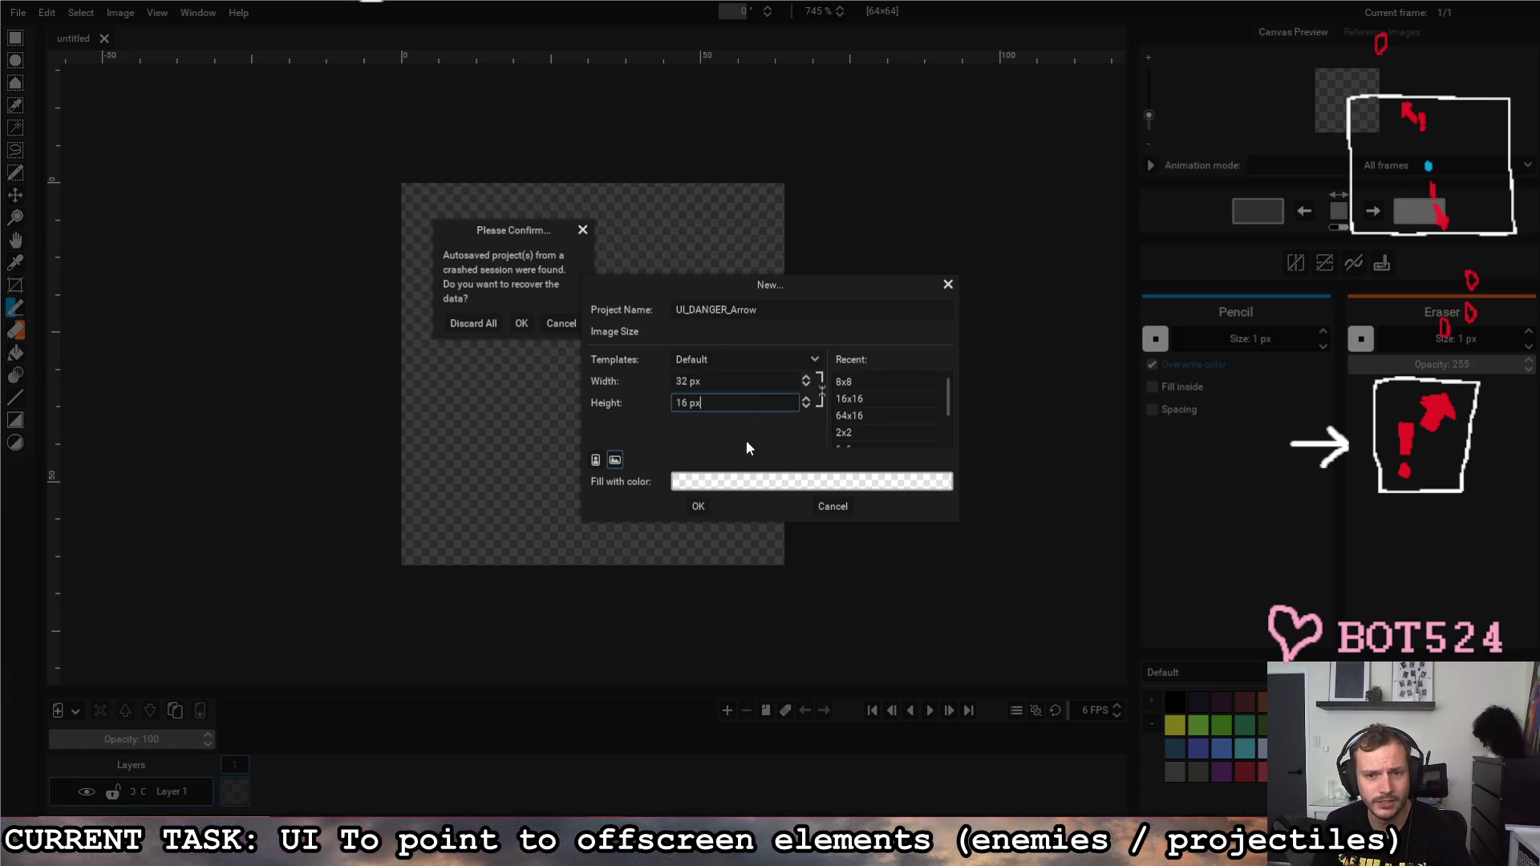
click(697, 507)
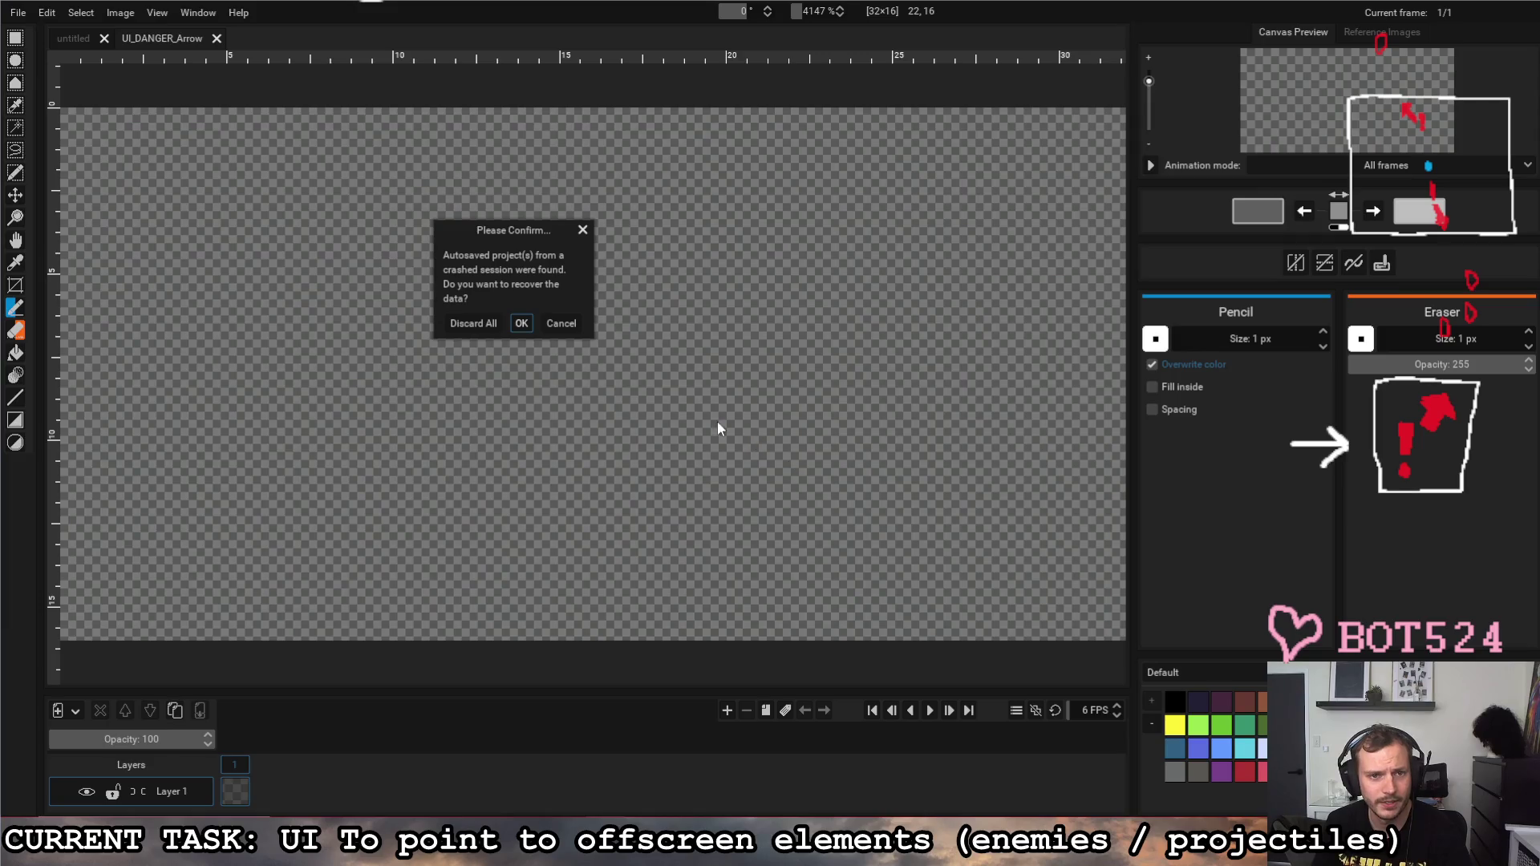
Step: Decline autosave recovery and make white the primary drawing colour
click(555, 325)
scroll(560, 330, down, 2)
scroll(559, 330, up, 1)
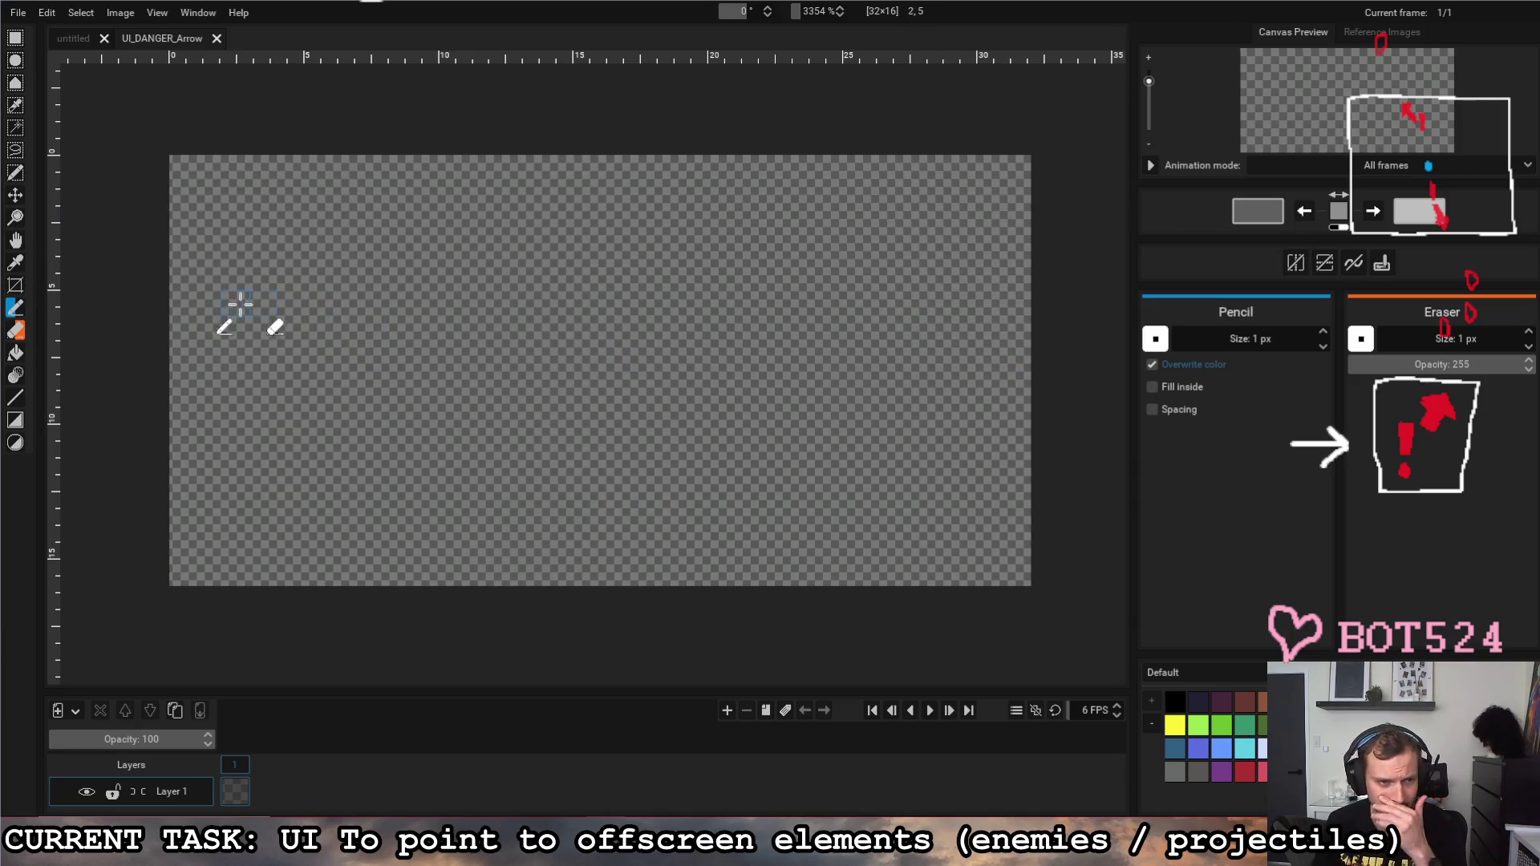
drag(212, 294, 208, 416)
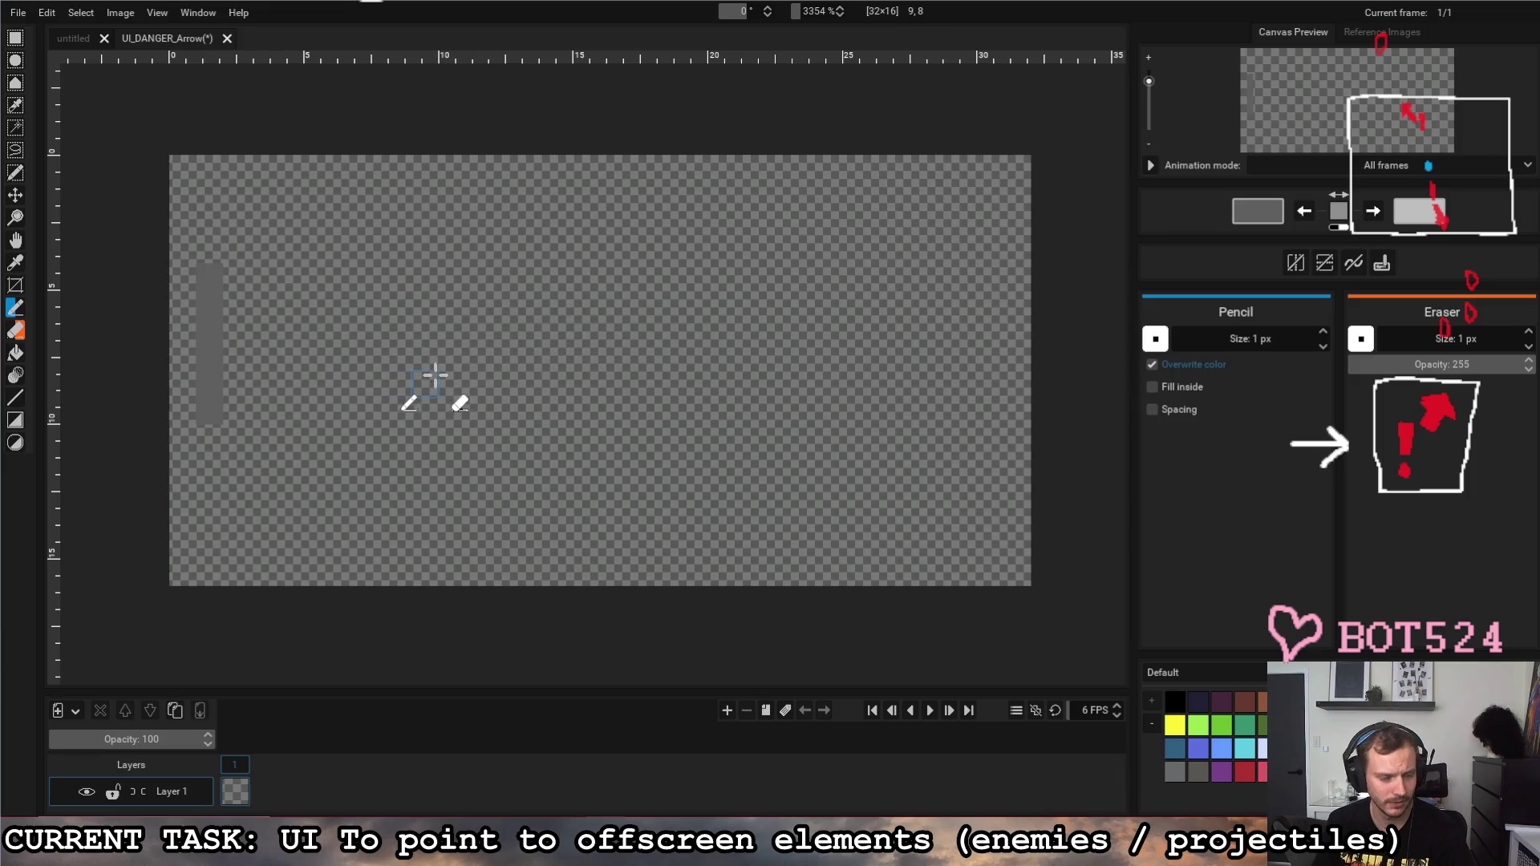
click(1152, 363)
click(1338, 226)
click(1338, 195)
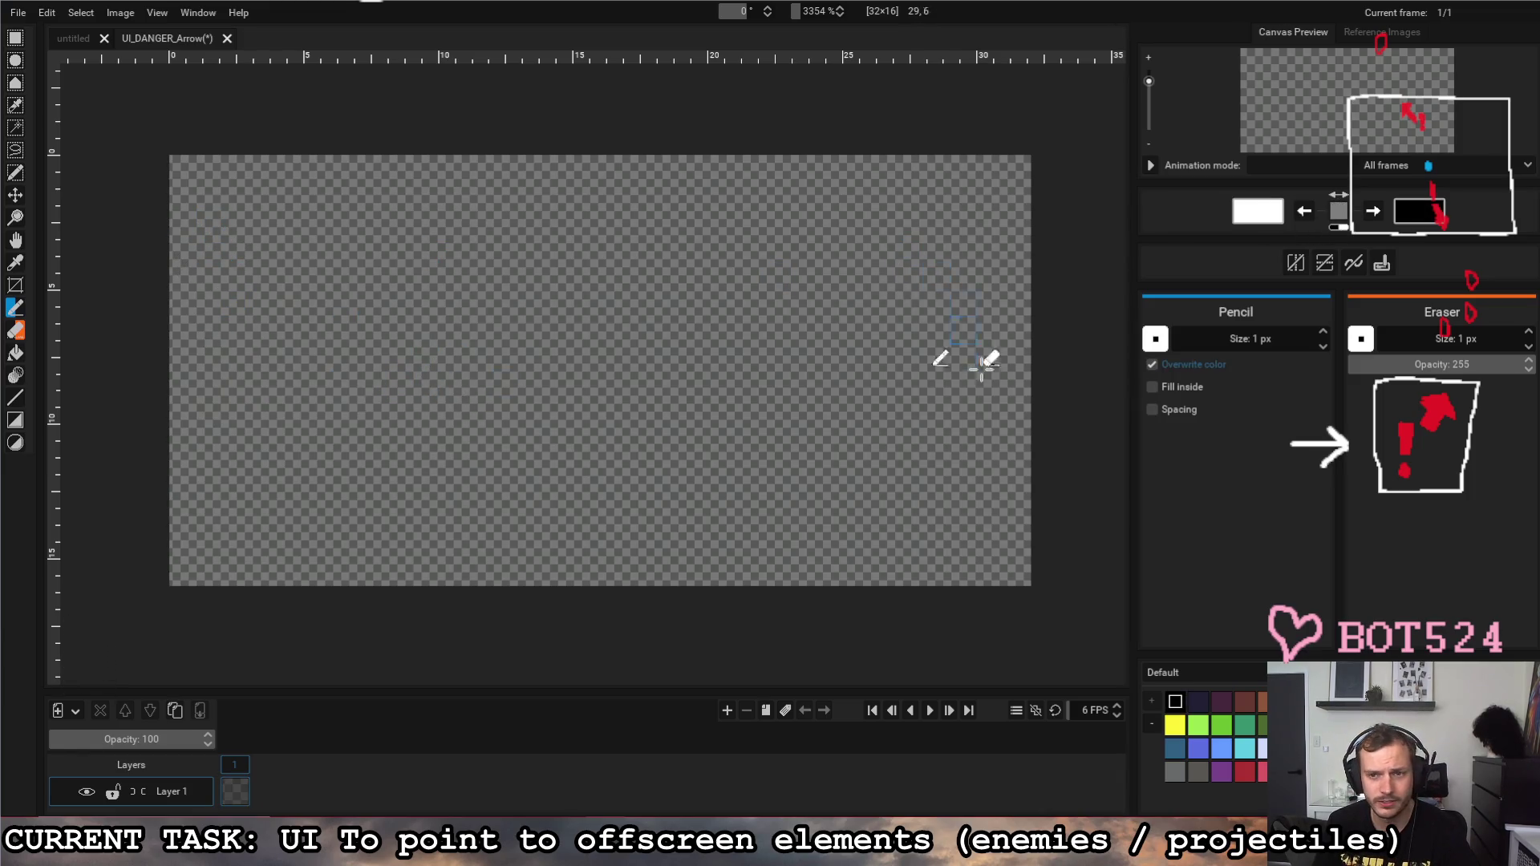
Step: Pencil the arrow tip at the right edge with its upper and lower diagonal arms
drag(1016, 363, 1017, 392)
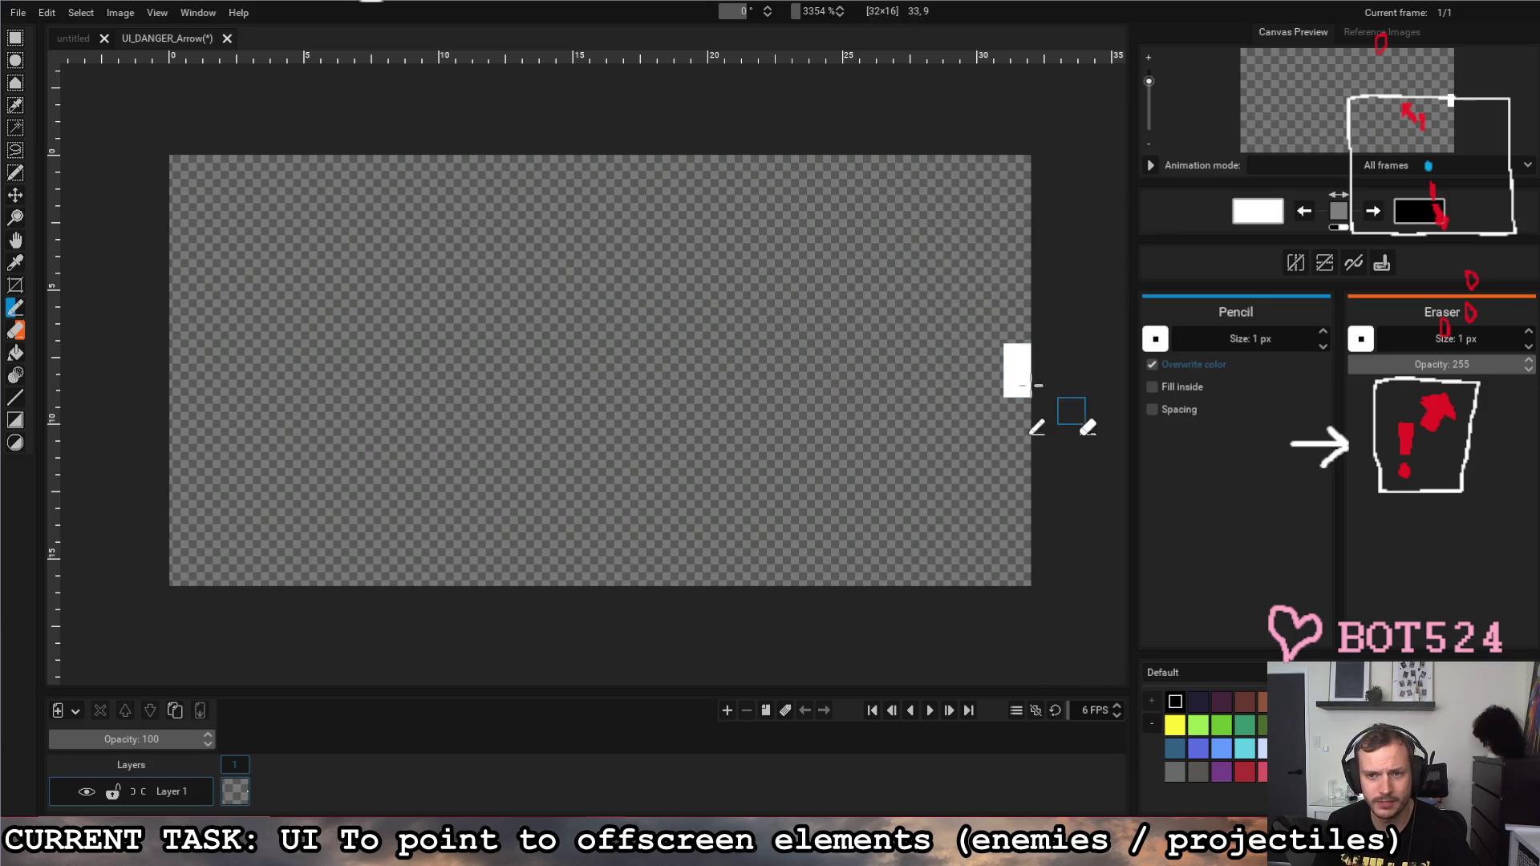
click(990, 329)
click(963, 303)
click(990, 411)
click(963, 438)
click(936, 277)
click(909, 249)
click(883, 222)
click(856, 195)
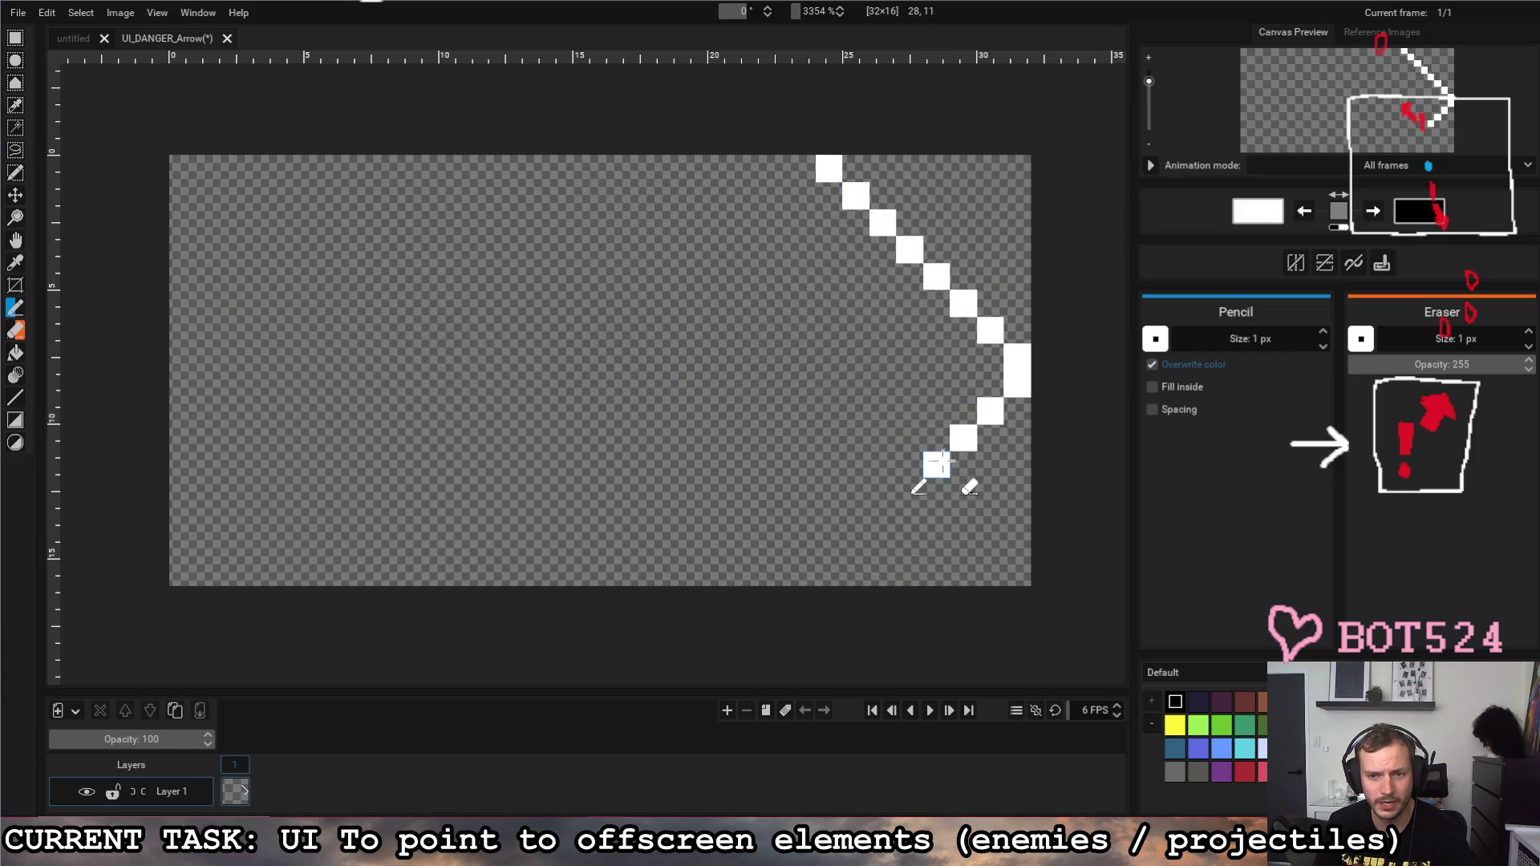
mouse_move(937, 465)
mouse_down()
mouse_move(830, 573)
mouse_move(802, 458)
mouse_up()
Step: Draw the arrowhead's back edges and the hollow shaft leftward, cleaning stray pixels
mouse_move(802, 168)
mouse_down()
mouse_move(822, 328)
mouse_move(550, 304)
mouse_up()
drag(802, 465, 452, 465)
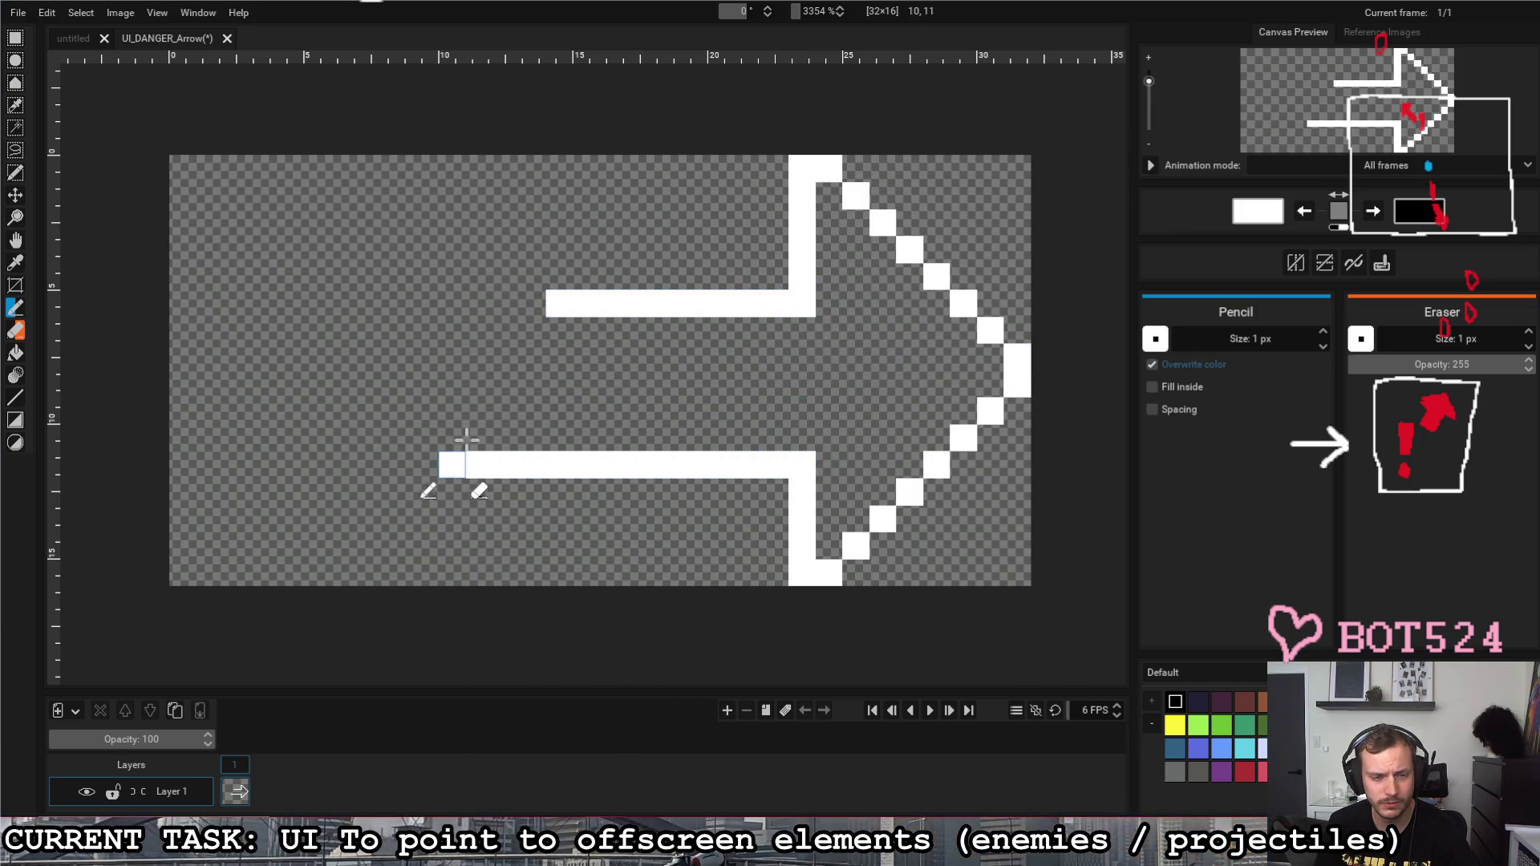
mouse_move(540, 304)
mouse_down()
mouse_move(184, 304)
mouse_move(192, 464)
mouse_move(448, 465)
mouse_move(386, 464)
mouse_up()
right_click(385, 438)
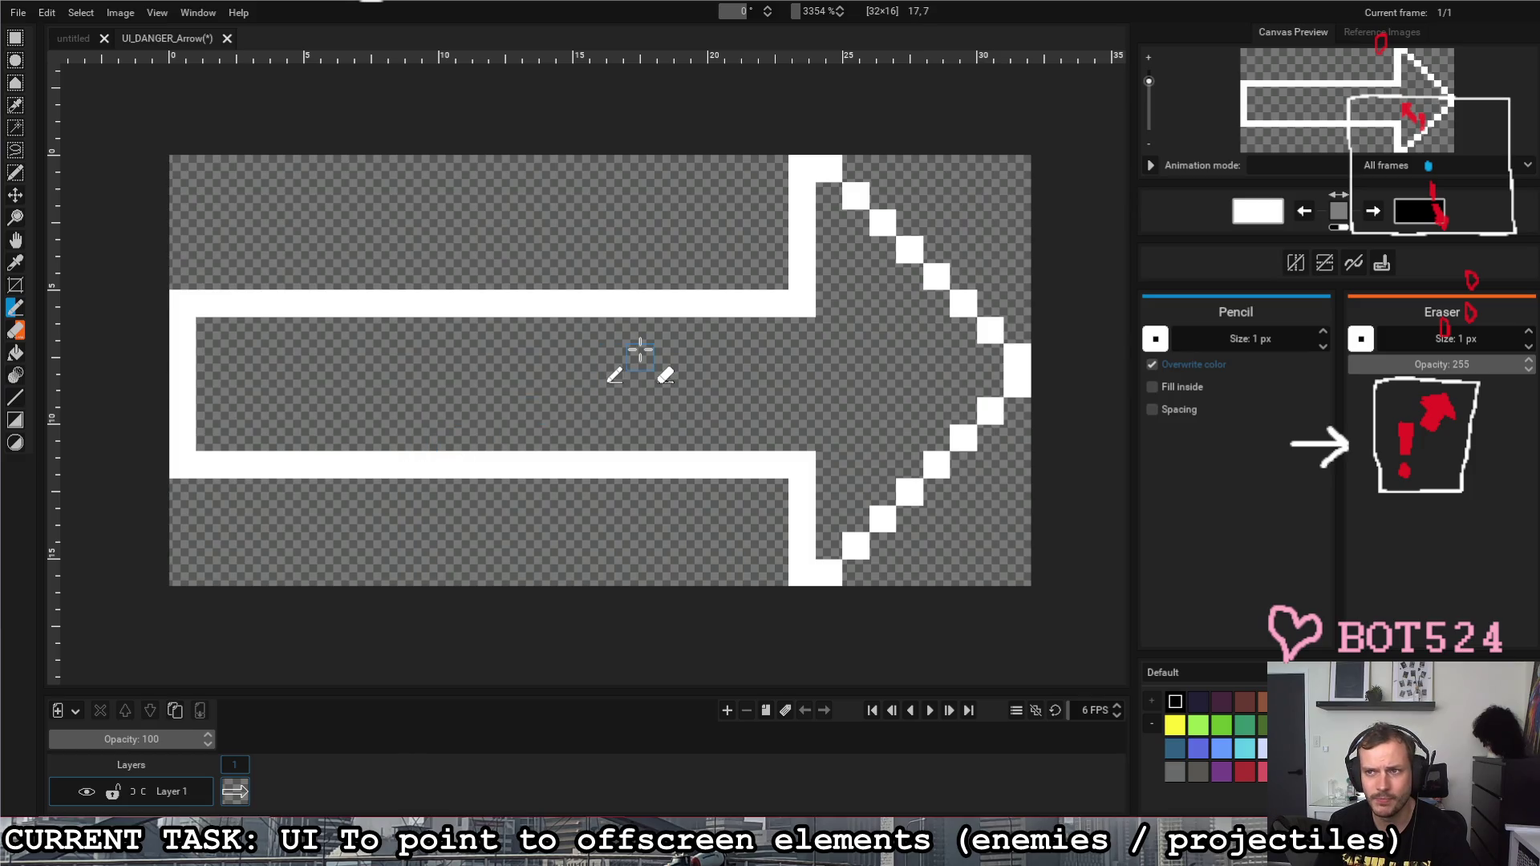
click(802, 304)
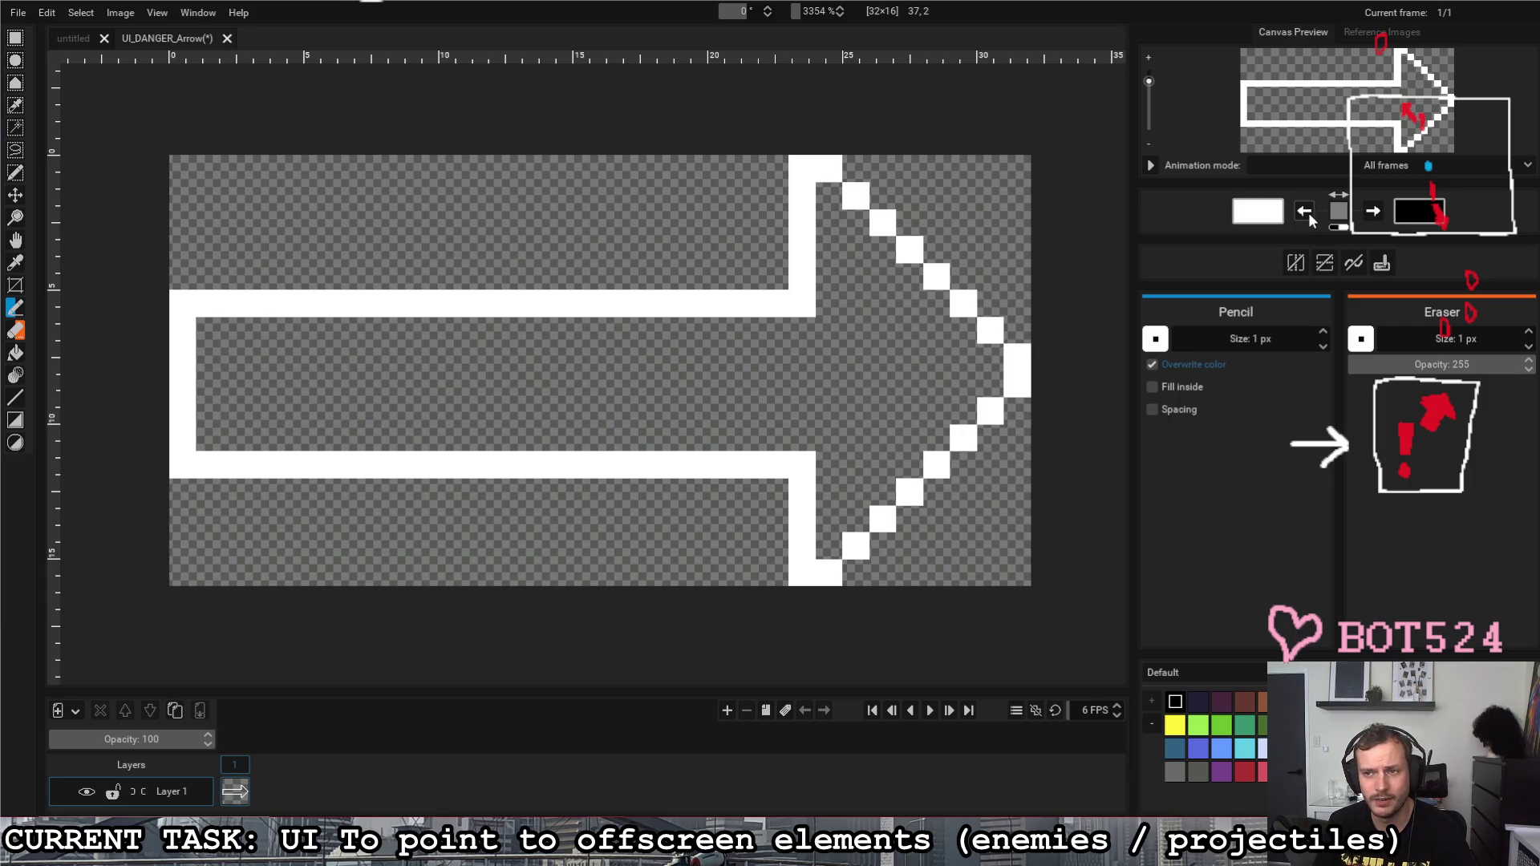
click(1373, 214)
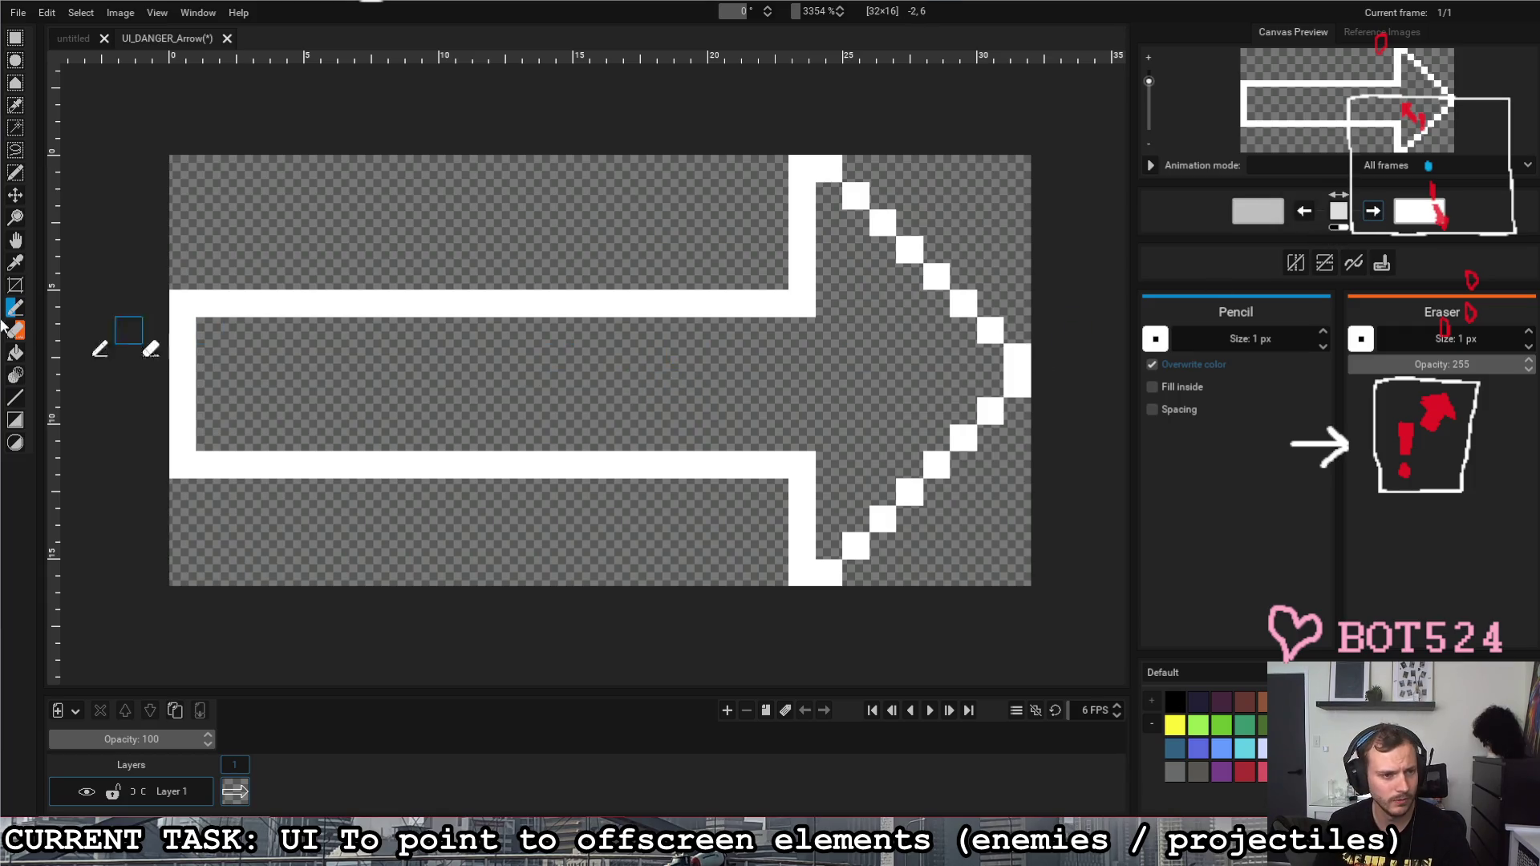
Step: Bucket-fill the arrow interior with light grey, then return to the Pencil with white
click(15, 351)
click(350, 428)
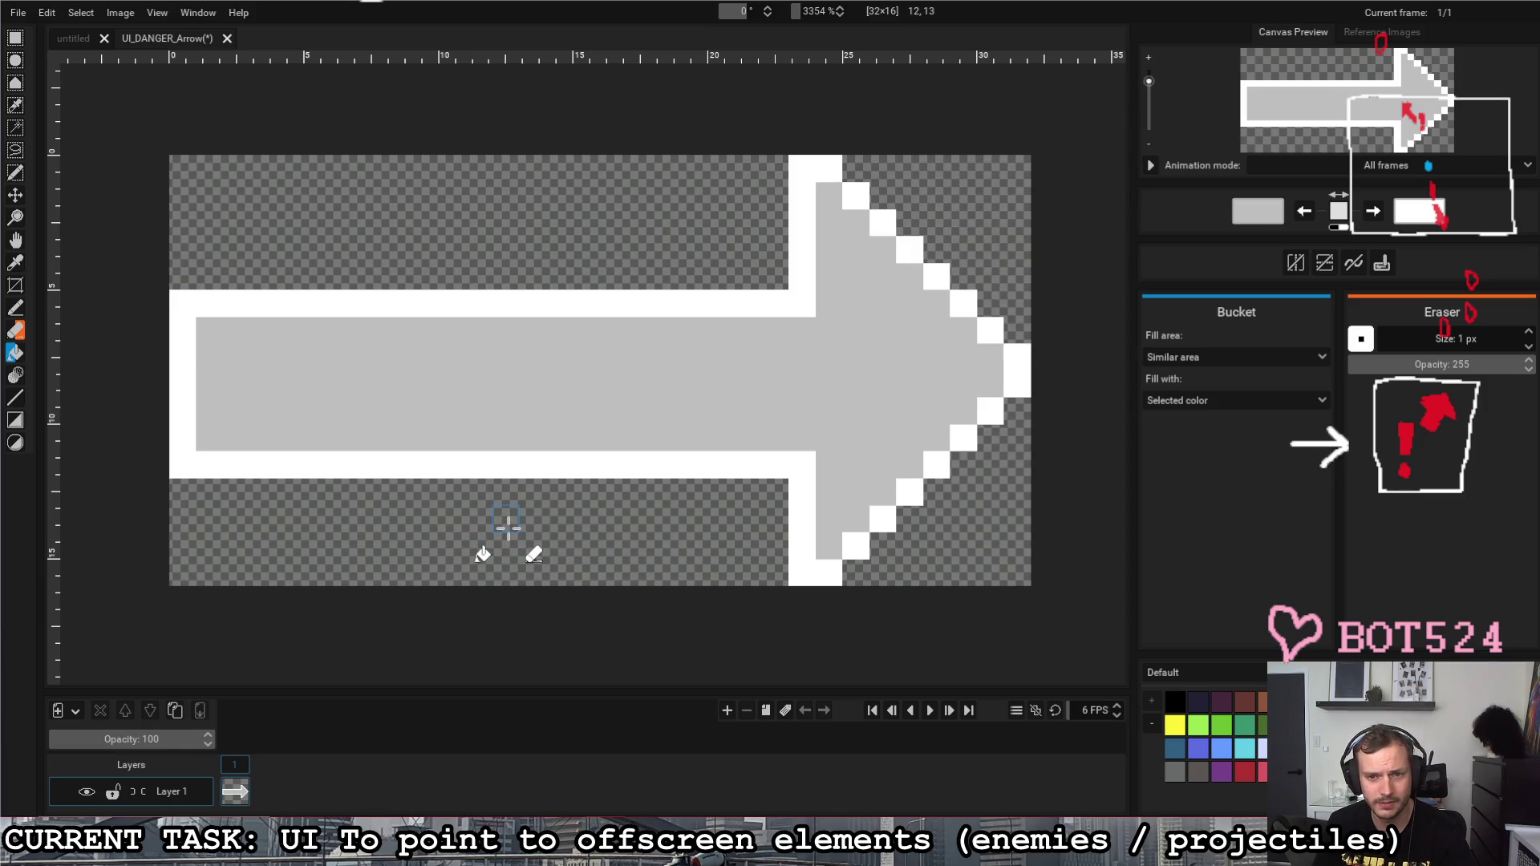
click(16, 307)
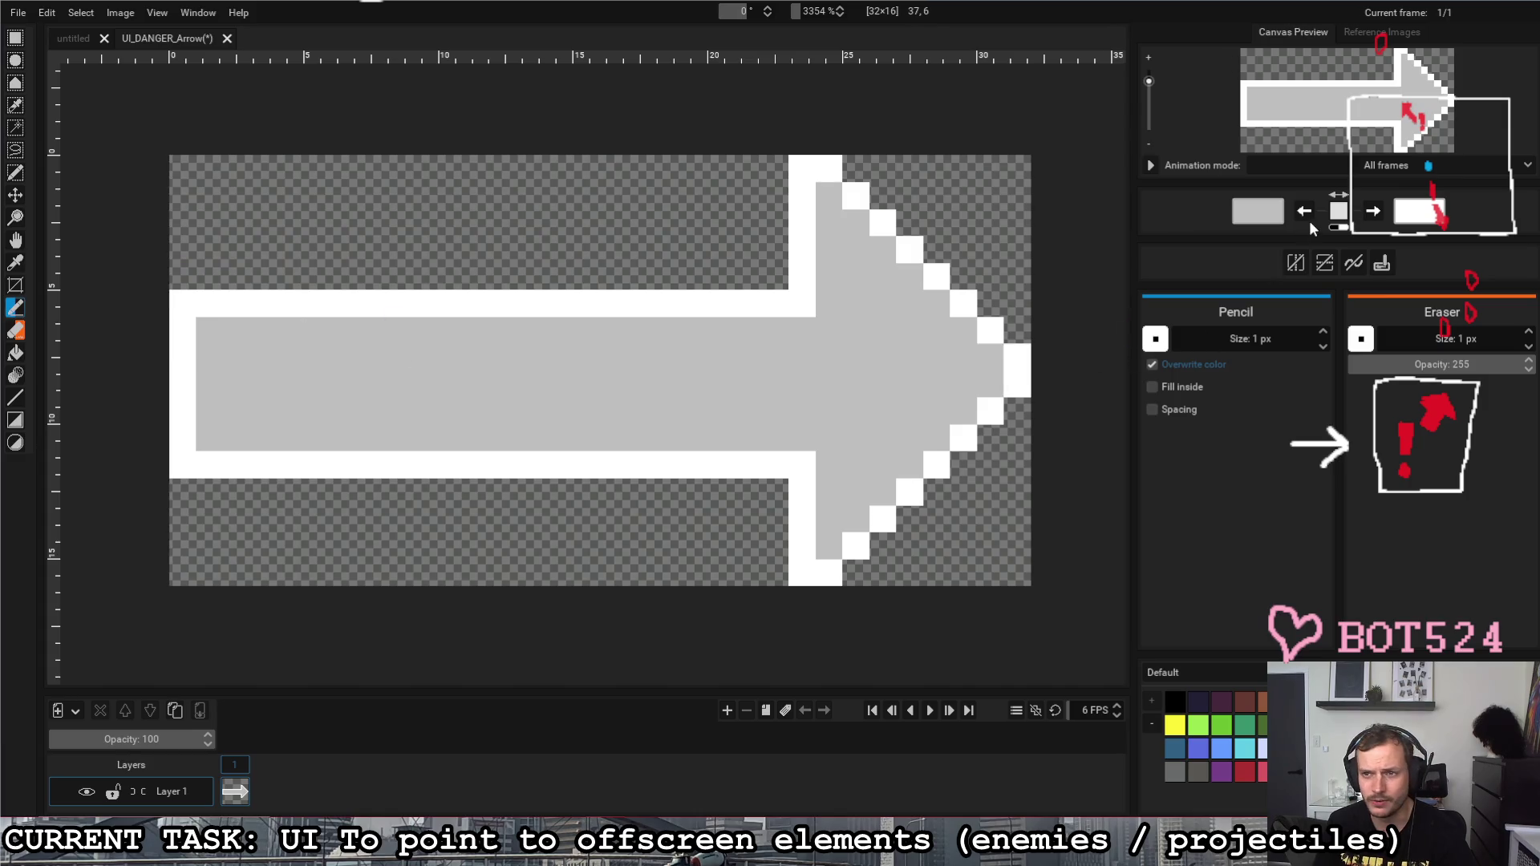
click(1343, 231)
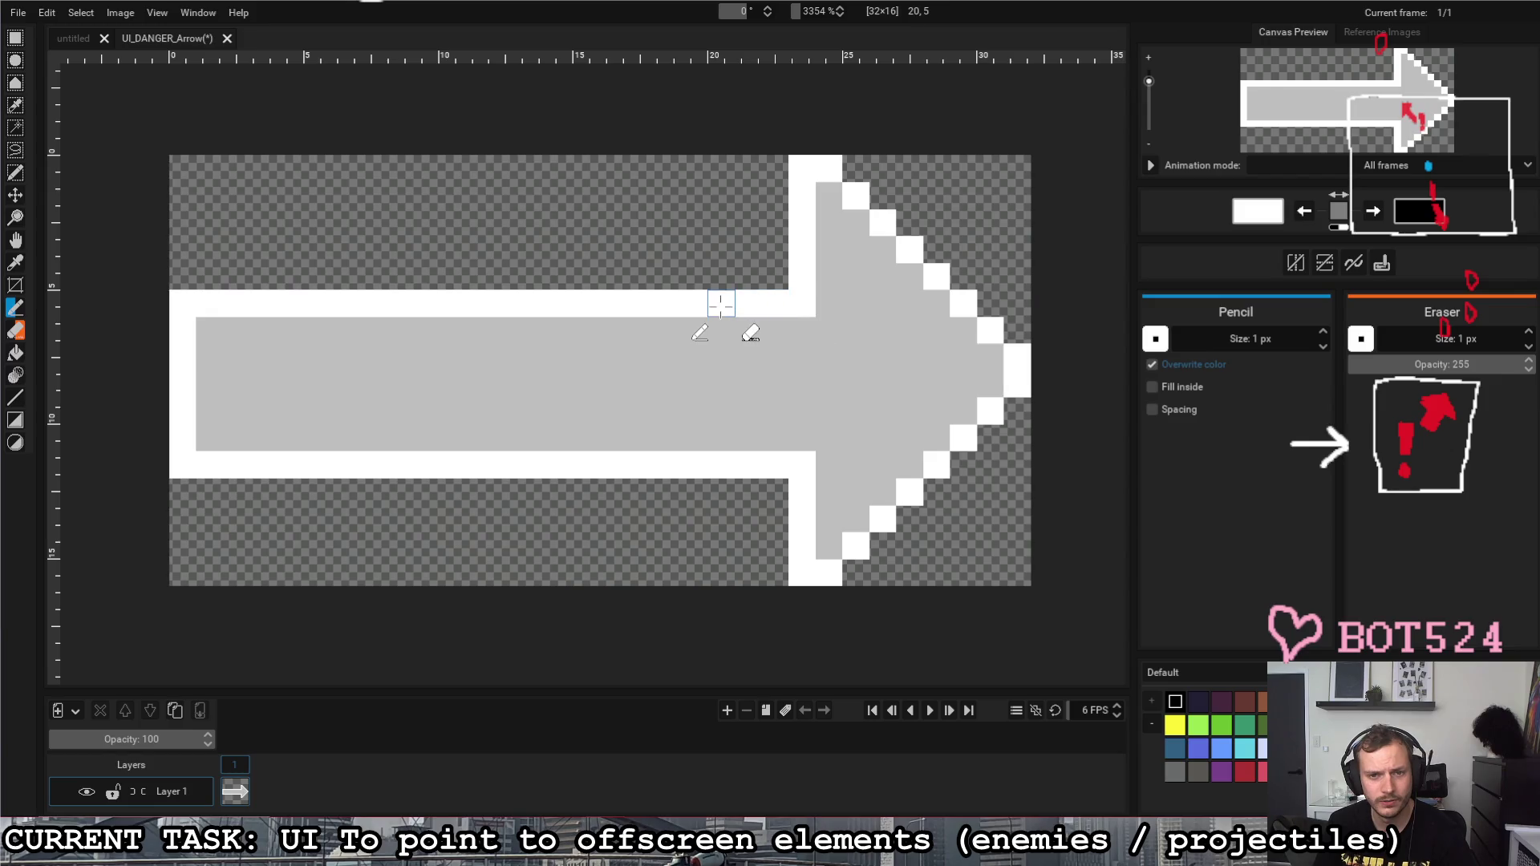
Step: Paint white bands across the shaft and rework the tail's diagonal fletching pattern
drag(717, 302, 718, 445)
drag(695, 322, 695, 446)
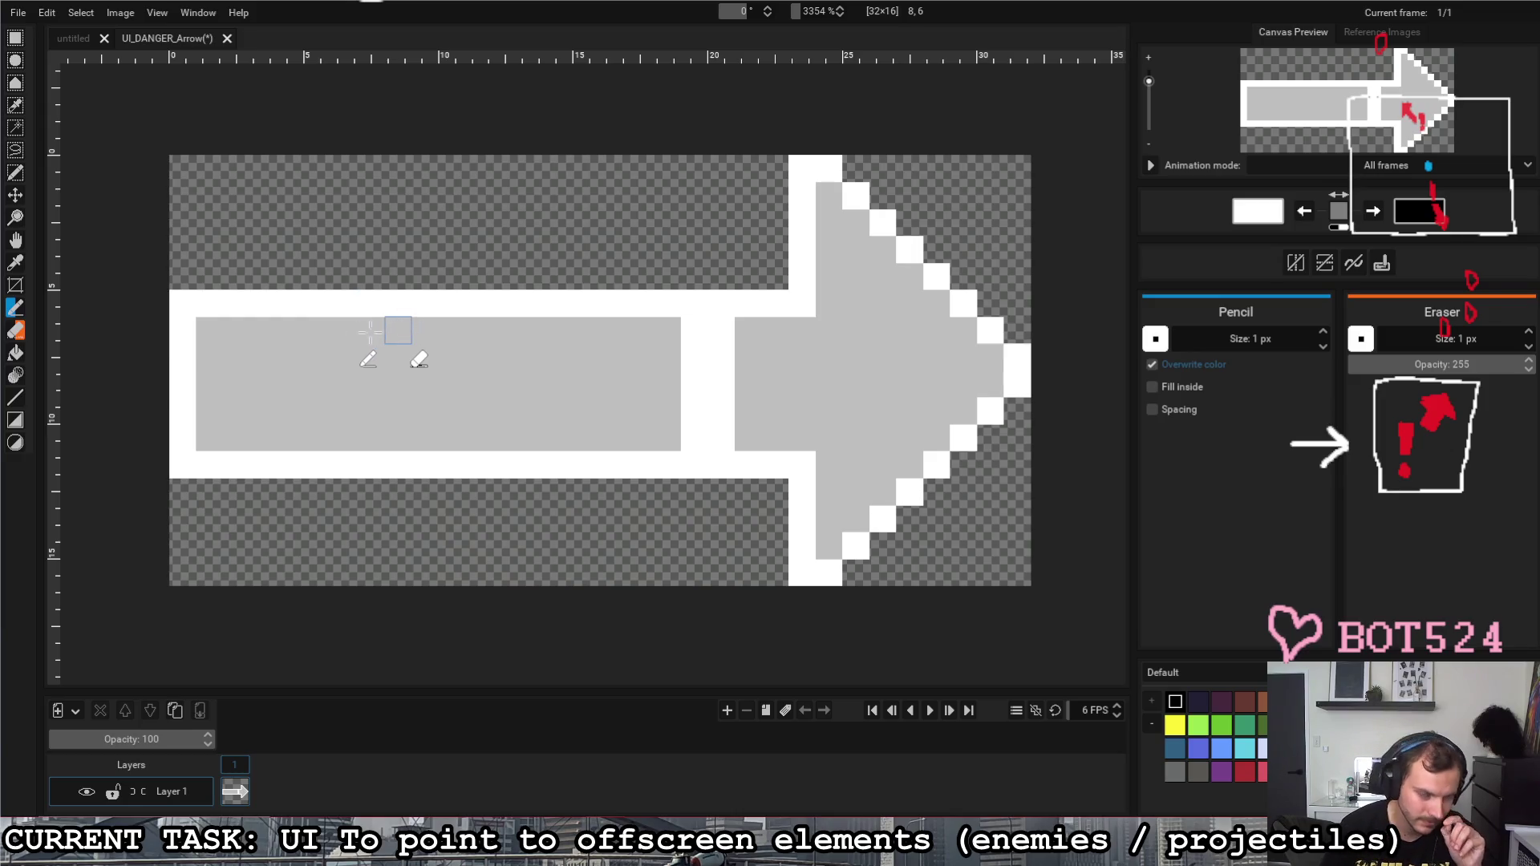
drag(236, 330, 317, 437)
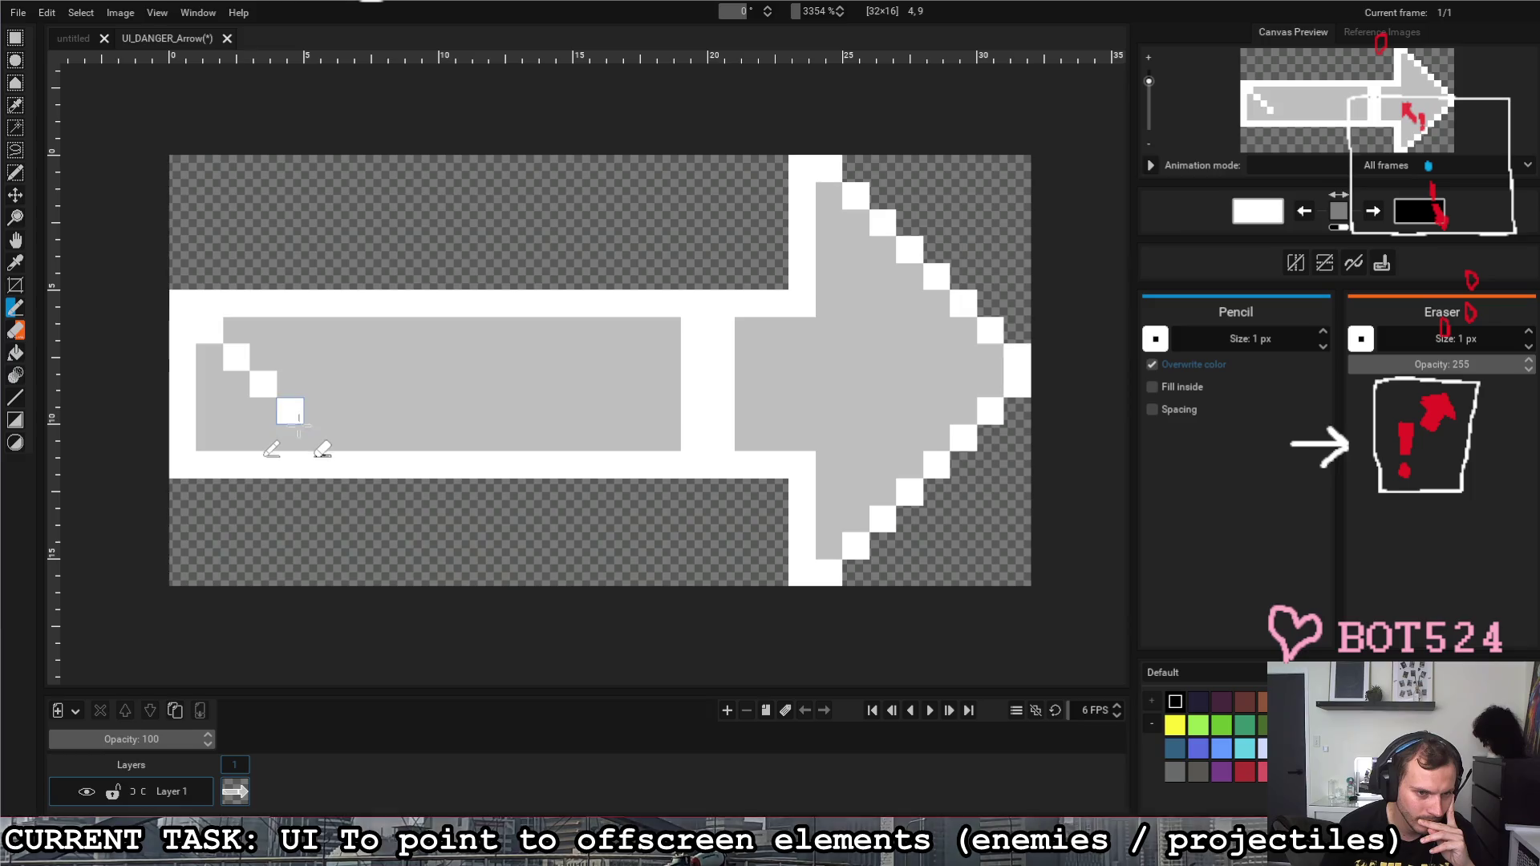
drag(209, 436, 317, 331)
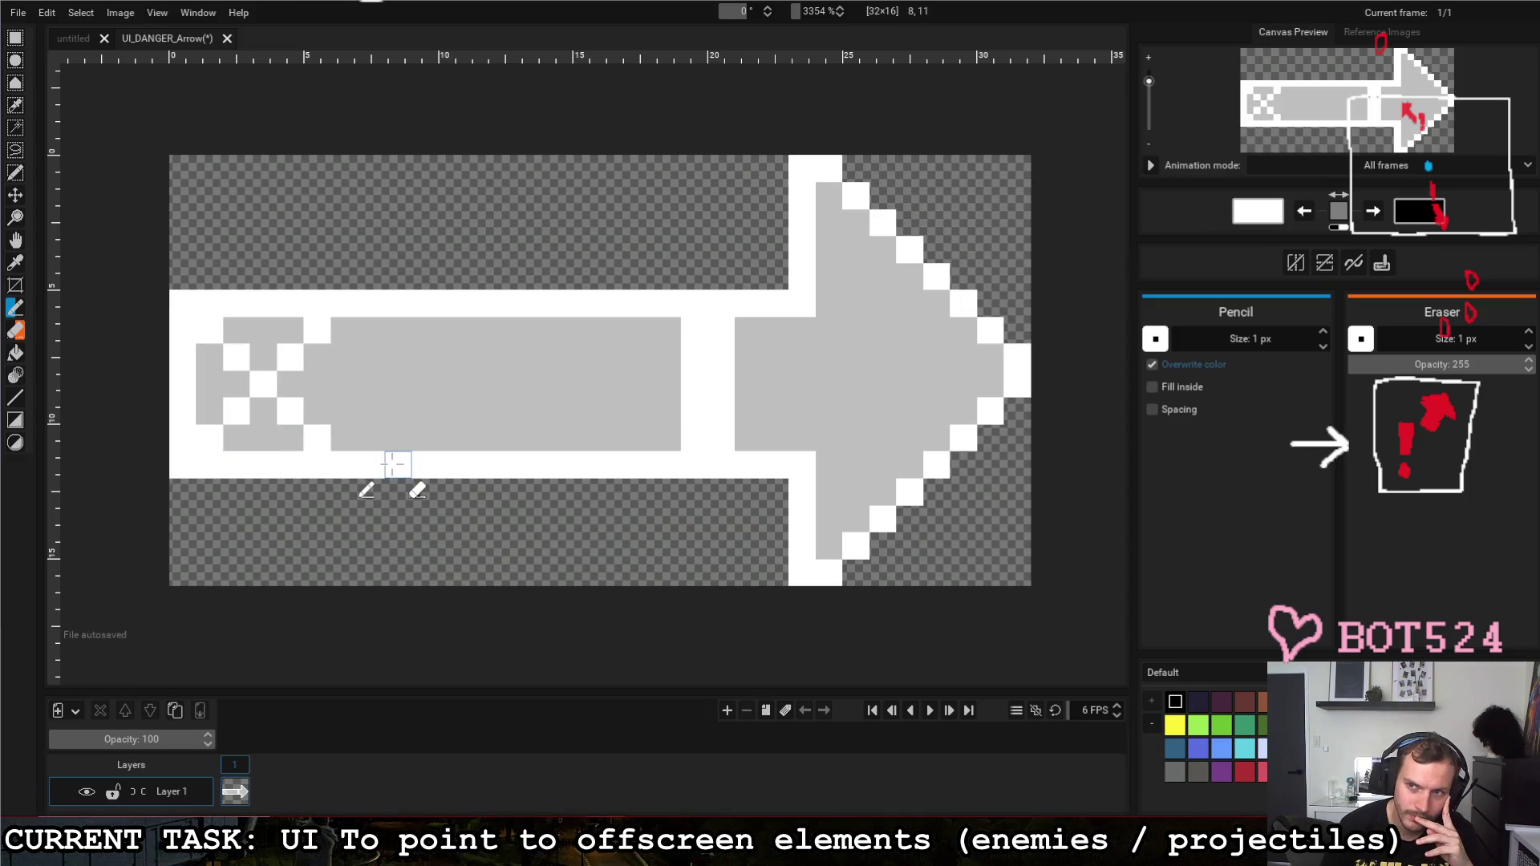
mouse_move(211, 332)
mouse_down()
mouse_move(345, 447)
mouse_move(225, 430)
mouse_move(345, 331)
mouse_up()
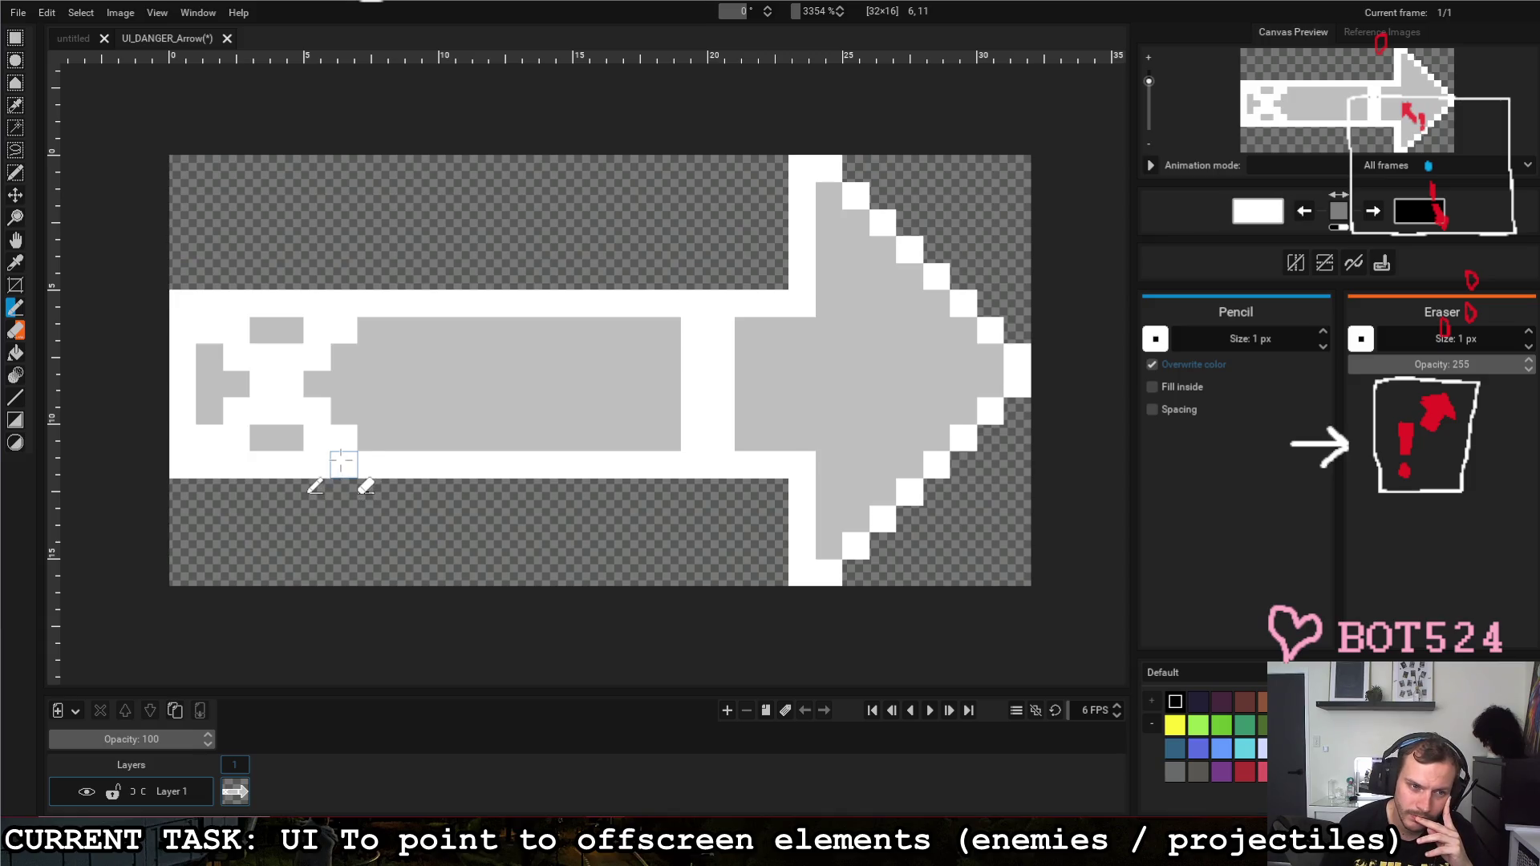
mouse_move(184, 357)
mouse_down()
mouse_move(236, 385)
mouse_move(210, 411)
mouse_move(181, 396)
mouse_move(183, 347)
mouse_up()
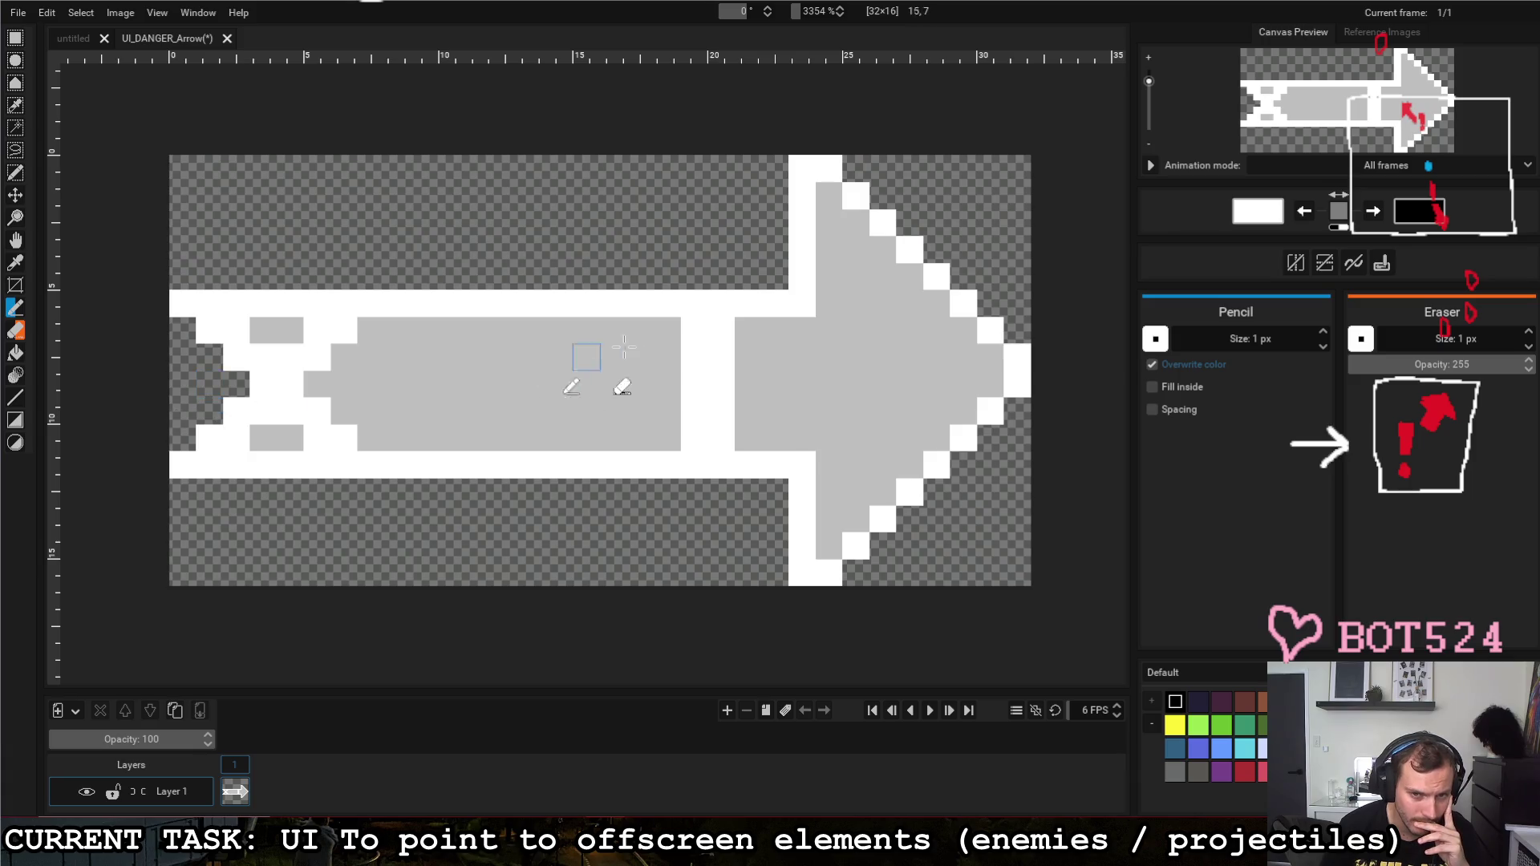
Step: Open a transparent gap before the head and clear the arrowhead's interior and corners
mouse_move(694, 327)
mouse_down()
mouse_move(714, 421)
mouse_move(705, 397)
mouse_up()
mouse_move(668, 330)
mouse_down()
mouse_move(671, 429)
mouse_move(654, 430)
mouse_move(668, 410)
mouse_up()
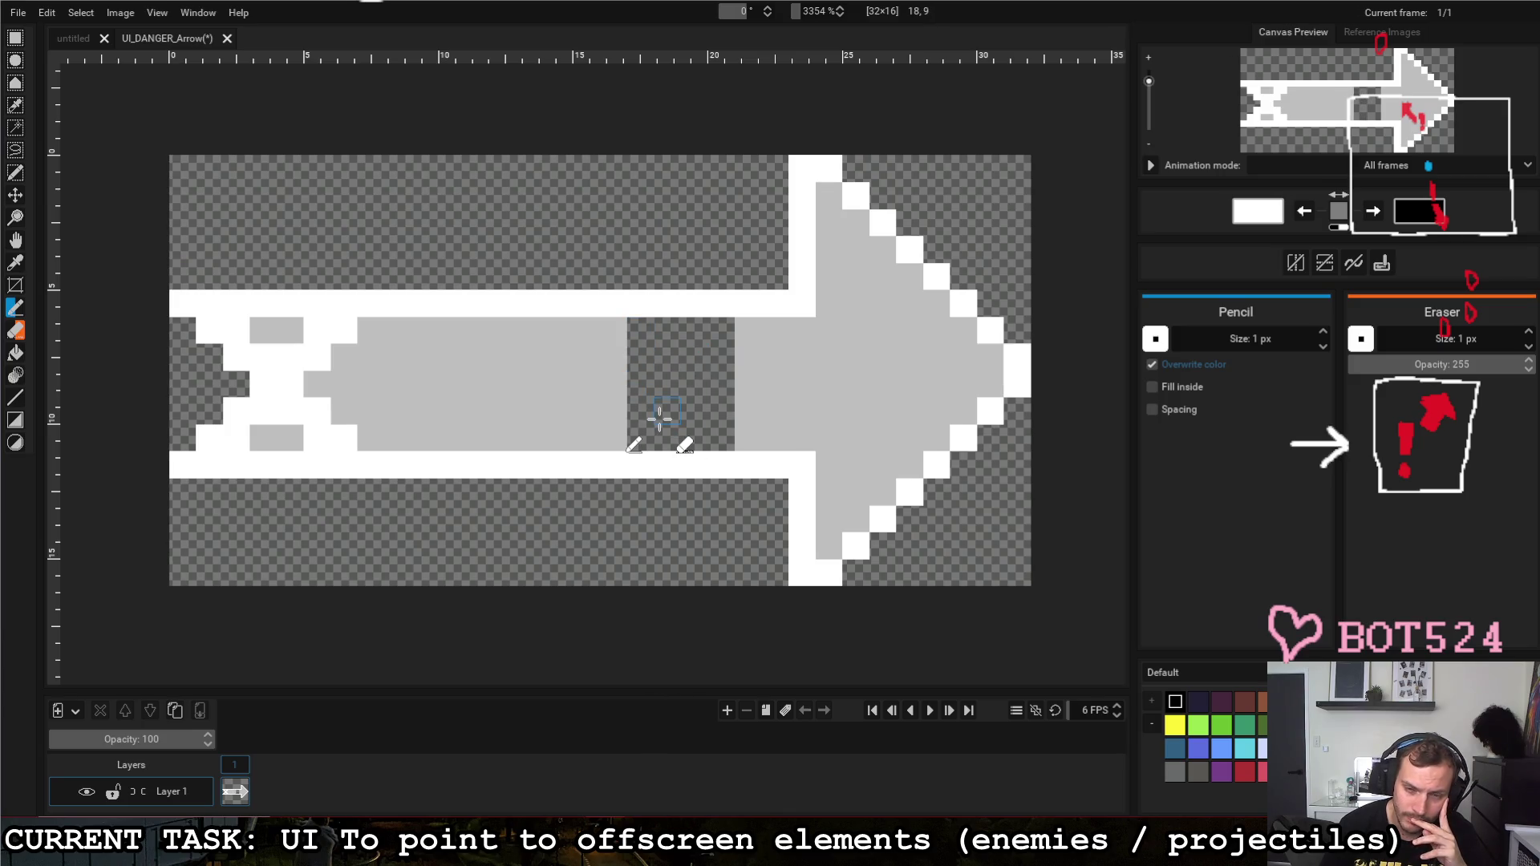
mouse_move(830, 519)
mouse_down()
mouse_move(989, 383)
mouse_move(989, 332)
mouse_move(936, 306)
mouse_move(882, 223)
mouse_move(828, 197)
mouse_up()
mouse_move(914, 301)
mouse_down()
mouse_move(993, 338)
mouse_move(990, 386)
mouse_up()
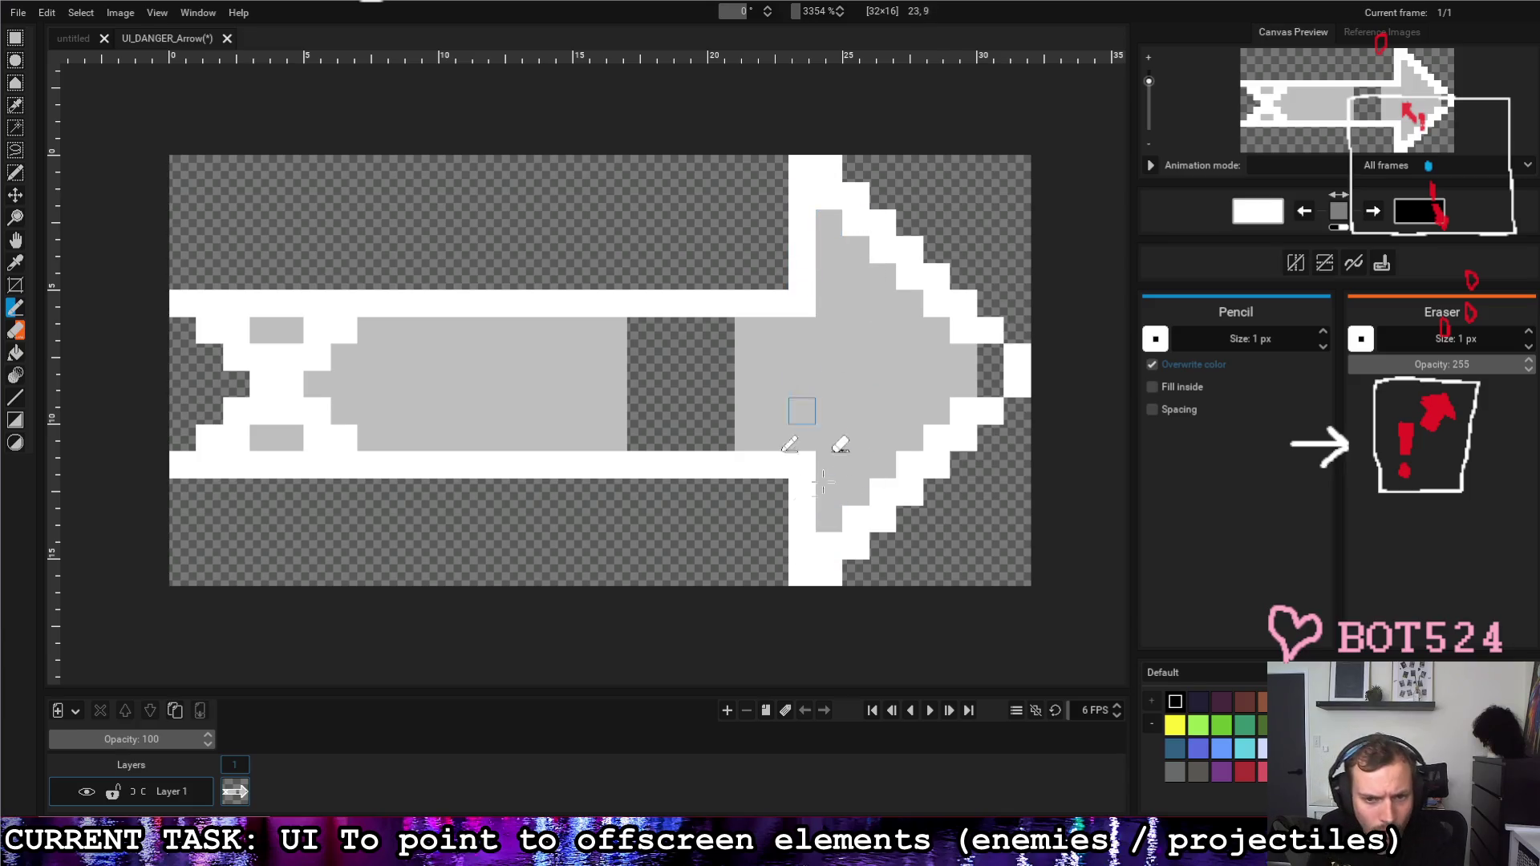
mouse_move(855, 548)
mouse_down()
mouse_move(877, 233)
mouse_move(901, 269)
mouse_move(901, 533)
mouse_move(930, 214)
mouse_move(935, 540)
mouse_move(987, 264)
mouse_move(997, 470)
mouse_move(1017, 319)
mouse_up()
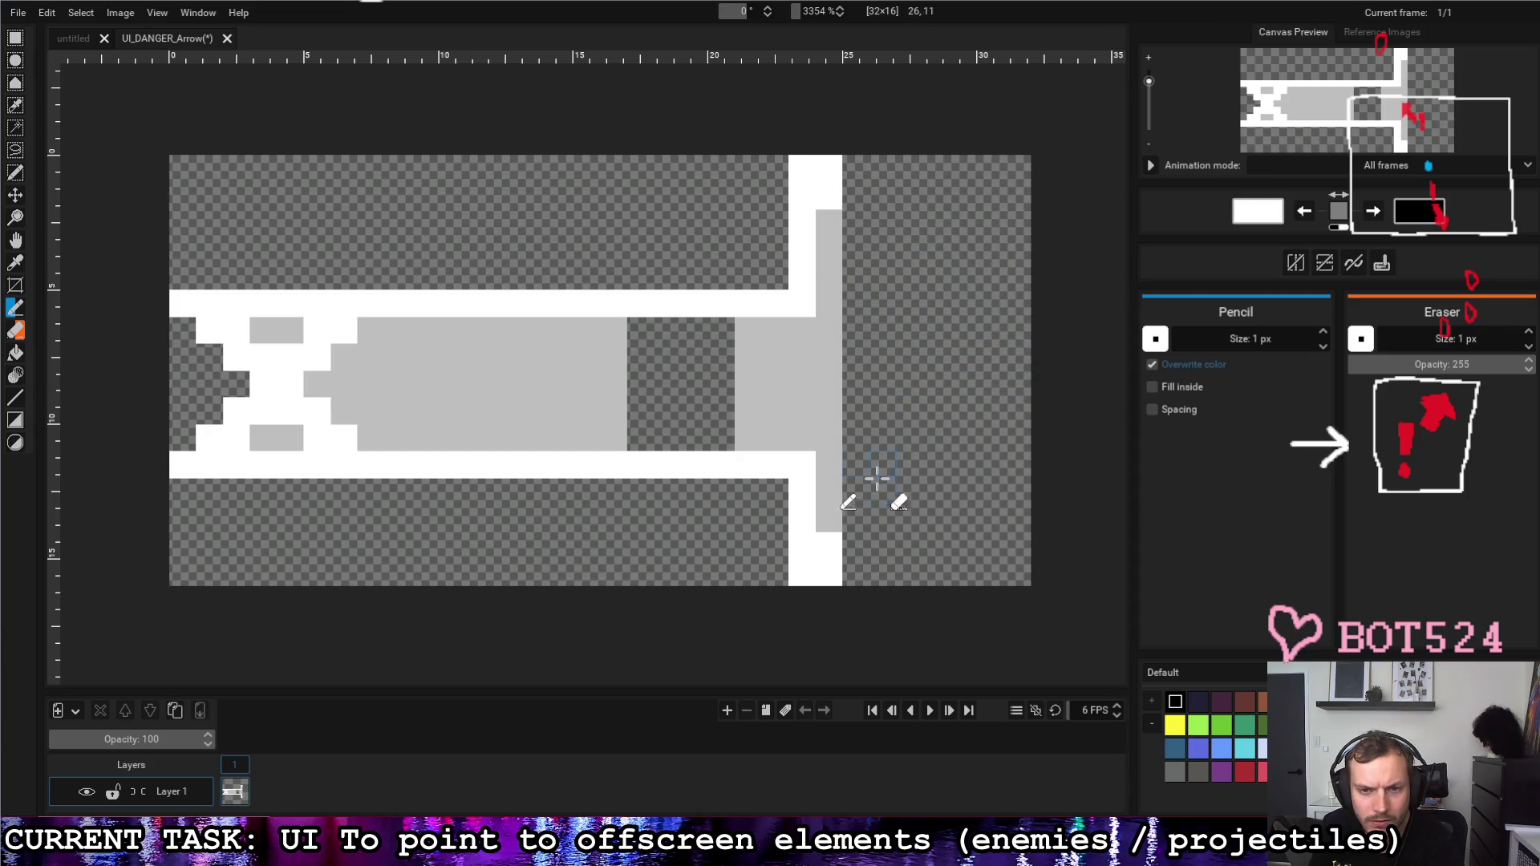
click(829, 573)
click(829, 170)
Step: Redraw the arrowhead's two diagonal edges and remove white pixels where head meets shaft
click(830, 167)
right_click(829, 544)
drag(855, 548, 1018, 384)
drag(861, 179, 1018, 368)
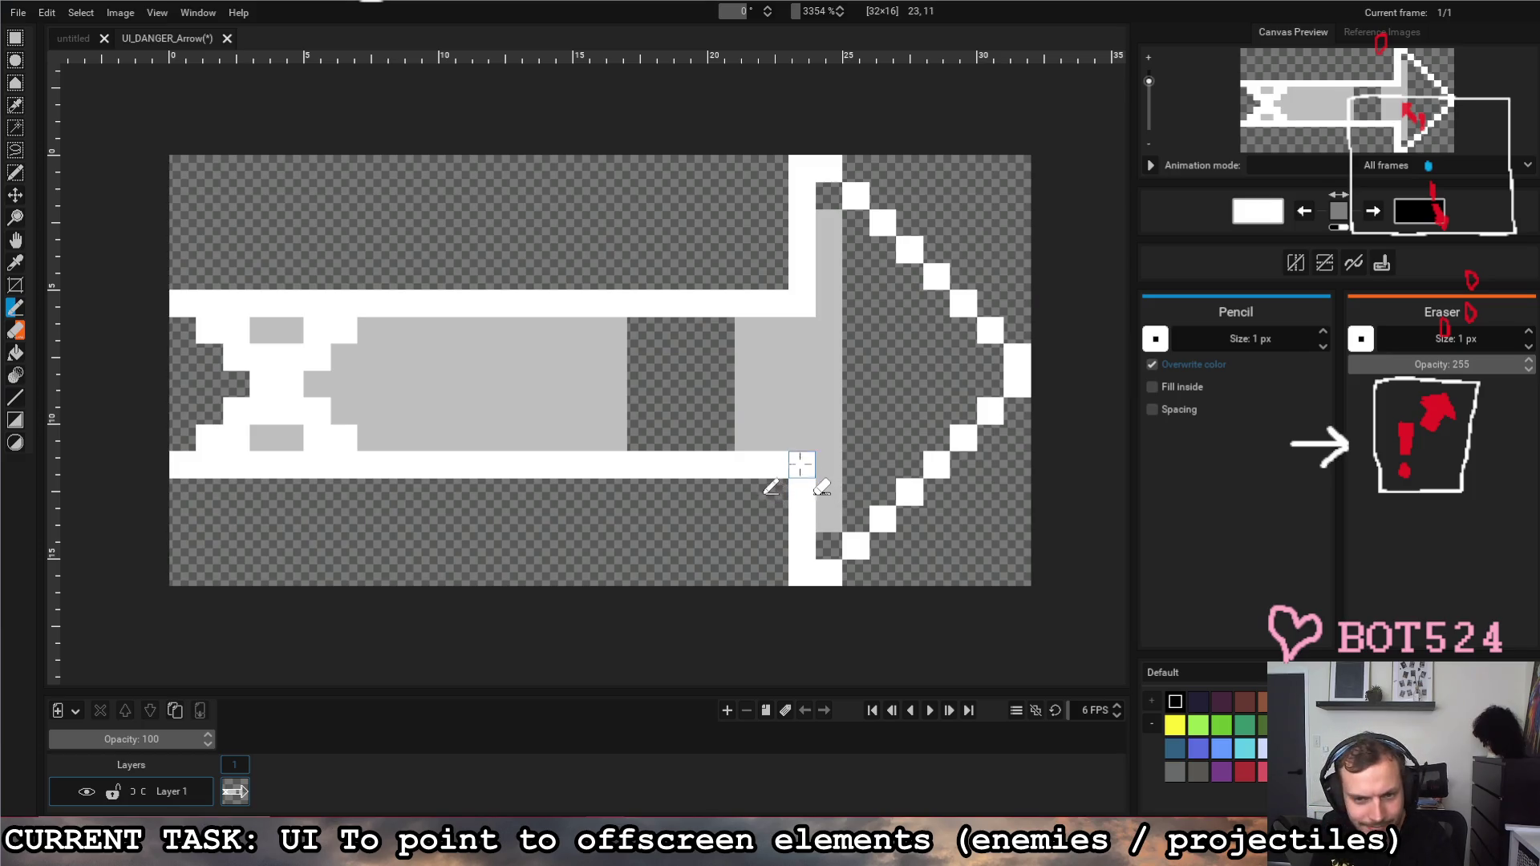
click(801, 303)
click(801, 465)
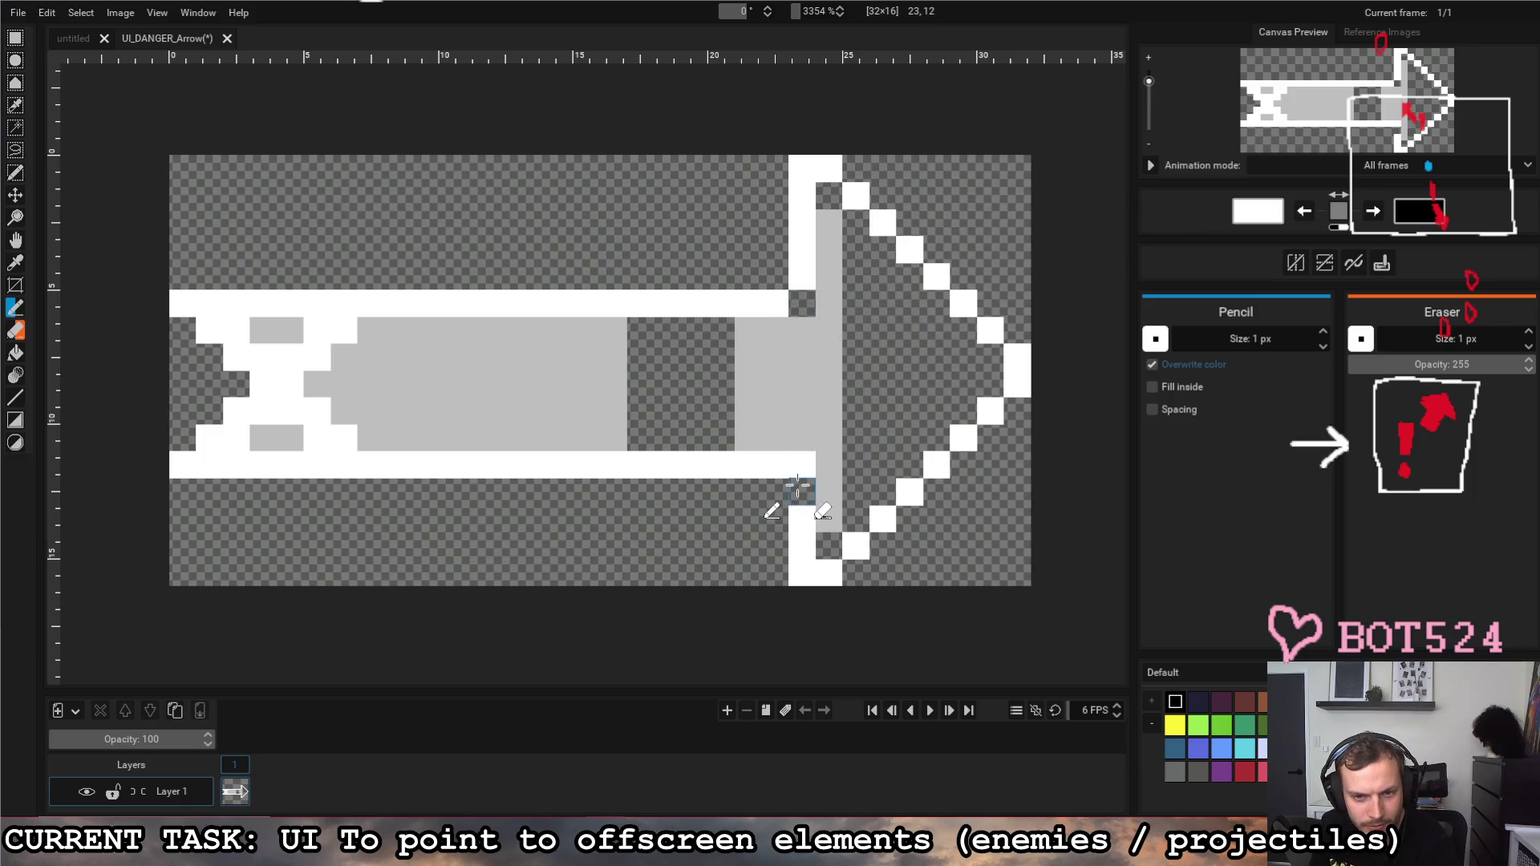
Step: Sample the shaft's light grey and fill the two notches and top of the grey column
click(16, 262)
click(410, 392)
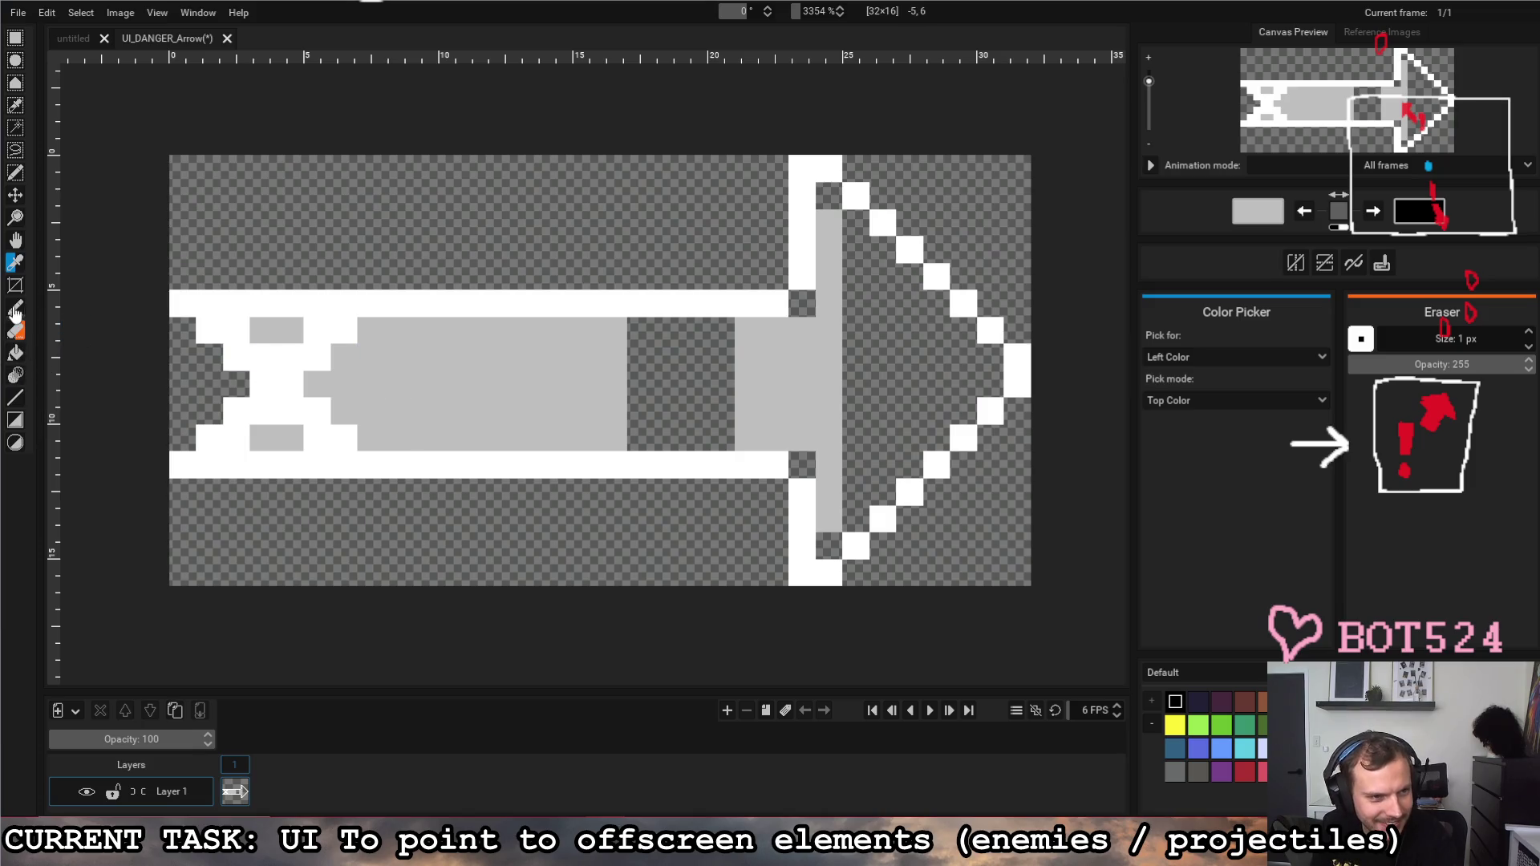
key(b)
click(801, 303)
click(802, 465)
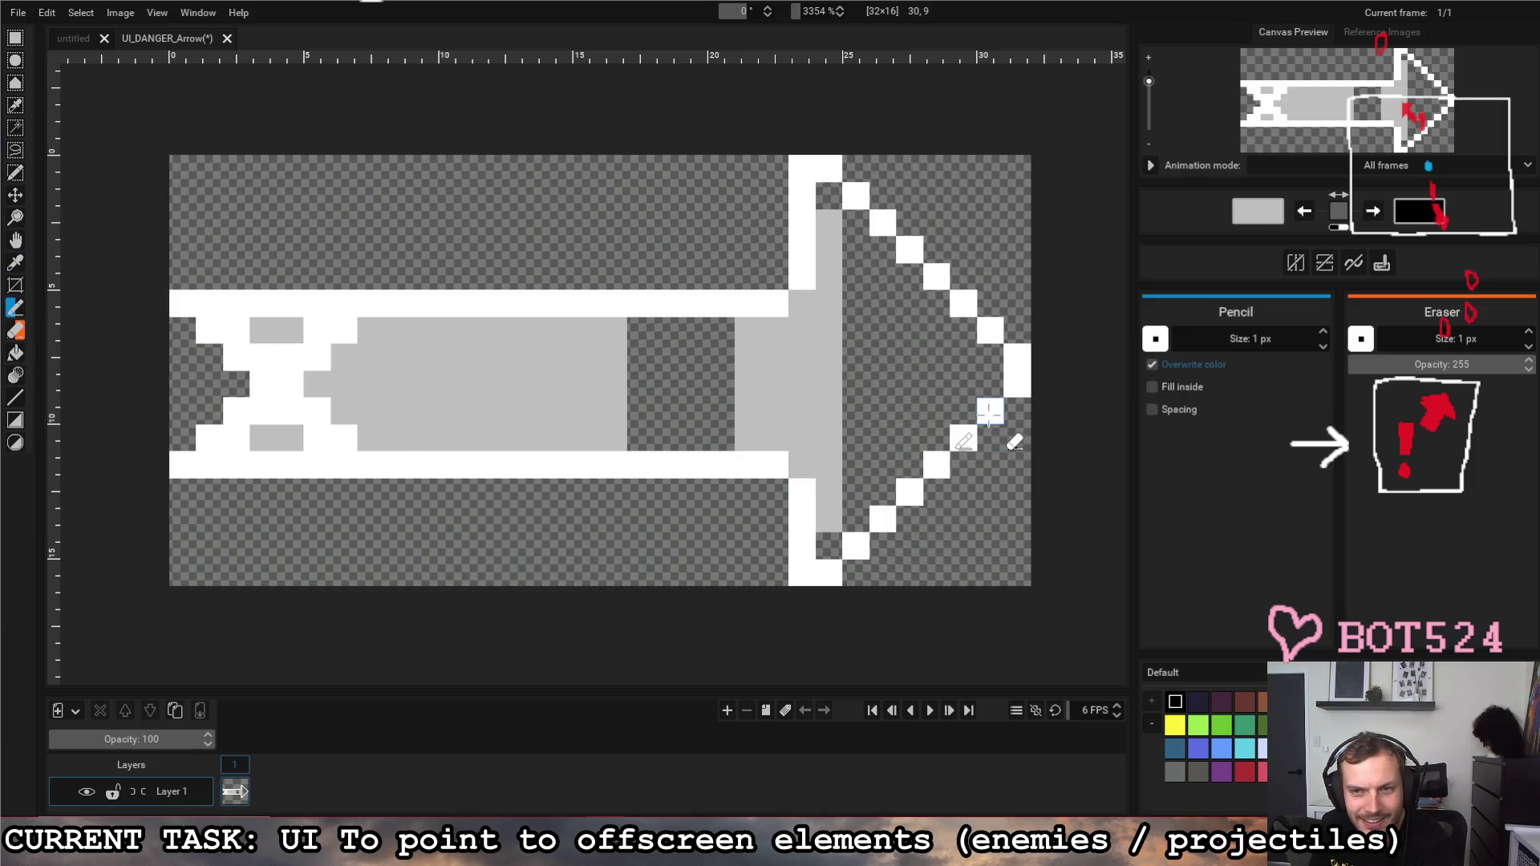
click(829, 195)
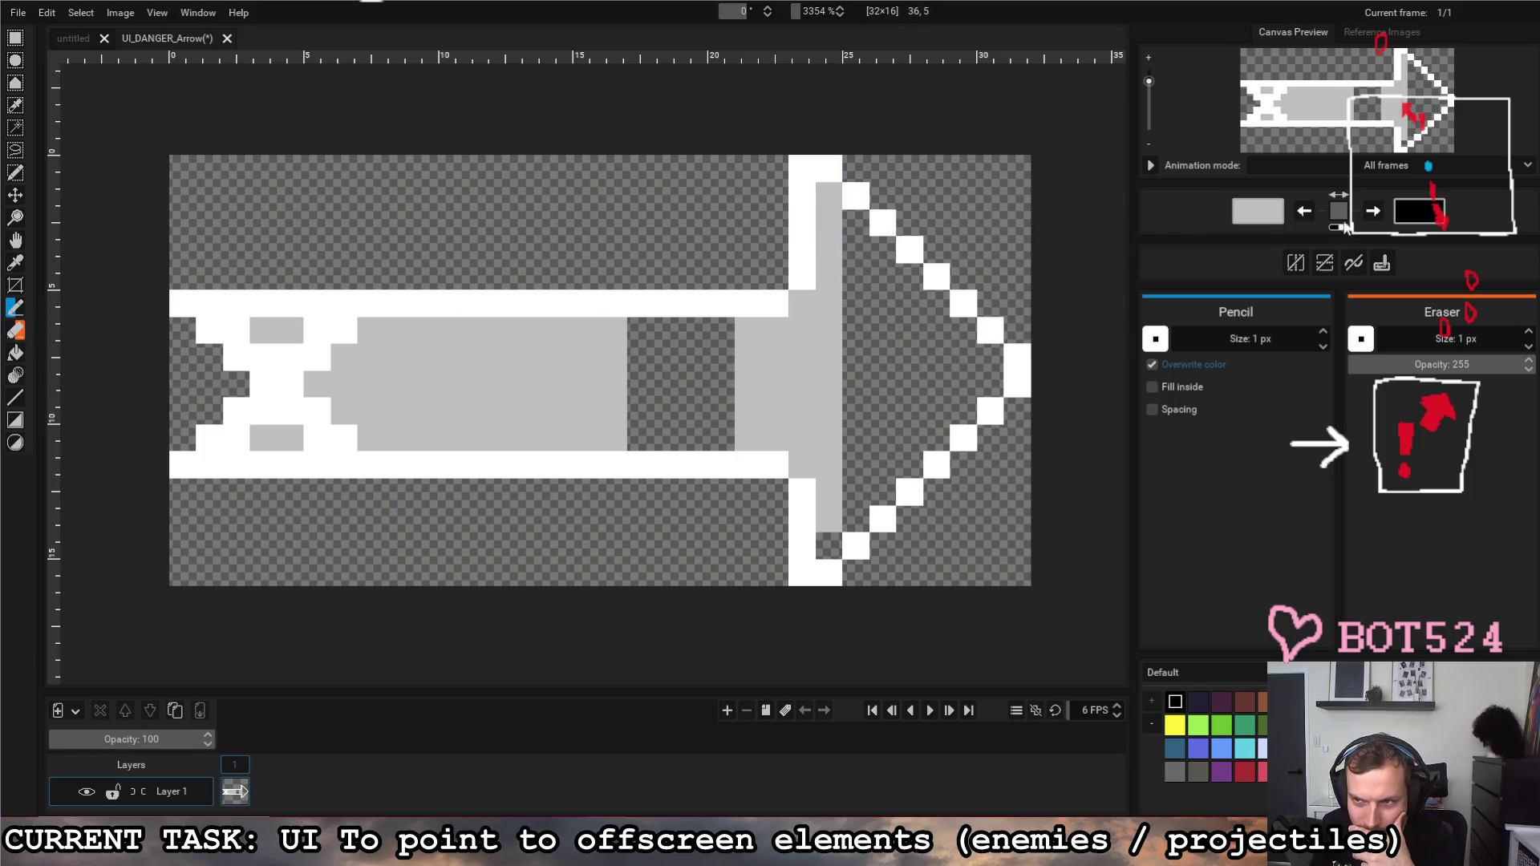
Step: With white active again, thicken both arrowhead diagonals and erase two pixels beside the tip
click(1340, 230)
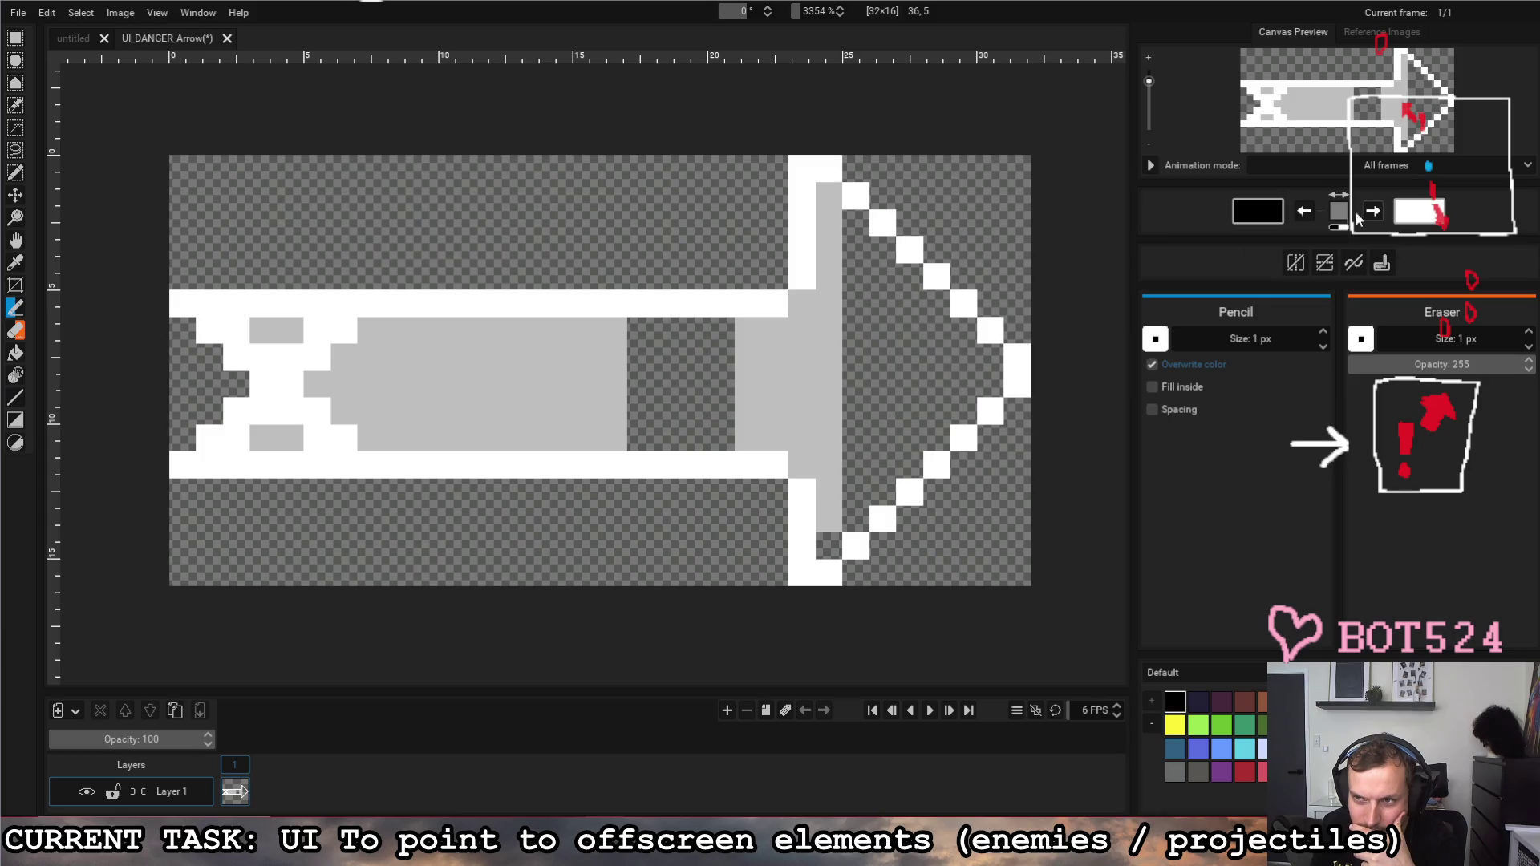
click(1307, 218)
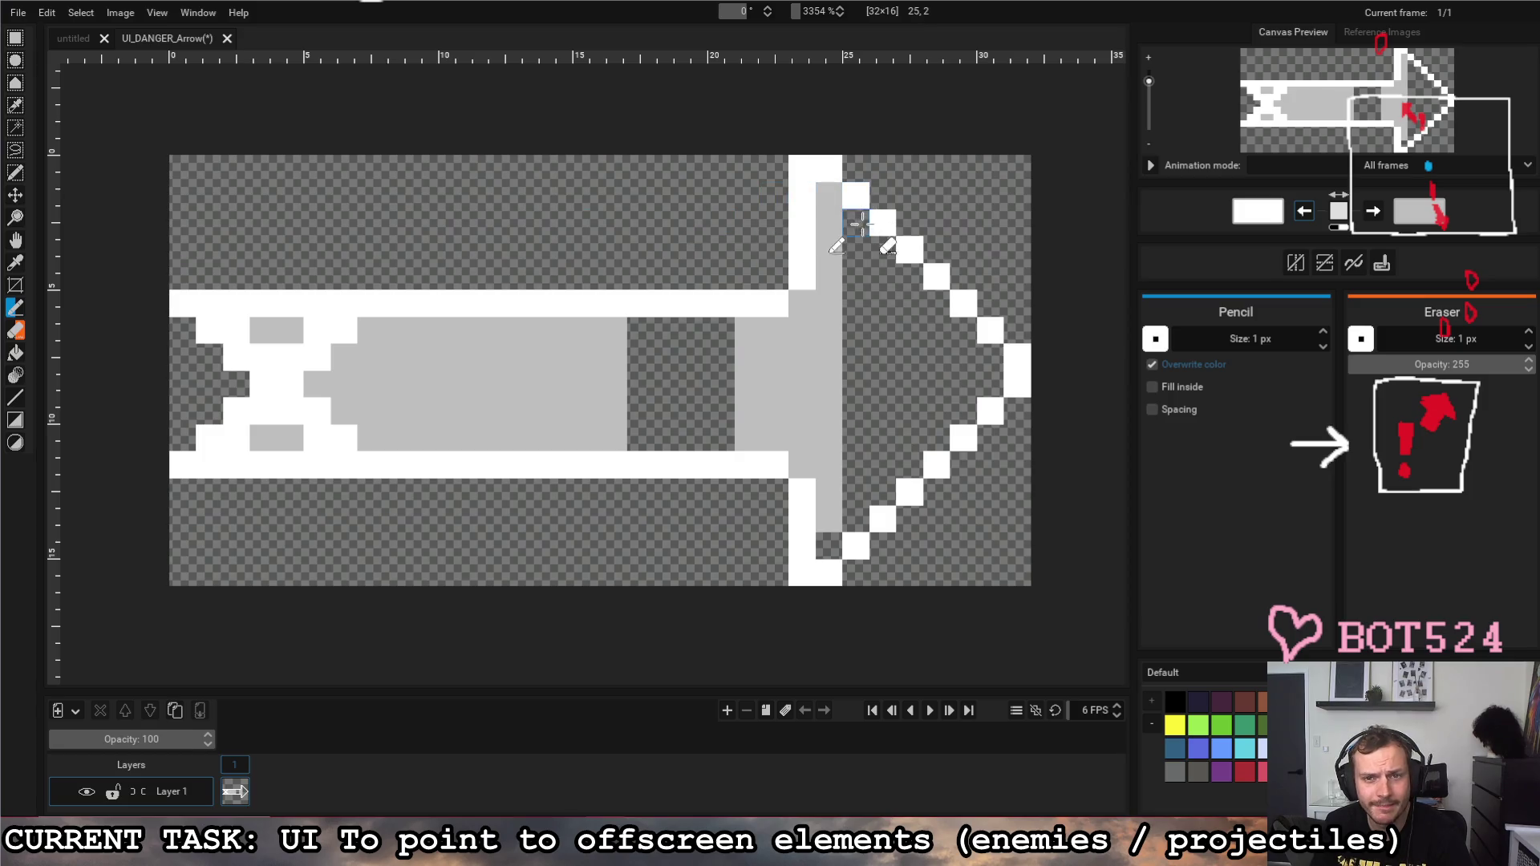
drag(837, 205, 986, 361)
mouse_move(828, 547)
mouse_down()
mouse_move(949, 439)
mouse_move(991, 438)
mouse_up()
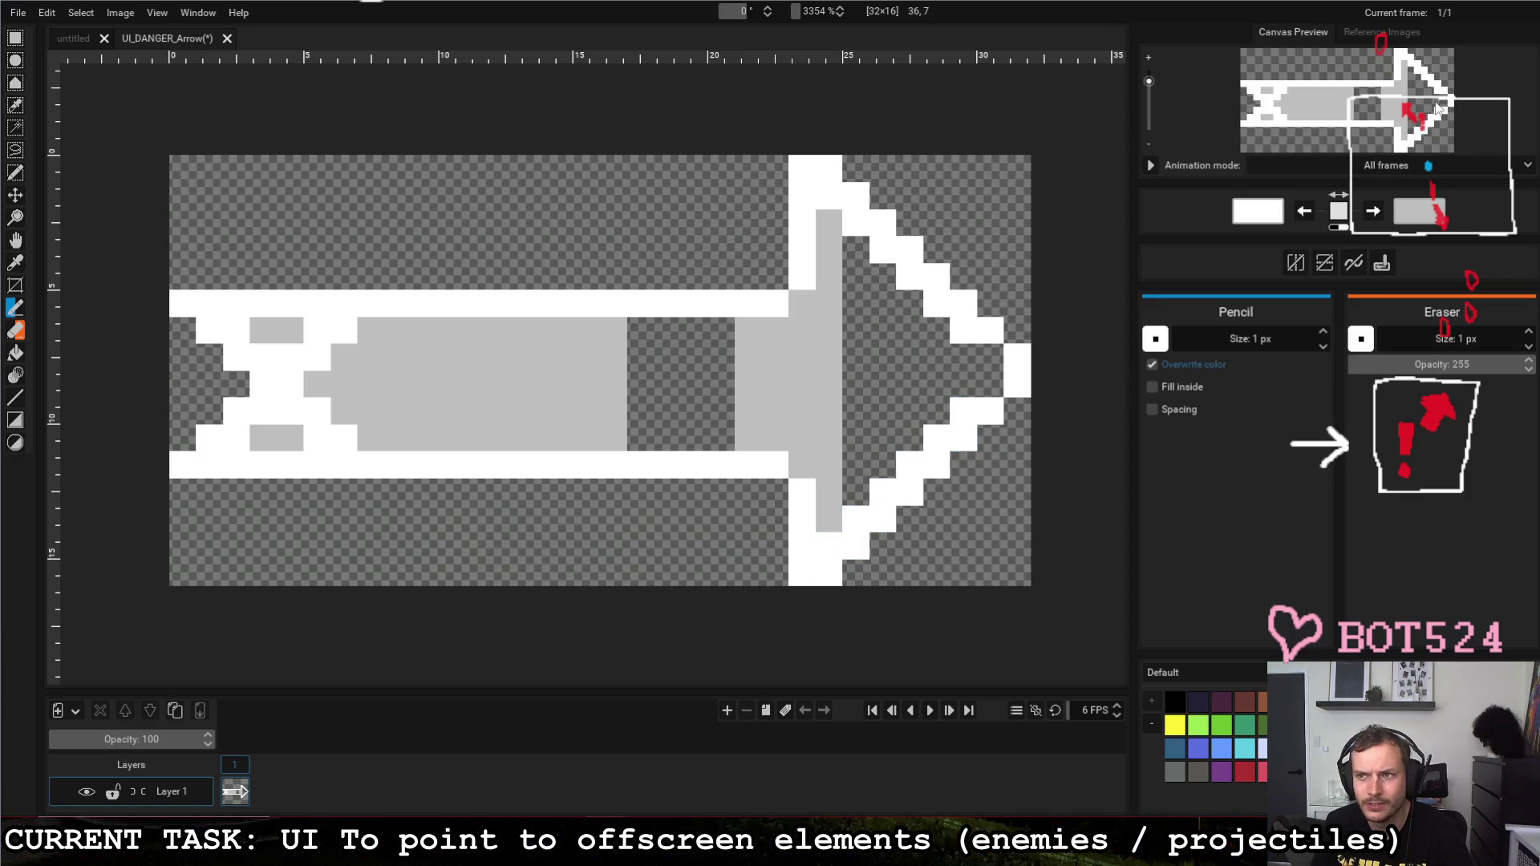
right_click(964, 331)
right_click(964, 411)
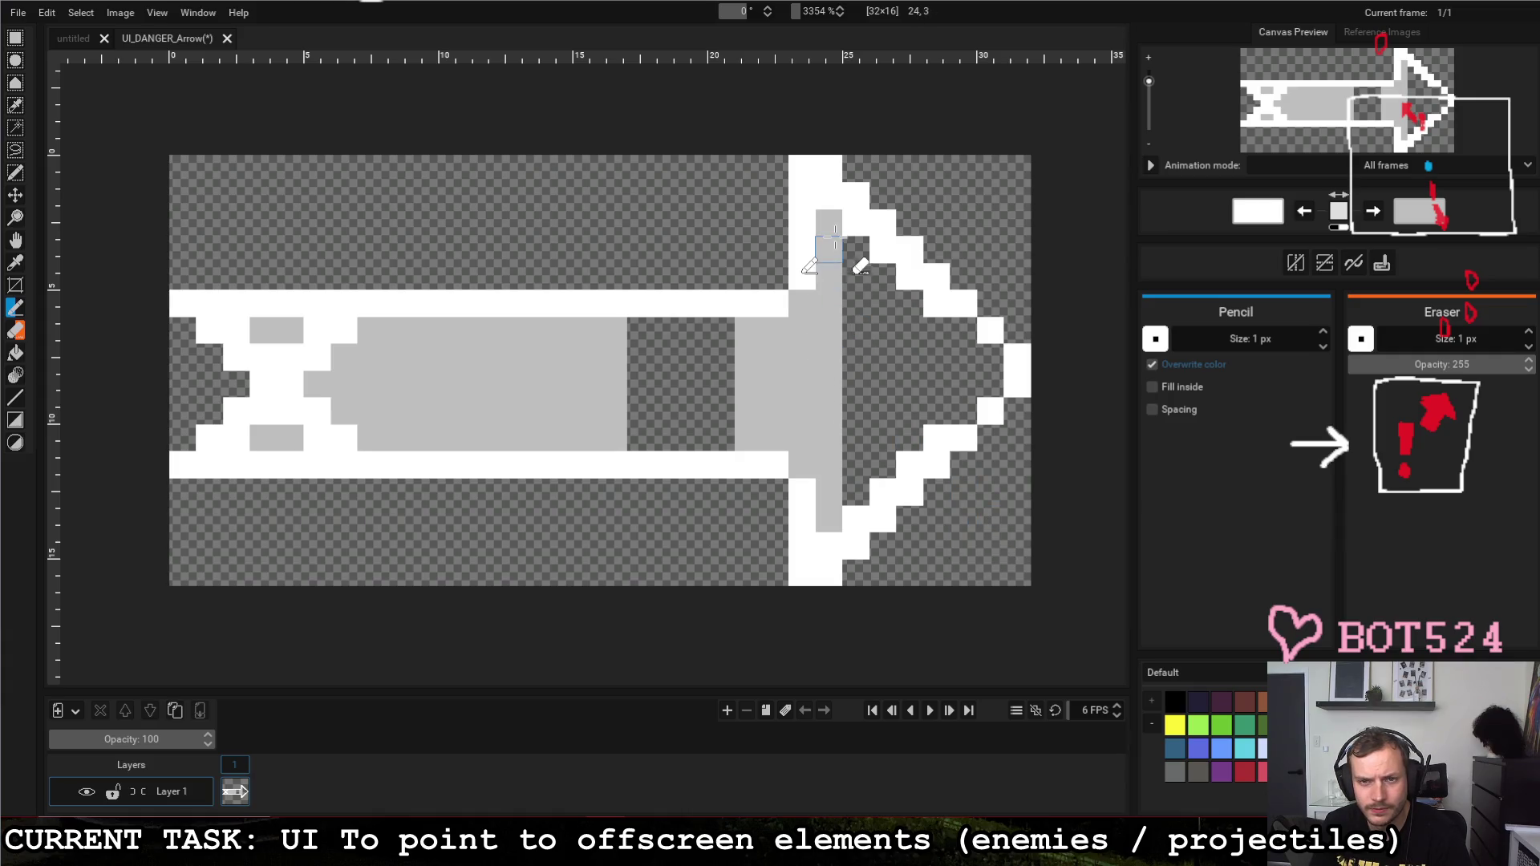
Step: Paint grey columns inside the arrowhead outline and fill the gap to the shaft
key(x)
mouse_move(861, 259)
mouse_down()
mouse_move(860, 482)
mouse_move(878, 337)
mouse_move(898, 308)
mouse_move(911, 469)
mouse_up()
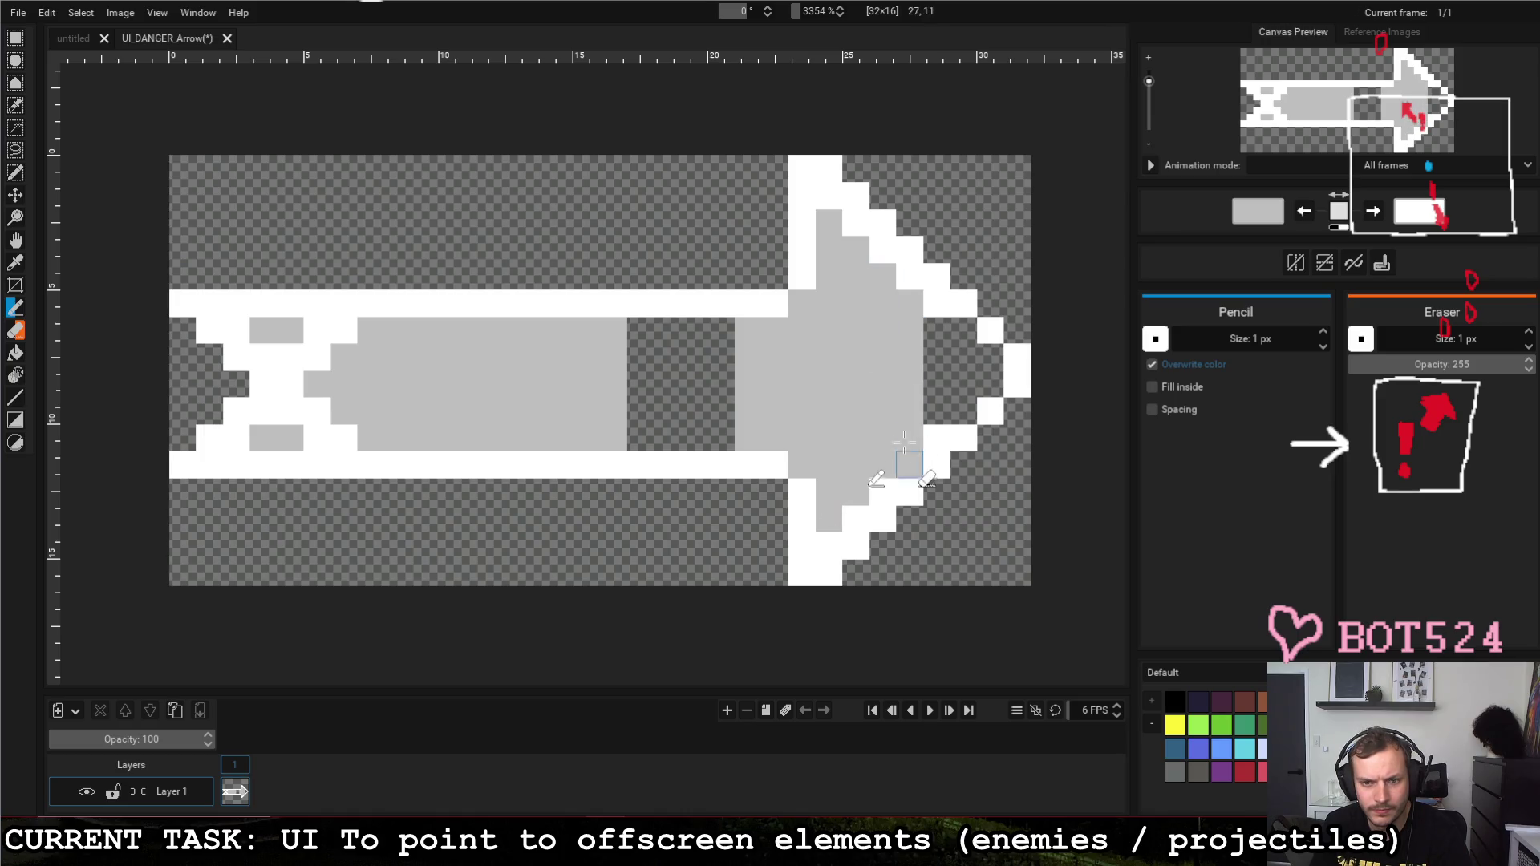
mouse_move(910, 410)
mouse_down()
mouse_move(909, 295)
mouse_move(883, 493)
mouse_up()
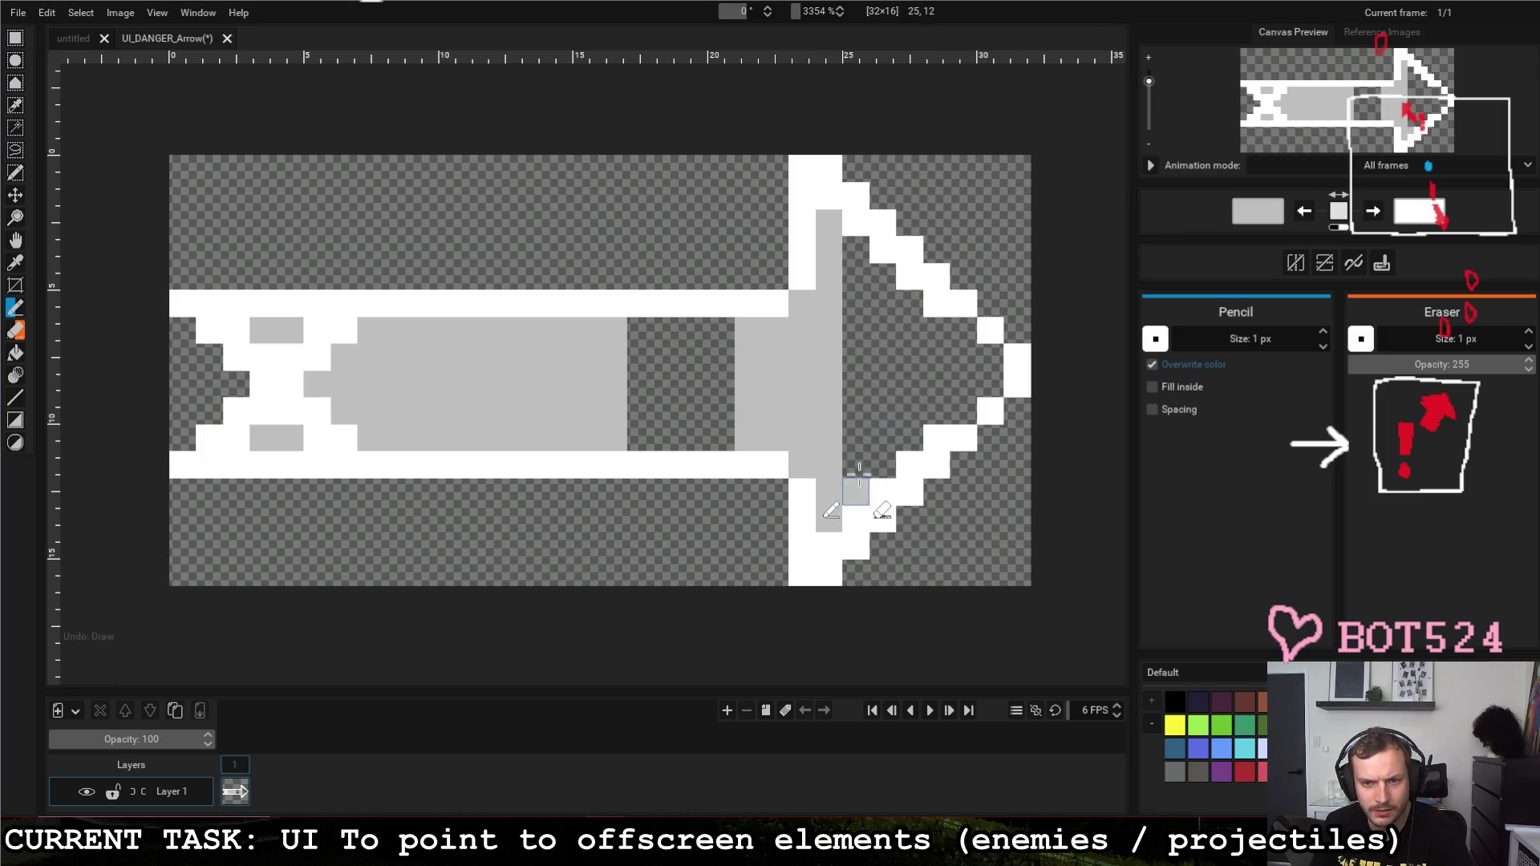
mouse_move(855, 383)
mouse_down()
mouse_move(911, 345)
mouse_move(972, 354)
mouse_move(998, 385)
mouse_move(887, 437)
mouse_move(911, 446)
mouse_up()
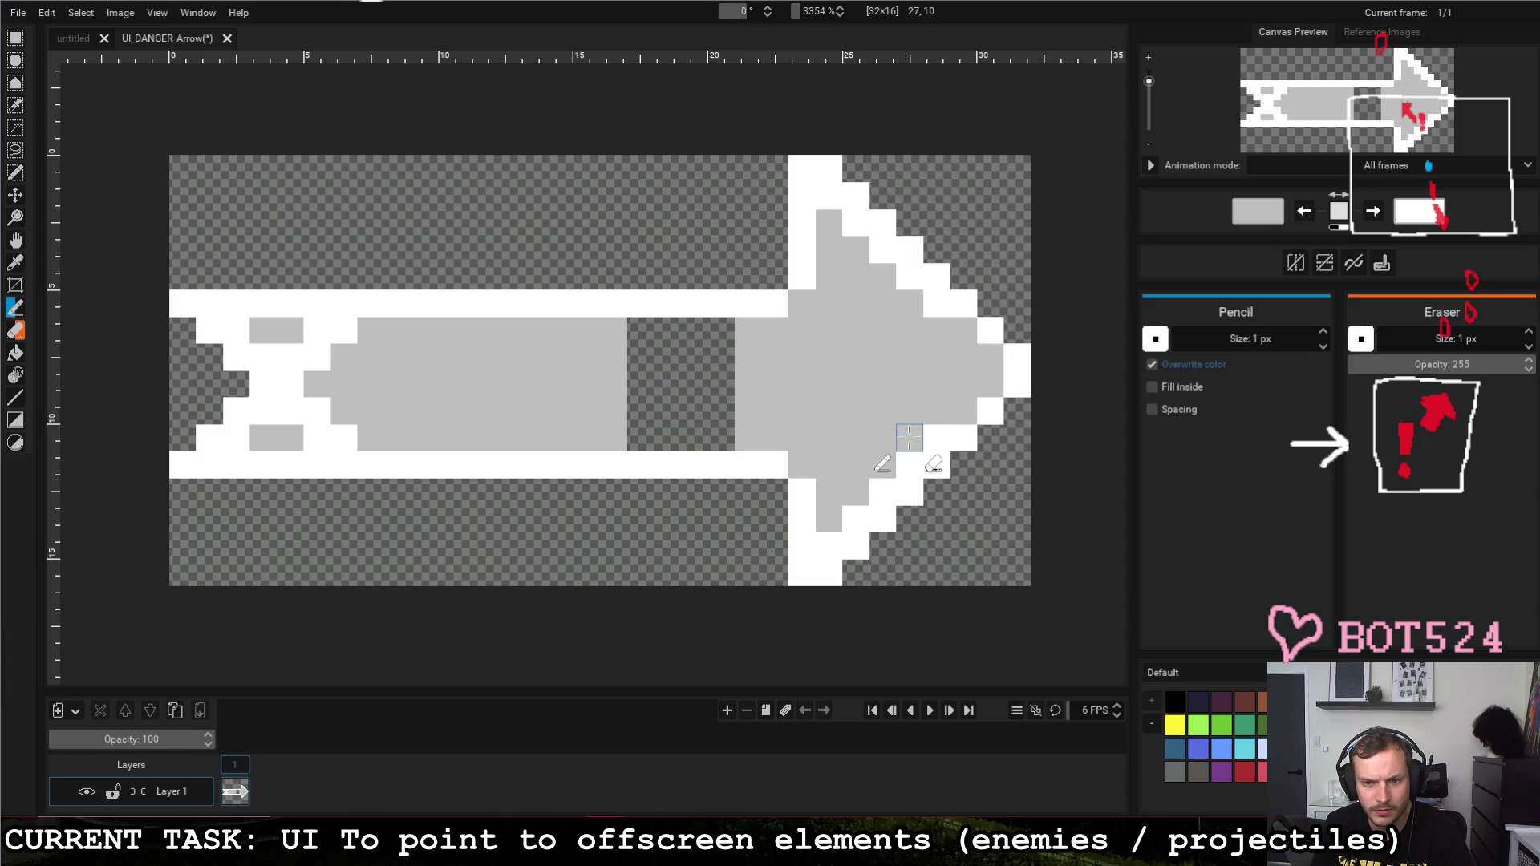
right_click(15, 306)
Step: Fill the shaft's transparent gap grey, then start repainting the upper tail white
mouse_move(637, 331)
mouse_down()
mouse_move(710, 337)
mouse_move(613, 385)
mouse_move(626, 428)
mouse_move(671, 405)
mouse_move(663, 385)
mouse_up()
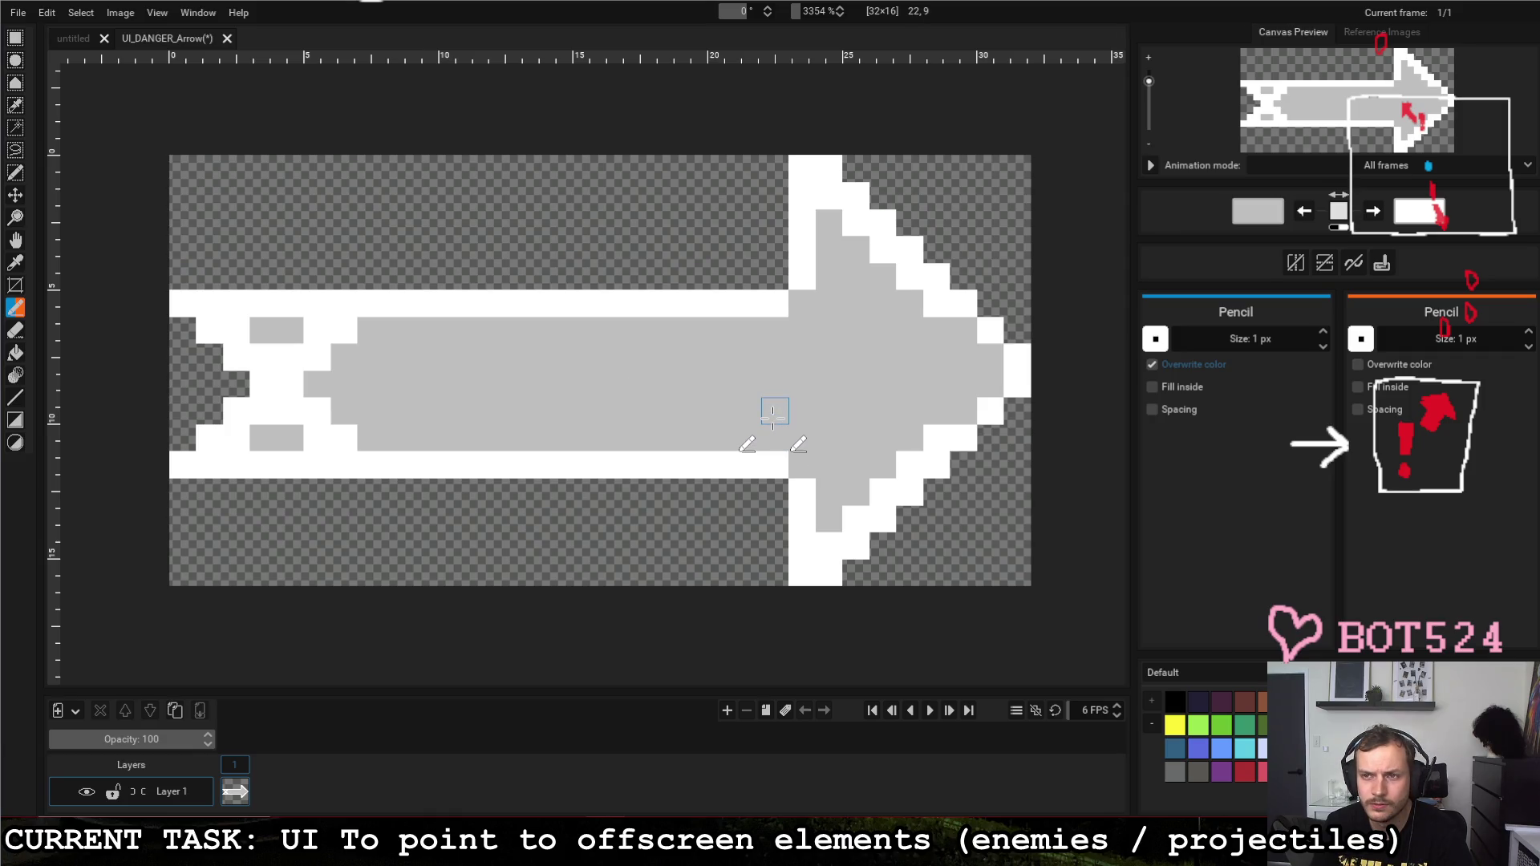
mouse_move(357, 412)
mouse_down()
mouse_move(316, 440)
mouse_move(326, 451)
mouse_move(317, 384)
mouse_move(344, 337)
mouse_move(283, 383)
mouse_up()
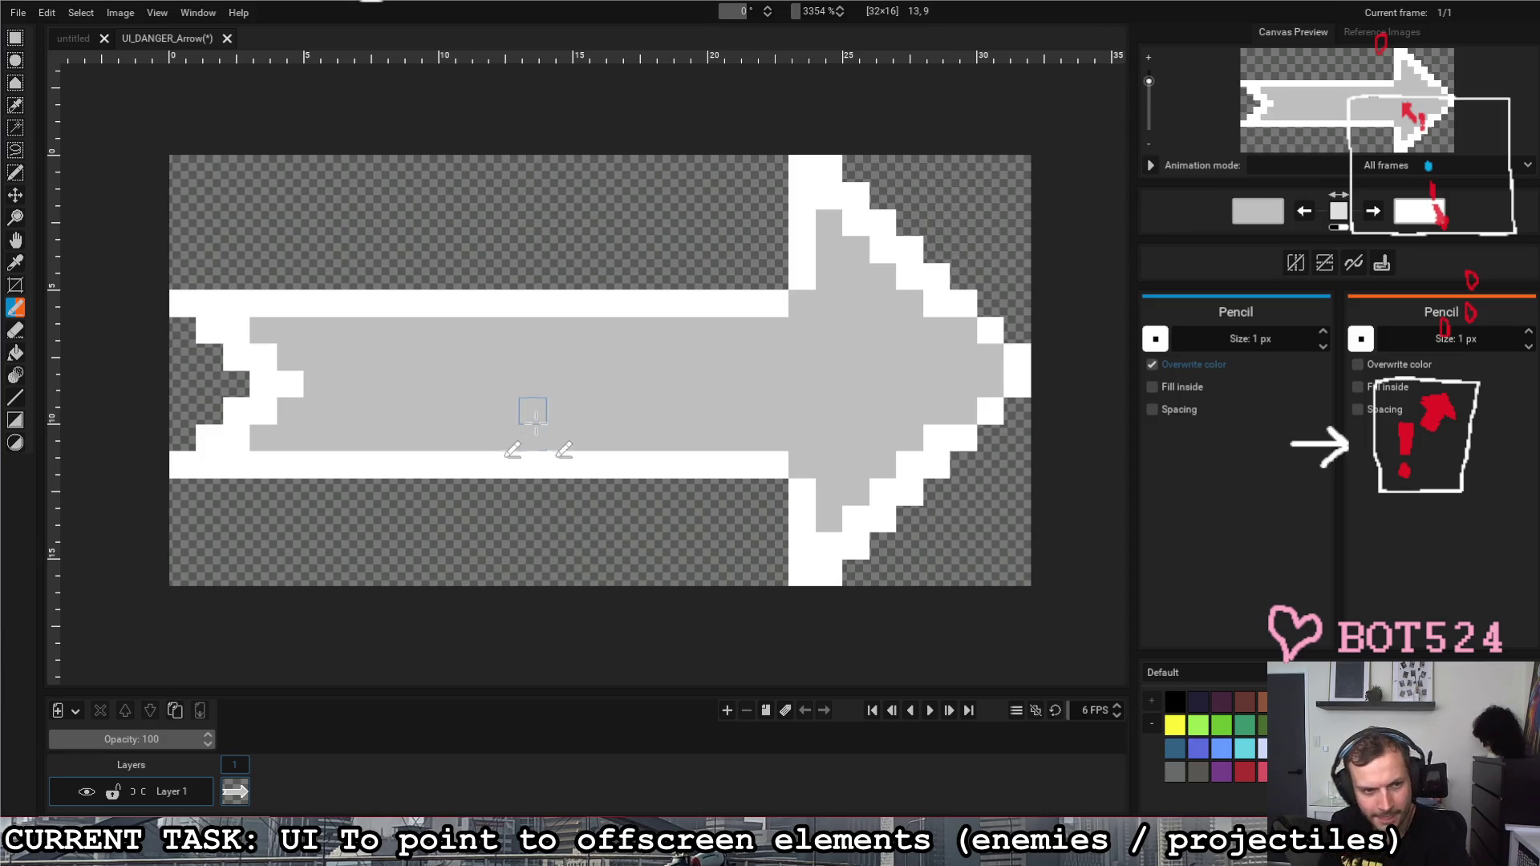
click(371, 385)
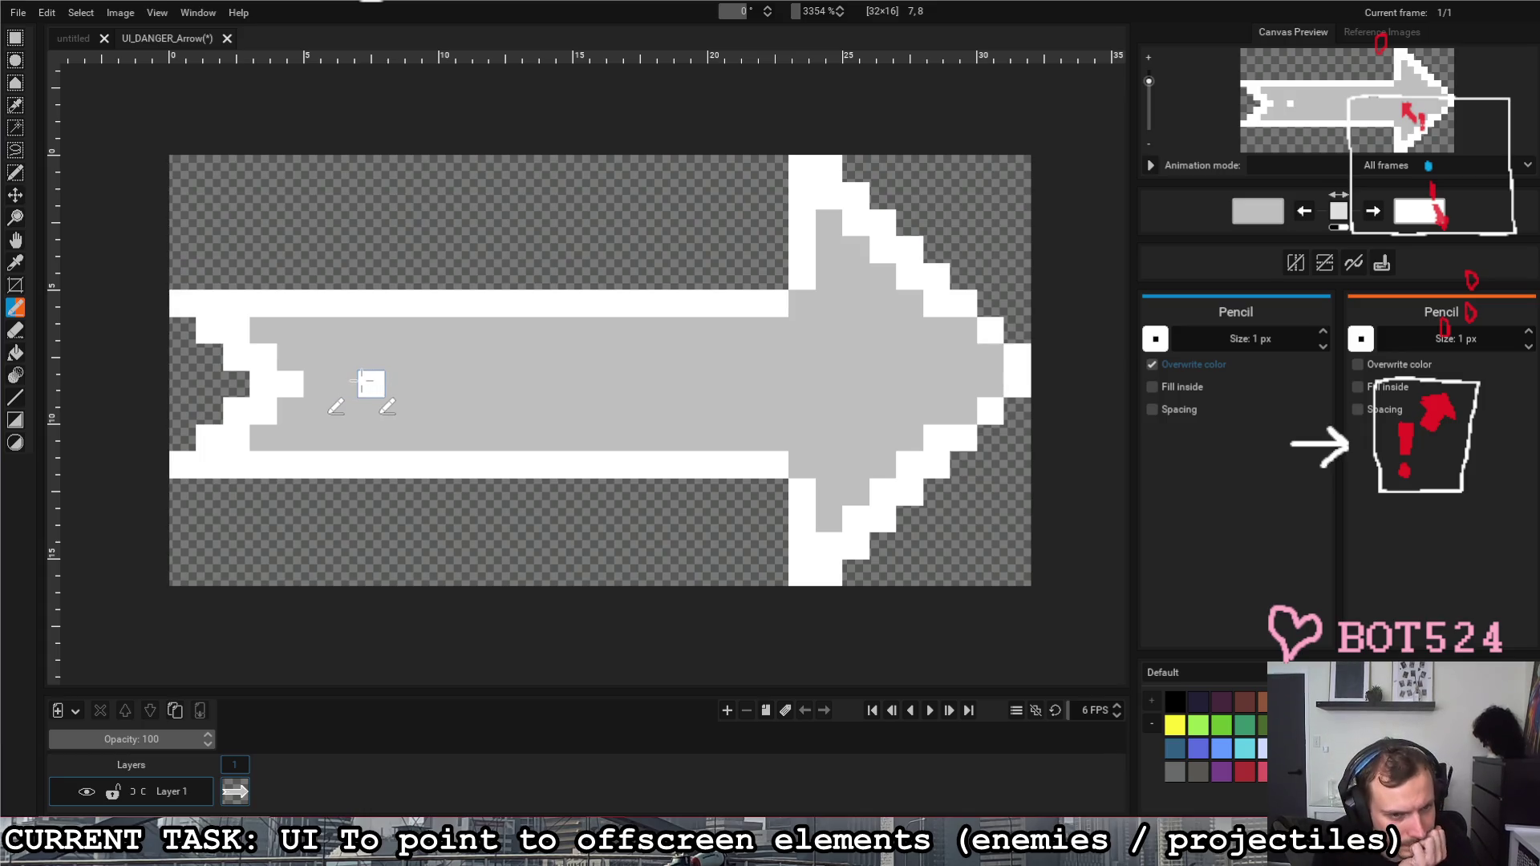
drag(345, 367, 265, 326)
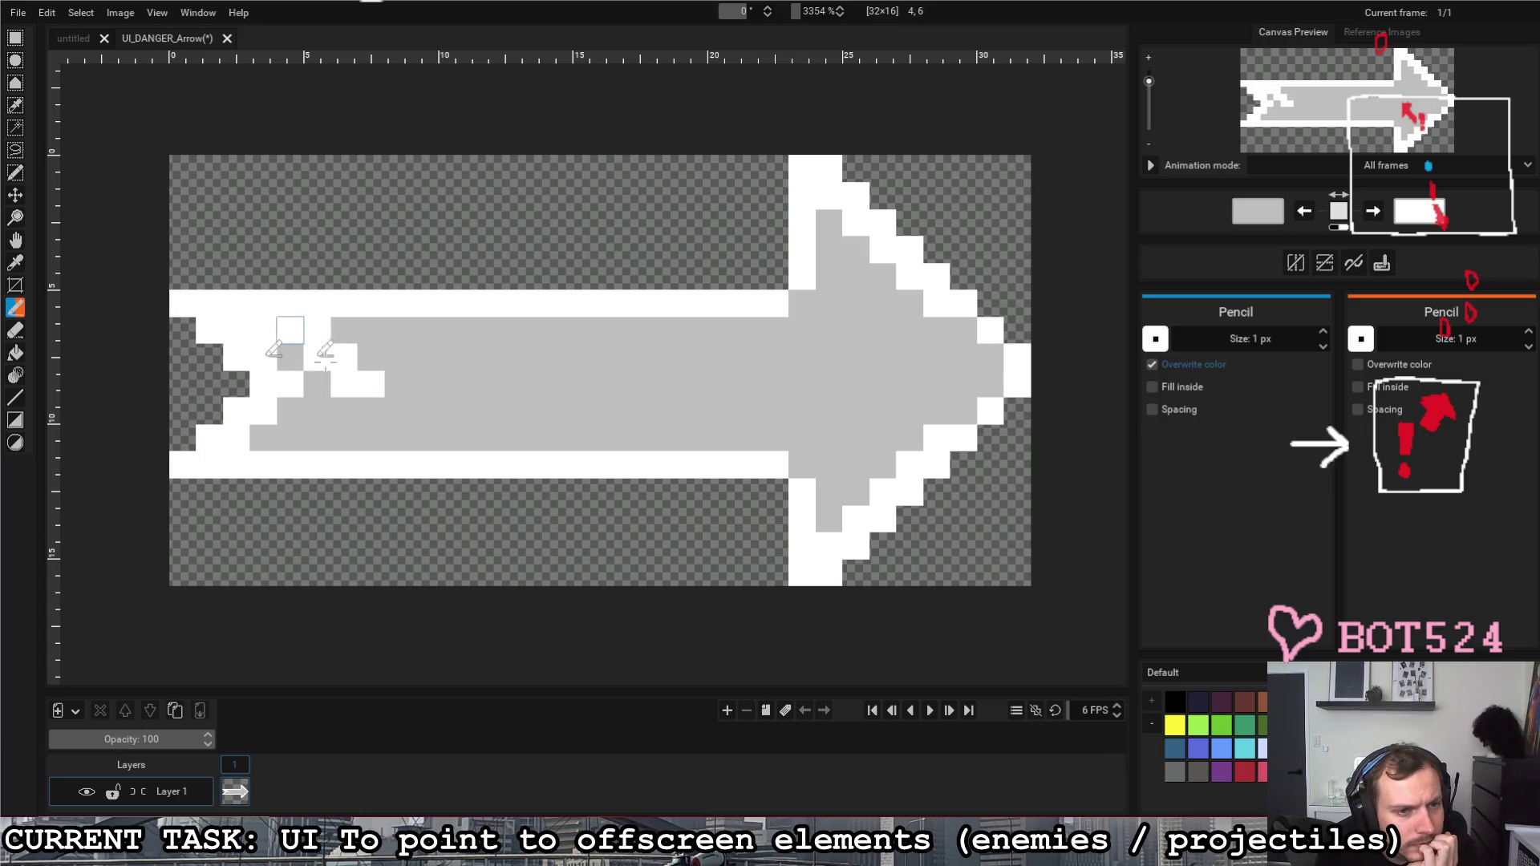
Step: Paint the lower tail white with fletching tips above and below, erasing the top-left pixel
drag(345, 410, 290, 438)
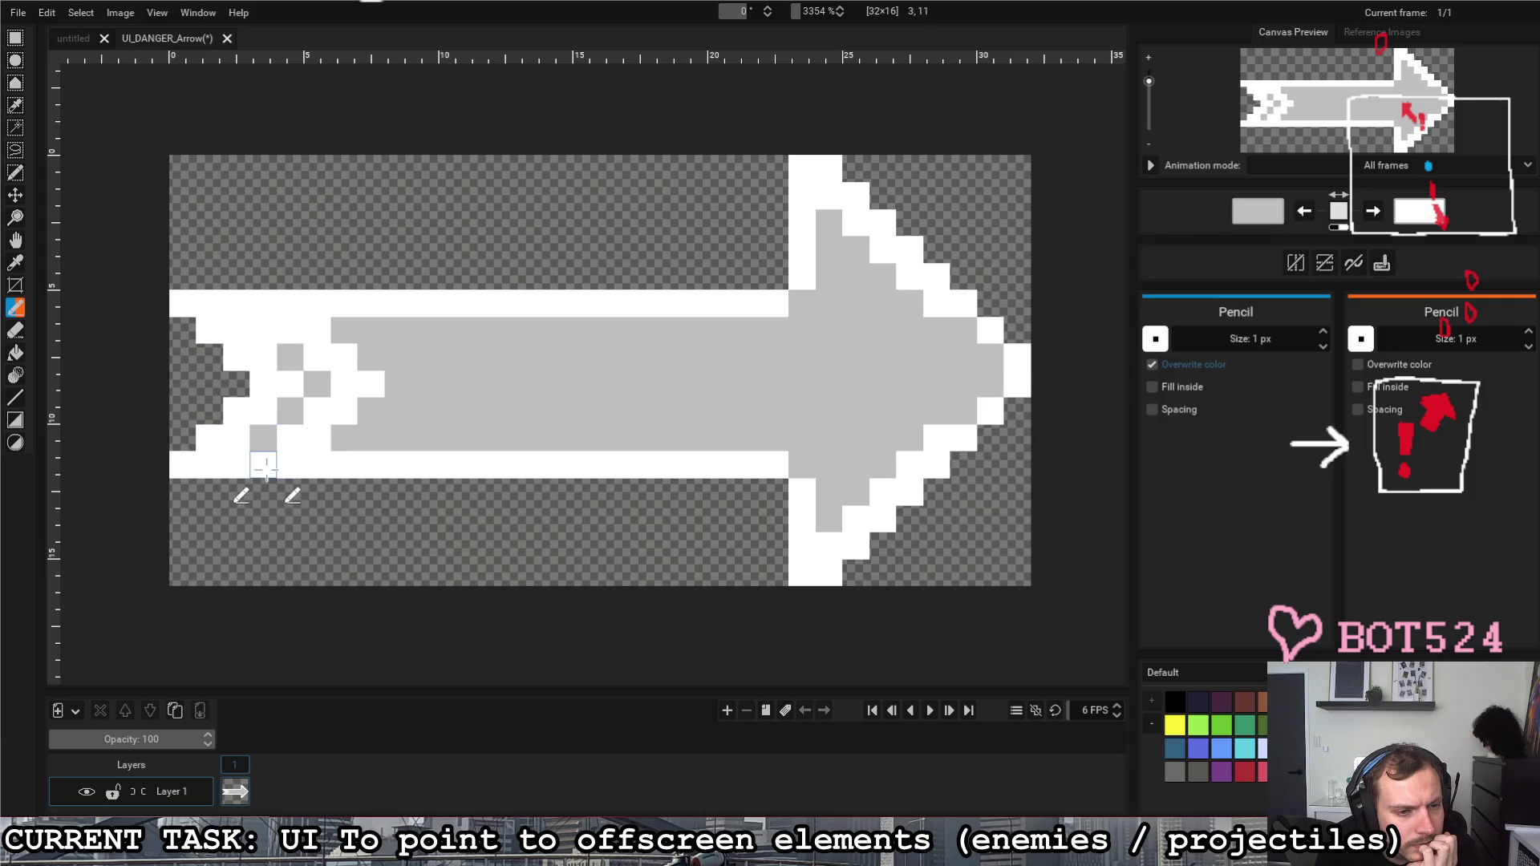
drag(262, 491, 236, 491)
drag(263, 277, 236, 279)
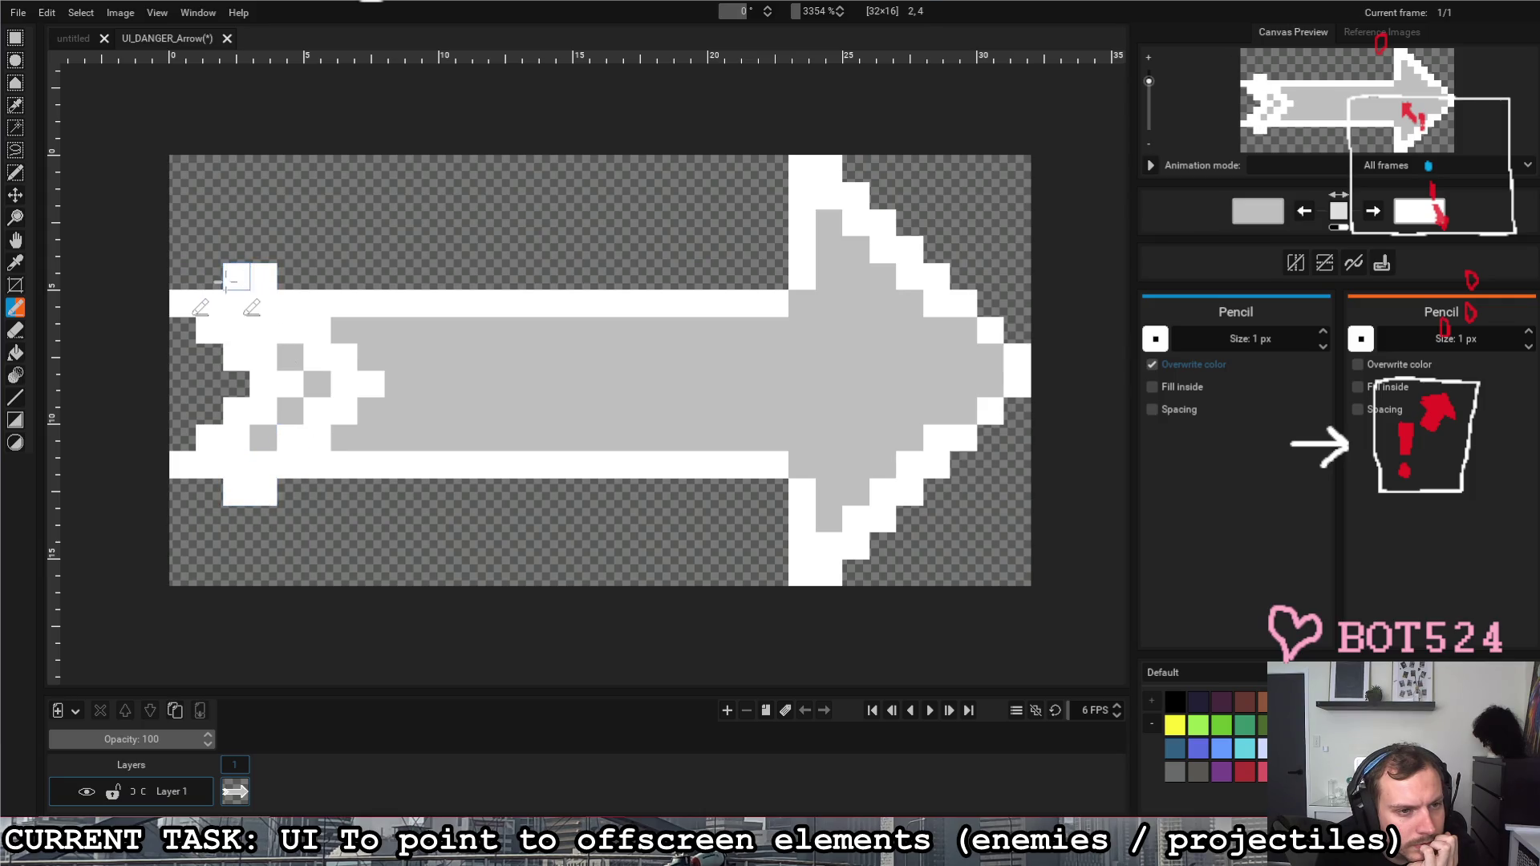
click(16, 329)
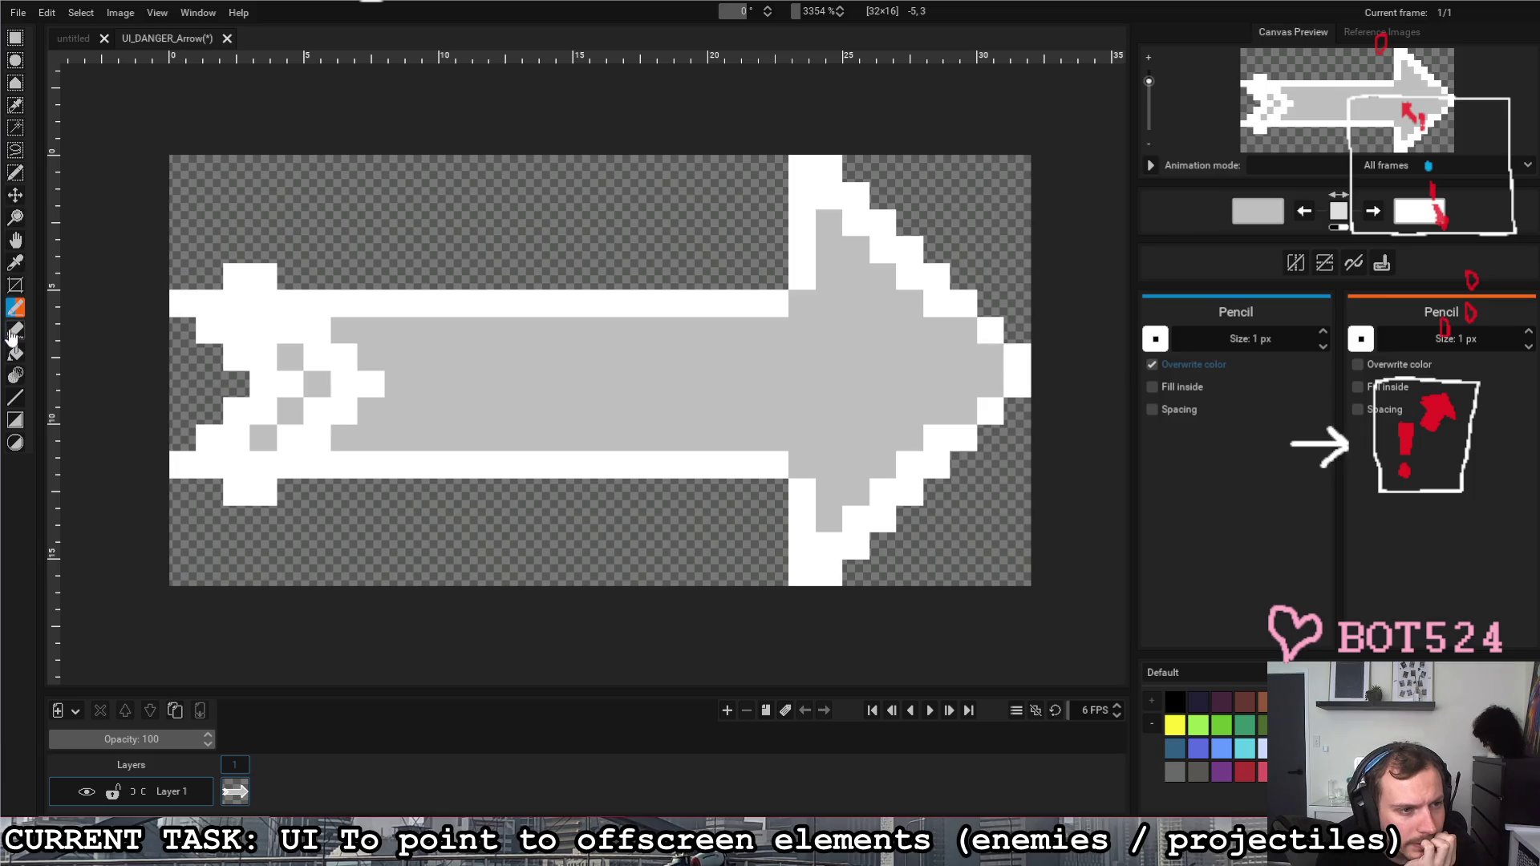
click(183, 304)
Step: Erase the tail's interior pixels and extend the upper and lower feathers in white
mouse_move(183, 303)
mouse_down()
mouse_move(303, 385)
mouse_move(236, 440)
mouse_move(209, 438)
mouse_move(262, 439)
mouse_up()
click(291, 358)
drag(237, 331, 264, 330)
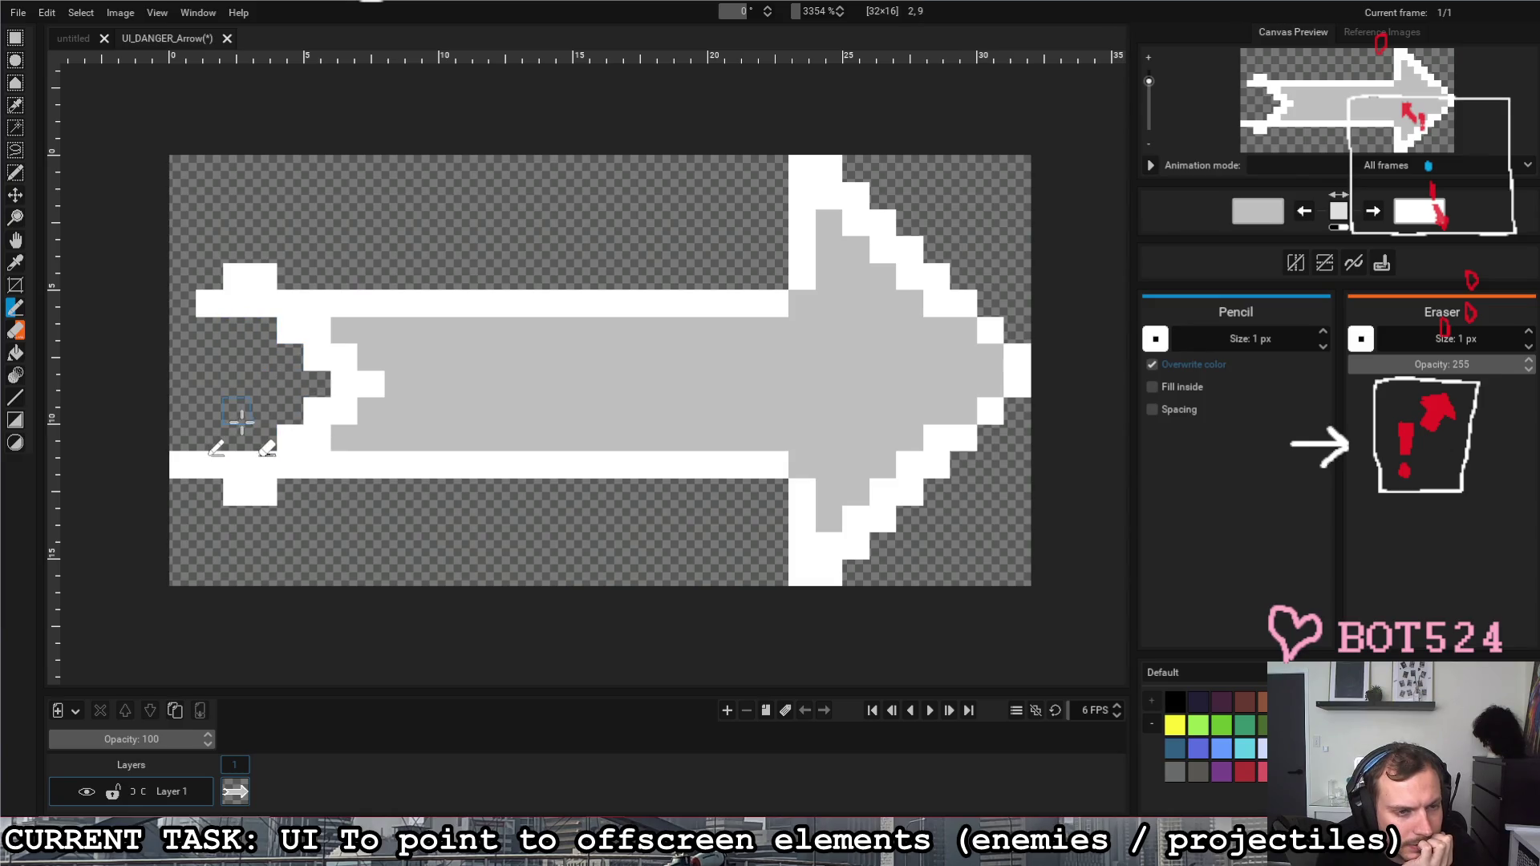
key(x)
click(183, 303)
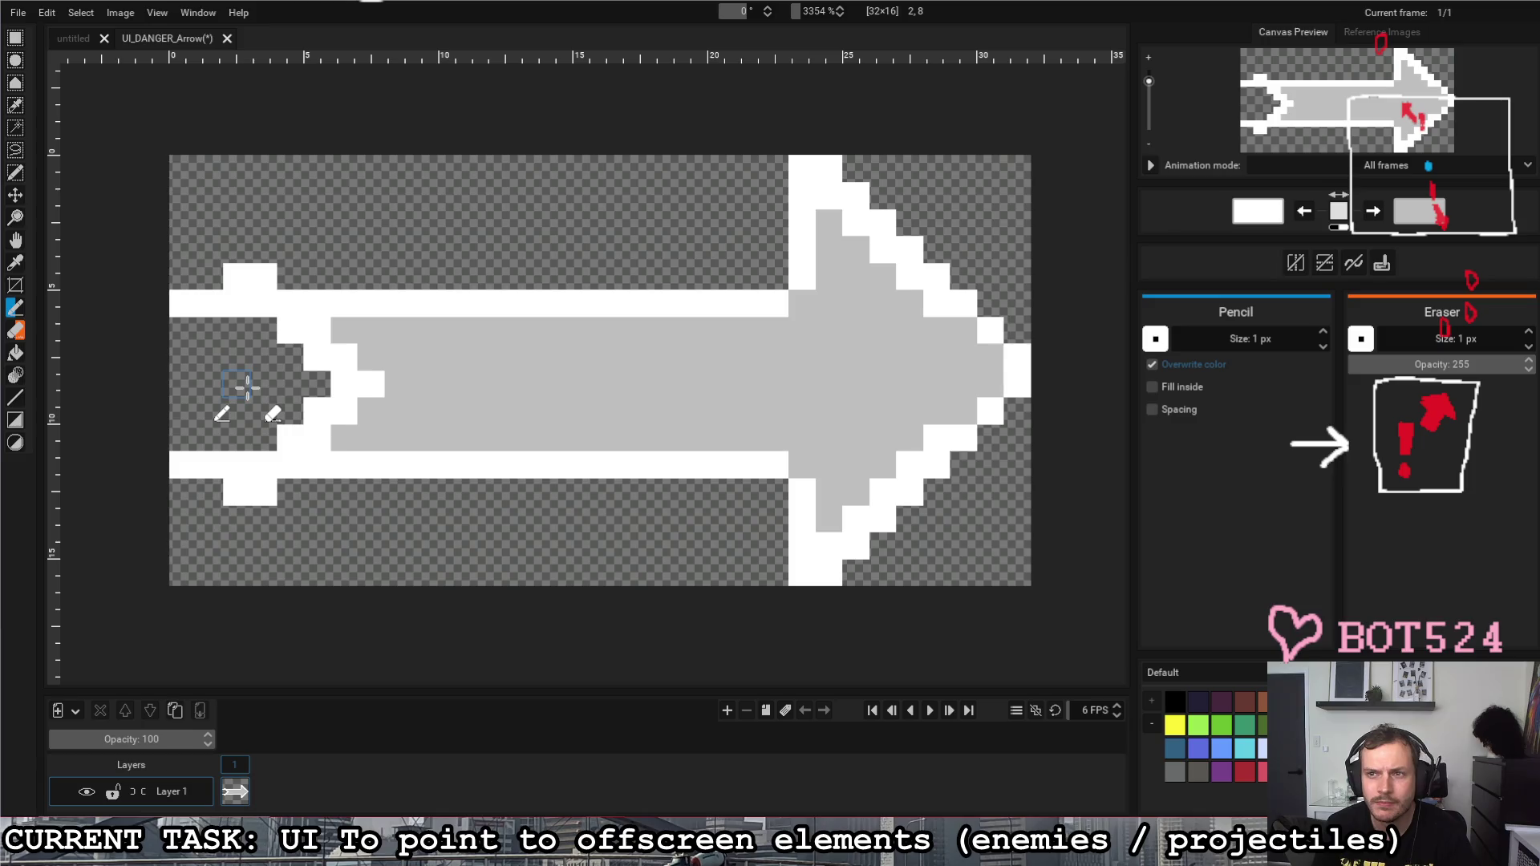
drag(237, 250, 209, 250)
drag(235, 491, 210, 517)
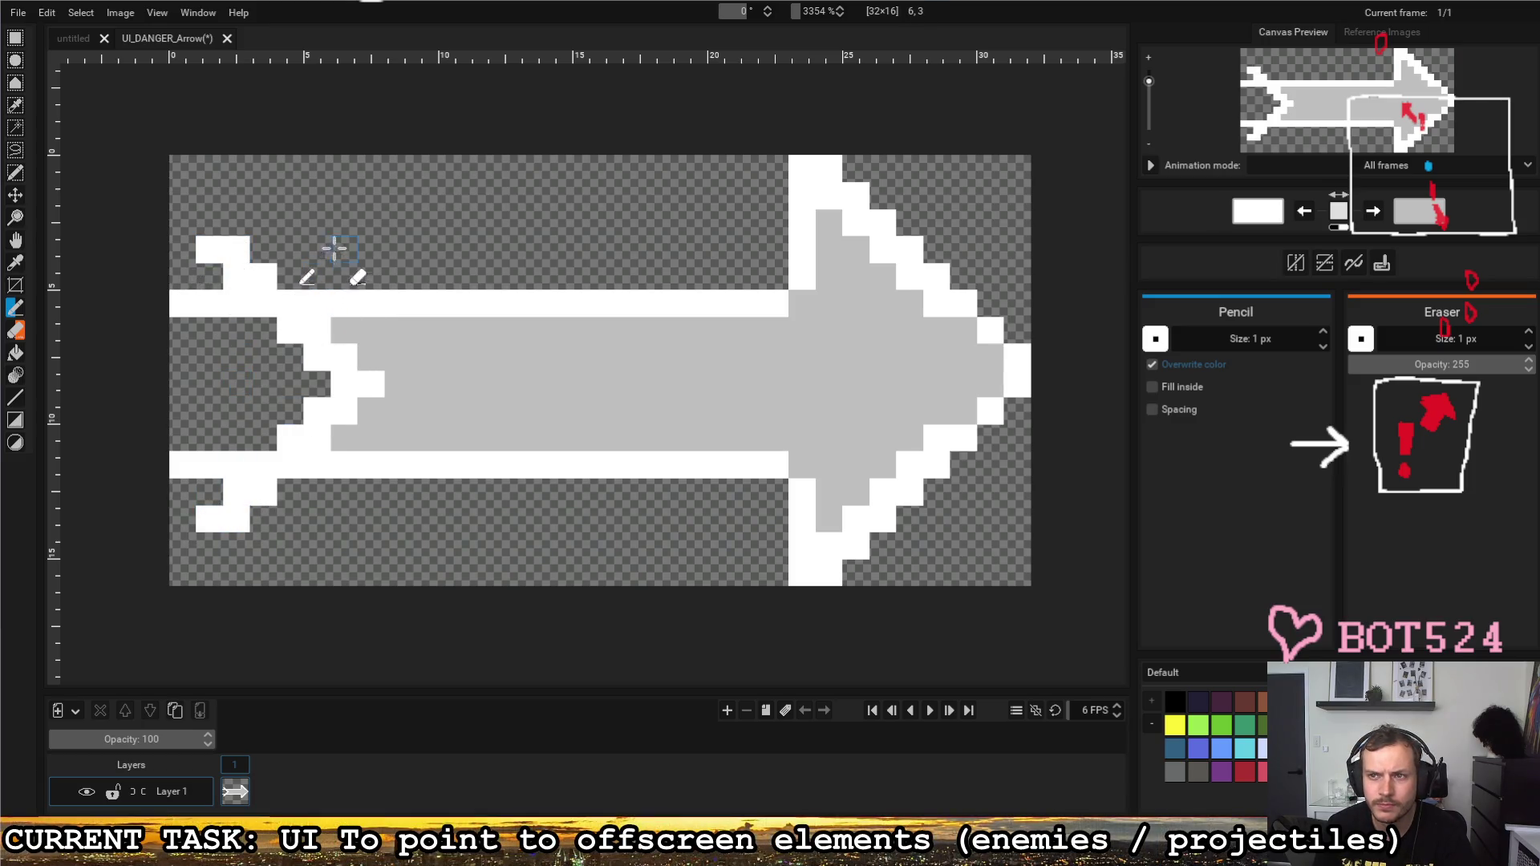
Step: Erase stray white pixels along the tail's left edge
right_click(209, 304)
right_click(209, 465)
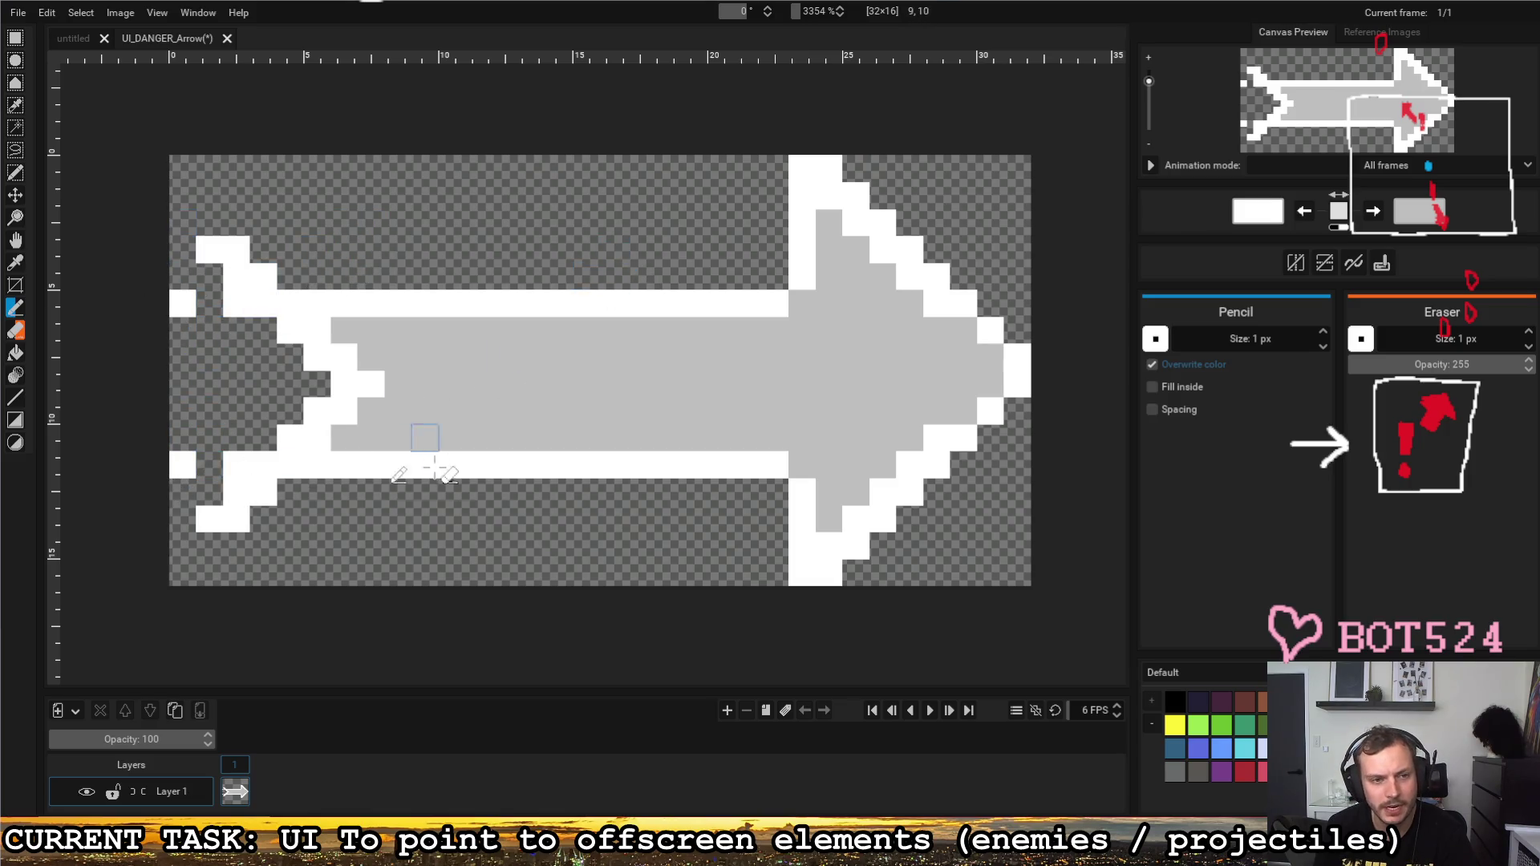
right_click(237, 466)
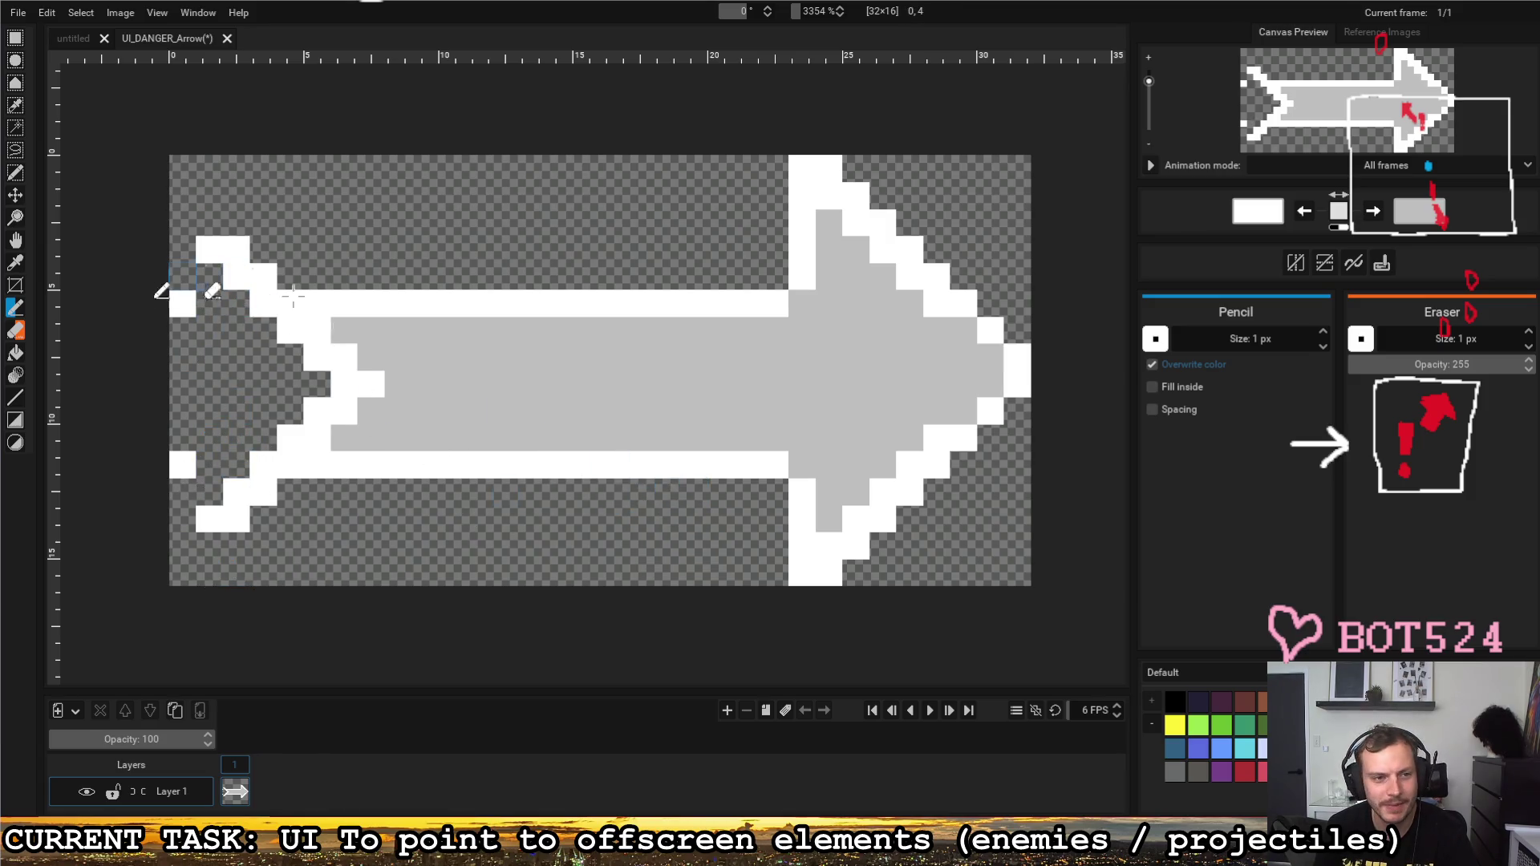
right_click(183, 466)
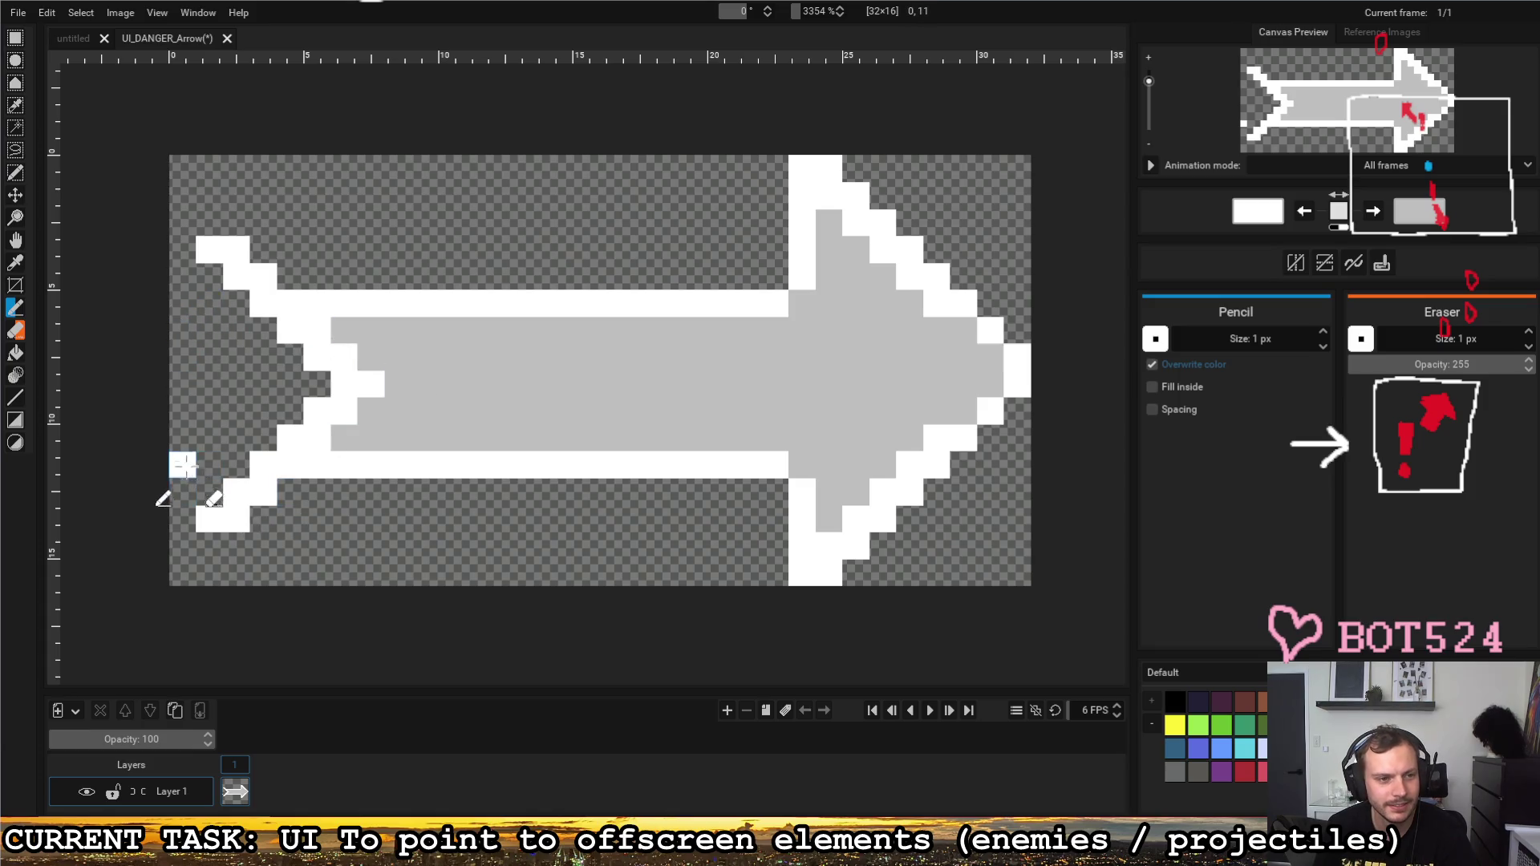
Step: Place two white dots inside the tail notch, one column in from the left edge
click(183, 410)
click(183, 356)
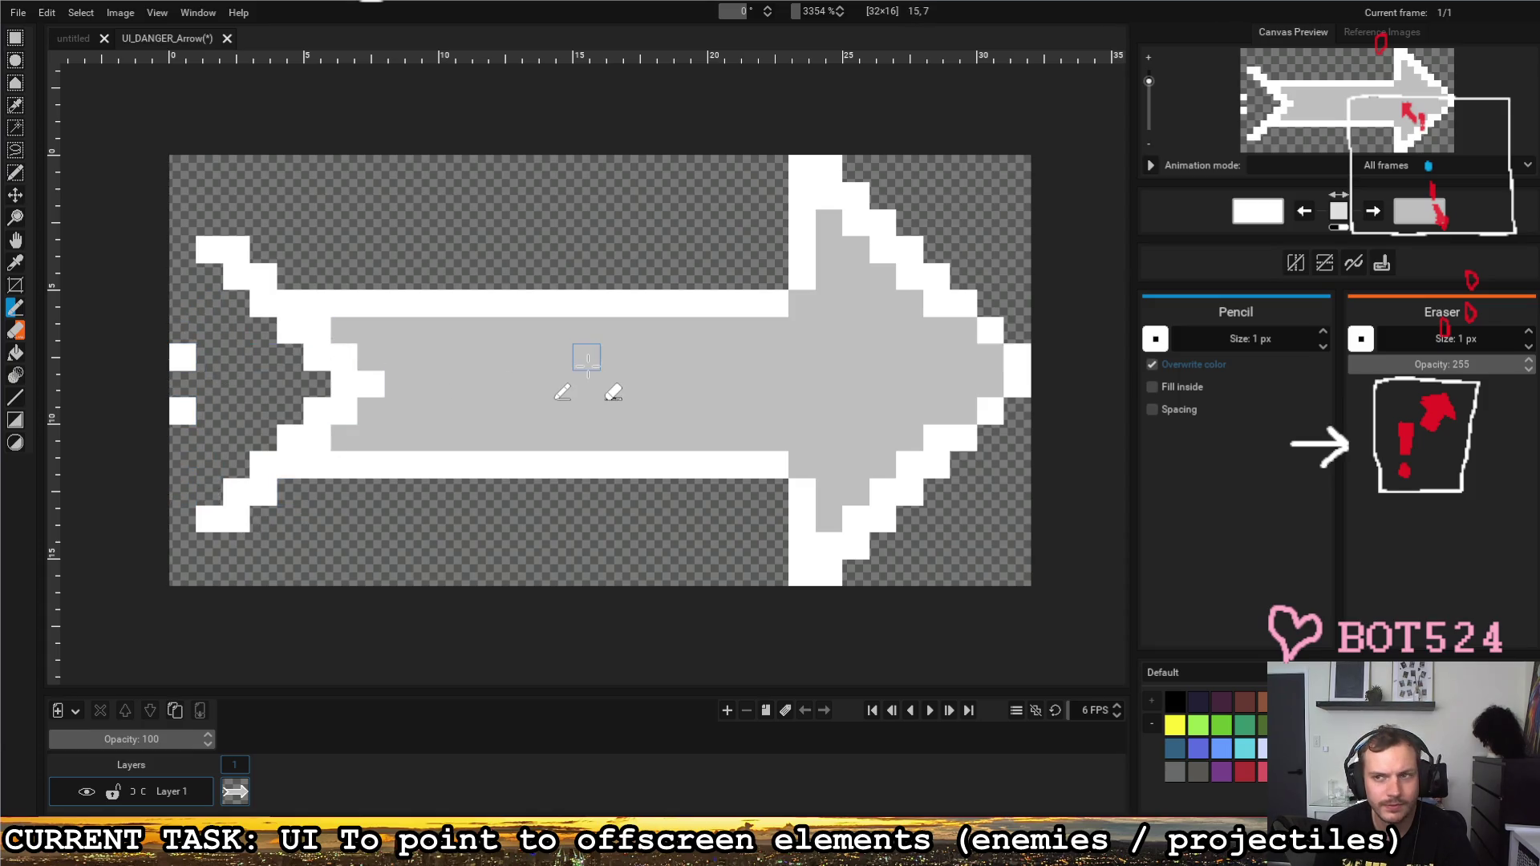
right_click(182, 356)
right_click(183, 411)
click(209, 358)
click(209, 411)
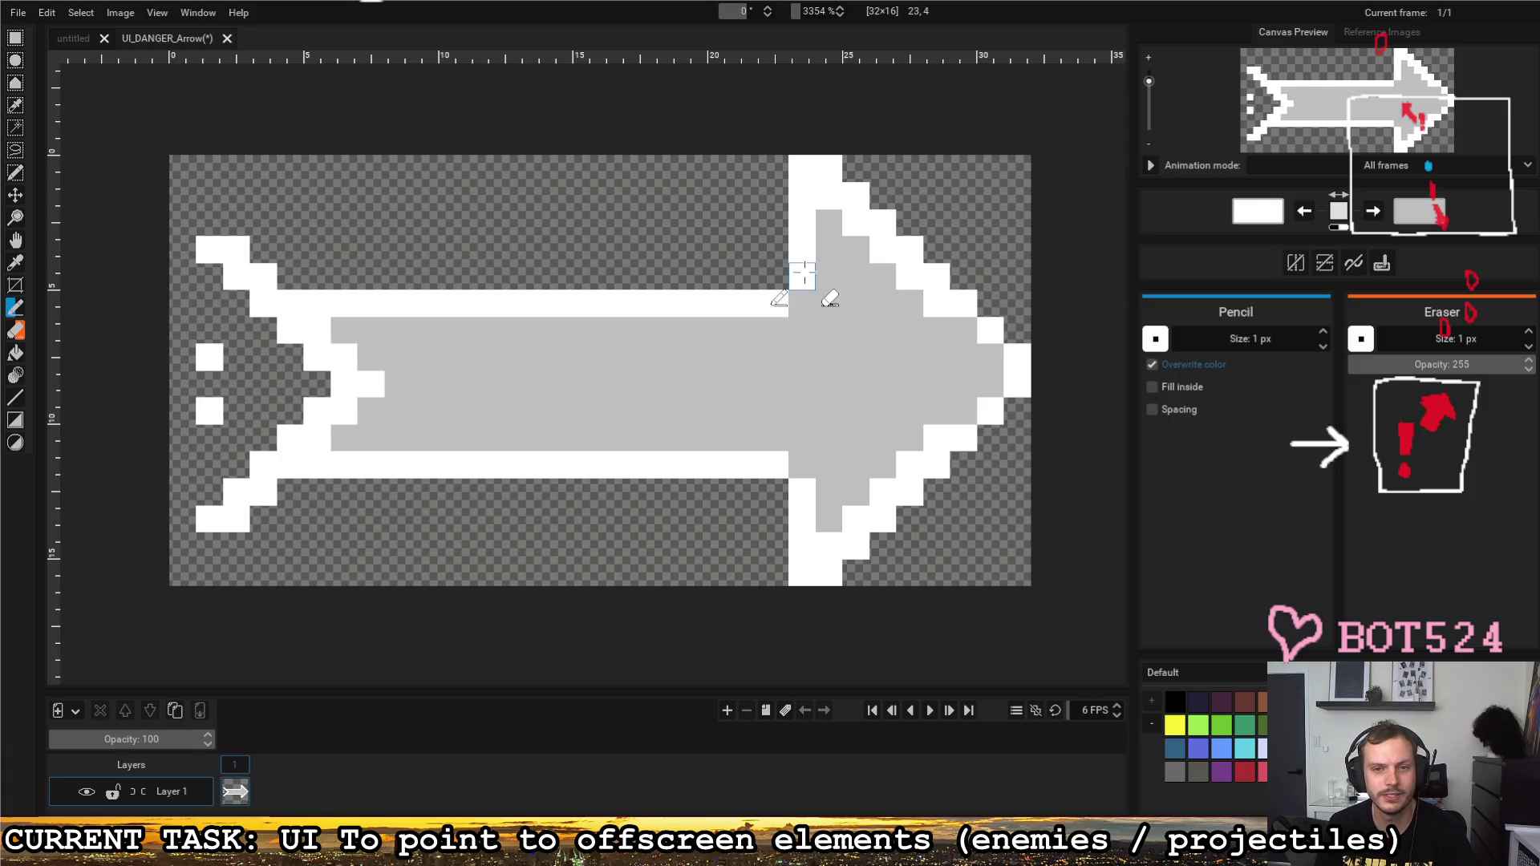
Step: Paint white rows above and below the shaft, widening the arrow's top and bottom bands
click(802, 249)
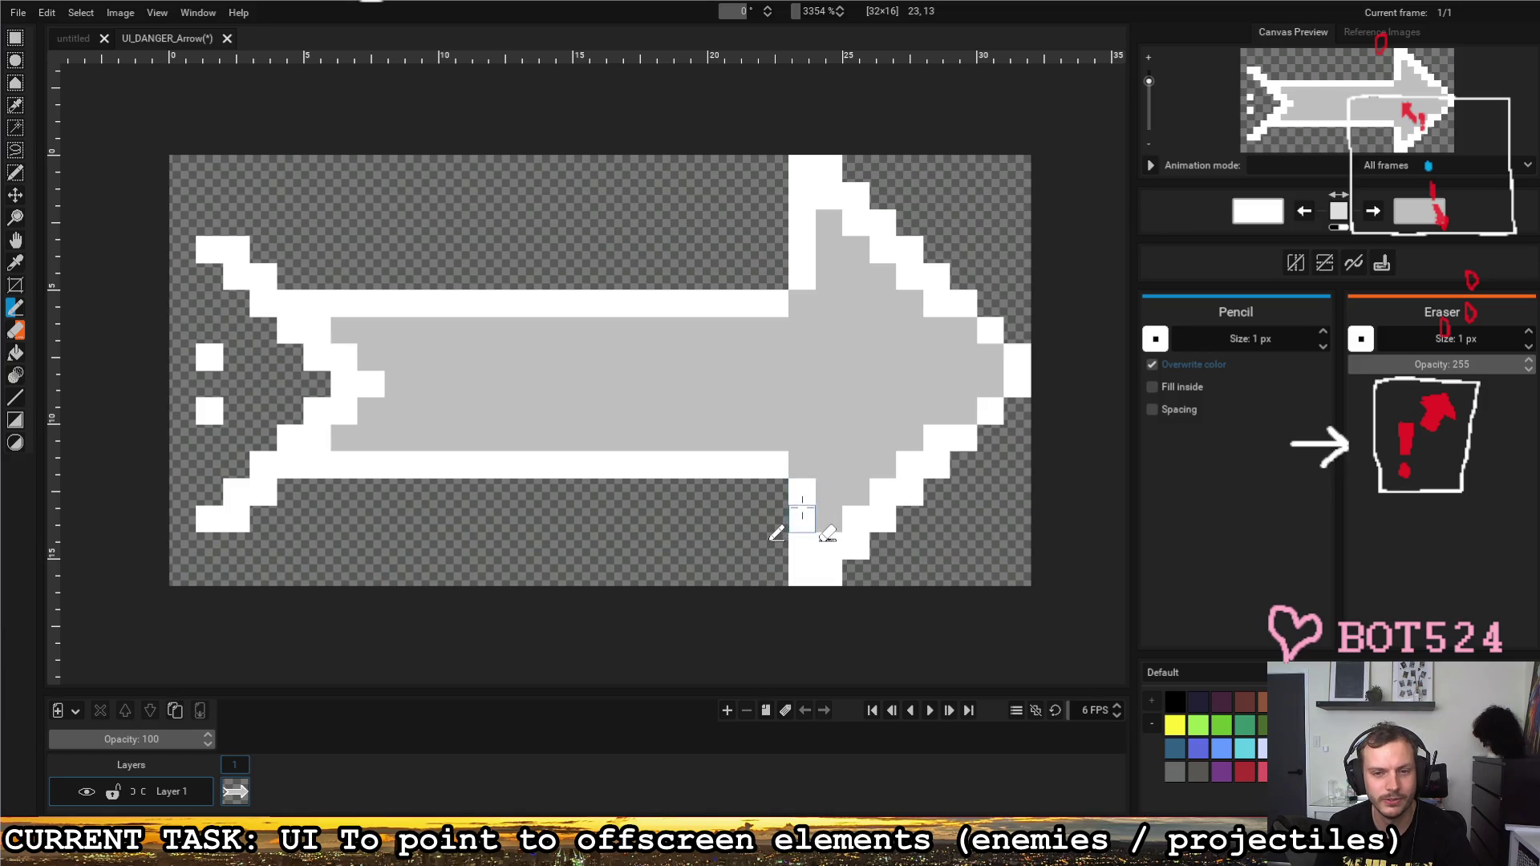
drag(788, 276, 276, 276)
drag(776, 302, 338, 301)
key(x)
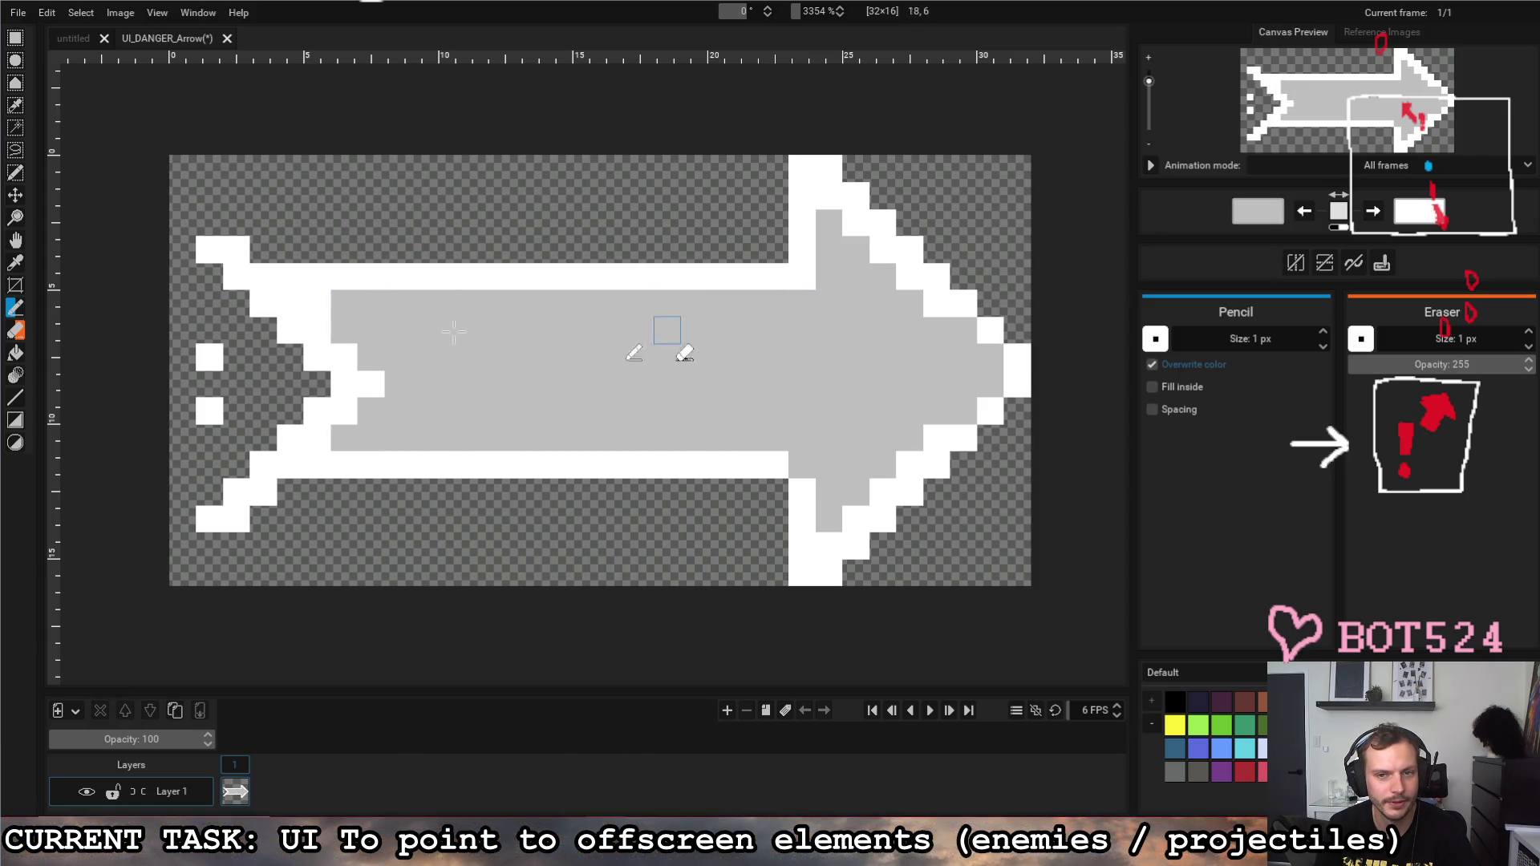
key(x)
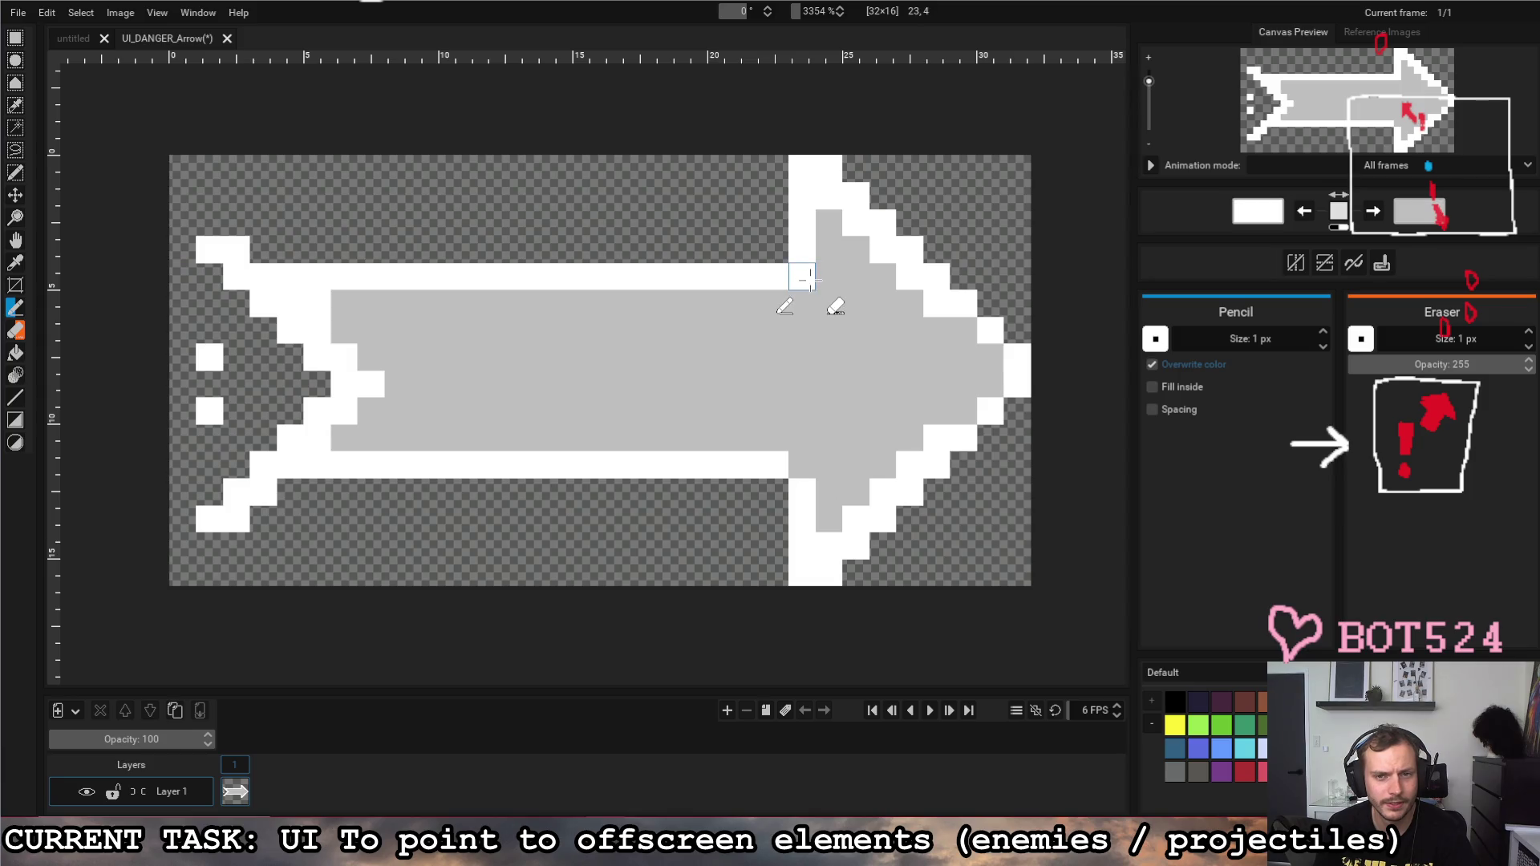
key(x)
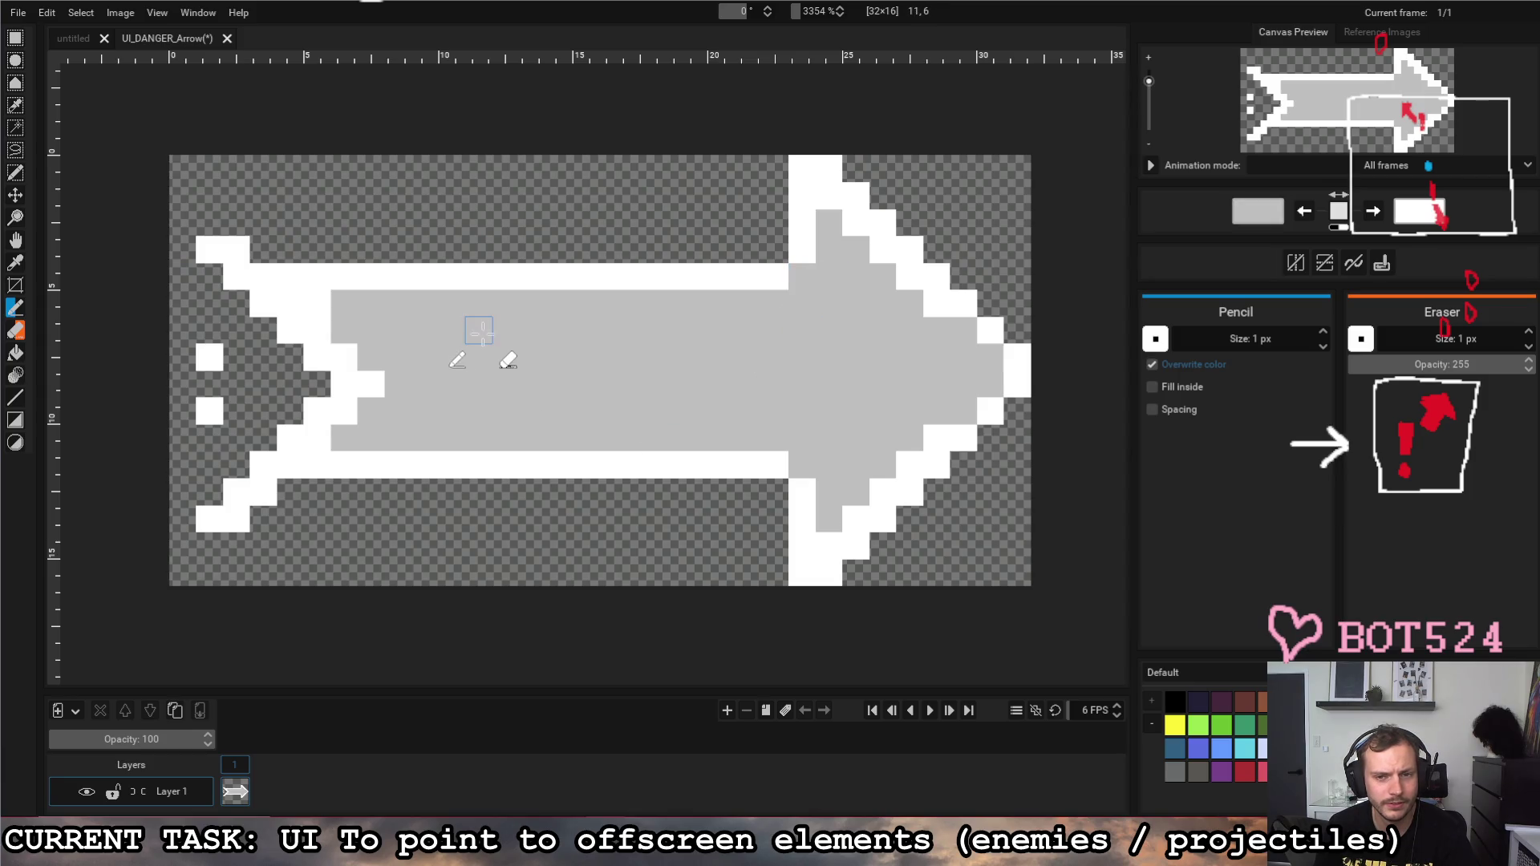
key(x)
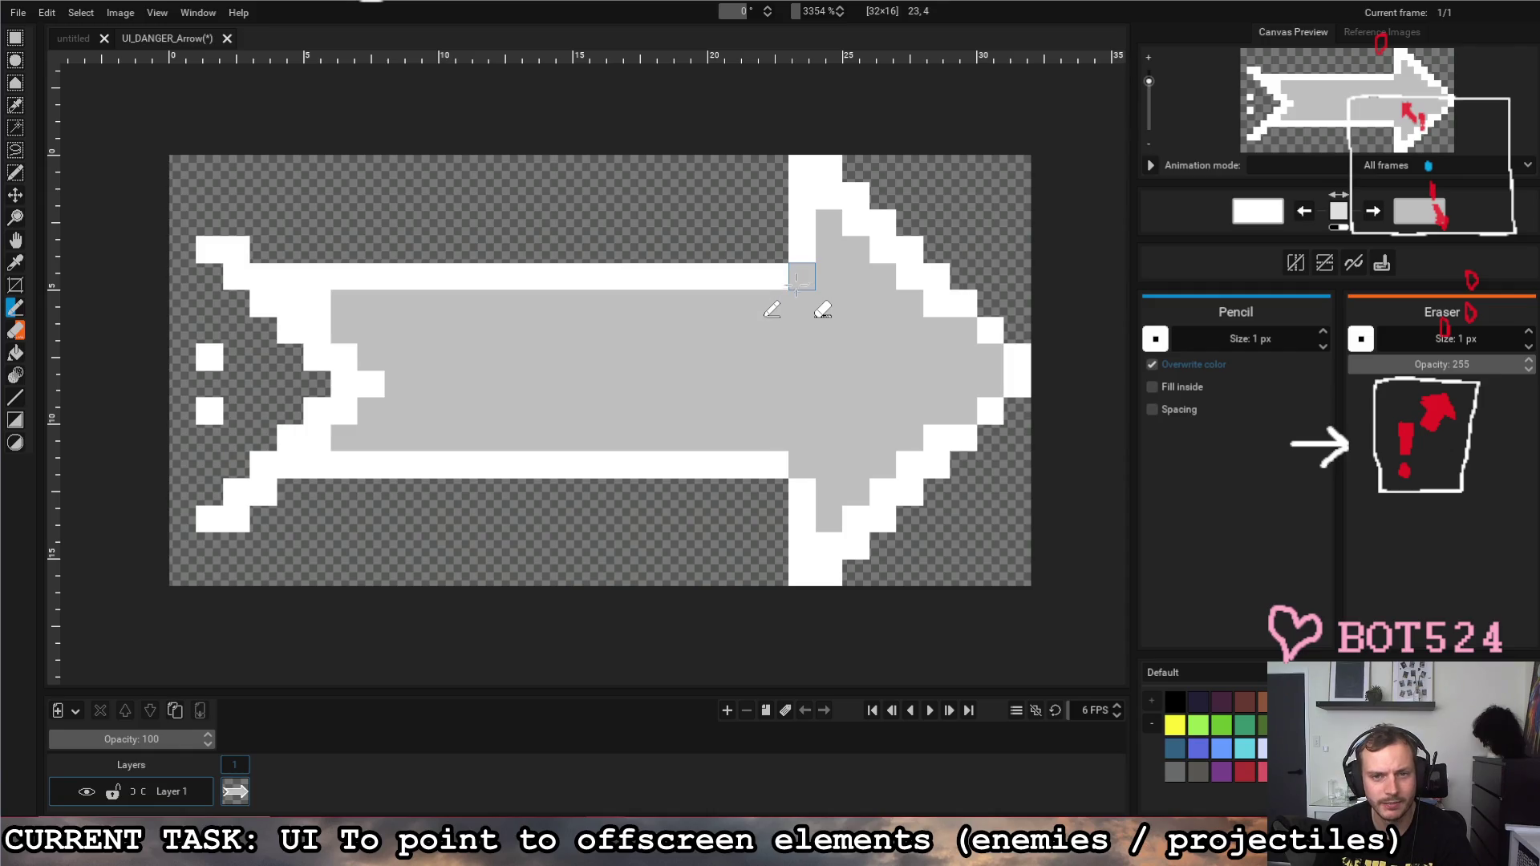
drag(774, 310, 343, 311)
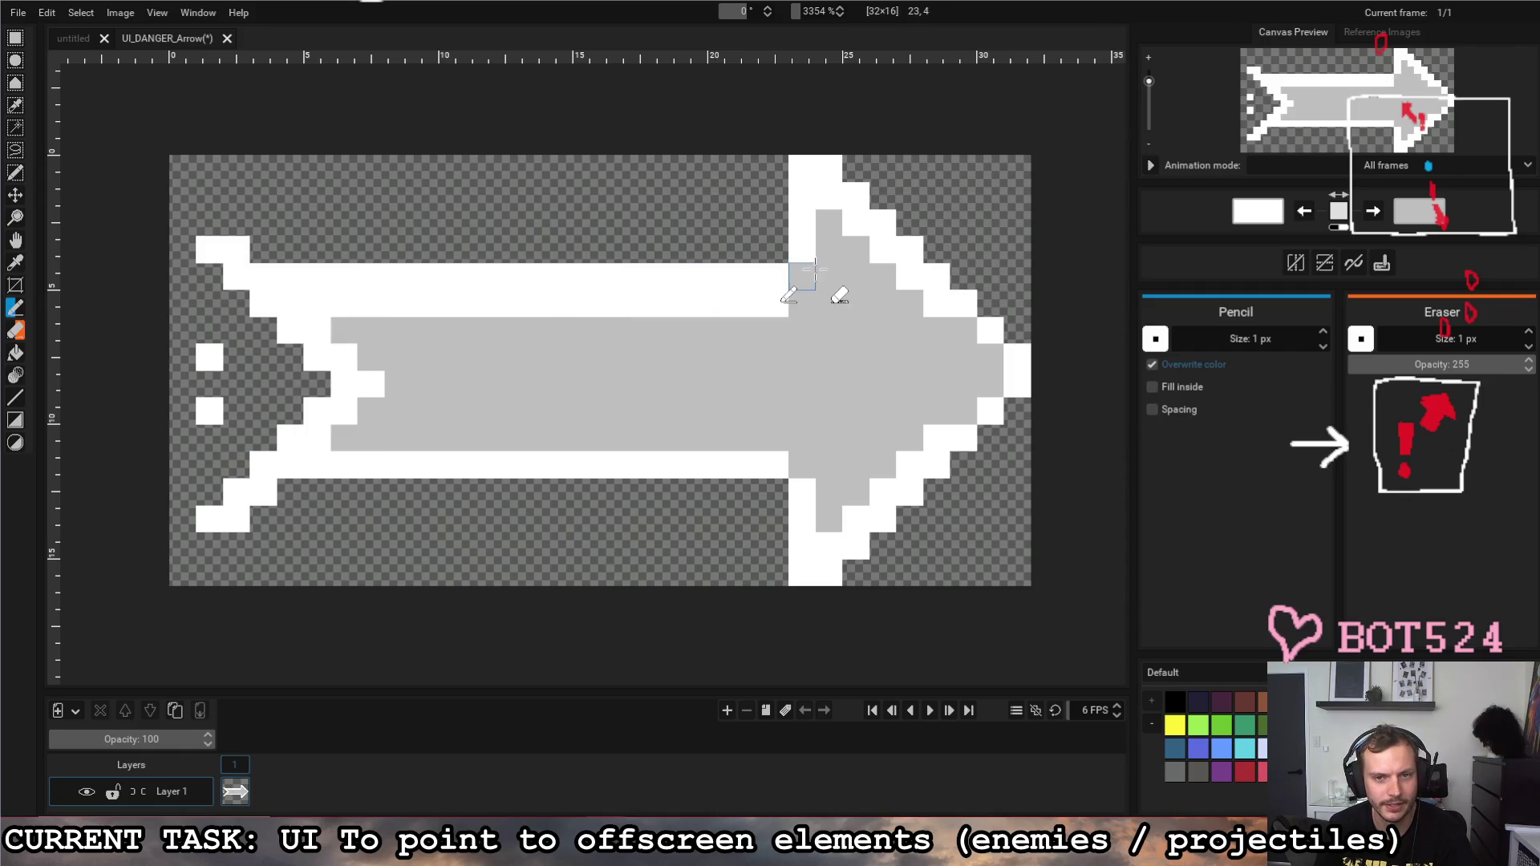
drag(776, 439, 343, 438)
Step: Erase the outer top and bottom white rows and the white feather blocks at the left
key(x)
key(x)
key(x)
drag(802, 465, 320, 465)
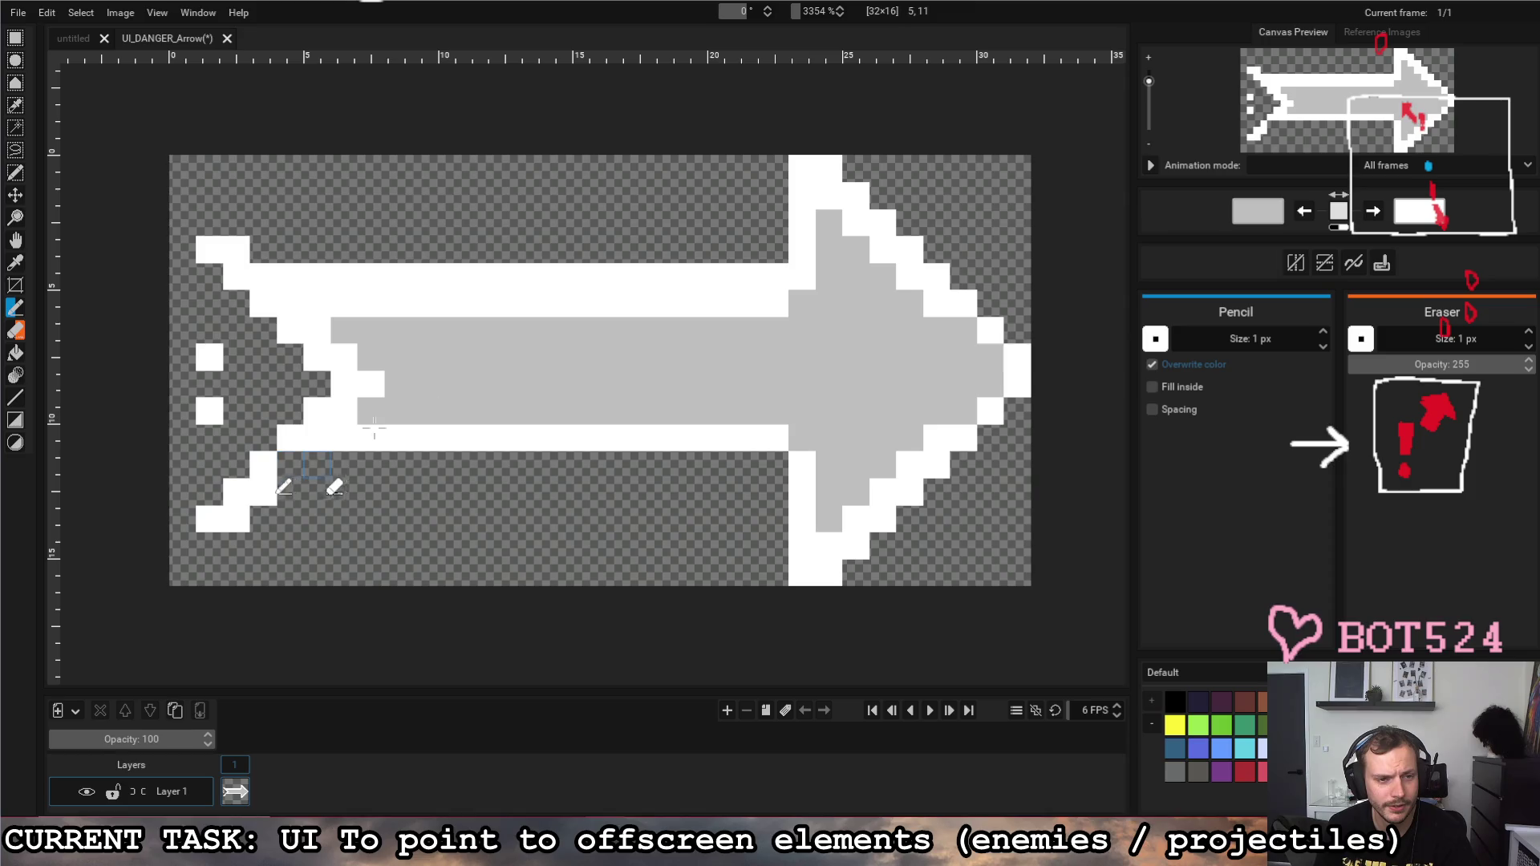
mouse_move(795, 276)
mouse_down()
mouse_move(282, 273)
mouse_move(211, 255)
mouse_up()
mouse_move(265, 463)
mouse_down()
mouse_move(224, 530)
mouse_move(210, 410)
mouse_up()
click(210, 357)
click(263, 304)
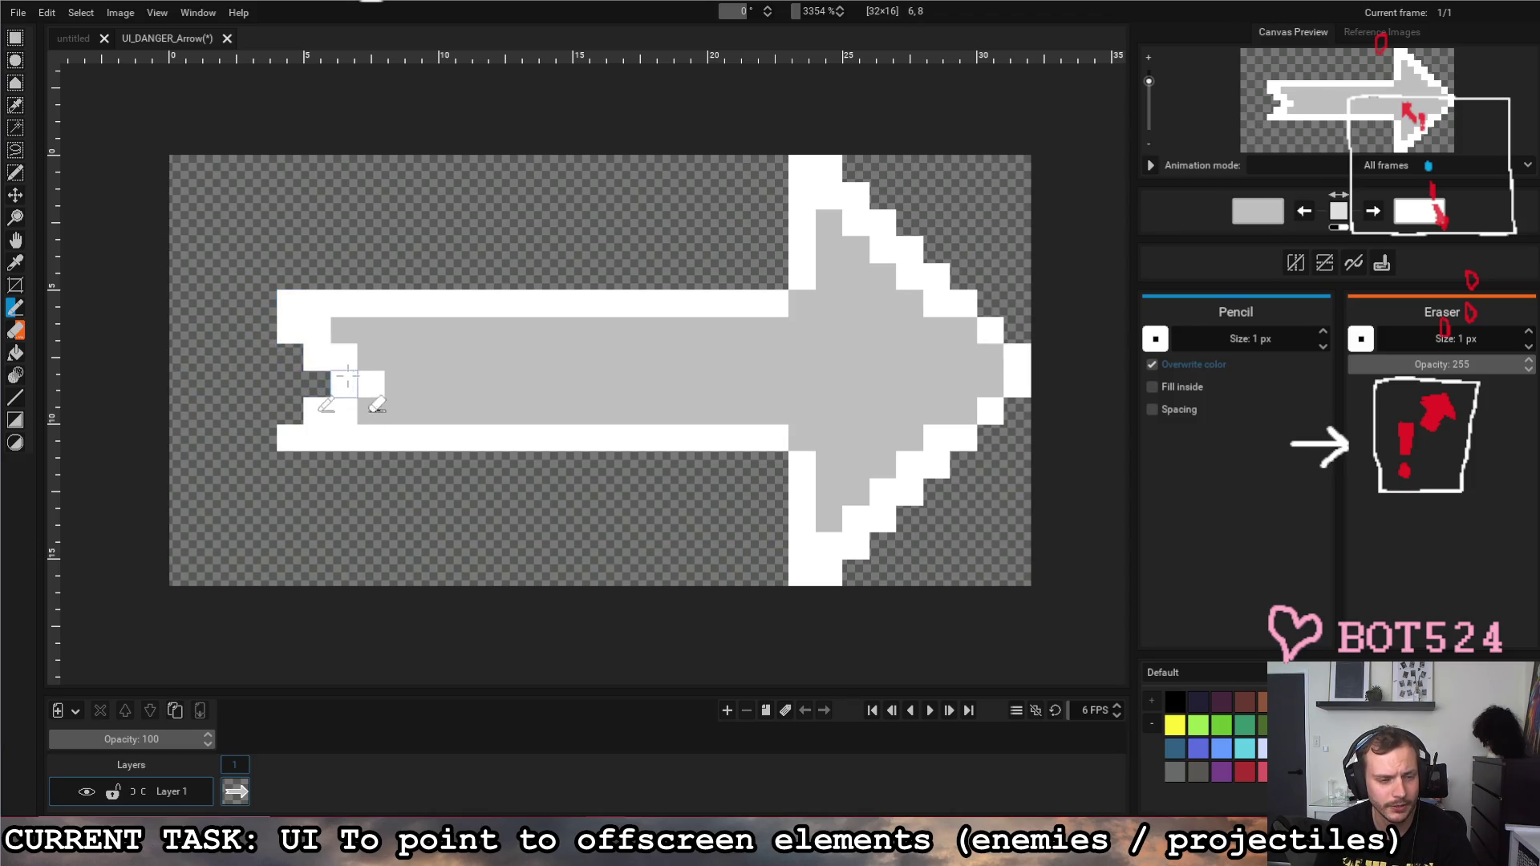
Step: Rebuild the tail notch and stepped fletching above and below in white
key(x)
mouse_move(368, 371)
mouse_down()
mouse_move(345, 357)
mouse_move(275, 390)
mouse_up()
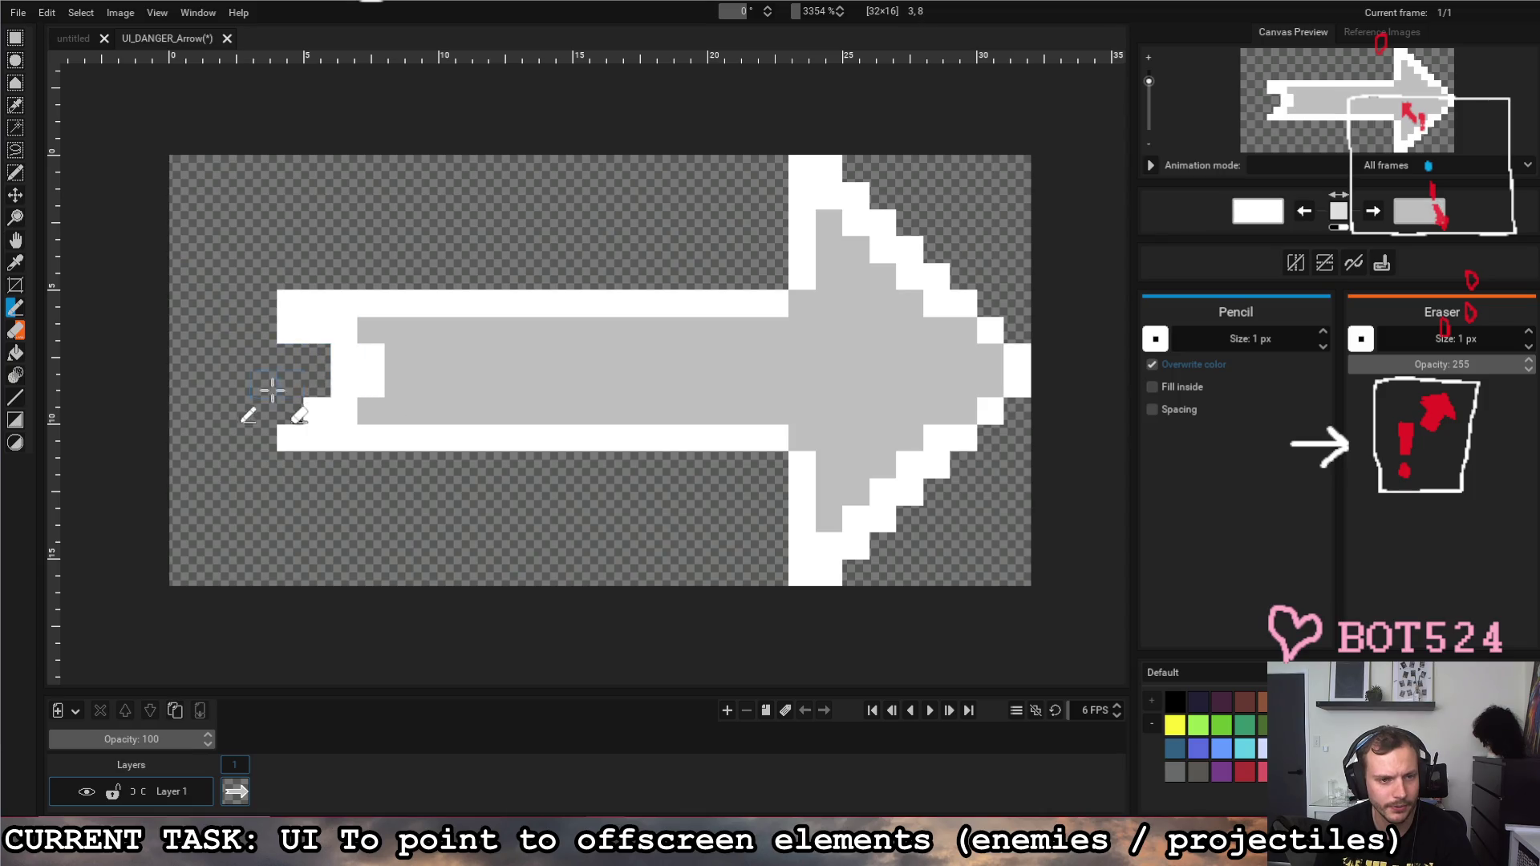
drag(290, 331, 293, 410)
click(316, 411)
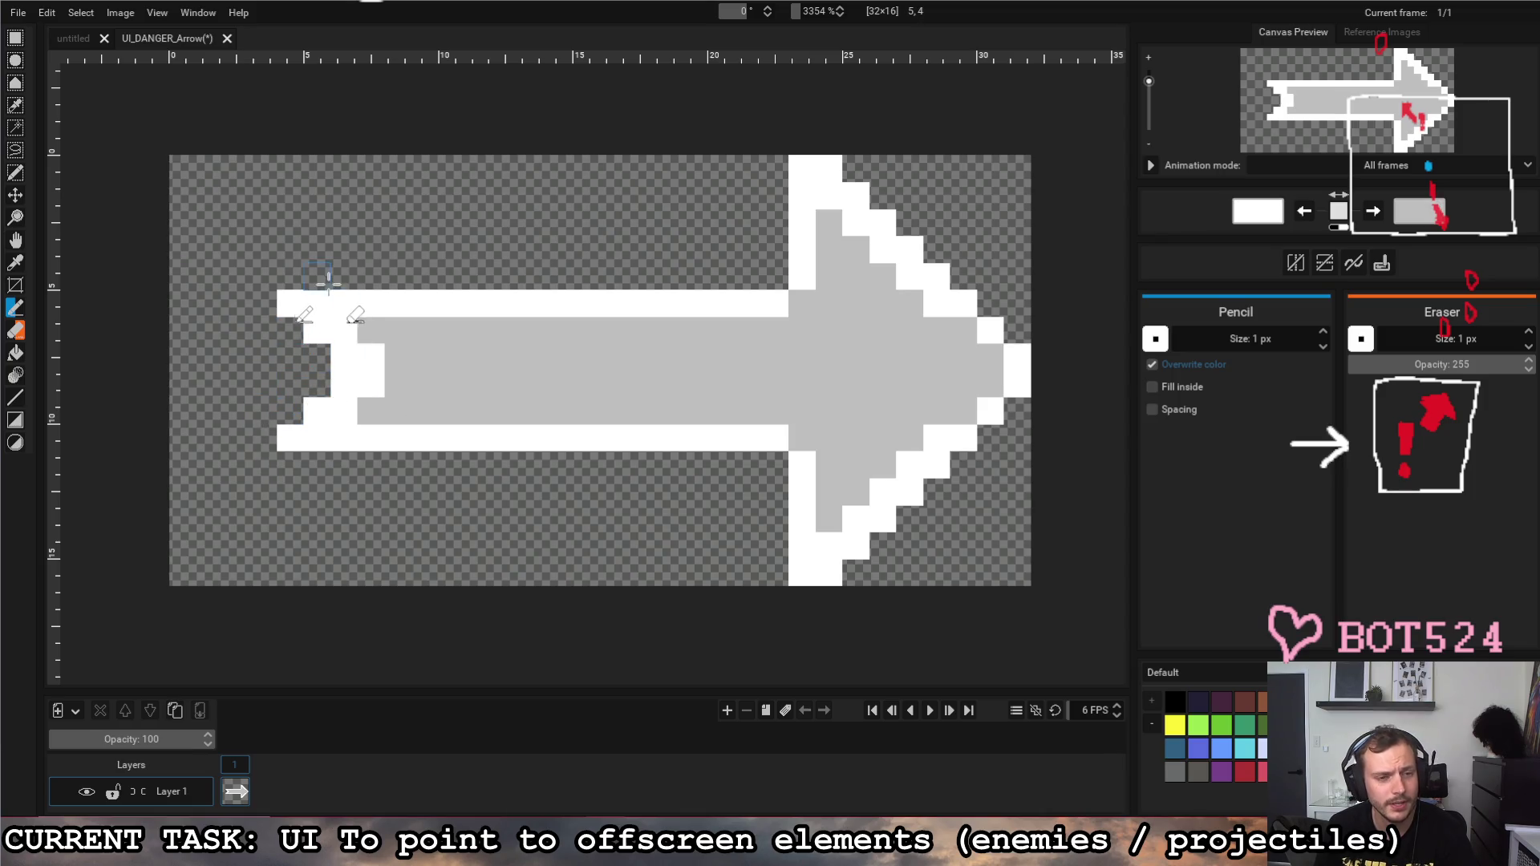
drag(290, 464, 237, 490)
drag(290, 275, 238, 249)
click(291, 438)
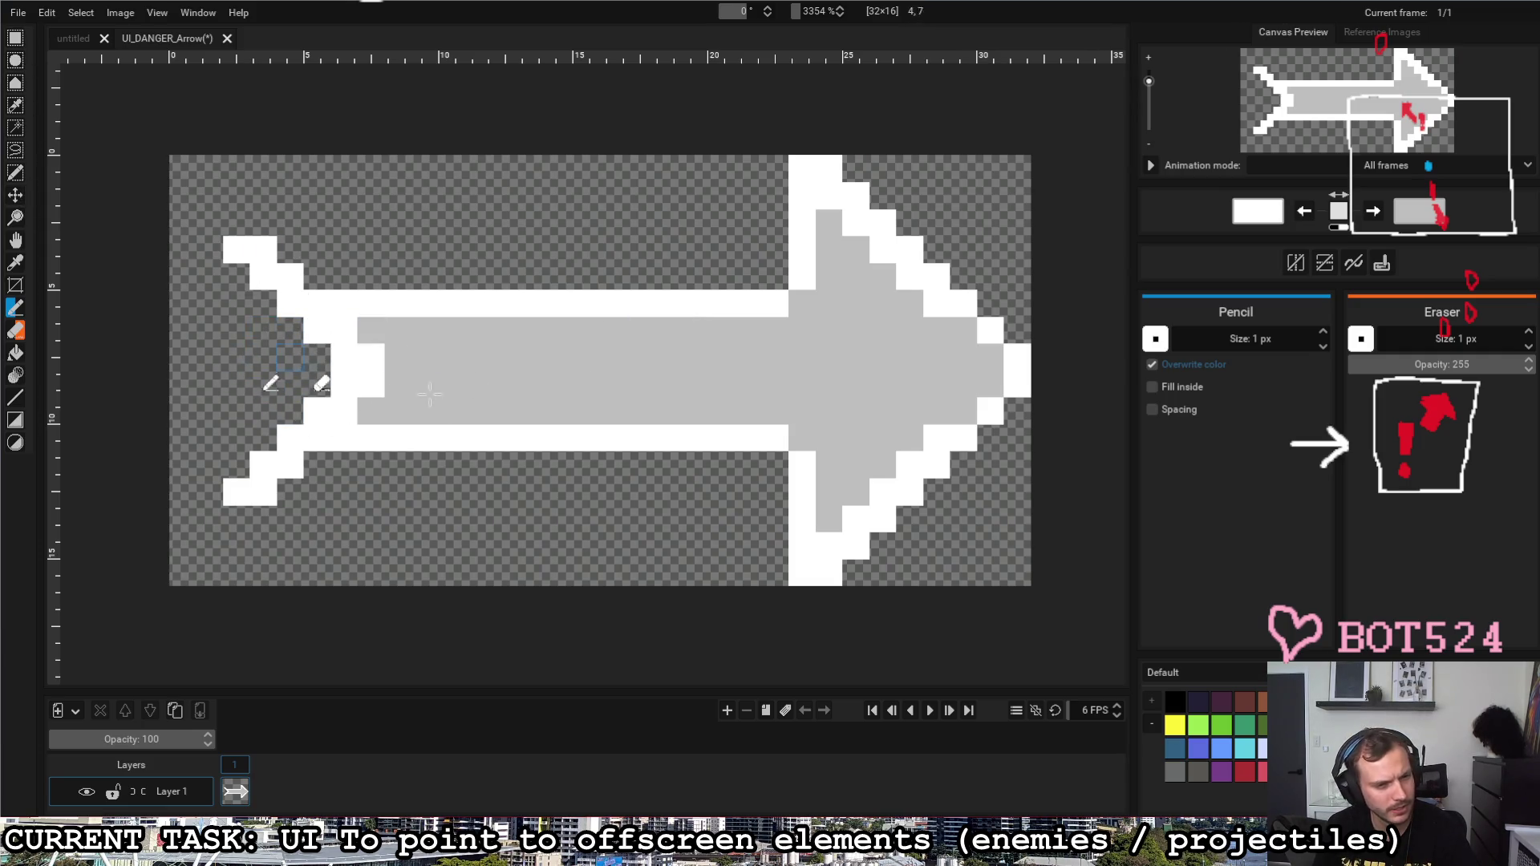
Step: Touch up the arrowhead tip in white and erase the grey fill inside the head
mouse_move(1017, 357)
mouse_down()
mouse_move(1017, 386)
mouse_move(928, 396)
mouse_move(911, 378)
mouse_move(851, 398)
mouse_move(746, 489)
mouse_move(770, 537)
mouse_move(907, 440)
mouse_move(912, 412)
mouse_move(829, 496)
mouse_up()
mouse_move(876, 378)
mouse_down()
mouse_move(807, 292)
mouse_move(910, 345)
mouse_move(785, 229)
mouse_up()
click(829, 520)
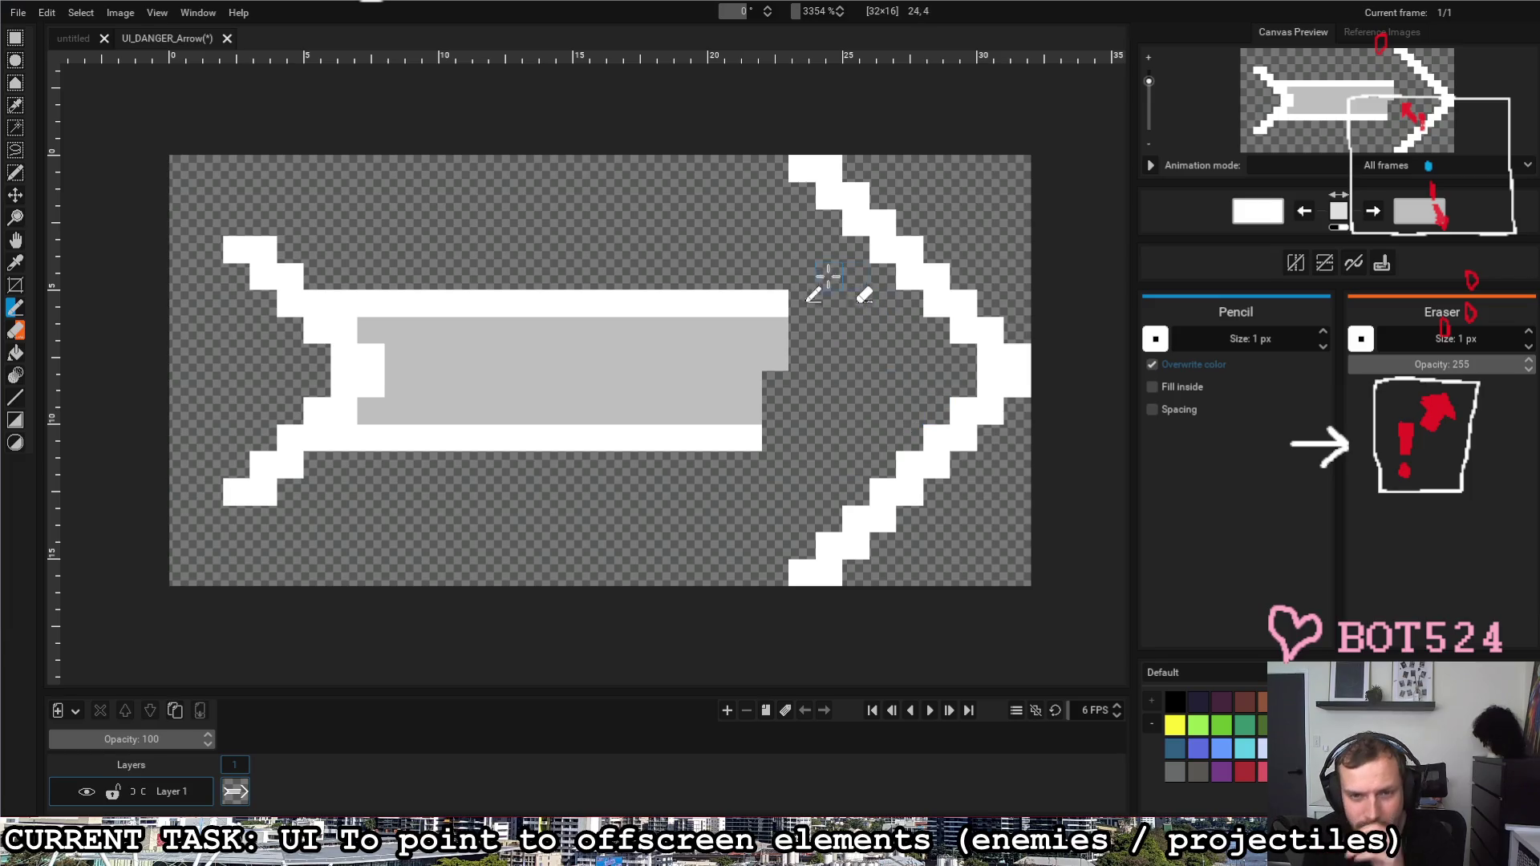
Step: Erase the whole shaft and fill the tail chevron's point white, leaving two chevrons
drag(800, 303, 576, 304)
mouse_move(372, 298)
mouse_down()
mouse_move(557, 303)
mouse_move(361, 301)
mouse_move(379, 389)
mouse_move(351, 440)
mouse_move(764, 436)
mouse_move(362, 405)
mouse_move(822, 361)
mouse_move(403, 350)
mouse_move(704, 347)
mouse_move(705, 366)
mouse_up()
click(356, 385)
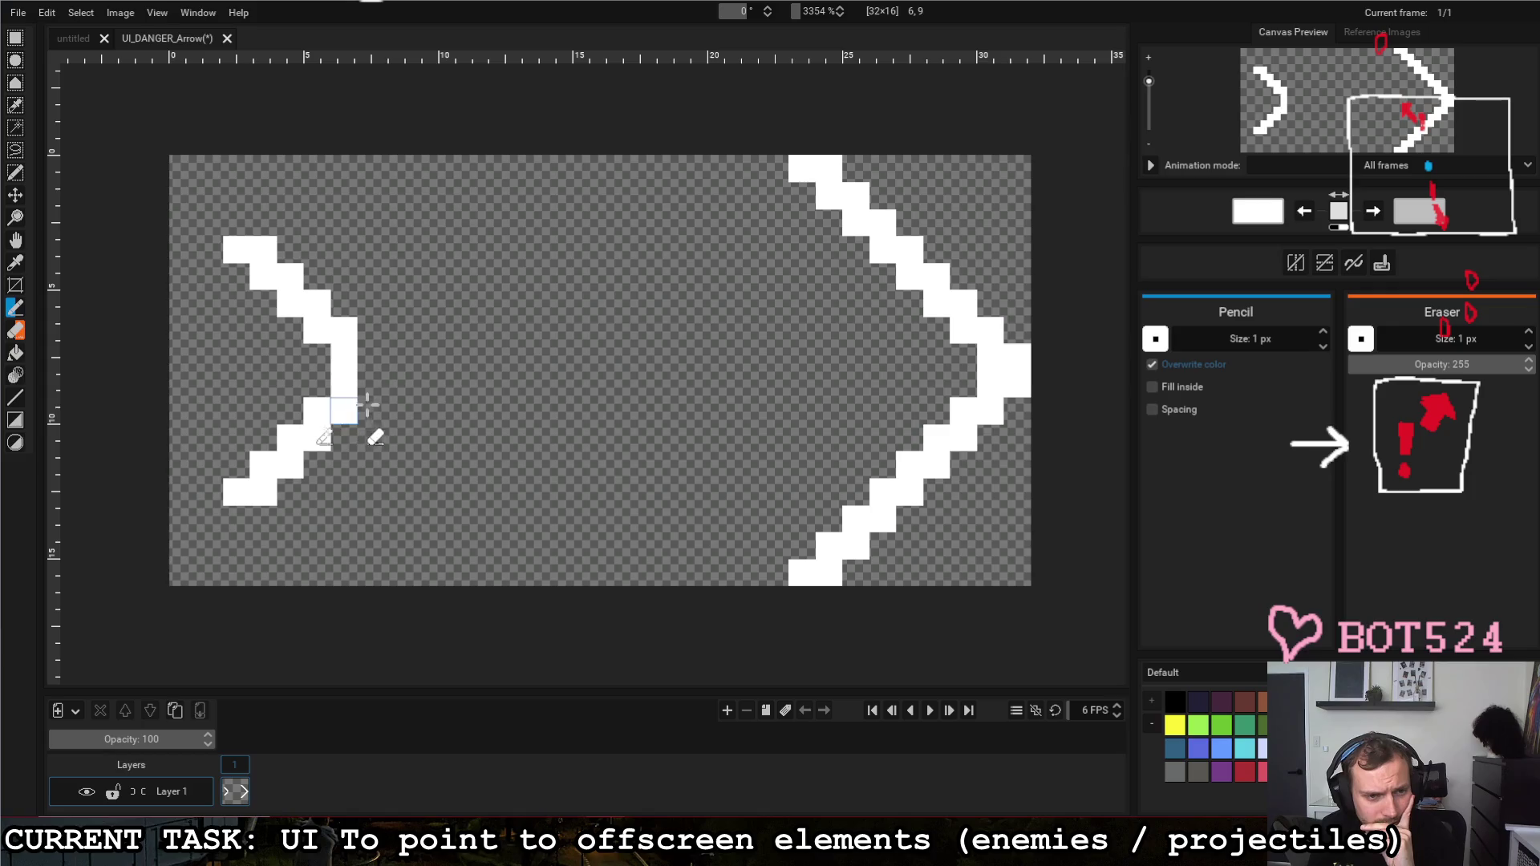
drag(369, 353, 371, 383)
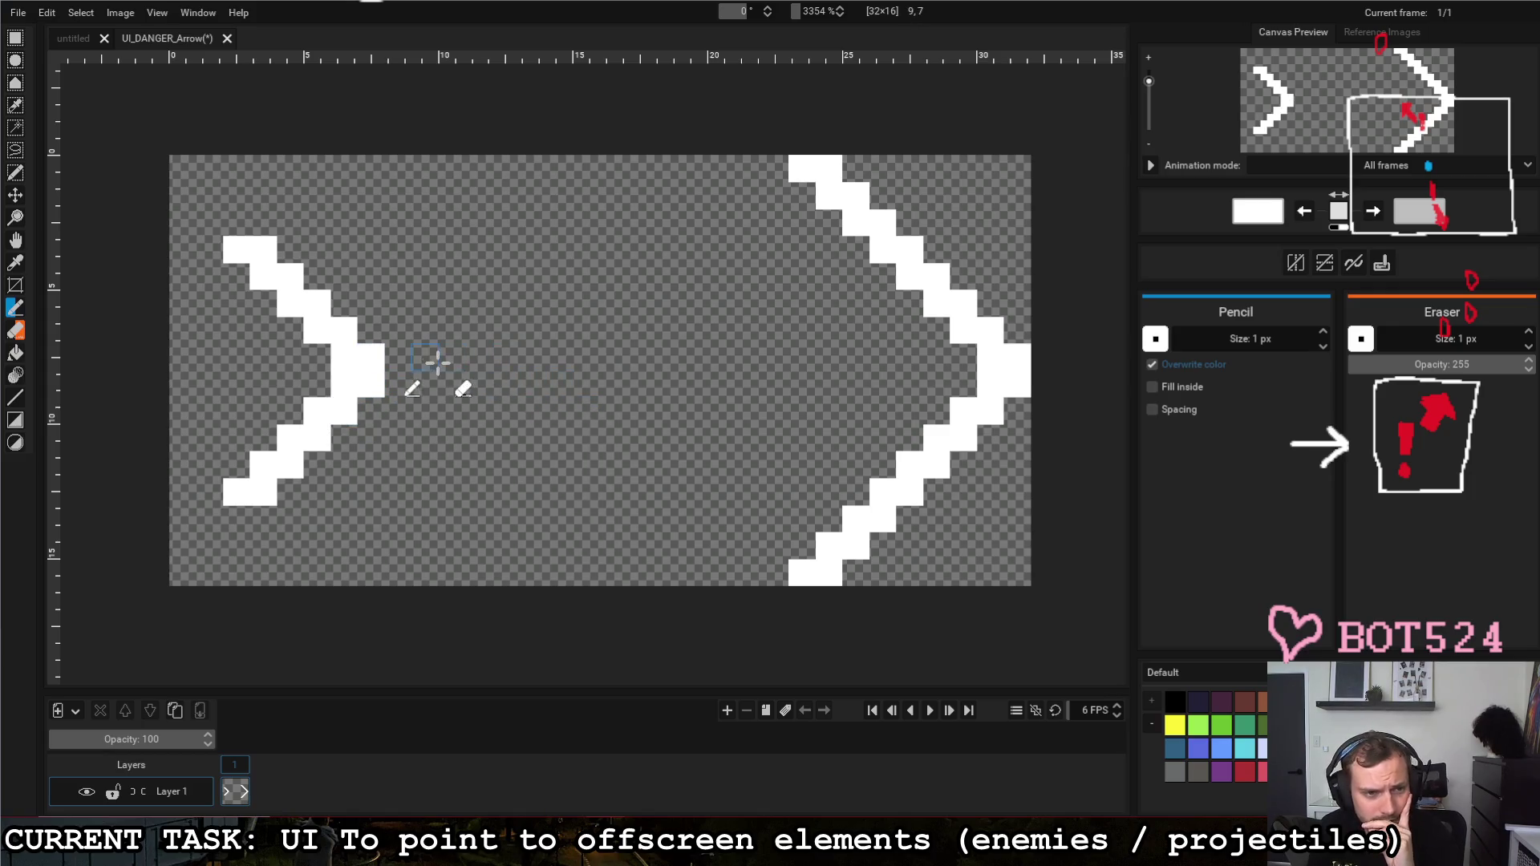
key(r)
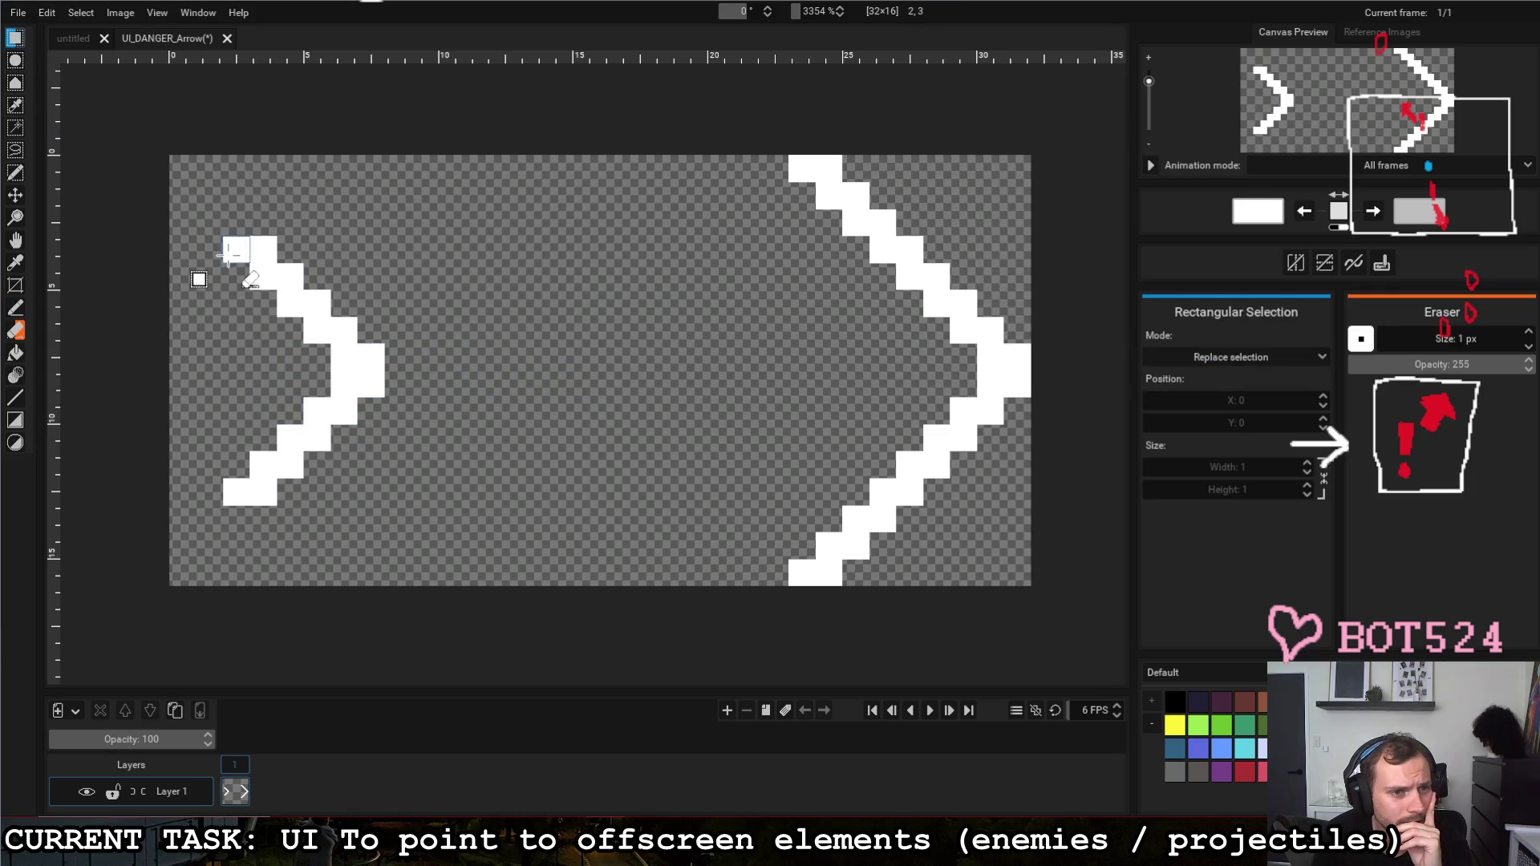
Step: Try a selection around the tail and a grey stroke in its notch, then undo them
drag(234, 247, 373, 486)
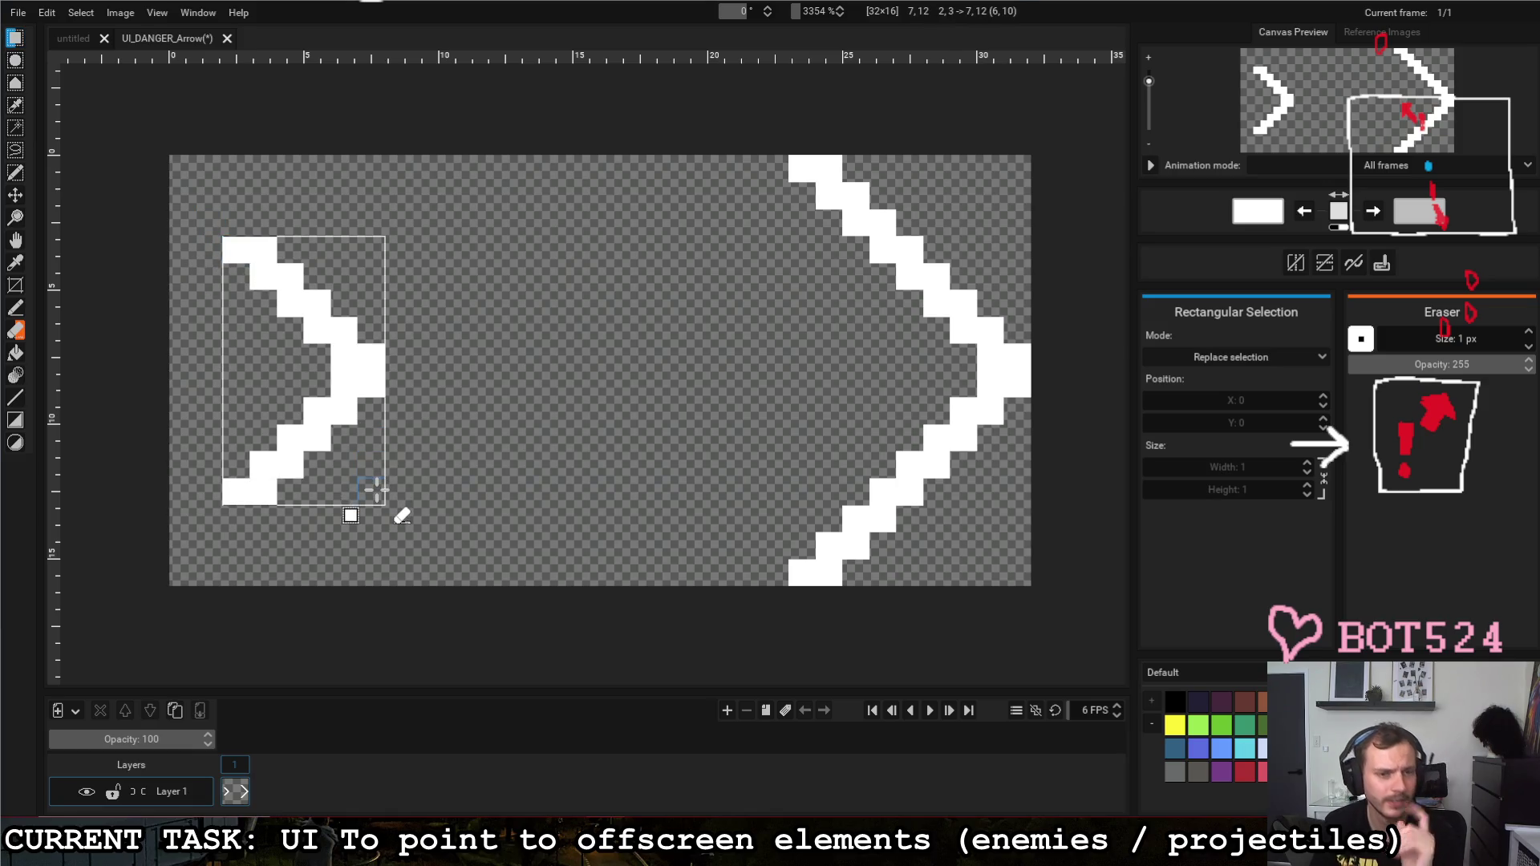
click(457, 405)
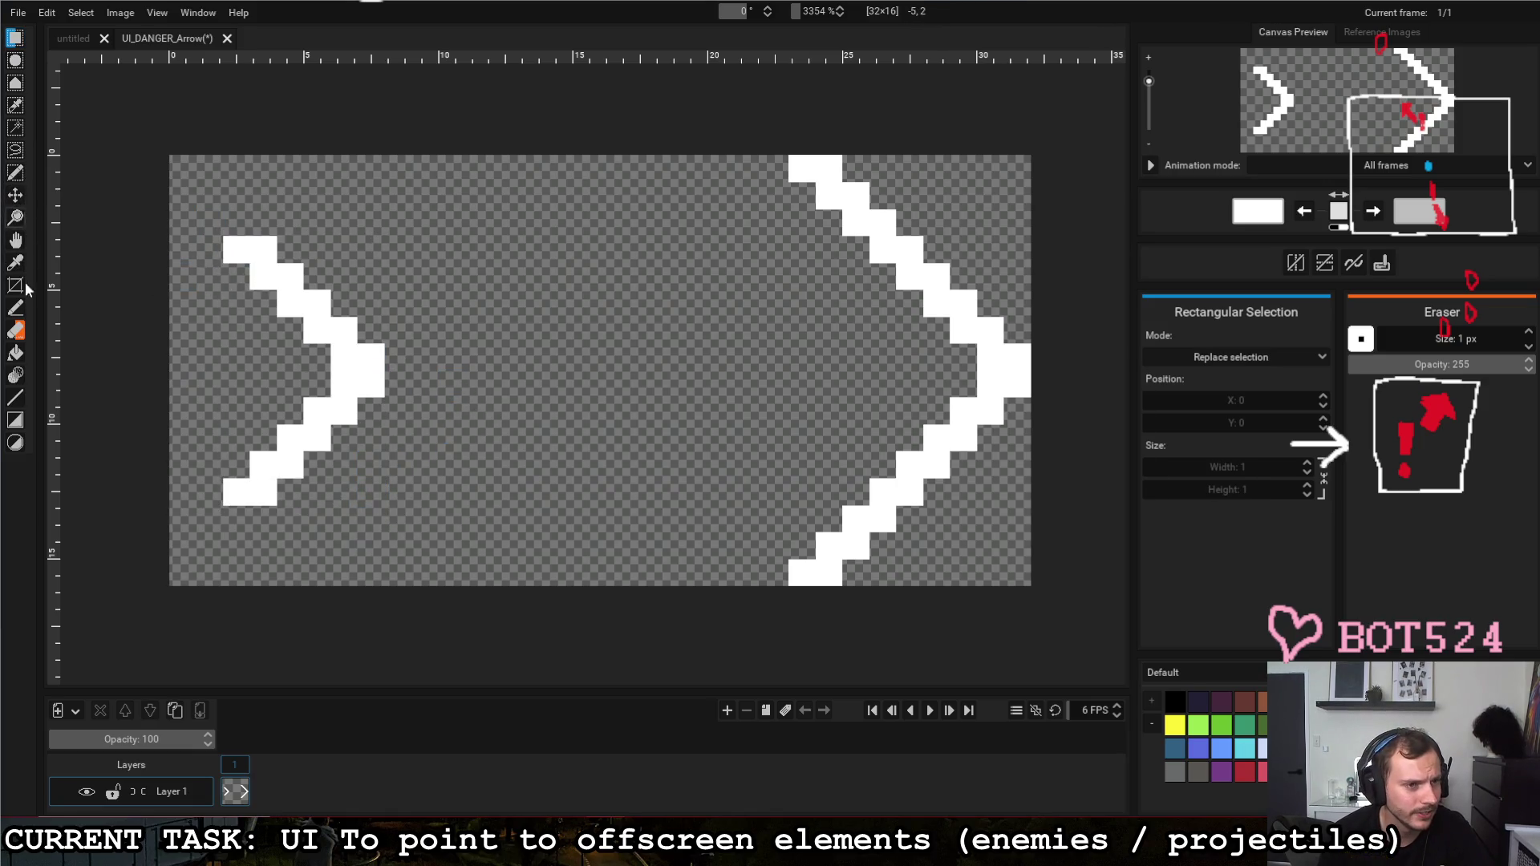
click(16, 311)
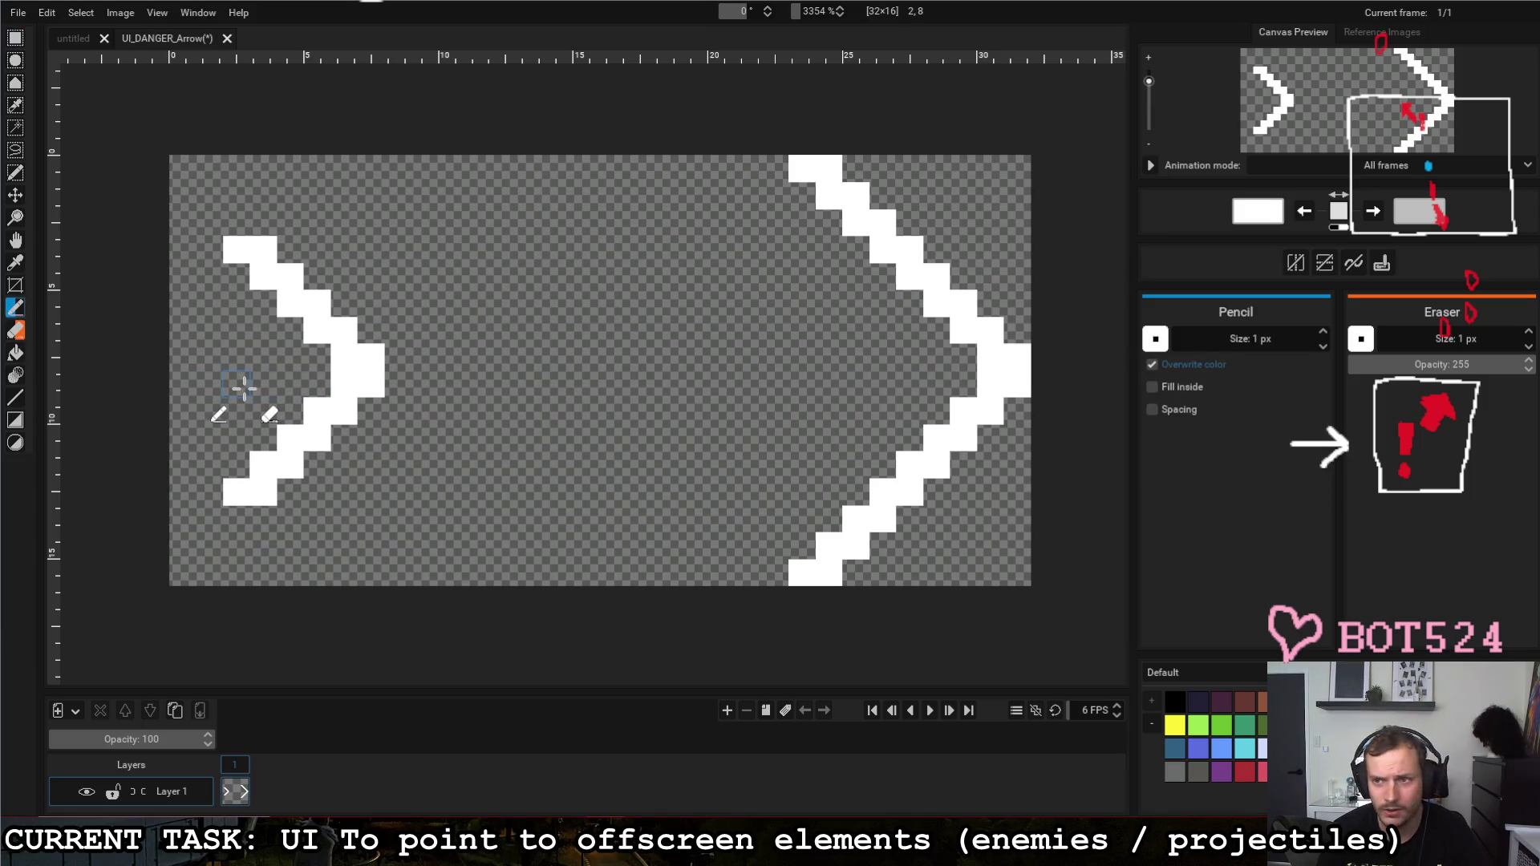
key(x)
drag(242, 383, 299, 358)
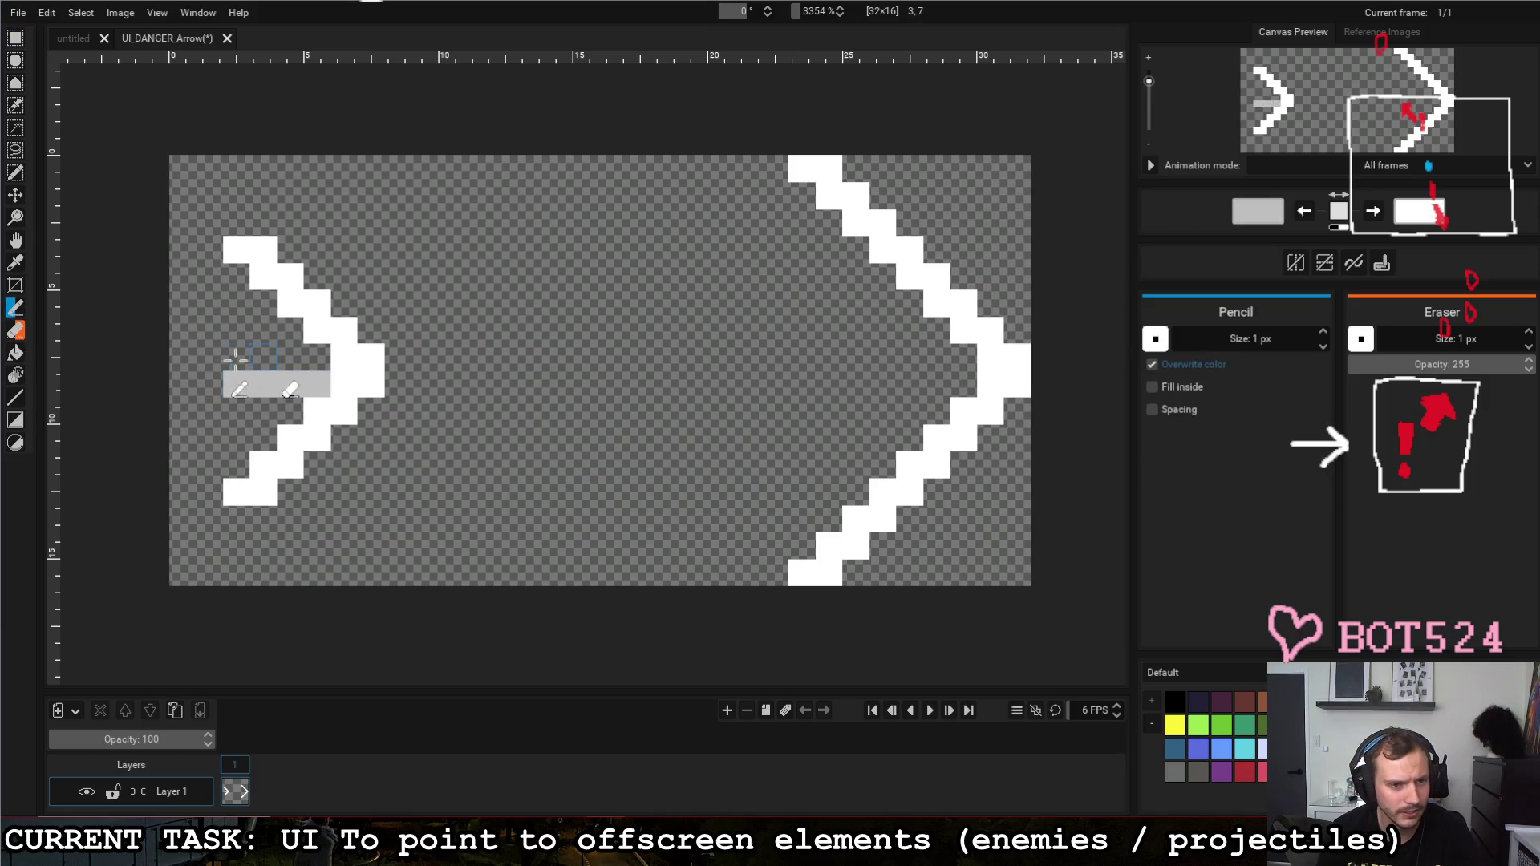
key(ctrl+z)
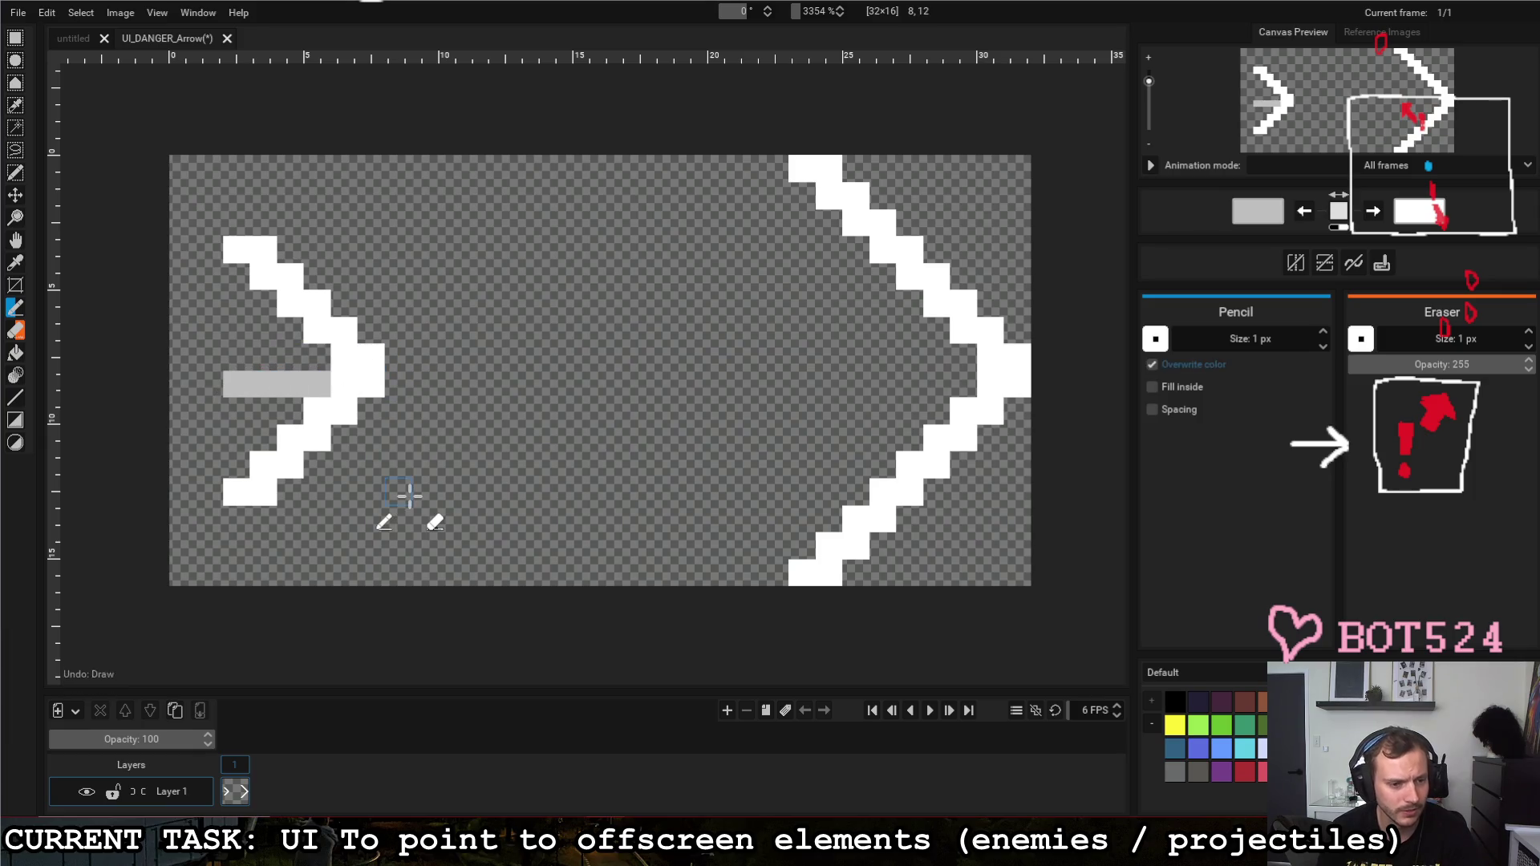
key(ctrl+z)
Step: Try adding frames, undo them, and add a second layer, Layer 2
click(727, 711)
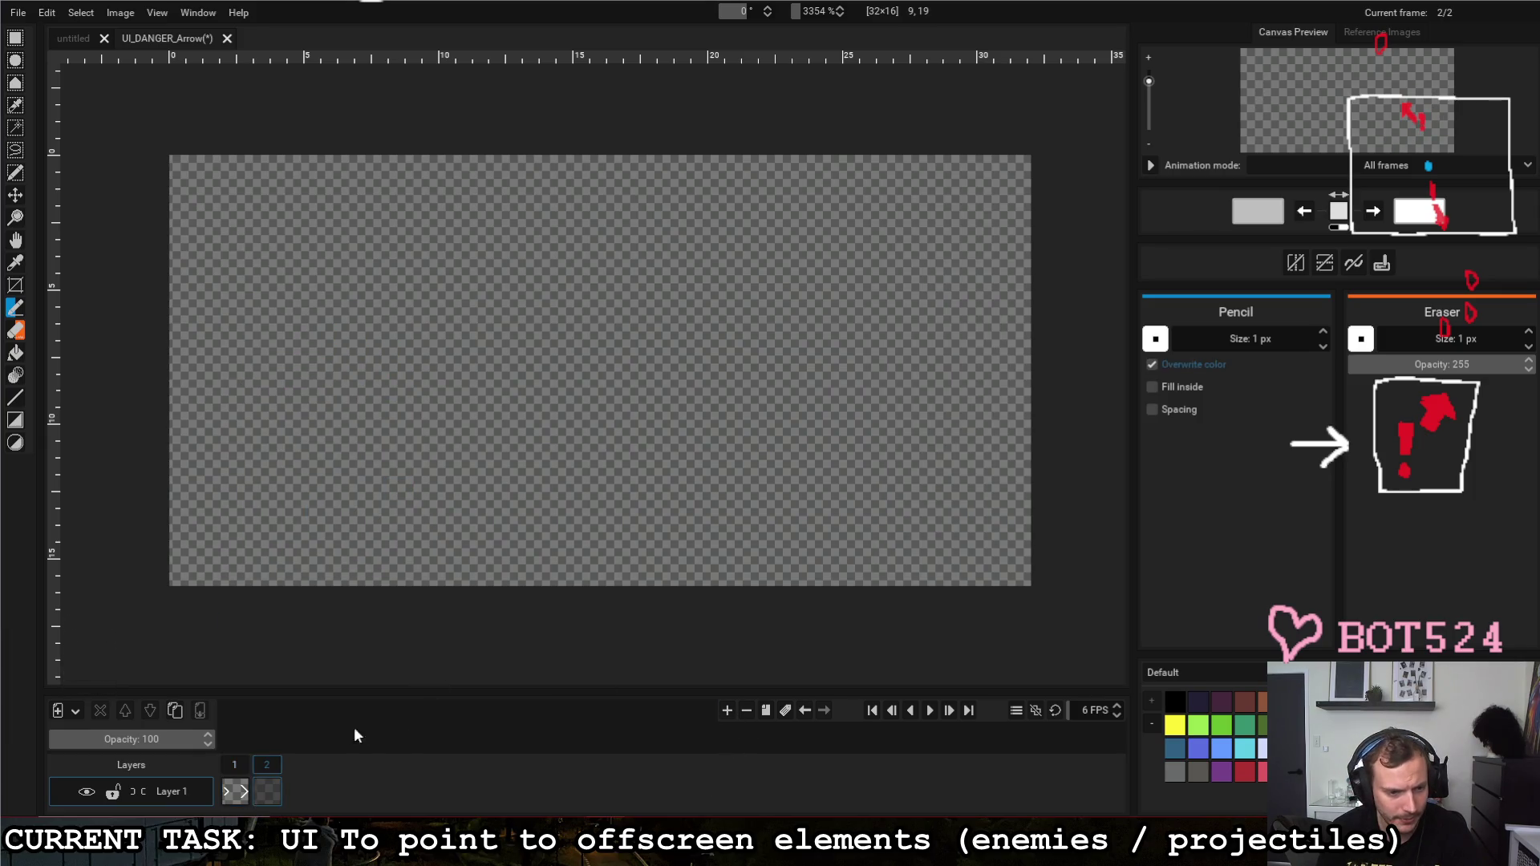
key(ctrl+z)
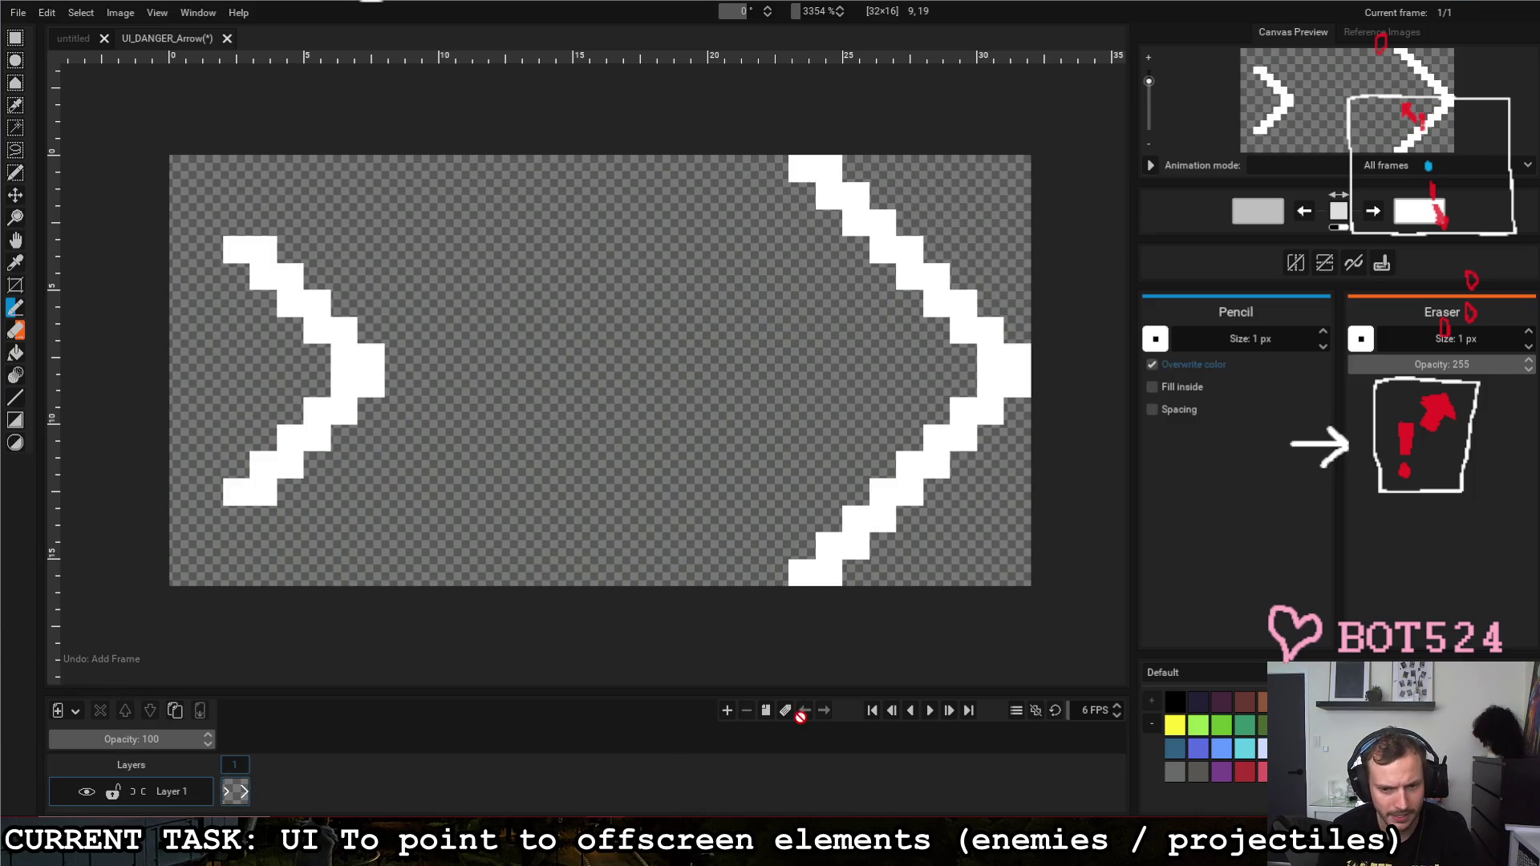
click(765, 711)
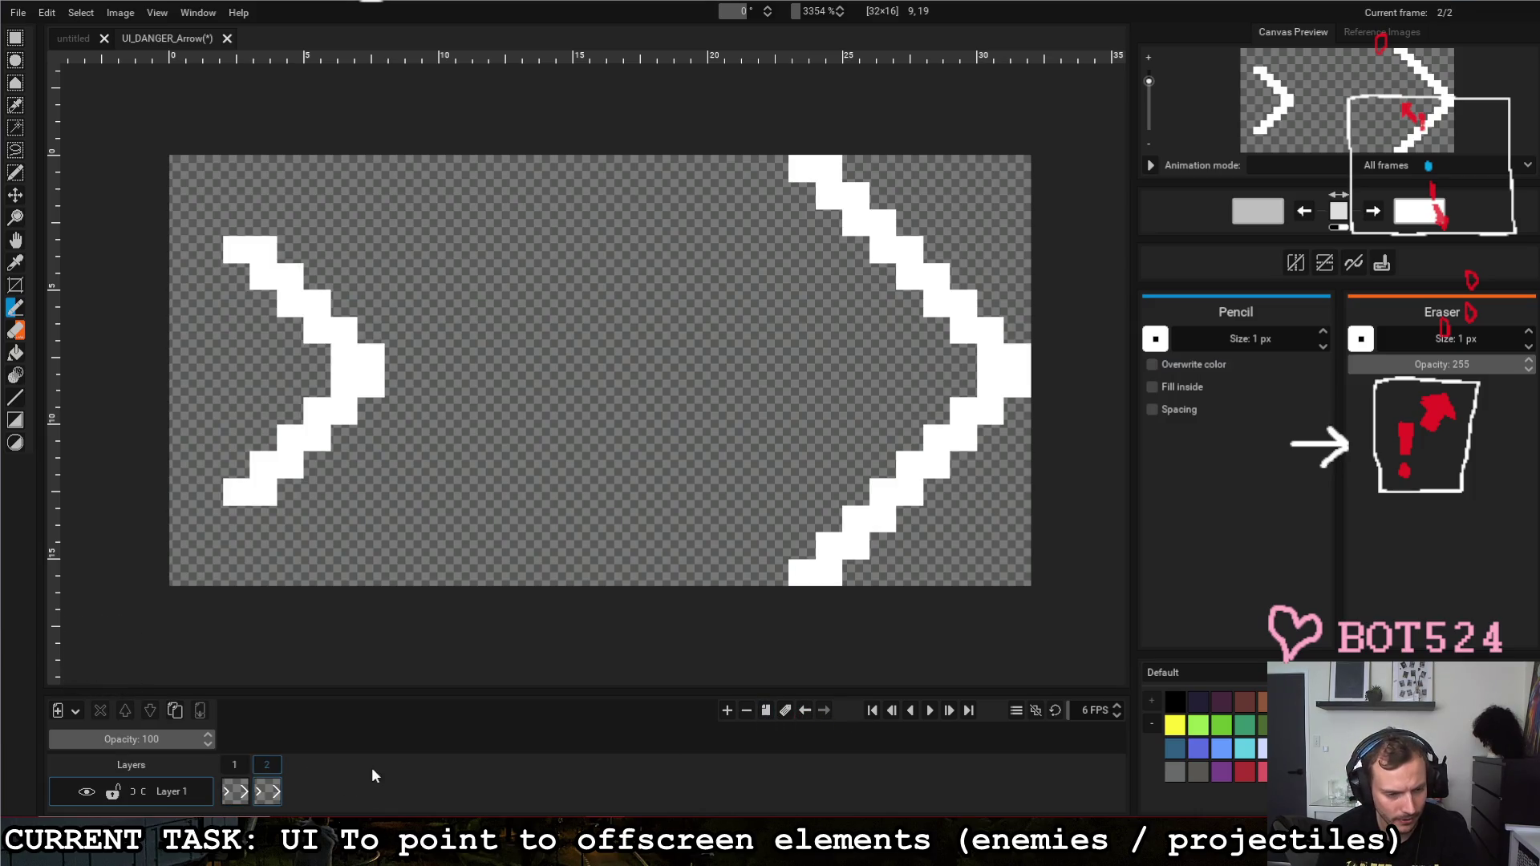
key(ctrl+z)
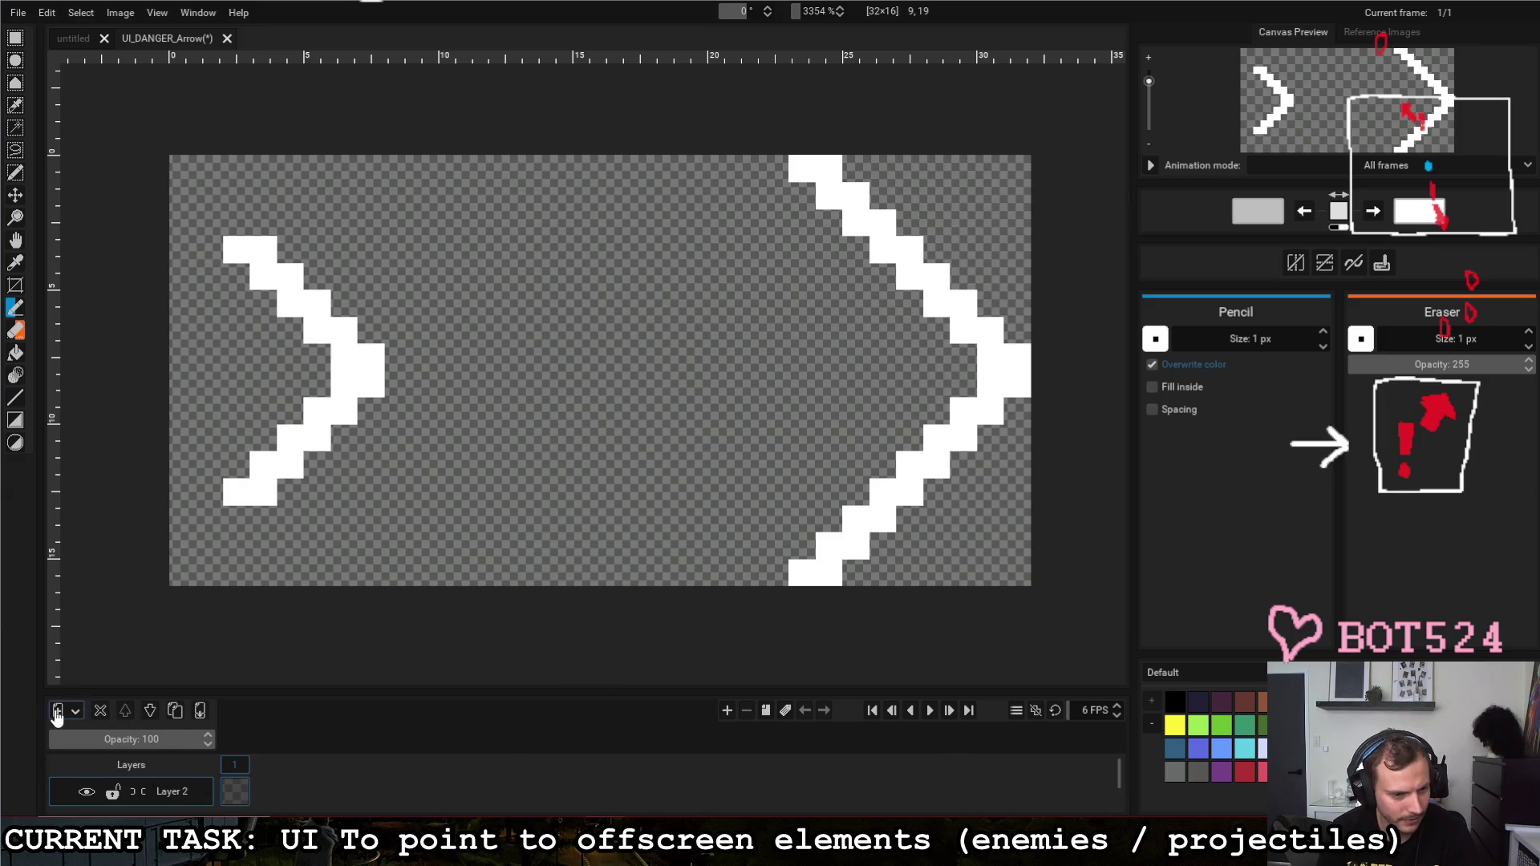
scroll(263, 780, down, 1)
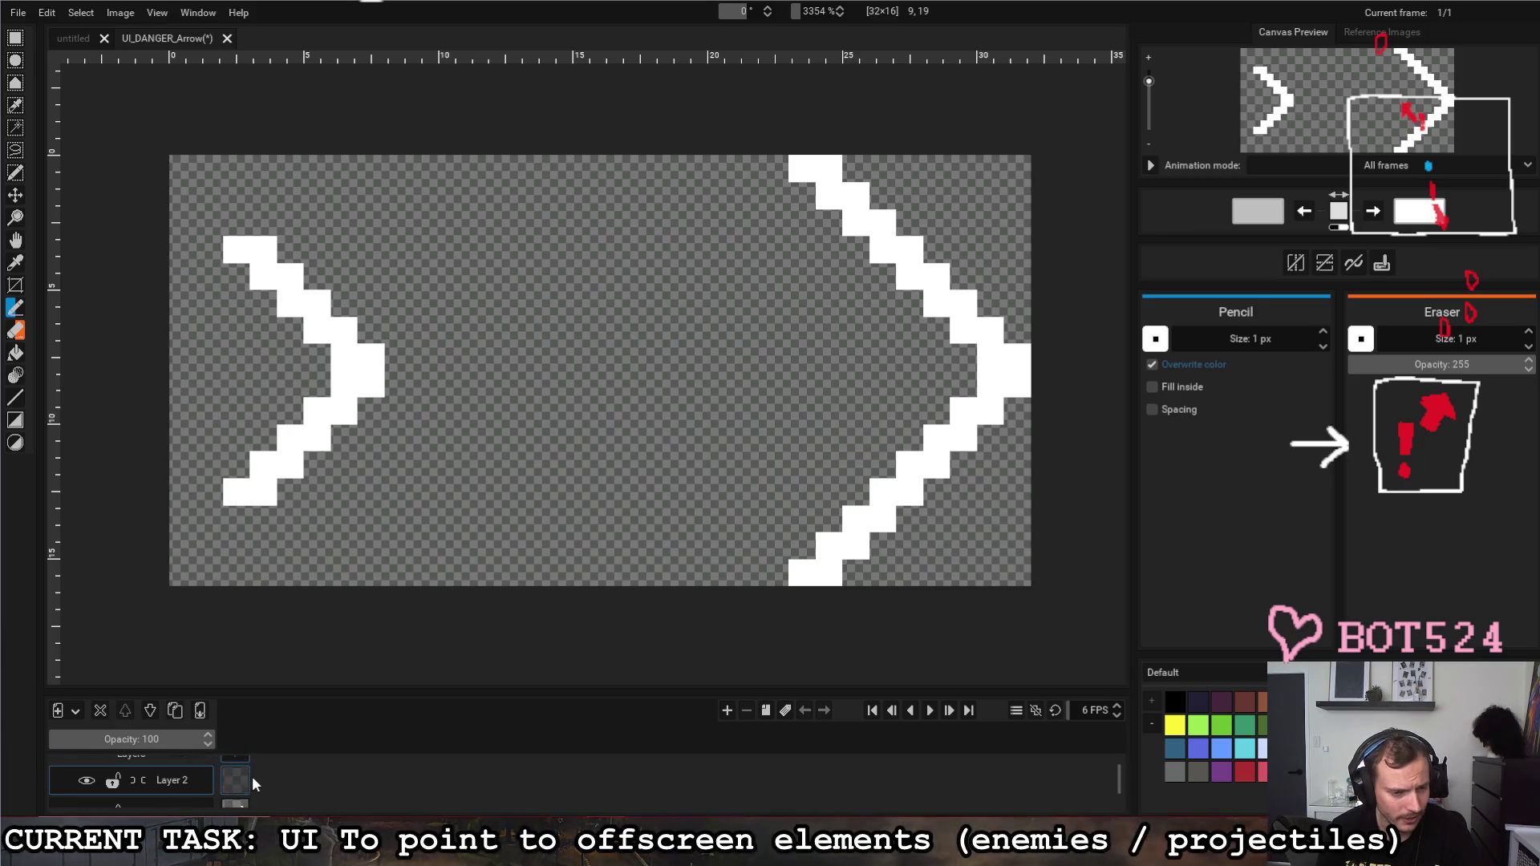
scroll(237, 780, down, 1)
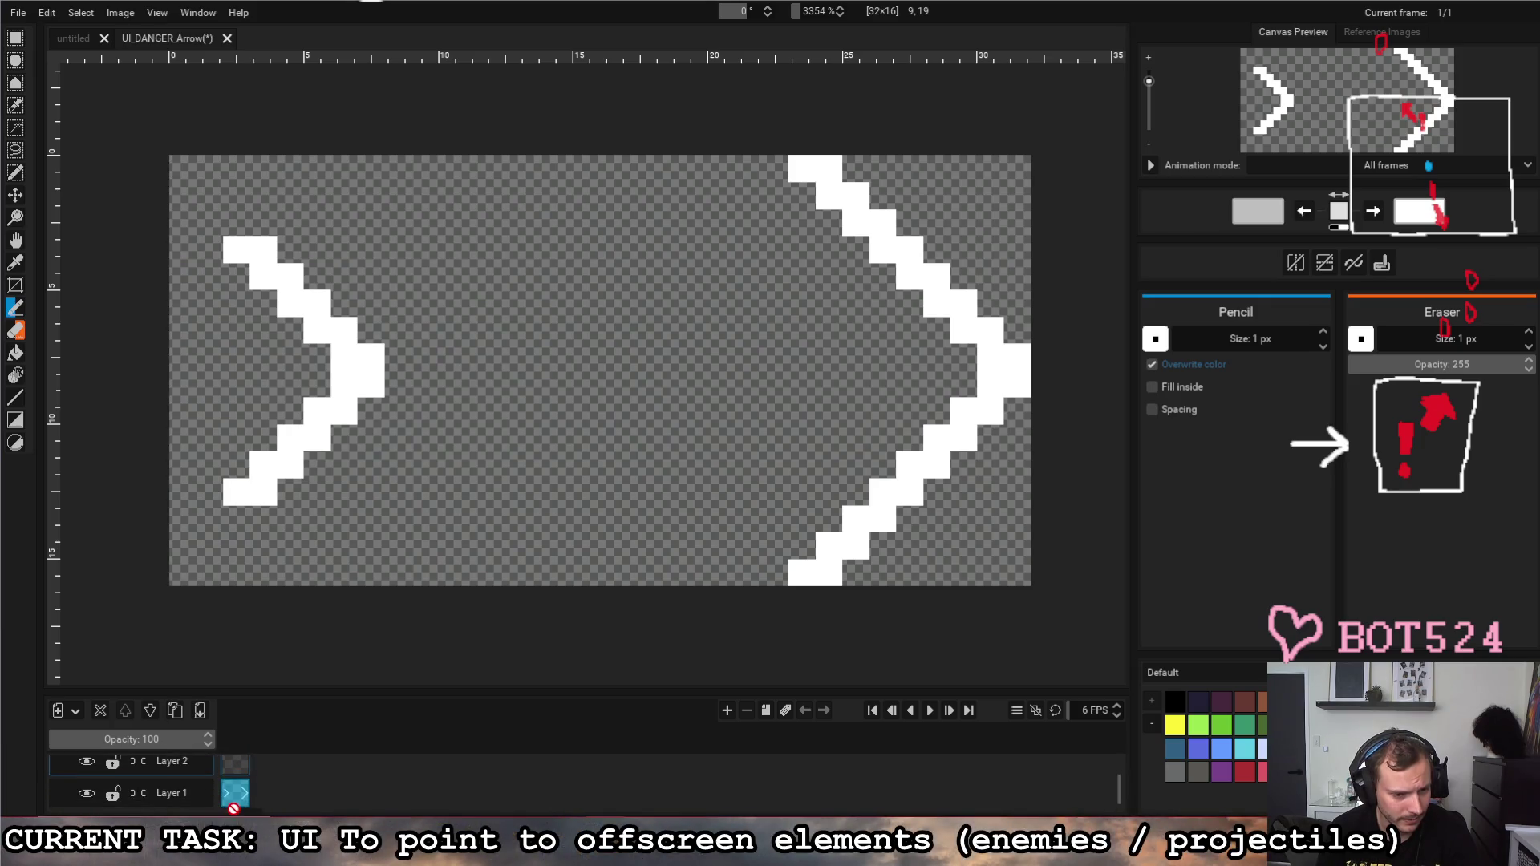
click(238, 792)
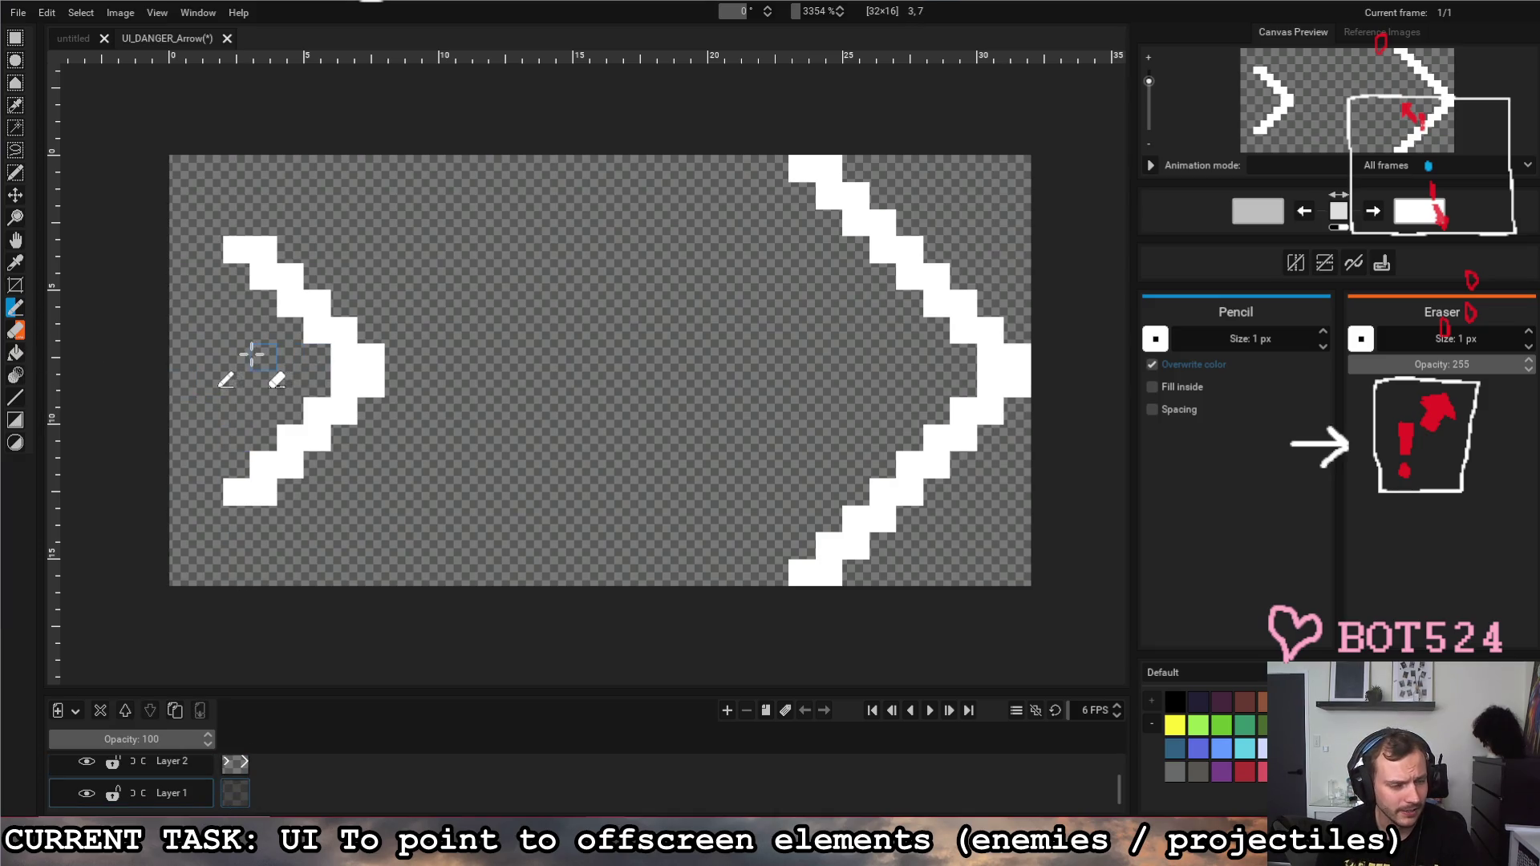
Step: Draw a light grey shaft on the new layer between the tail chevron and arrowhead
mouse_move(231, 356)
mouse_down()
mouse_move(969, 361)
mouse_move(826, 385)
mouse_move(236, 381)
mouse_up()
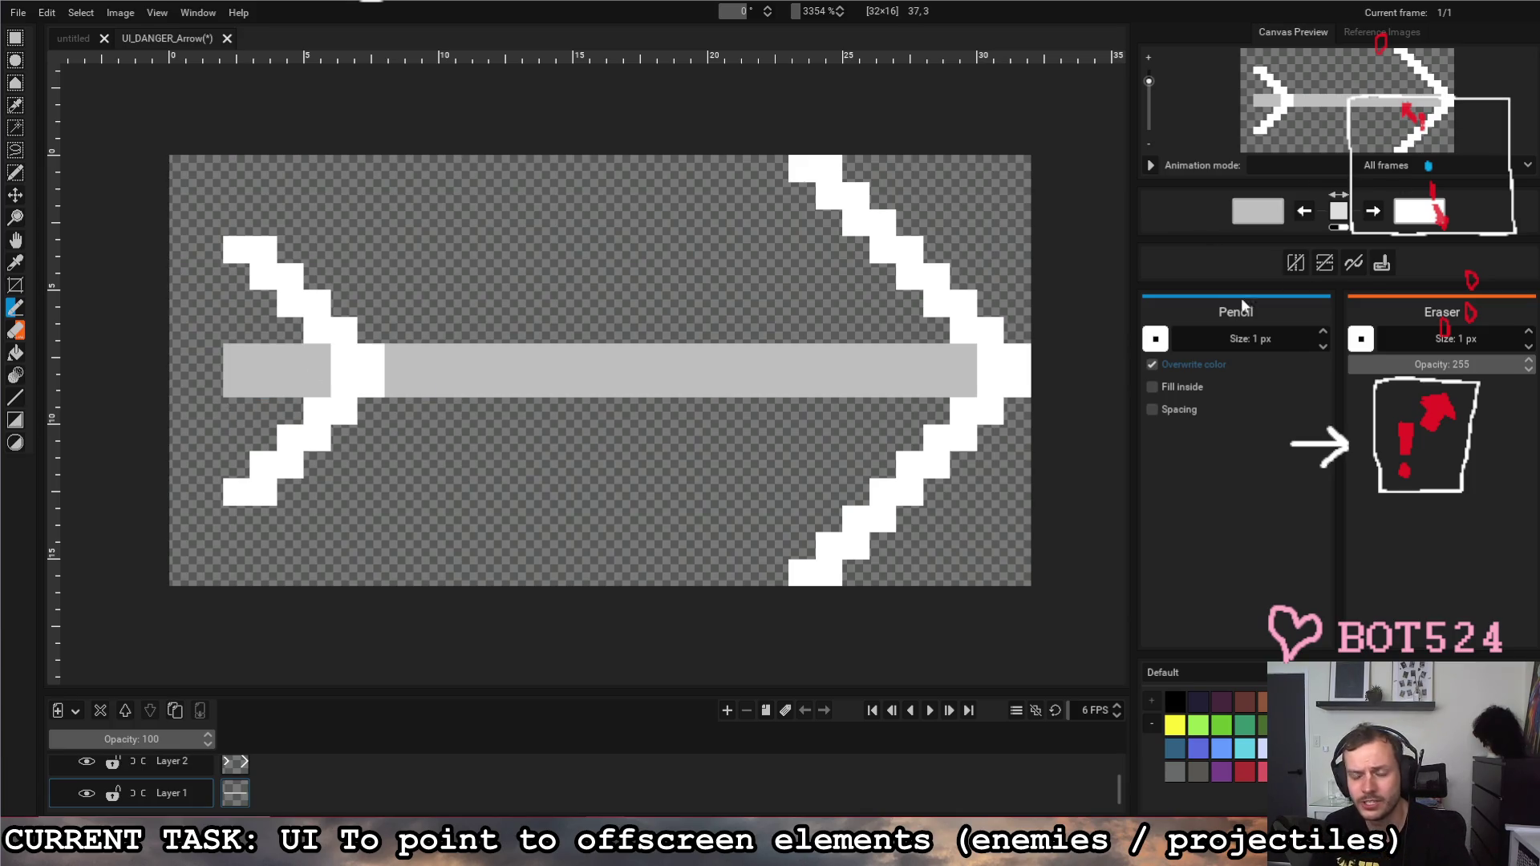
Step: Lower the grey's alpha and paint semi-transparent rows directly above and below the shaft
click(1258, 212)
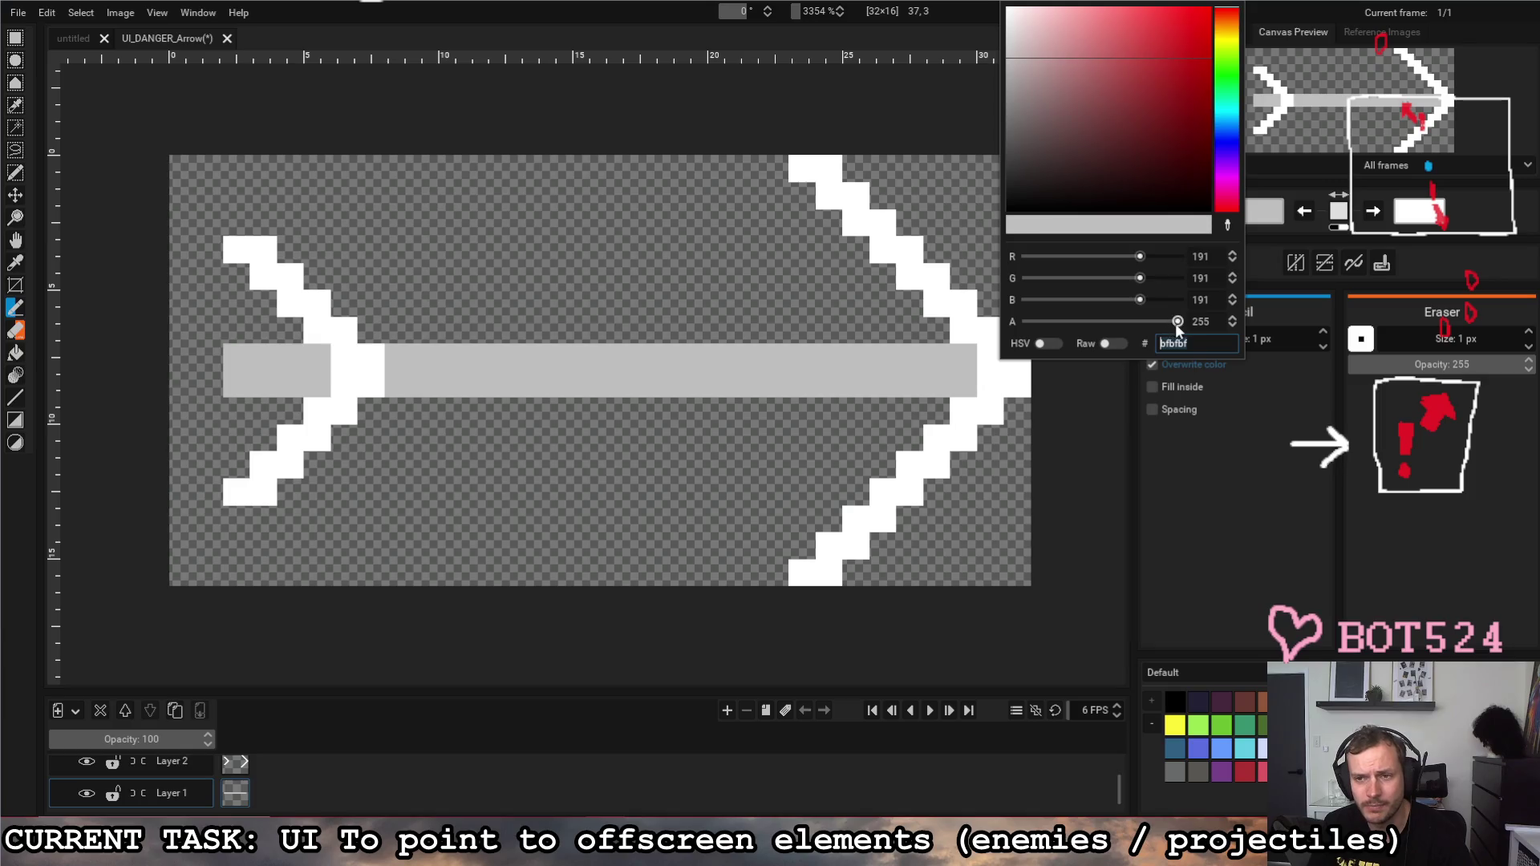
click(233, 338)
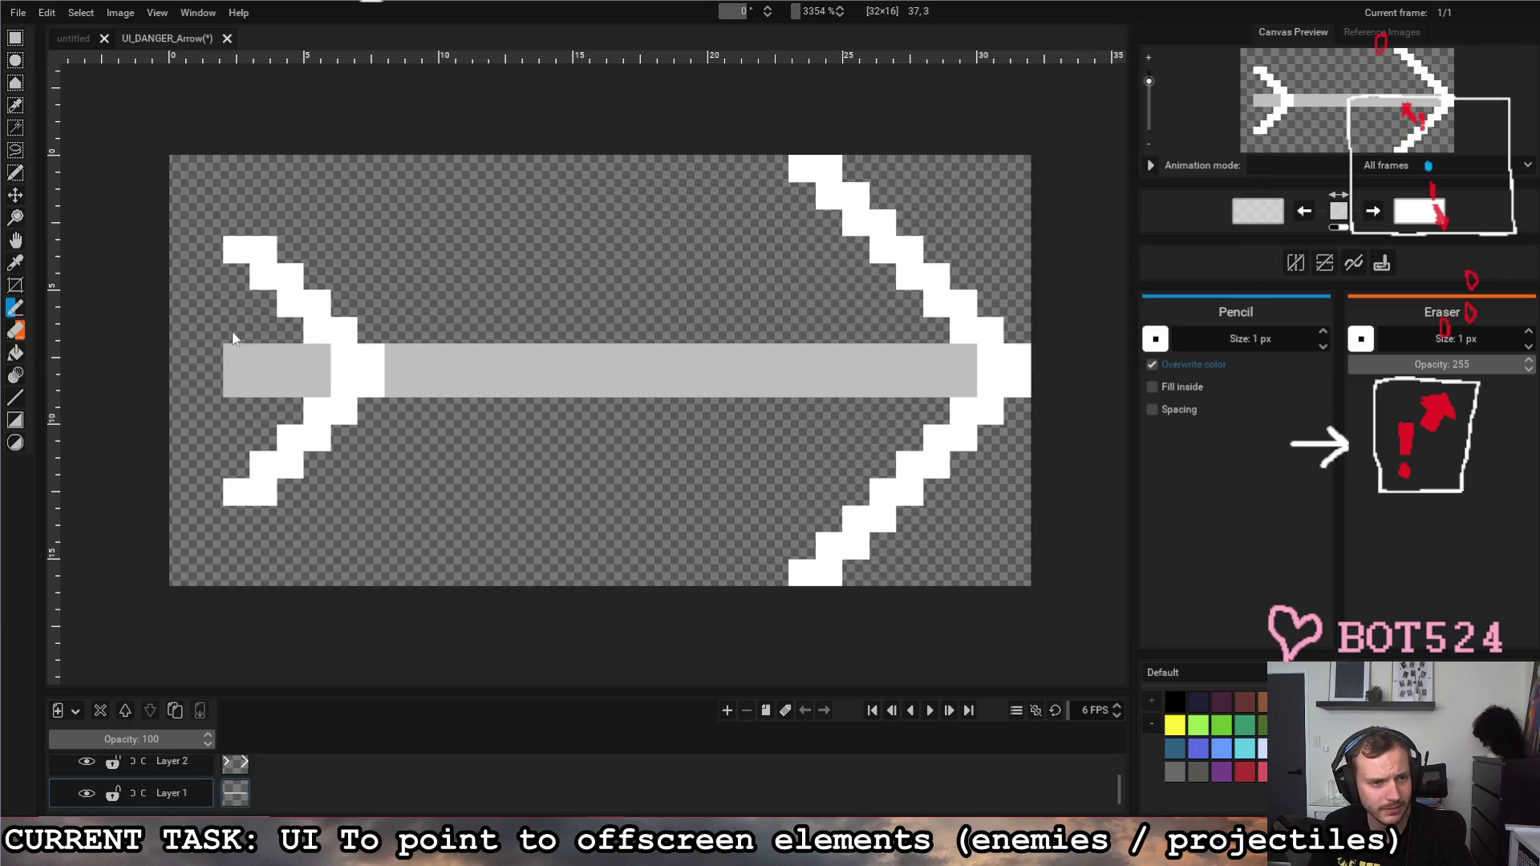
drag(235, 331, 946, 331)
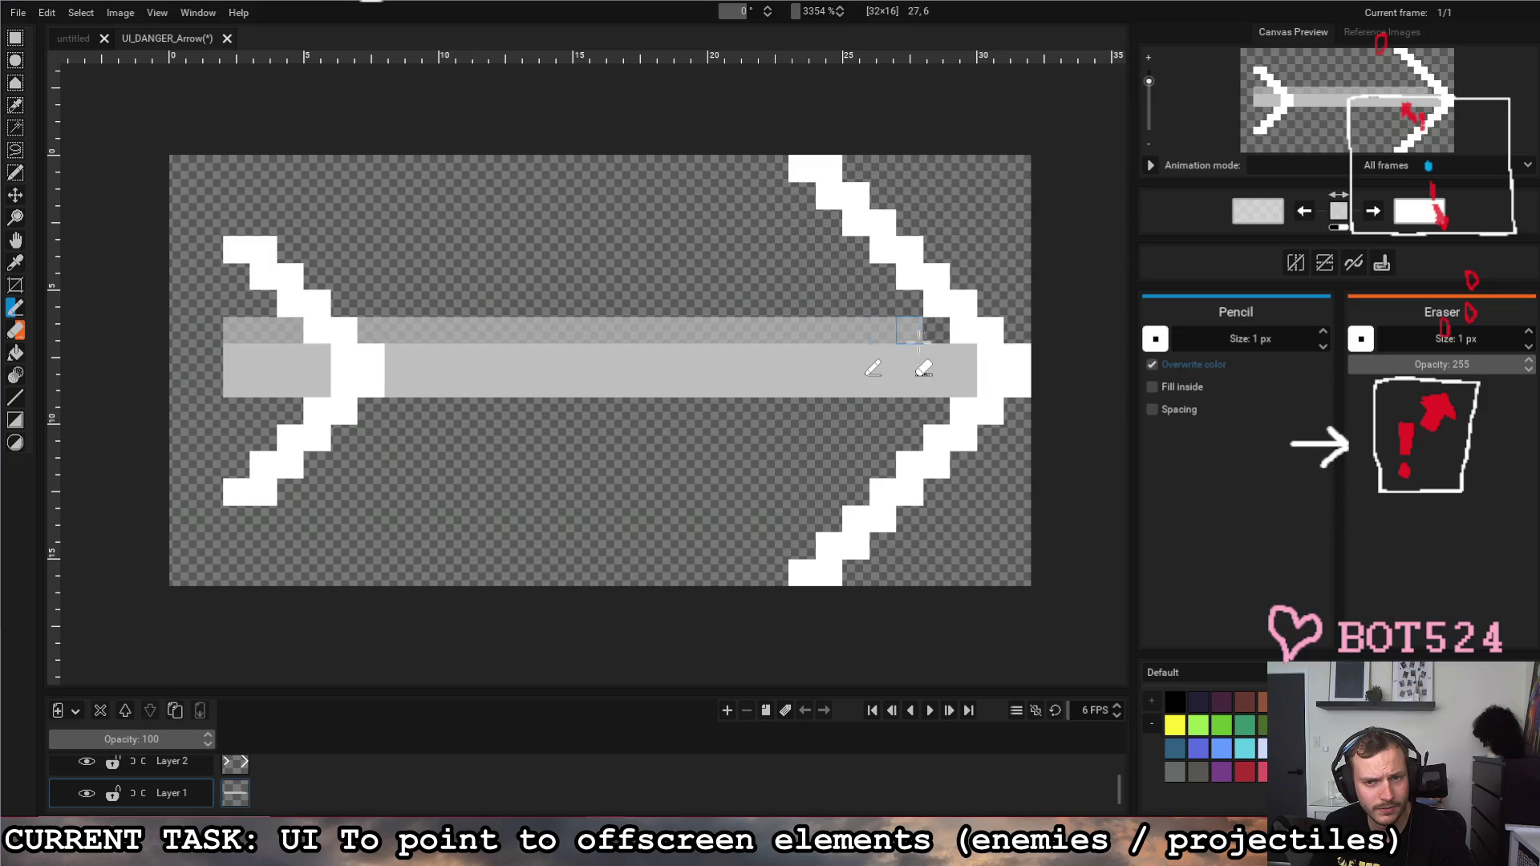
drag(236, 410, 698, 411)
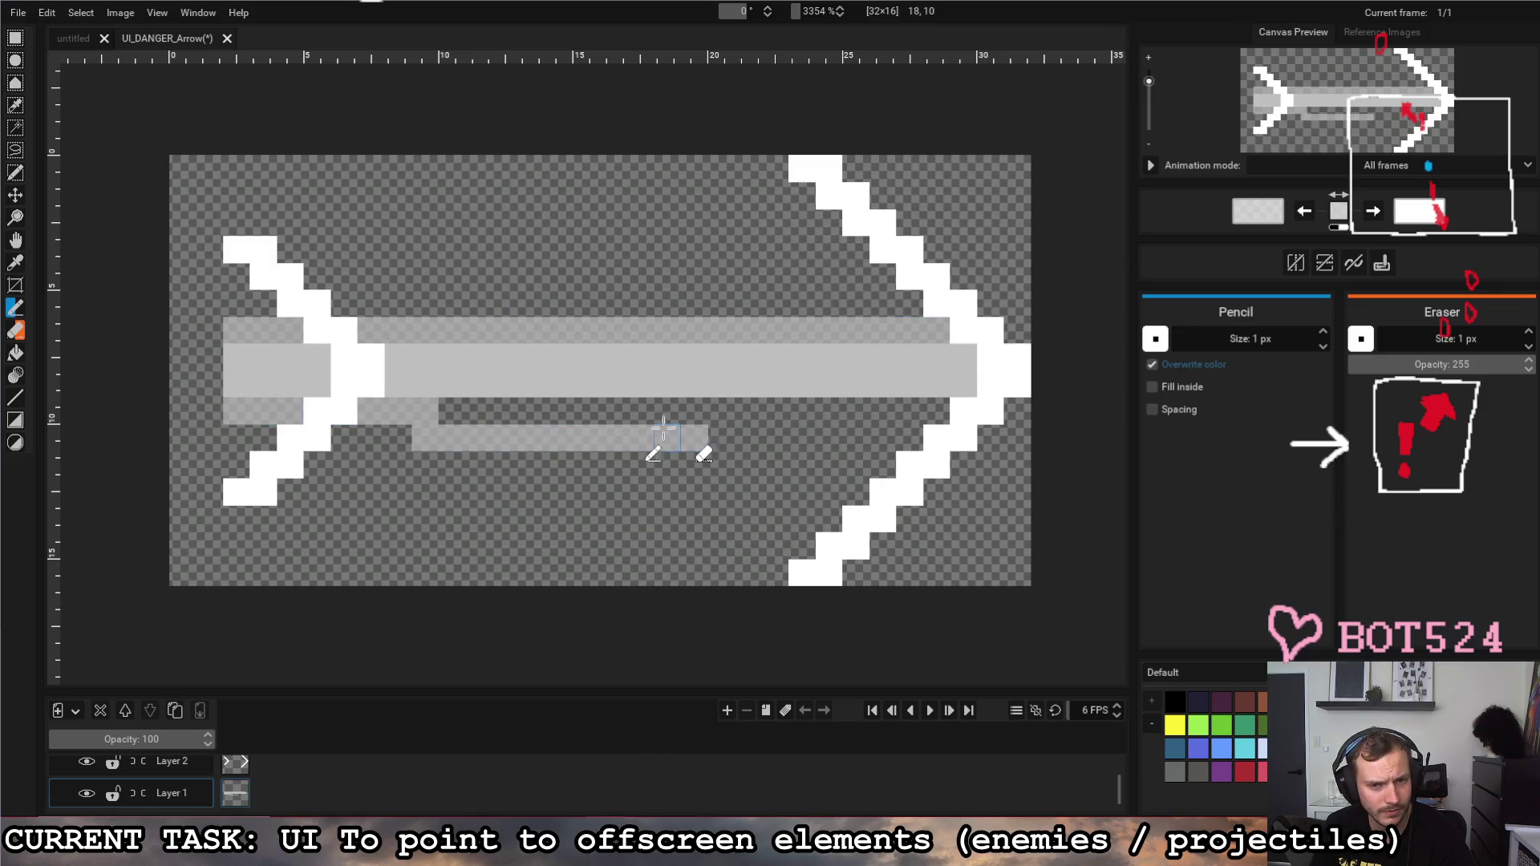
key(ctrl+z)
drag(229, 410, 939, 411)
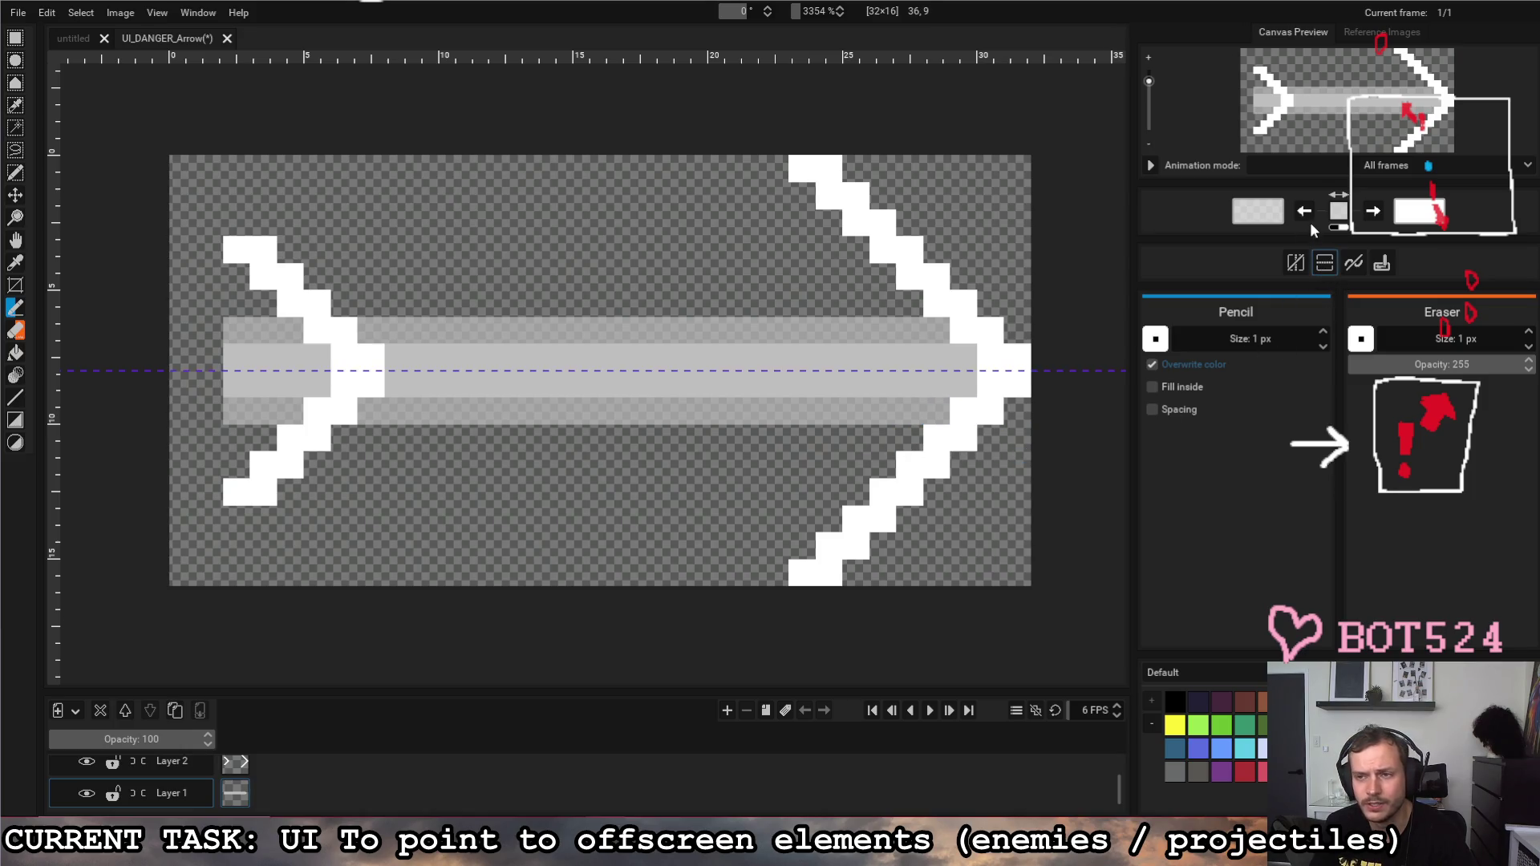
Step: Reduce the alpha further and paint mirrored, fainter outer glow rows around the shaft
click(1260, 214)
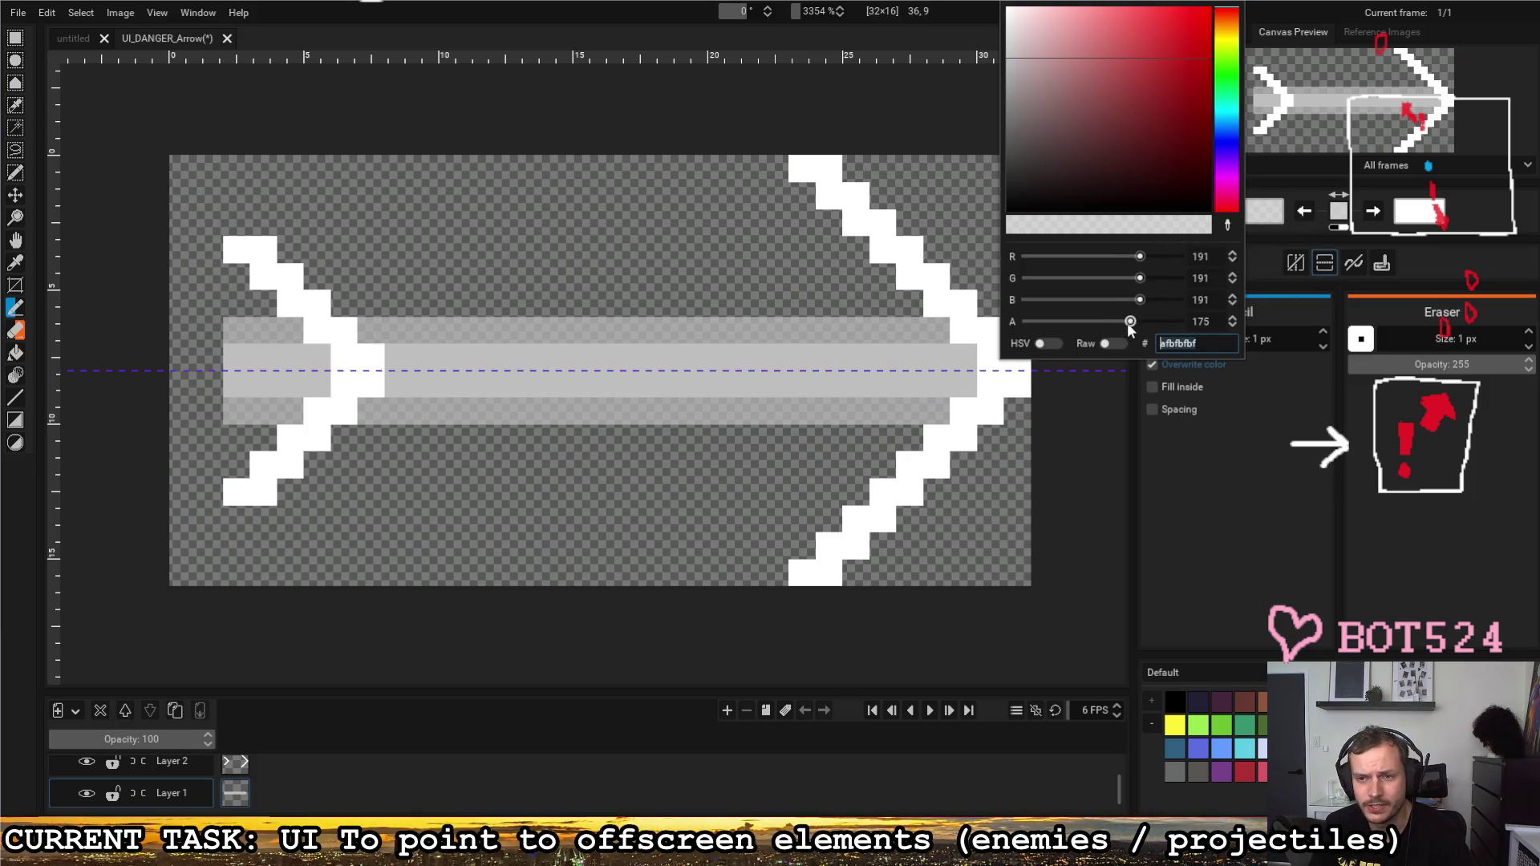
click(241, 299)
drag(231, 304, 921, 304)
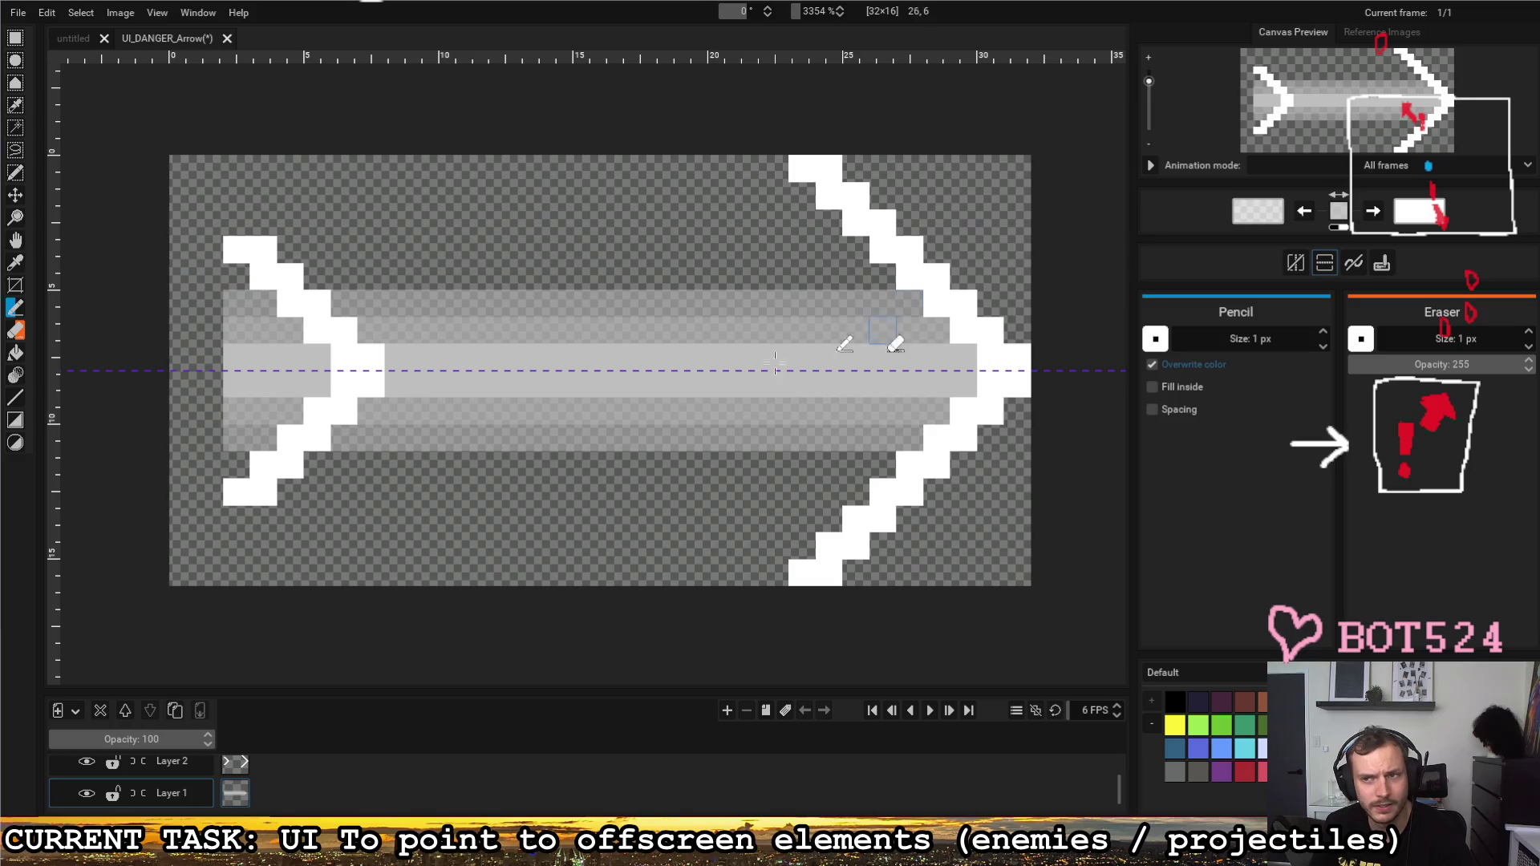
click(1265, 218)
drag(1098, 329, 1066, 325)
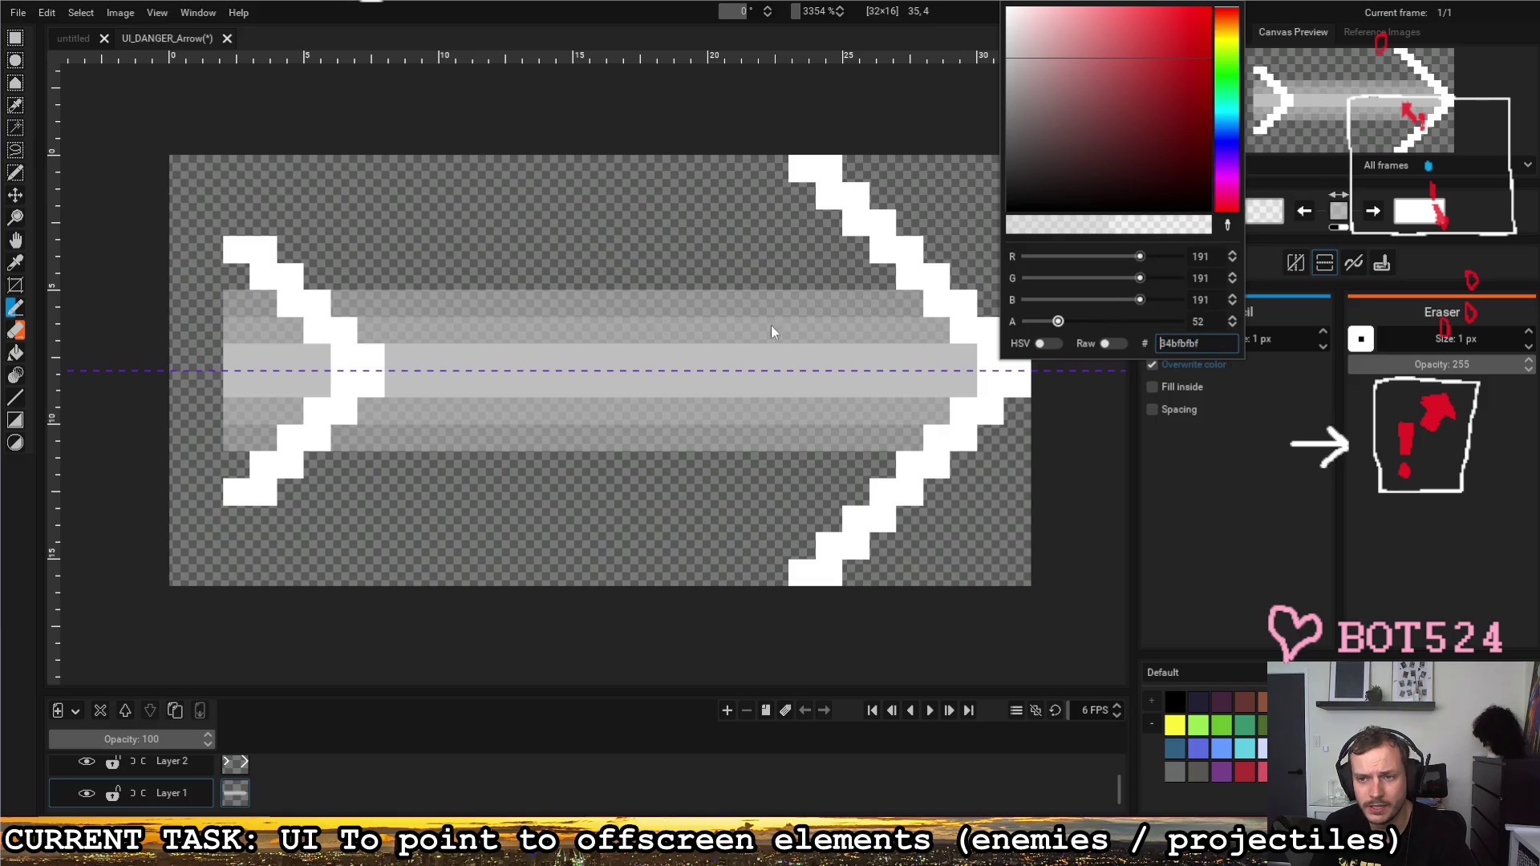
click(275, 286)
drag(237, 277, 890, 280)
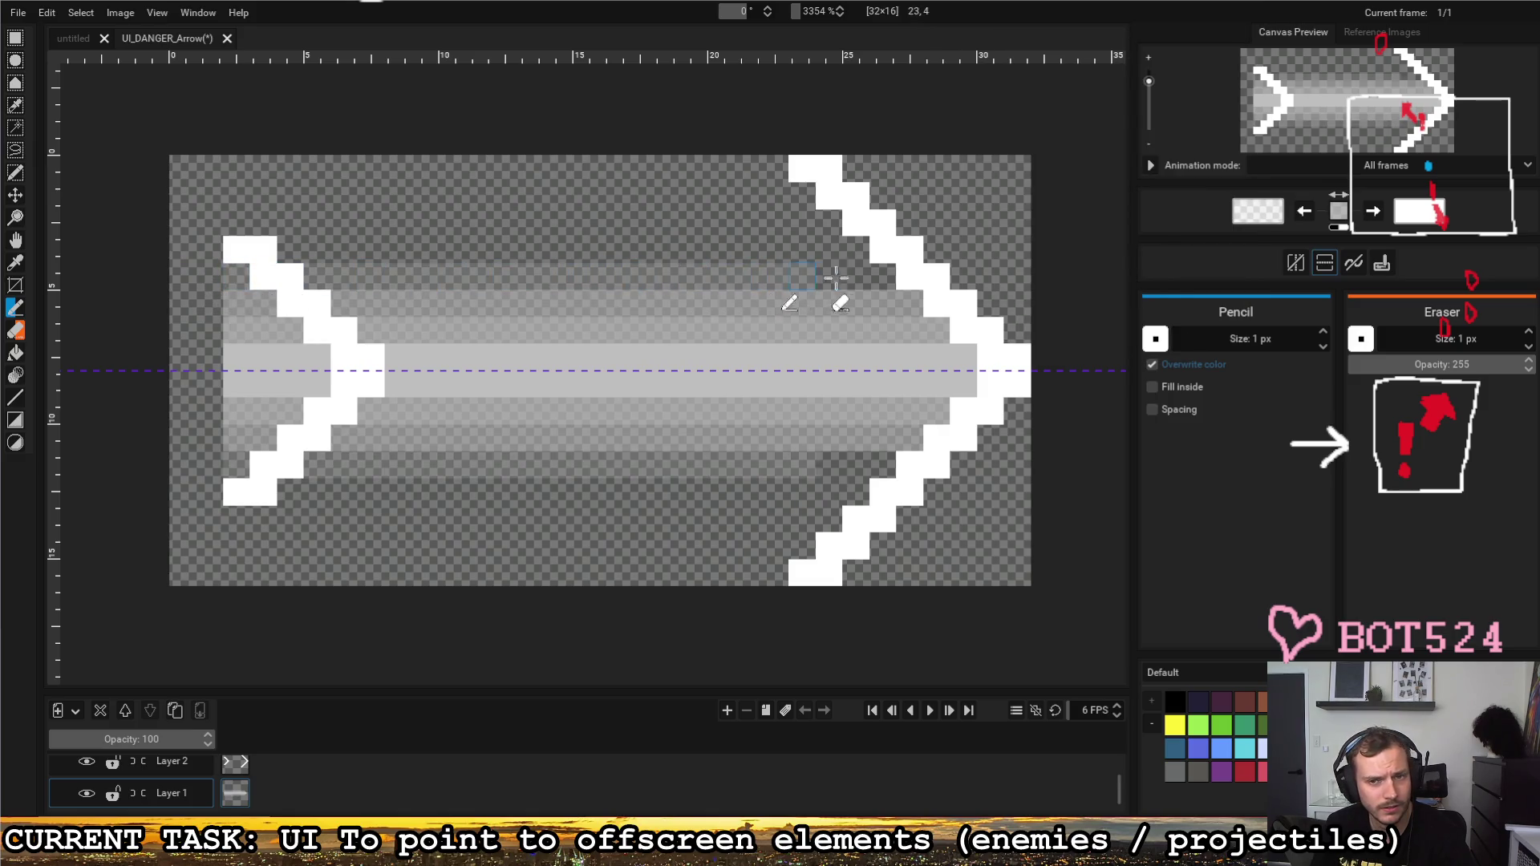
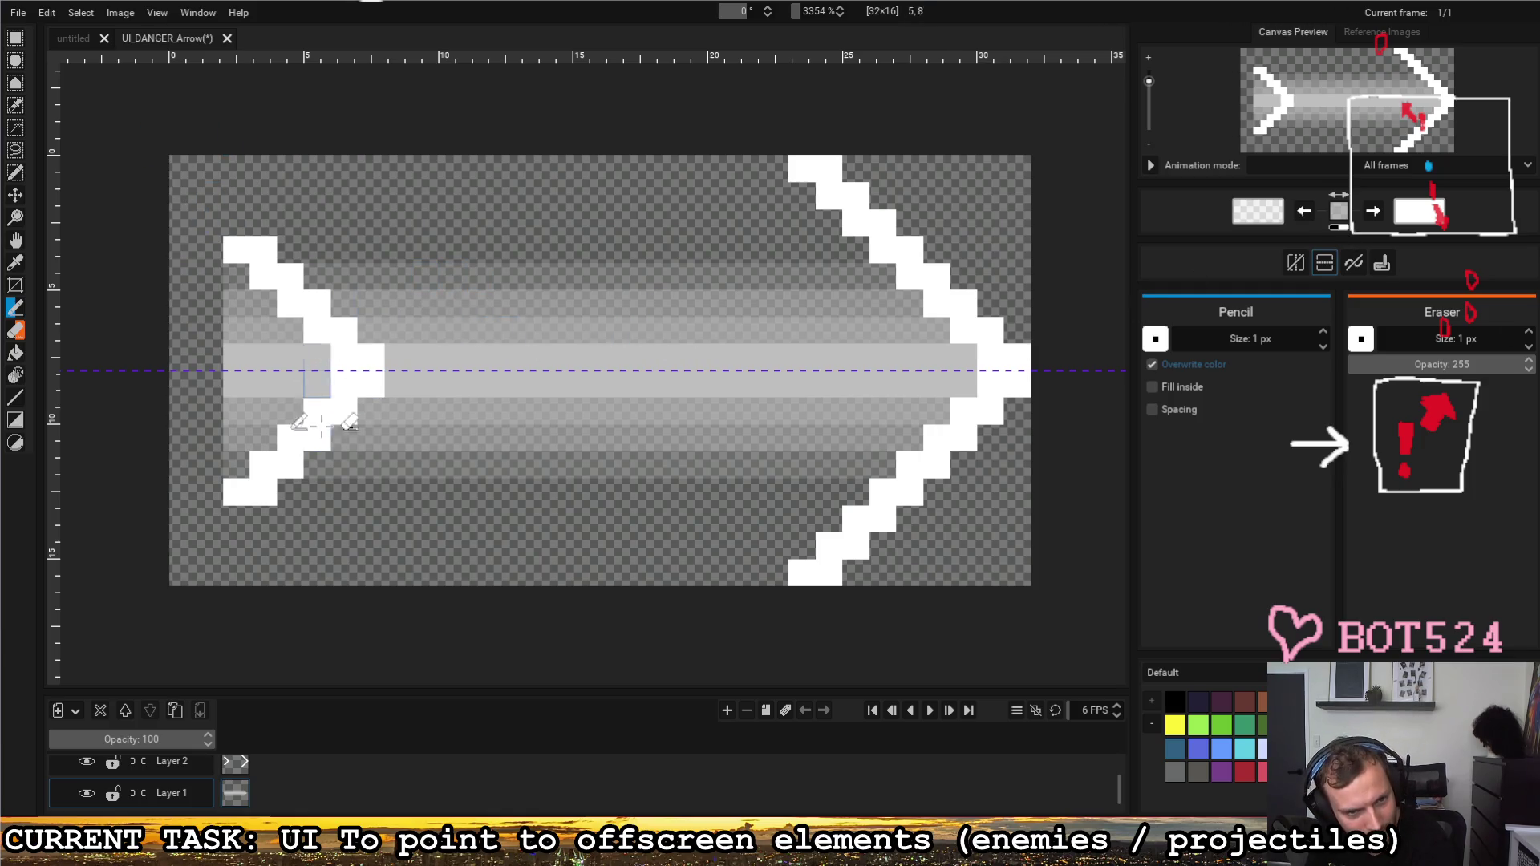
scroll(242, 779, up, 1)
Step: On Layer 2, make the grey colour fully opaque and set the secondary tool to Pencil
click(241, 775)
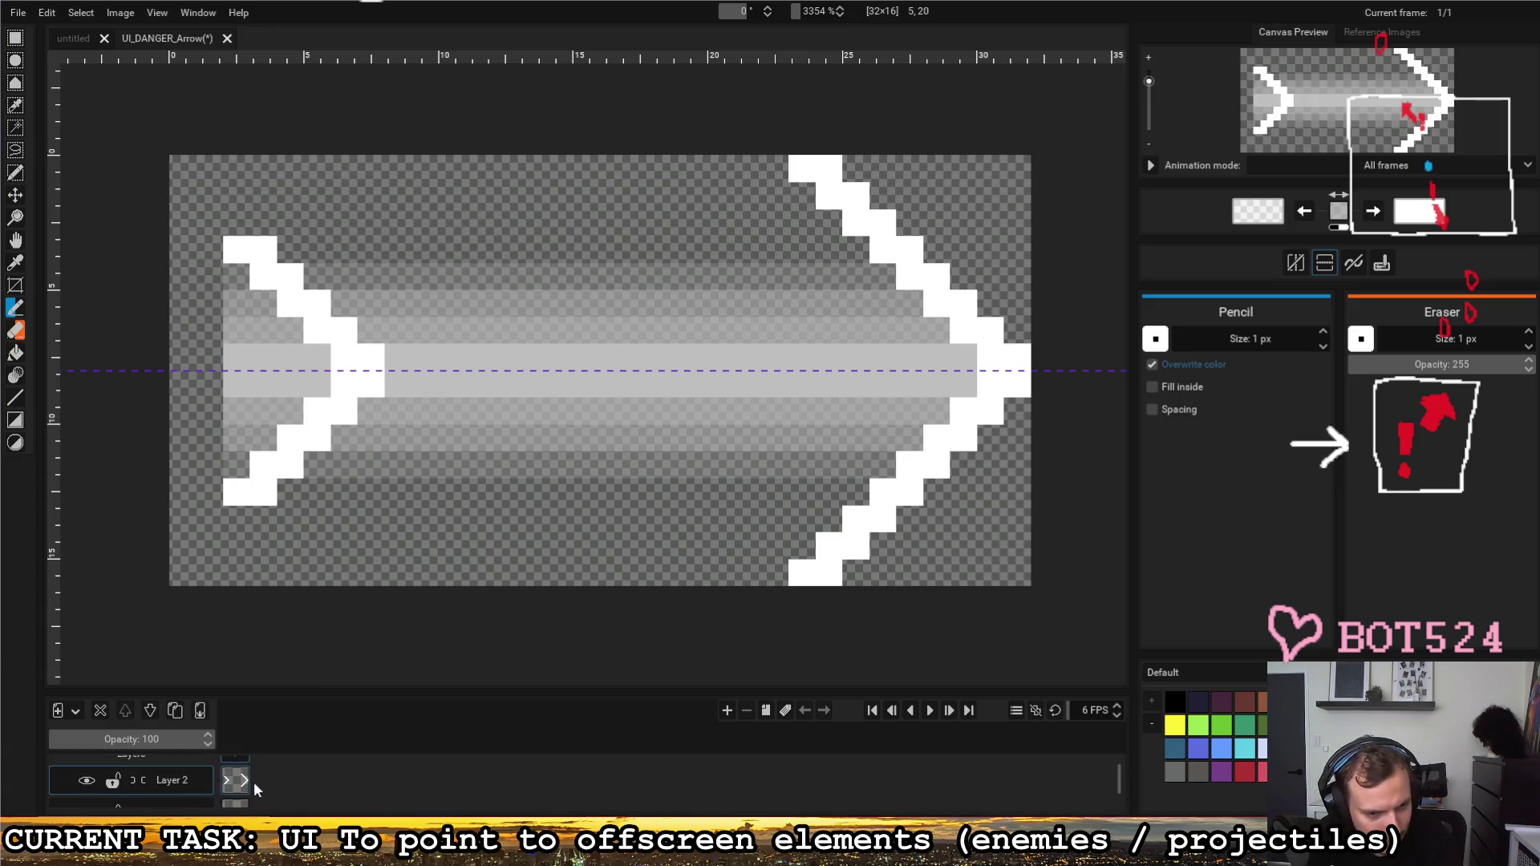
right_click(15, 309)
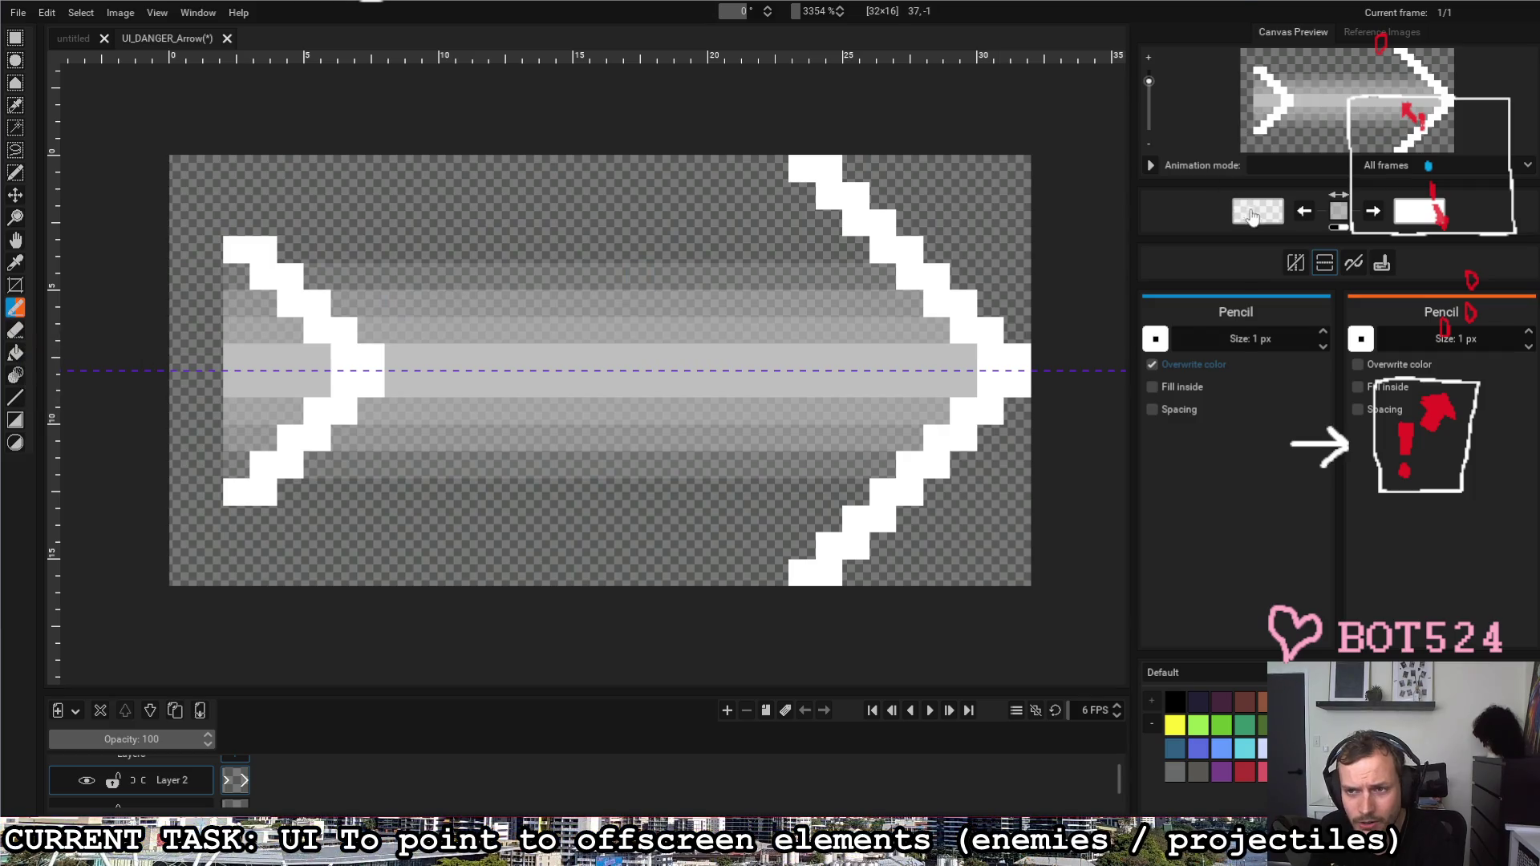
click(1257, 212)
drag(1109, 330, 1279, 329)
click(1270, 446)
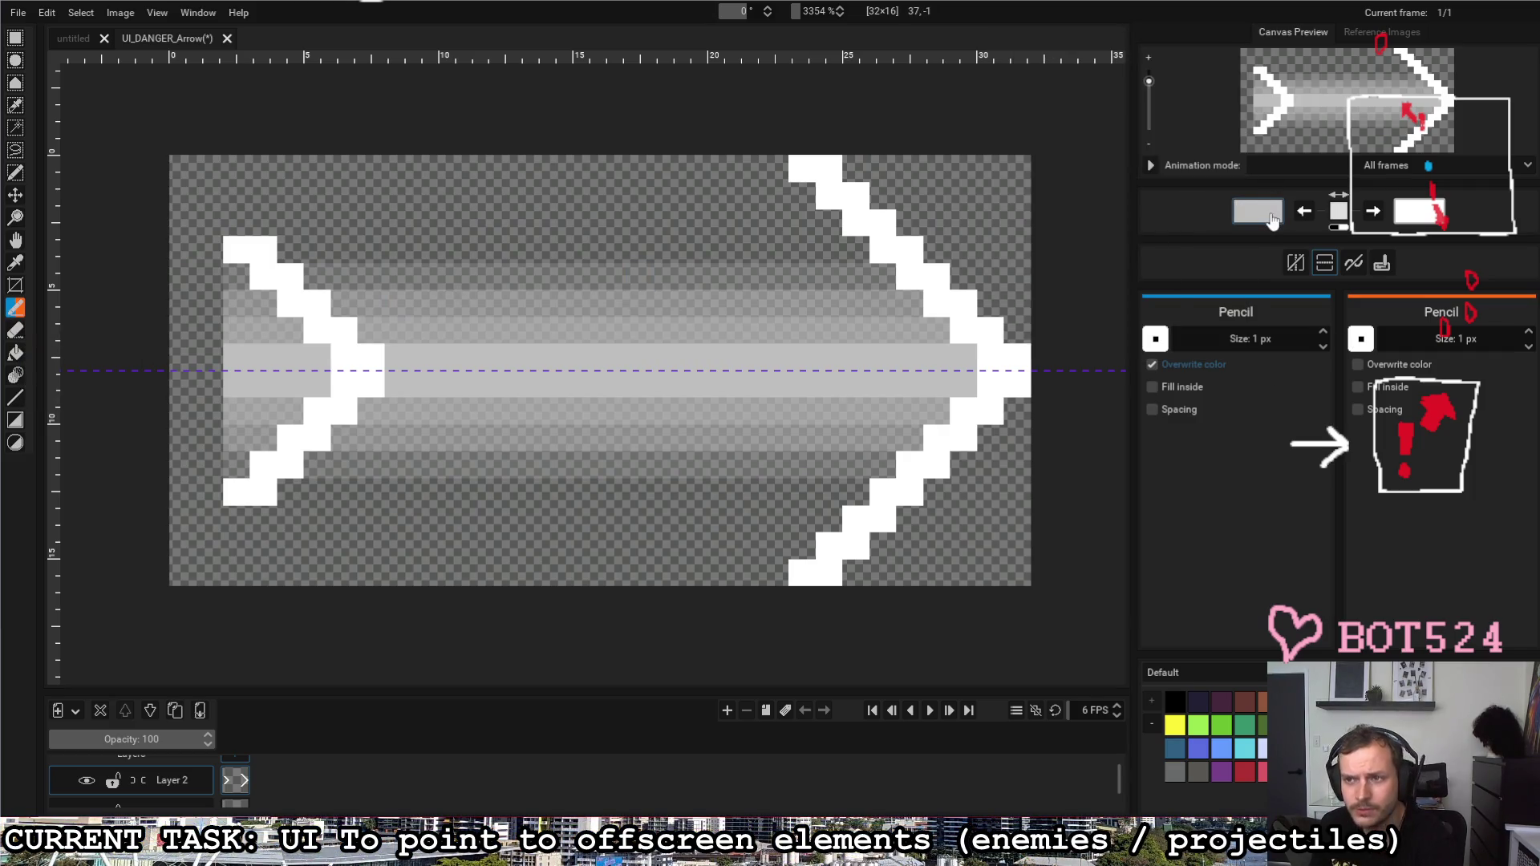
Step: Draw a solid white column down the tail chevron's left edge and grey pixels inside it
key(x)
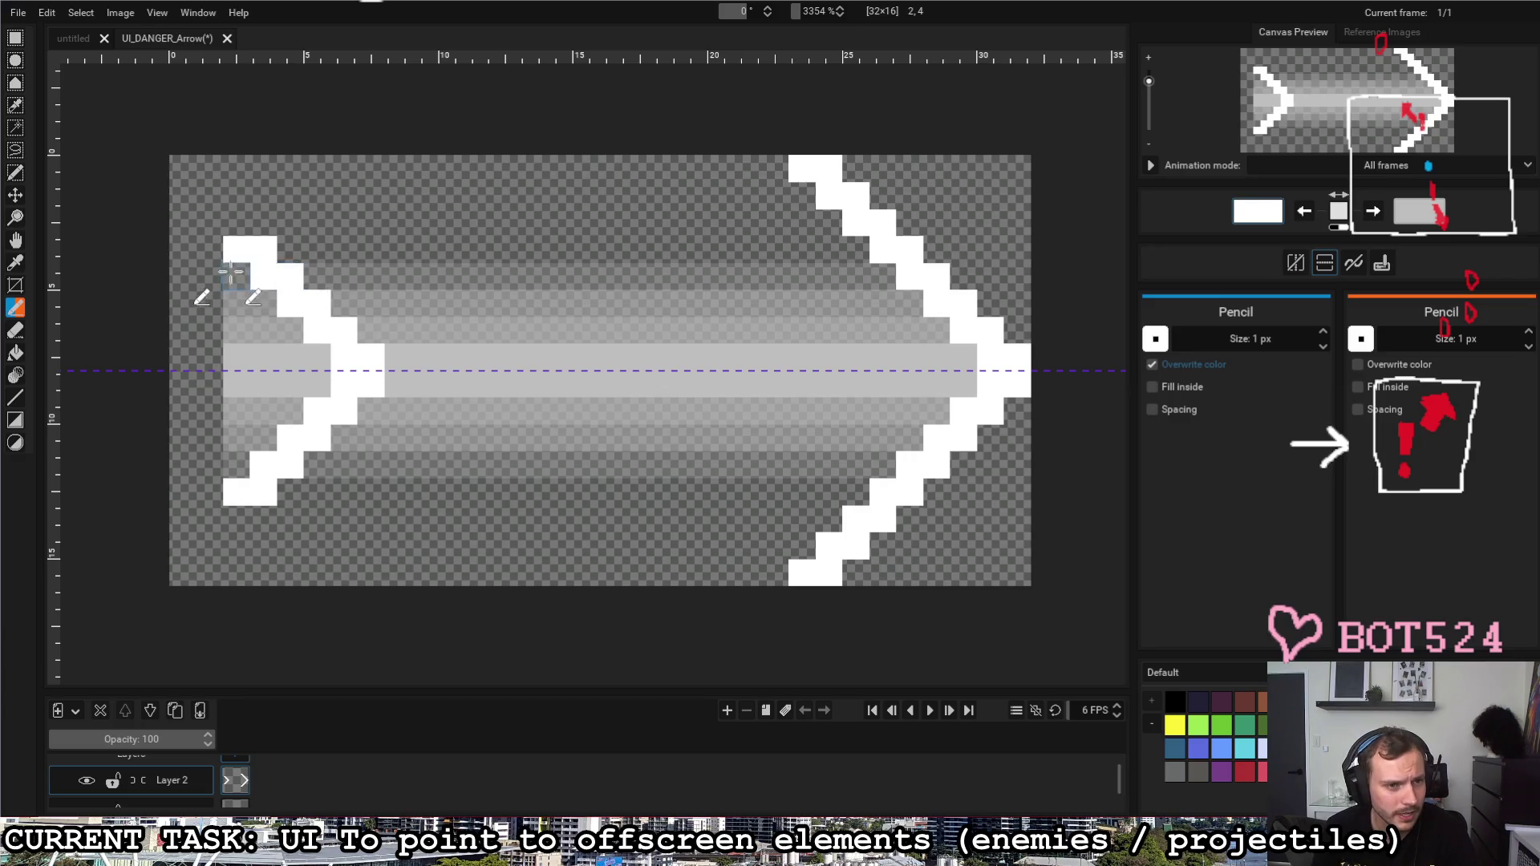
drag(238, 277, 236, 469)
key(x)
drag(263, 331, 290, 385)
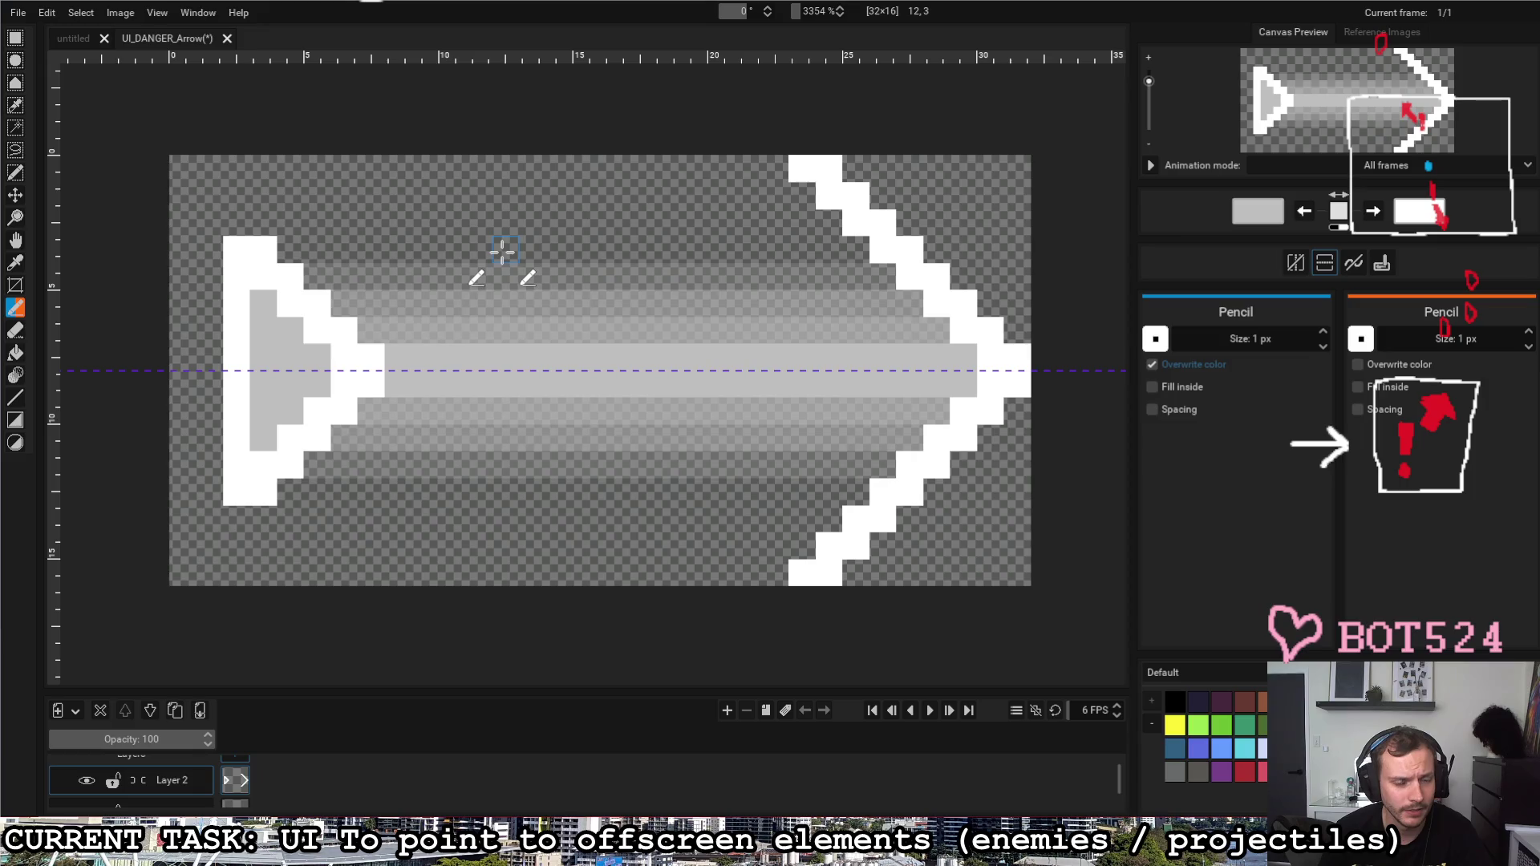
Step: Briefly select the tail chevron, then return to Pencil with Eraser as the secondary tool
click(14, 39)
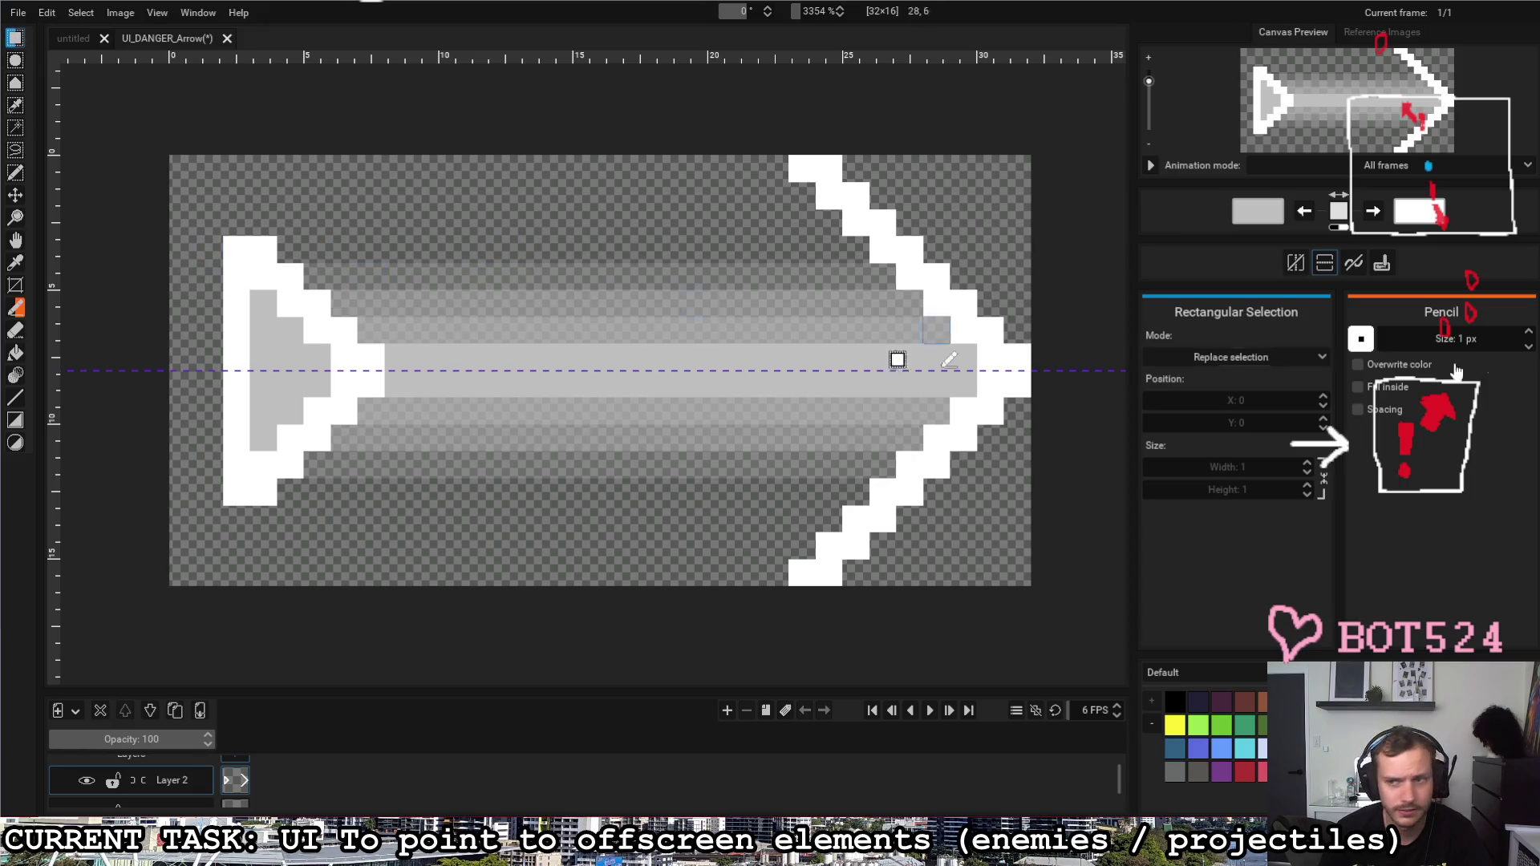
drag(230, 238, 388, 510)
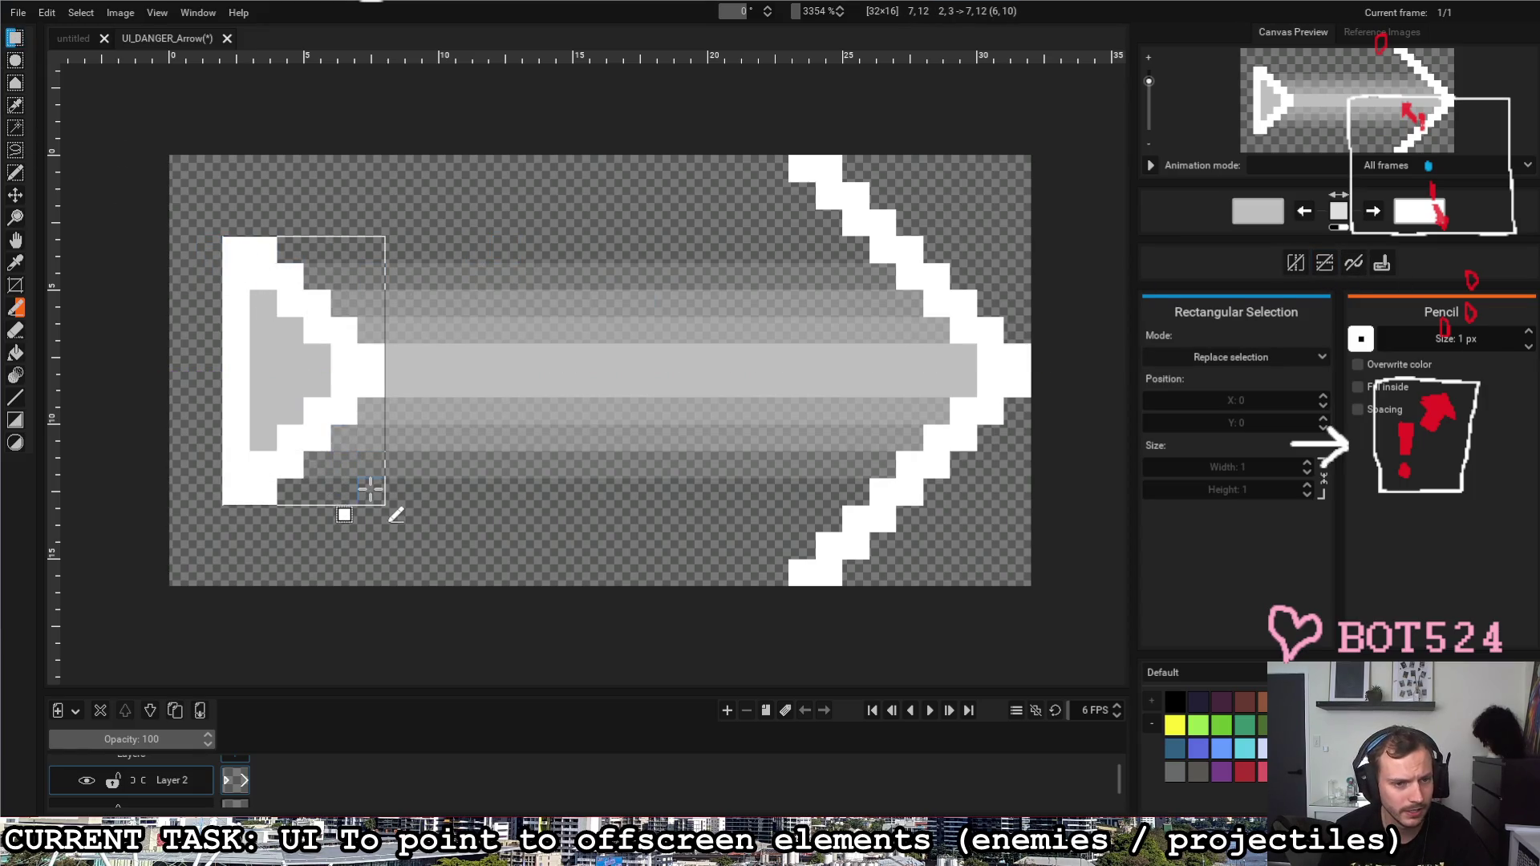
click(395, 505)
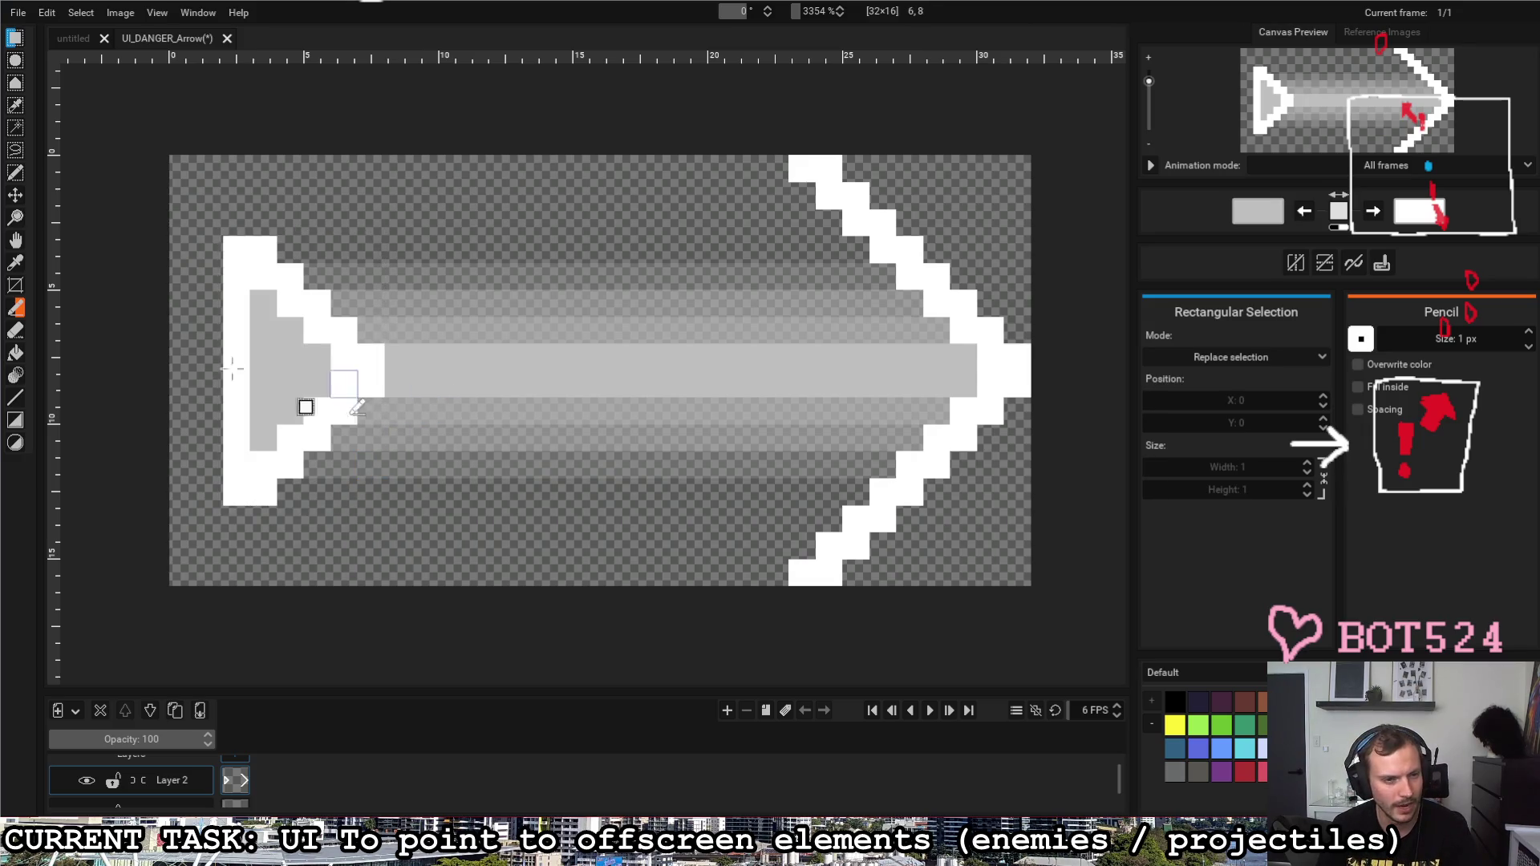
click(14, 311)
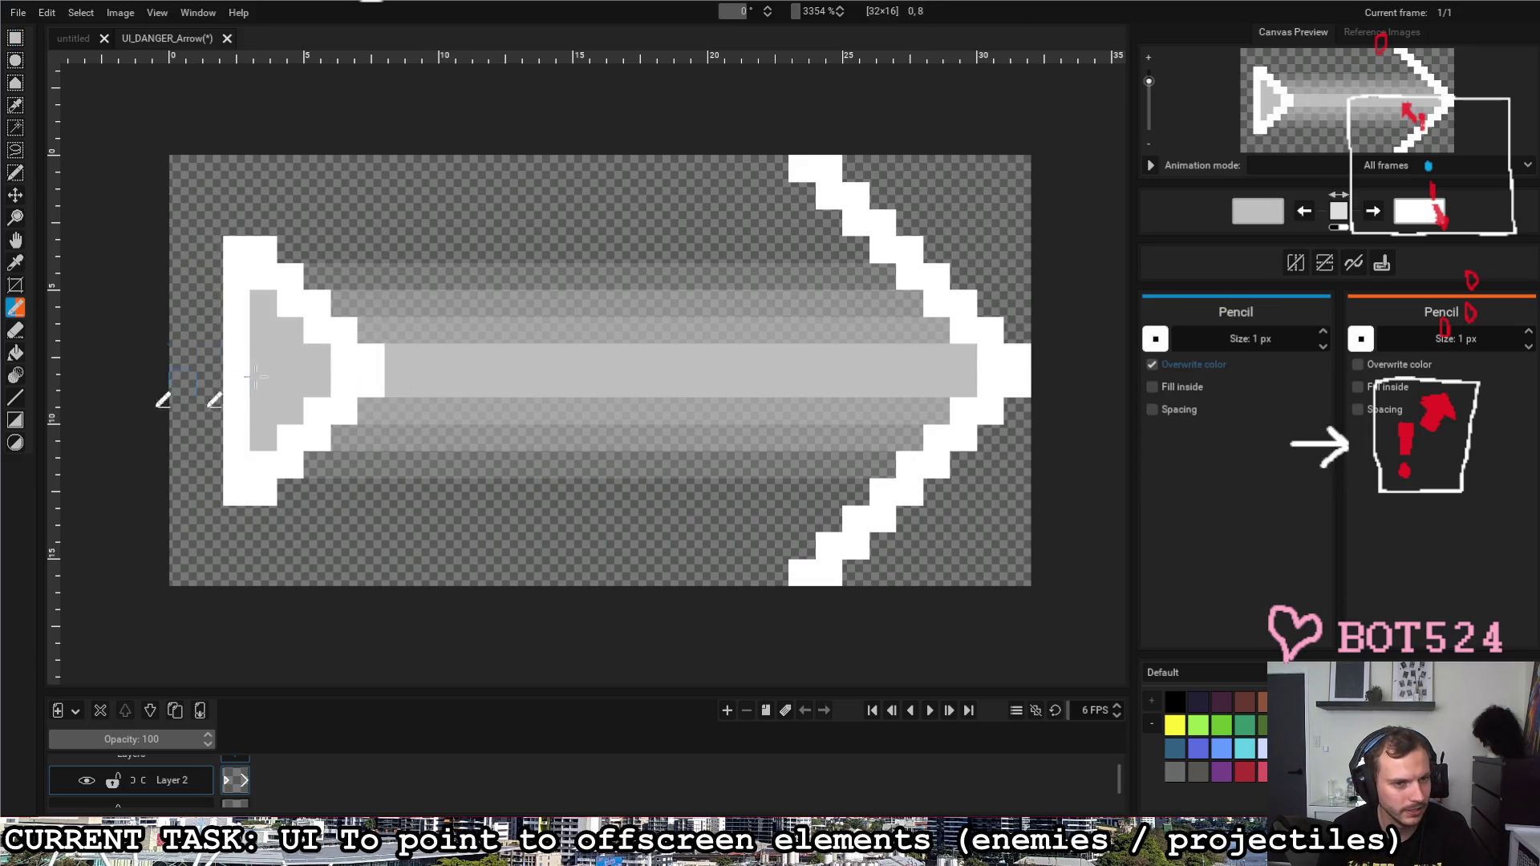
click(15, 332)
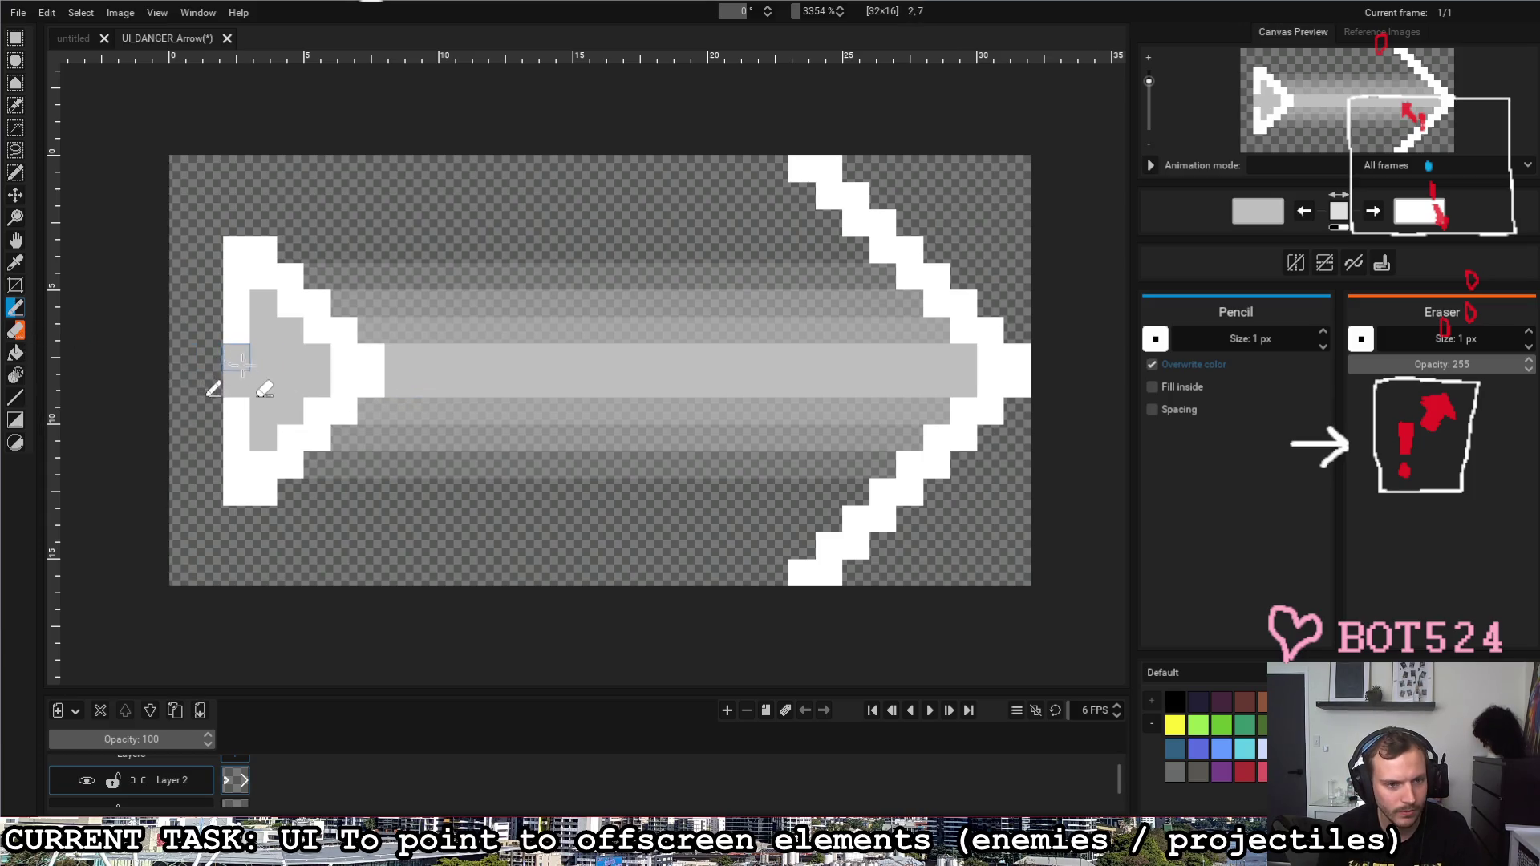
Step: Turn two grey tail-chevron pixels white and hide the grey shaft layer, Layer 1
key(x)
click(263, 331)
click(264, 413)
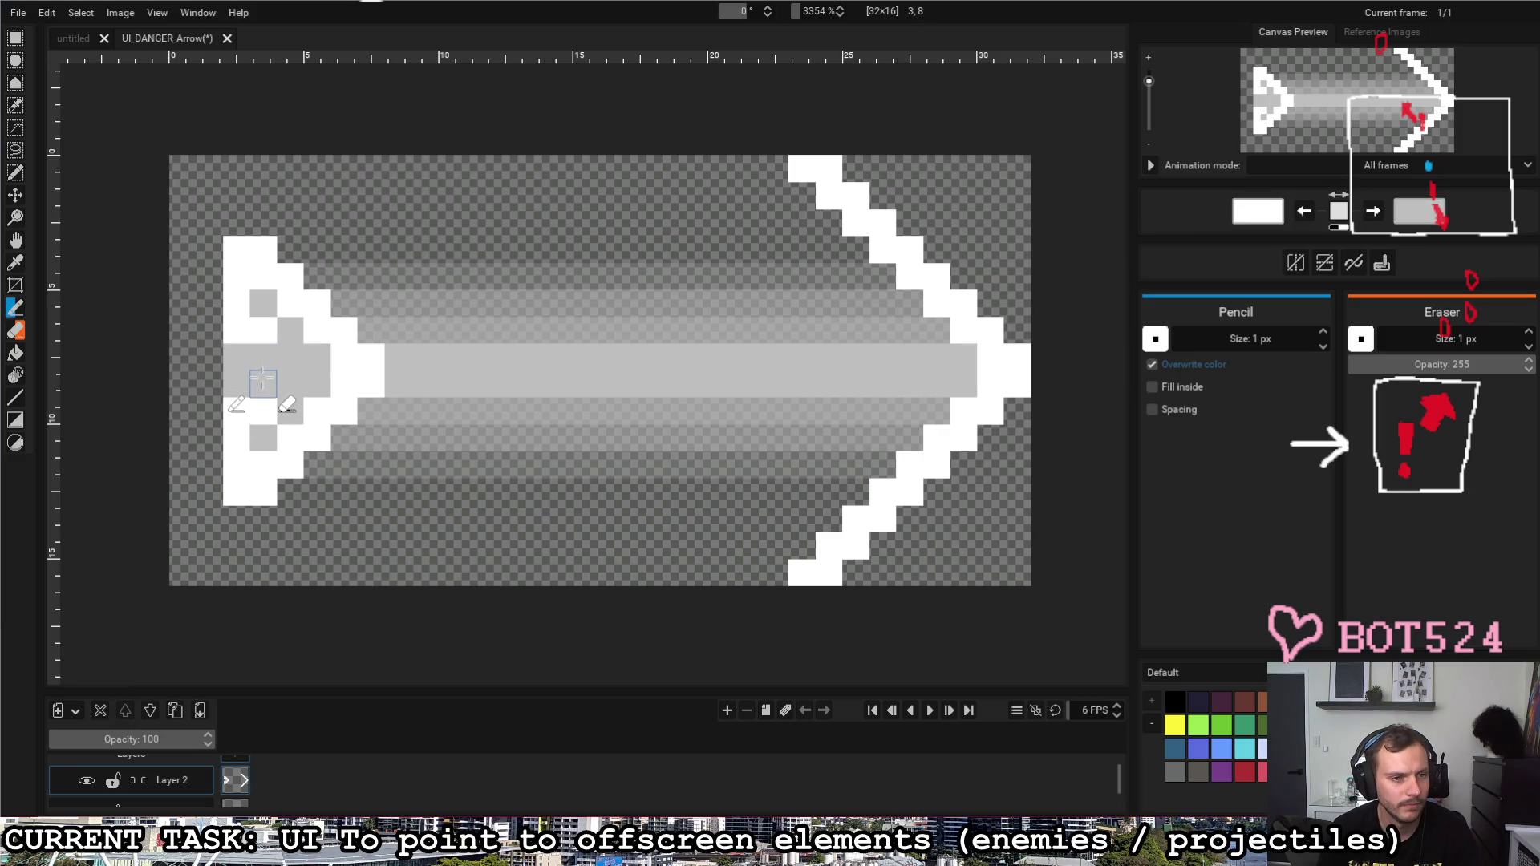
scroll(143, 801, down, 1)
click(87, 801)
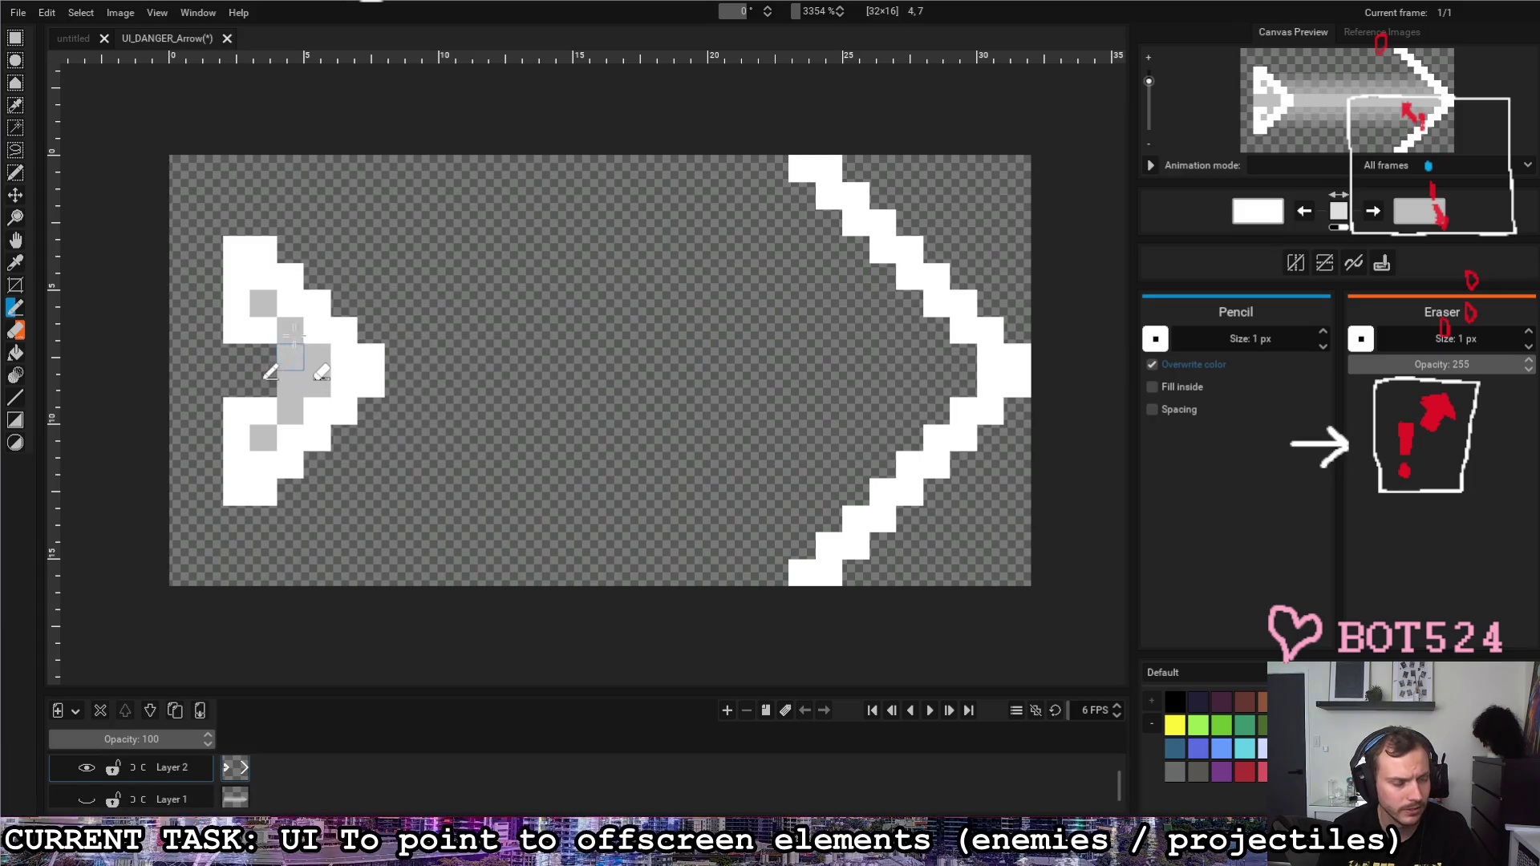
Step: Shift the grey column one pixel right, trim two edge pixels and adjust white/grey fill
drag(284, 361, 317, 382)
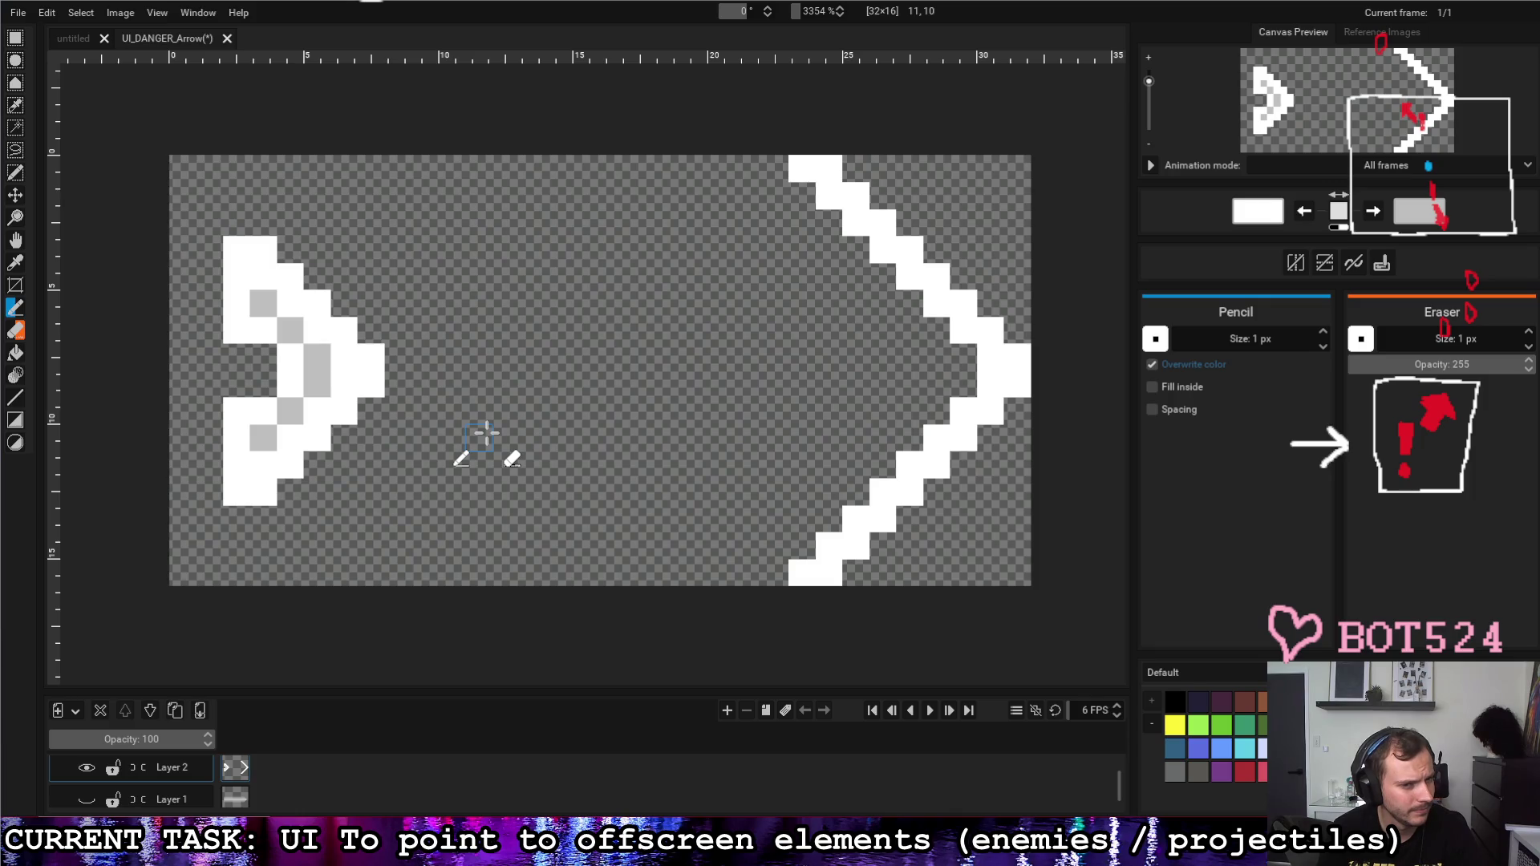
right_click(237, 328)
right_click(236, 409)
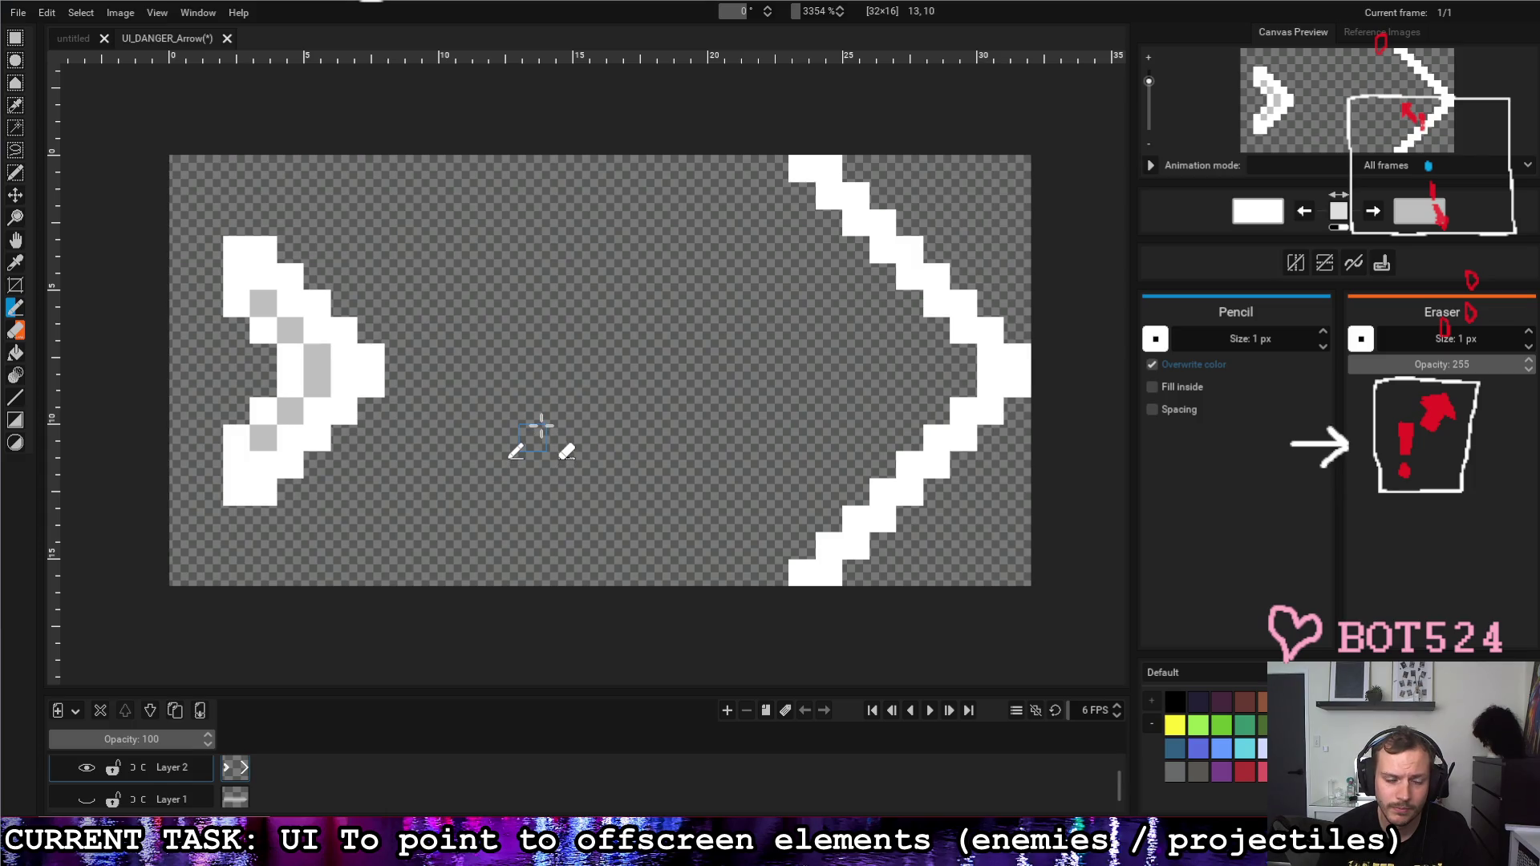
drag(279, 358, 264, 383)
right_click(290, 358)
right_click(289, 383)
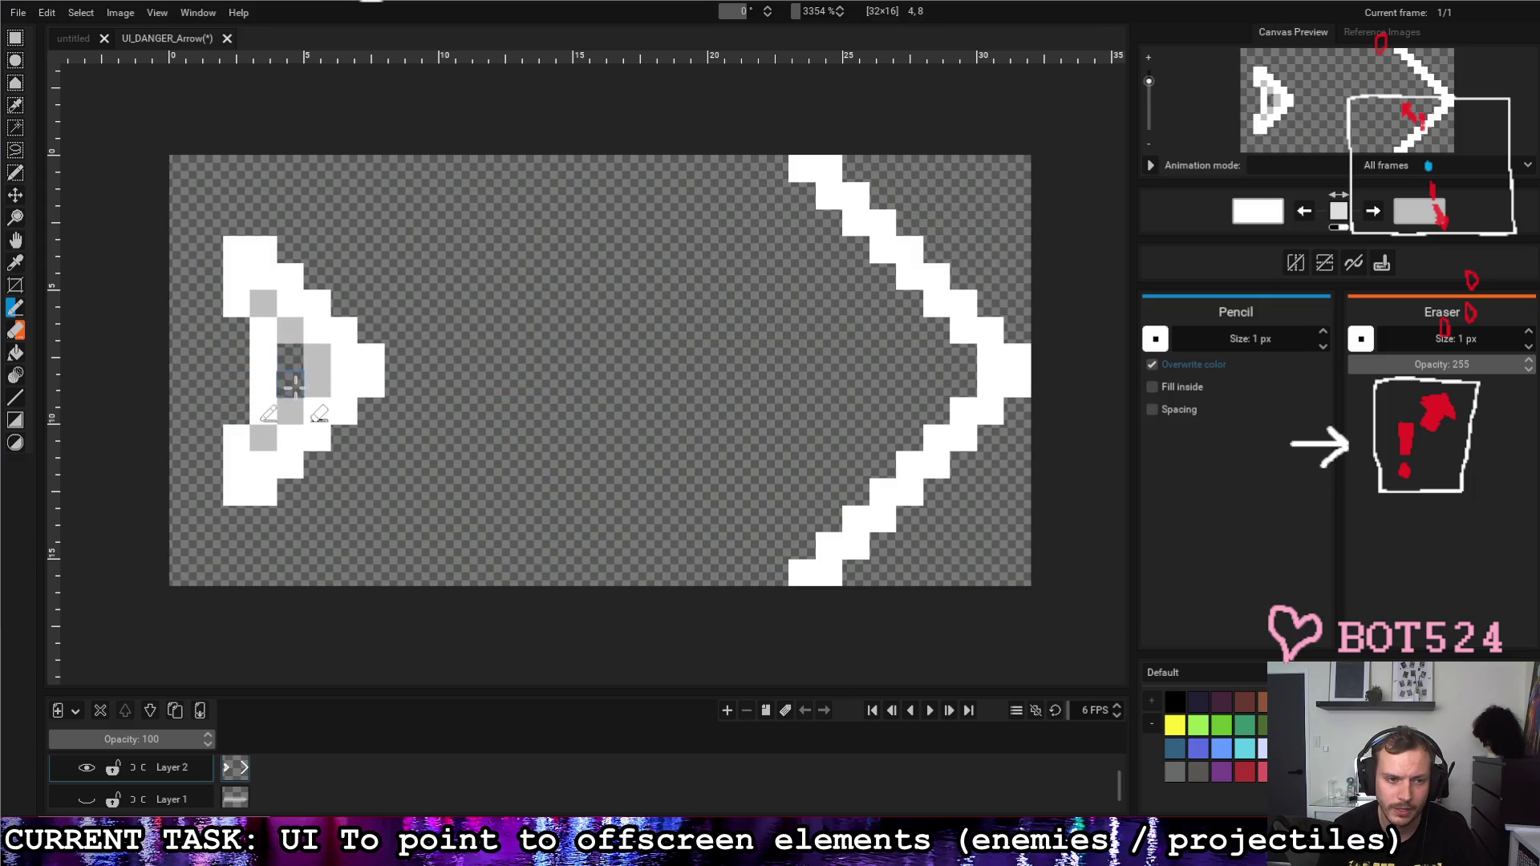
Step: Repaint the chevron's corner pixels, swapping colours to get the lower-left pixel grey
key(x)
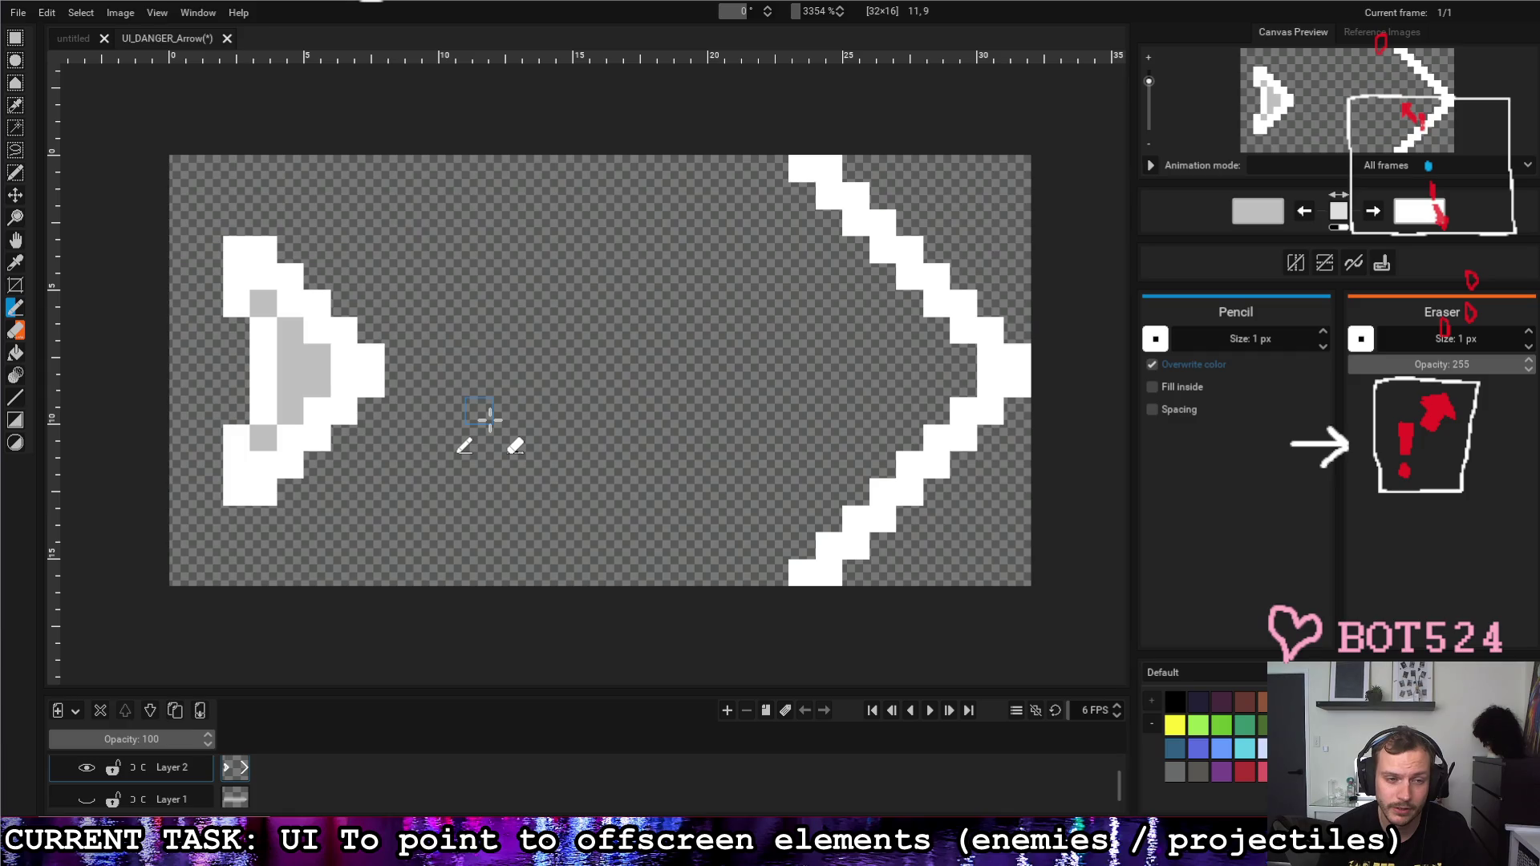
key(x)
click(237, 332)
click(263, 410)
right_click(265, 331)
key(x)
click(264, 413)
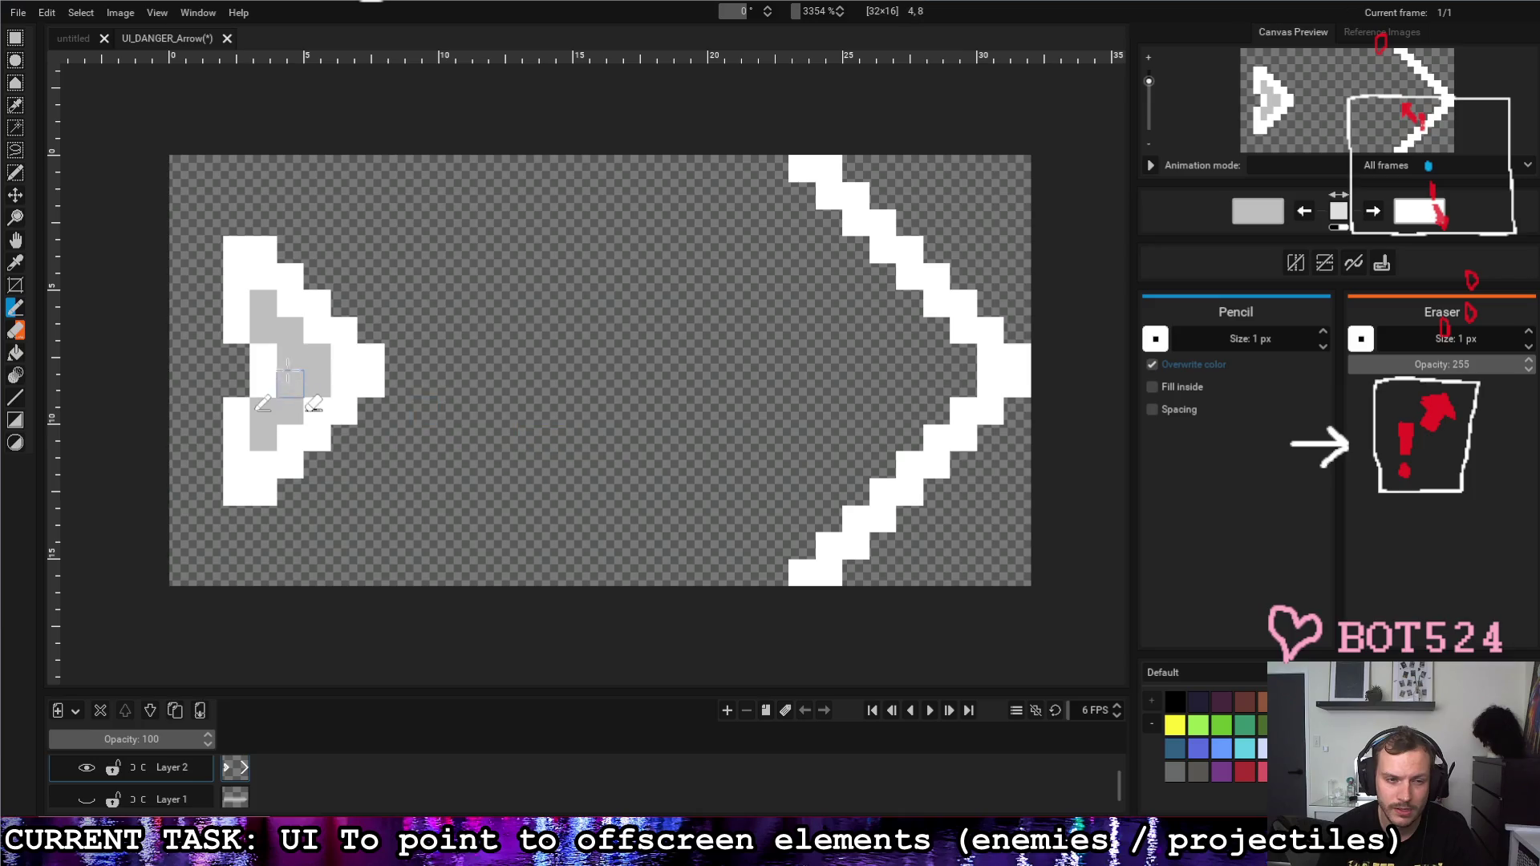
Step: Whiten the middle grey pixels, erase others and settle the lower edge pixel as white
key(x)
drag(291, 382, 291, 357)
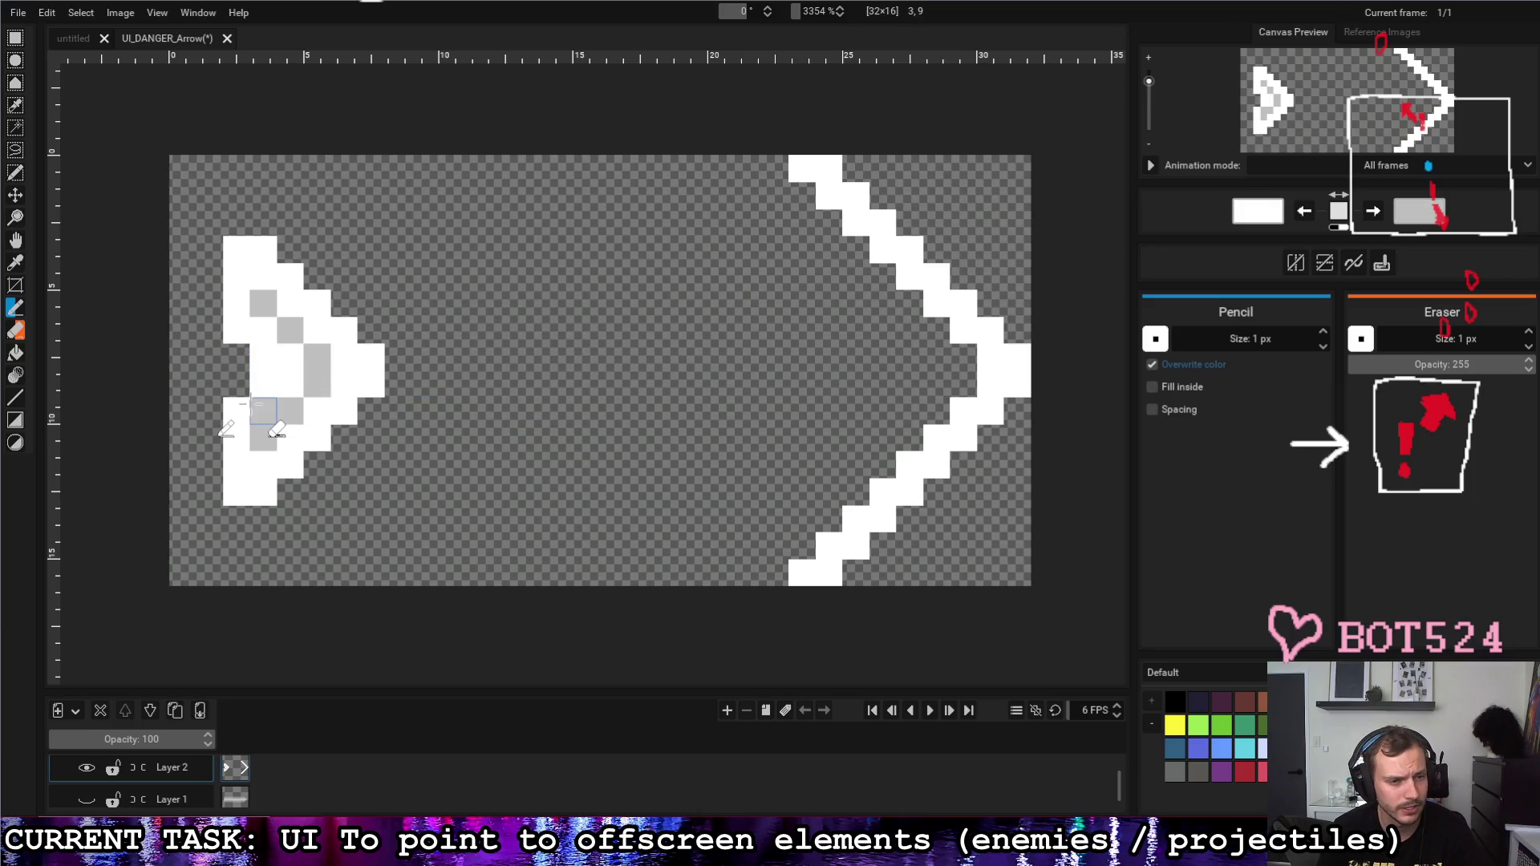
right_click(264, 382)
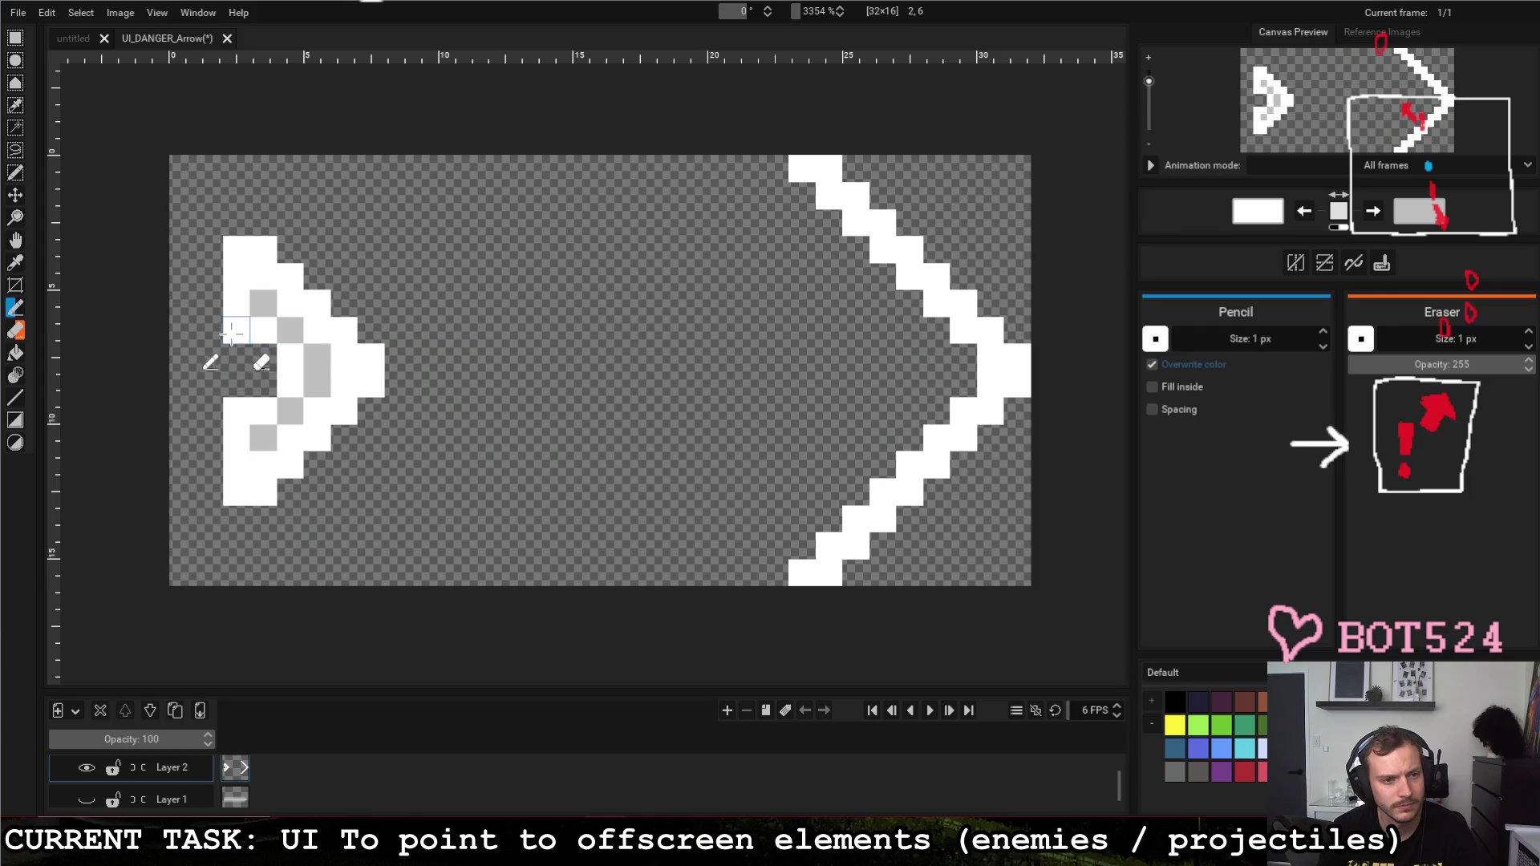
key(x)
click(237, 411)
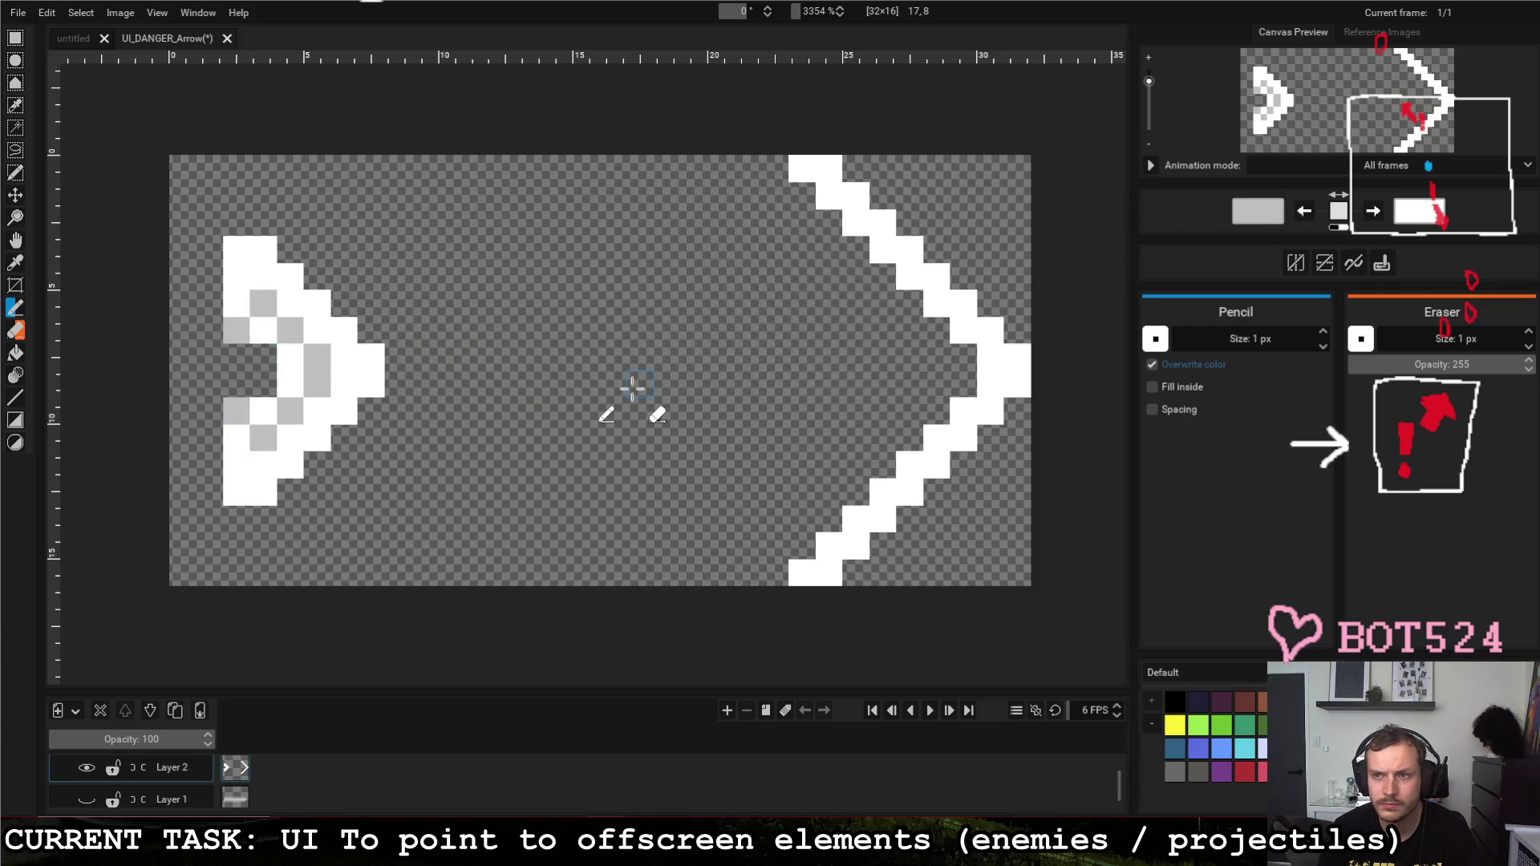
key(x)
click(237, 410)
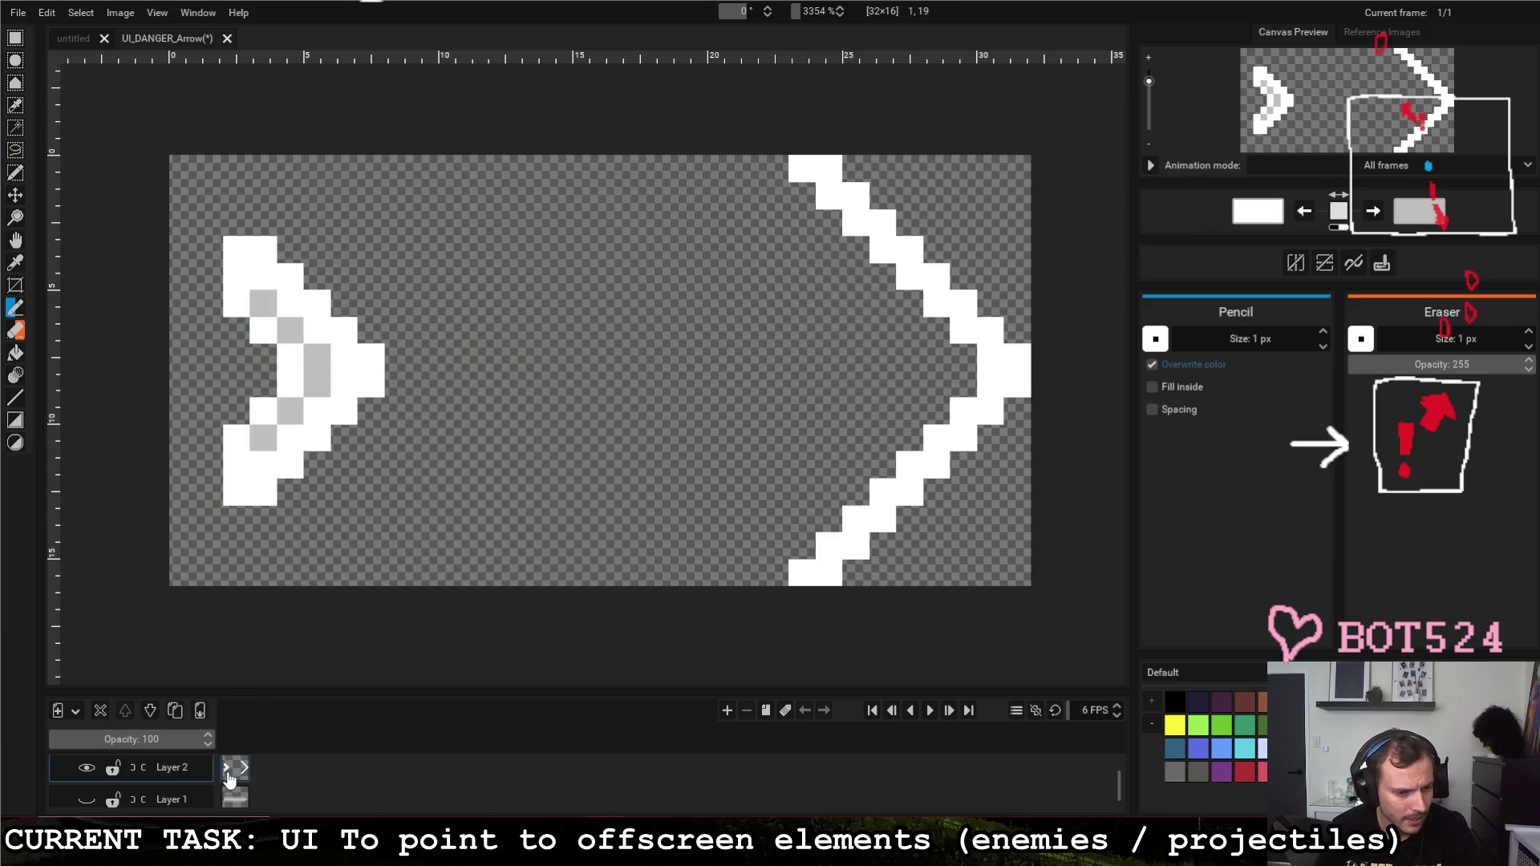
Step: Show Layer 1 again, copy the tail chevron and paste a copy further along the shaft
click(86, 800)
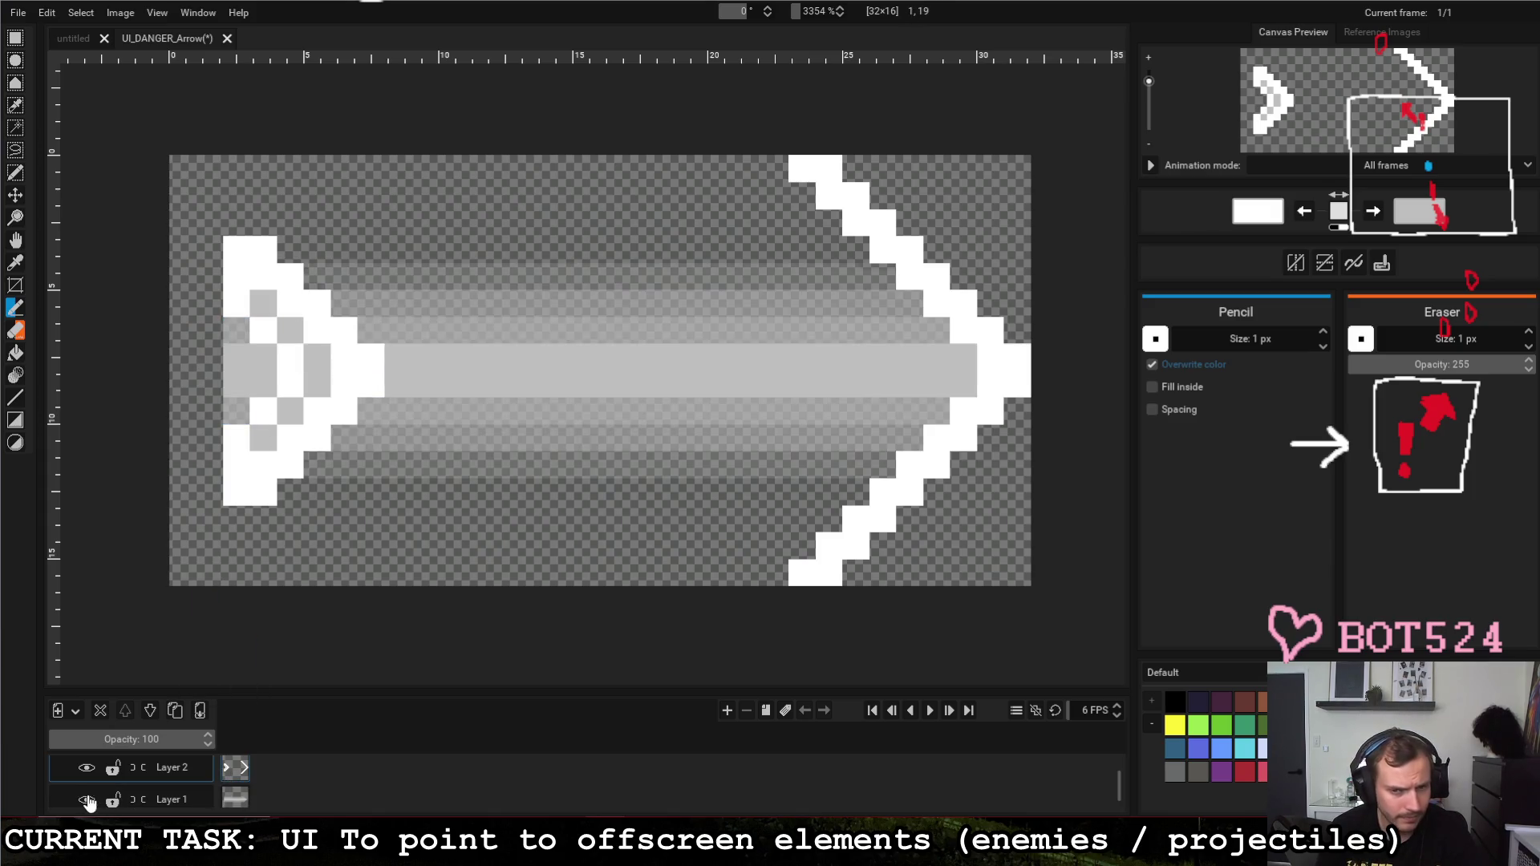
key(r)
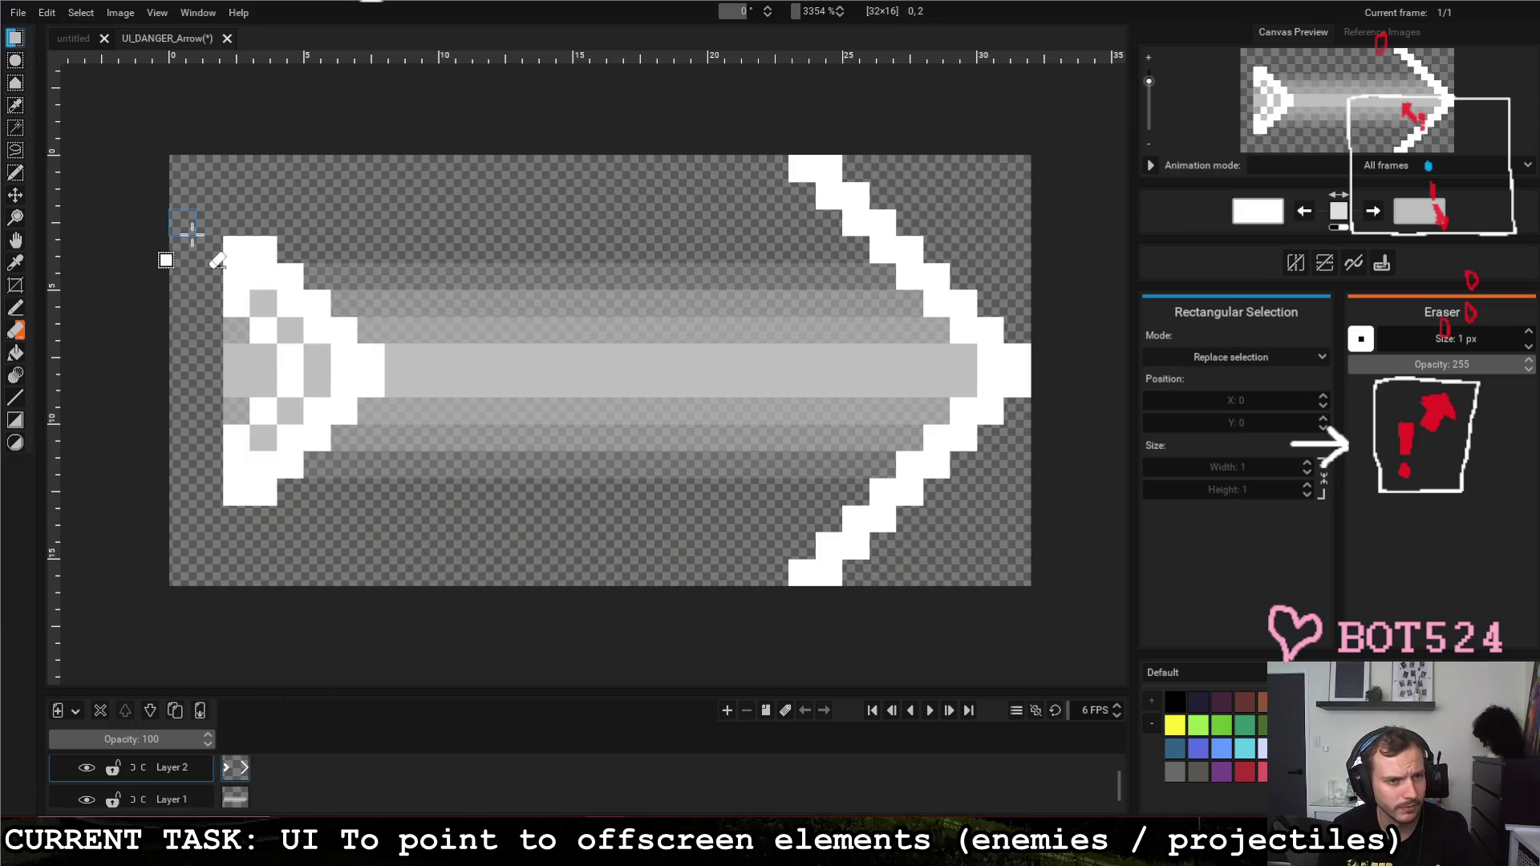
drag(237, 250, 385, 506)
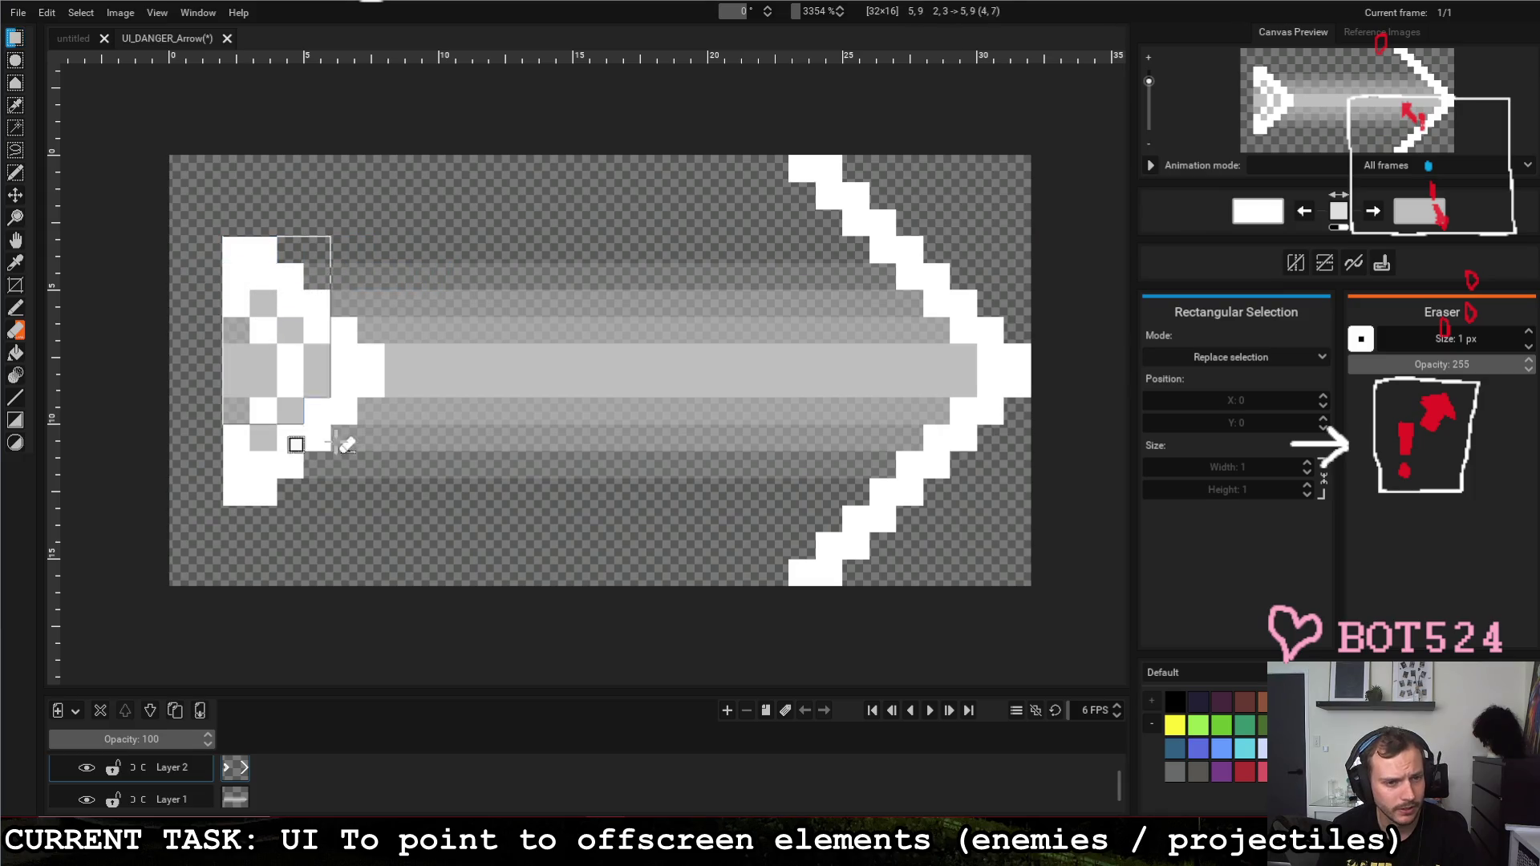
key(ctrl+c)
key(ctrl+v)
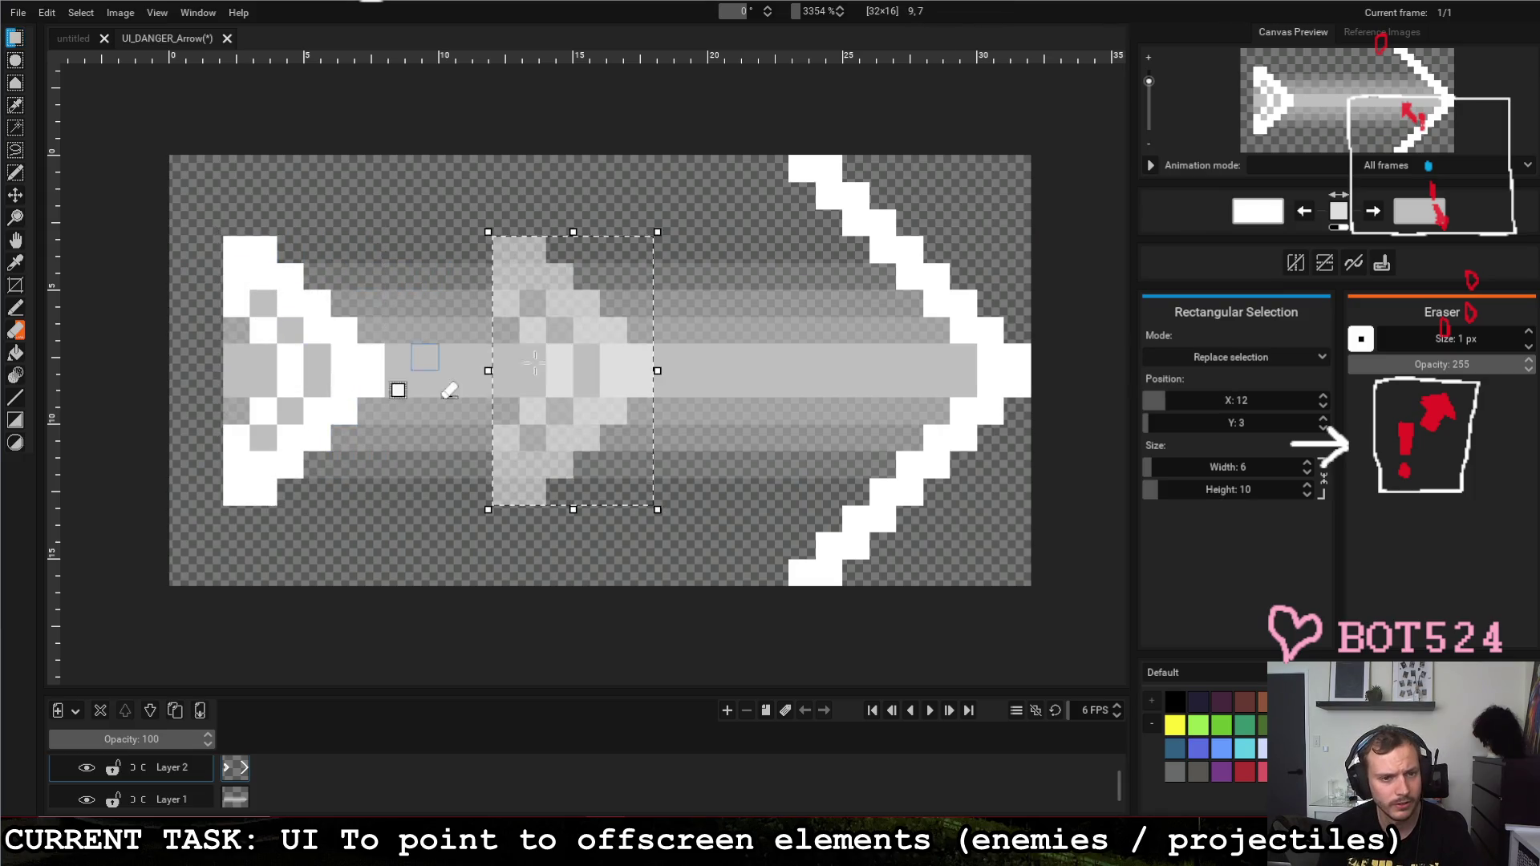
mouse_move(601, 404)
mouse_down()
mouse_move(506, 398)
mouse_move(547, 398)
mouse_move(528, 404)
mouse_up()
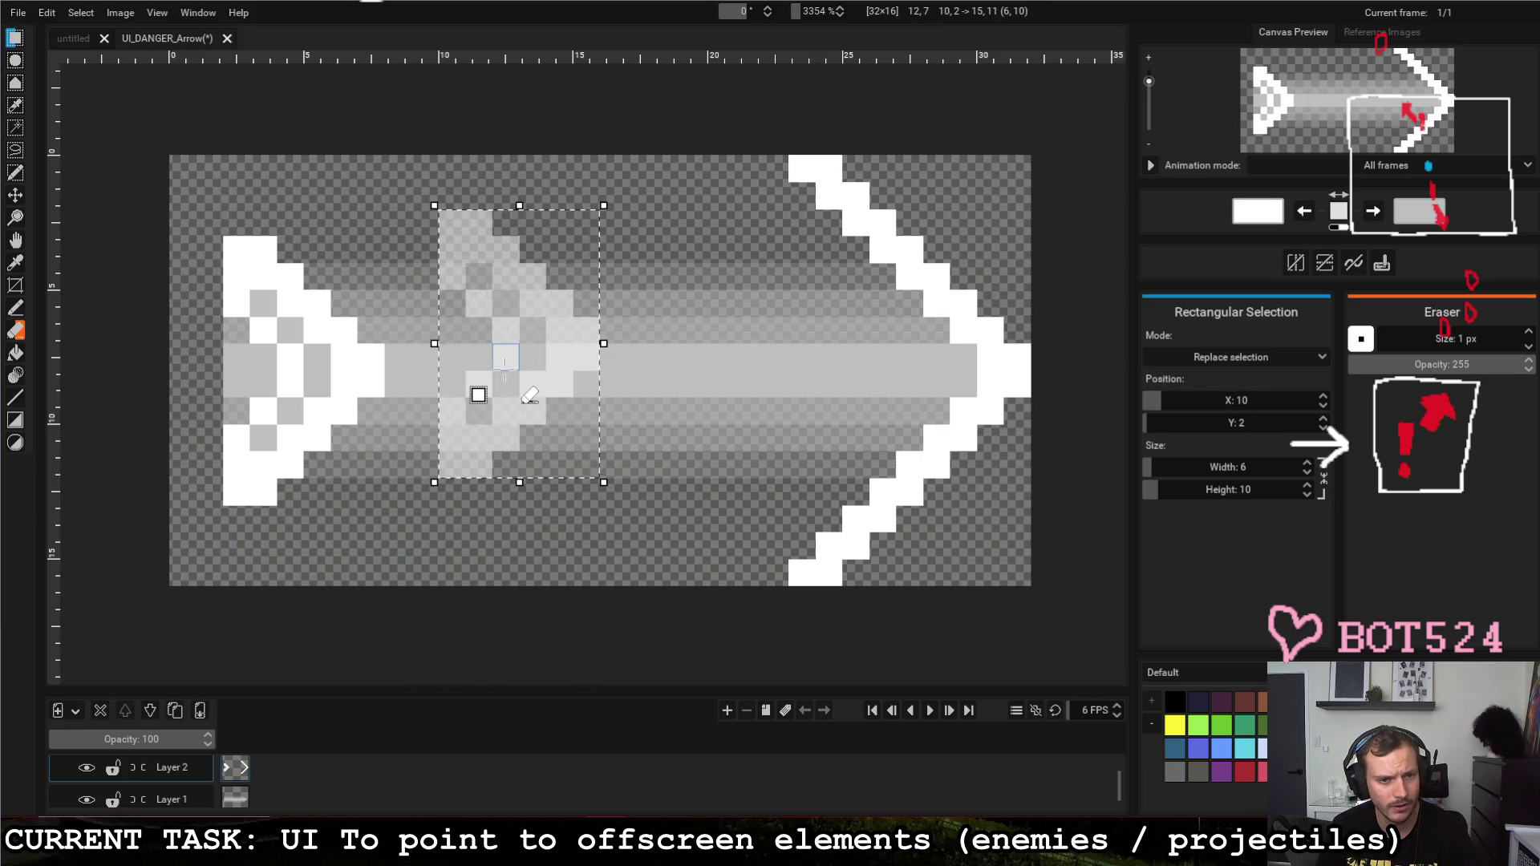
key(Return)
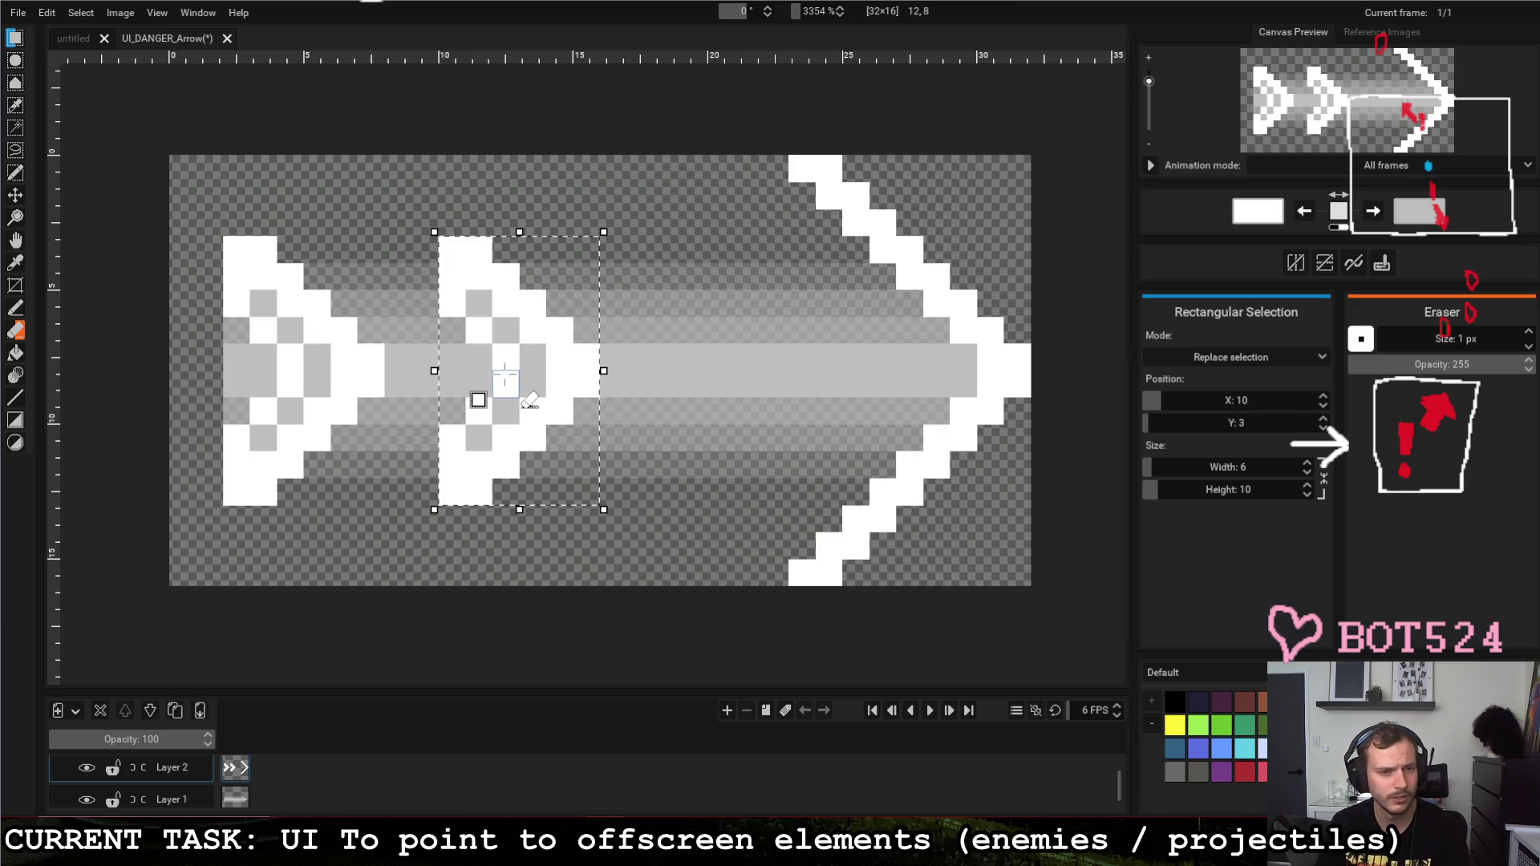
Step: Paste a third chevron further right, then select all three chevrons and cut them
key(ctrl+v)
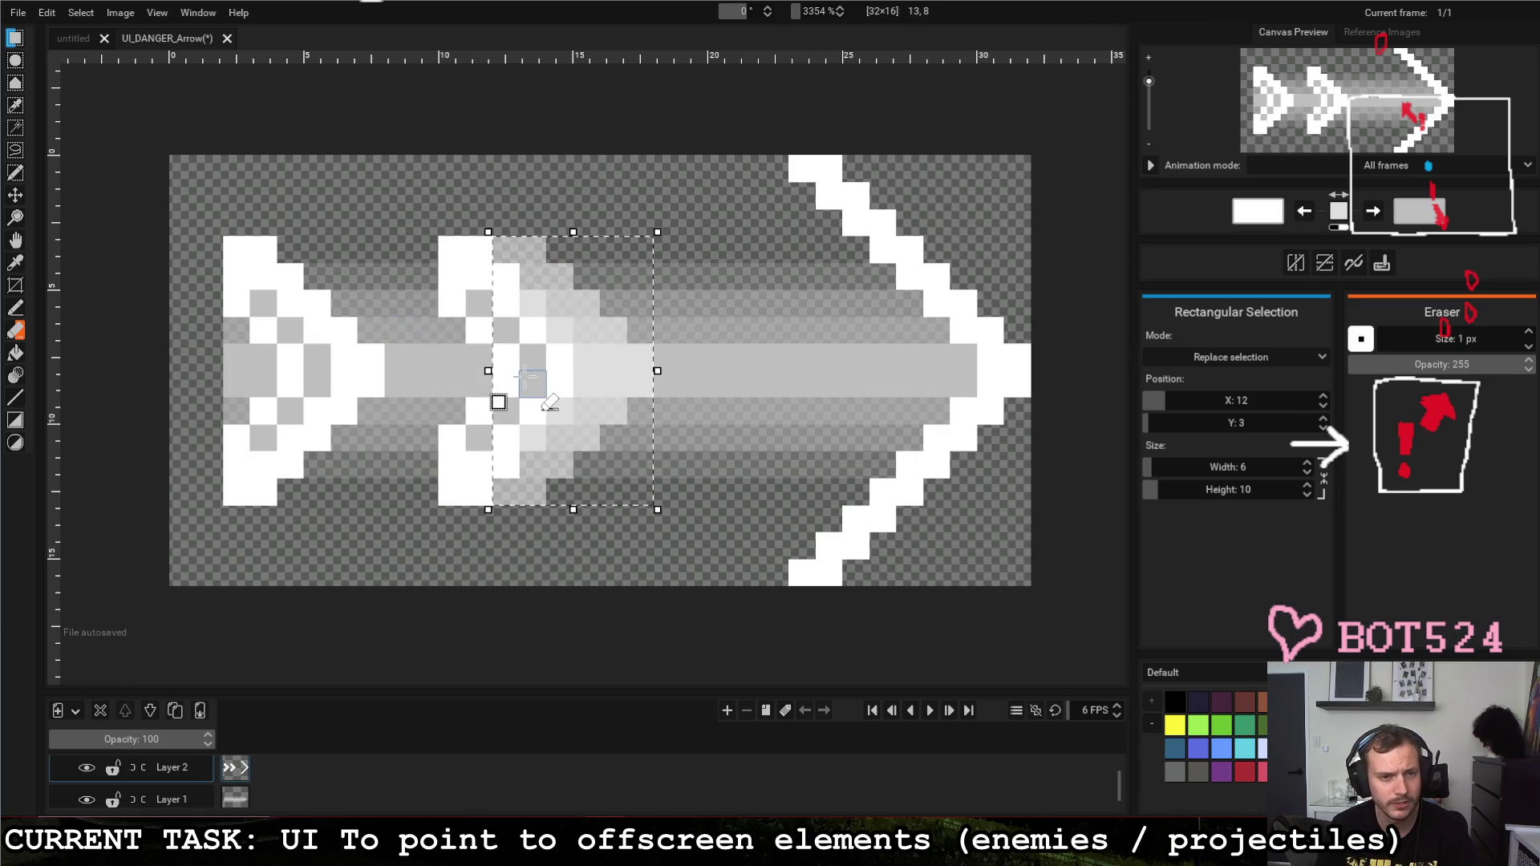
drag(553, 388, 722, 394)
key(Return)
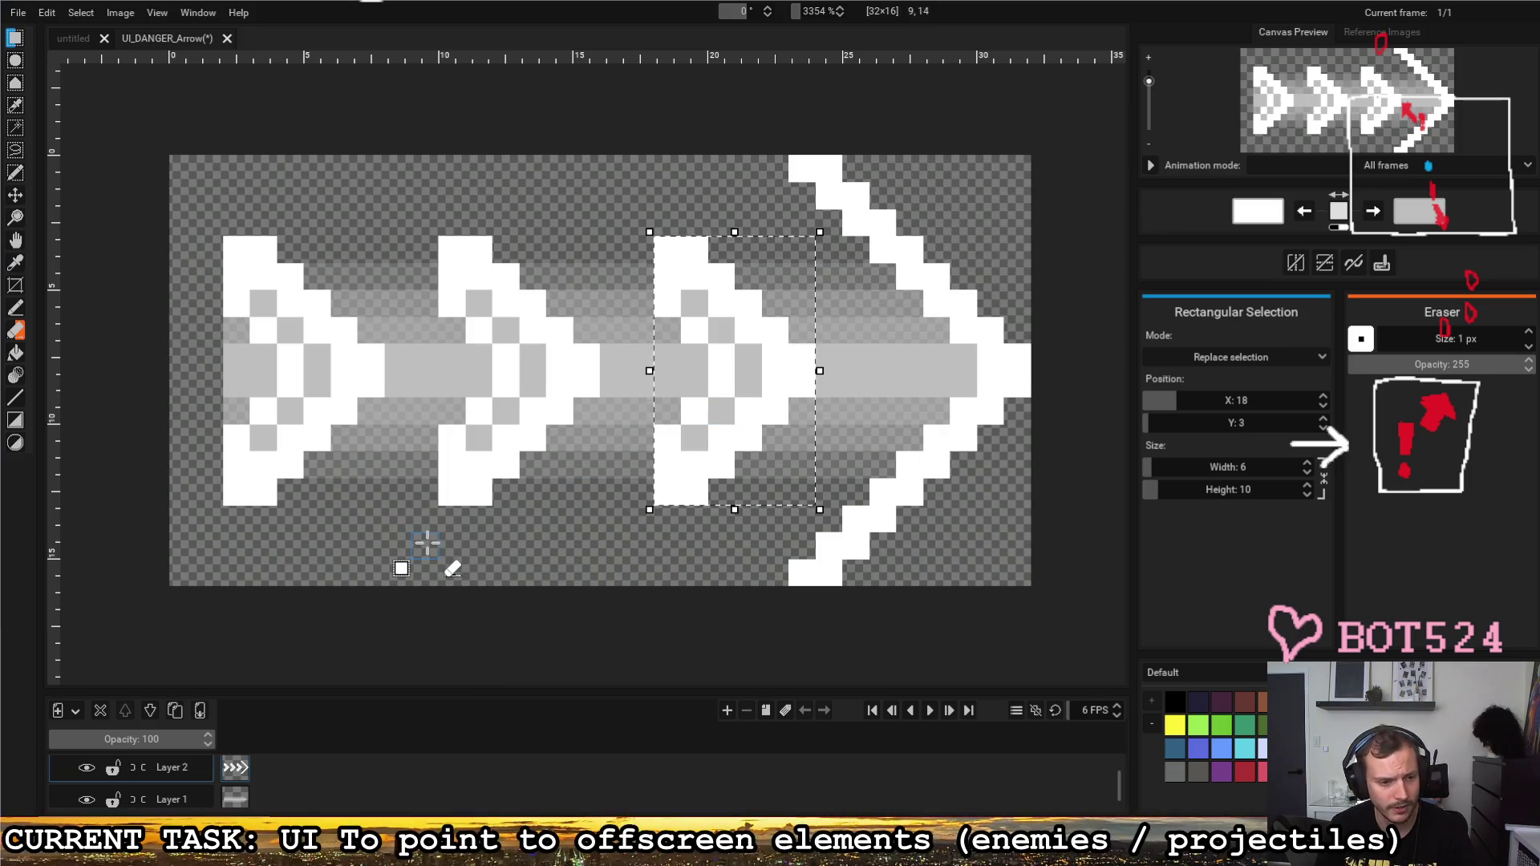
scroll(264, 781, up, 1)
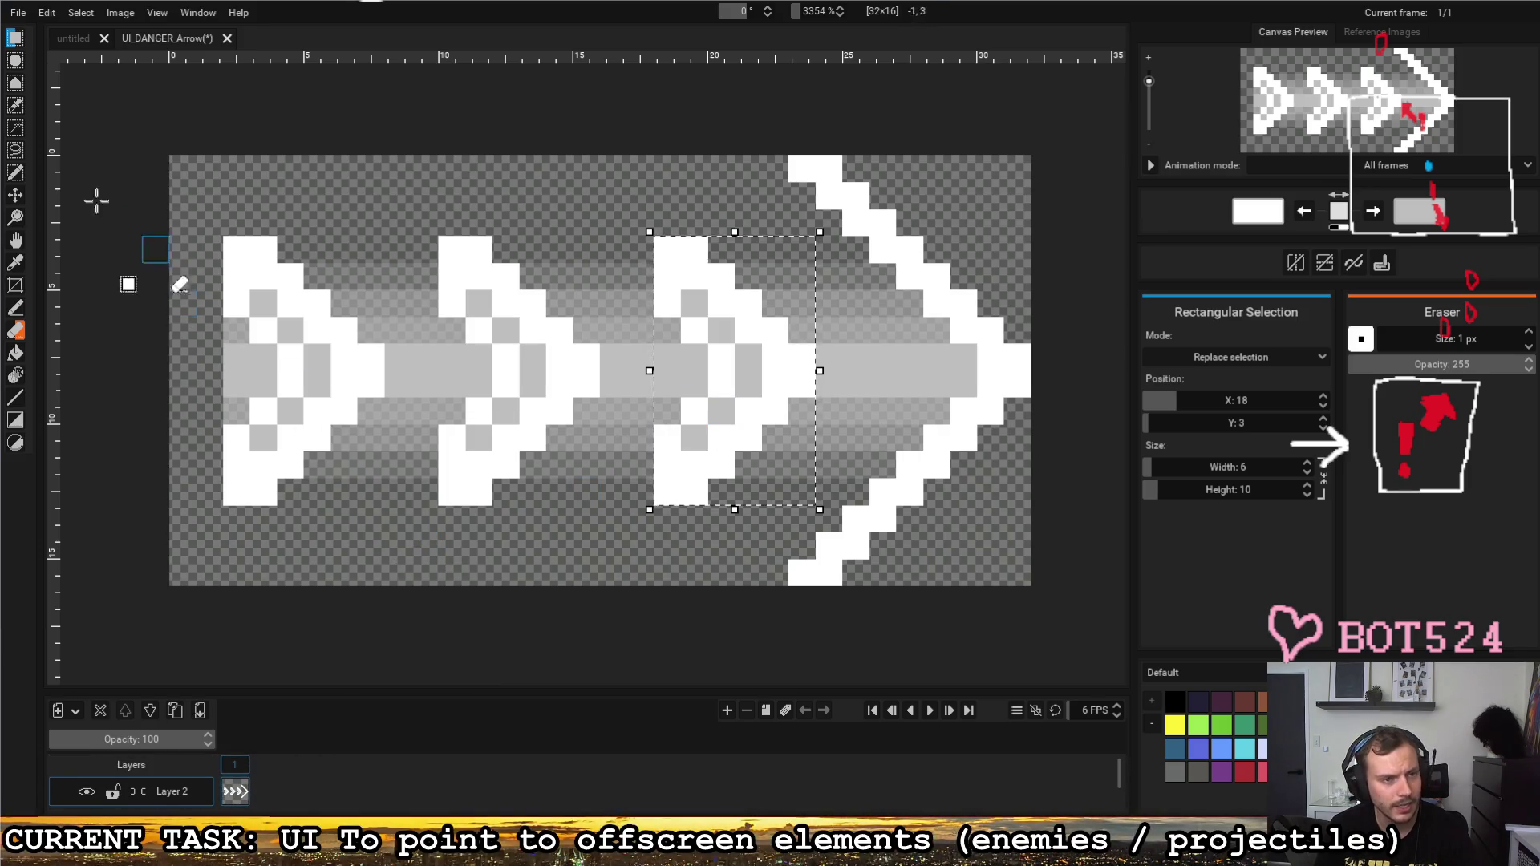
drag(234, 247, 802, 494)
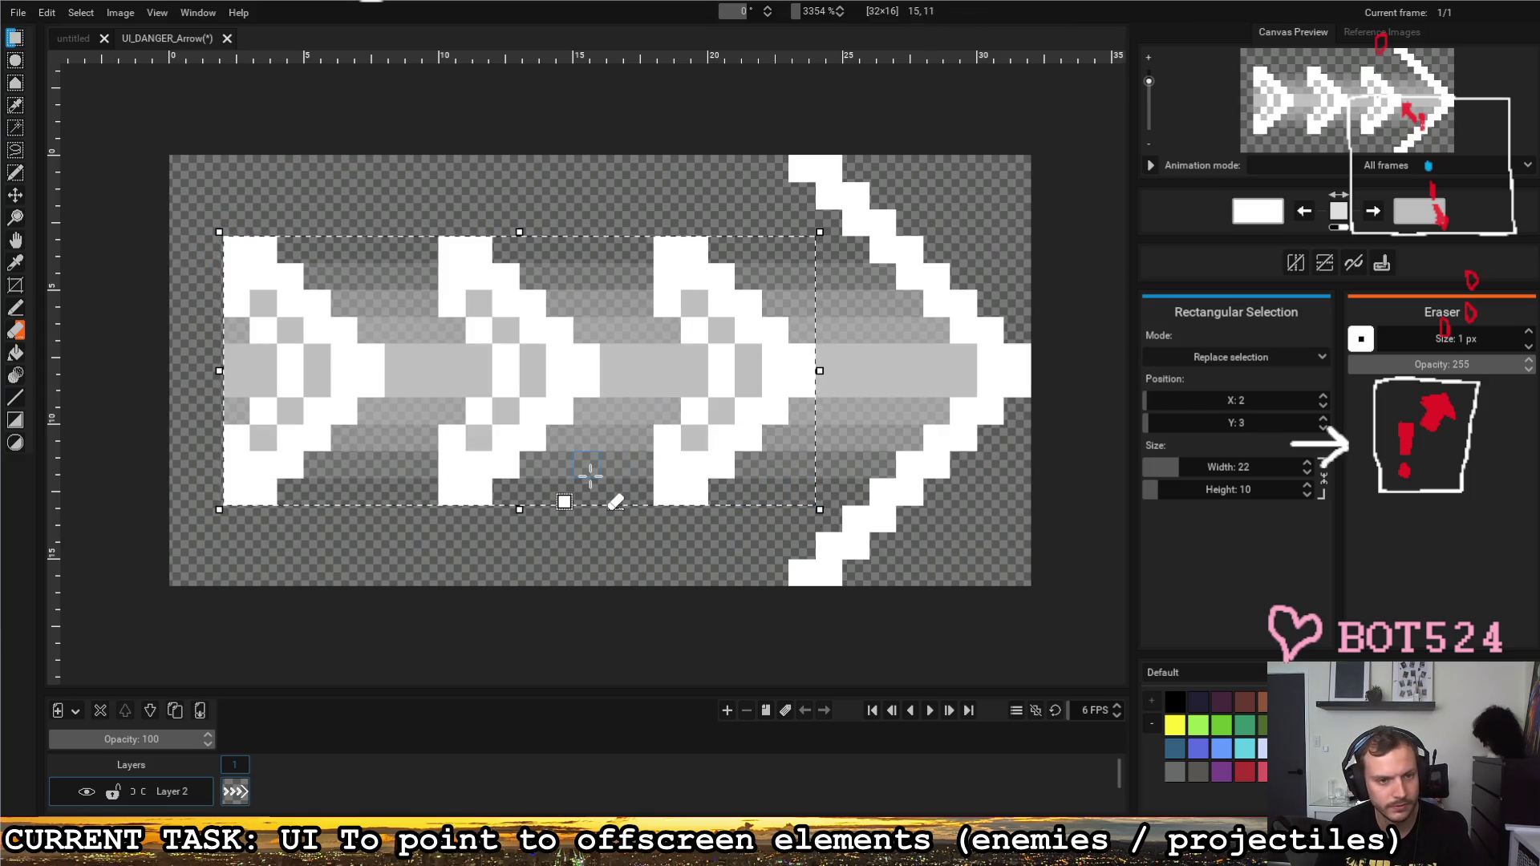
key(Delete)
Step: Add Layer 3 and paste the three chevrons onto it, nudged one pixel left
click(57, 710)
scroll(247, 781, up, 1)
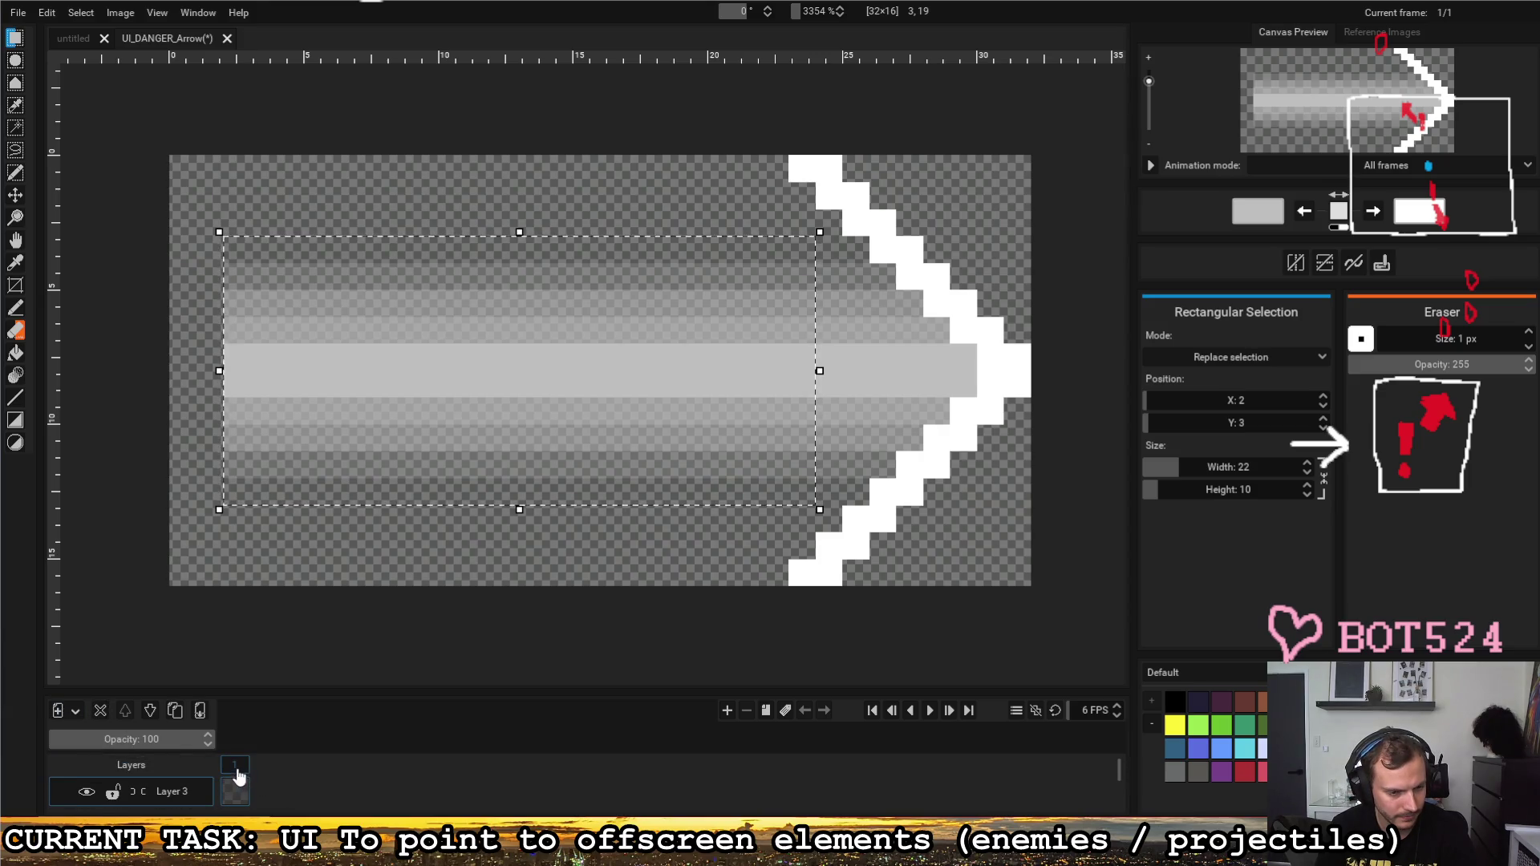
scroll(240, 779, down, 1)
key(ctrl+v)
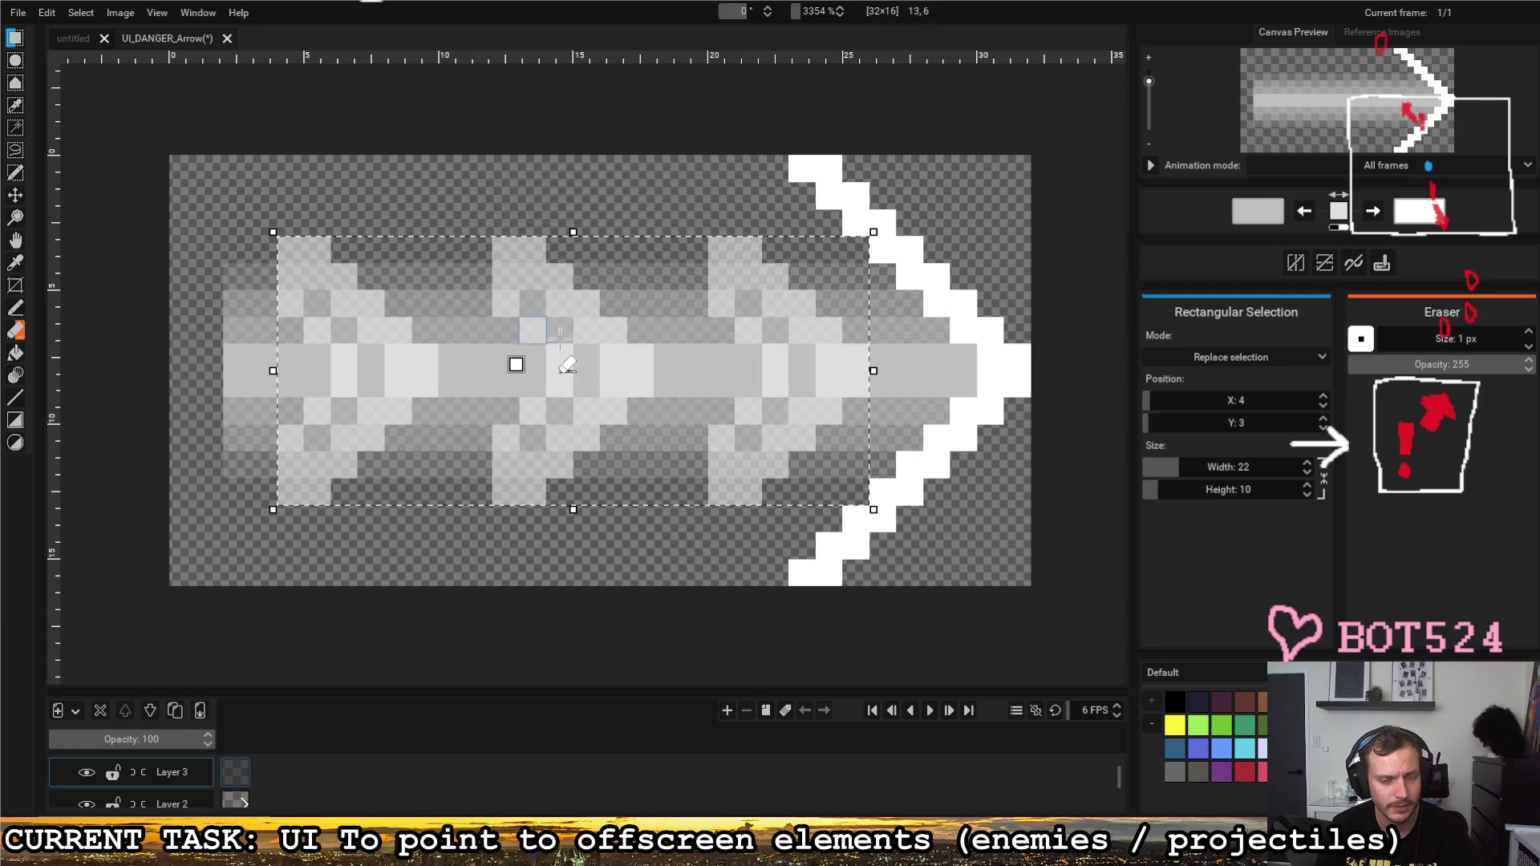
key(Left)
key(Left)
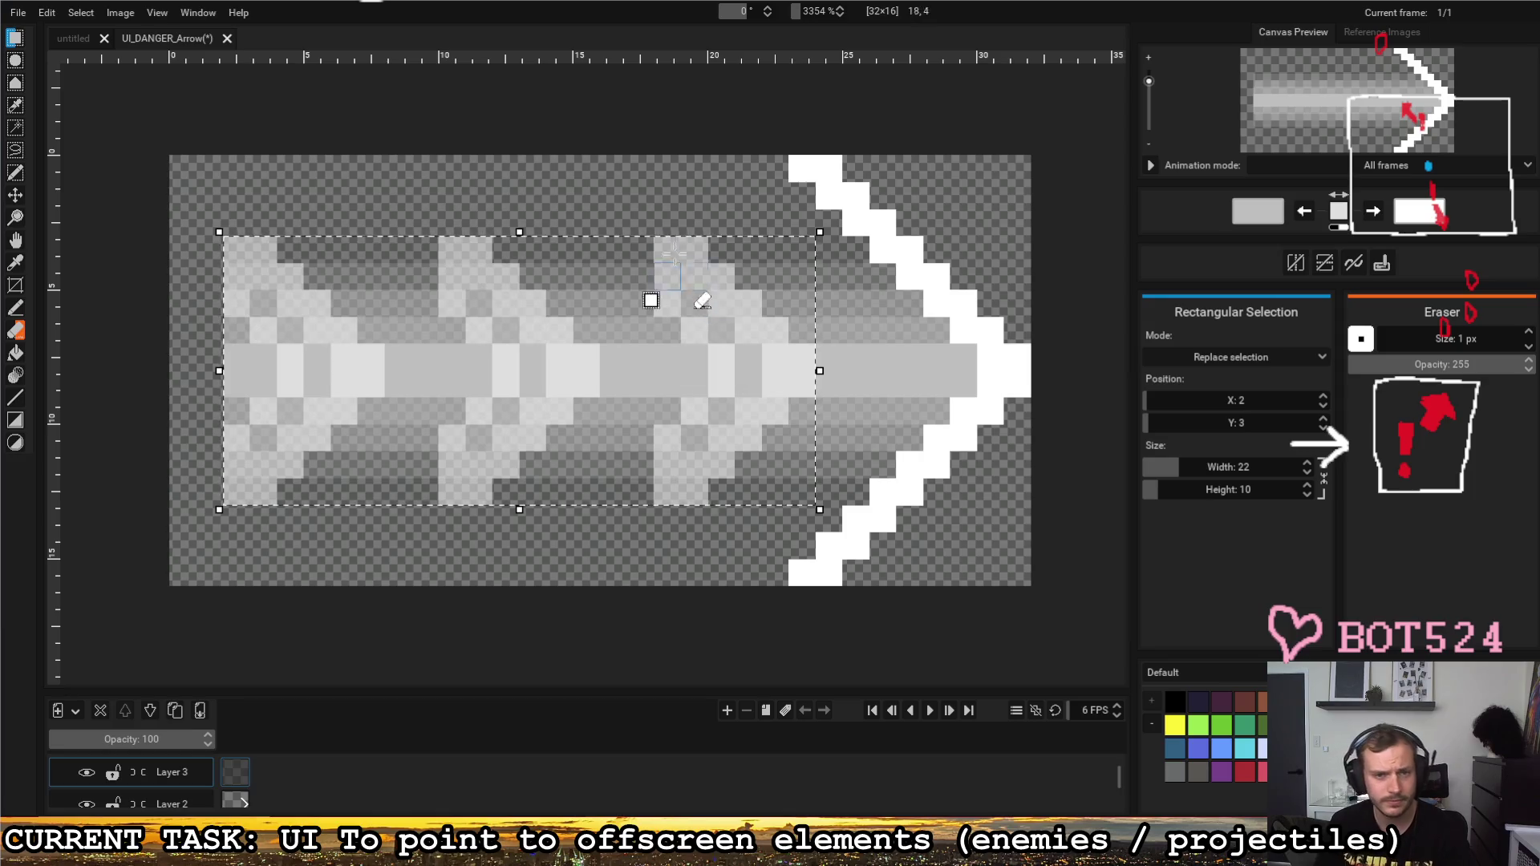
click(722, 197)
Step: Copy the third chevron and place a fourth copy on the big arrowhead
mouse_move(659, 245)
mouse_down()
mouse_move(768, 489)
mouse_move(794, 490)
mouse_up()
key(ctrl+c)
key(ctrl+v)
drag(715, 375, 928, 362)
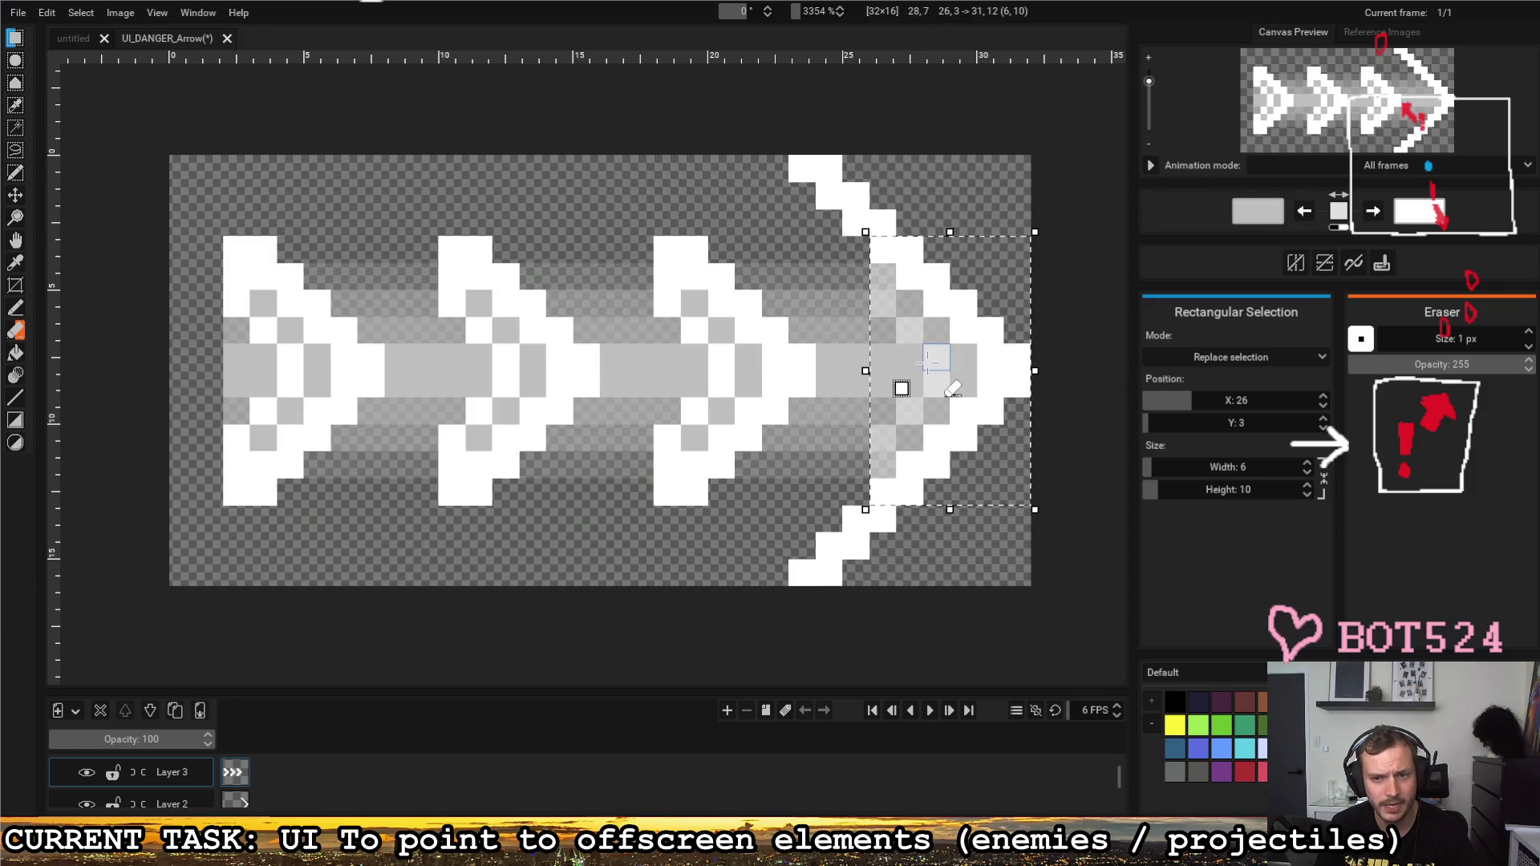
click(1093, 276)
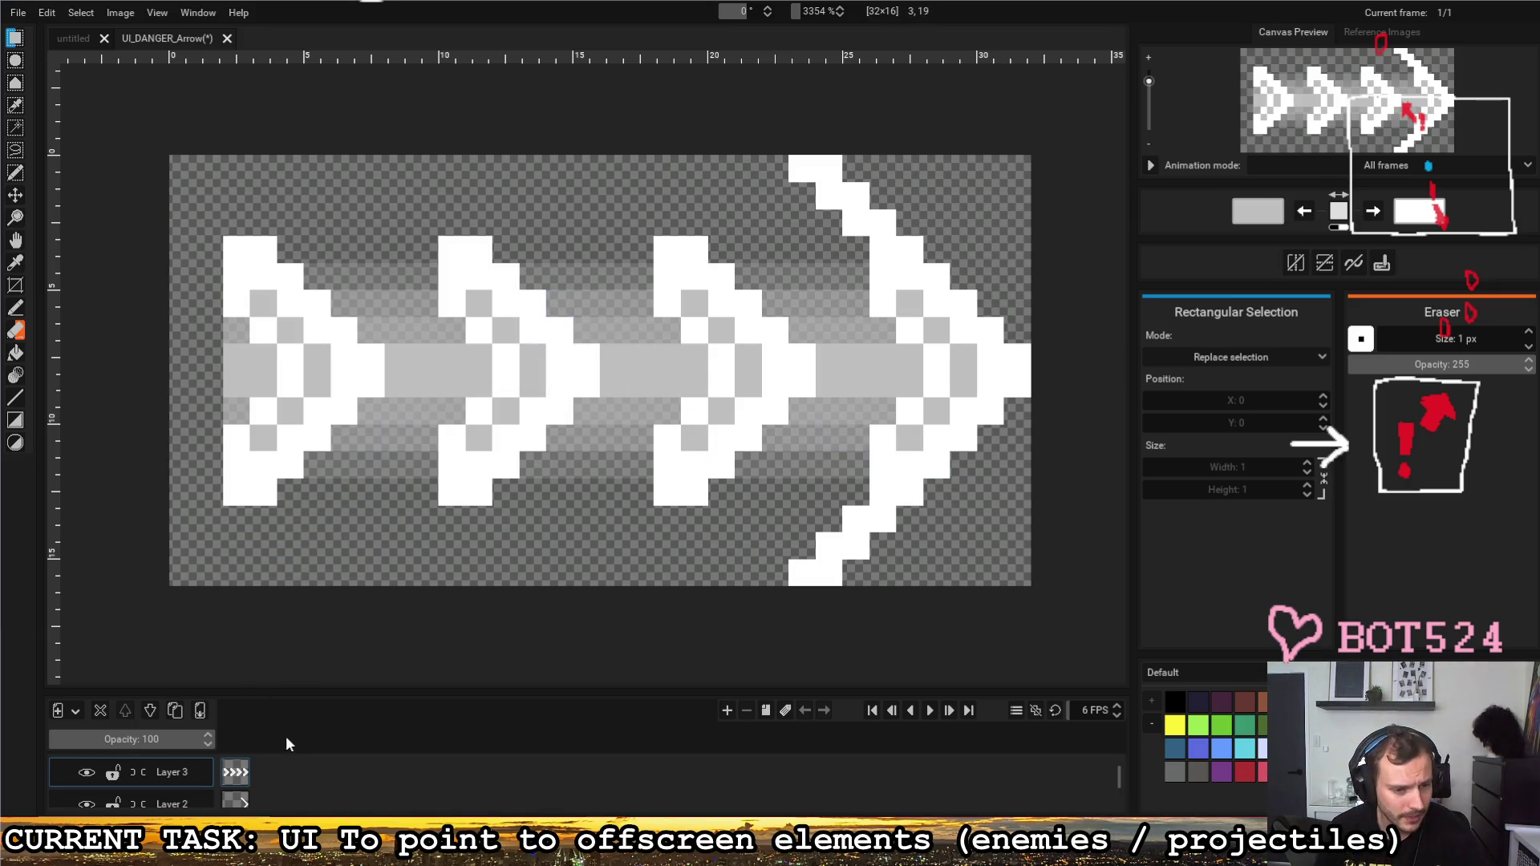
Step: Add frame 2 with the chevrons re-pasted shifted right, tidy the arrowhead tip, then clone it as frame 3
click(765, 711)
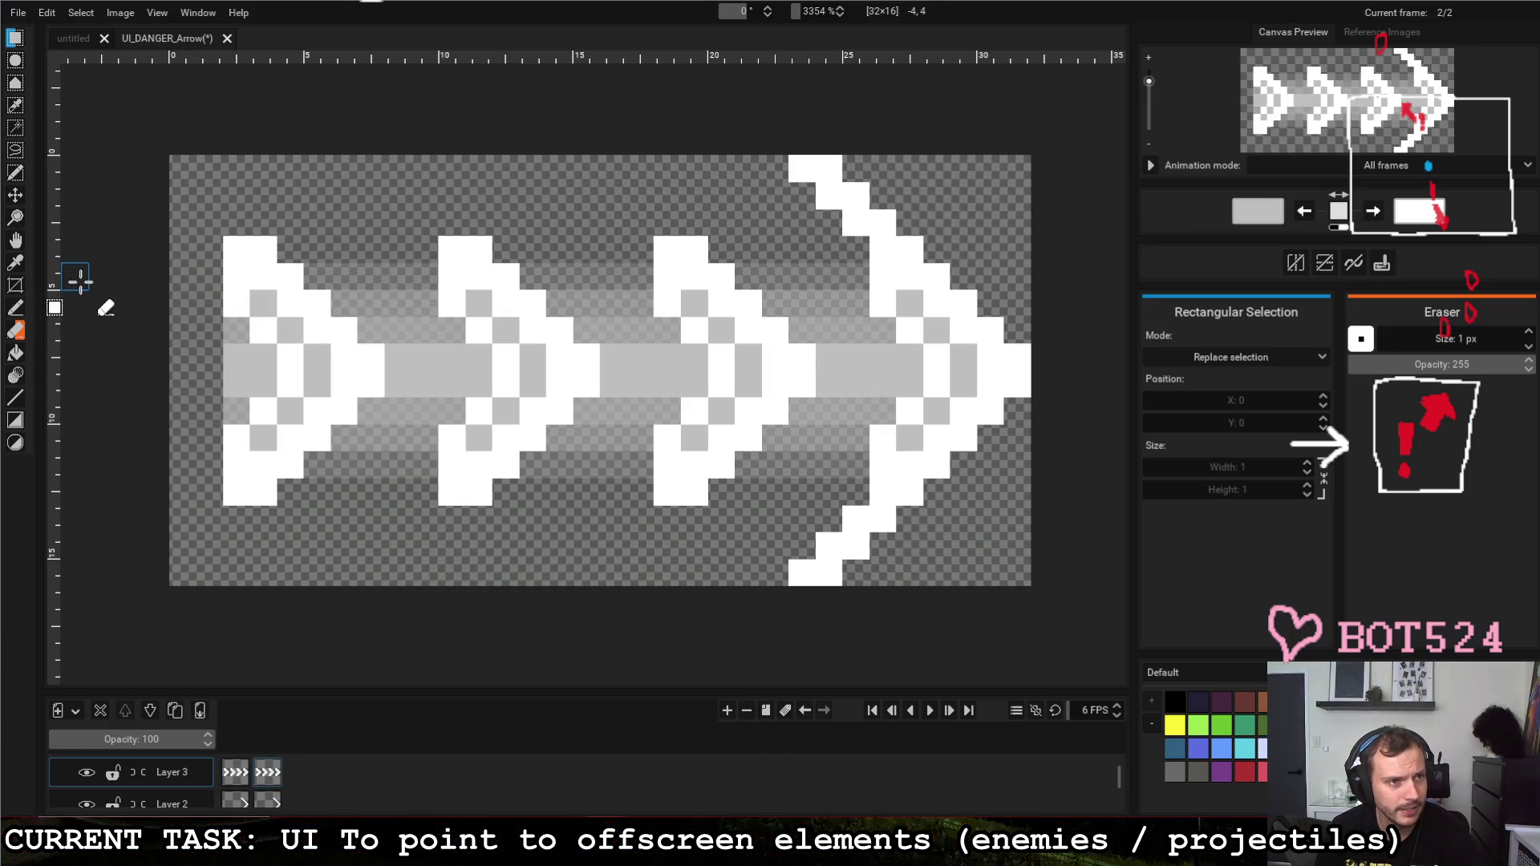
drag(235, 250, 1042, 508)
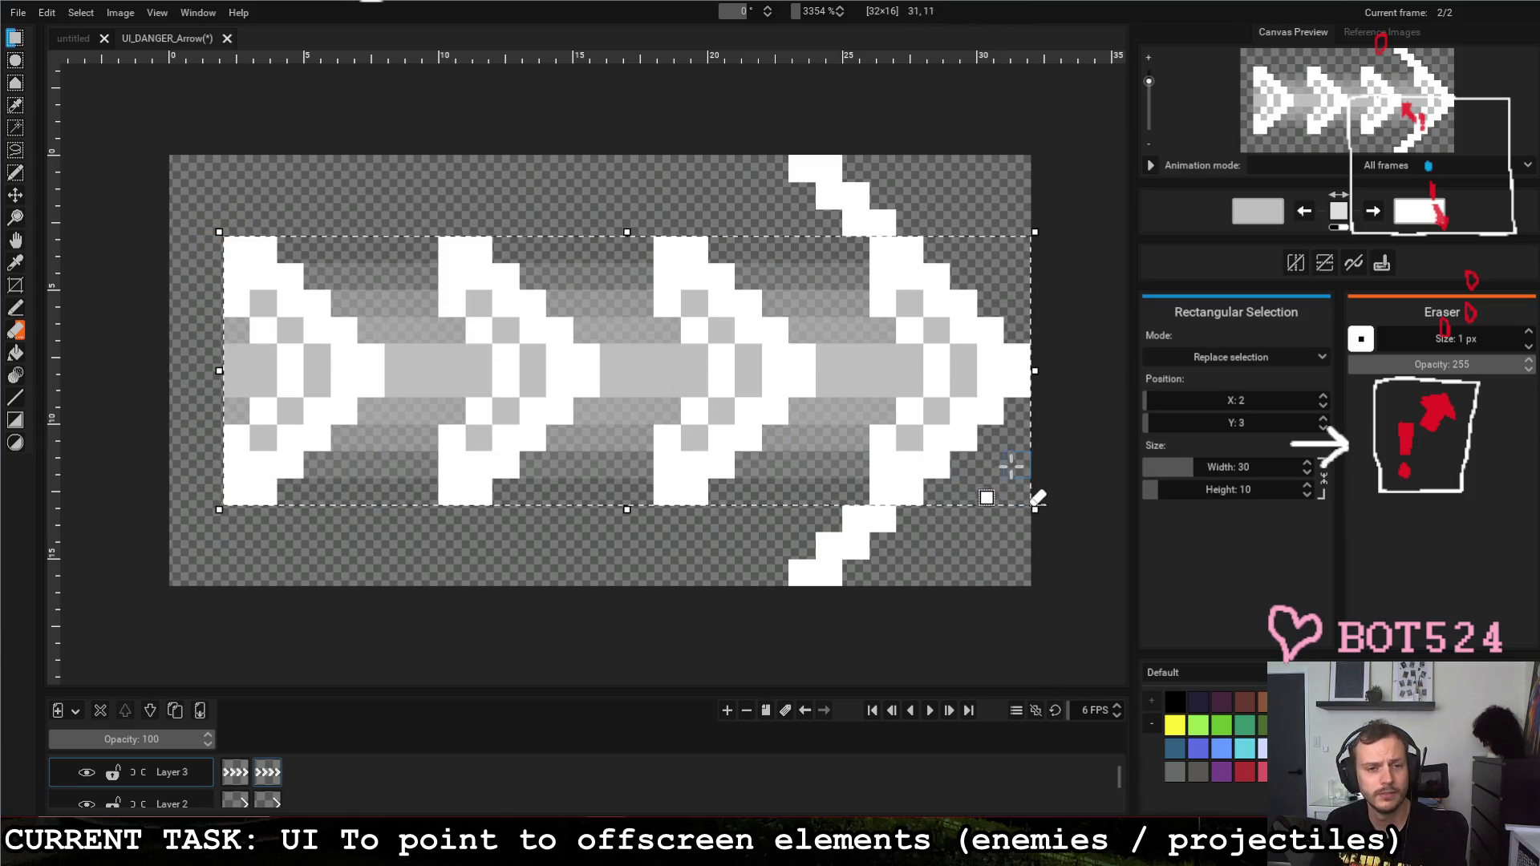
key(Delete)
key(ctrl+v)
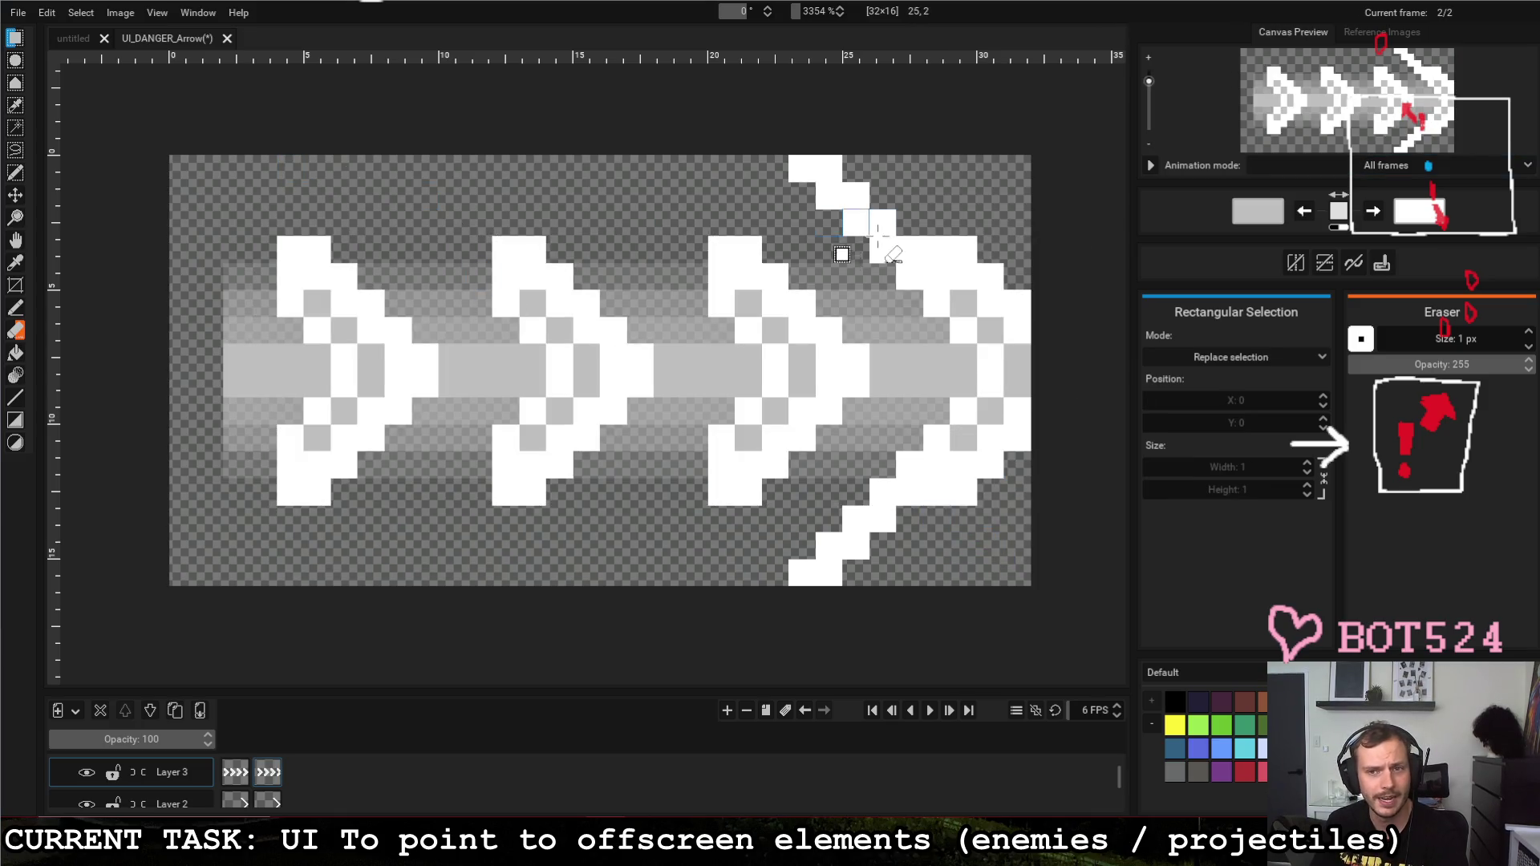
click(963, 255)
mouse_move(957, 258)
mouse_down()
mouse_move(944, 289)
mouse_move(1017, 361)
mouse_move(956, 526)
mouse_move(1014, 409)
mouse_up()
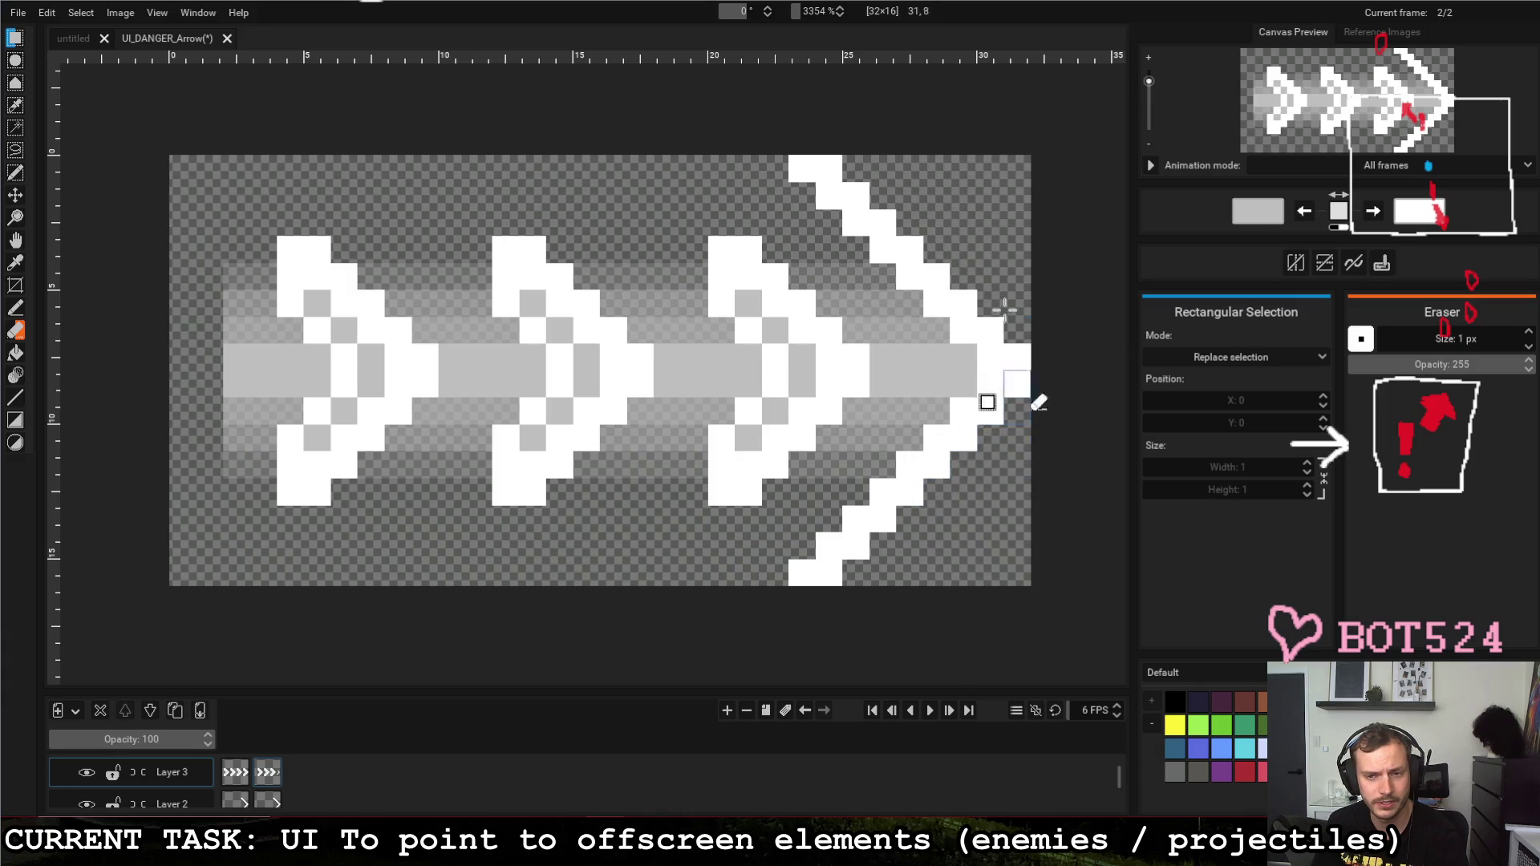
key(ctrl+z)
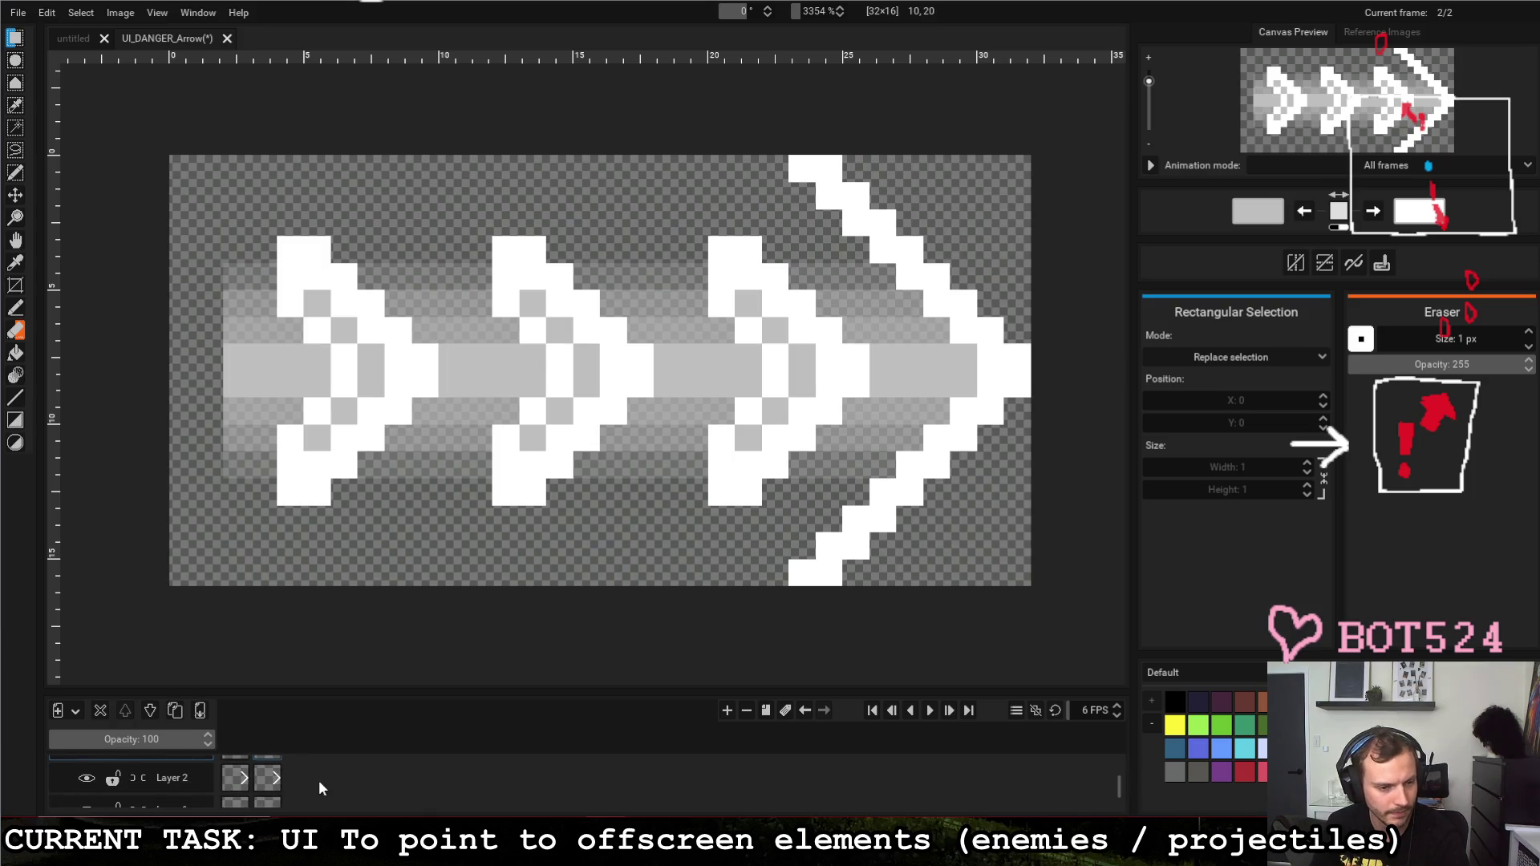
scroll(317, 781, down, 1)
scroll(317, 779, up, 1)
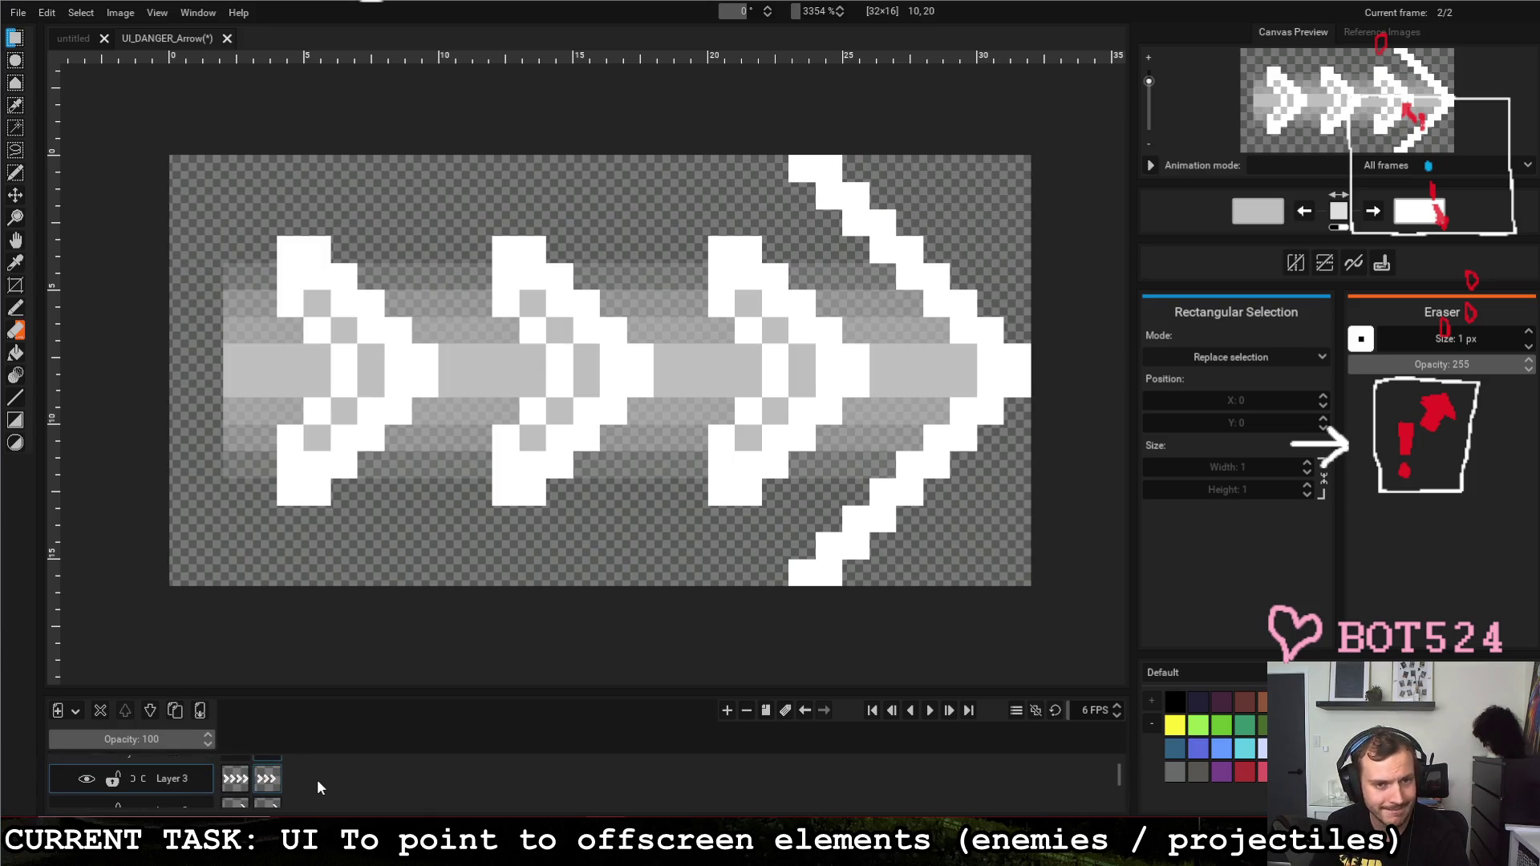
scroll(318, 779, up, 1)
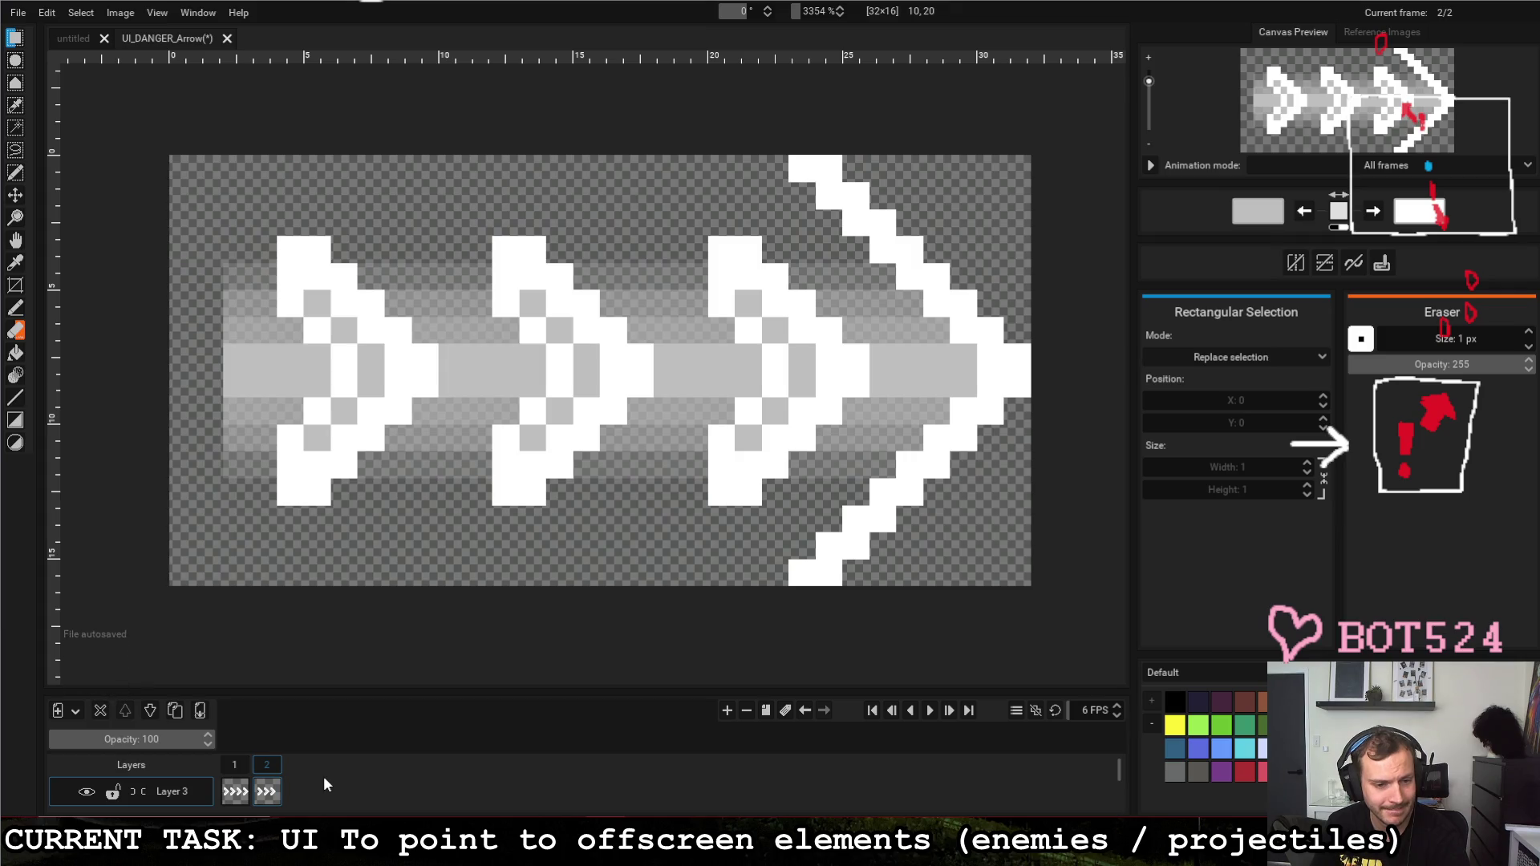
click(768, 710)
Step: Select frame 3's chevrons and shift them one pixel right
mouse_move(277, 238)
mouse_down()
mouse_move(814, 451)
mouse_move(826, 510)
mouse_up()
click(842, 413)
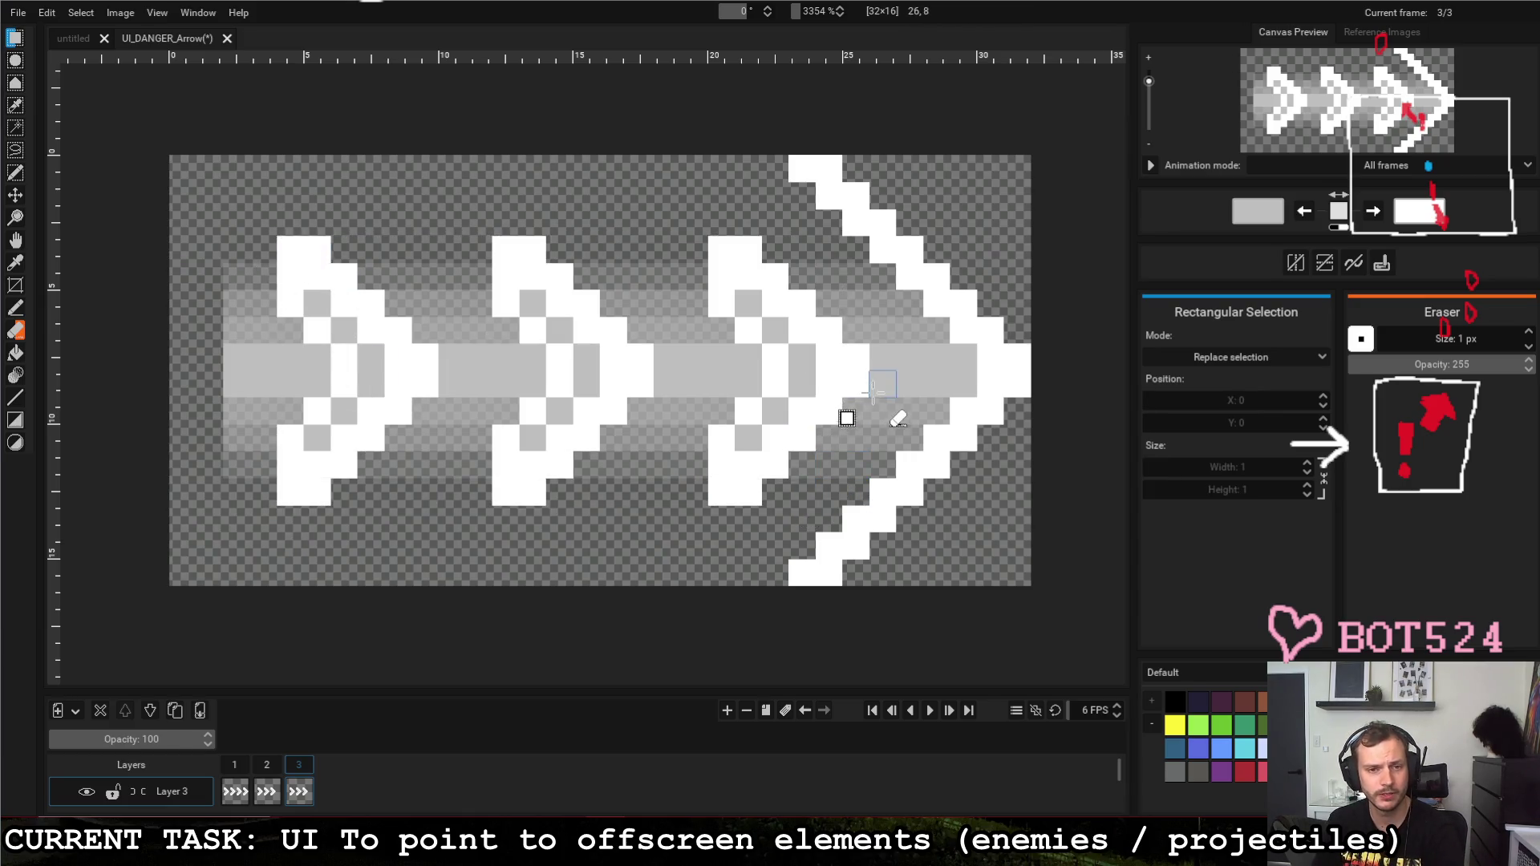
drag(275, 237, 900, 510)
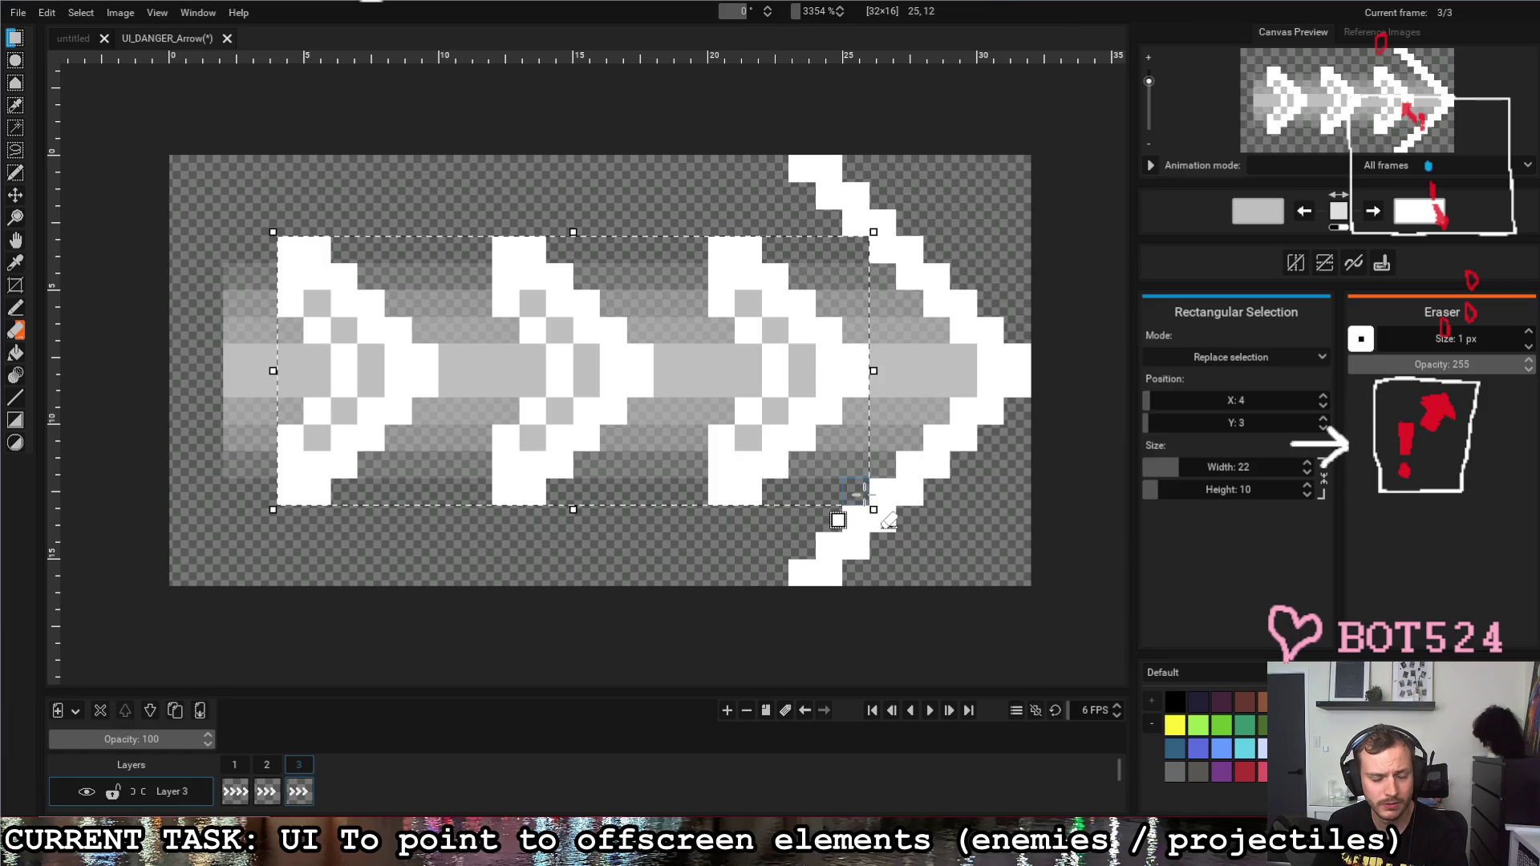
key(Delete)
key(Right)
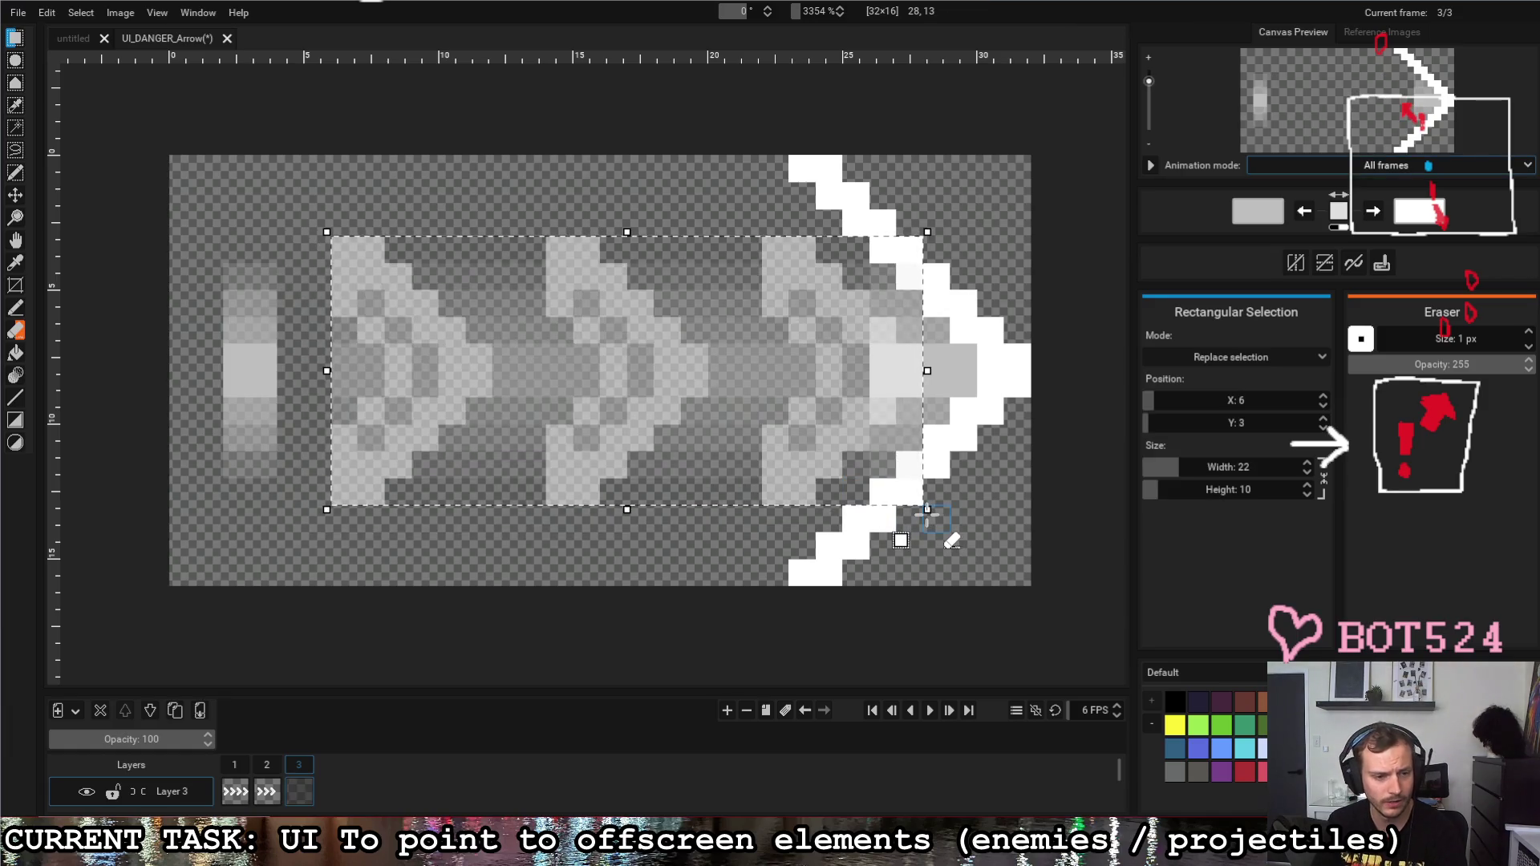
click(891, 530)
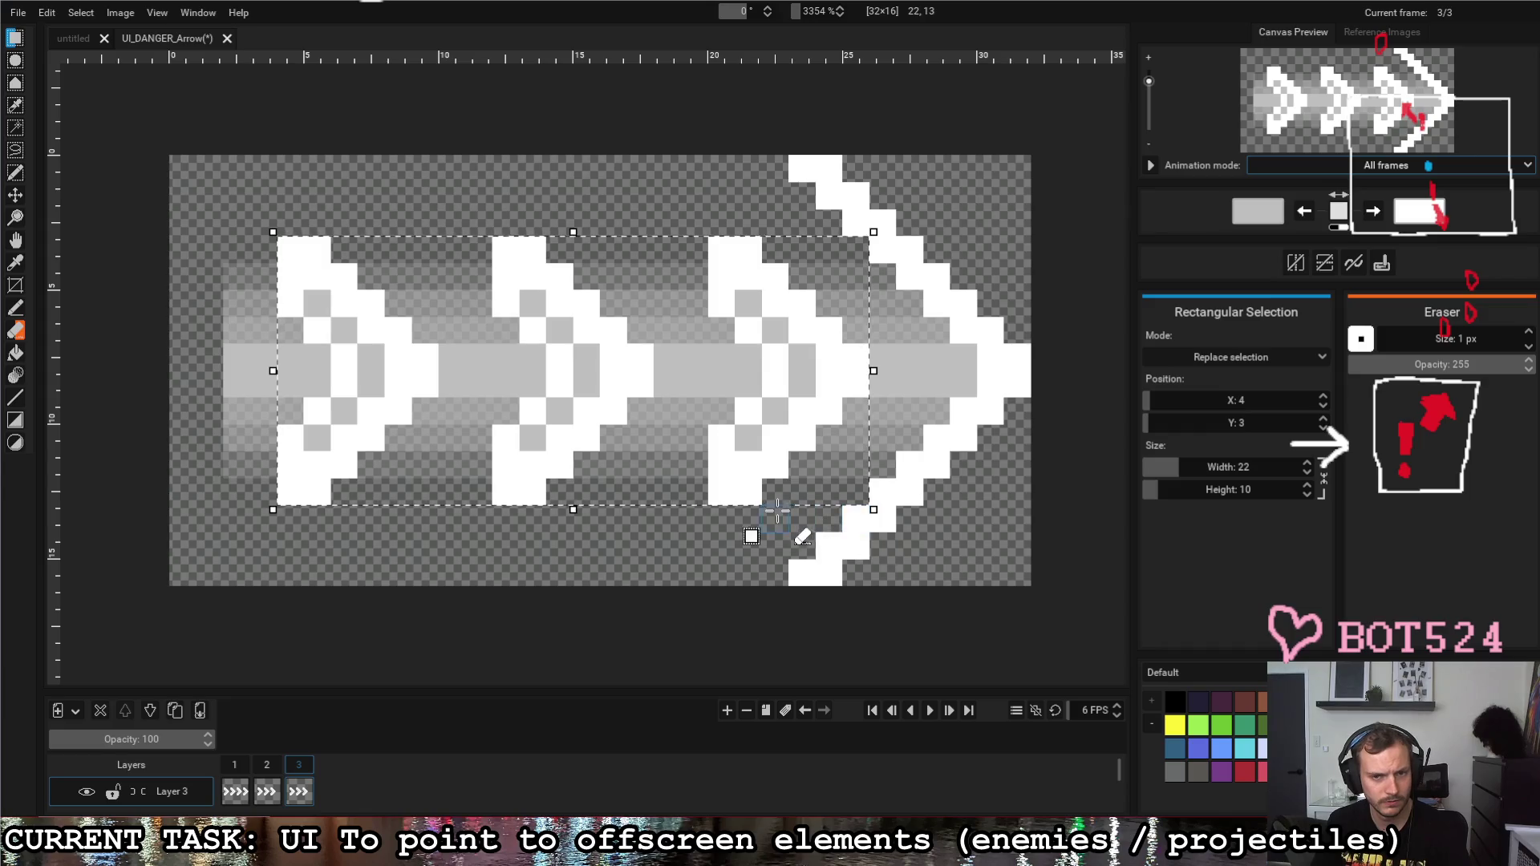
Step: Try a further shift and undo it, then move a thin chevron slice to the shaft's left end
drag(274, 232, 873, 510)
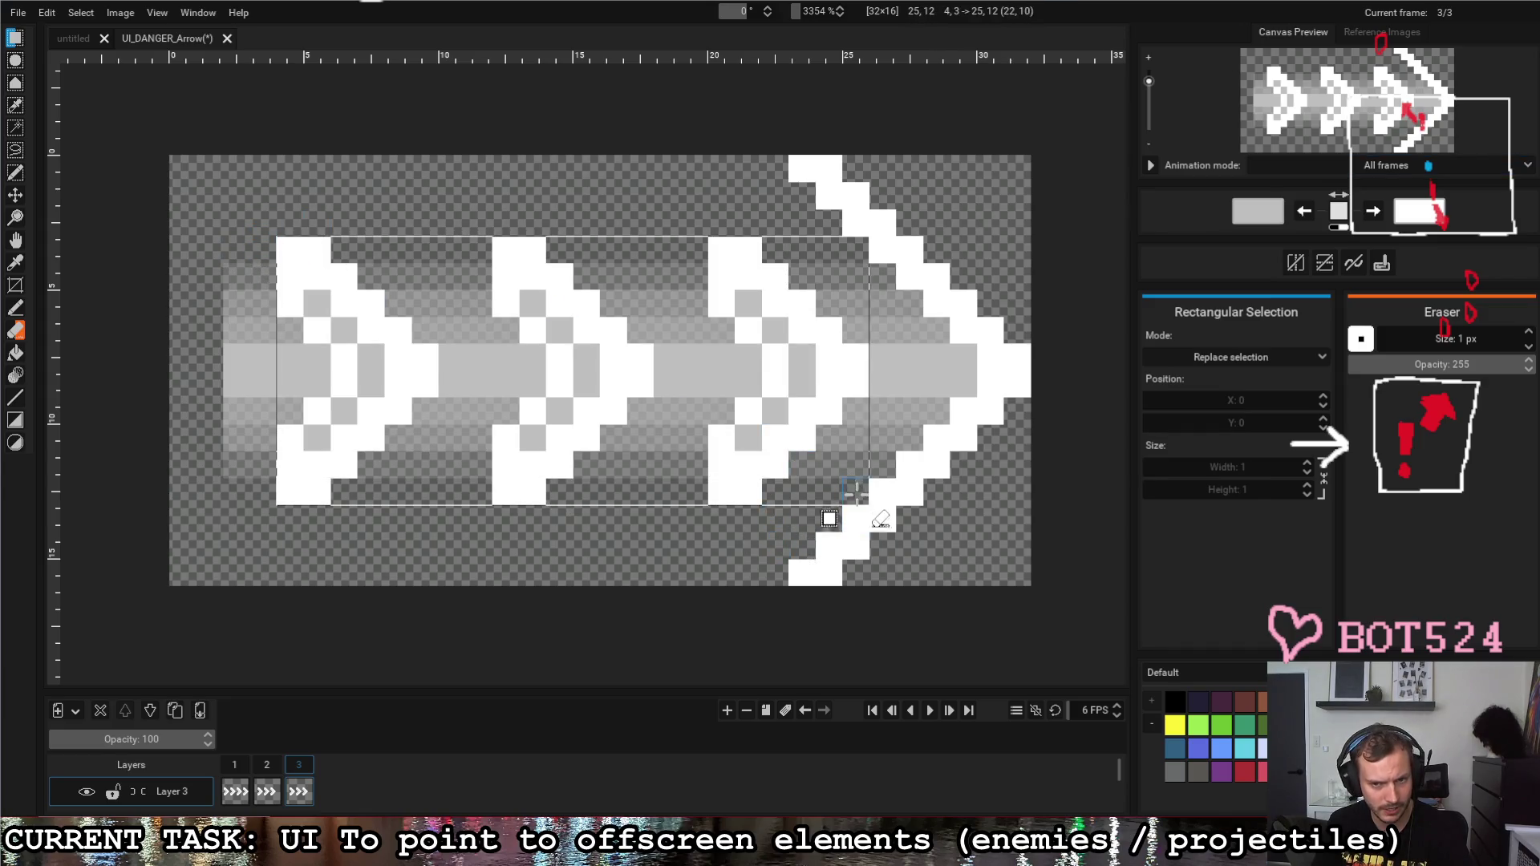
scroll(449, 781, down, 1)
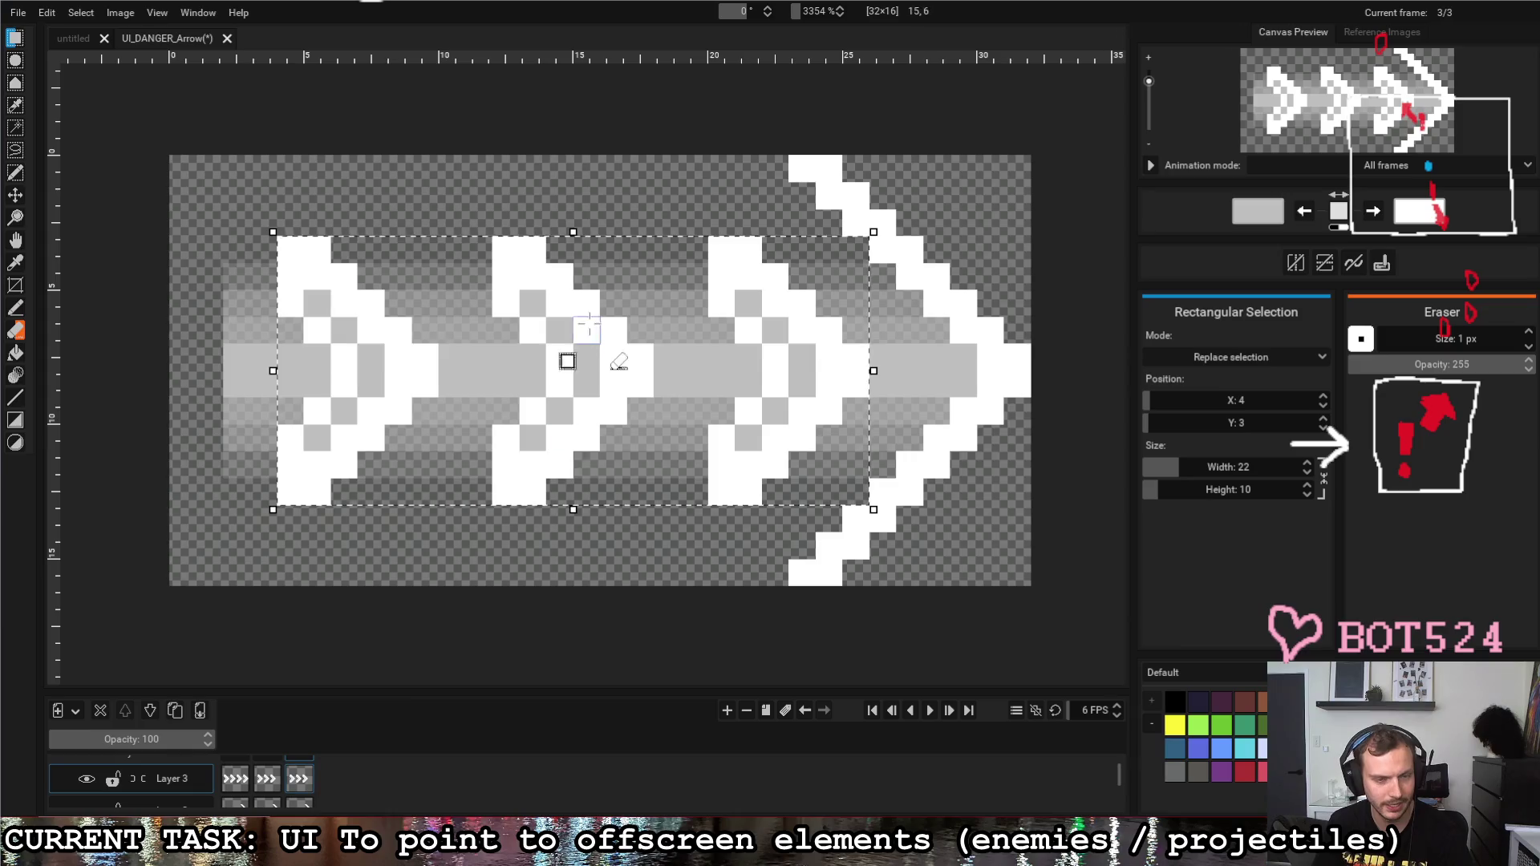
key(Delete)
key(Right)
key(Right)
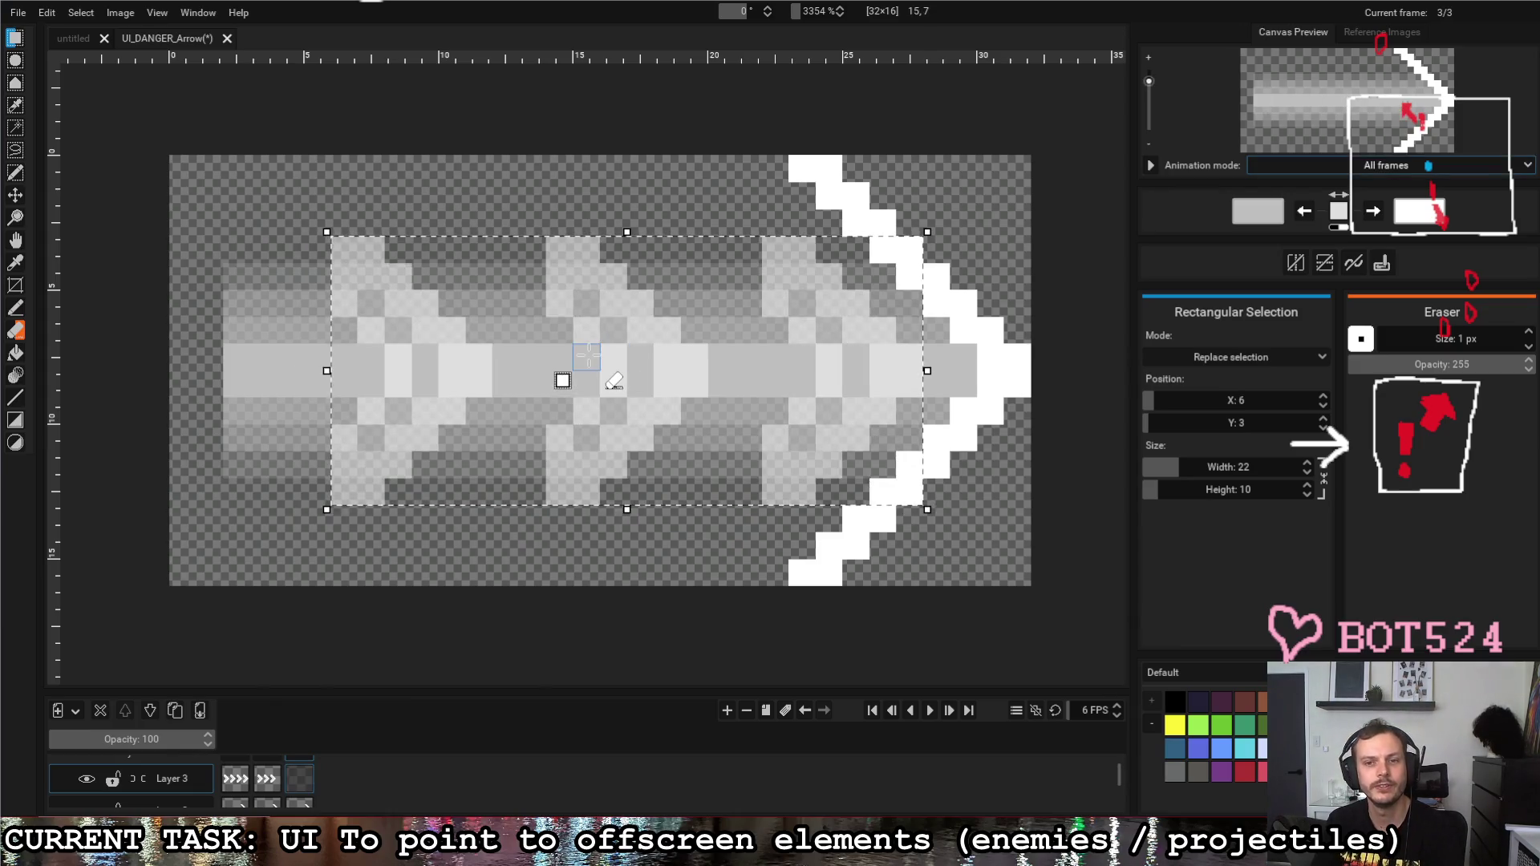
key(ctrl+z)
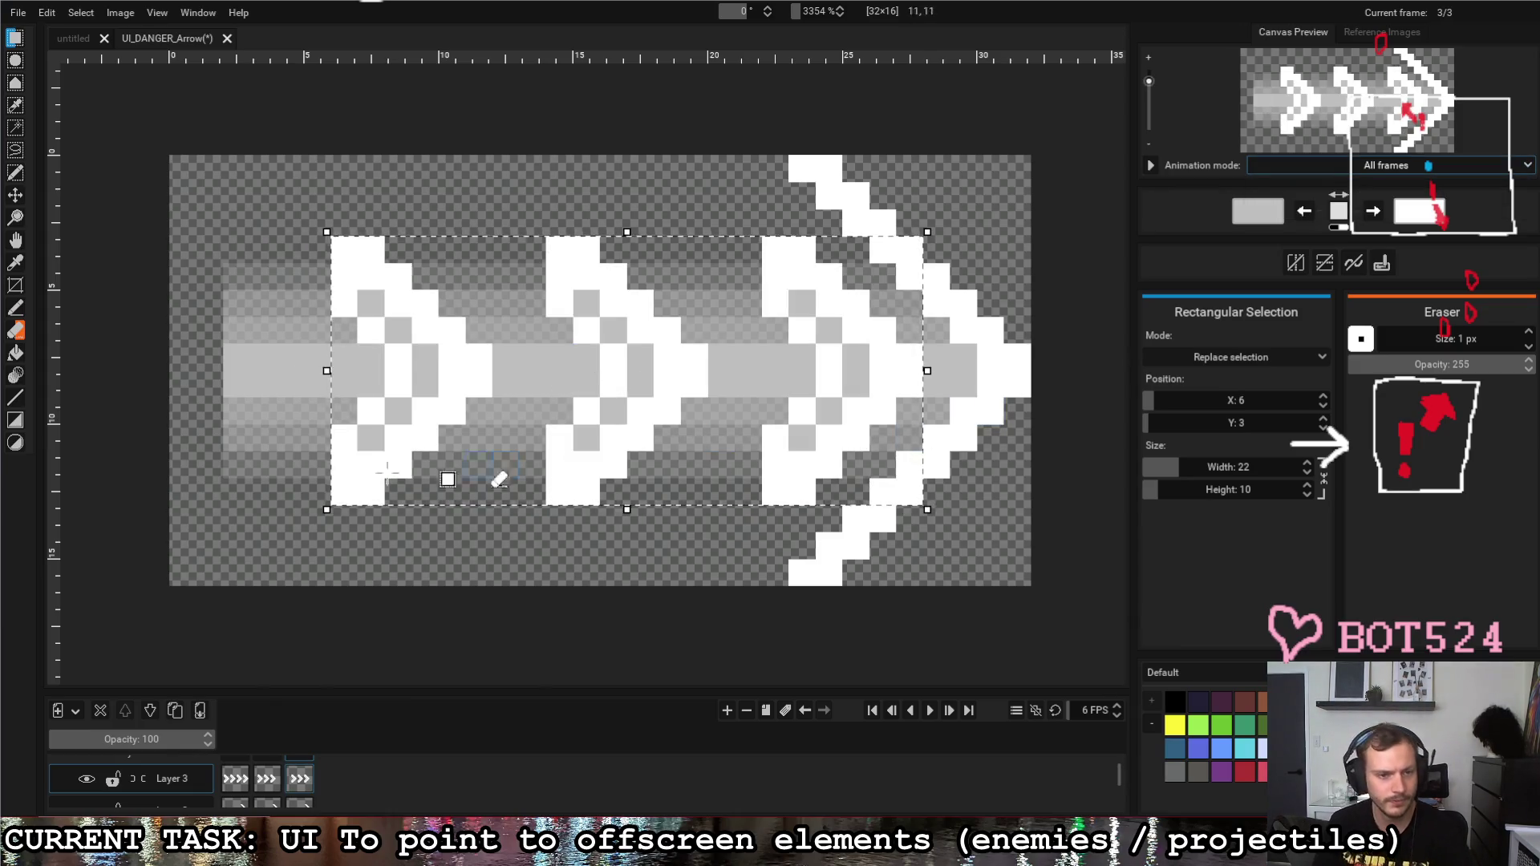
click(307, 535)
mouse_move(481, 301)
mouse_down()
mouse_move(447, 442)
mouse_move(259, 364)
mouse_up()
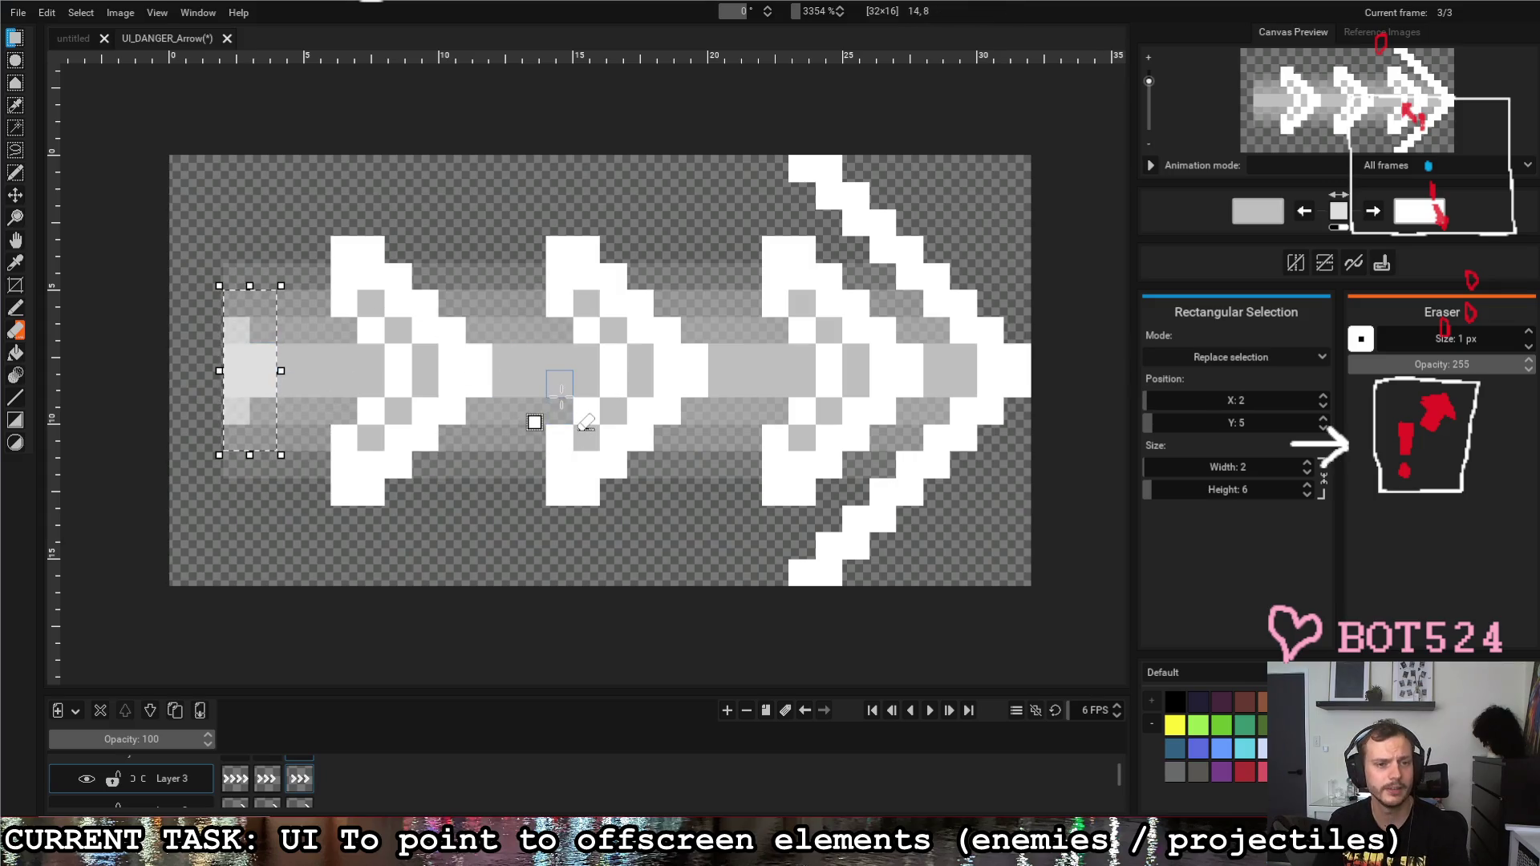
click(515, 533)
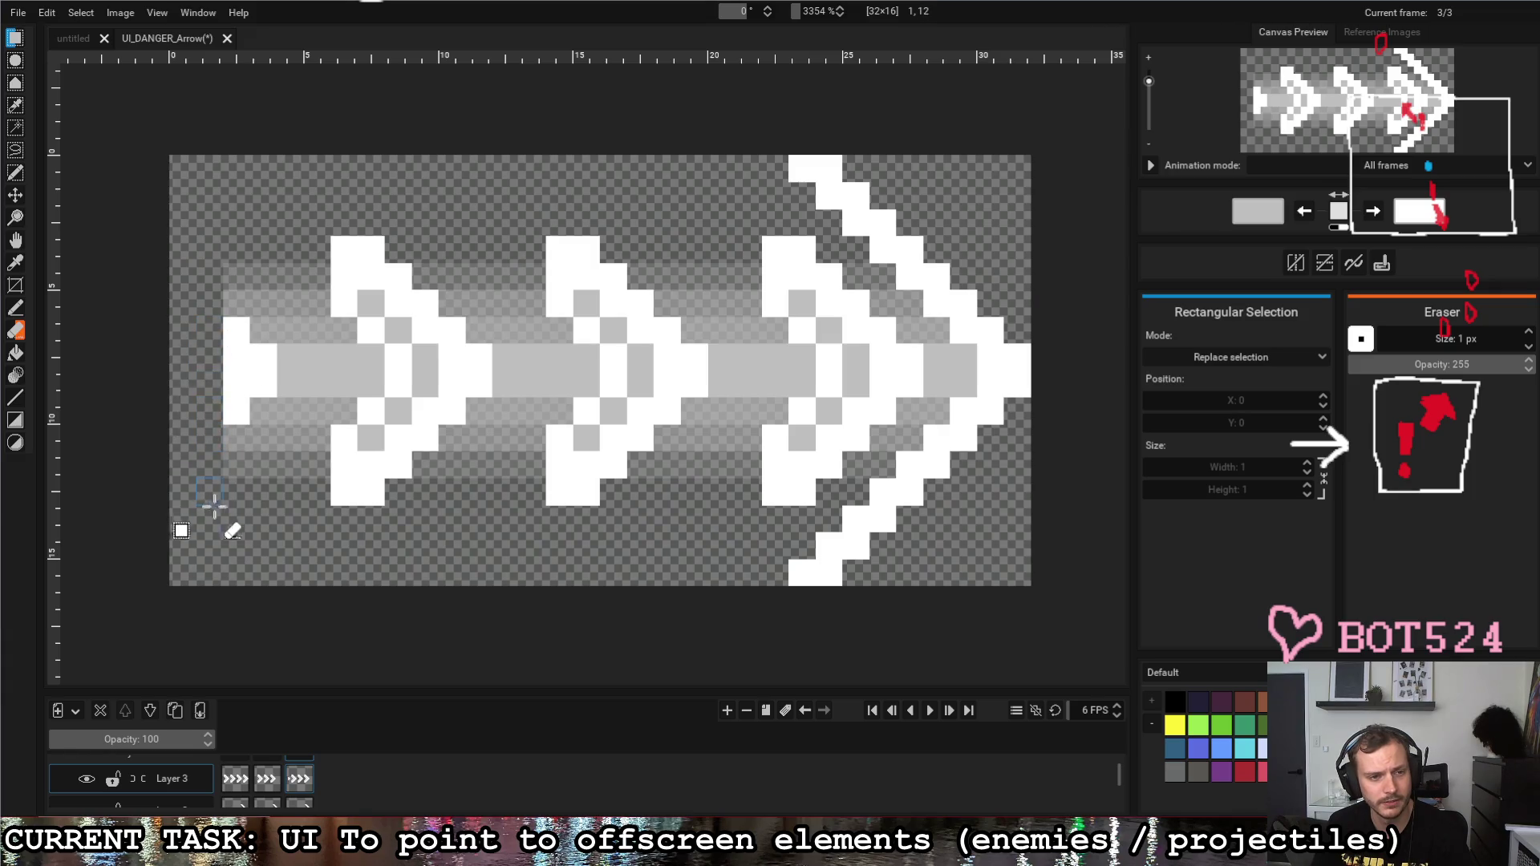
scroll(299, 780, down, 2)
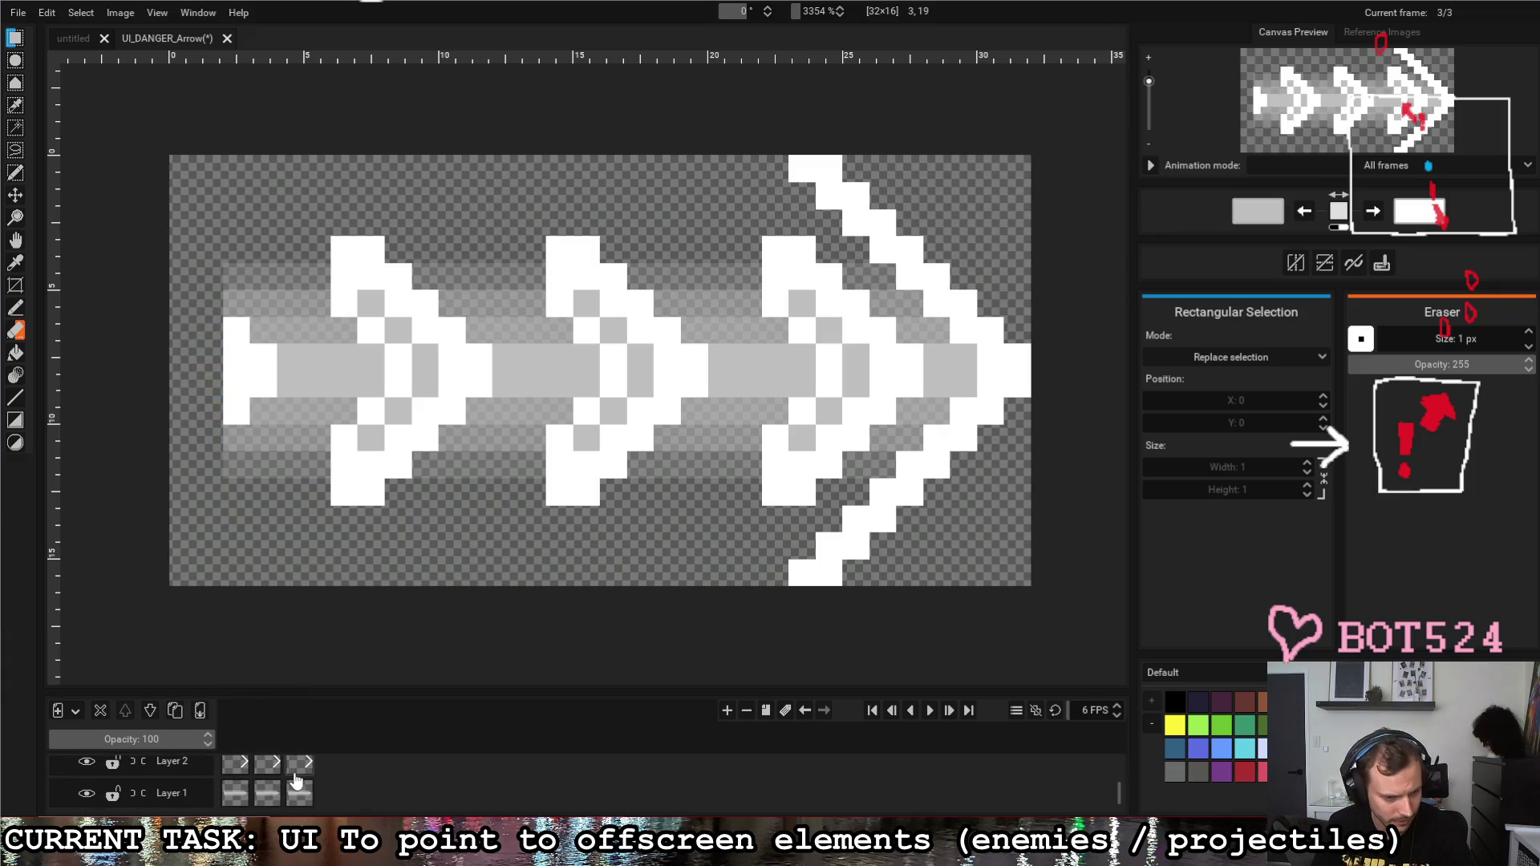
Step: Compare frames 1 and 3, then select frame 3's shaft out to the canvas's left edge
click(234, 797)
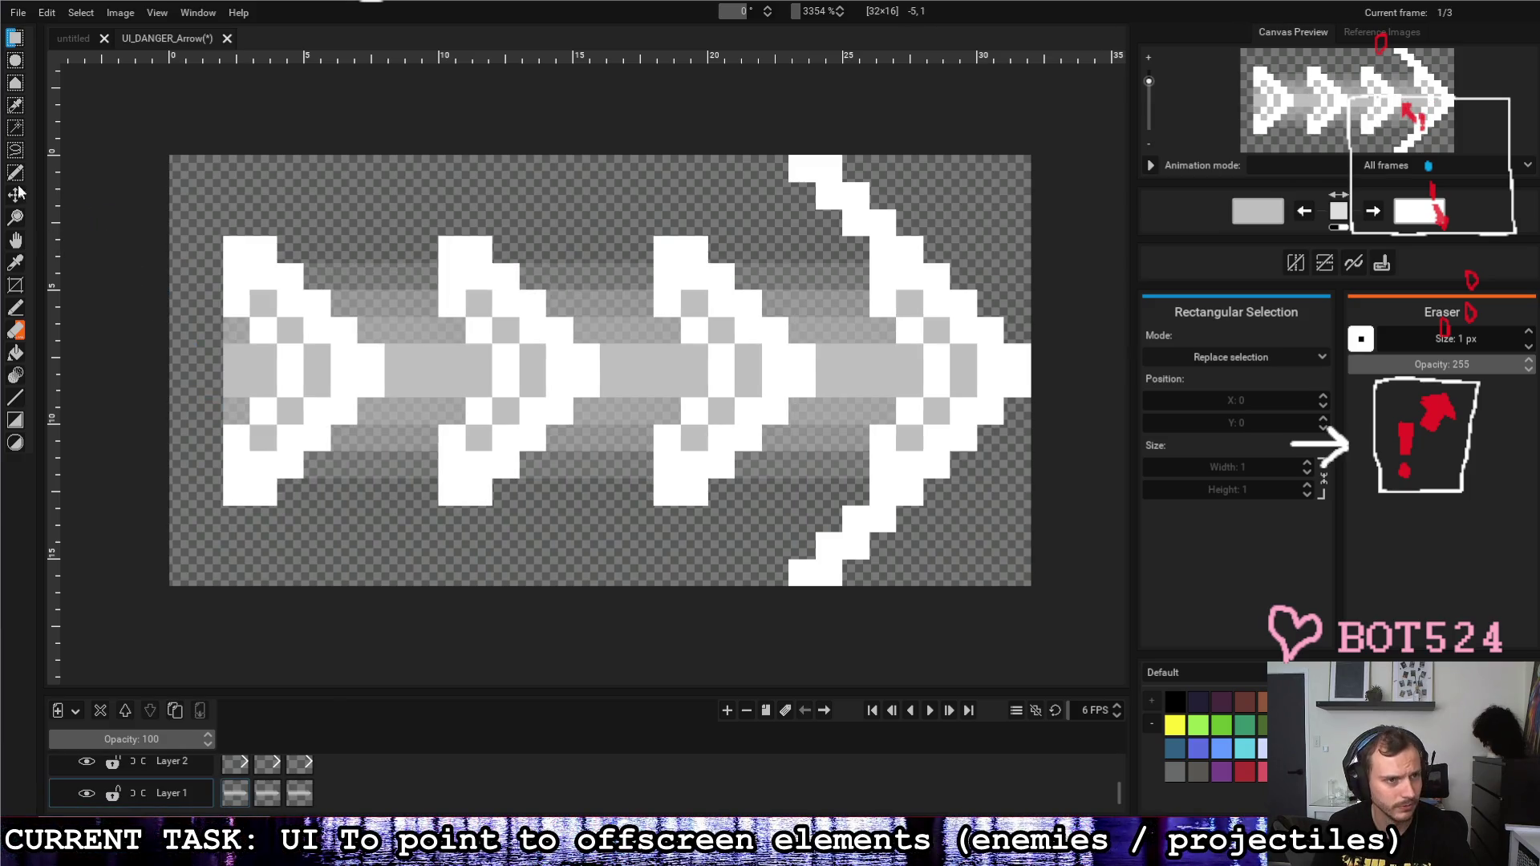
click(267, 794)
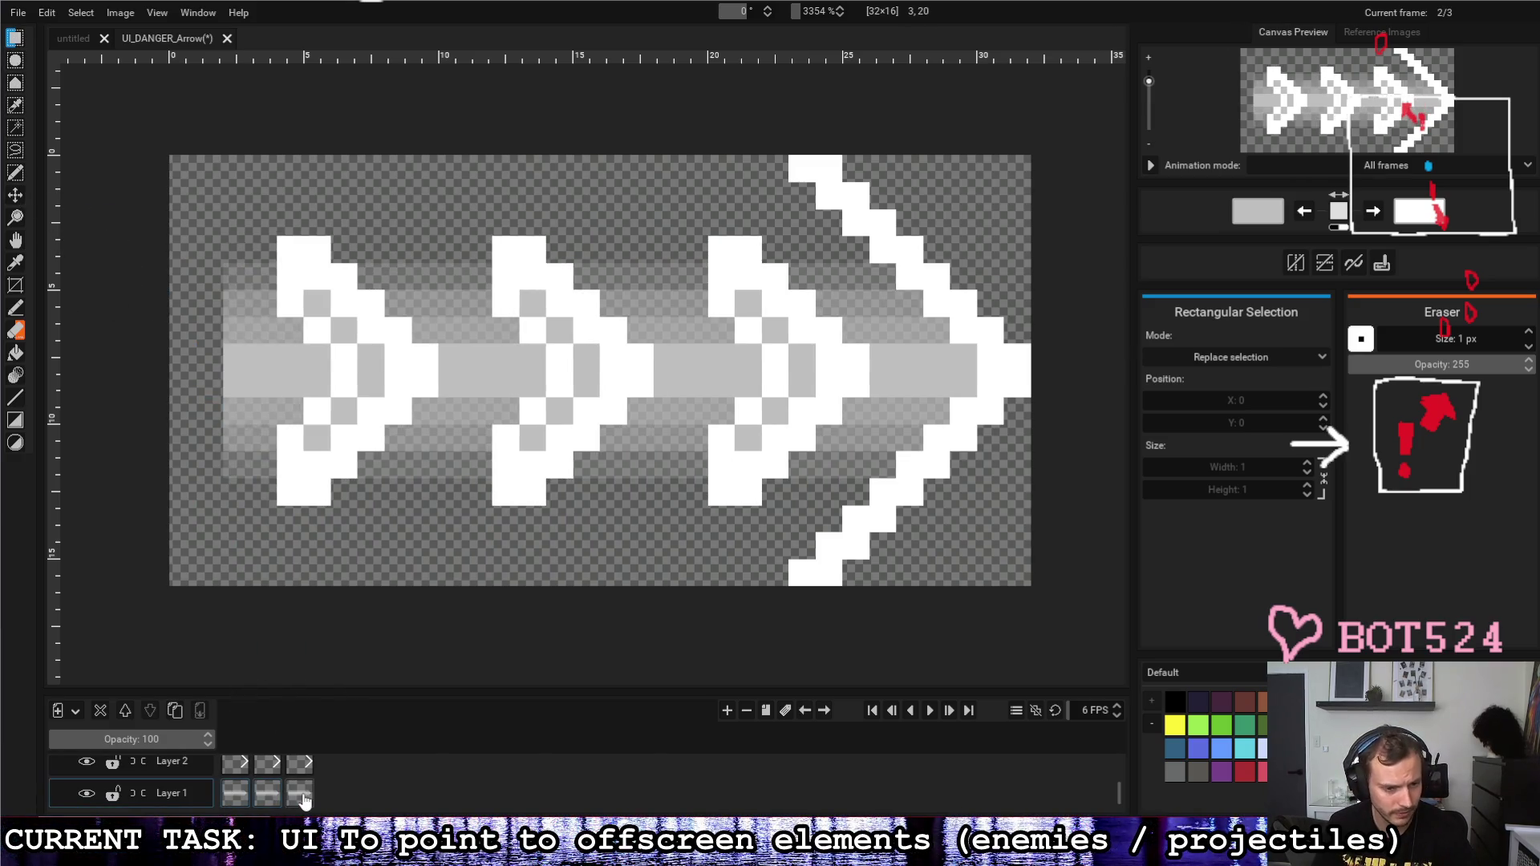
click(17, 312)
click(16, 37)
drag(229, 263, 900, 484)
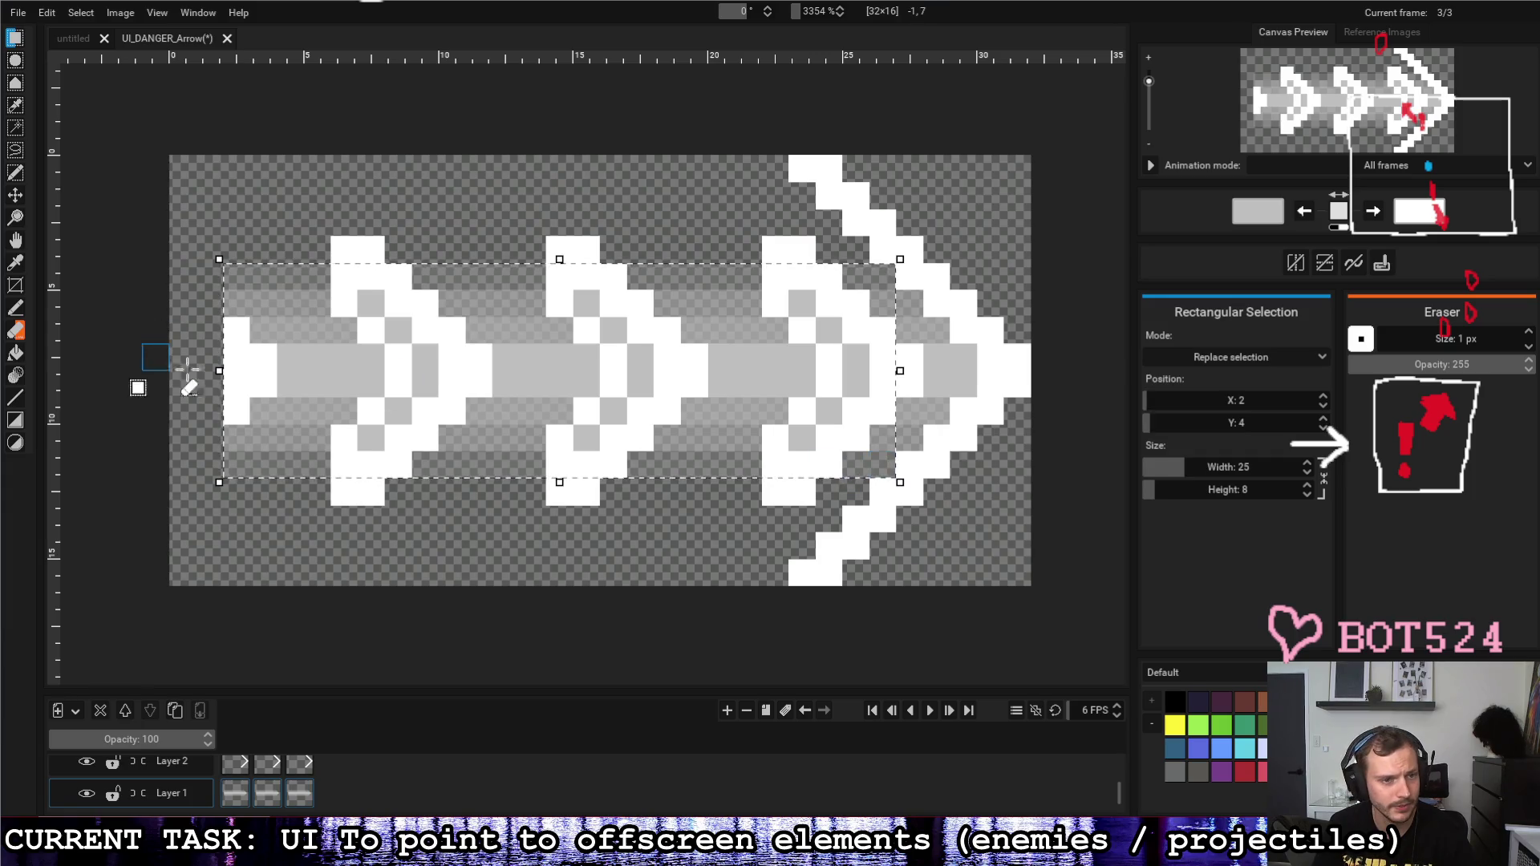
drag(219, 369, 165, 370)
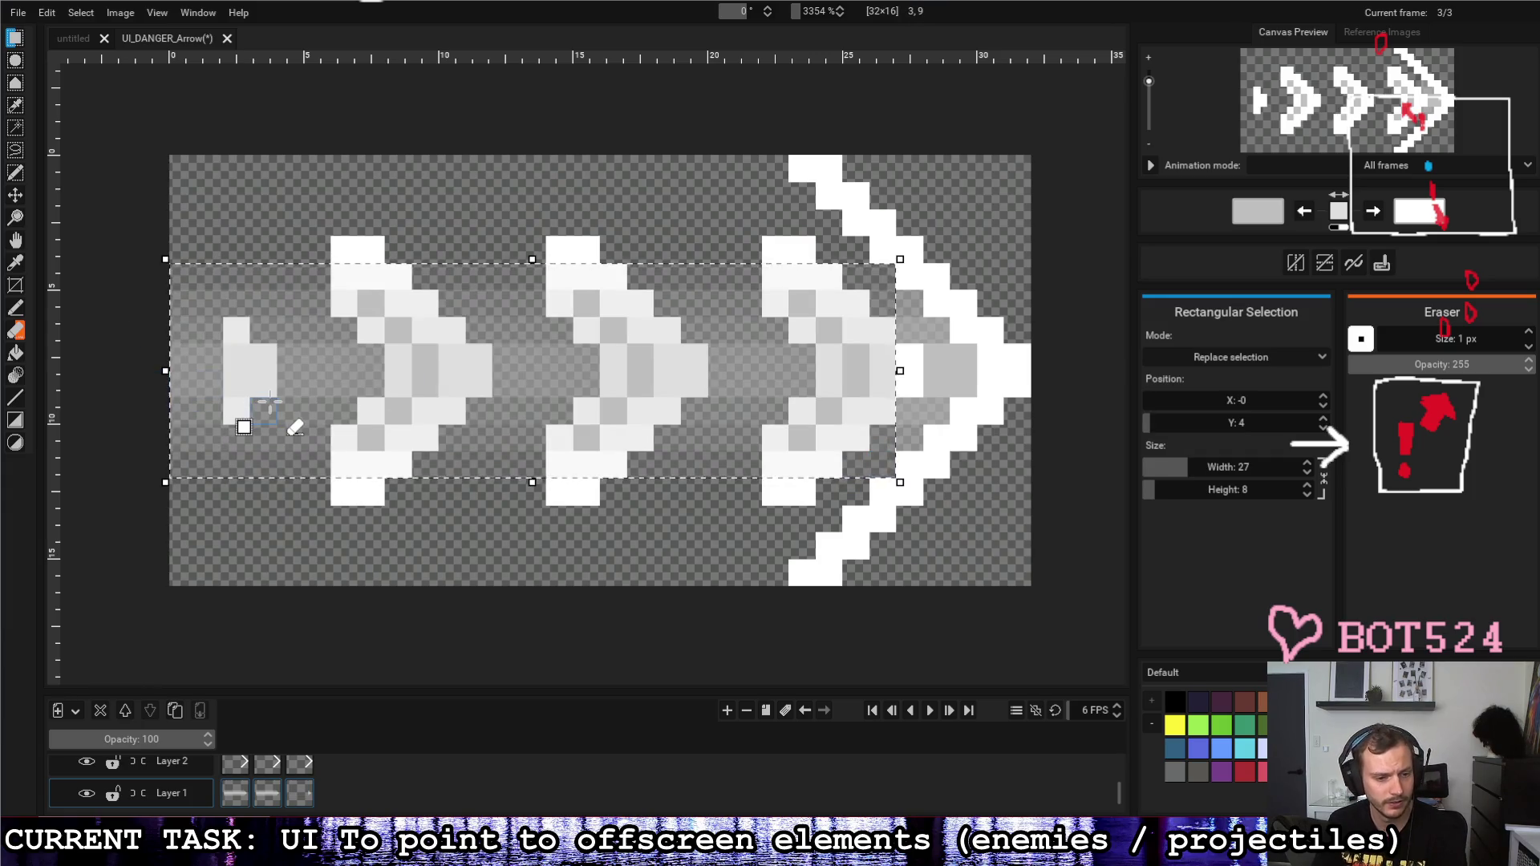
Step: Step through frames 1–3 to compare the left edges and clear the selection
click(267, 794)
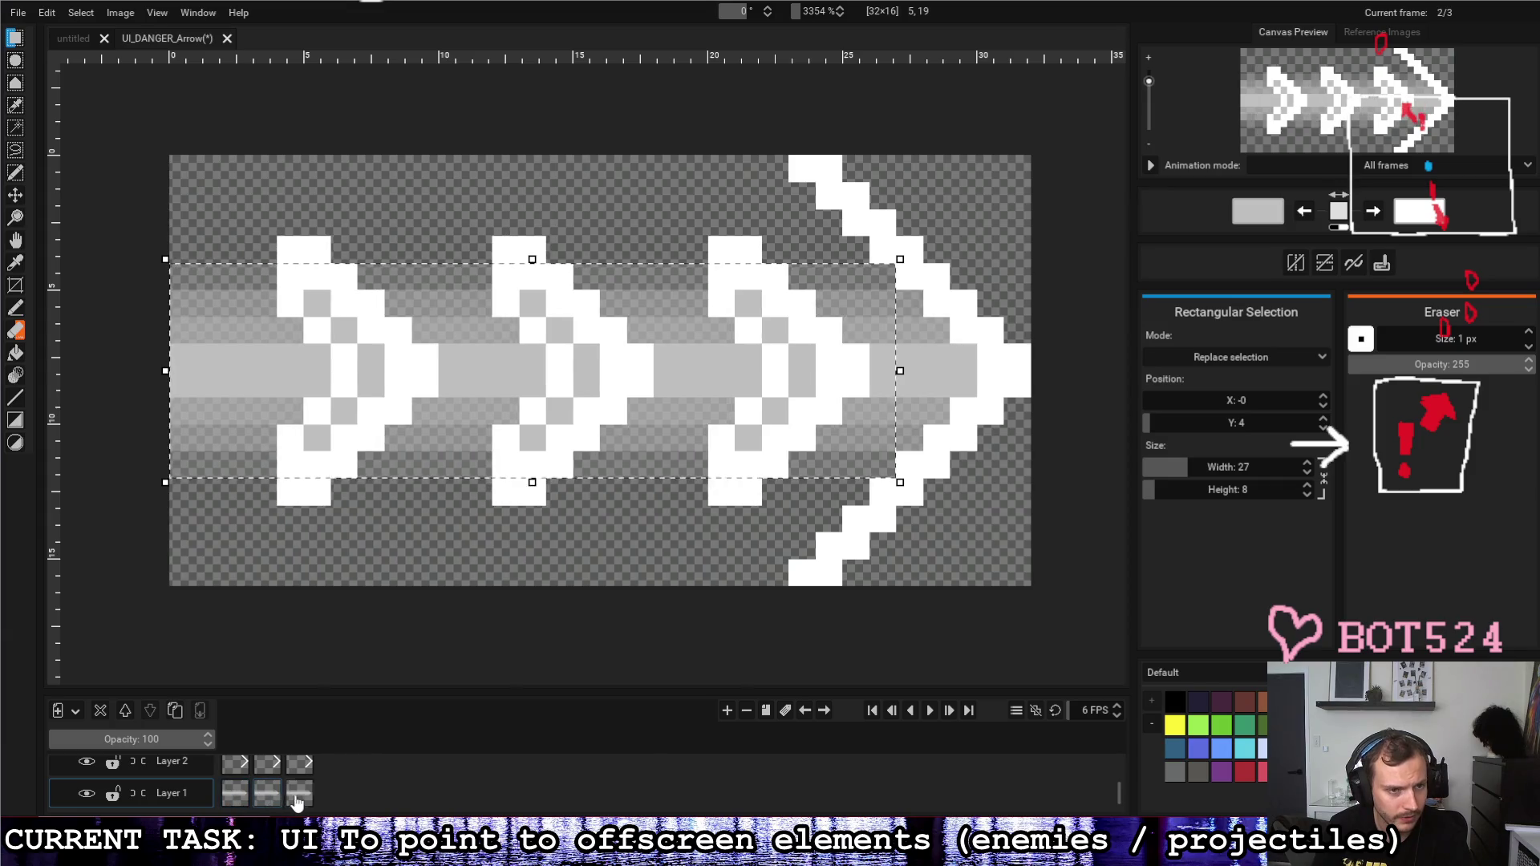
click(296, 796)
scroll(295, 796, up, 2)
scroll(296, 794, down, 1)
click(268, 782)
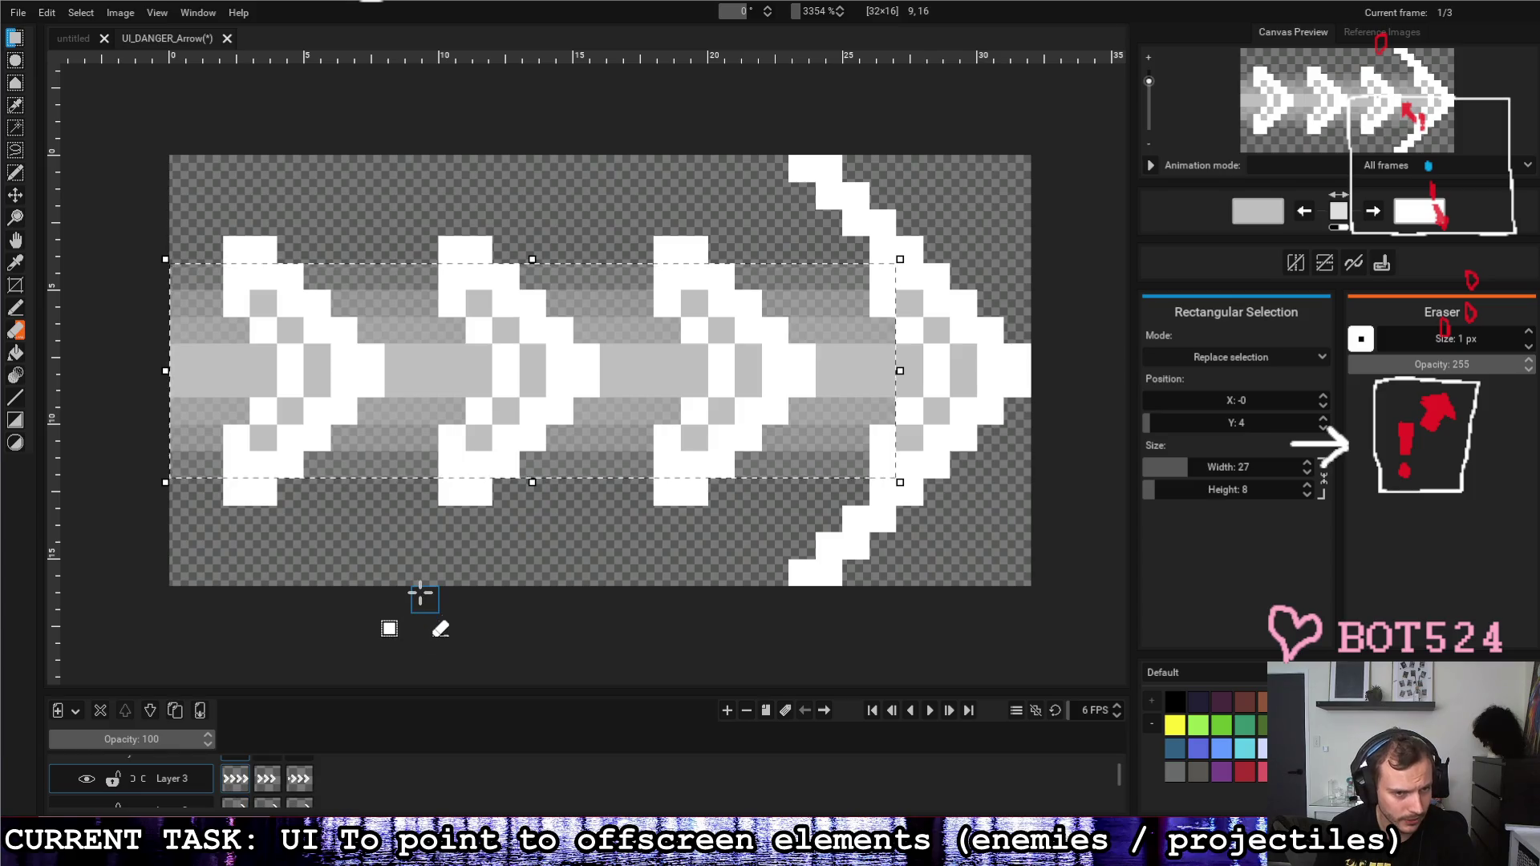
click(410, 588)
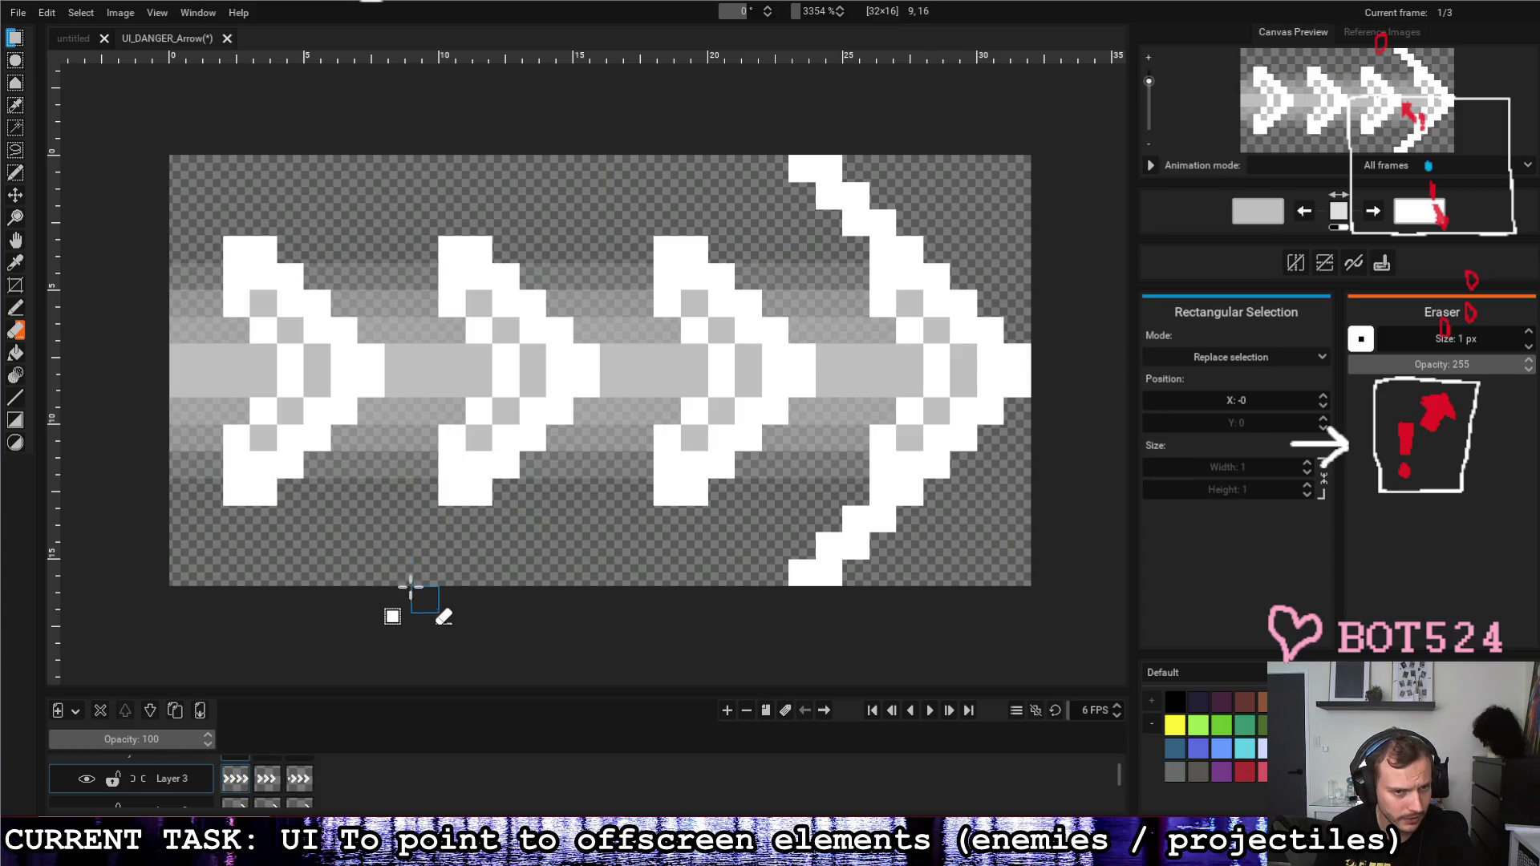
click(267, 782)
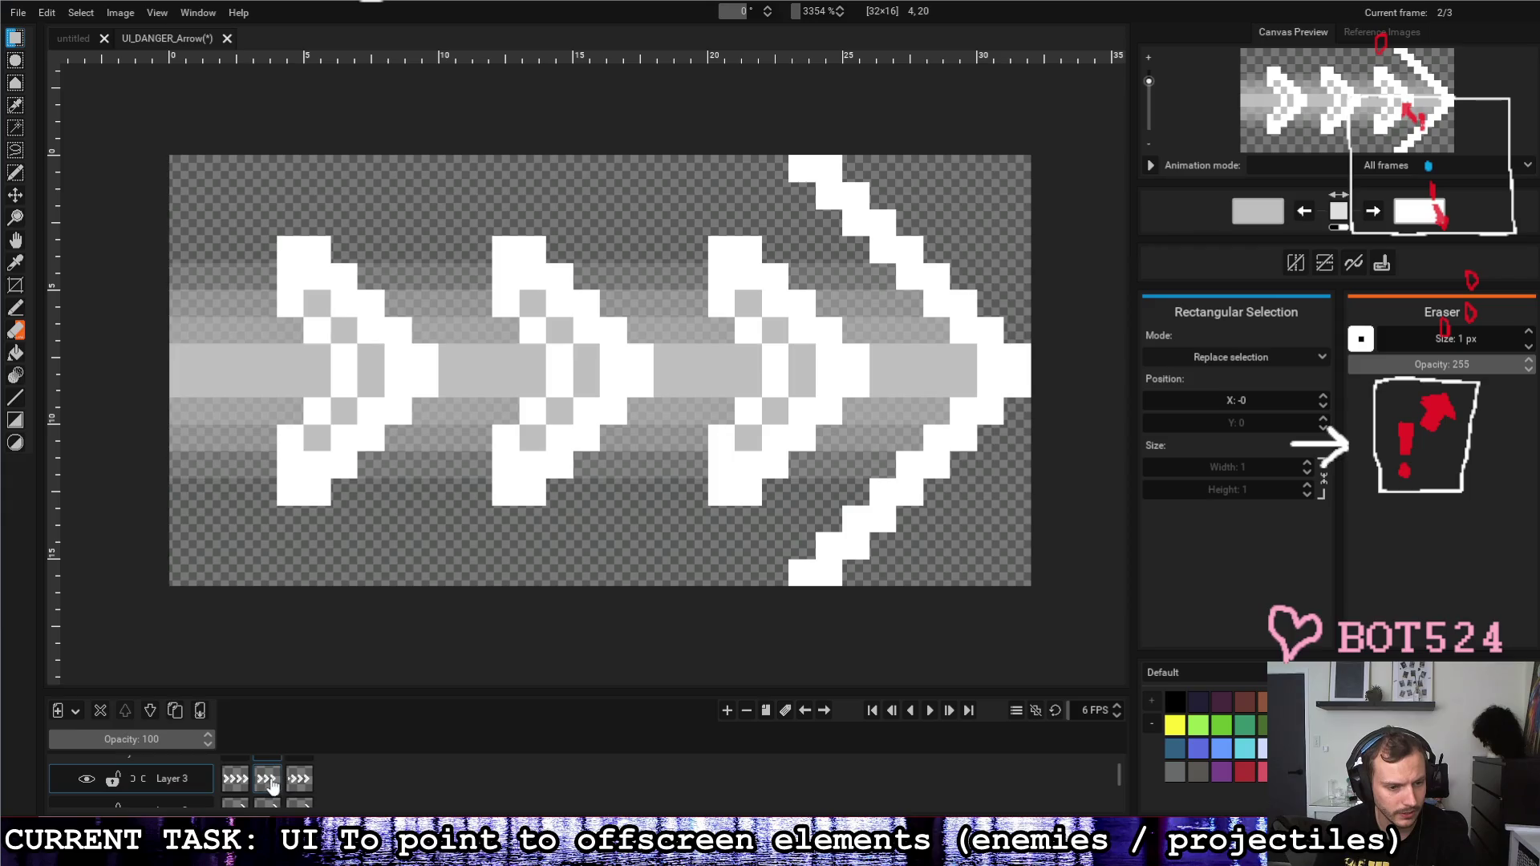
Step: Select narrow left-edge strips in frames 2 and 3 for the incoming chevron pieces
mouse_move(429, 311)
mouse_down()
mouse_move(399, 449)
mouse_move(221, 417)
mouse_up()
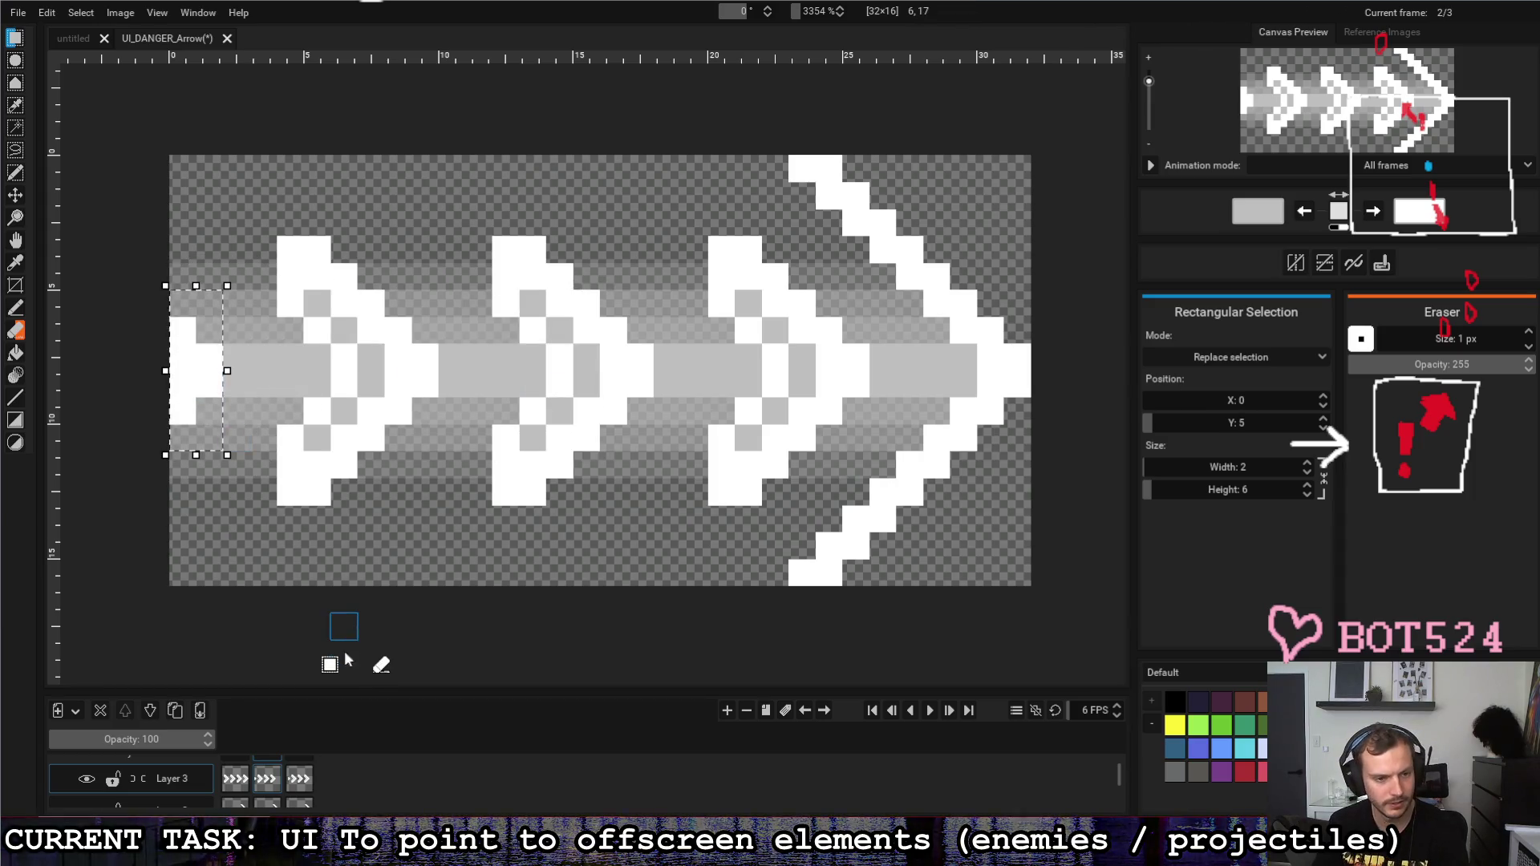
click(301, 780)
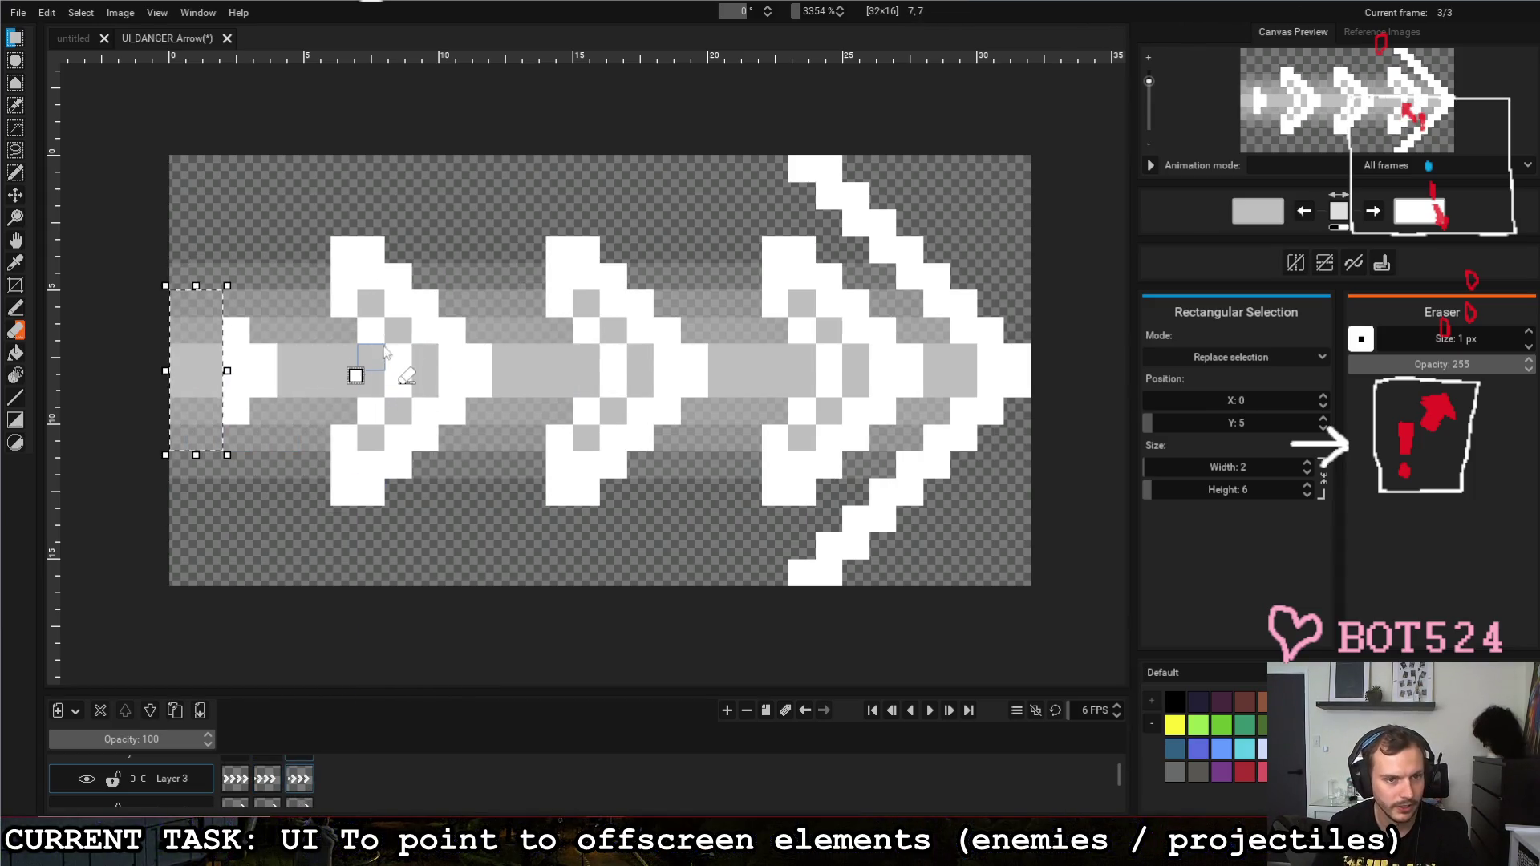
mouse_move(442, 233)
mouse_down()
mouse_move(381, 512)
mouse_move(184, 364)
mouse_up()
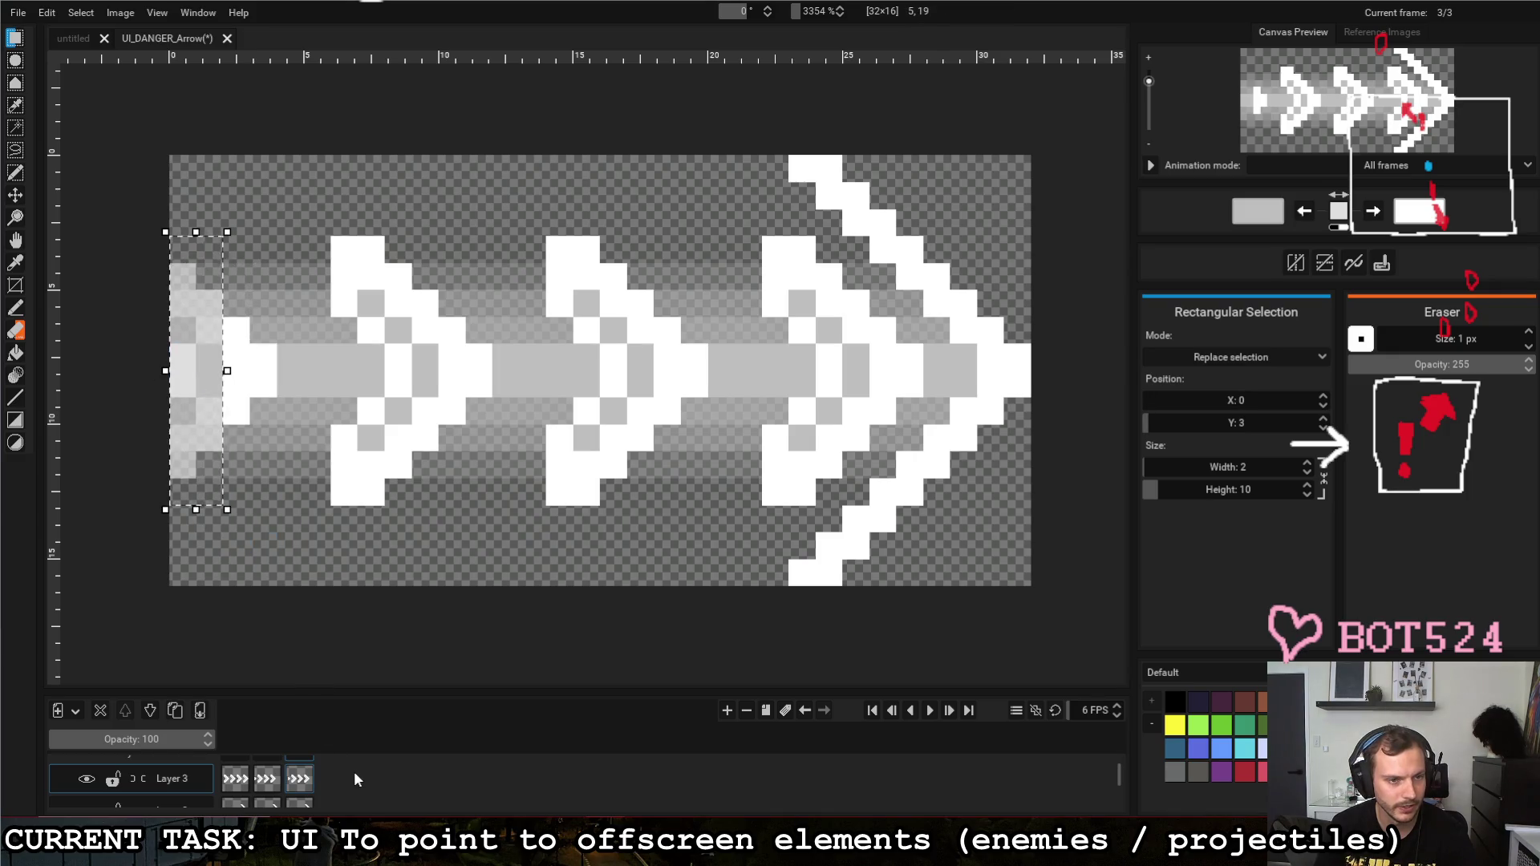
click(301, 784)
Step: Clone frame 3 into frame 4 and nudge its chevrons one pixel right
click(763, 711)
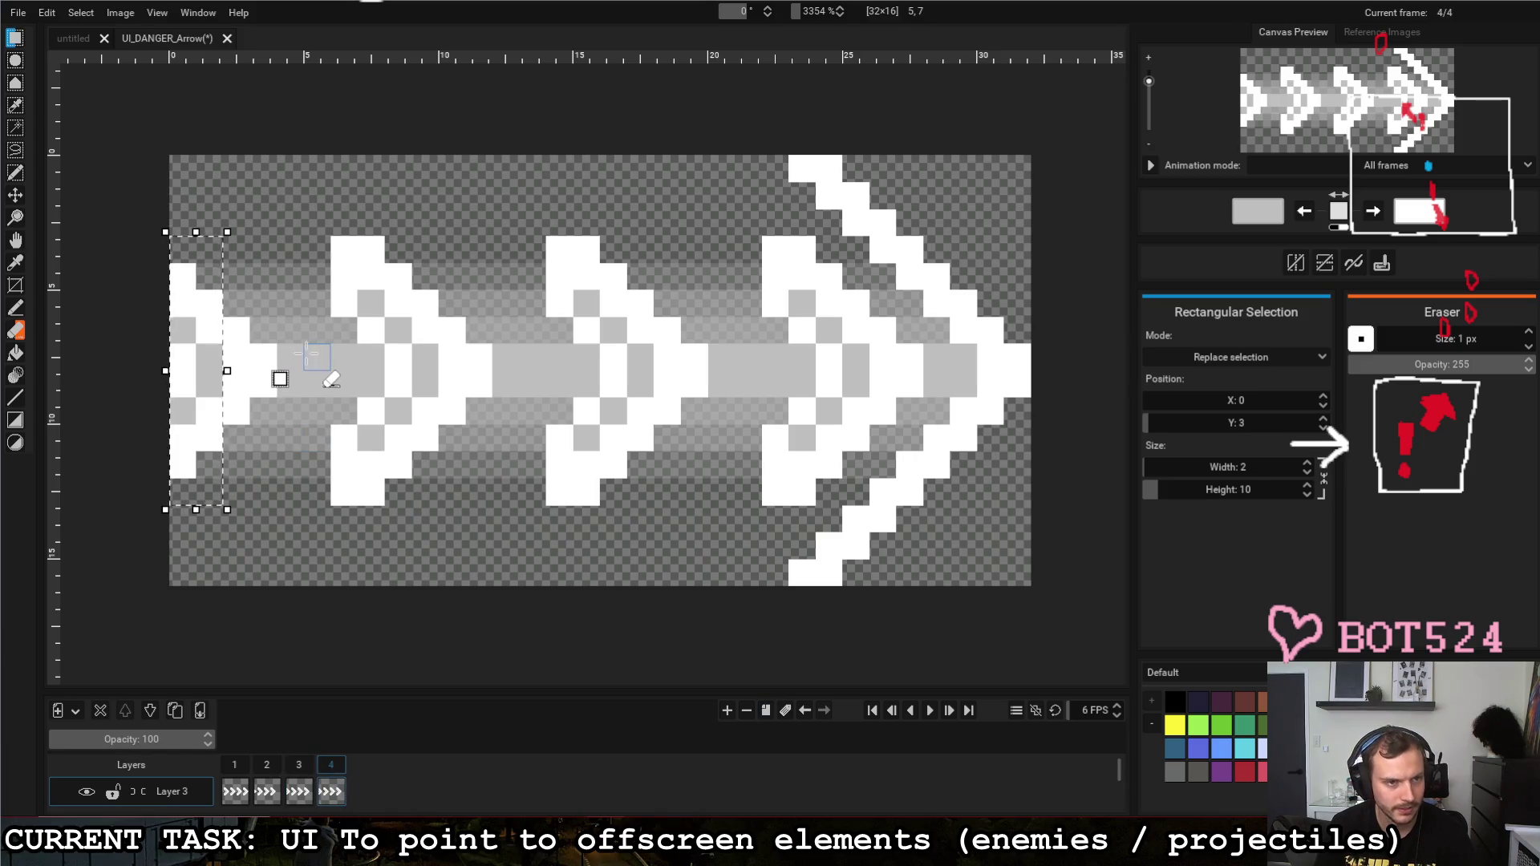
mouse_move(170, 241)
mouse_down()
mouse_move(809, 436)
mouse_move(879, 525)
mouse_up()
key(Right)
key(Right)
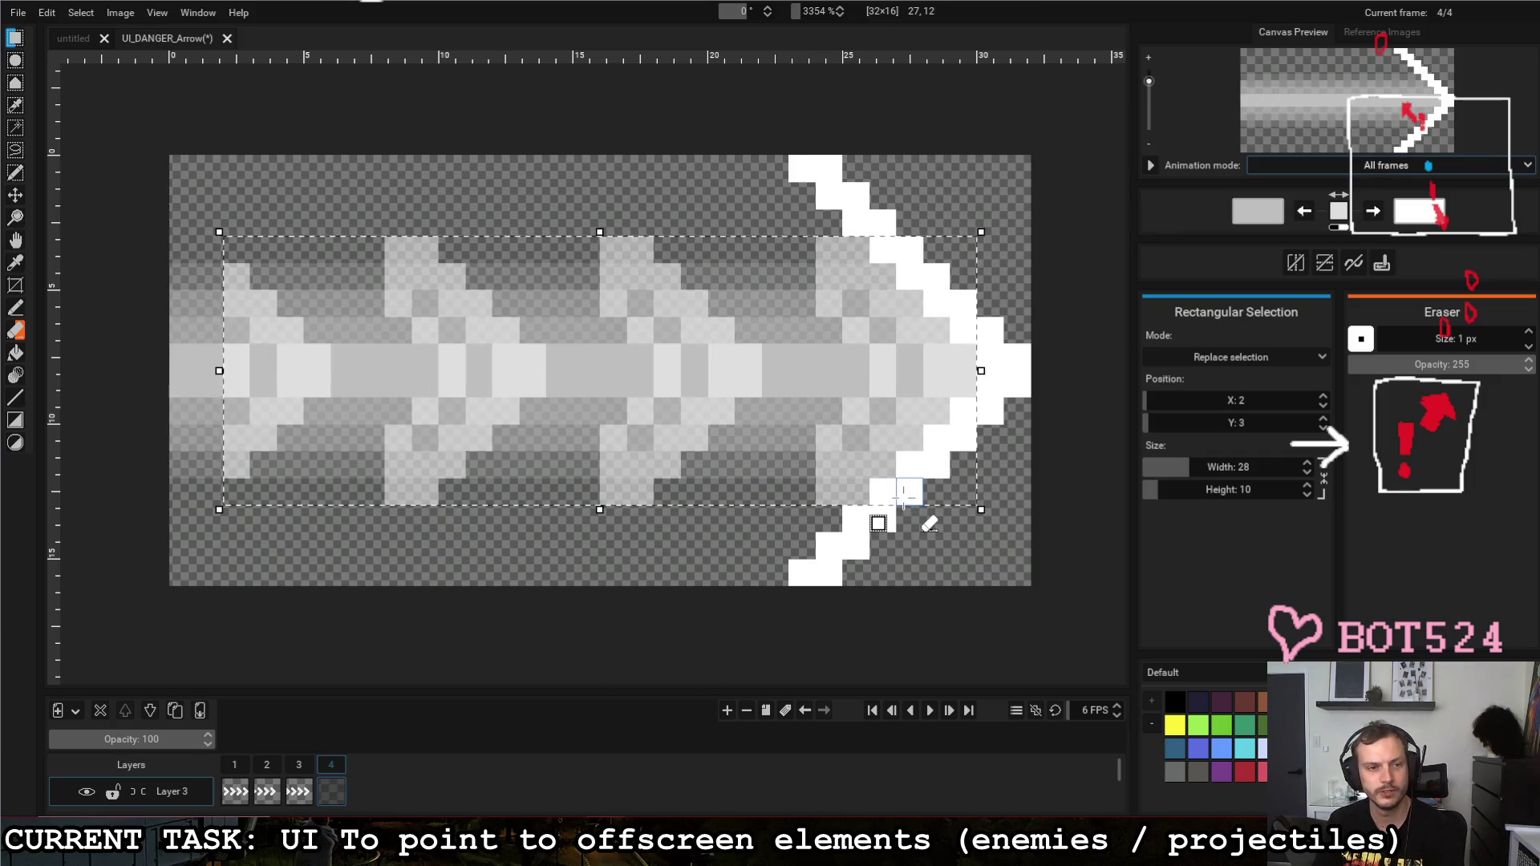
click(676, 548)
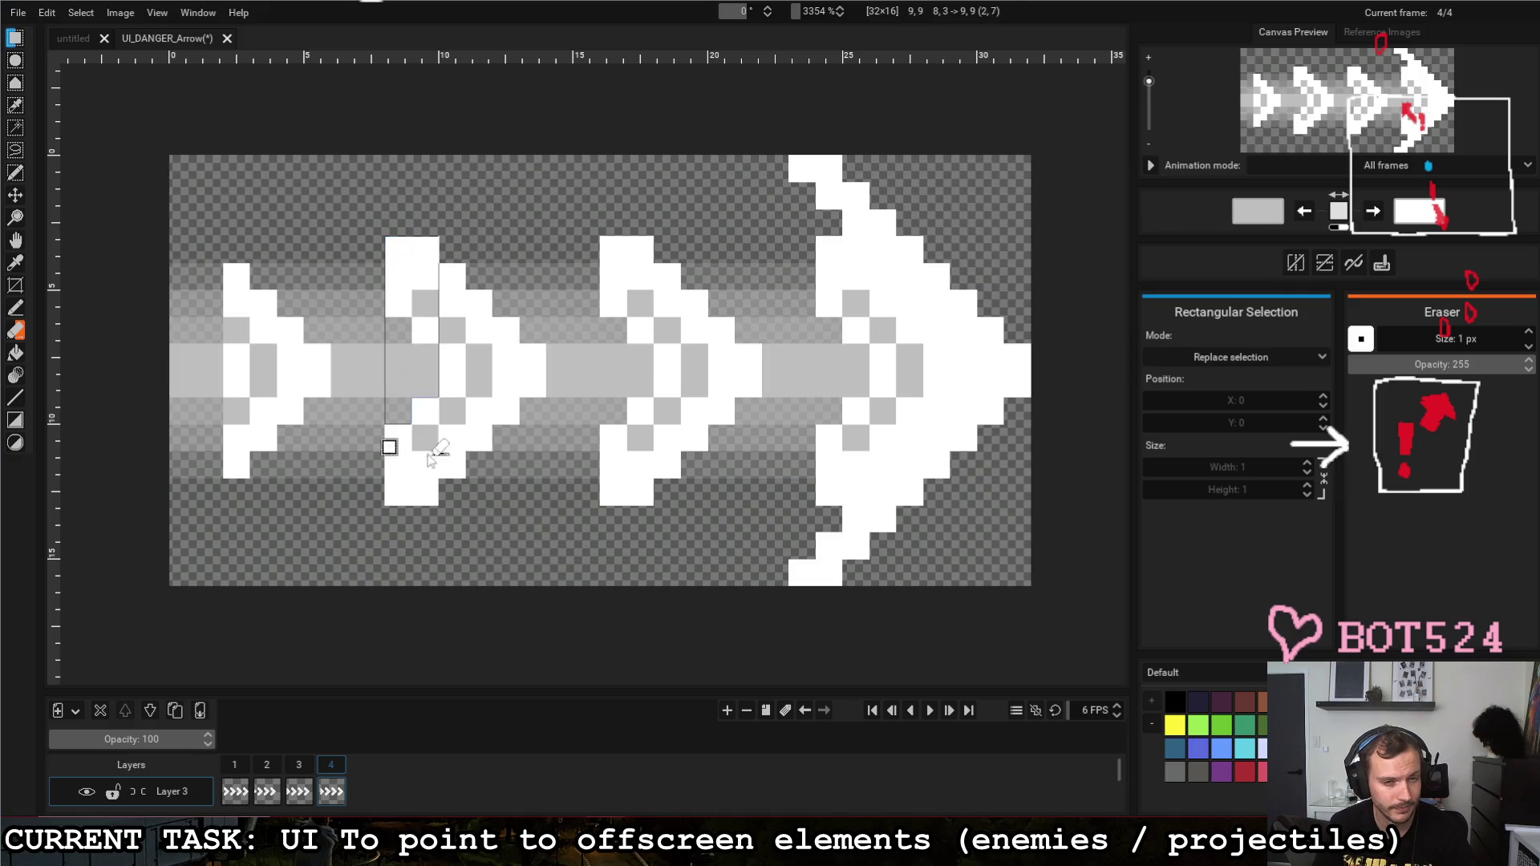
Step: Move a two-pixel-wide chevron column to the canvas's left edge, then pick Layer 2
drag(397, 249, 424, 515)
drag(396, 370, 180, 389)
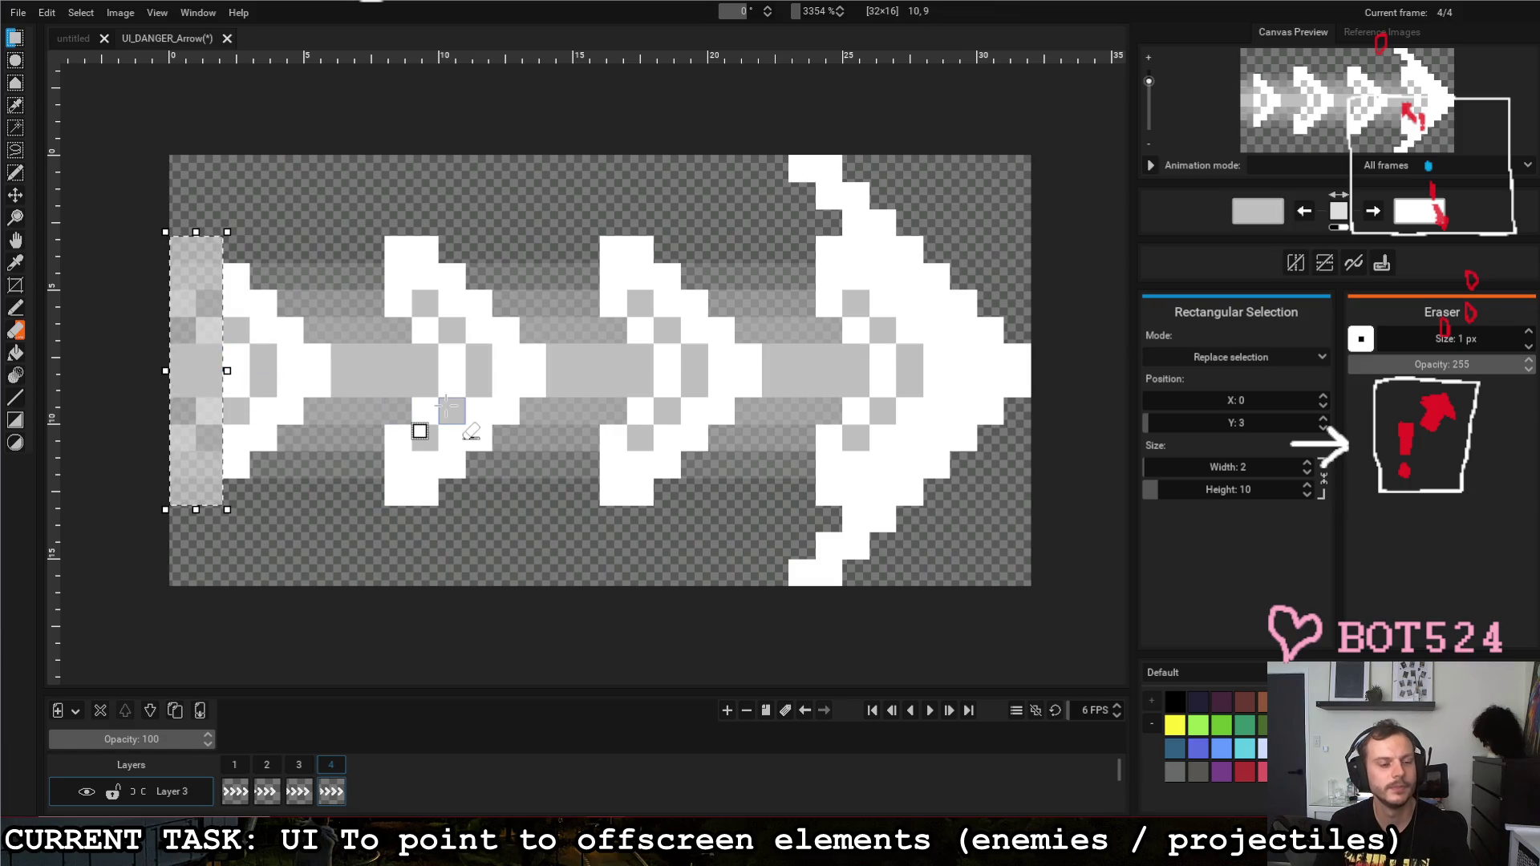
click(334, 541)
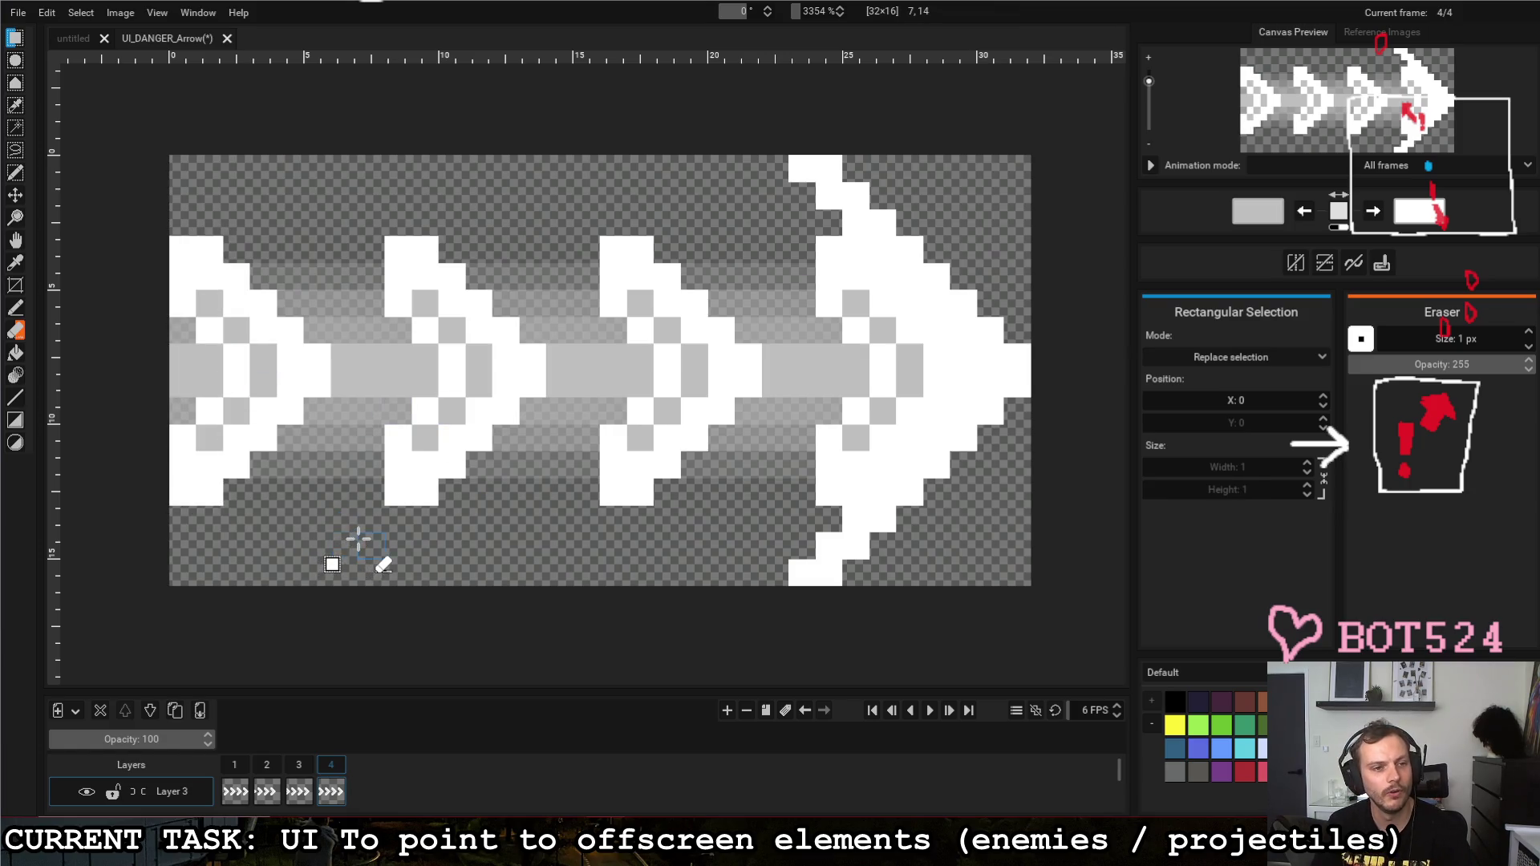
scroll(452, 765, down, 2)
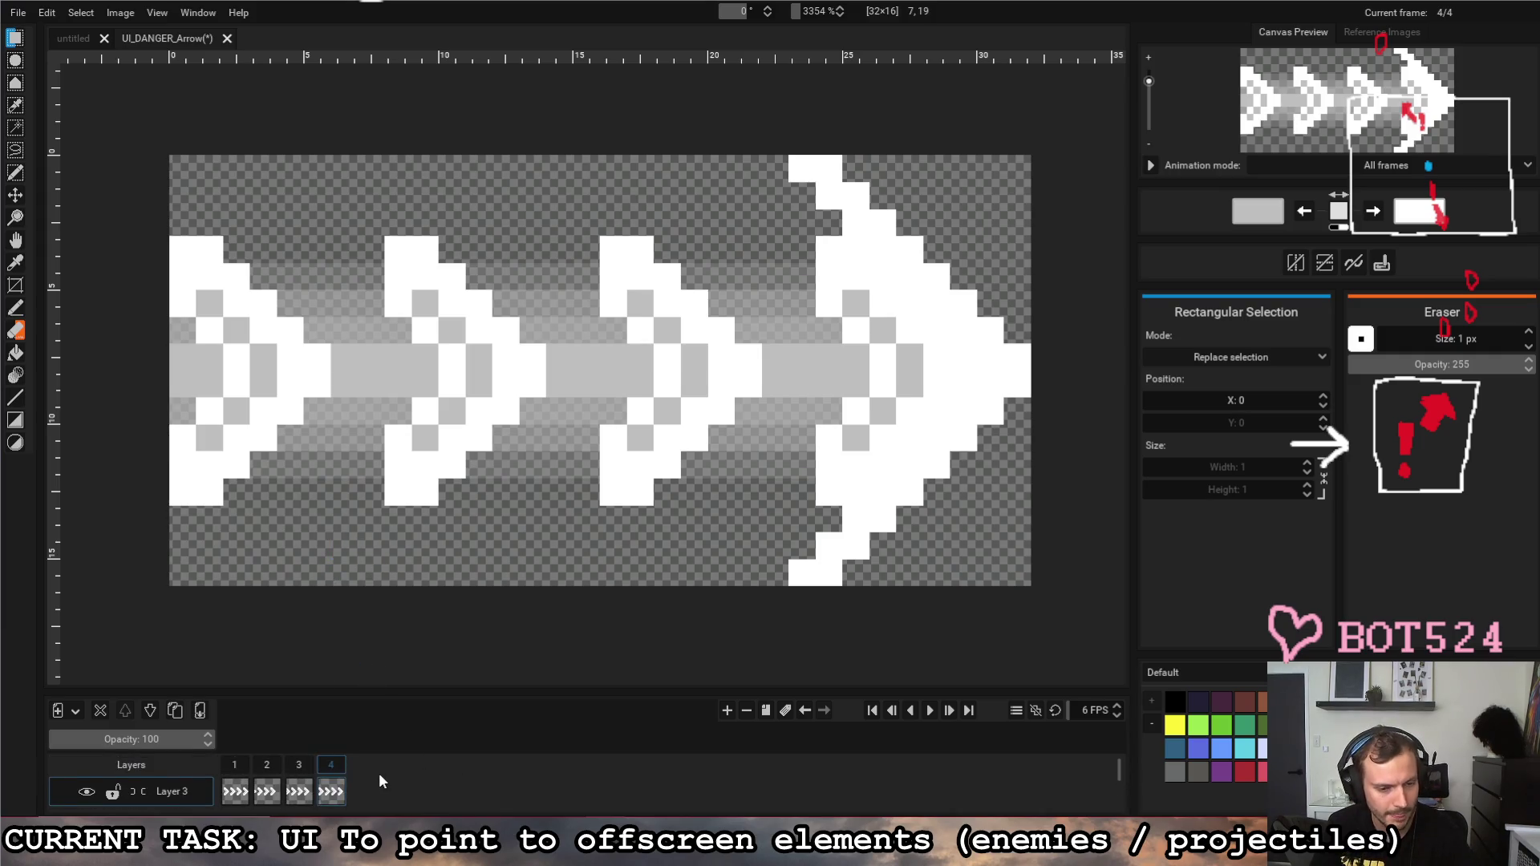
scroll(377, 774, down, 1)
click(321, 789)
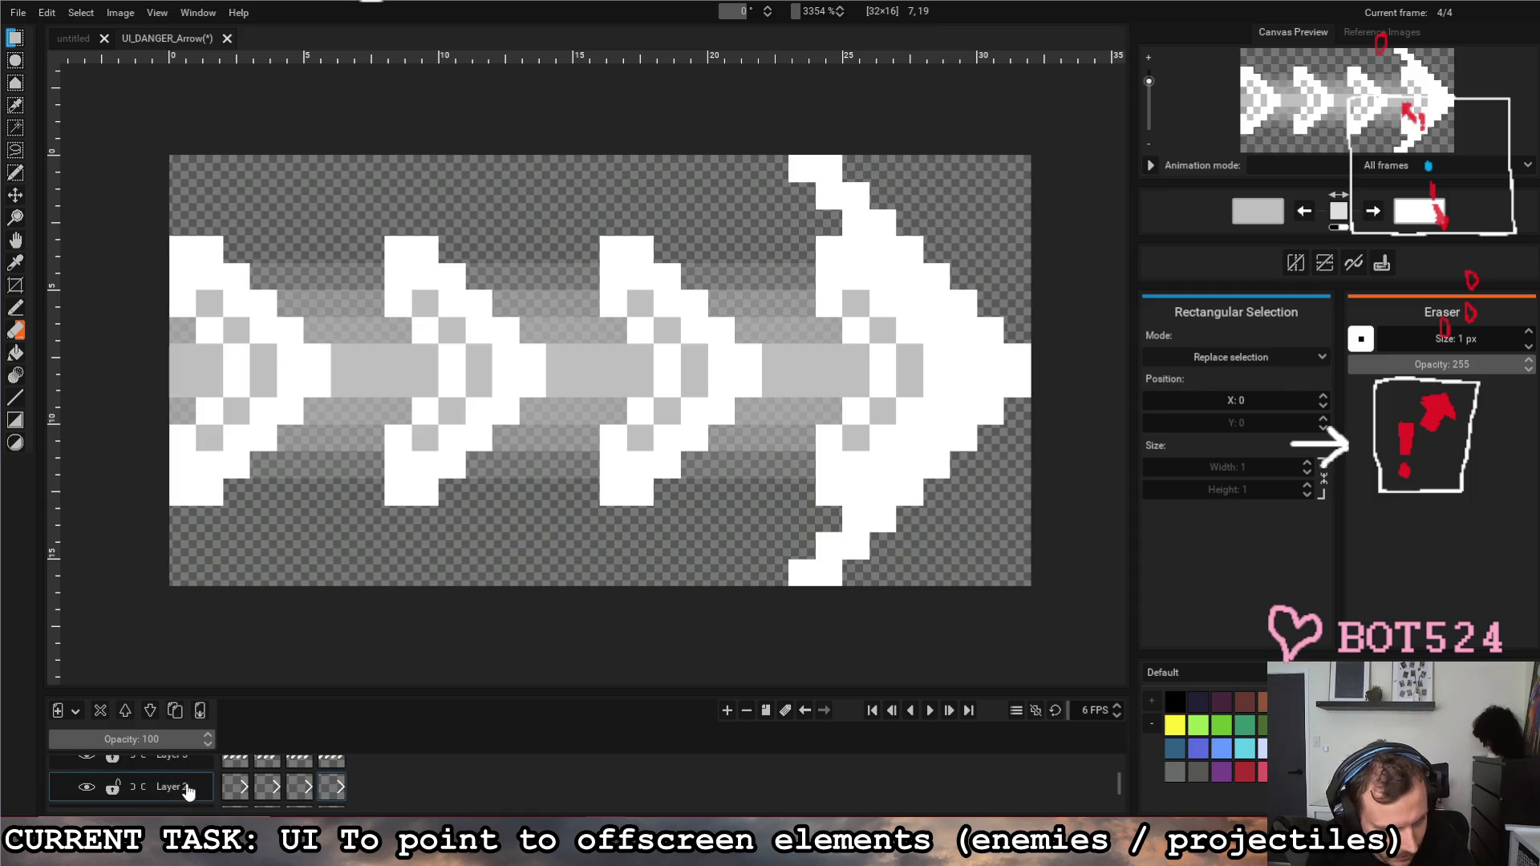
Step: Merge Layer 2 down into Layer 1 and step through frames 1–4 to check the loop
click(198, 711)
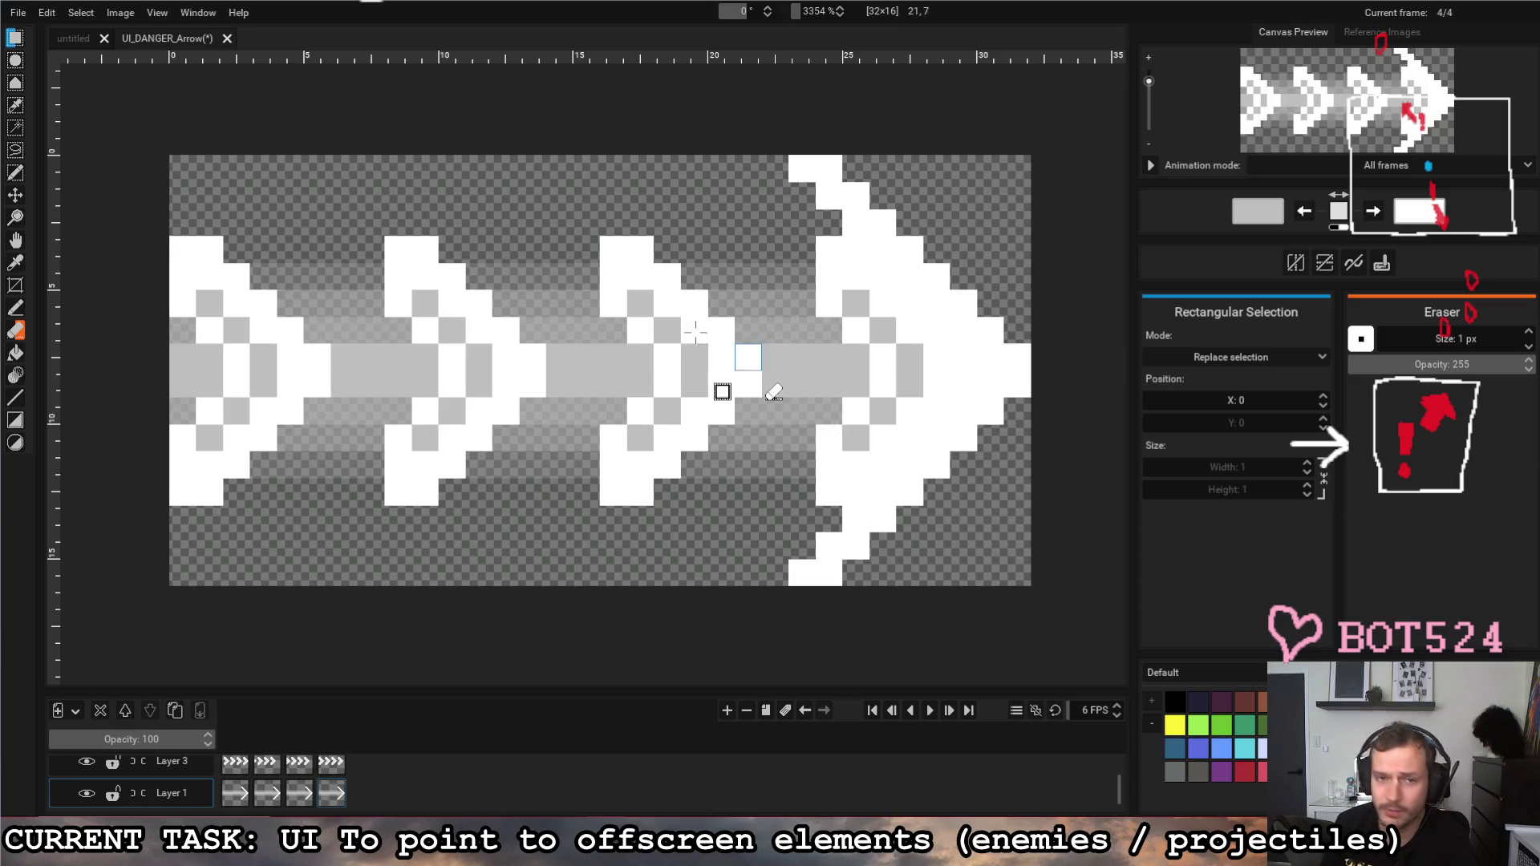
scroll(341, 794, up, 1)
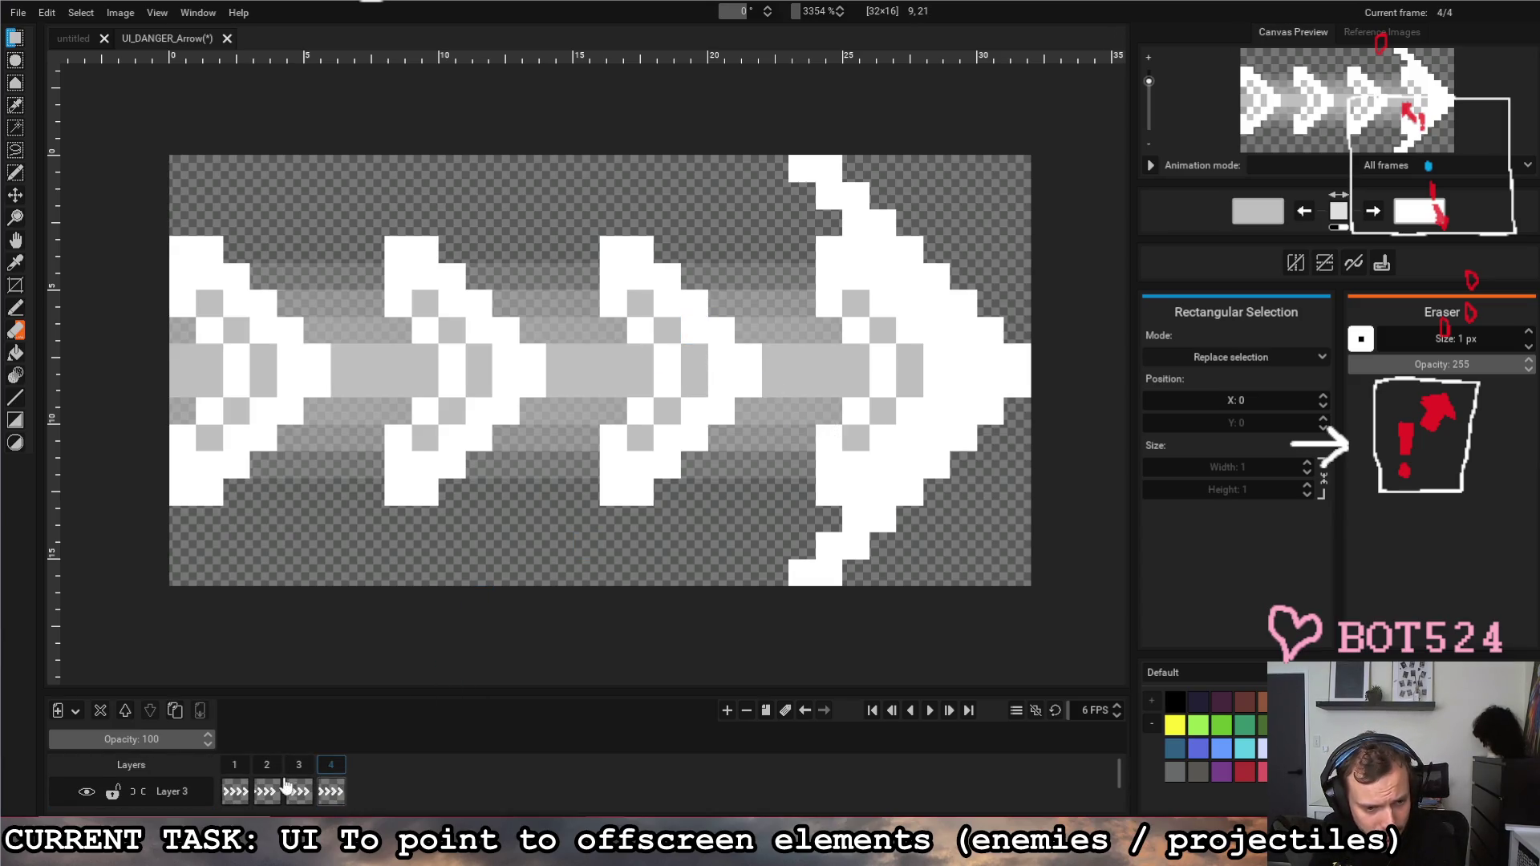
click(234, 766)
click(298, 767)
click(333, 773)
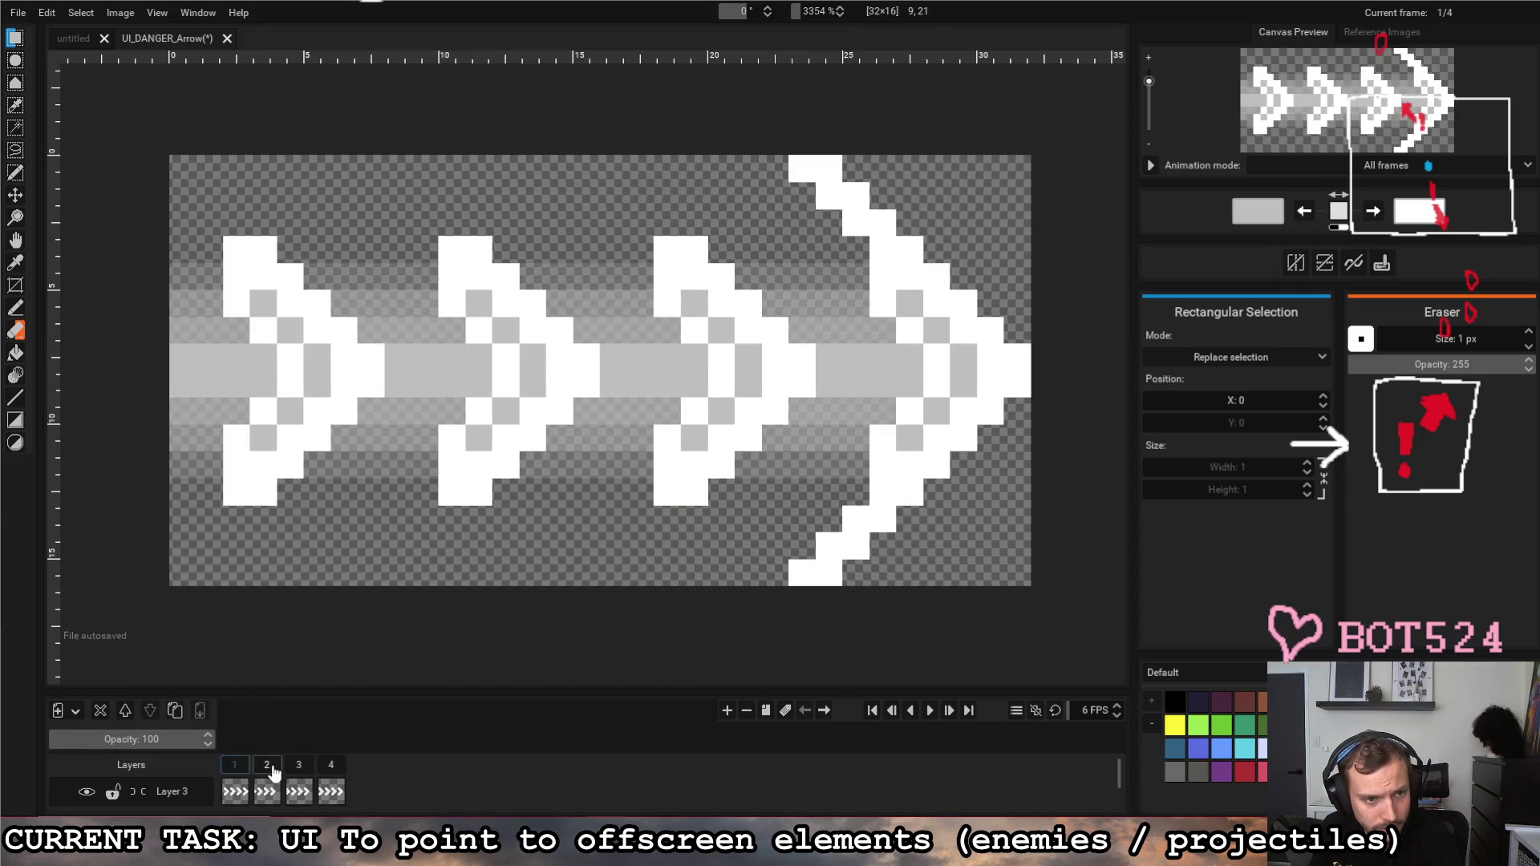
click(236, 769)
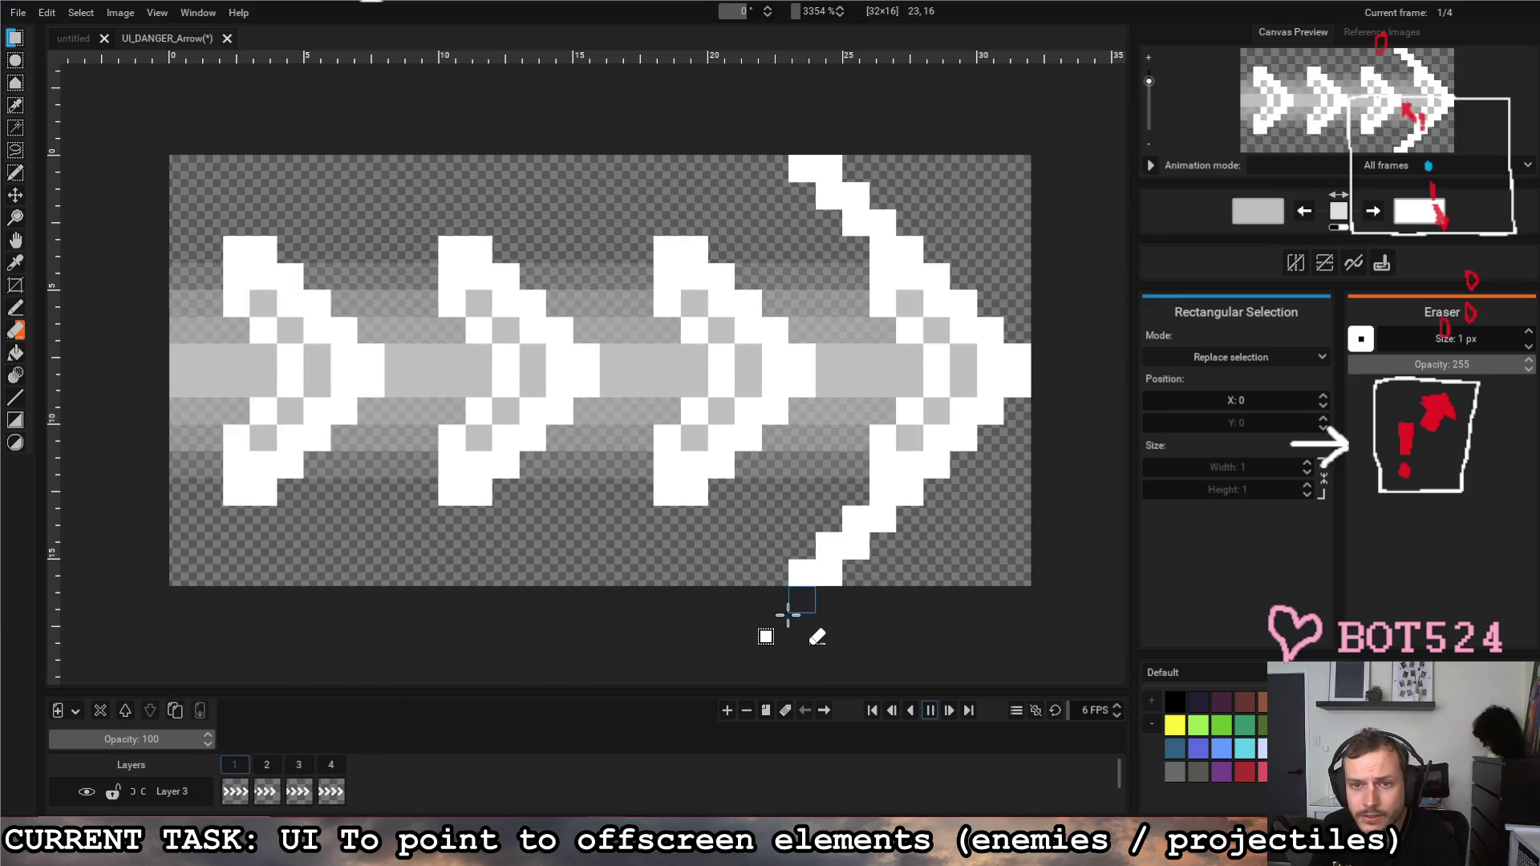
Step: Erase a stray pixel at the arrow's lower edge and stop the animation preview
click(883, 520)
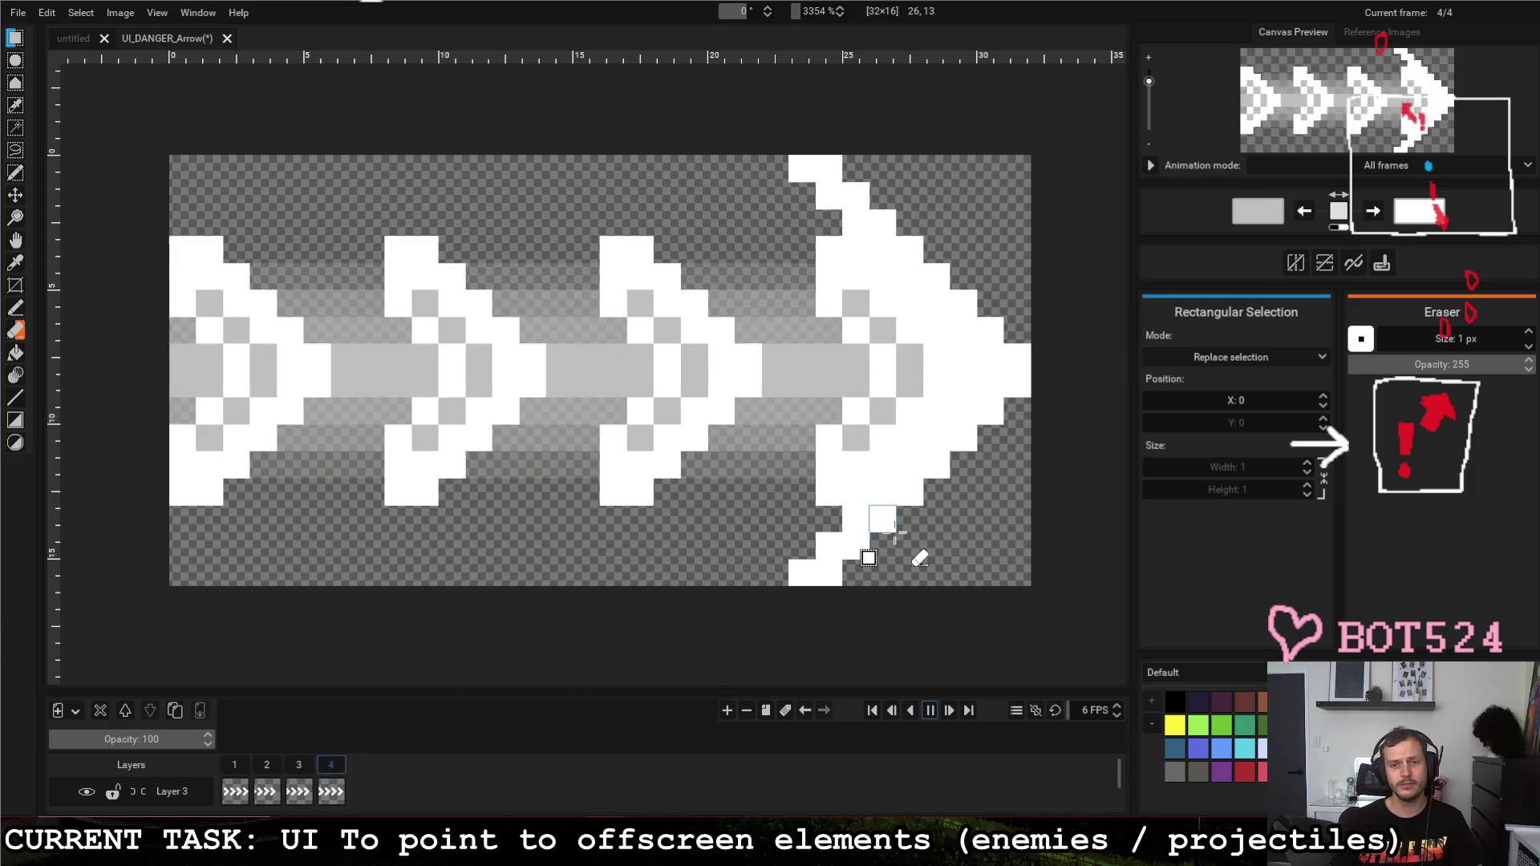
scroll(869, 558, down, 1)
scroll(860, 549, down, 2)
scroll(686, 454, down, 2)
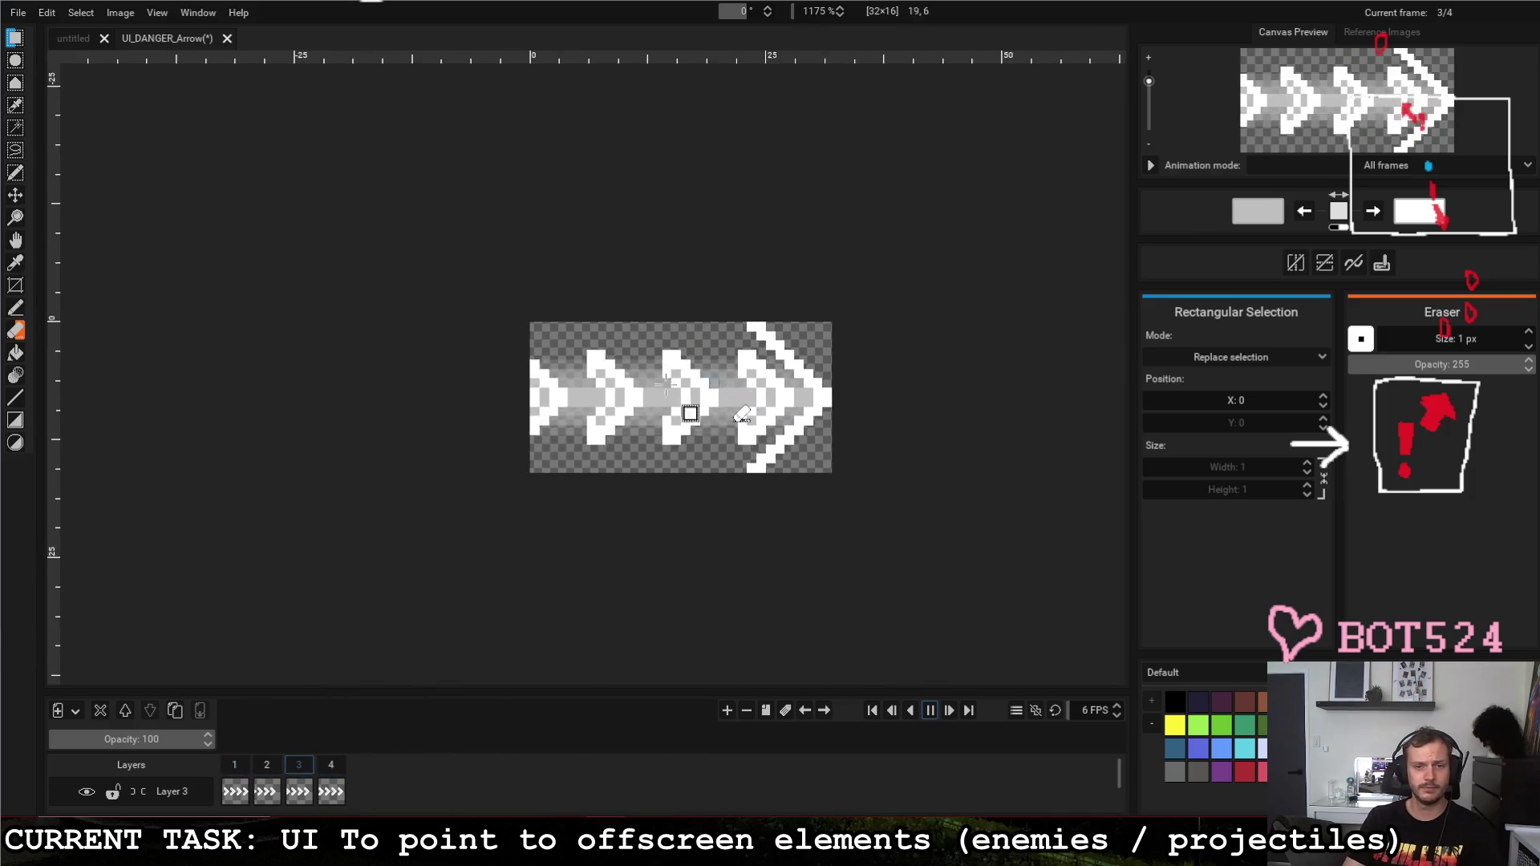
scroll(612, 392, down, 2)
scroll(671, 374, down, 1)
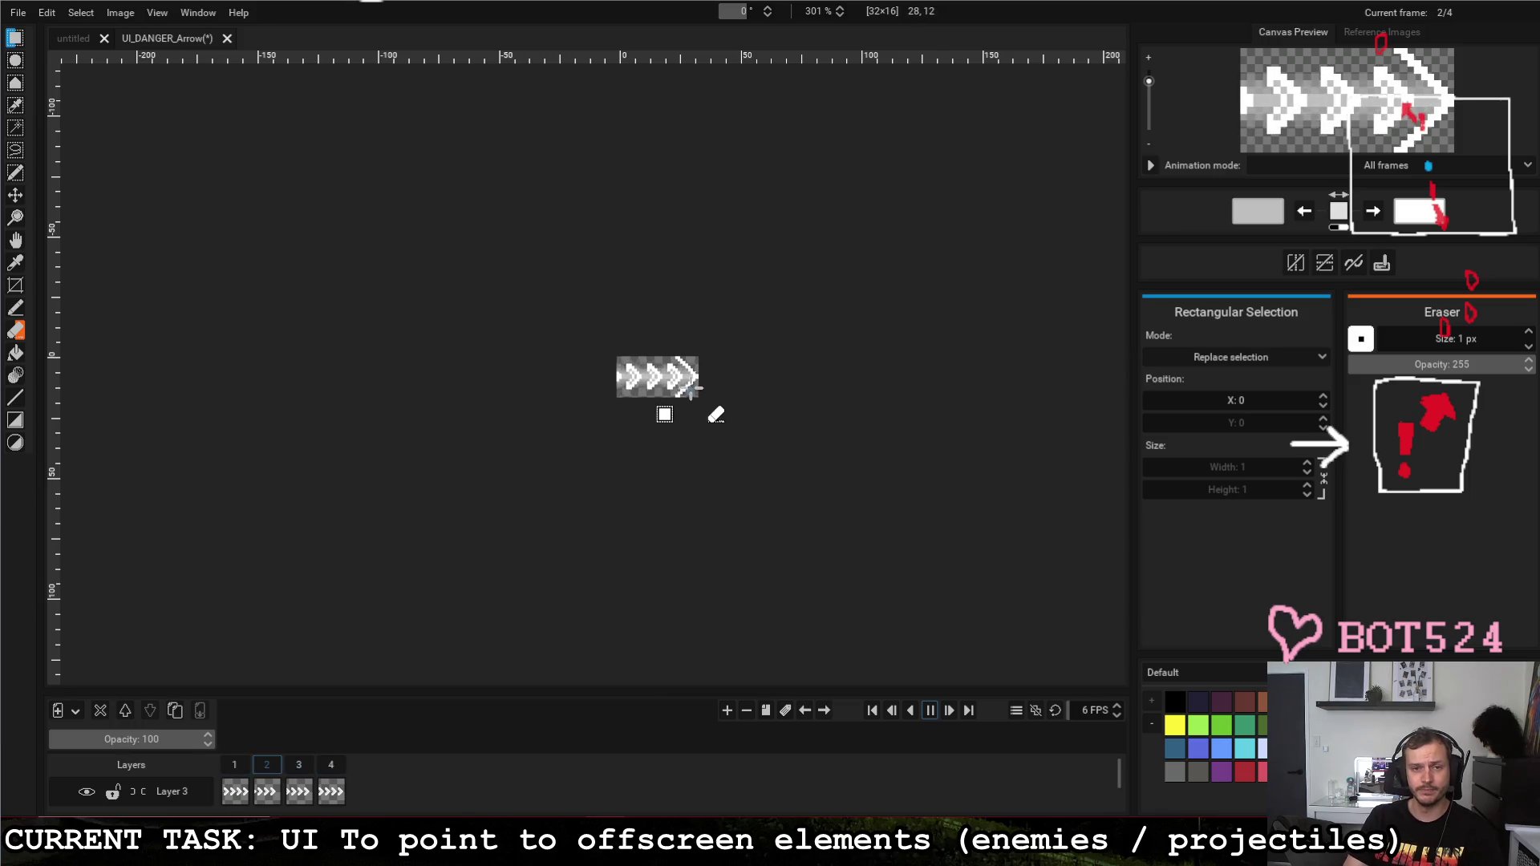
scroll(668, 383, up, 3)
scroll(640, 377, up, 3)
scroll(641, 377, up, 2)
scroll(641, 367, down, 1)
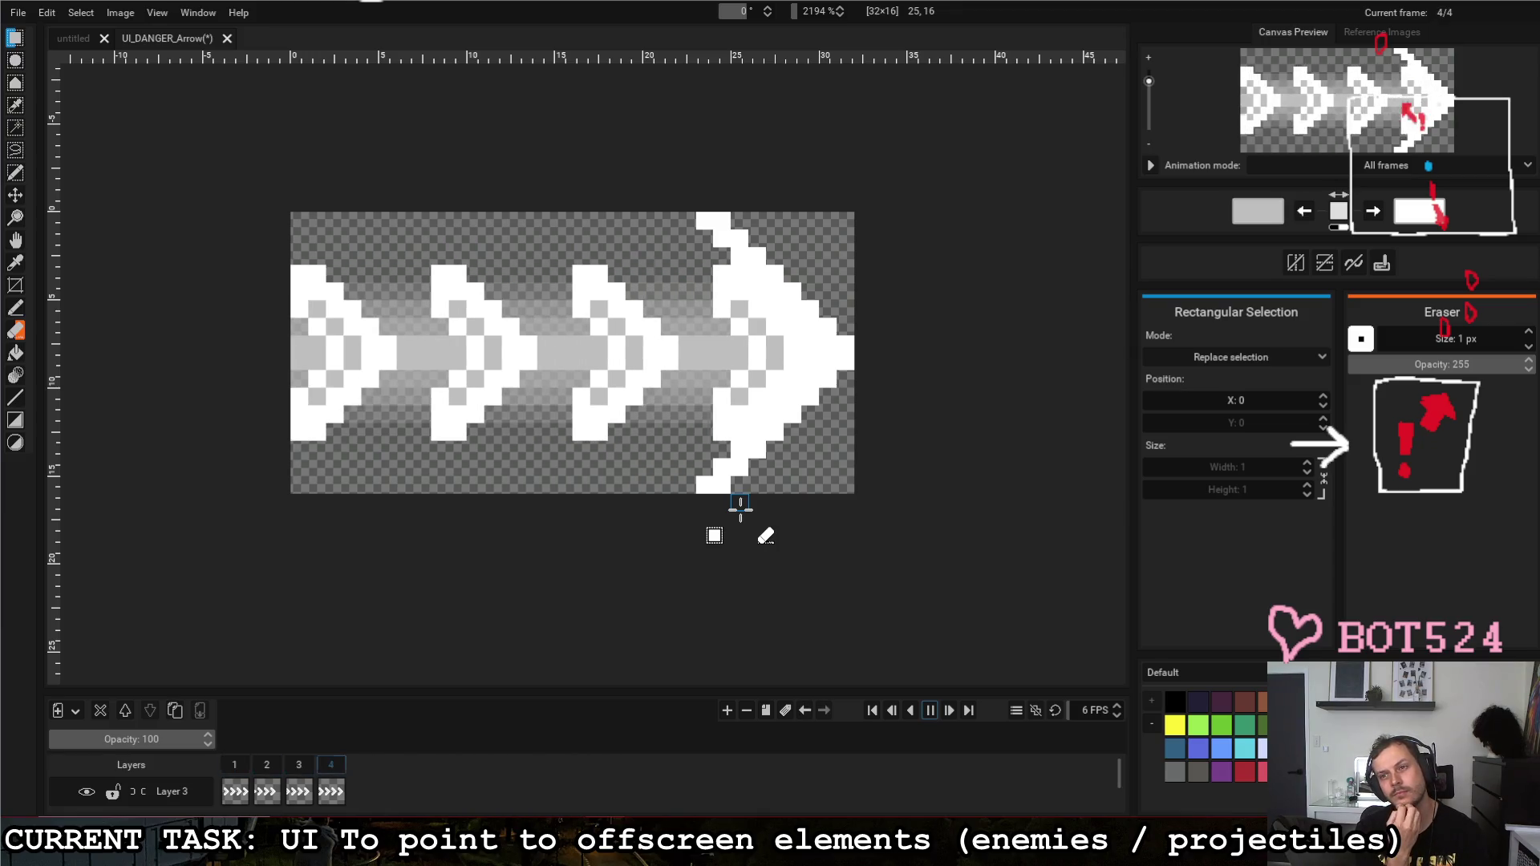
click(927, 712)
scroll(531, 766, down, 1)
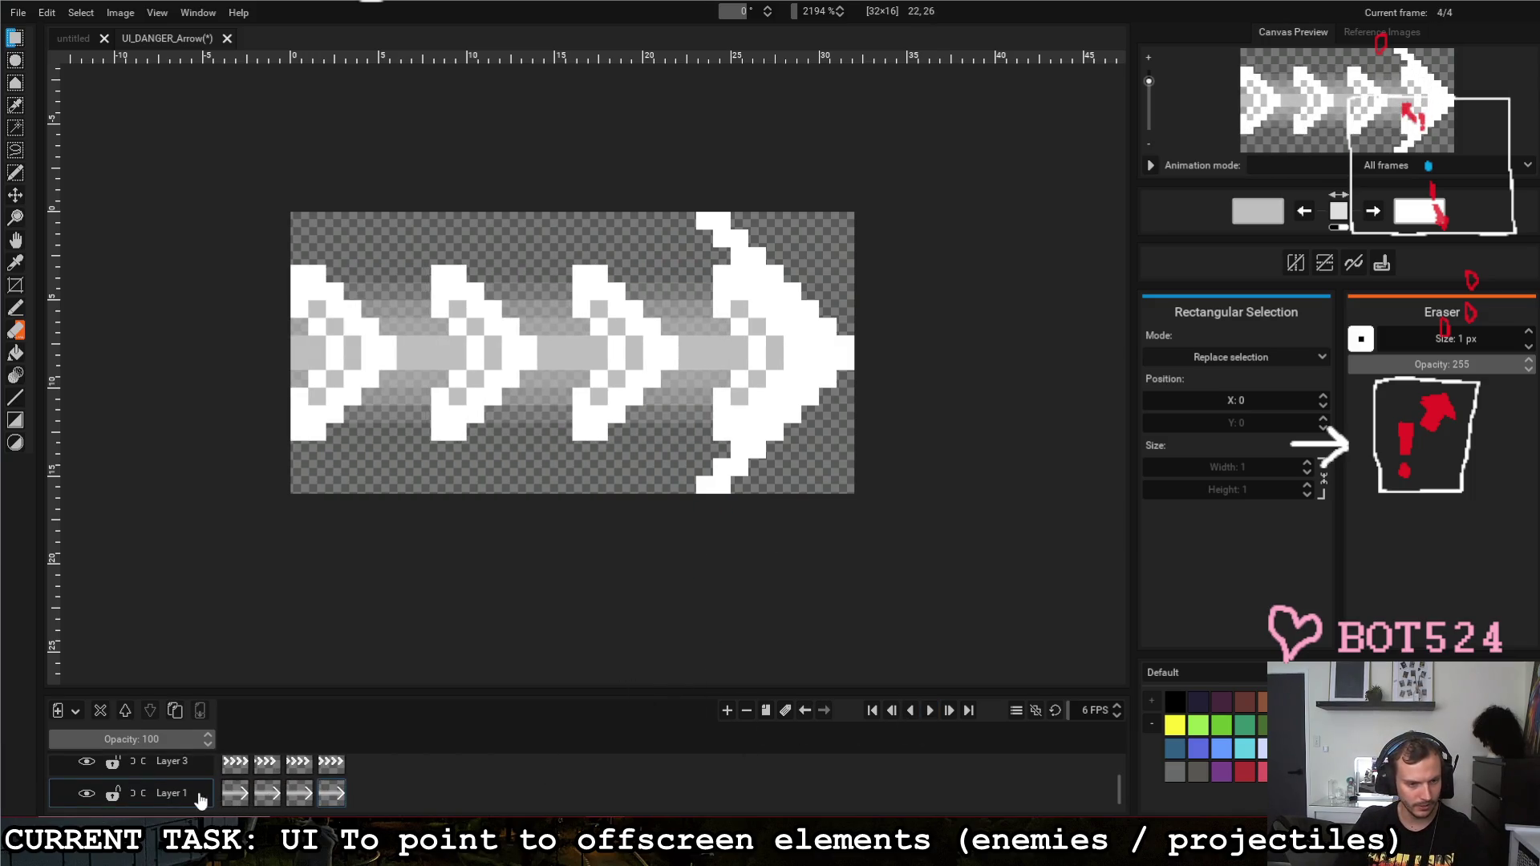
Step: On Layer 1 with the Pencil, play the four-frame loop to preview it and stop
click(241, 797)
click(331, 794)
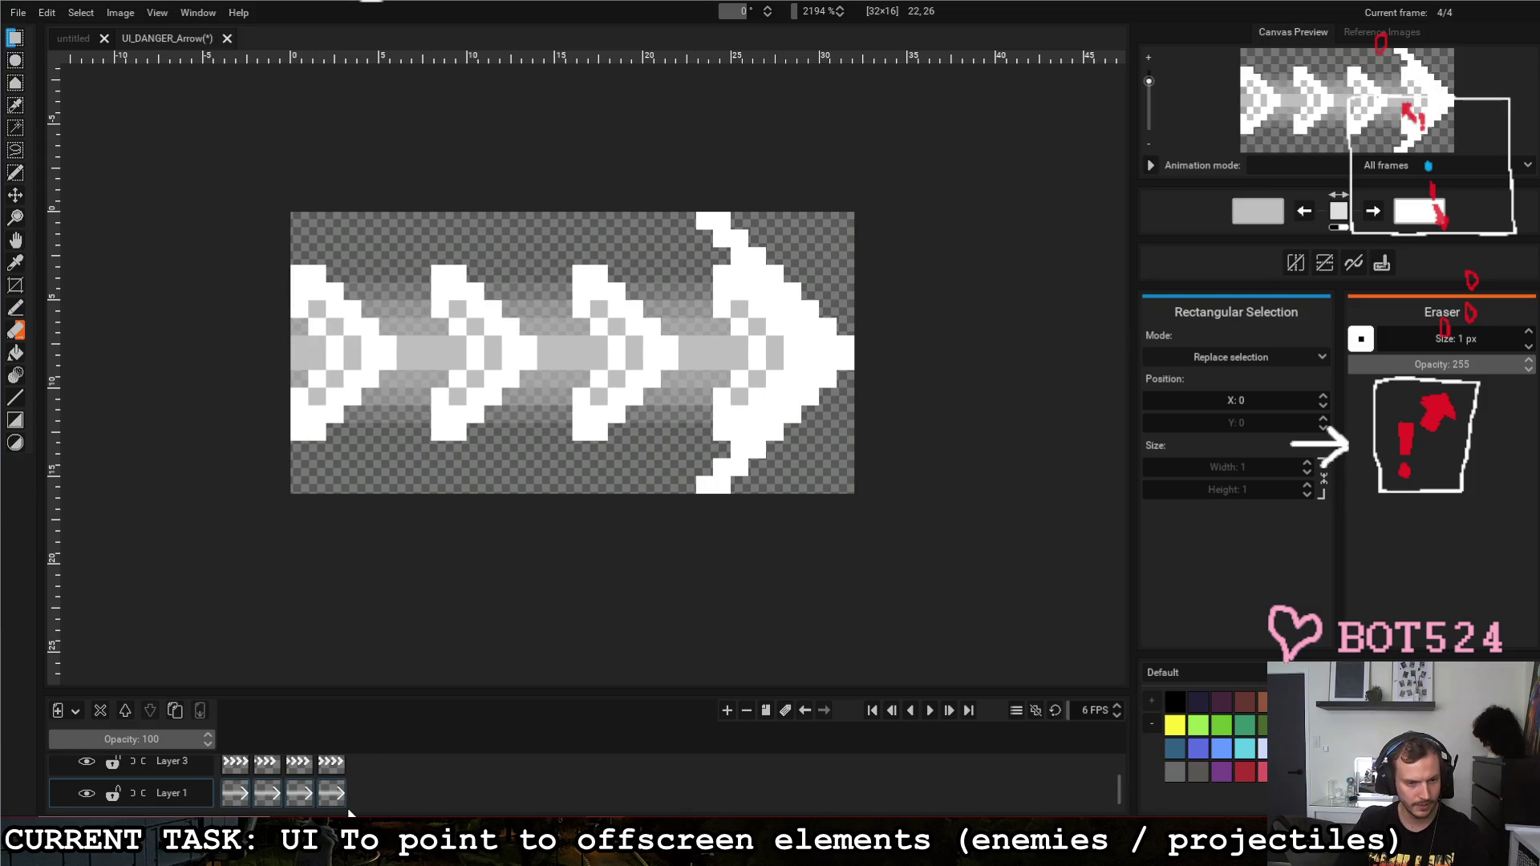
click(16, 308)
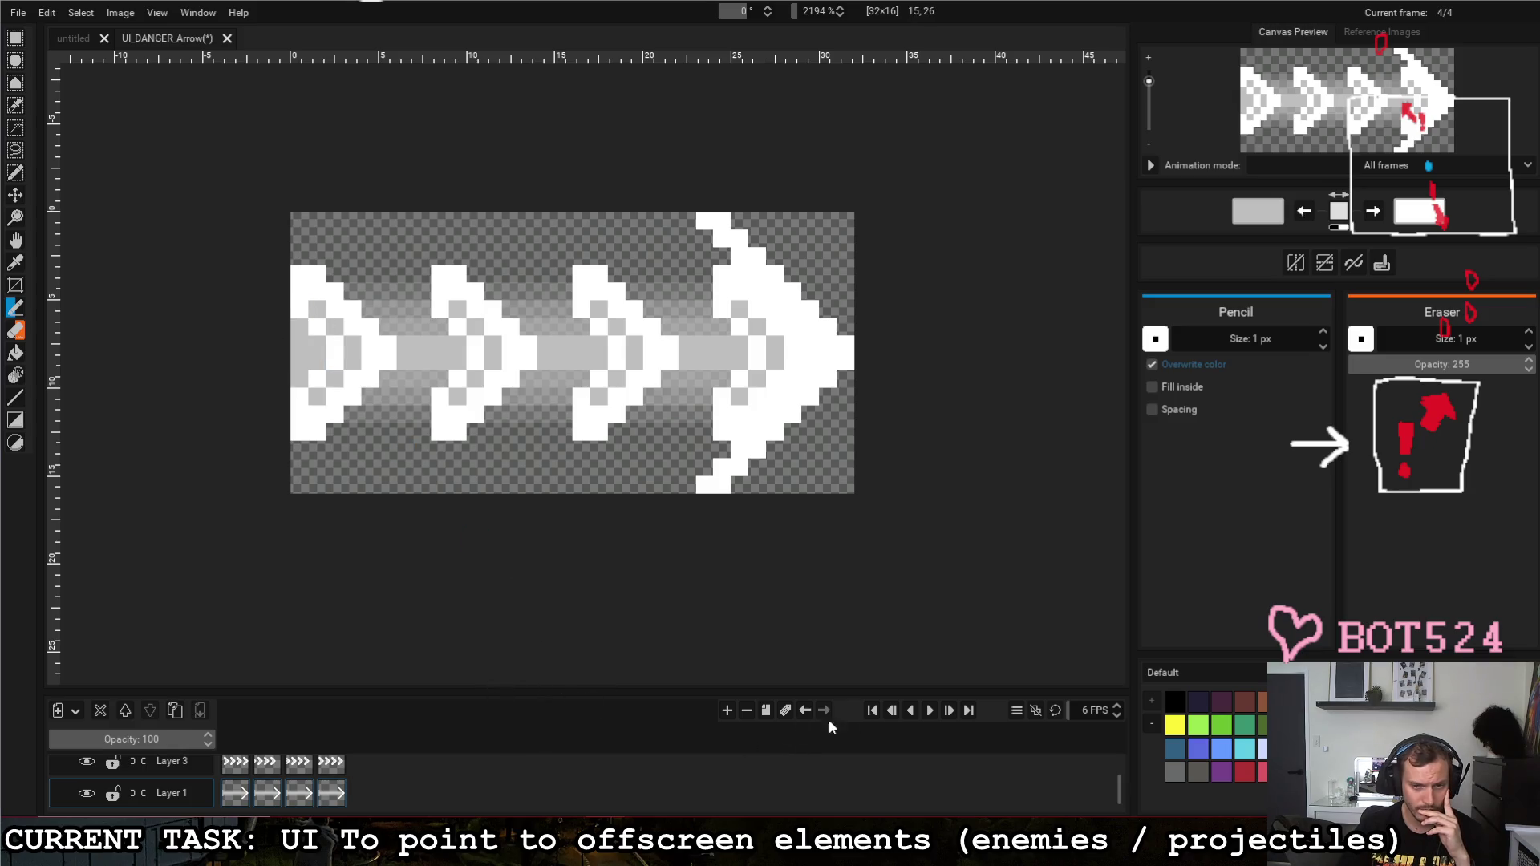
click(932, 716)
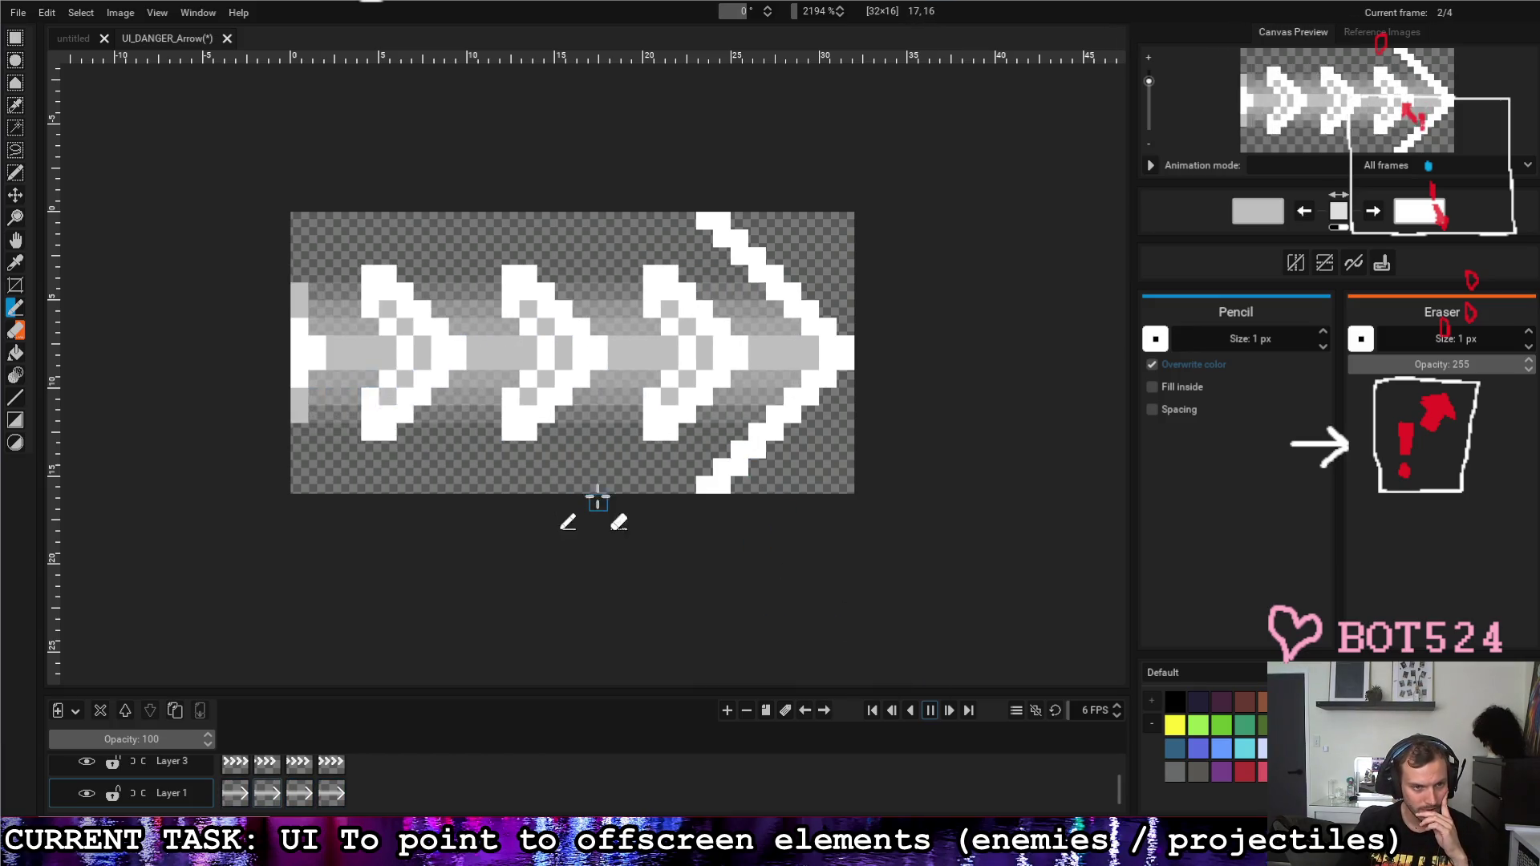
click(929, 710)
Step: Go to frame 4, hide Layer 3's chevrons and fill the arrow's left-end step columns grey
click(238, 797)
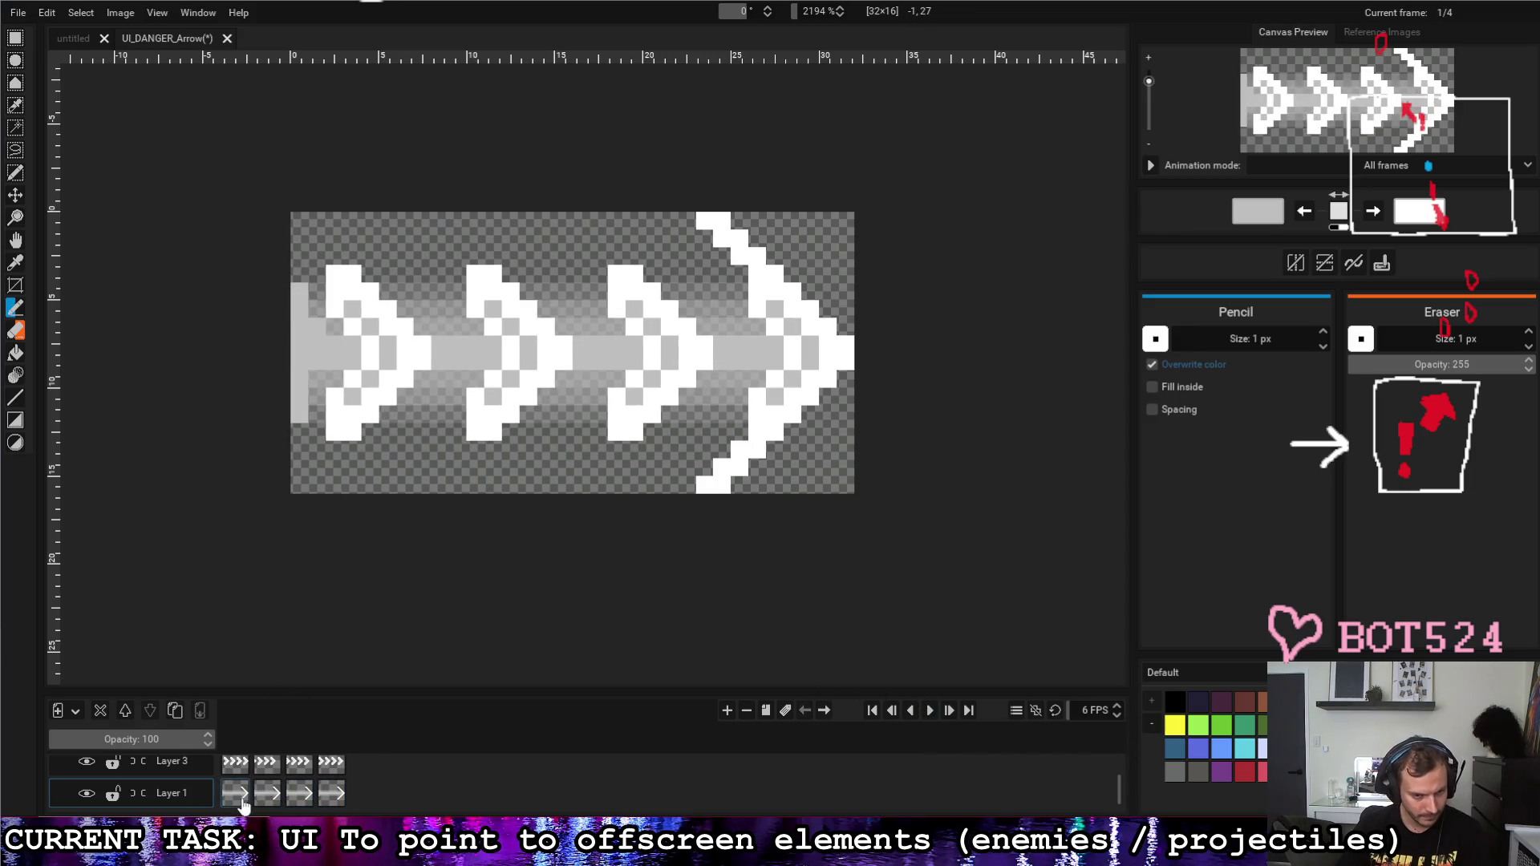
click(266, 795)
click(299, 795)
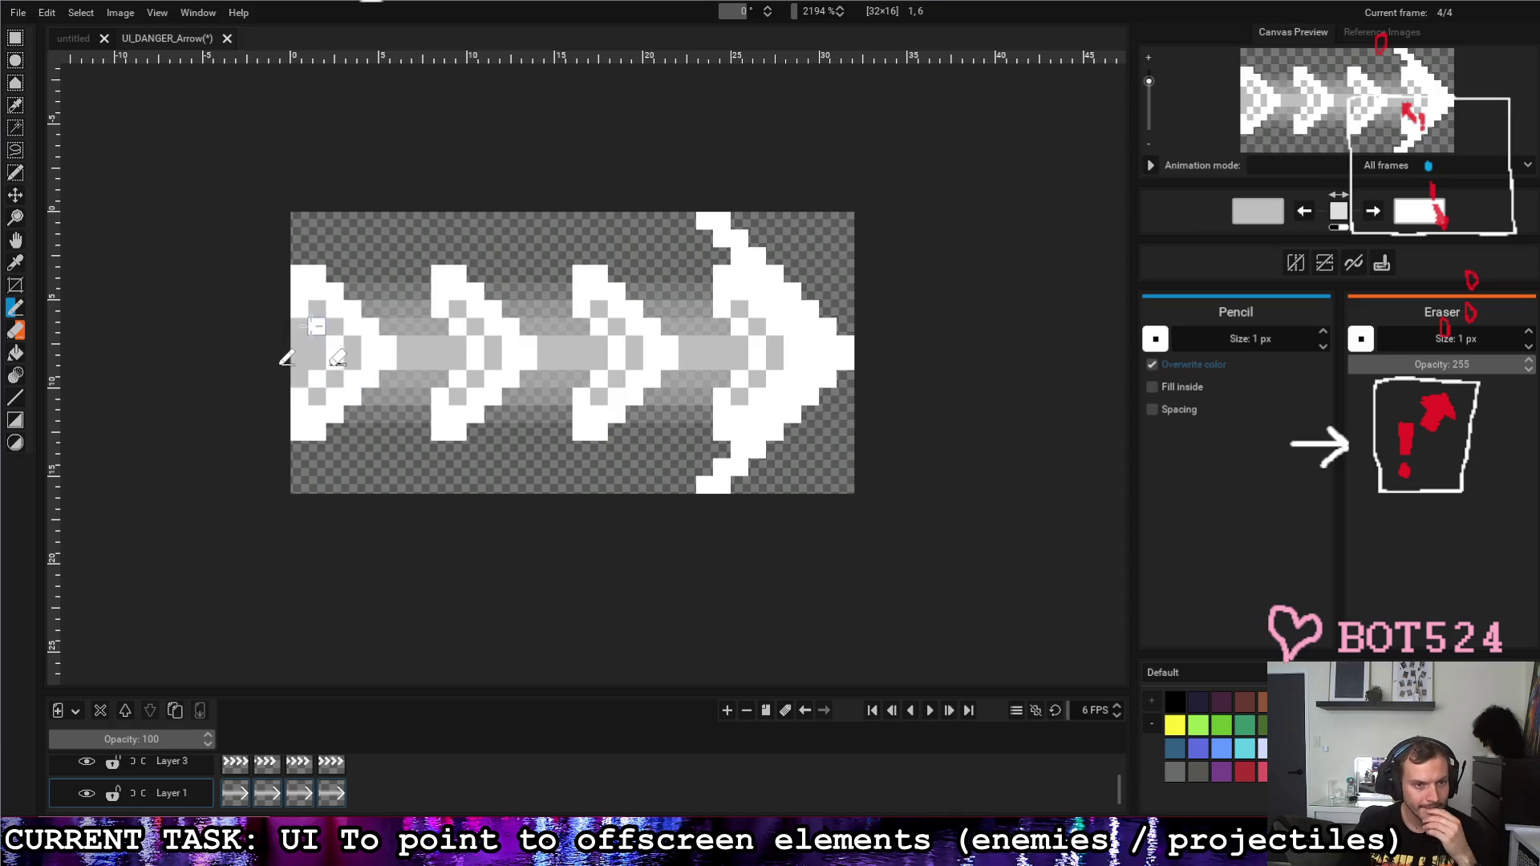
drag(316, 346, 317, 397)
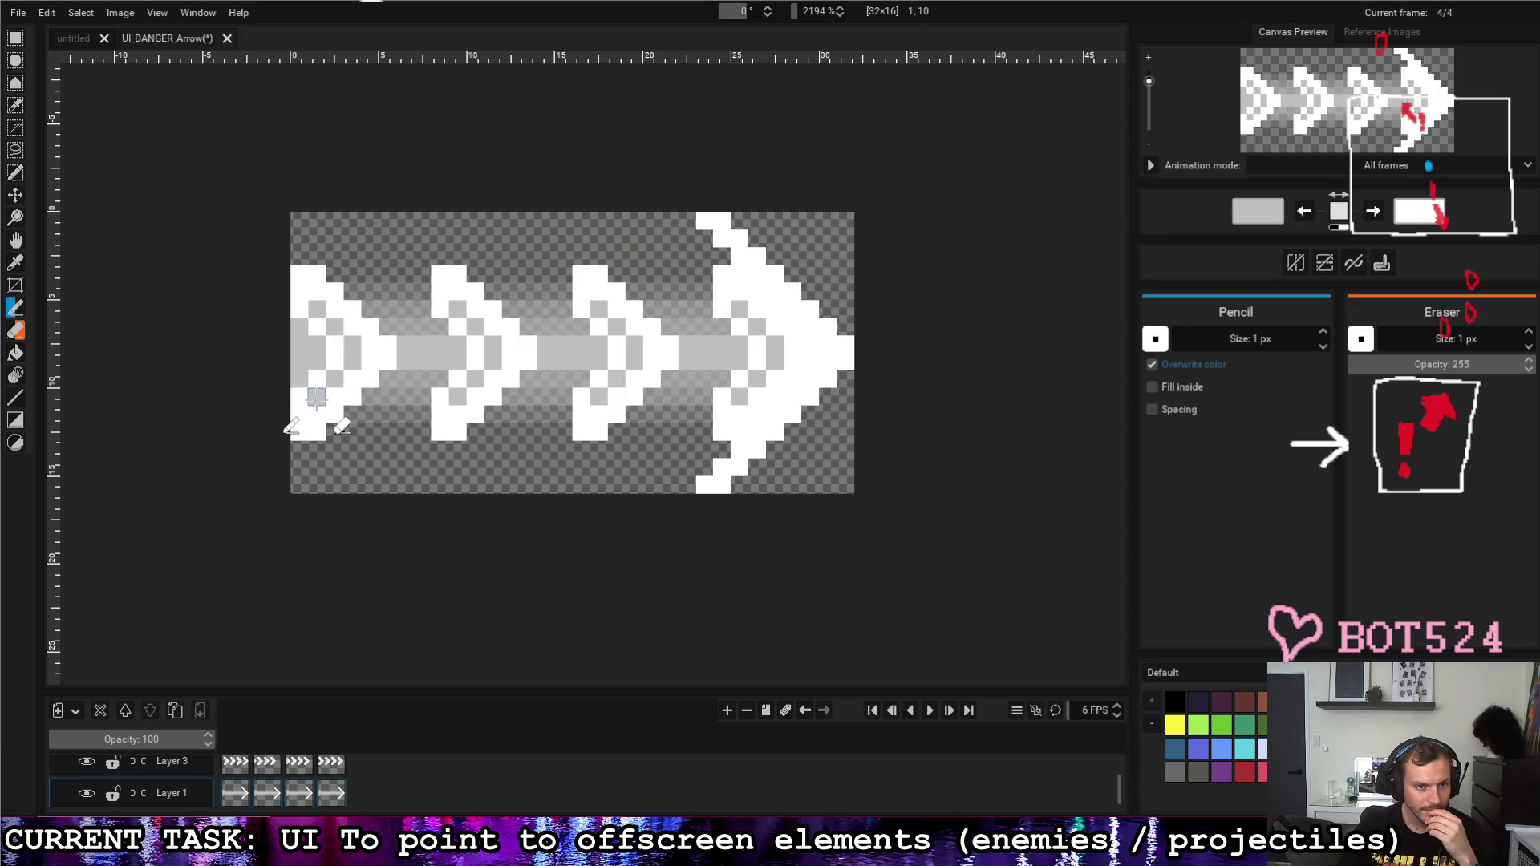
click(88, 764)
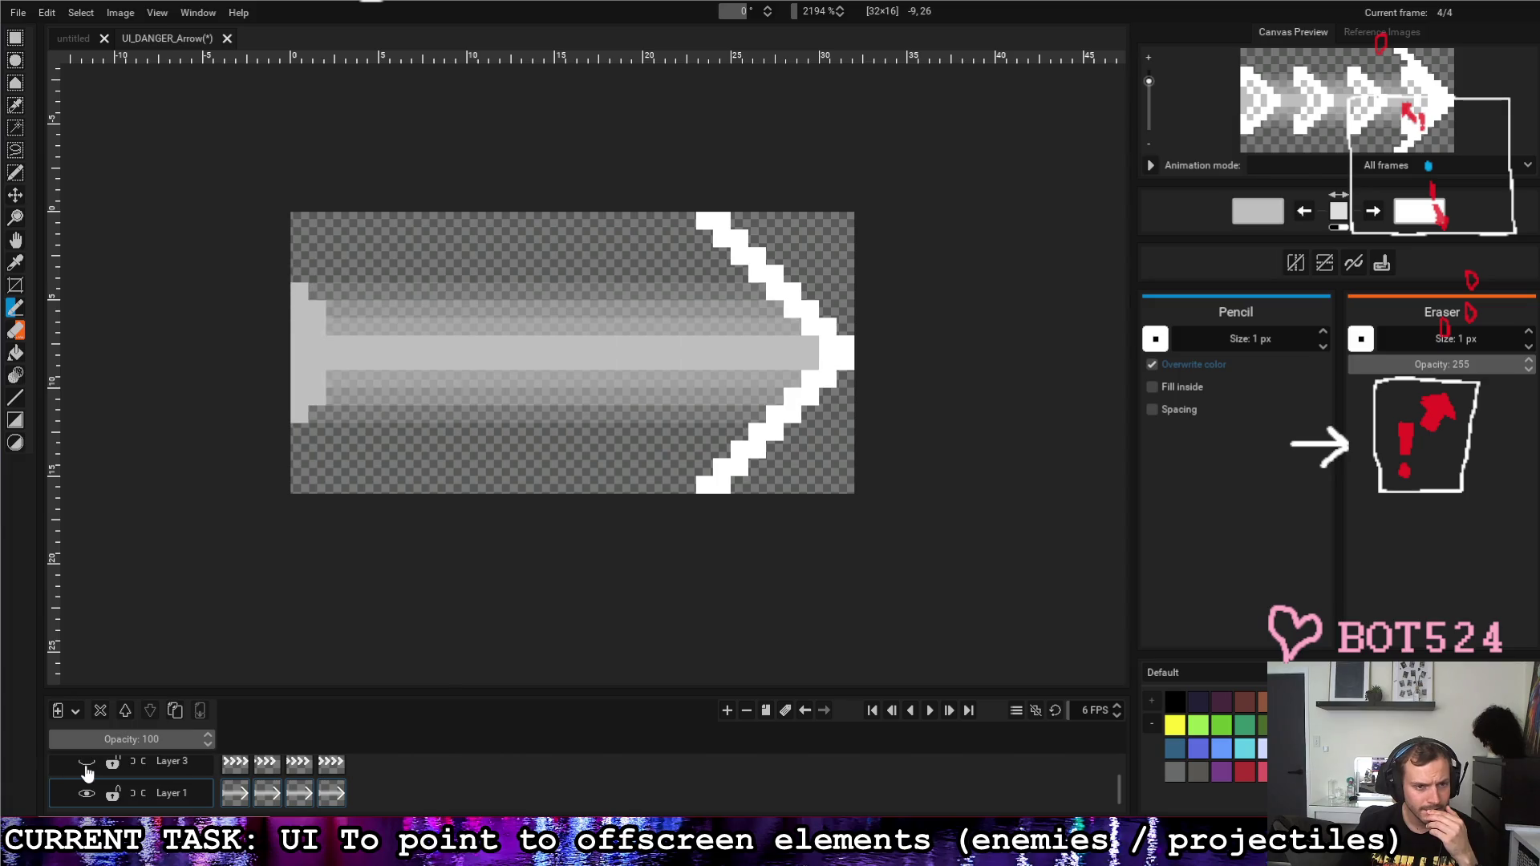
drag(336, 342, 344, 386)
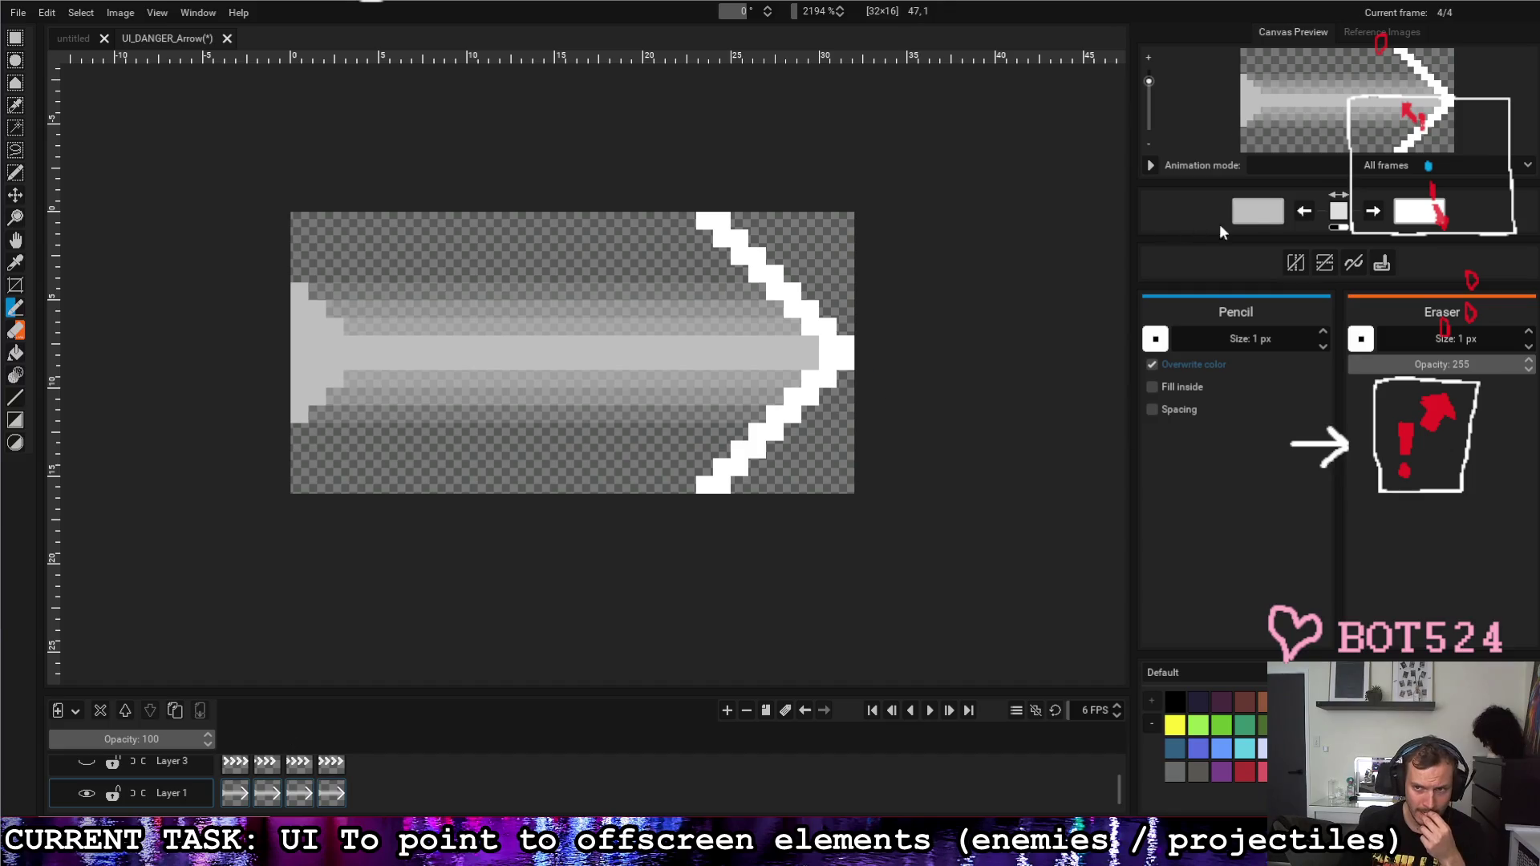
Step: Lower the grey swatch's alpha and paint translucent grey at the shaft's left end
click(1257, 211)
drag(1171, 322, 1143, 323)
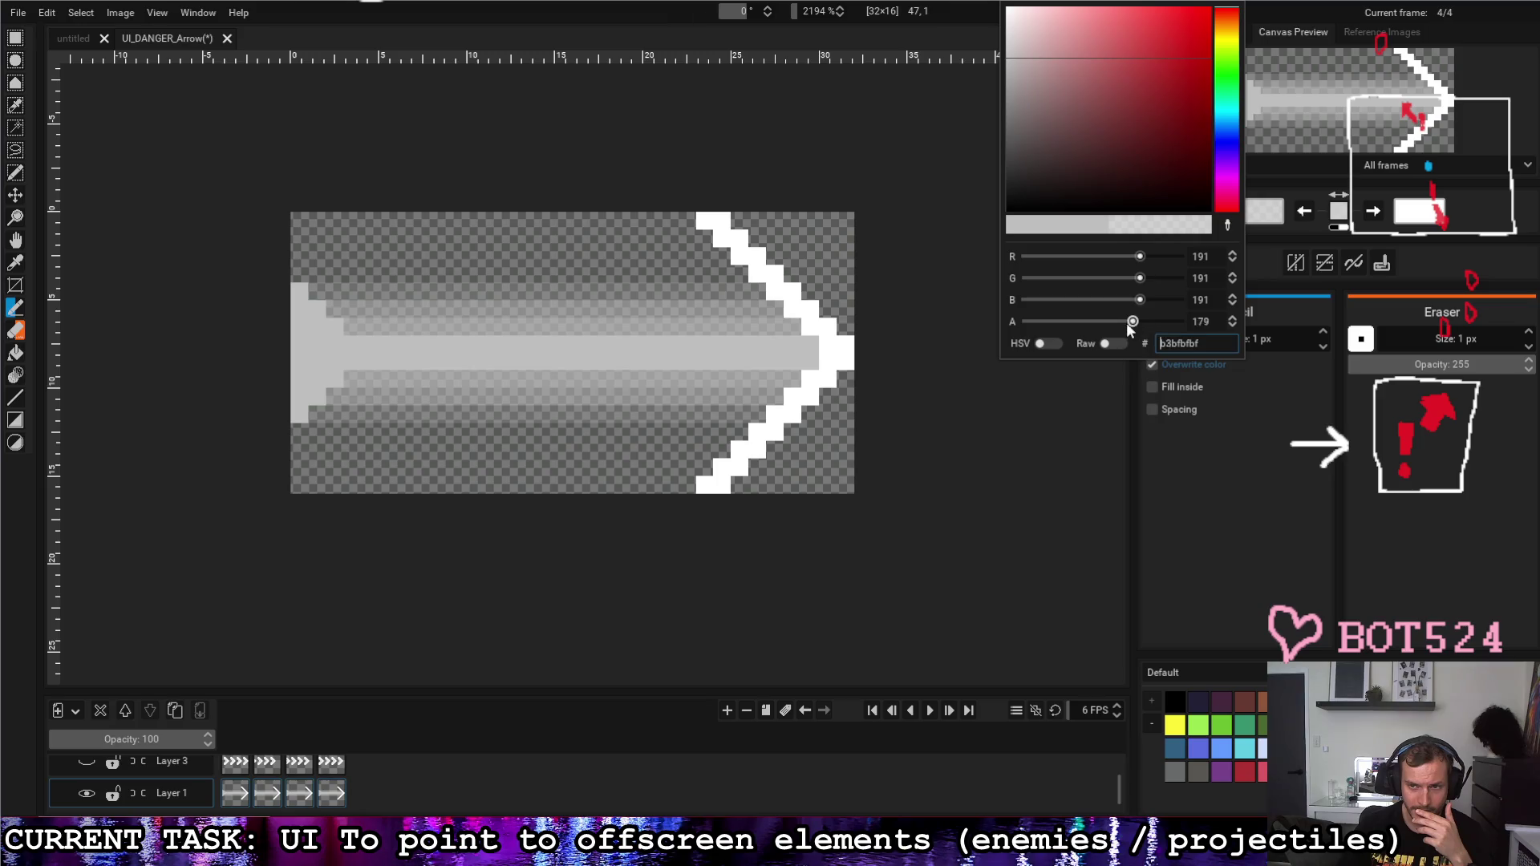
click(307, 297)
click(298, 293)
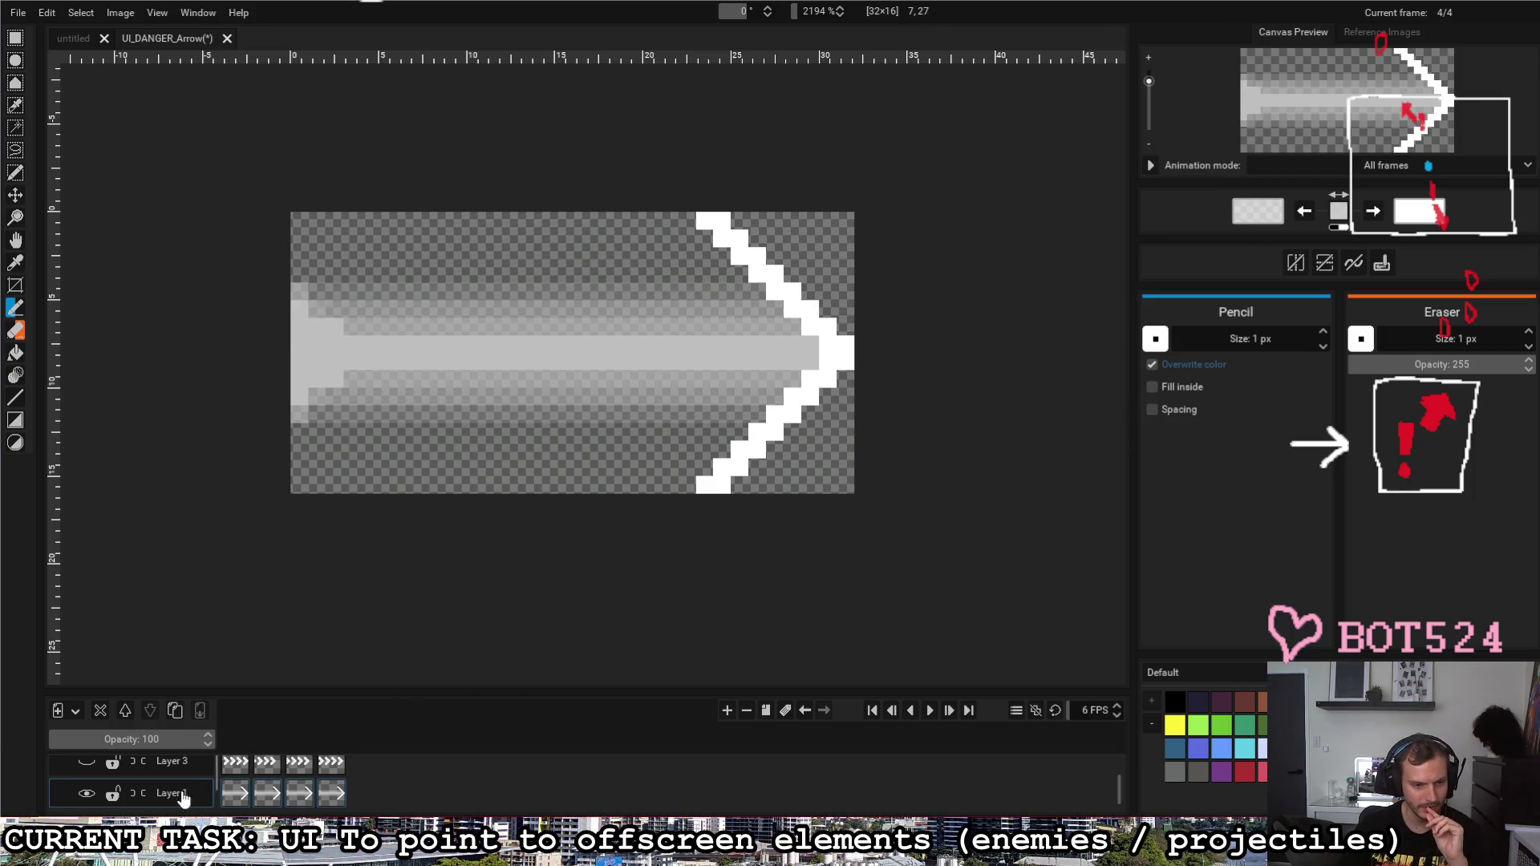
Step: Preview the arrow animation with the chevron layer shown, then hide it again
click(84, 794)
click(87, 762)
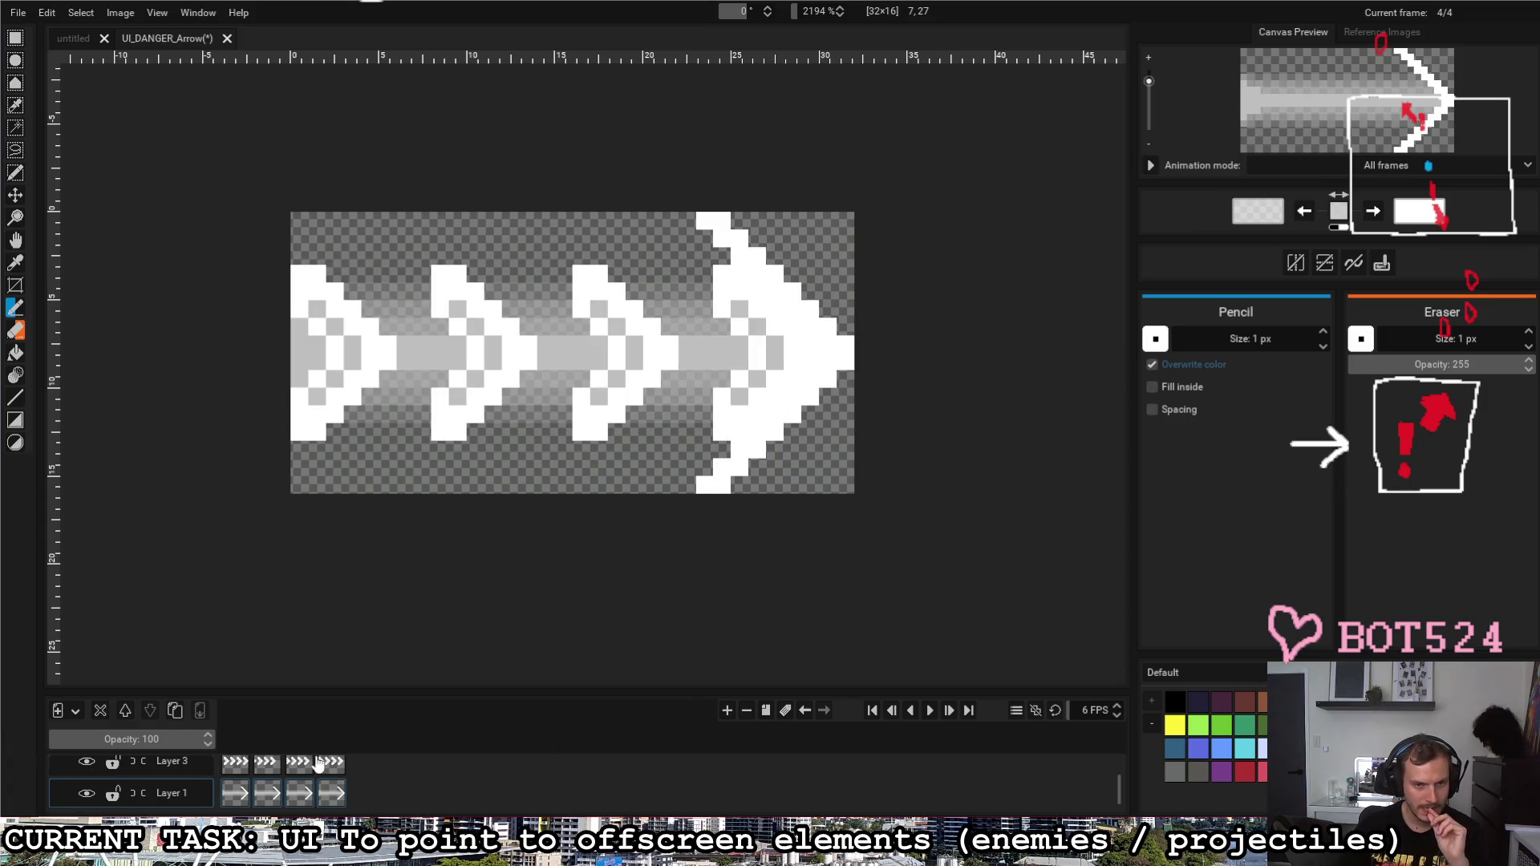
click(929, 712)
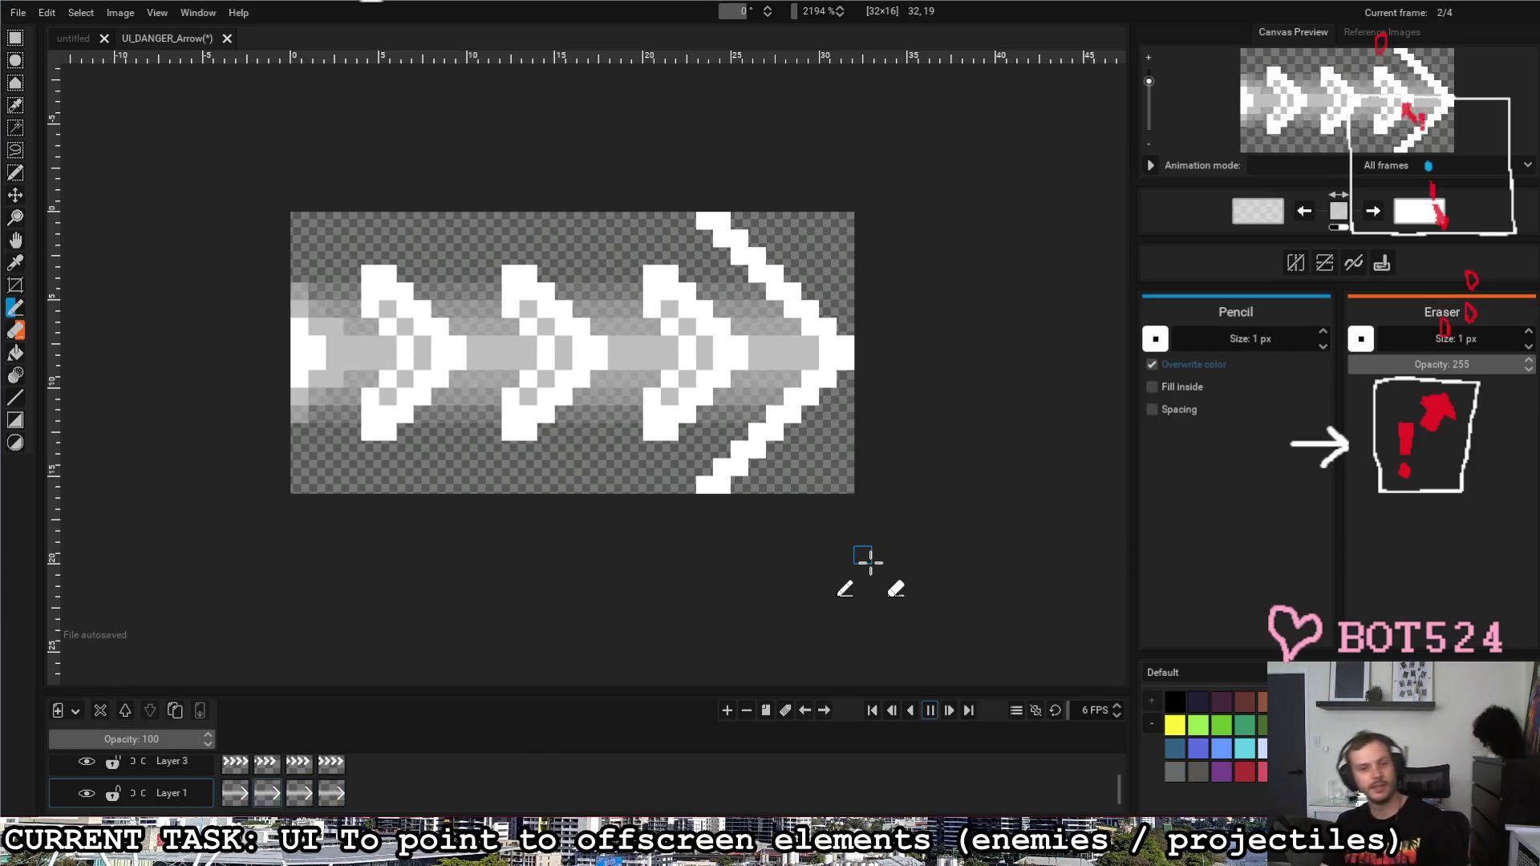
click(930, 709)
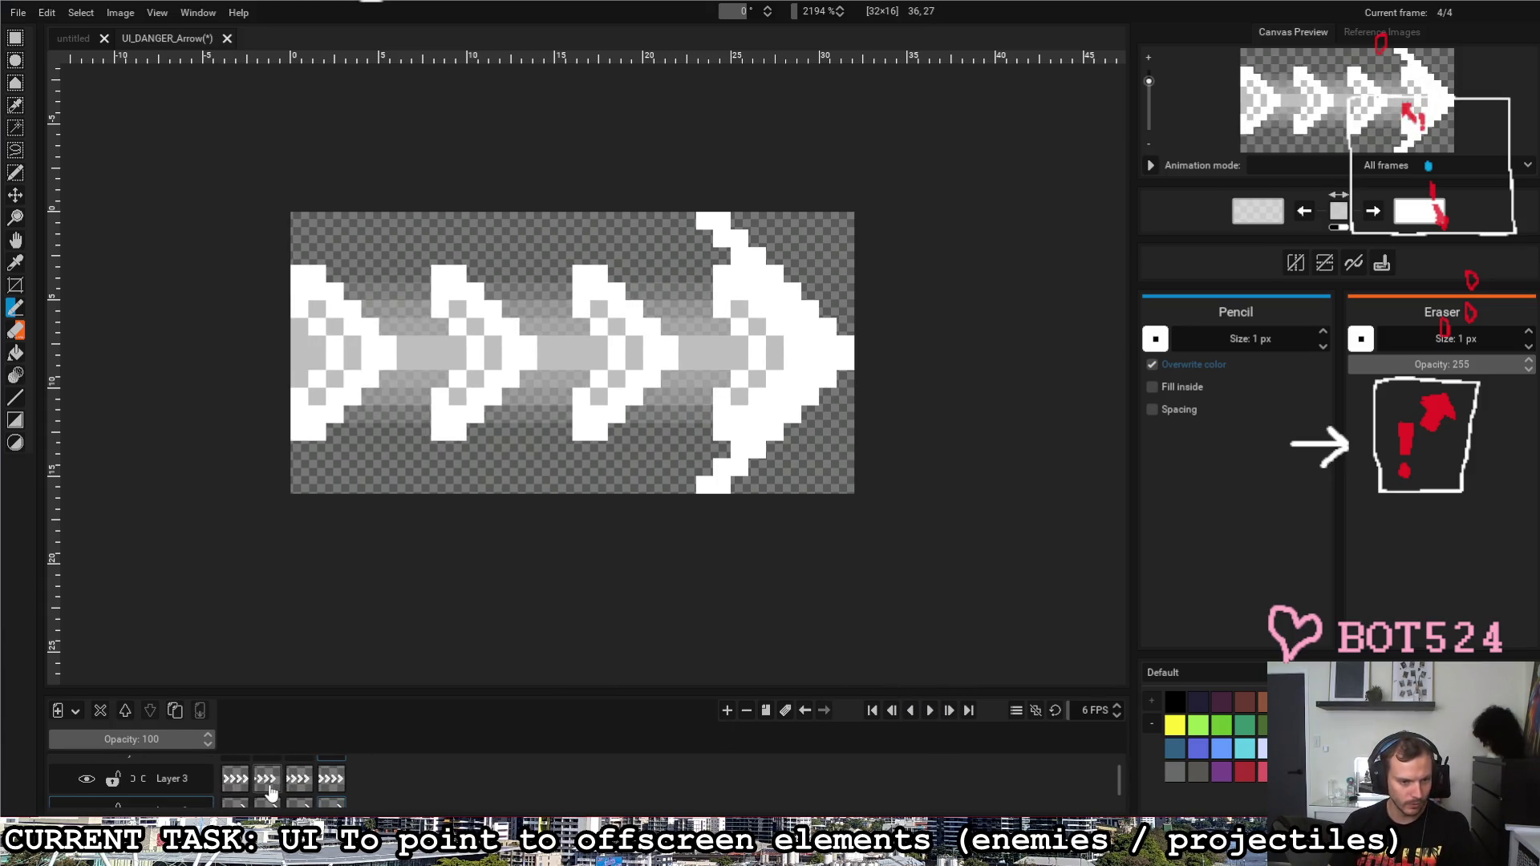
scroll(254, 783, up, 1)
scroll(254, 782, down, 1)
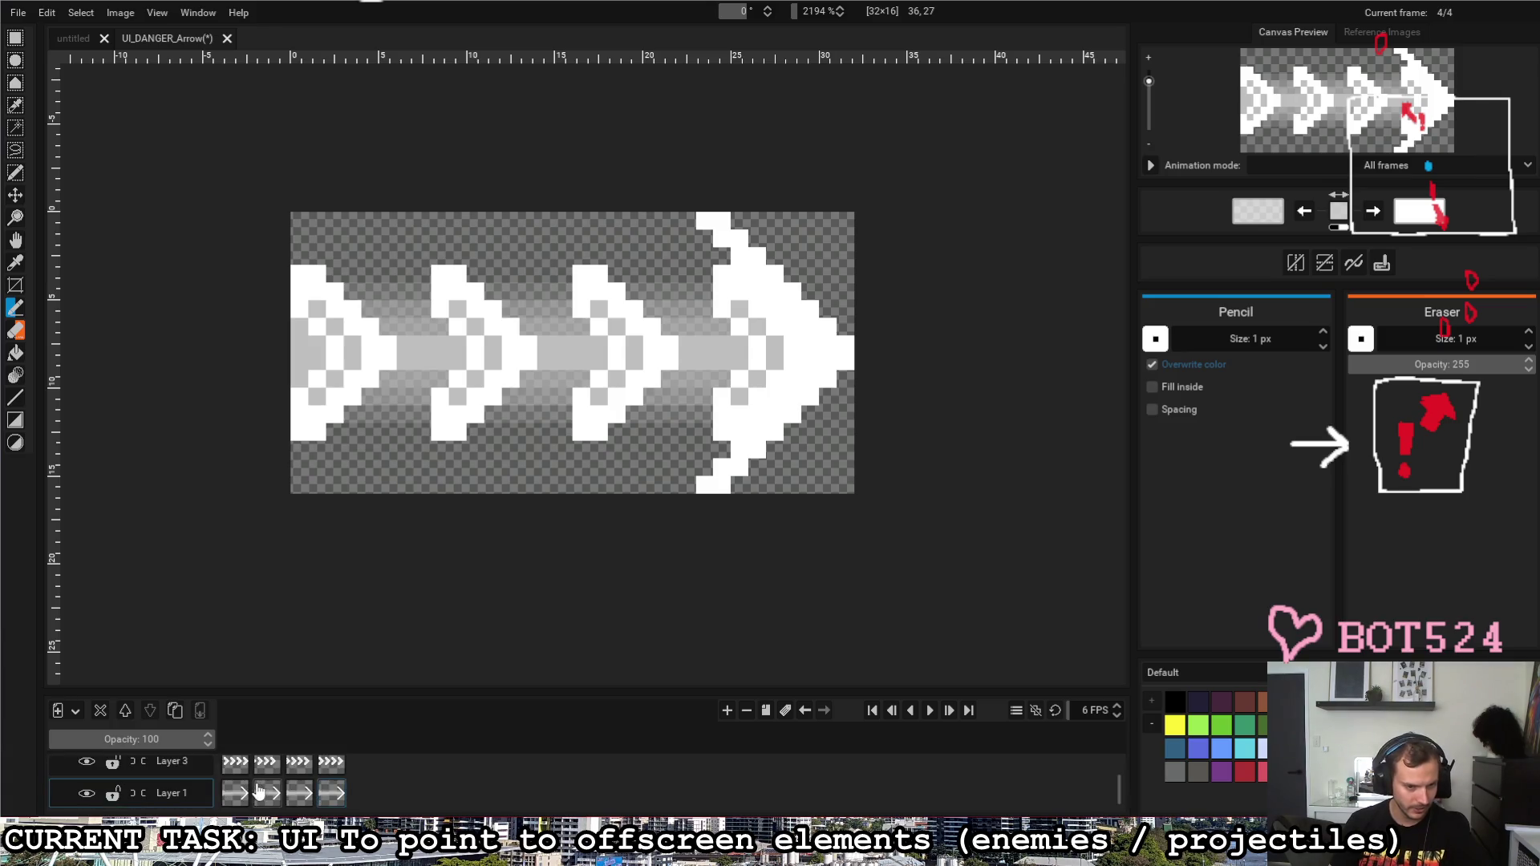
click(88, 763)
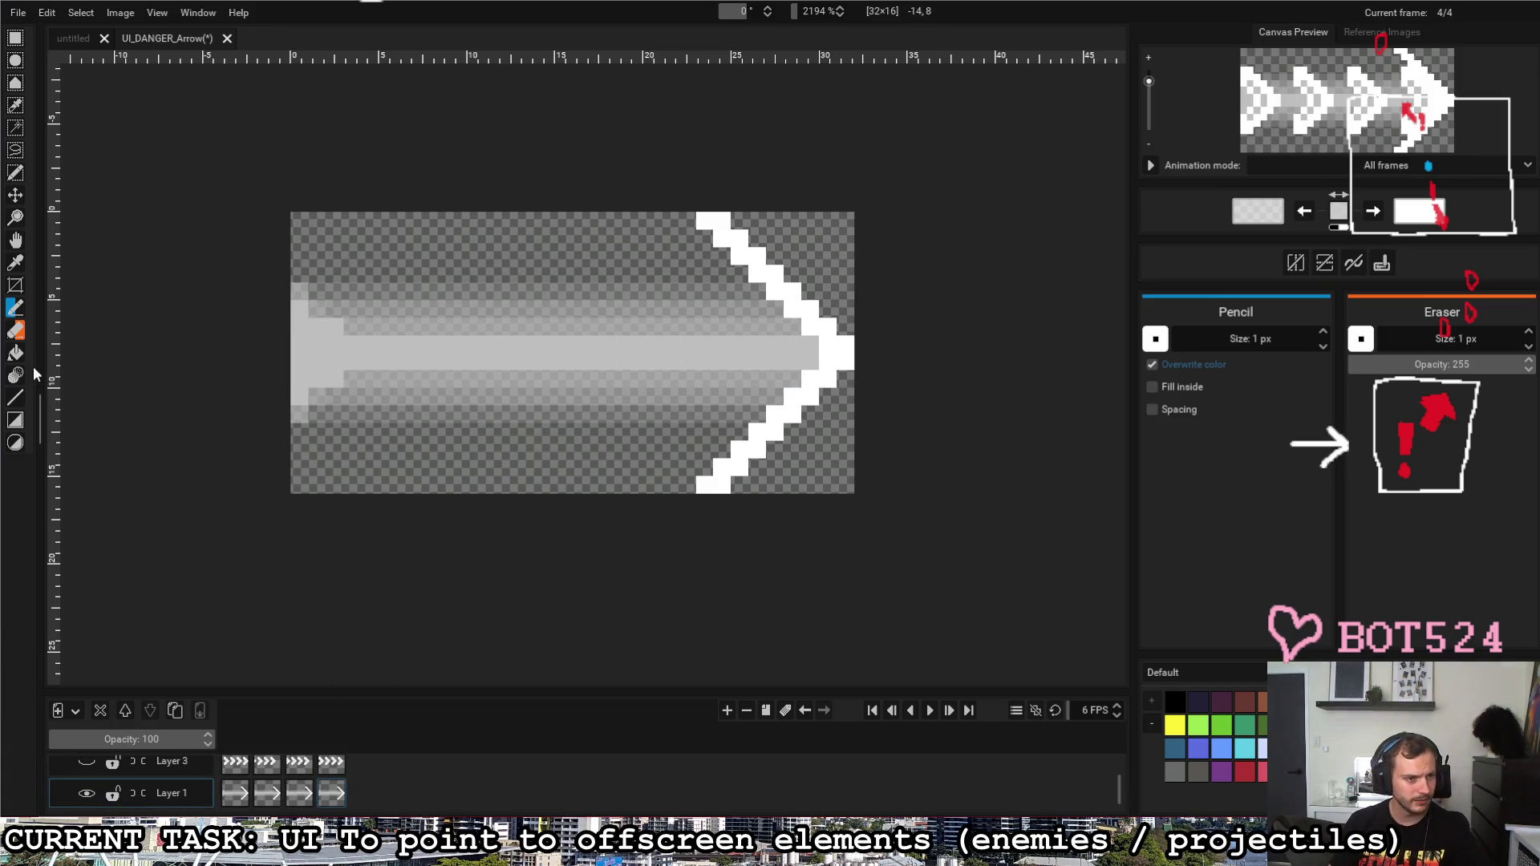
Step: Make translucent white the drawing colour, test a stroke on the arrowhead and undo it
click(1341, 202)
click(1262, 217)
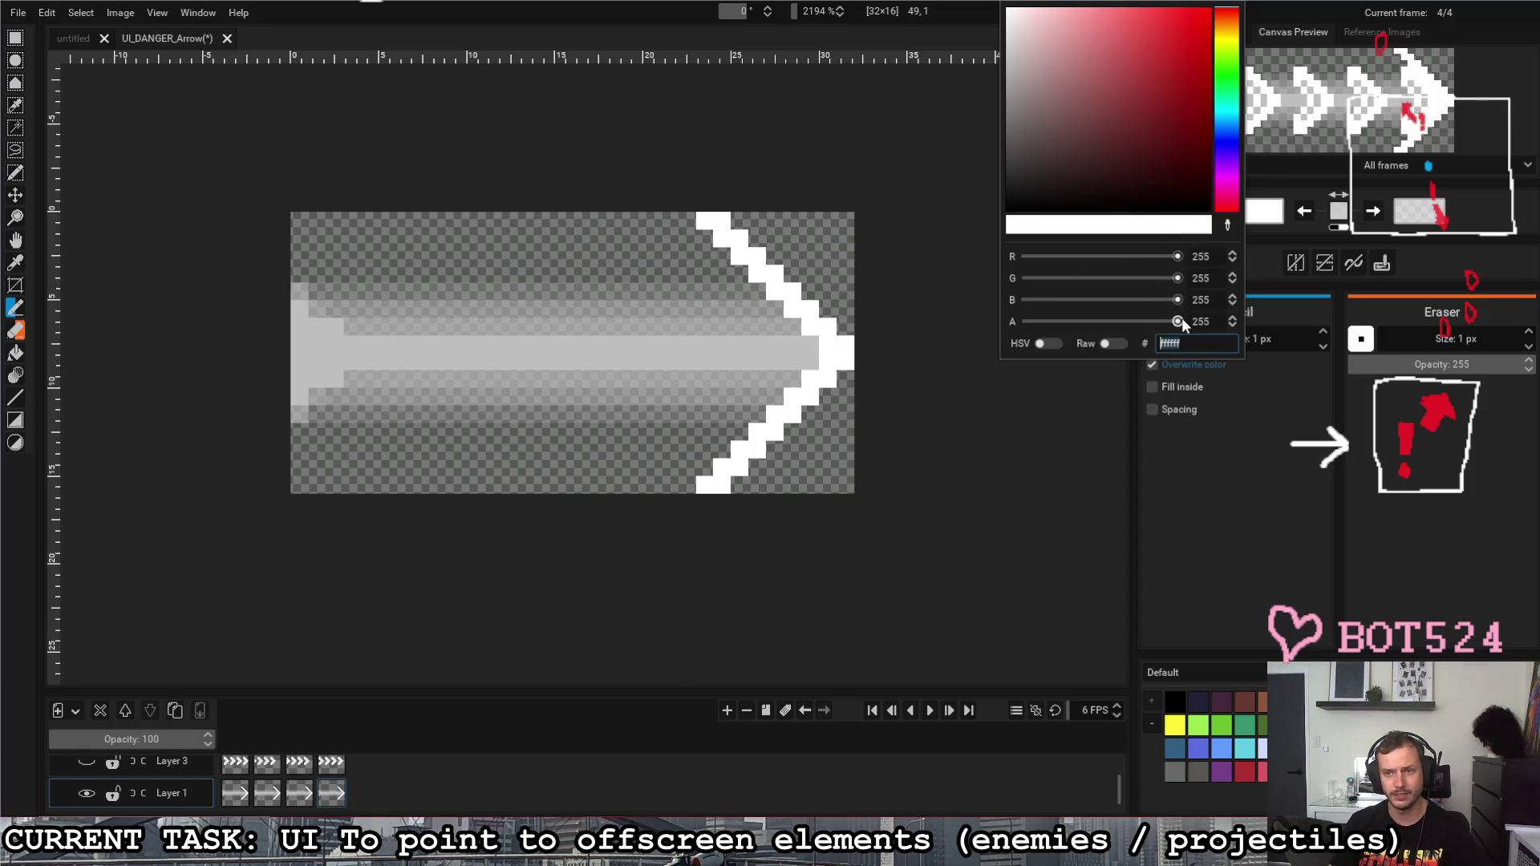
drag(1180, 322, 1145, 323)
click(682, 483)
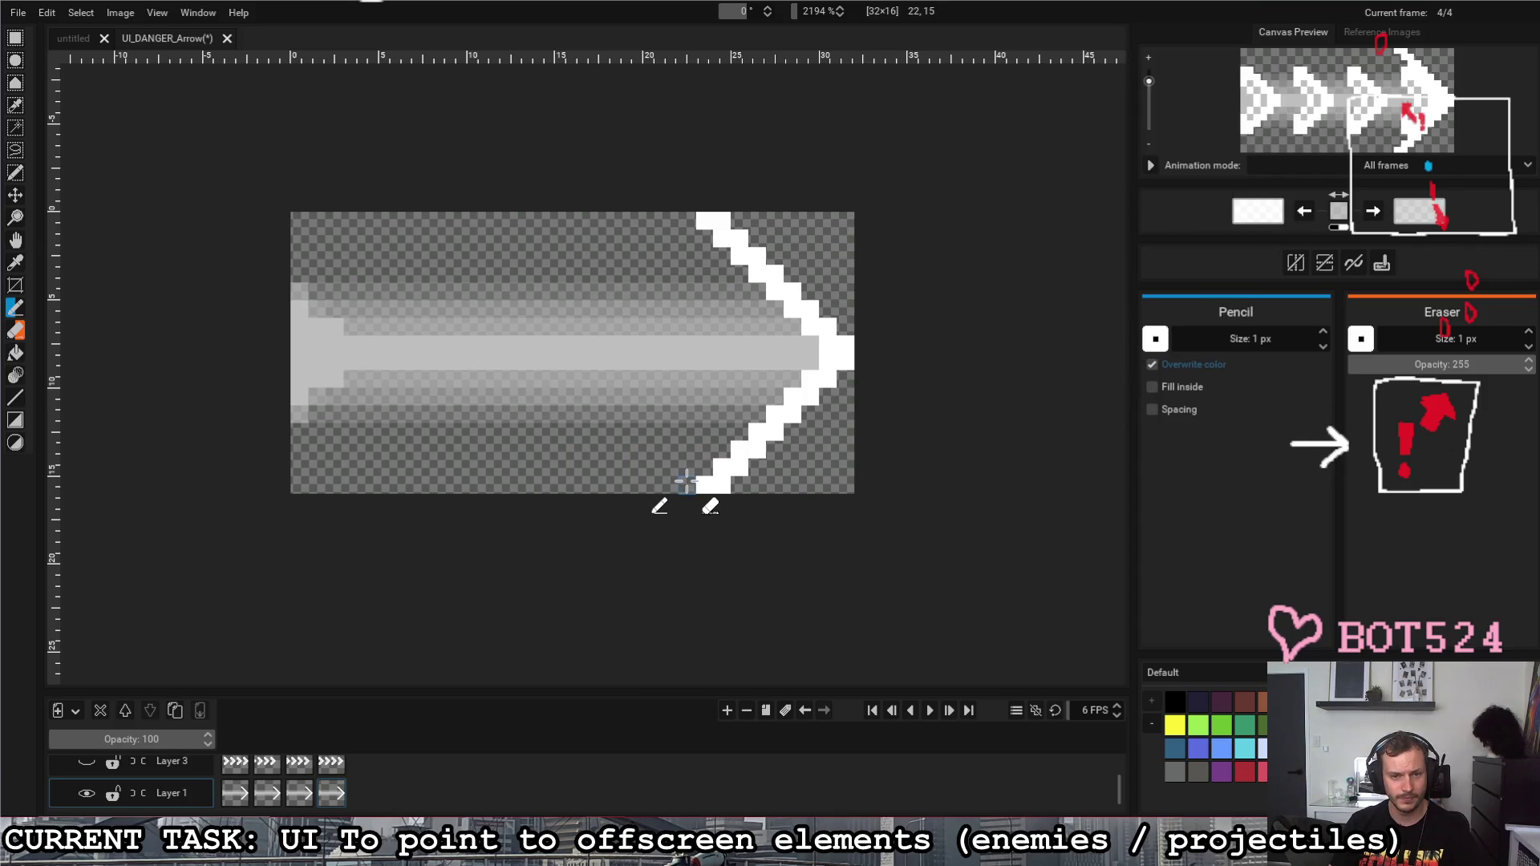
mouse_move(683, 483)
mouse_down()
mouse_move(809, 345)
mouse_move(707, 249)
mouse_up()
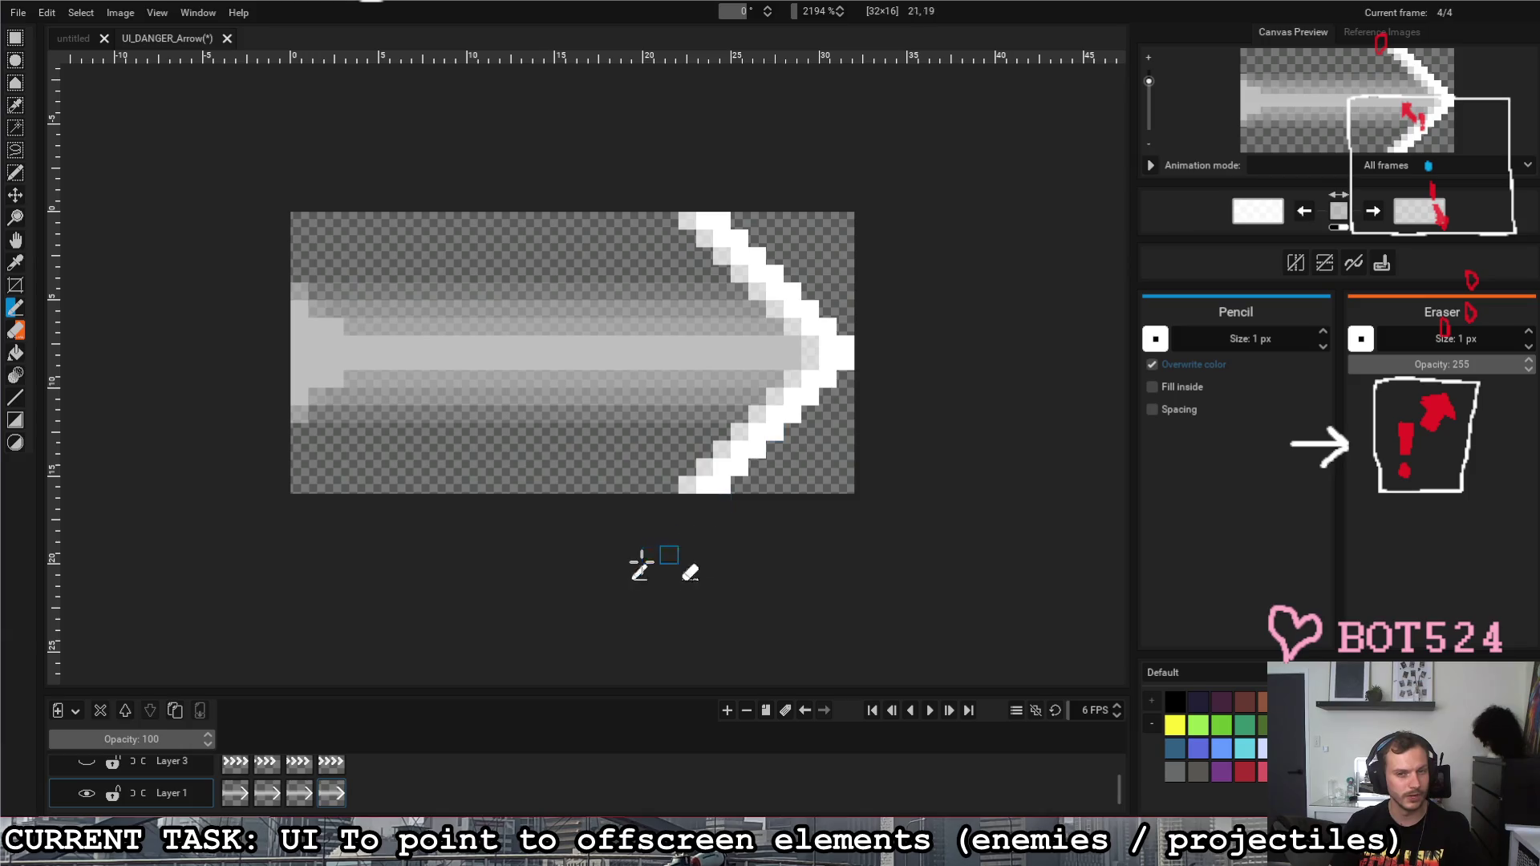
key(ctrl+z)
key(ctrl+z)
key(ctrl+z)
key(ctrl+z)
key(ctrl+z)
key(ctrl+z)
key(ctrl+z)
key(ctrl+z)
key(ctrl+z)
key(ctrl+z)
key(ctrl+z)
key(ctrl+z)
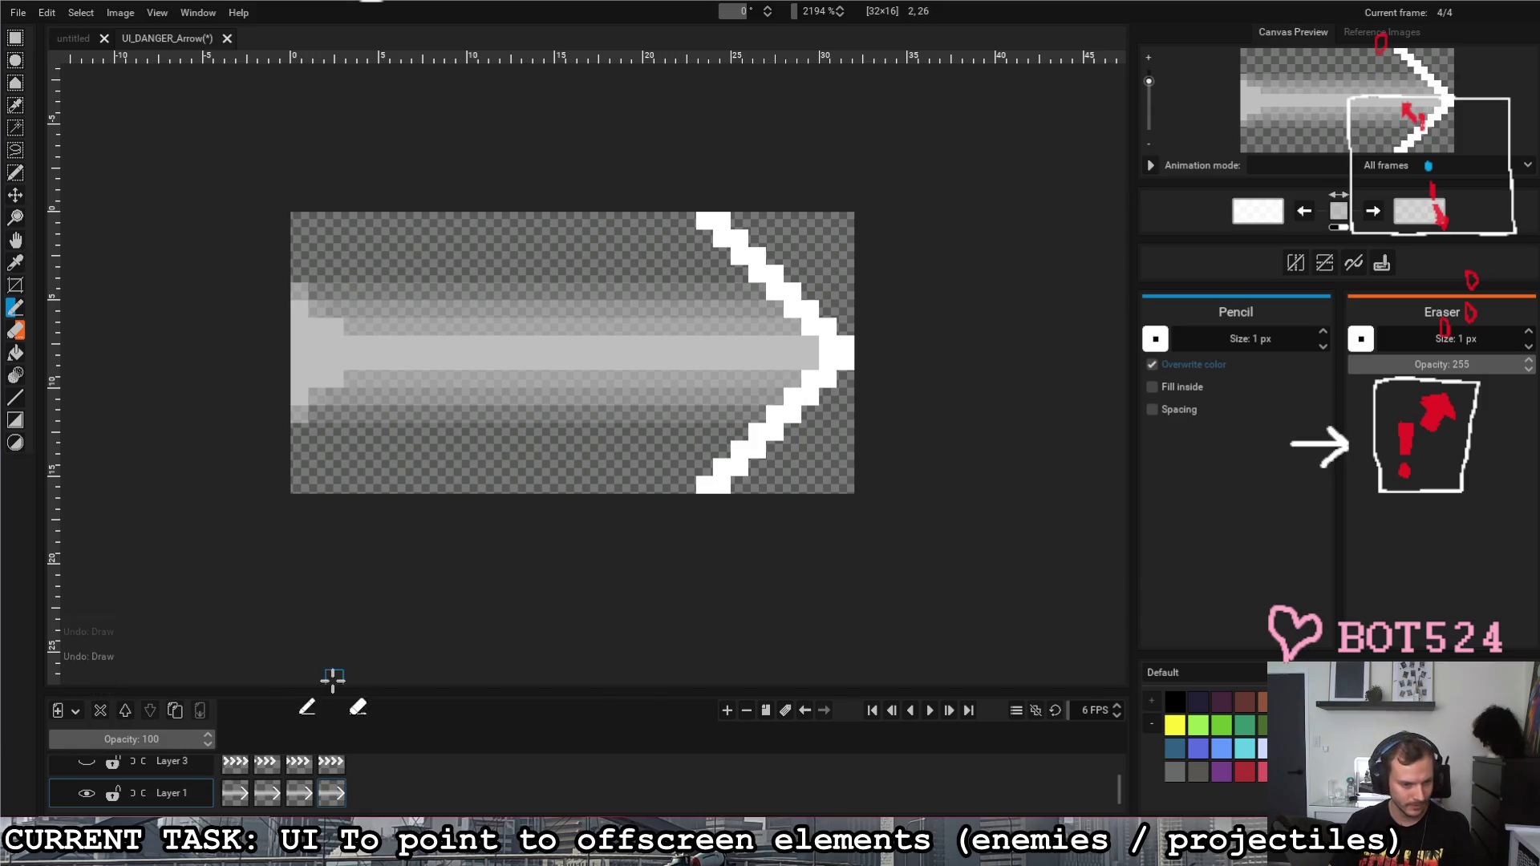
click(57, 716)
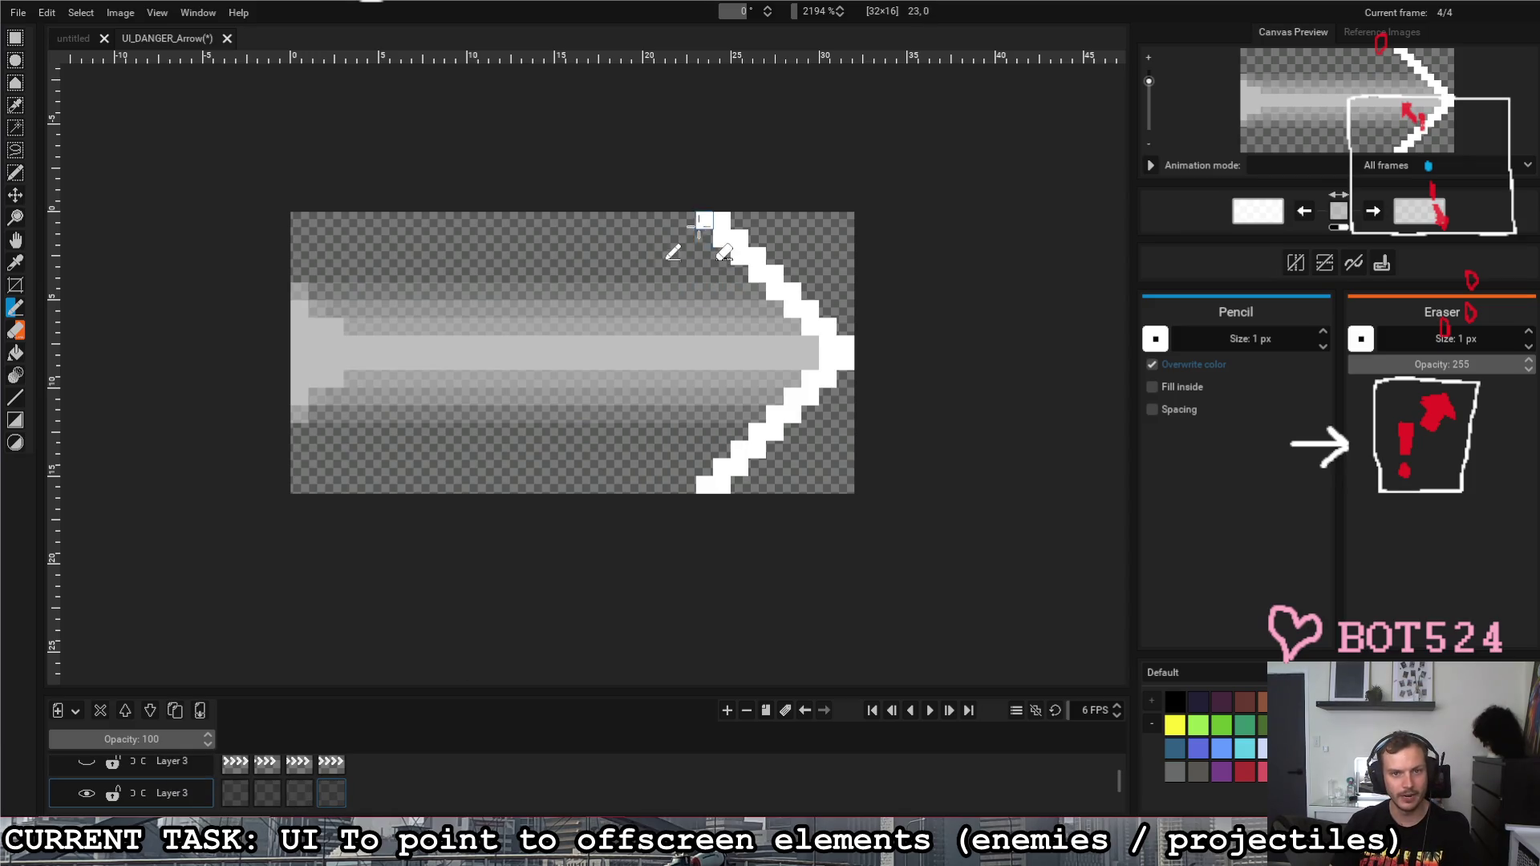
Step: Paint white glow along the arrowhead's inner edges, lowering the colour's opacity further
drag(687, 222, 723, 257)
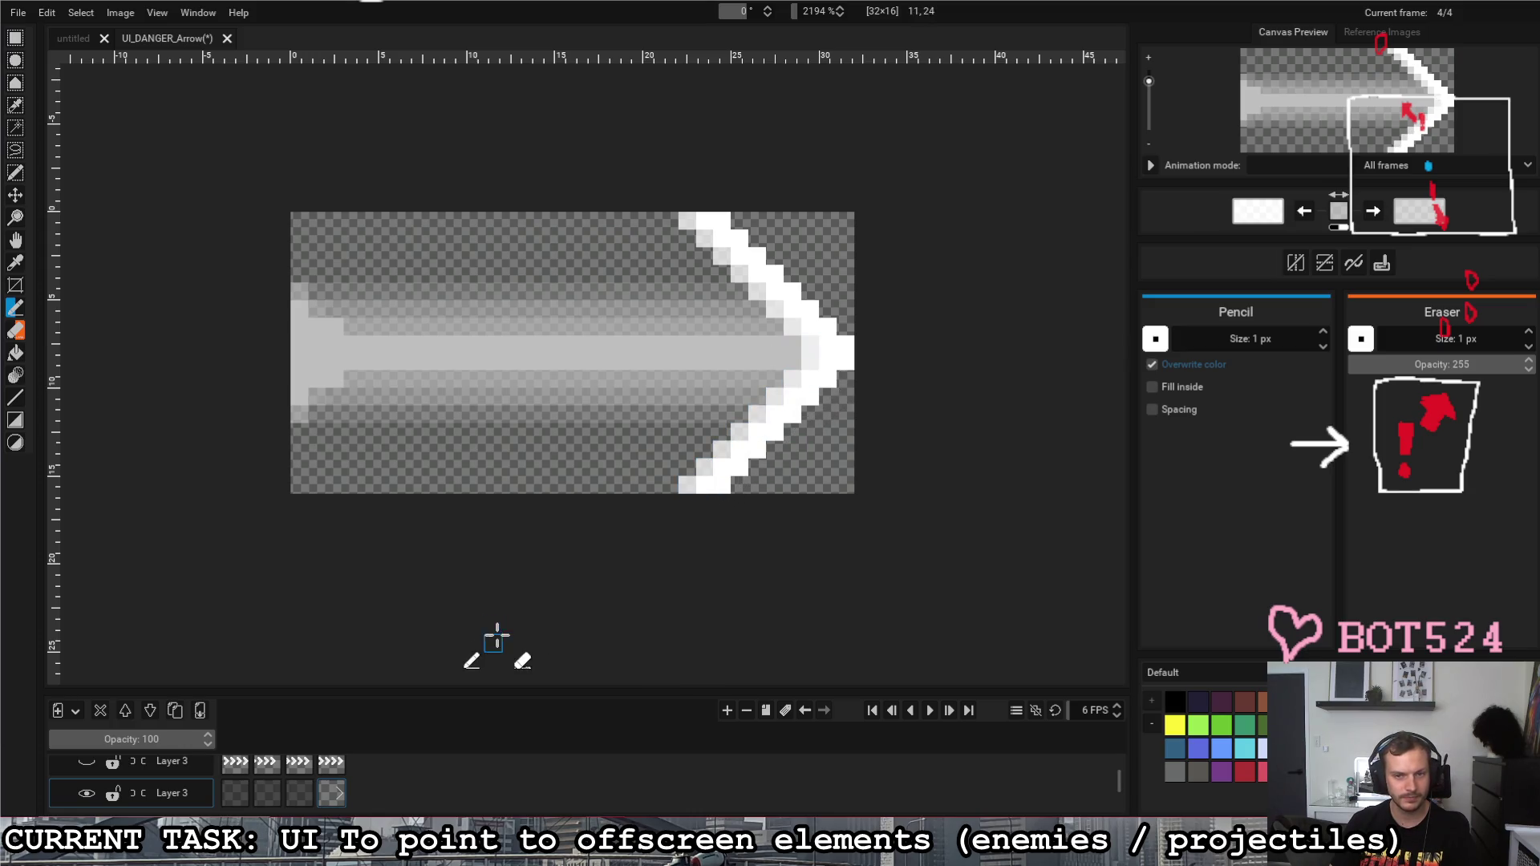
click(1155, 339)
click(1106, 321)
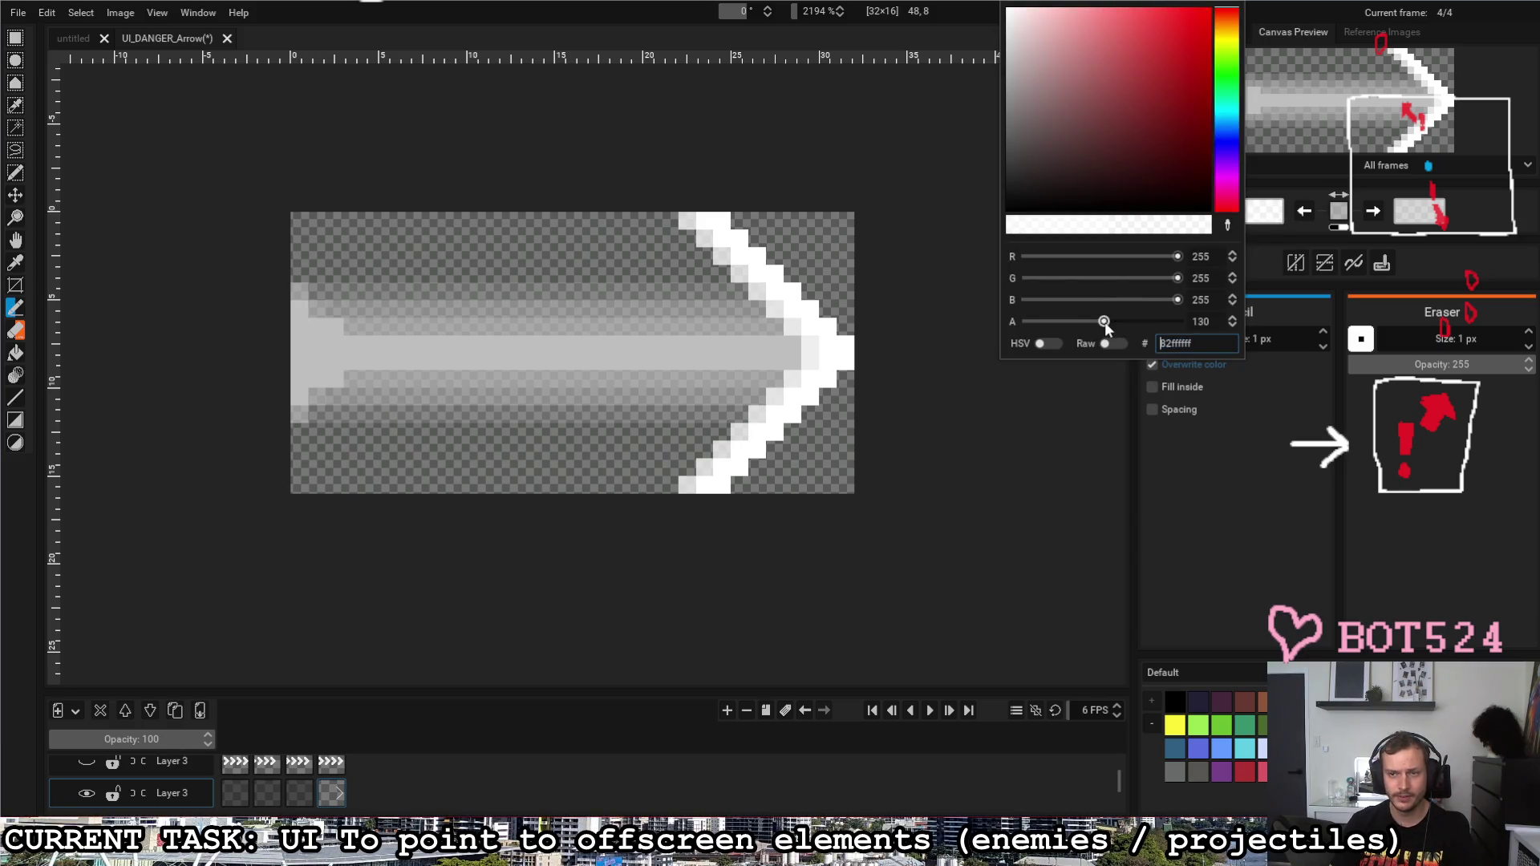
click(666, 483)
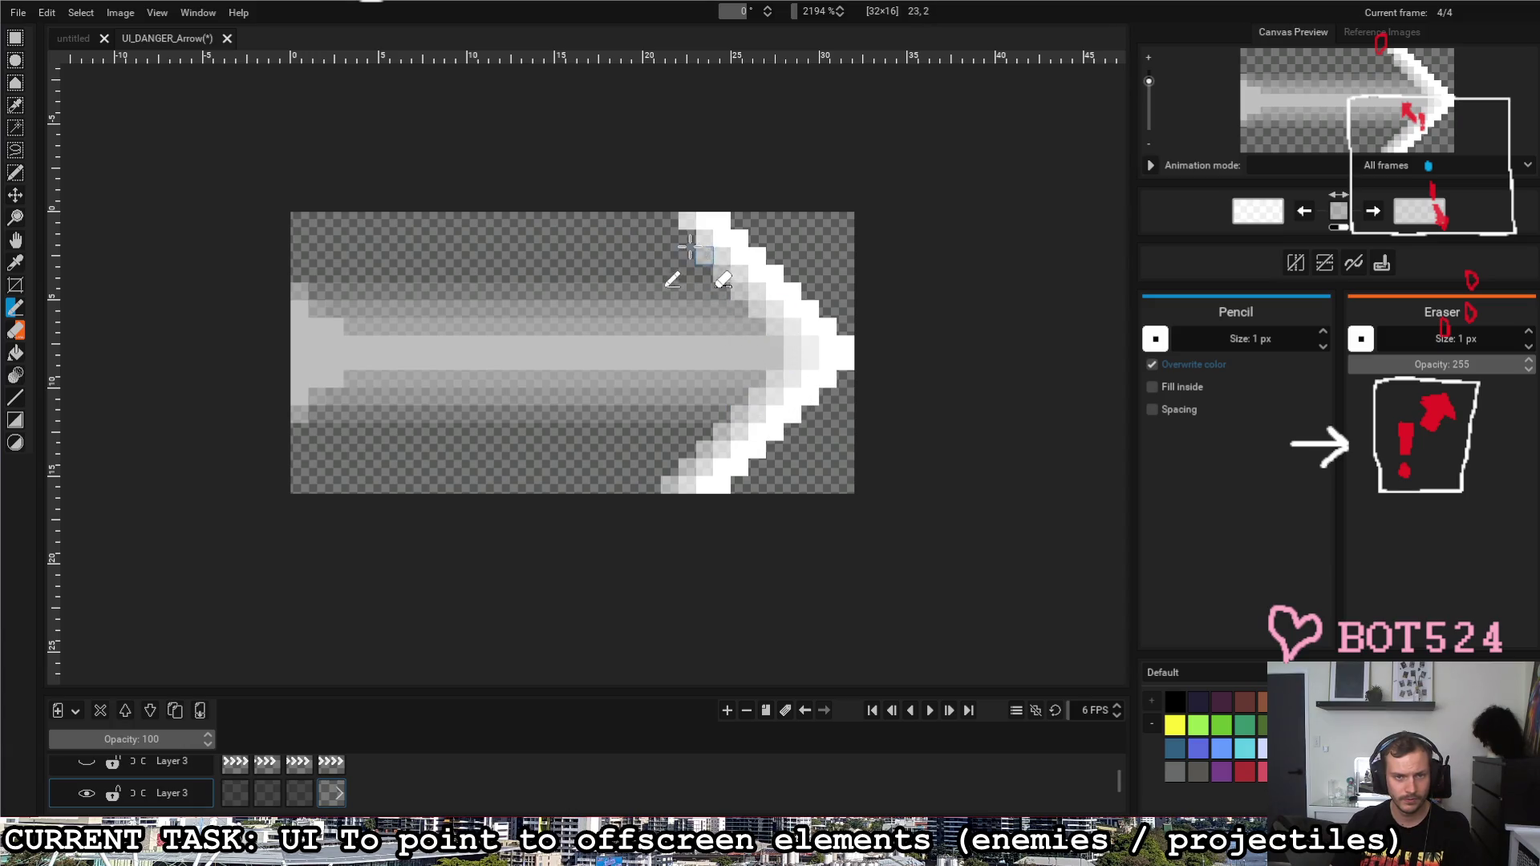
click(1273, 212)
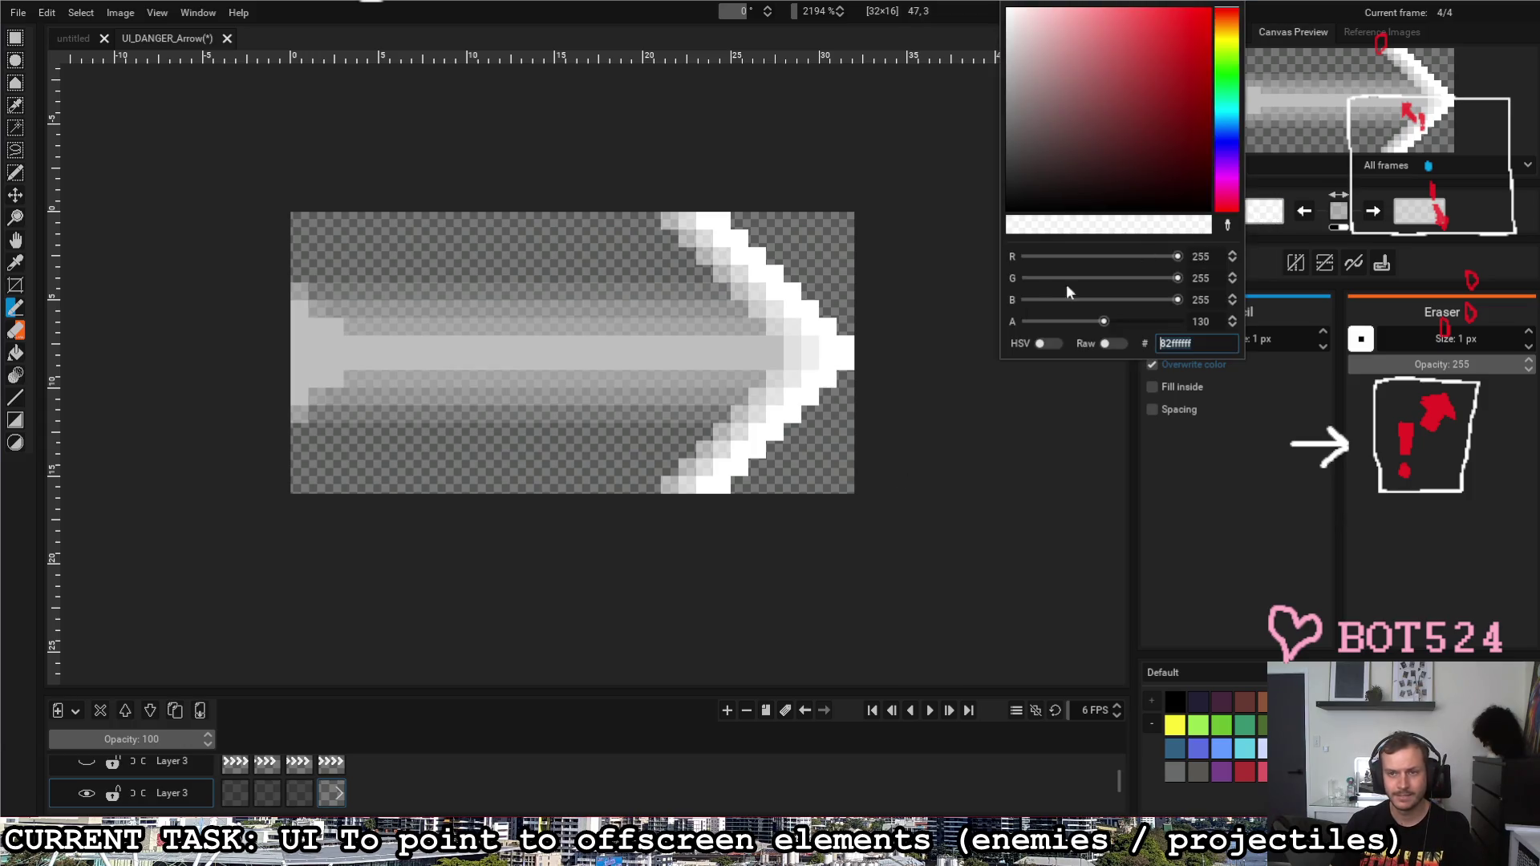
click(650, 482)
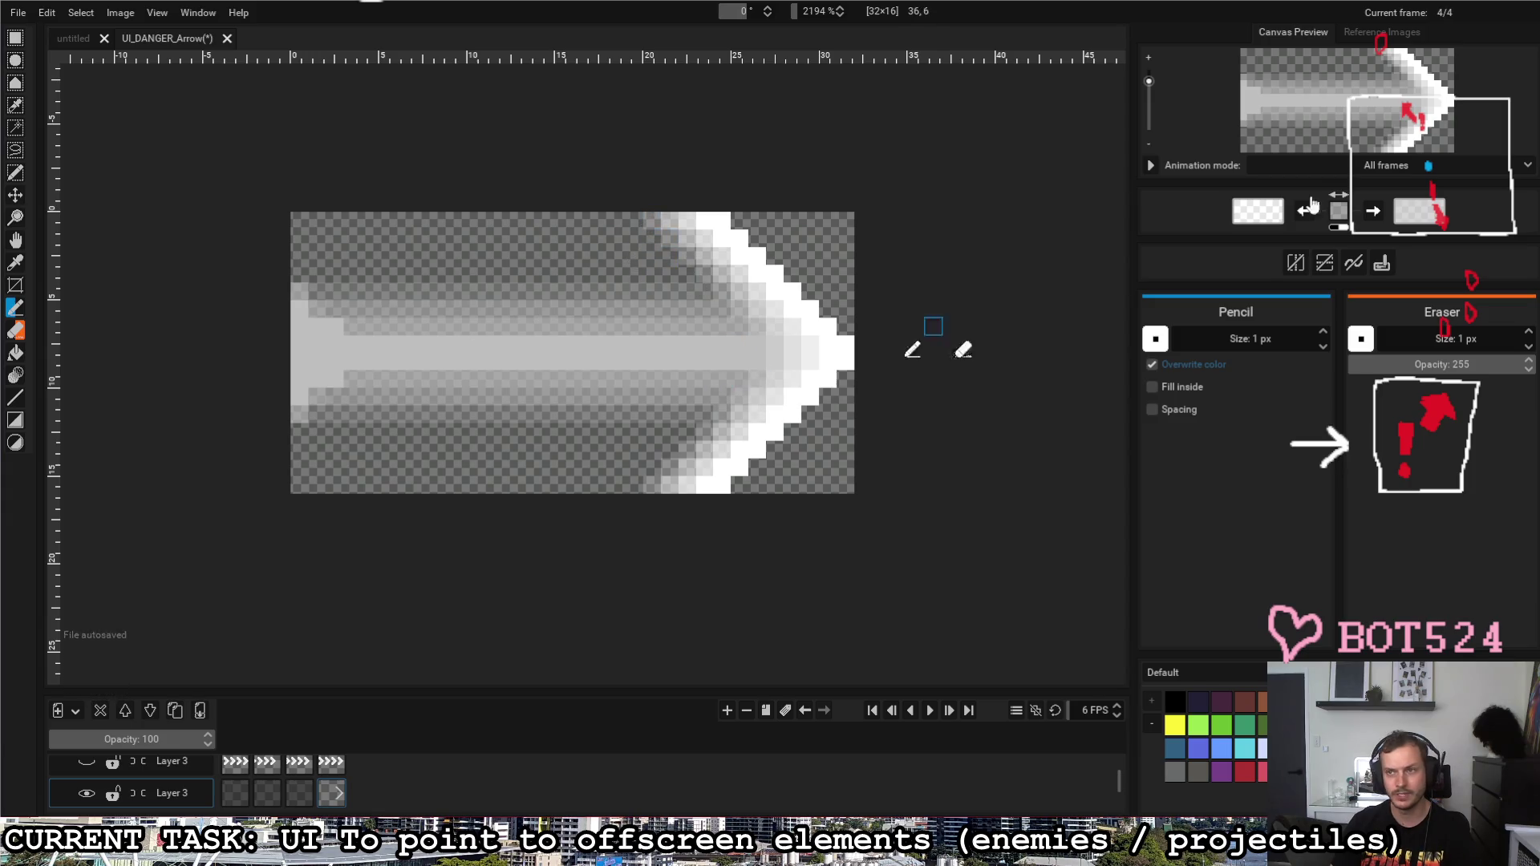
Step: Step through the animation frames back to the first to check the glow
click(306, 798)
click(334, 798)
click(263, 797)
click(239, 798)
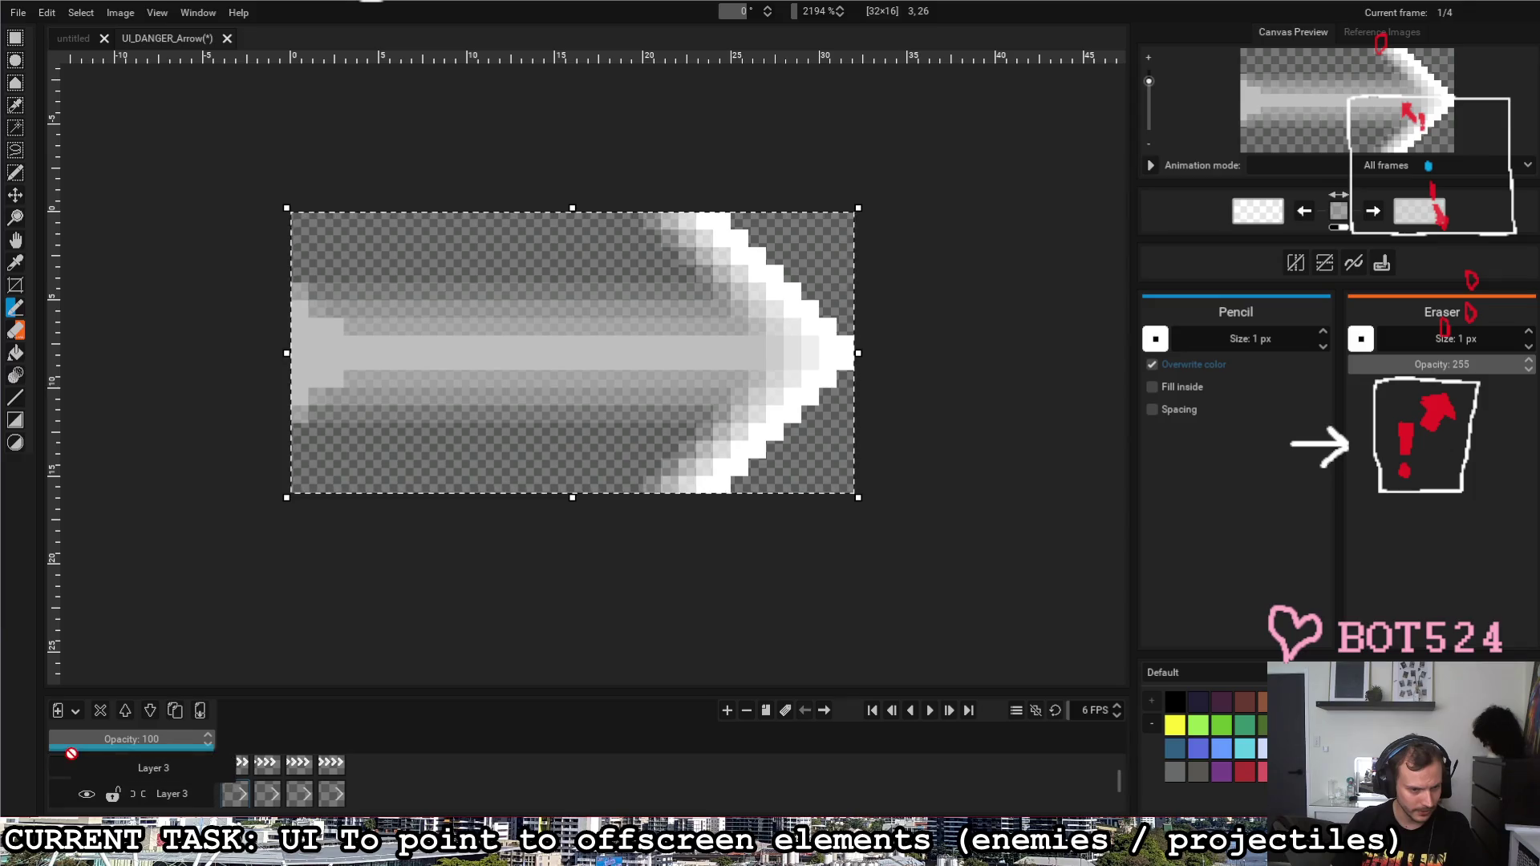
Step: Move the glow layer above the shaft, show the chevron layer and play the animation
drag(130, 782, 198, 765)
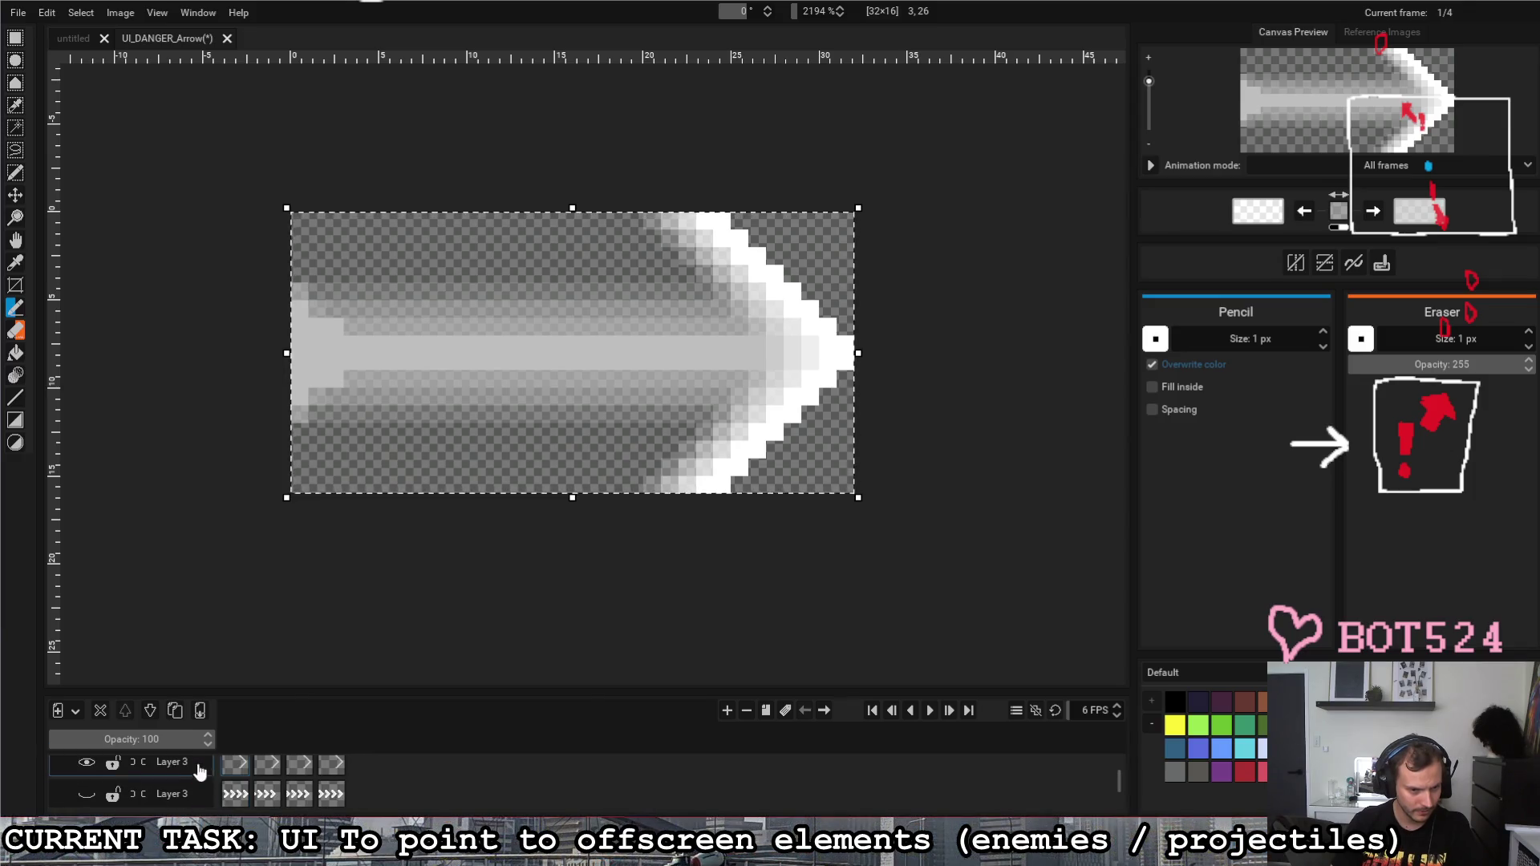
scroll(291, 806, up, 1)
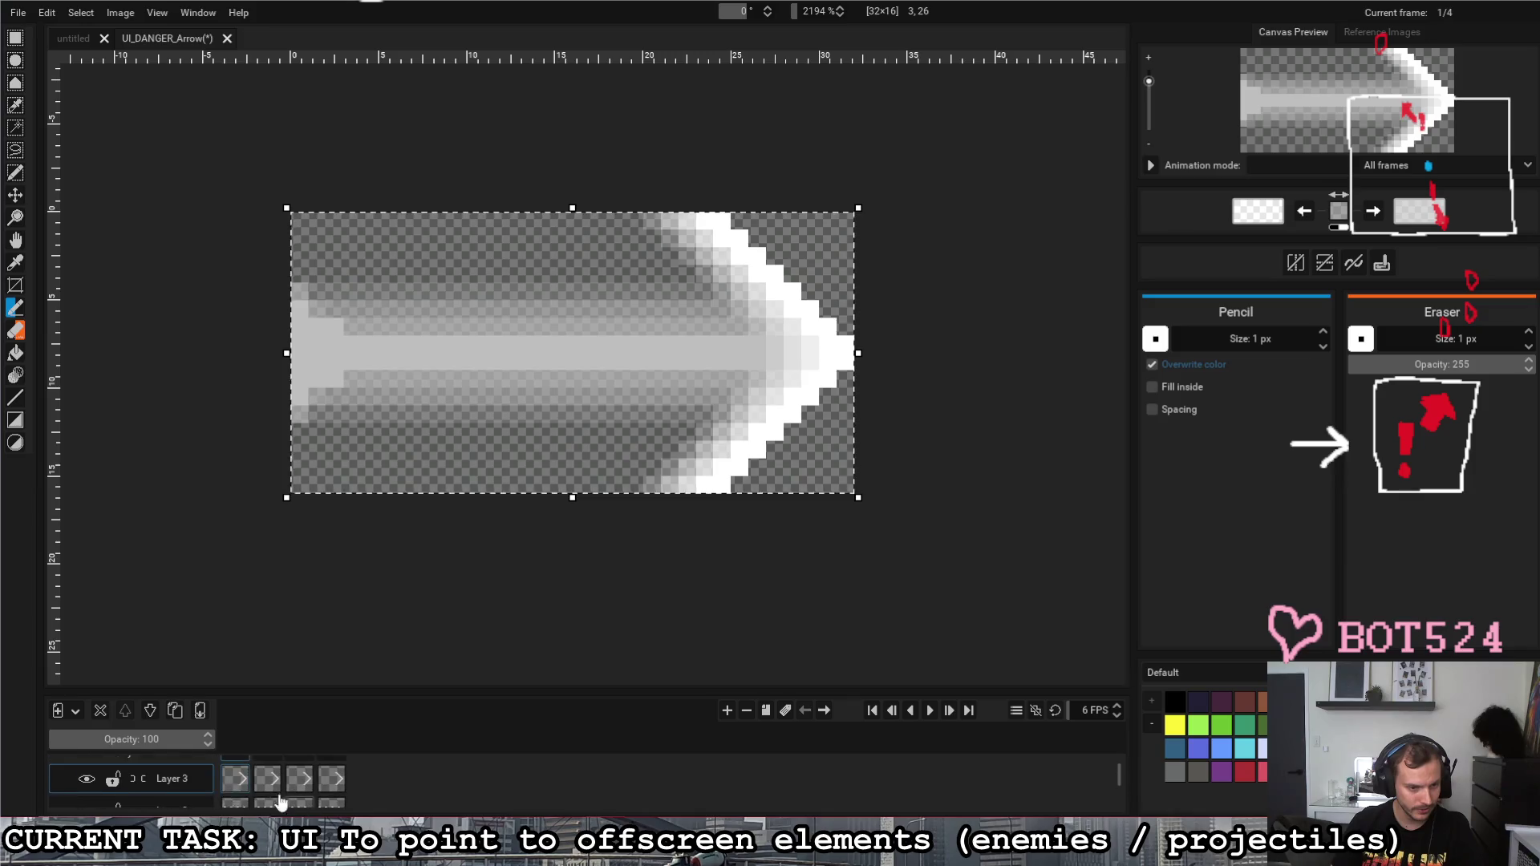
click(91, 780)
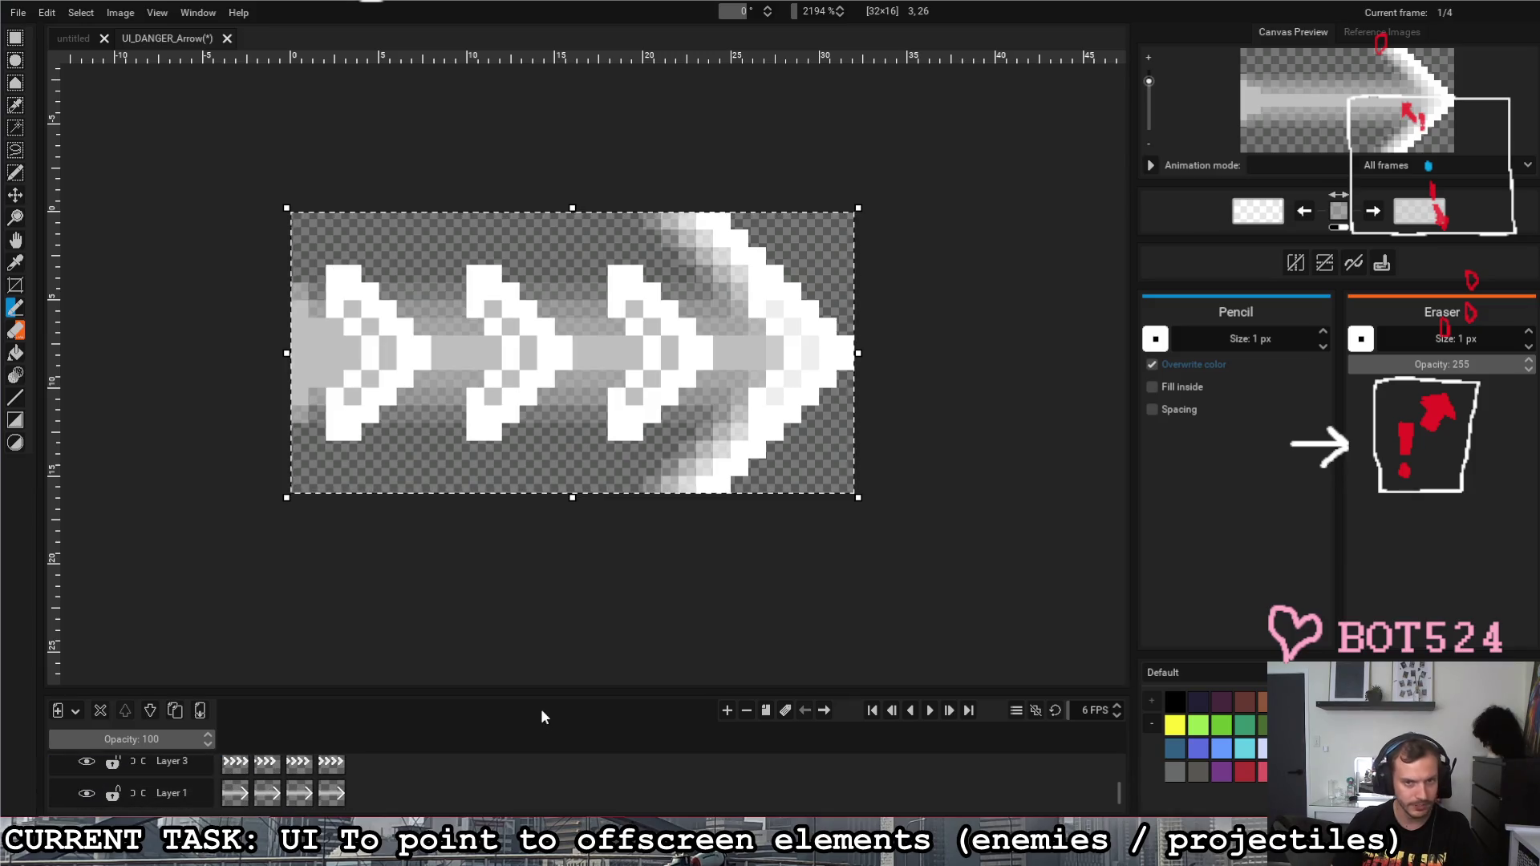
click(928, 711)
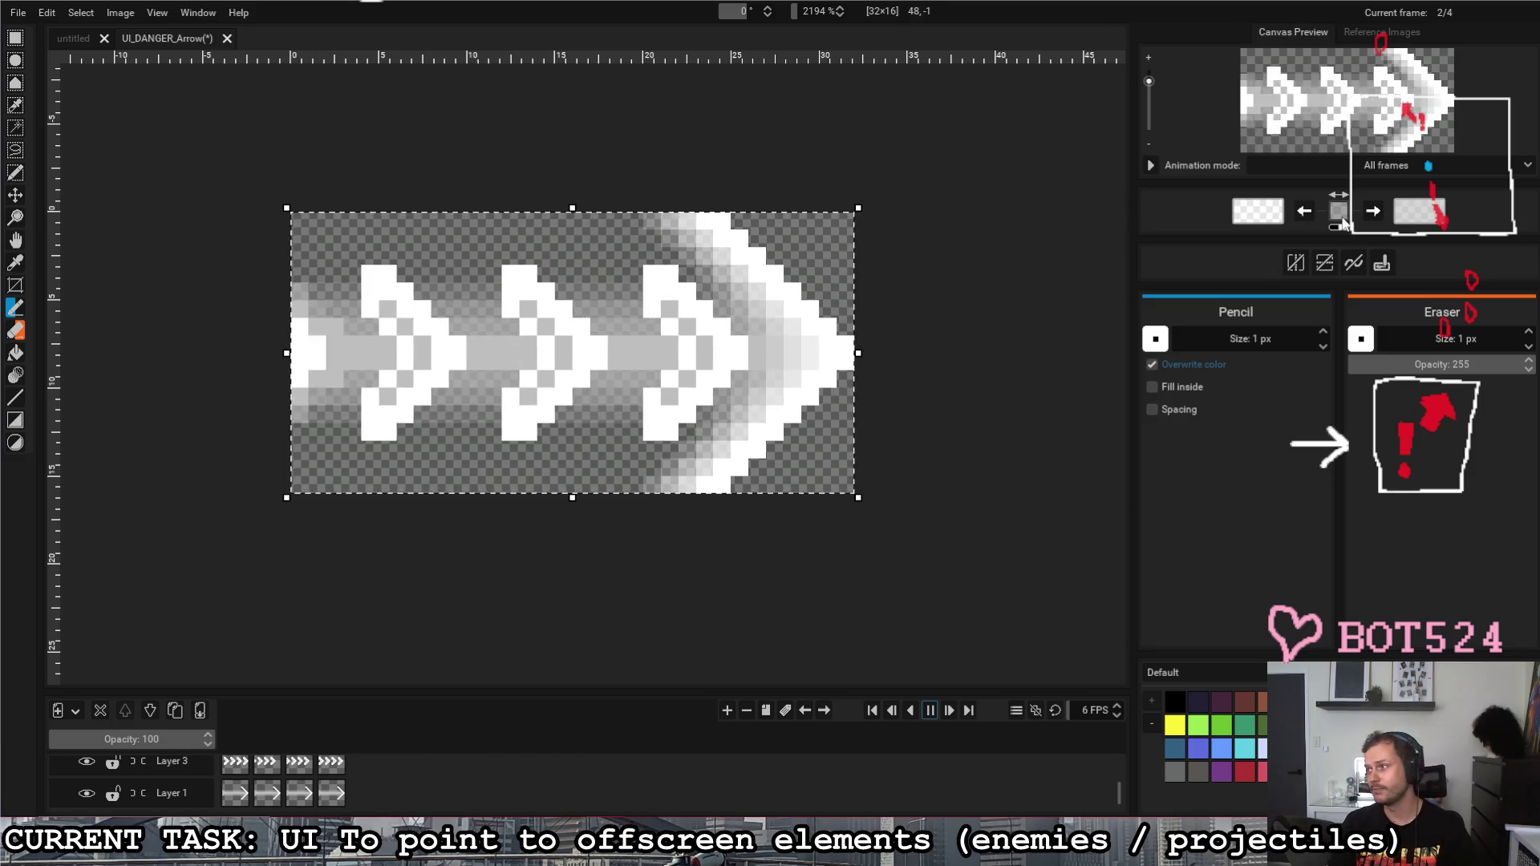
click(1095, 715)
text(12)
Step: Confirm the 12 FPS frame rate and bring up the save dialog with Ctrl+S
key(Return)
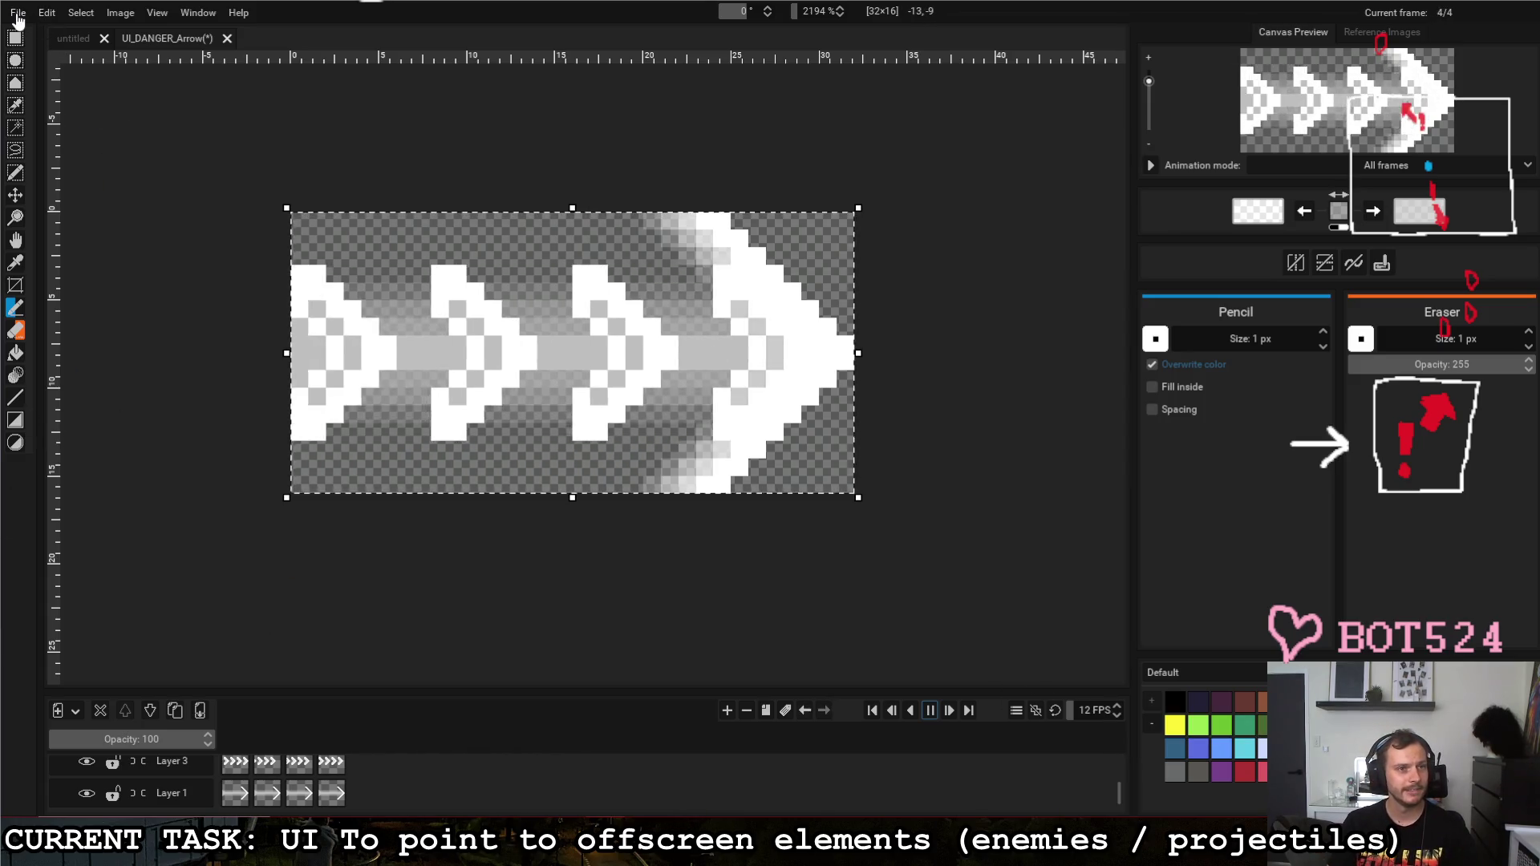
key(ctrl+s)
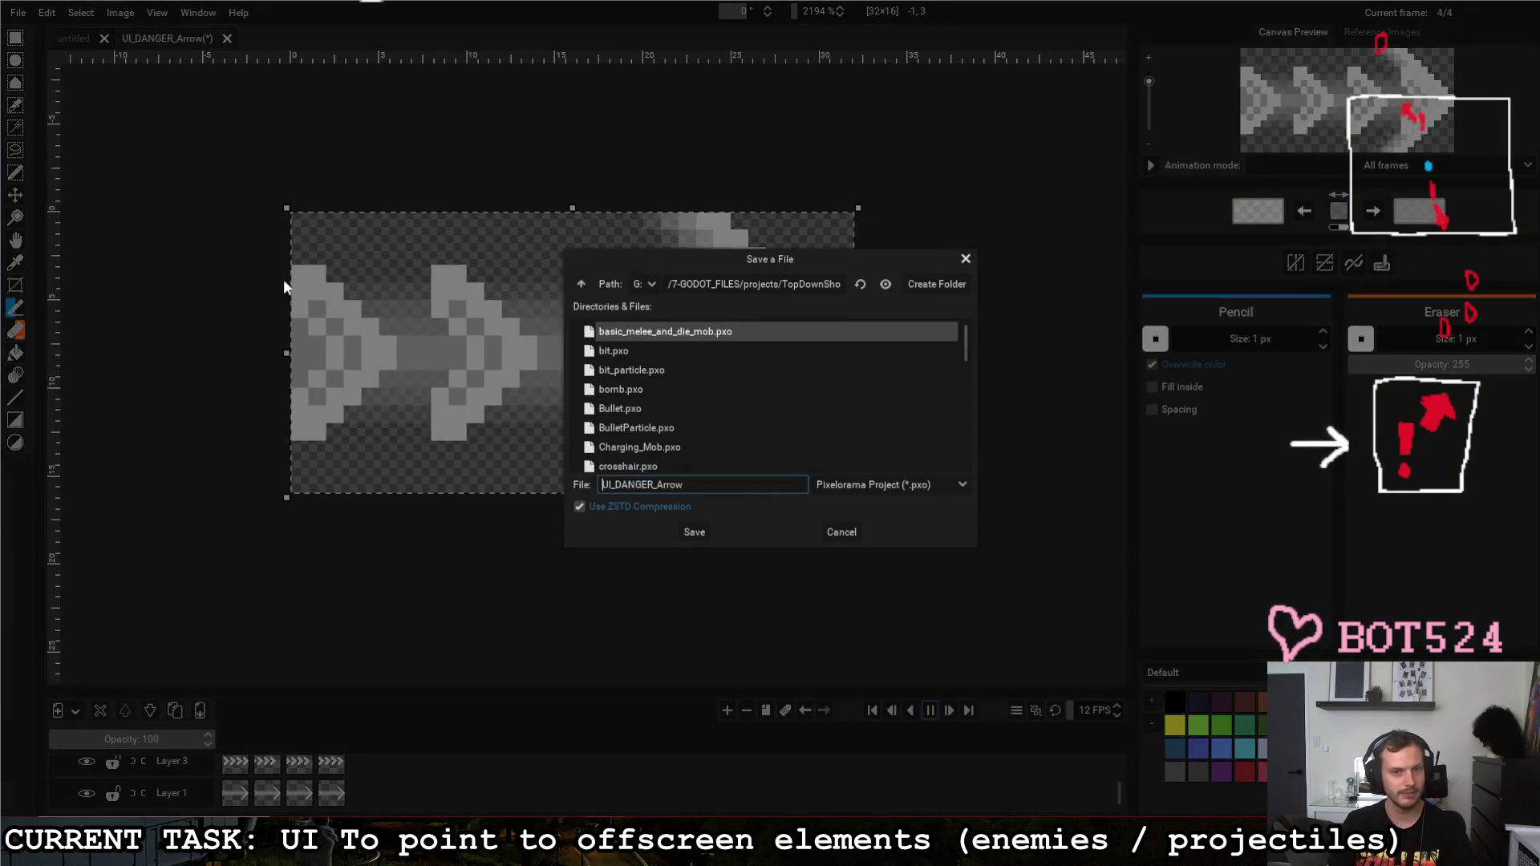